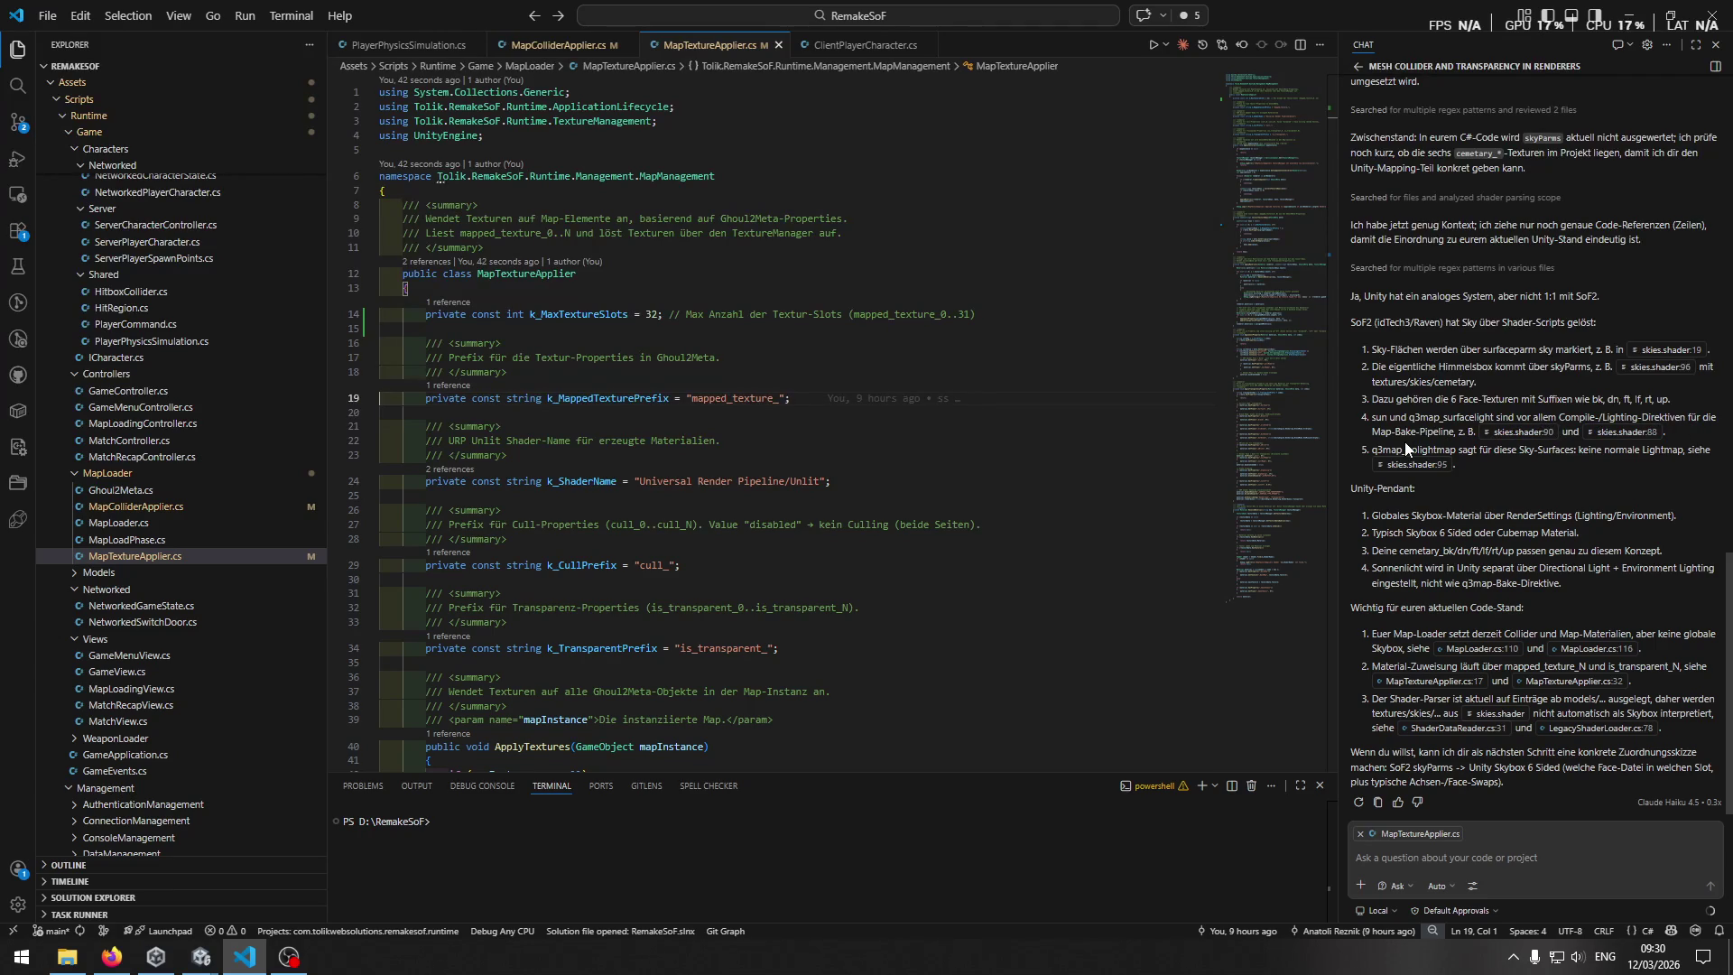
Open skies.shader at the textures/skies/cem1 sky definition near line 90.
left_click(1520, 436)
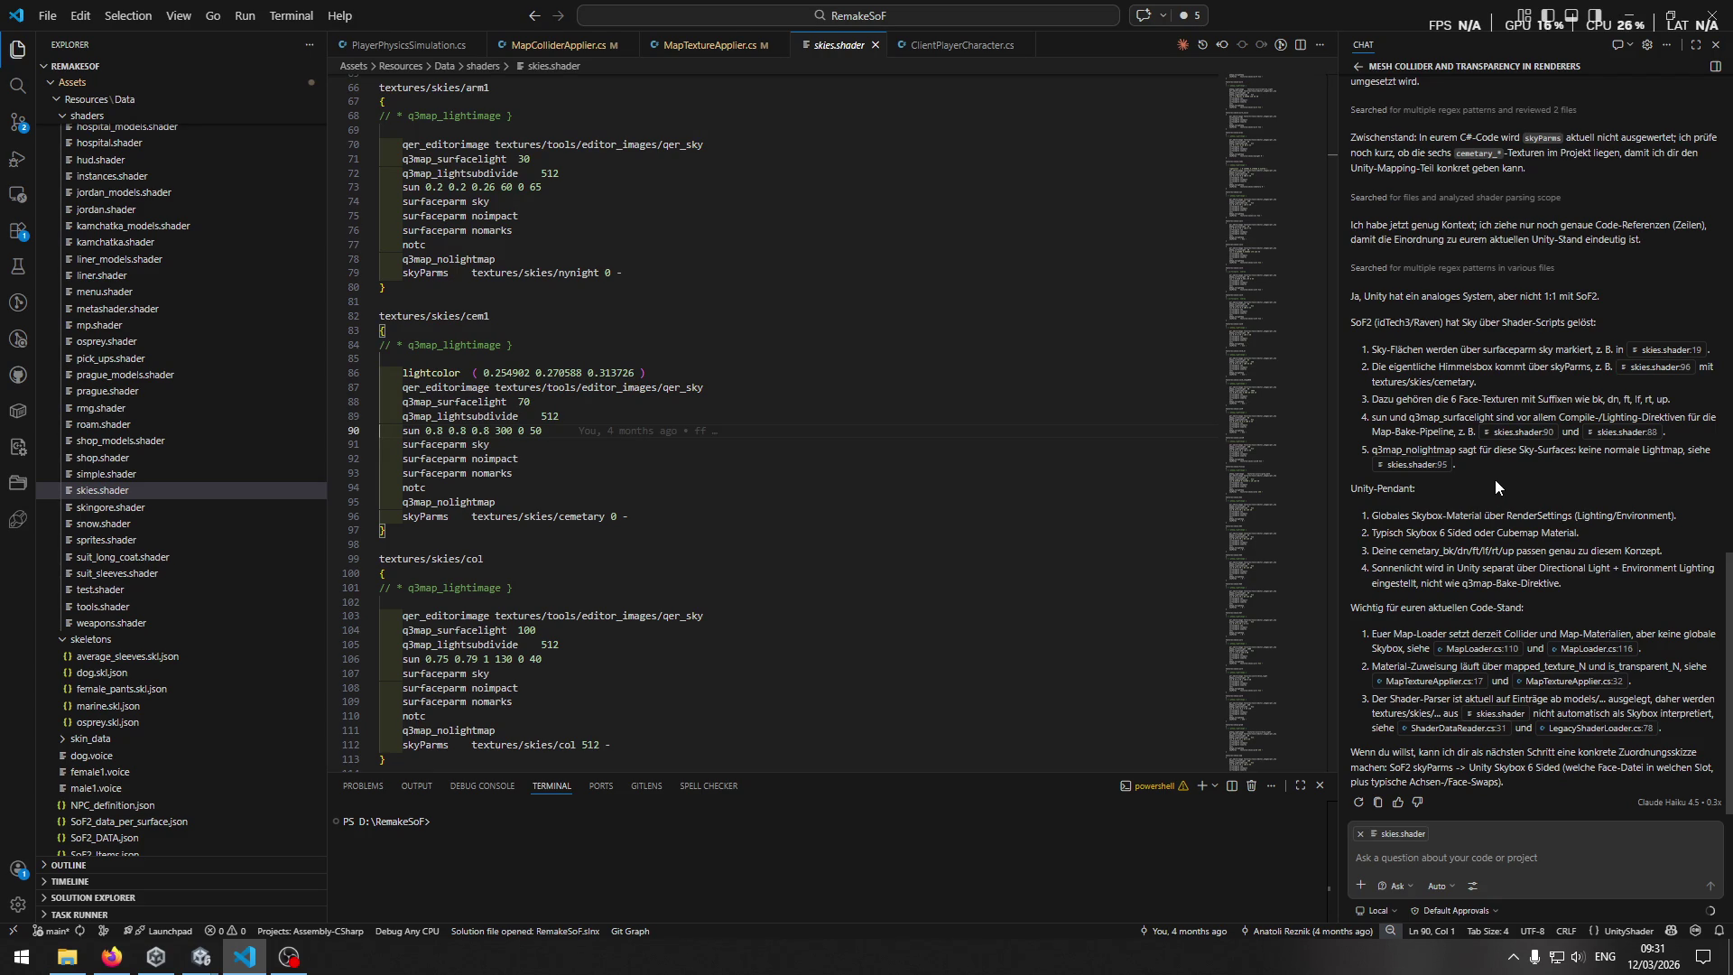
Show MapTextureApplier.cs with its texture-slot, prefix and URP Unlit shader constants.
left_click(704, 45)
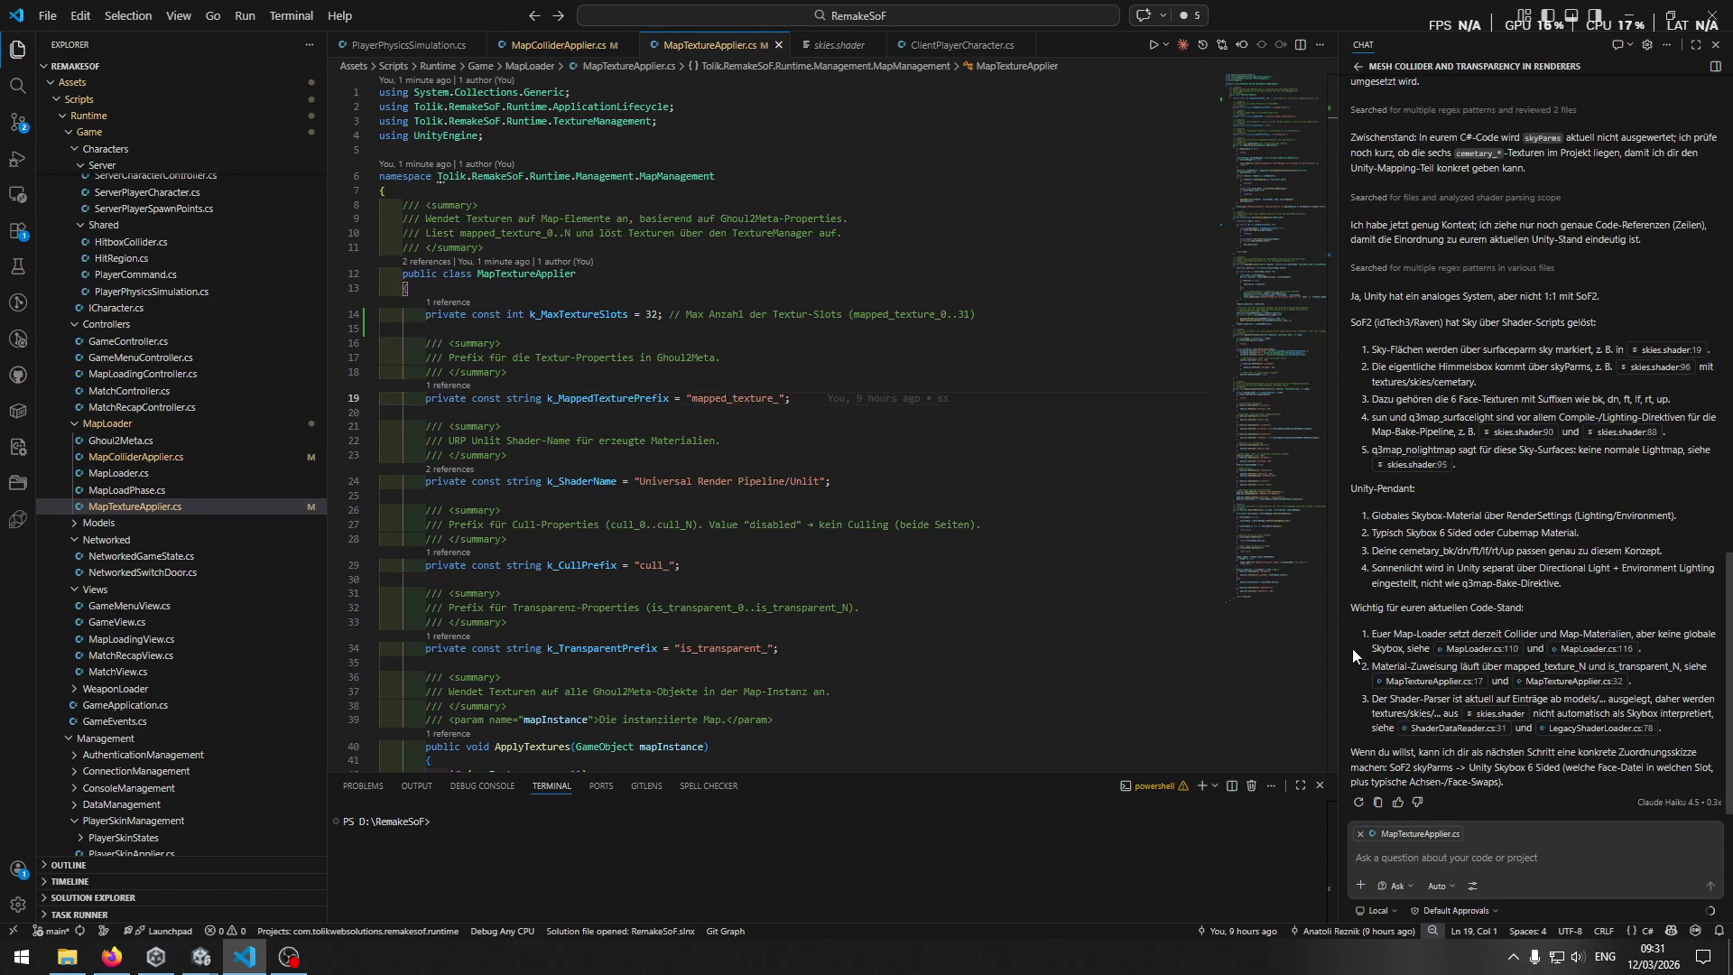
Review MapLoader.cs lines 110 and 116, where colliders and textures are applied, then switch to Unity.
left_click(1473, 648)
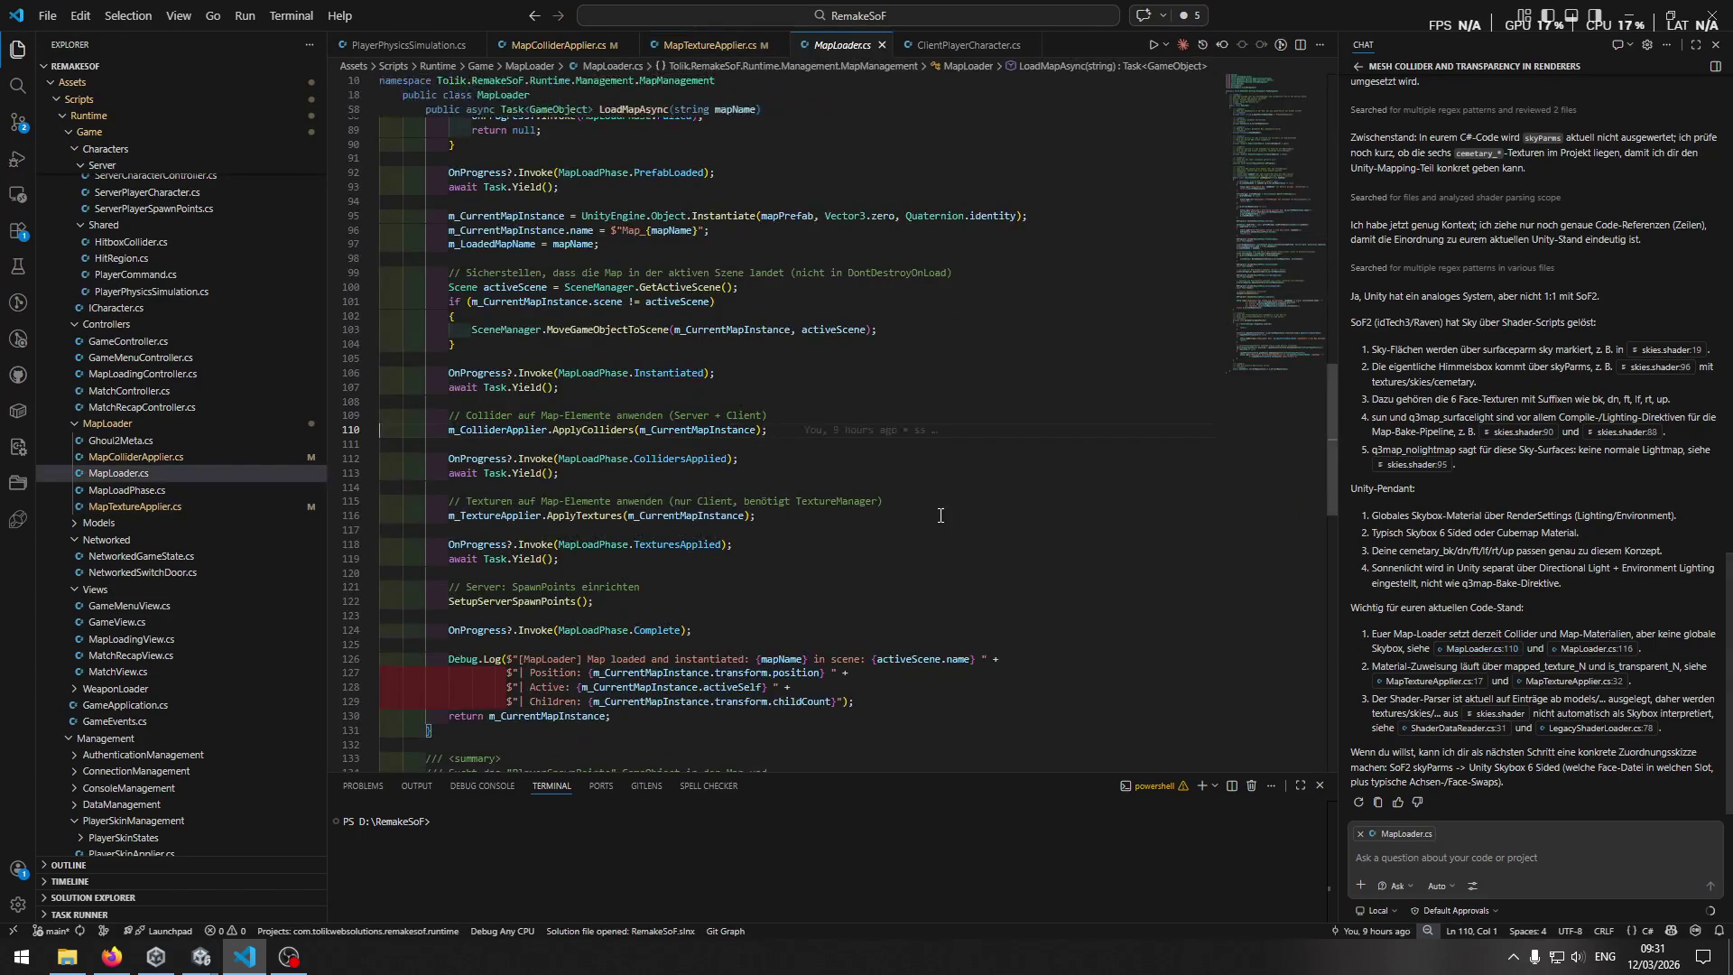
left_click(940, 514)
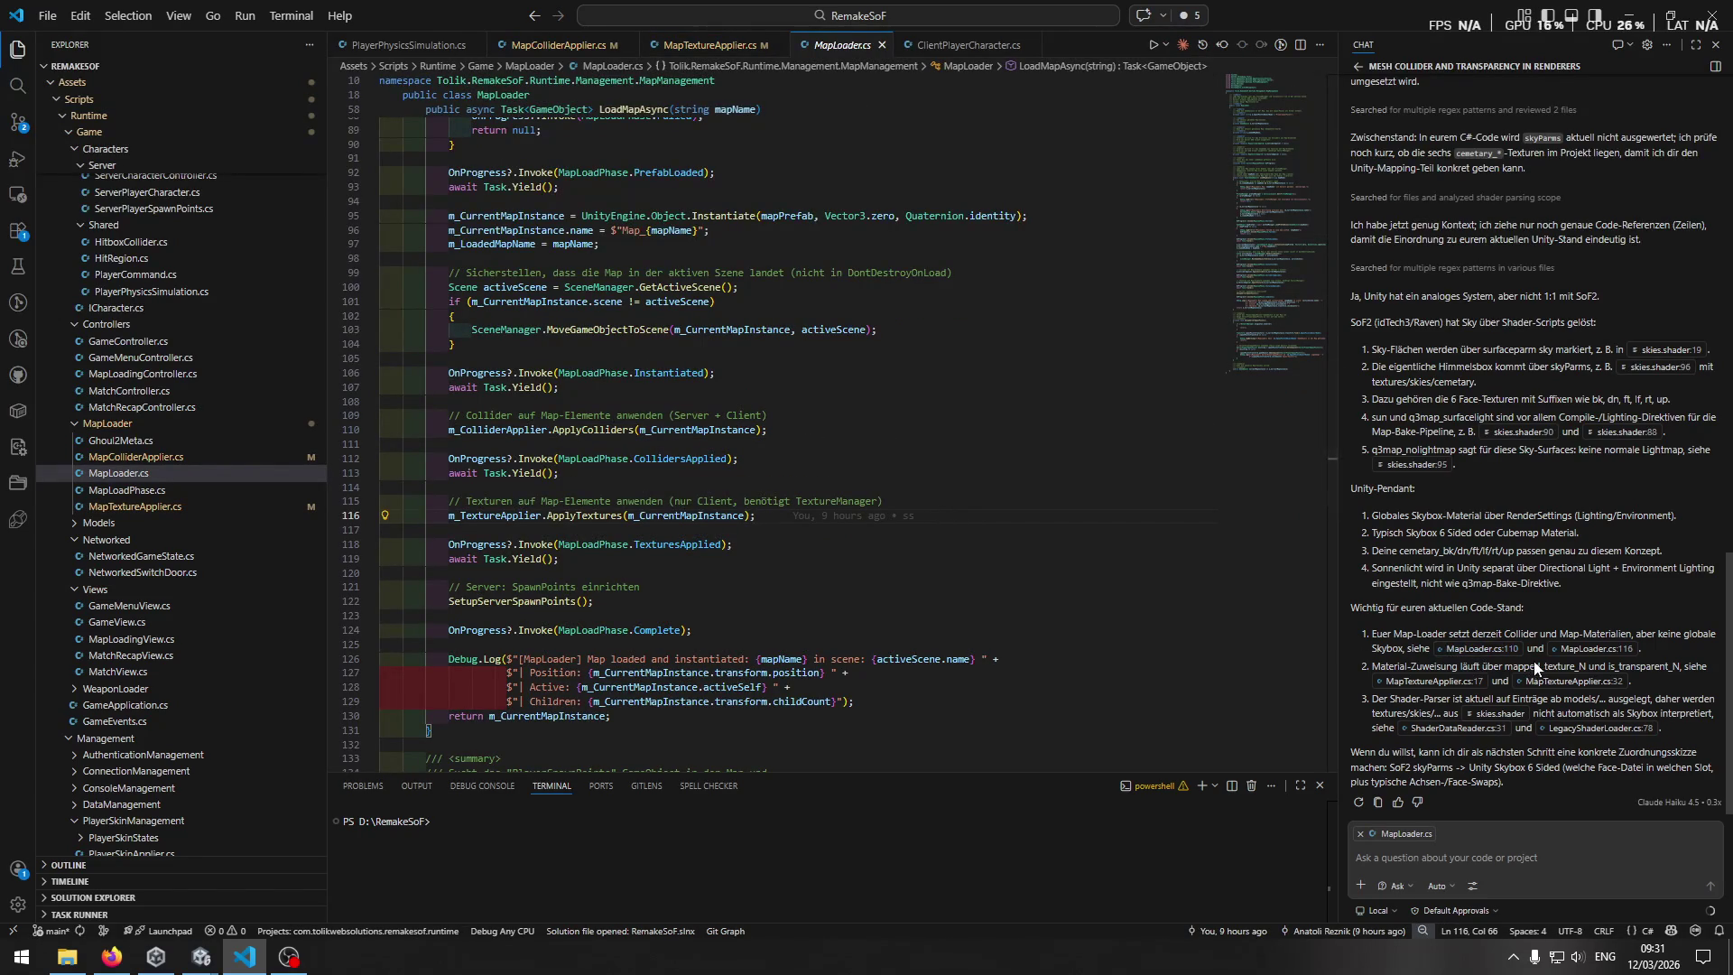
left_click(1575, 650)
left_click(980, 386)
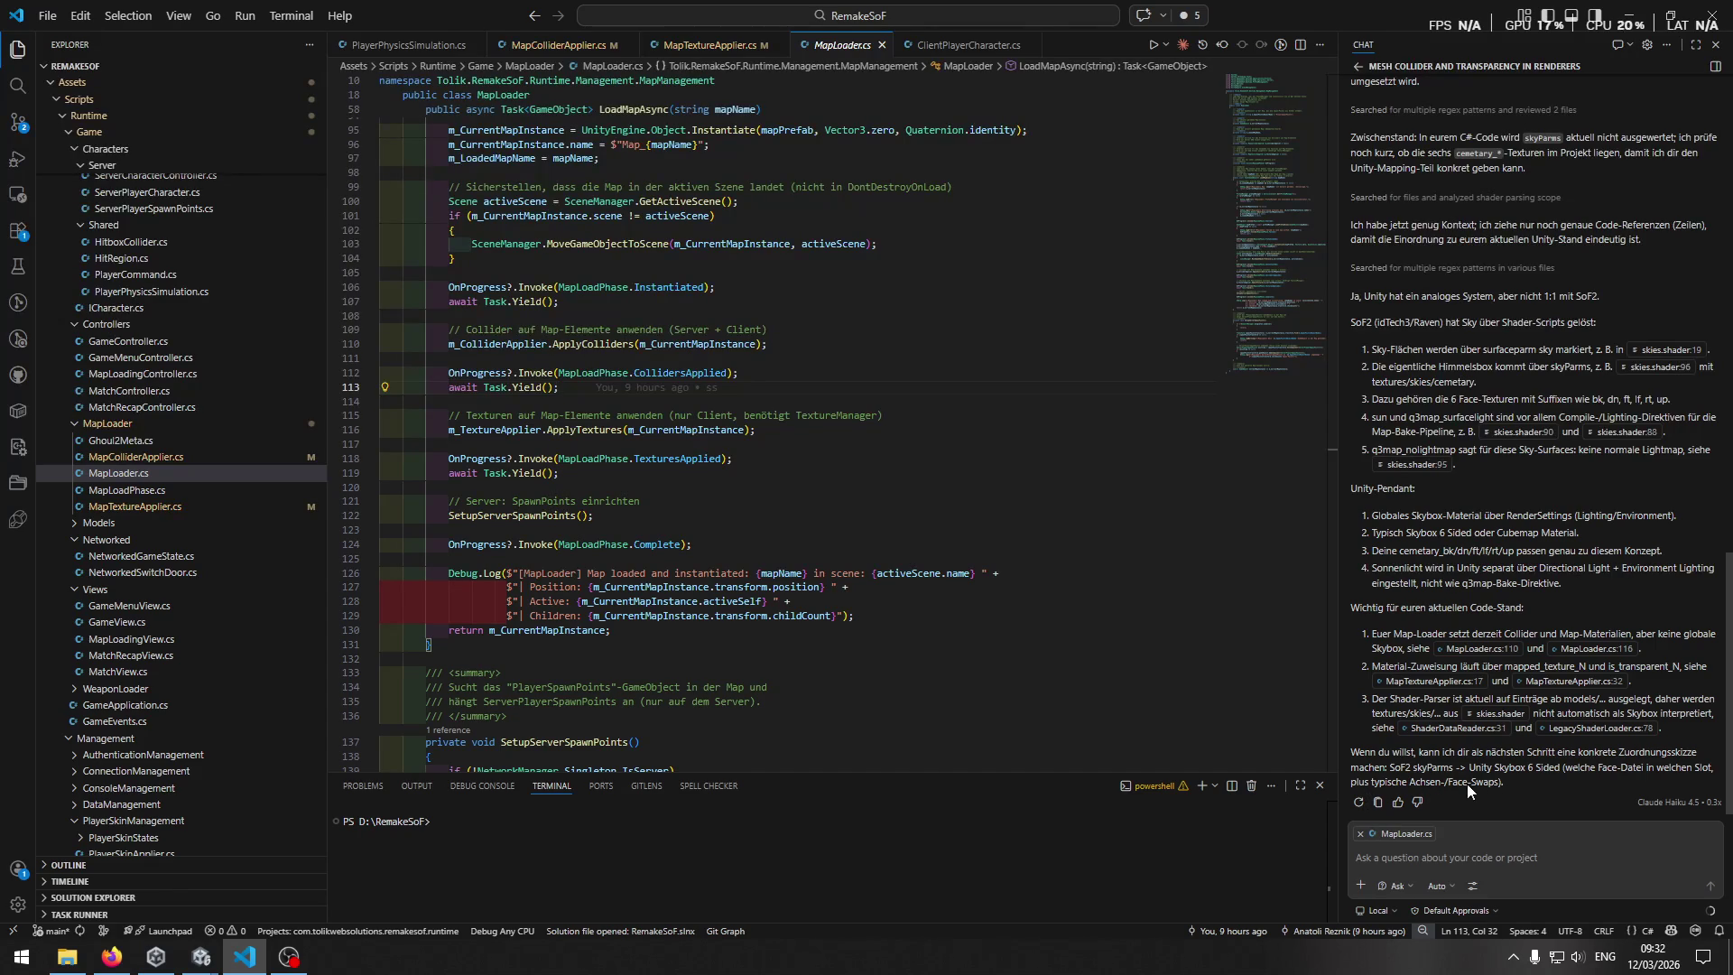
left_click(1498, 857)
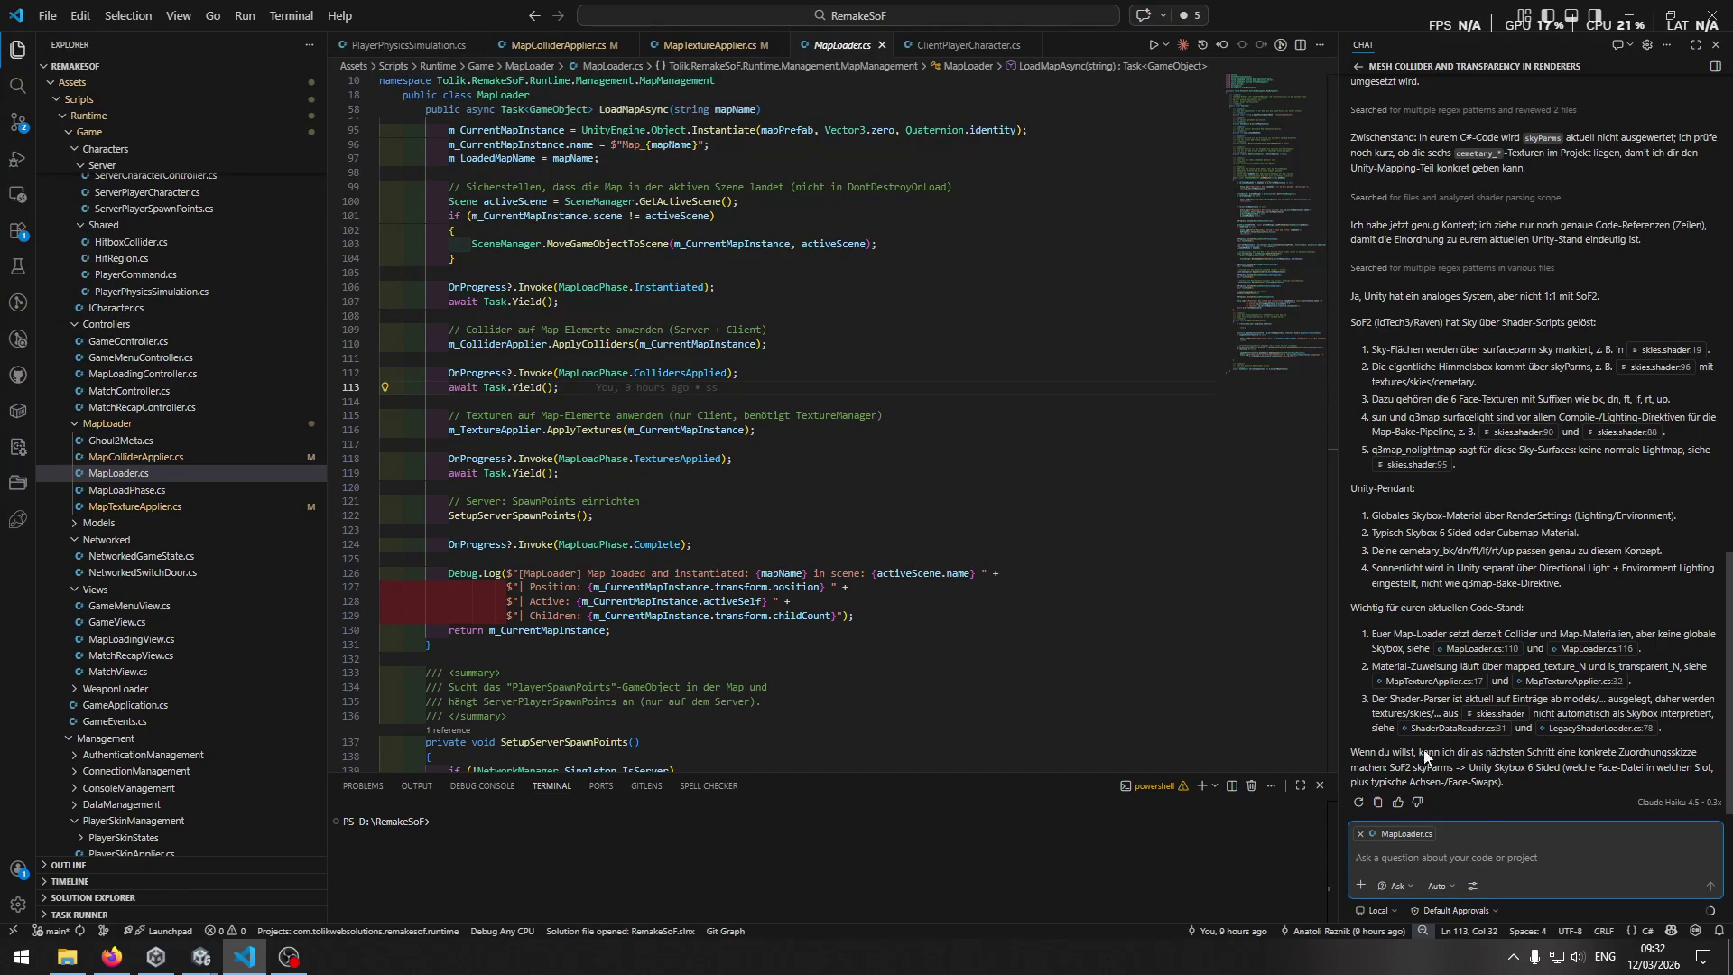
left_click(200, 957)
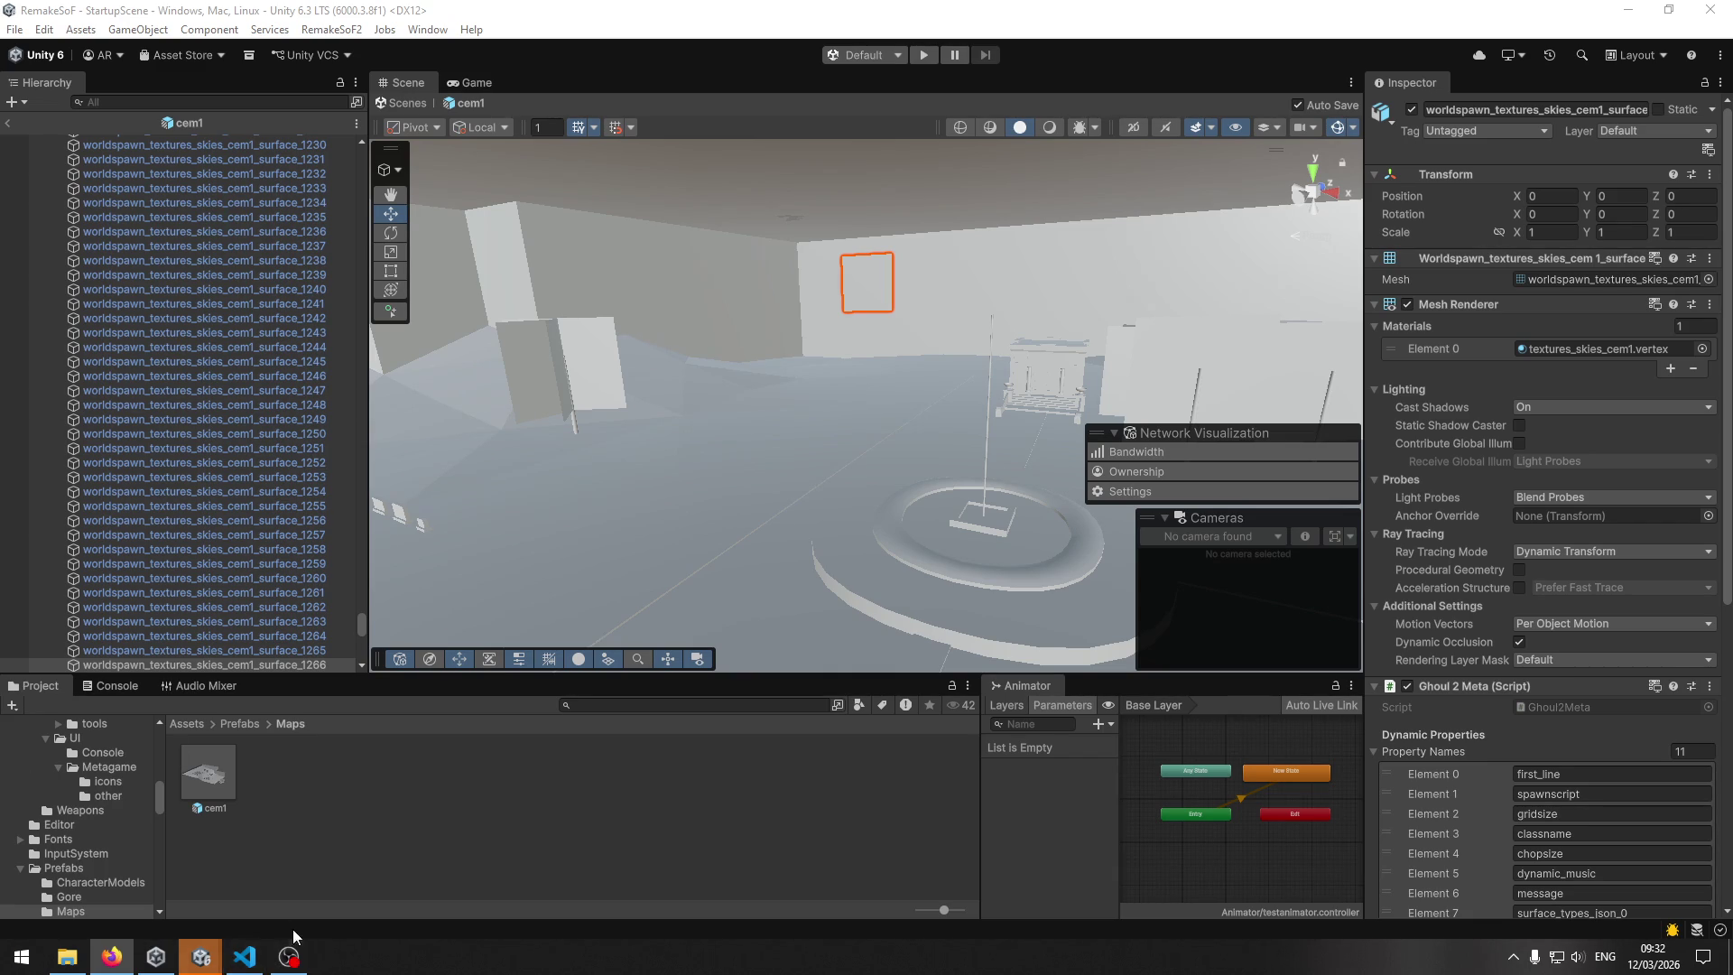
Zoom out over the cem1 sky surfaces in the Scene view, then return to Visual Studio Code.
mouse_move(201, 957)
scroll(821, 463, "down", 3)
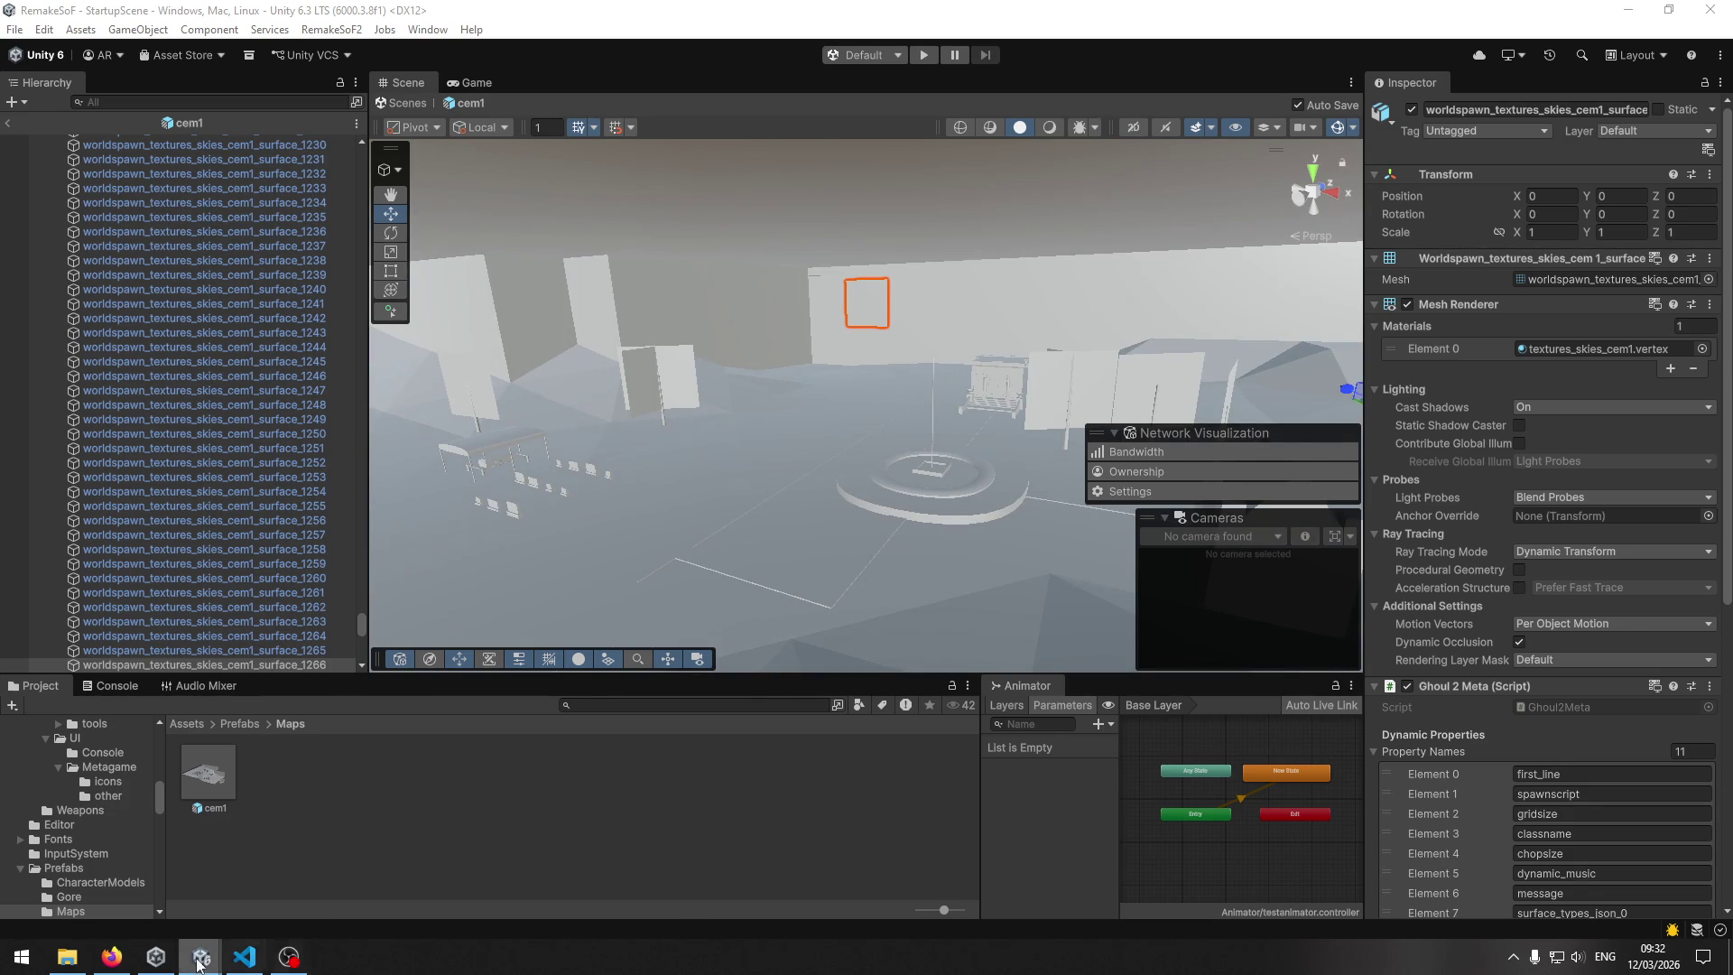
left_click(244, 957)
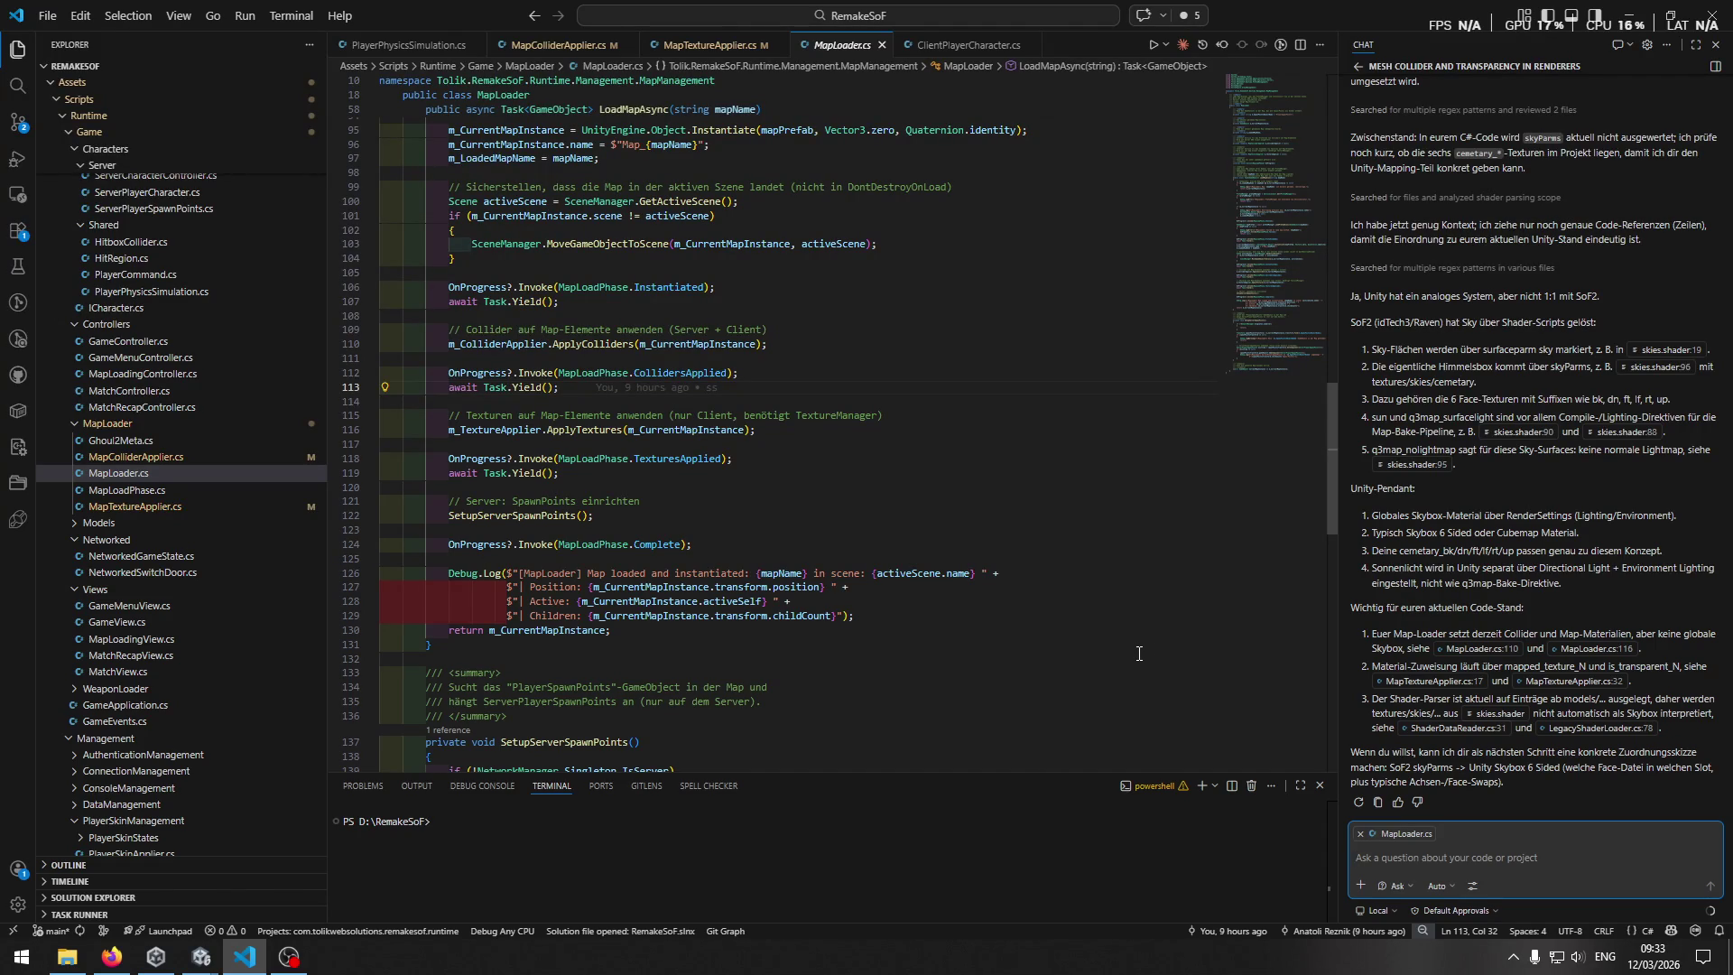
Draft 'ich habe jetzt importierte objekte(flächen) für die skybox. Könnte ich diese transparent machen'.
type("ich habe jetzt i")
type("mportierte ")
type("objekte(flächen)")
type("für die skybox")
type(".")
type("Kö")
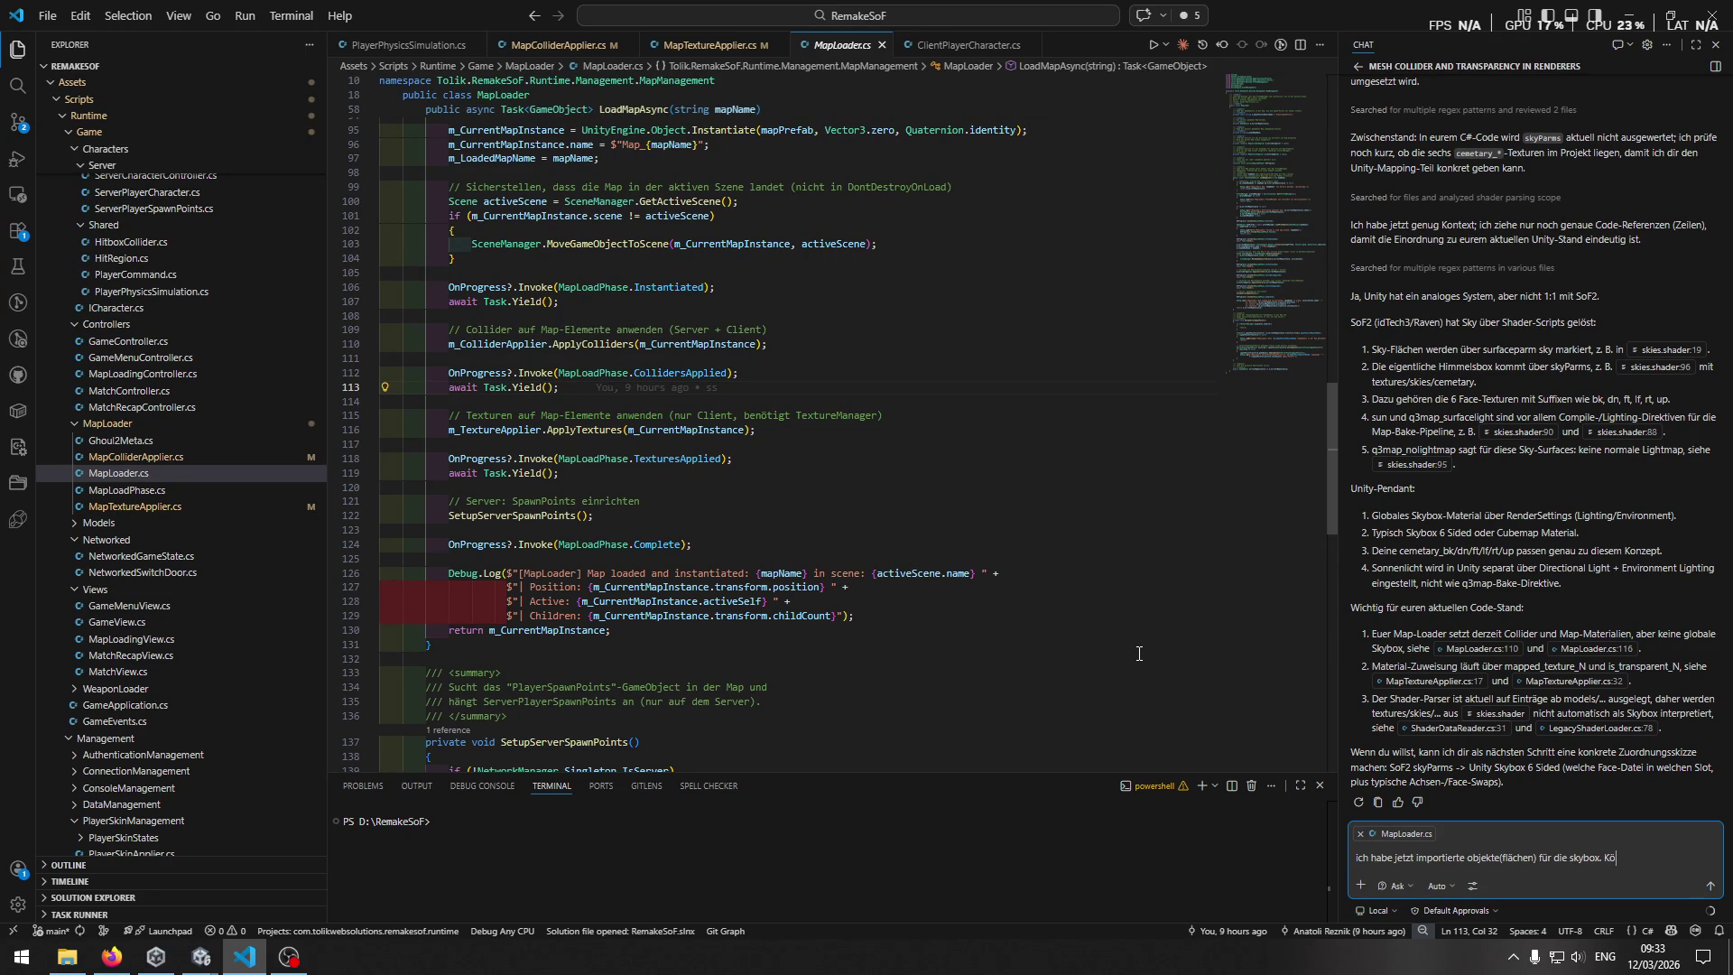
type("nnte ich diese")
type(" transparent")
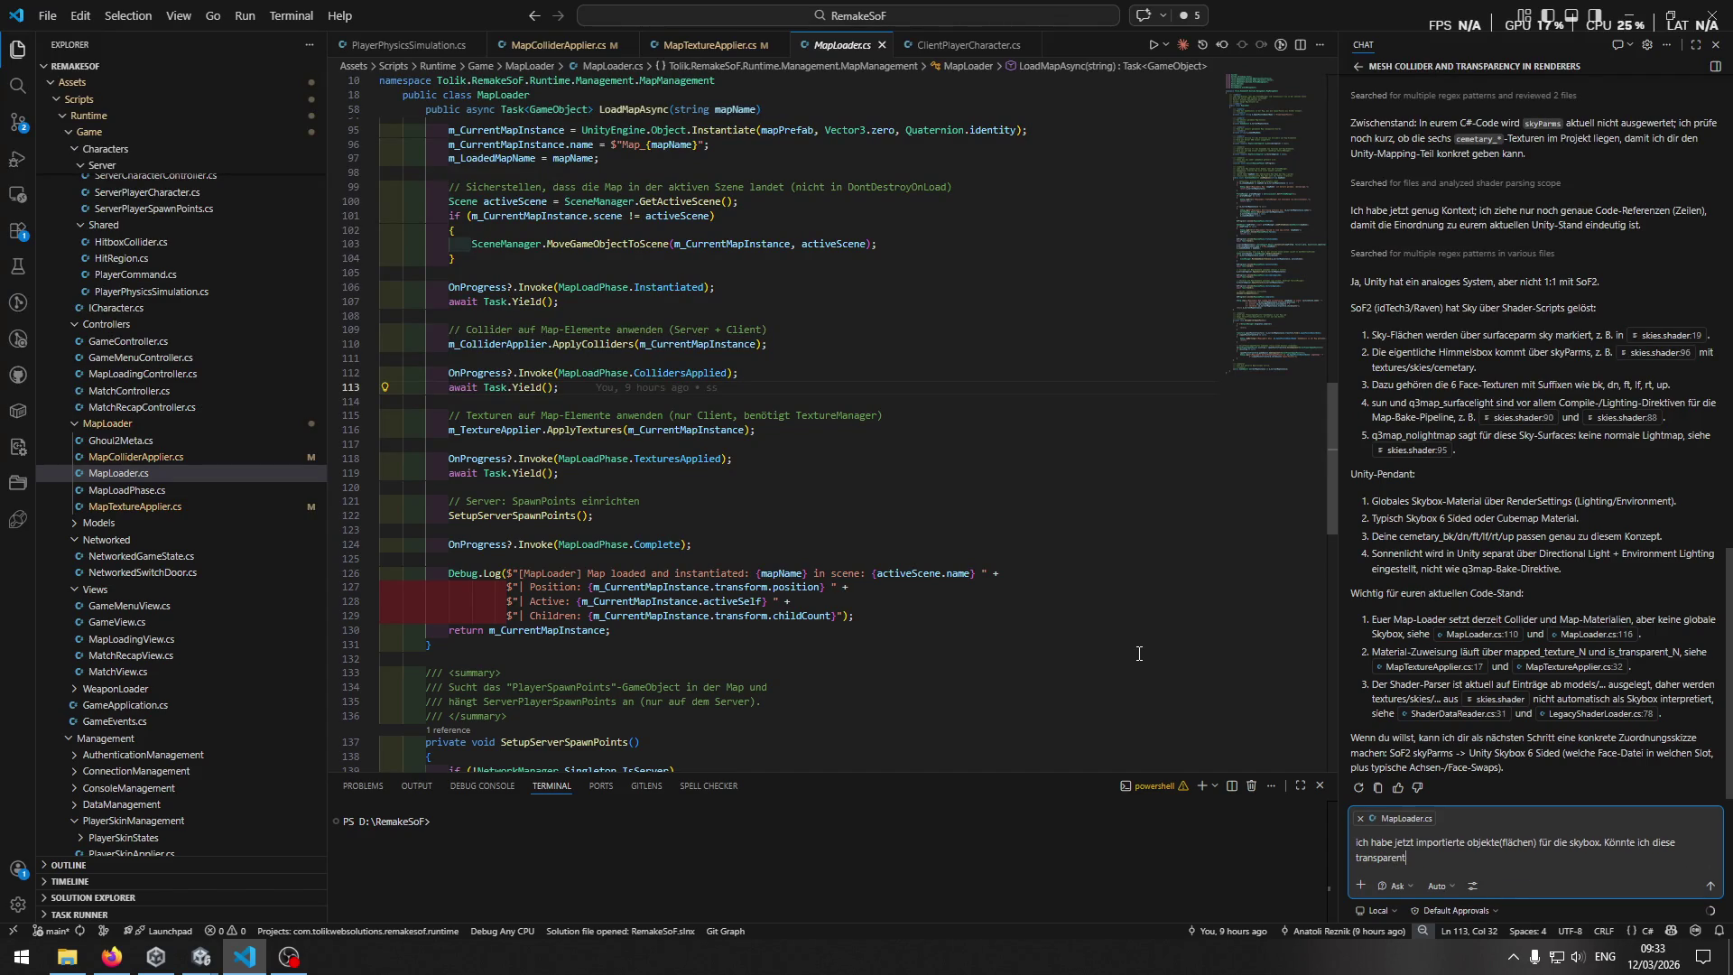
type(" machen")
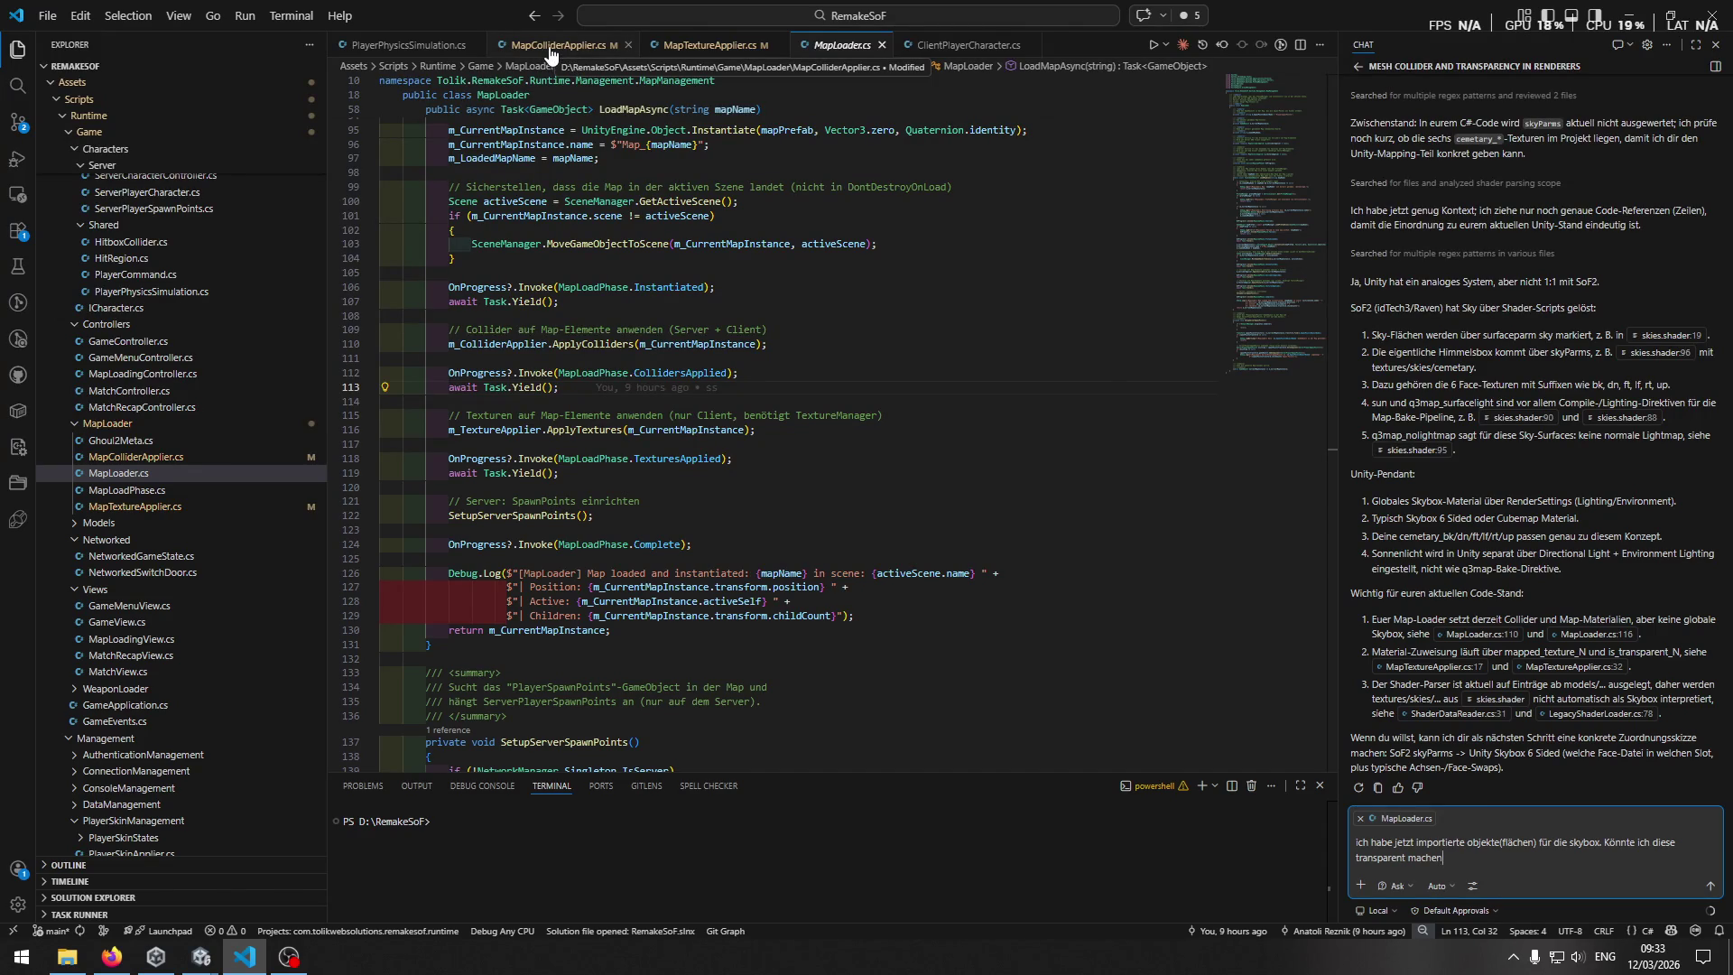
type(" um das uni")
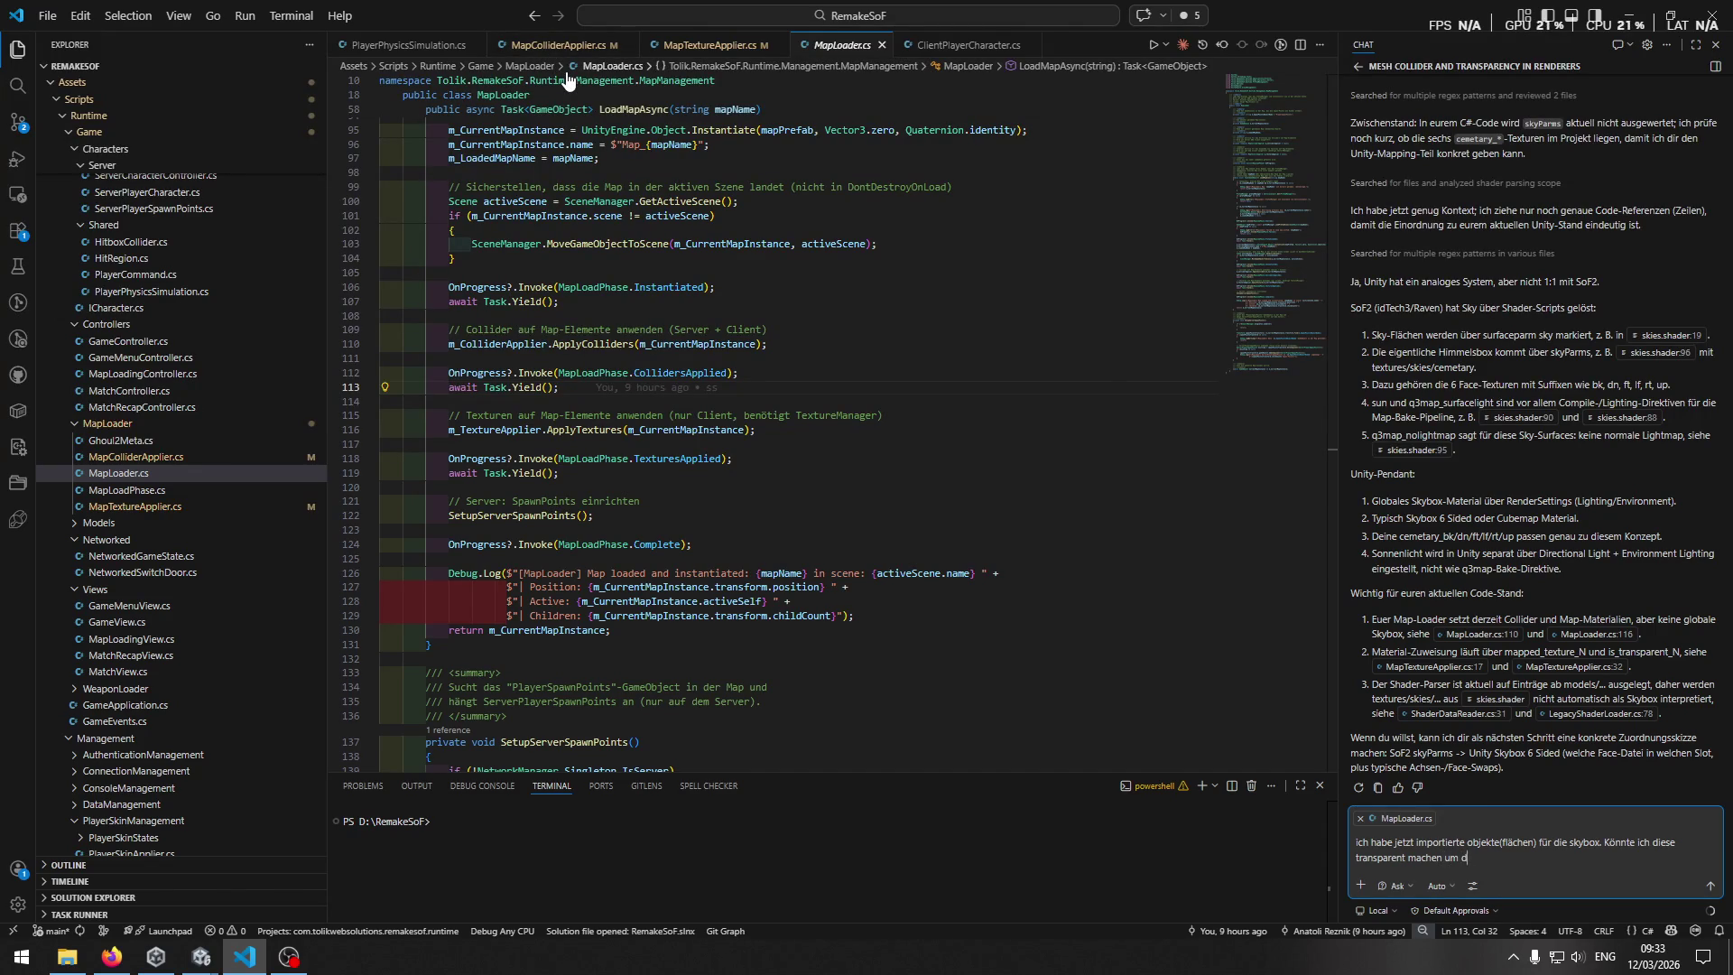
Add that they should only serve as barriers, with a new line saying the Unity skybox becomes visible.
key("BackSpace")
key("BackSpace")
key("BackSpace")
type("diese sollen")
type(" nur als unsich")
type("sogesehen ")
type("tbare")
type("arriere dienen")
key("shift+Return")
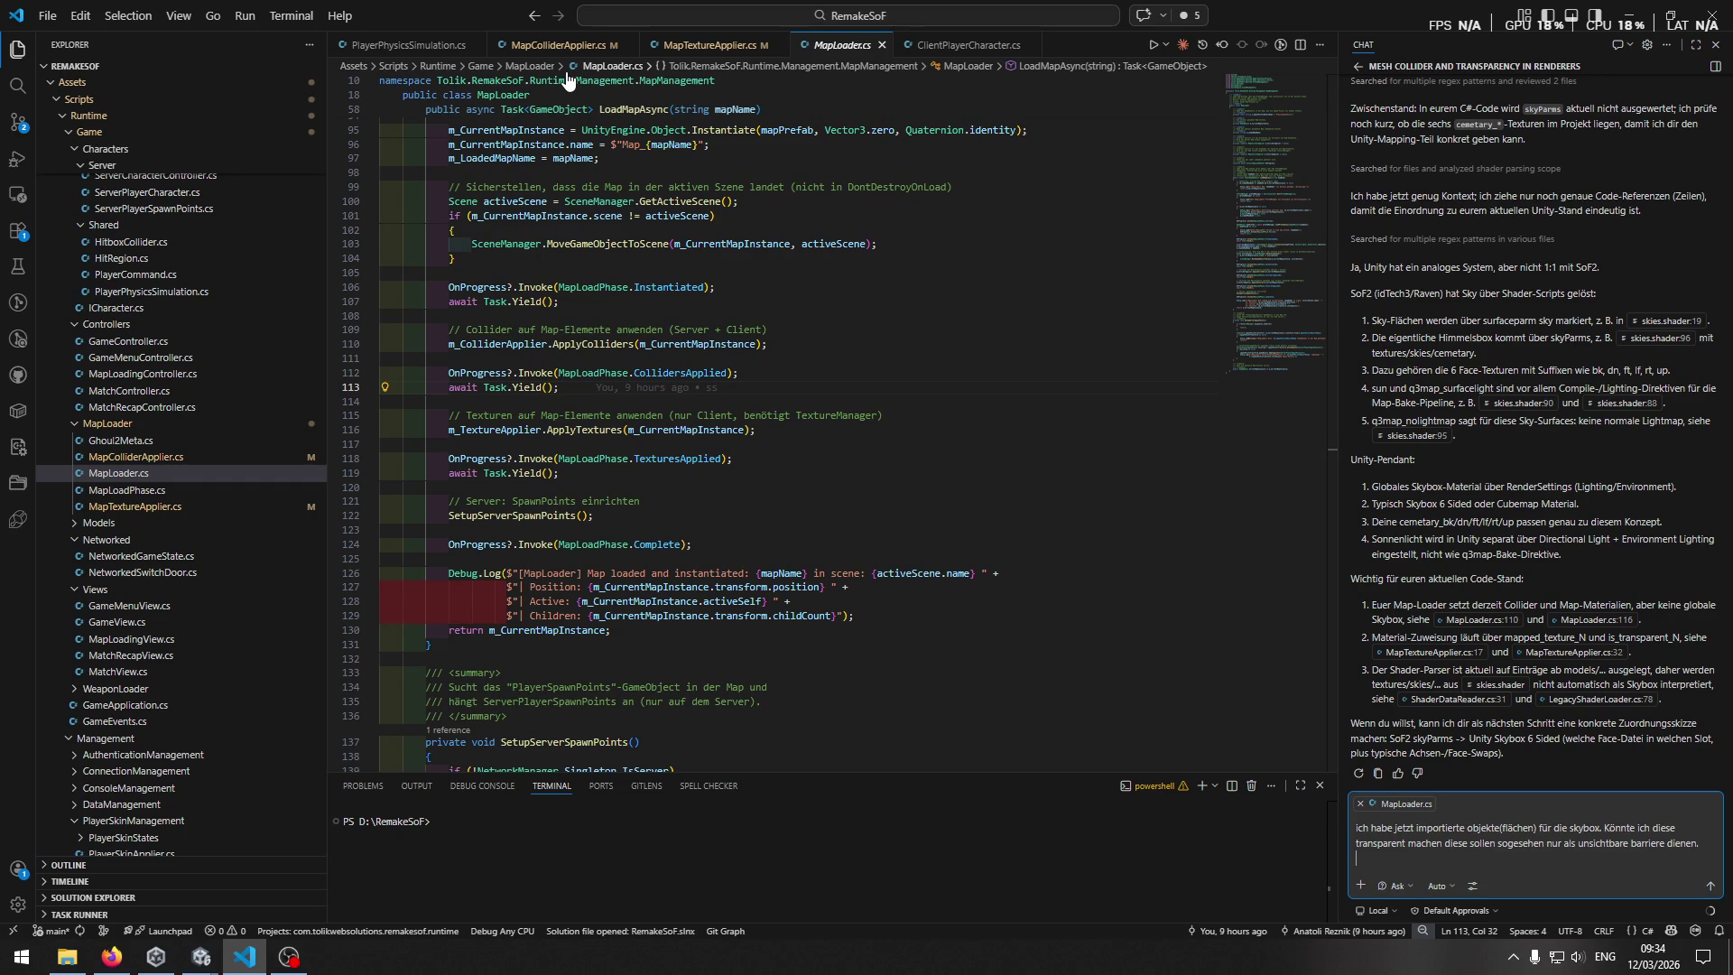
type("so i")
type("st dann auch das")
type(" unity s")
type("kybox sichtbar")
left_click(688, 50)
Replace the word 'objekte' with 'renderer' in the chat draft.
left_click(1576, 867)
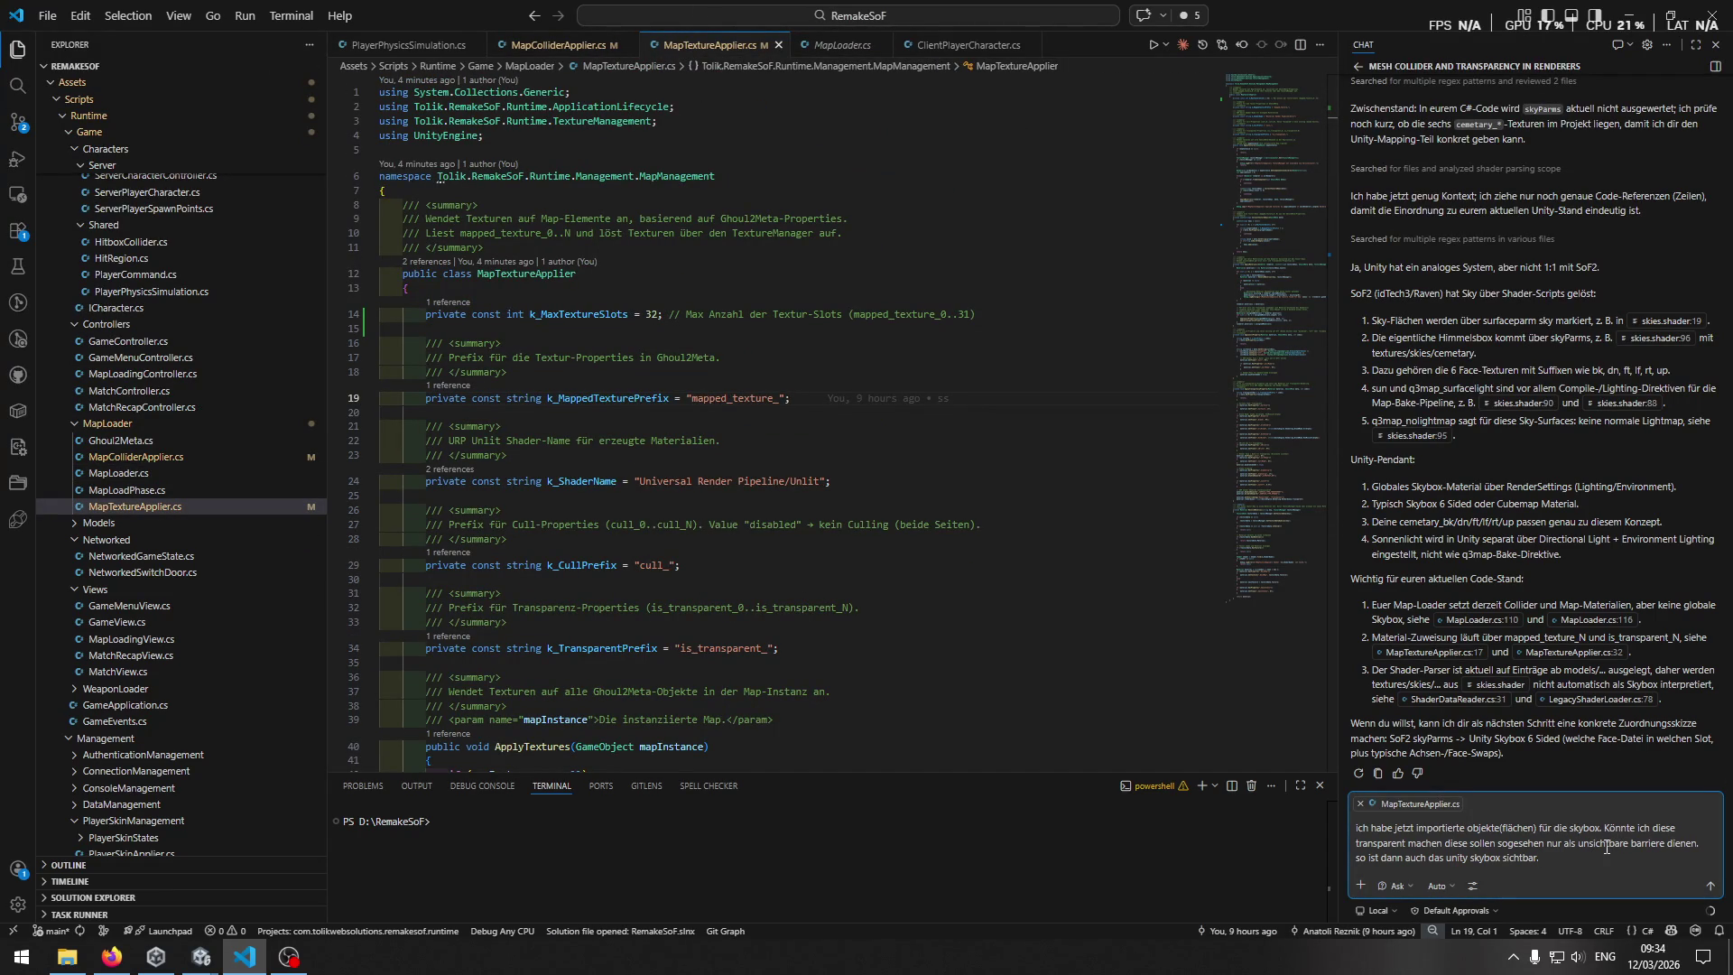
scroll(1032, 550, "down", 10)
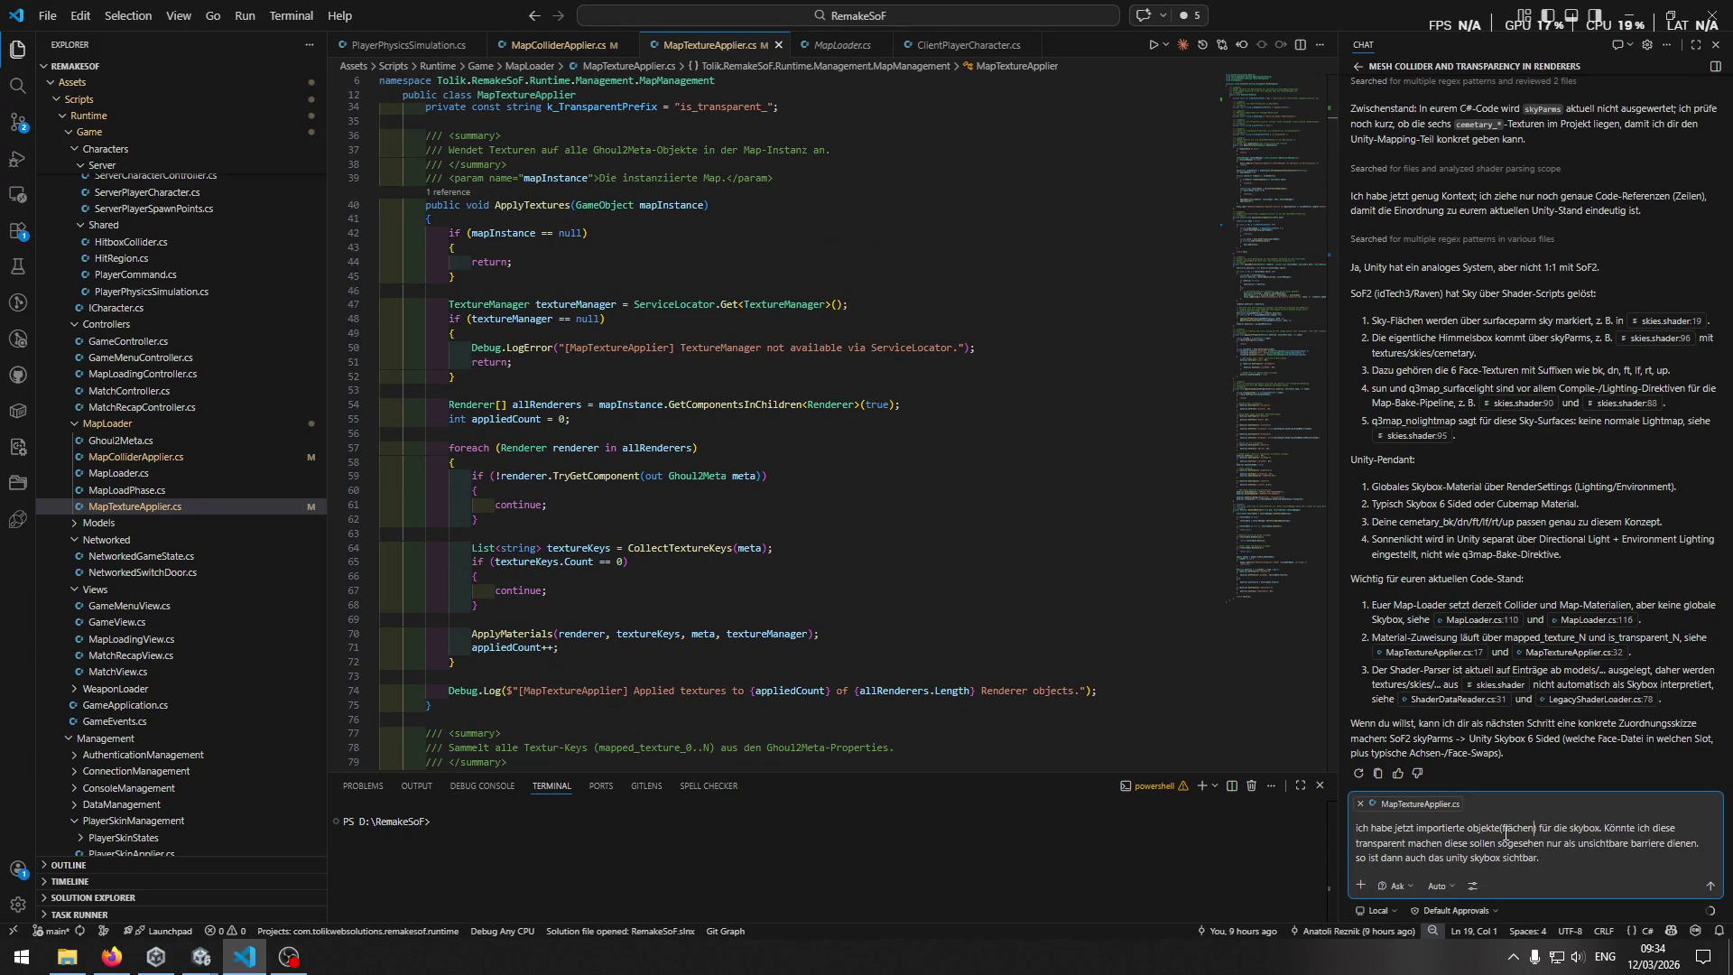
double_click(1471, 828)
type("renderer")
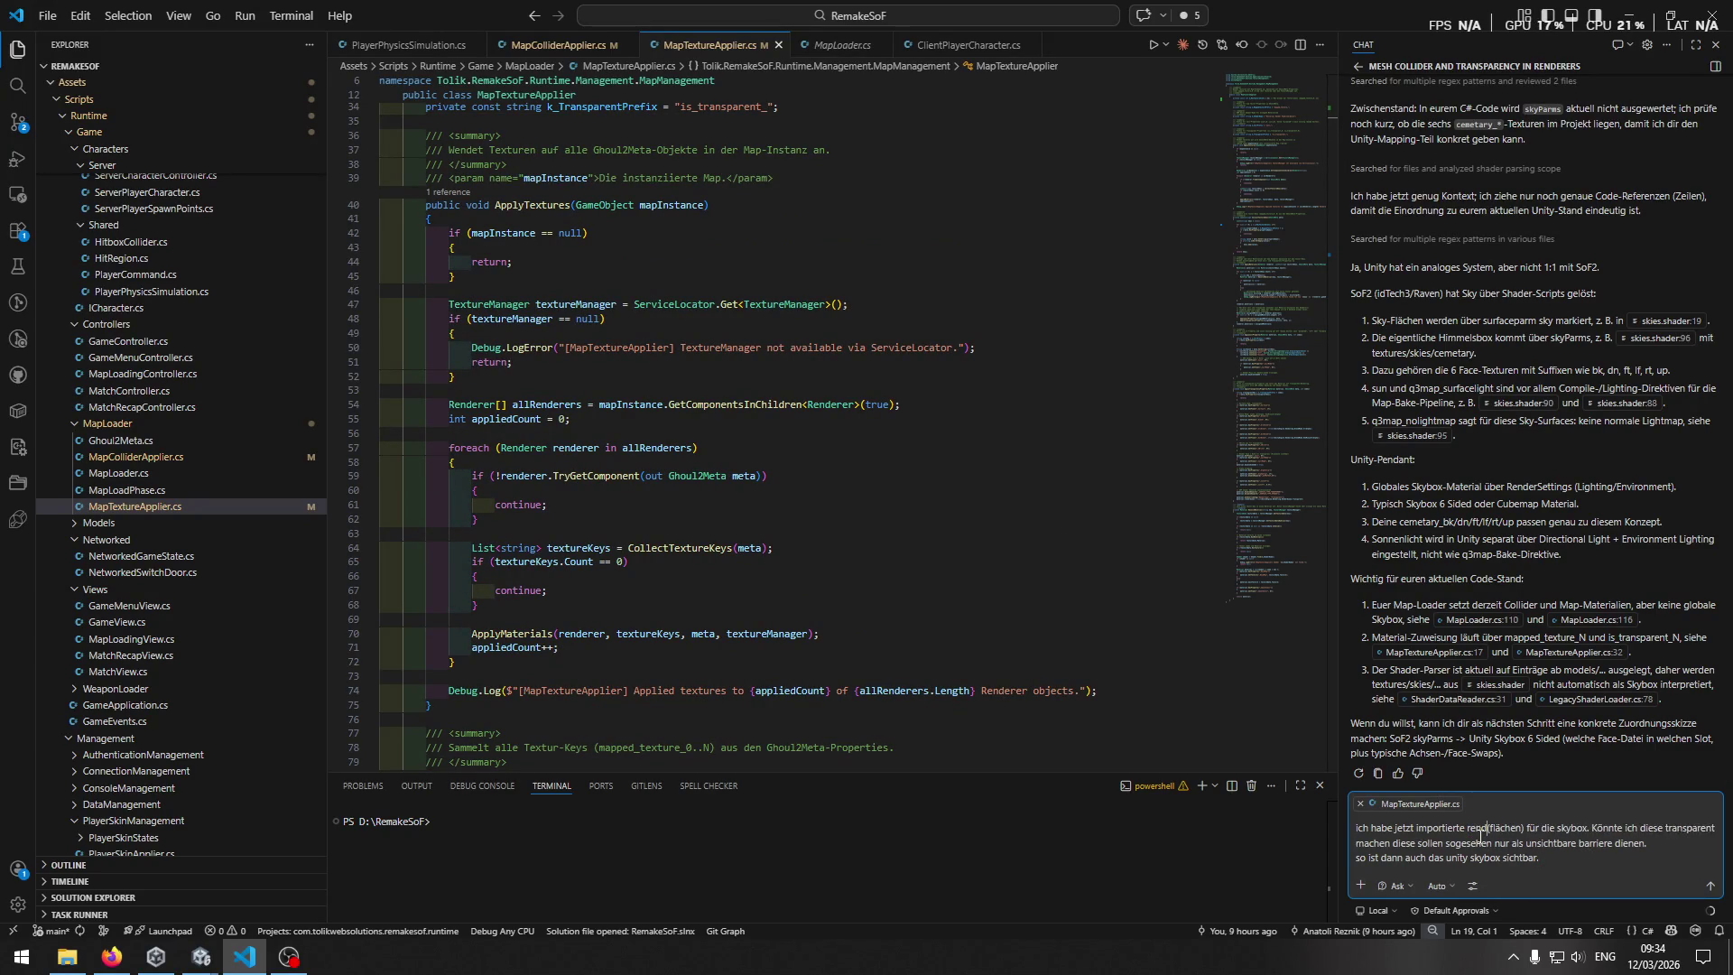
Insert 'aus einer sof2 map' after 'skybox' in the chat draft.
left_click(1598, 861)
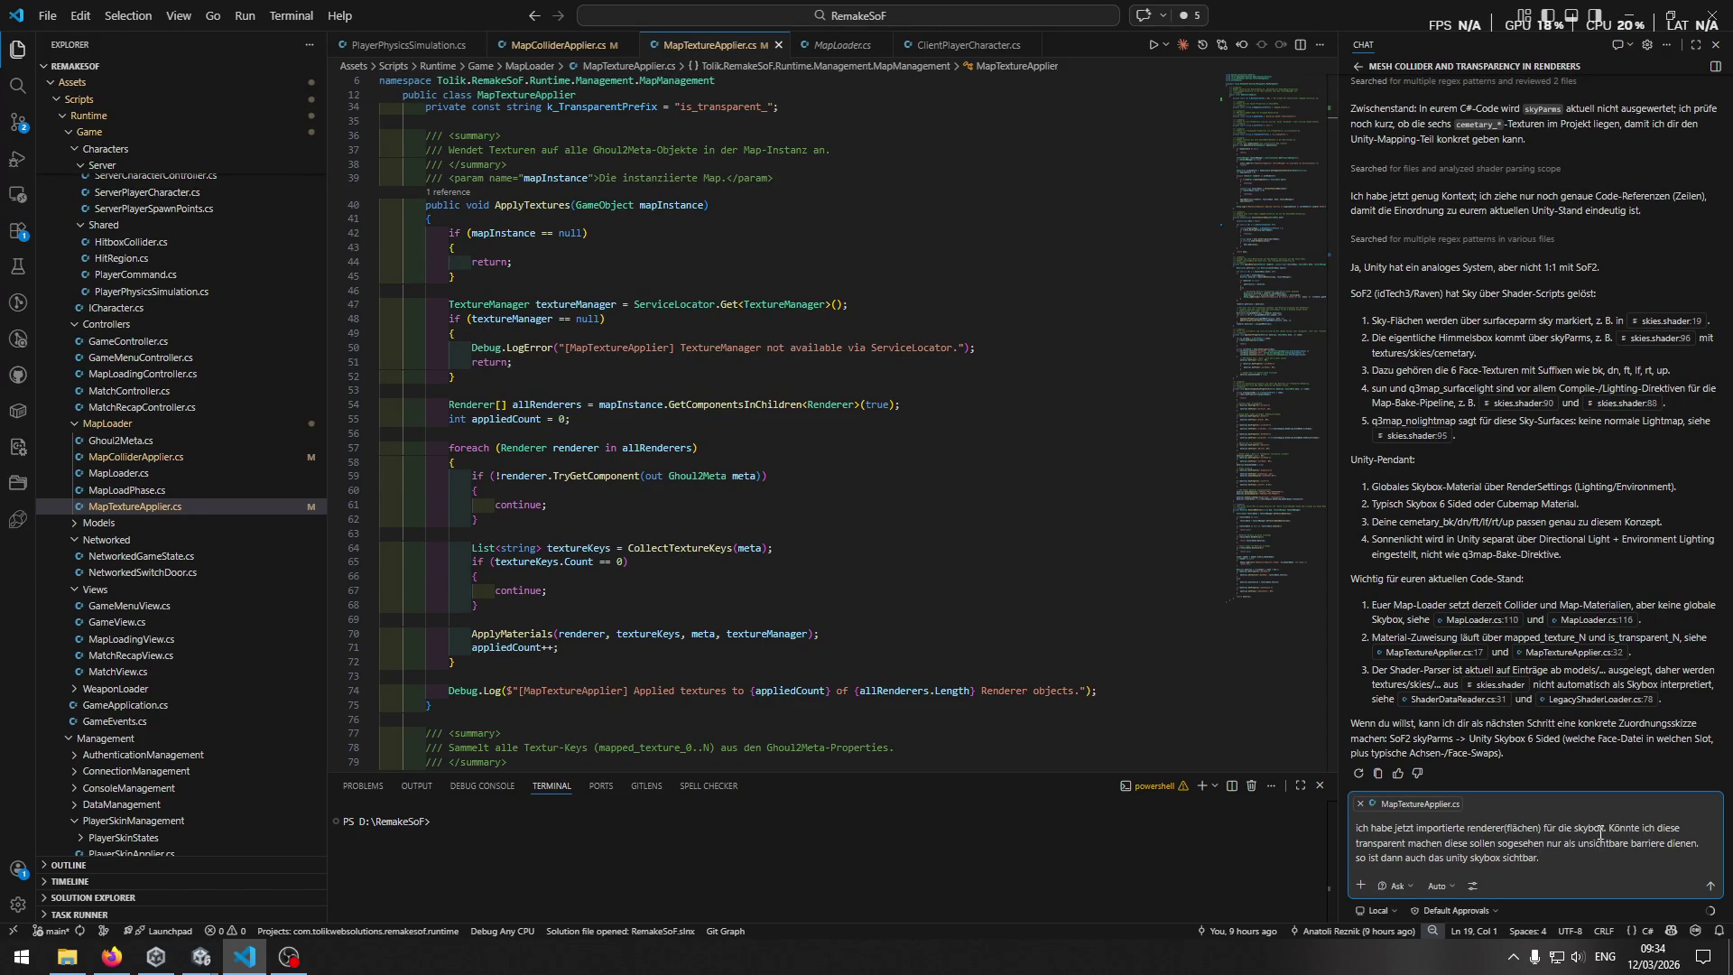
left_click(1606, 829)
type("aus sof2.")
key("Left")
key("Left")
key("Left")
type("einer s")
key("BackSpace")
type("map")
key("ctrl+End")
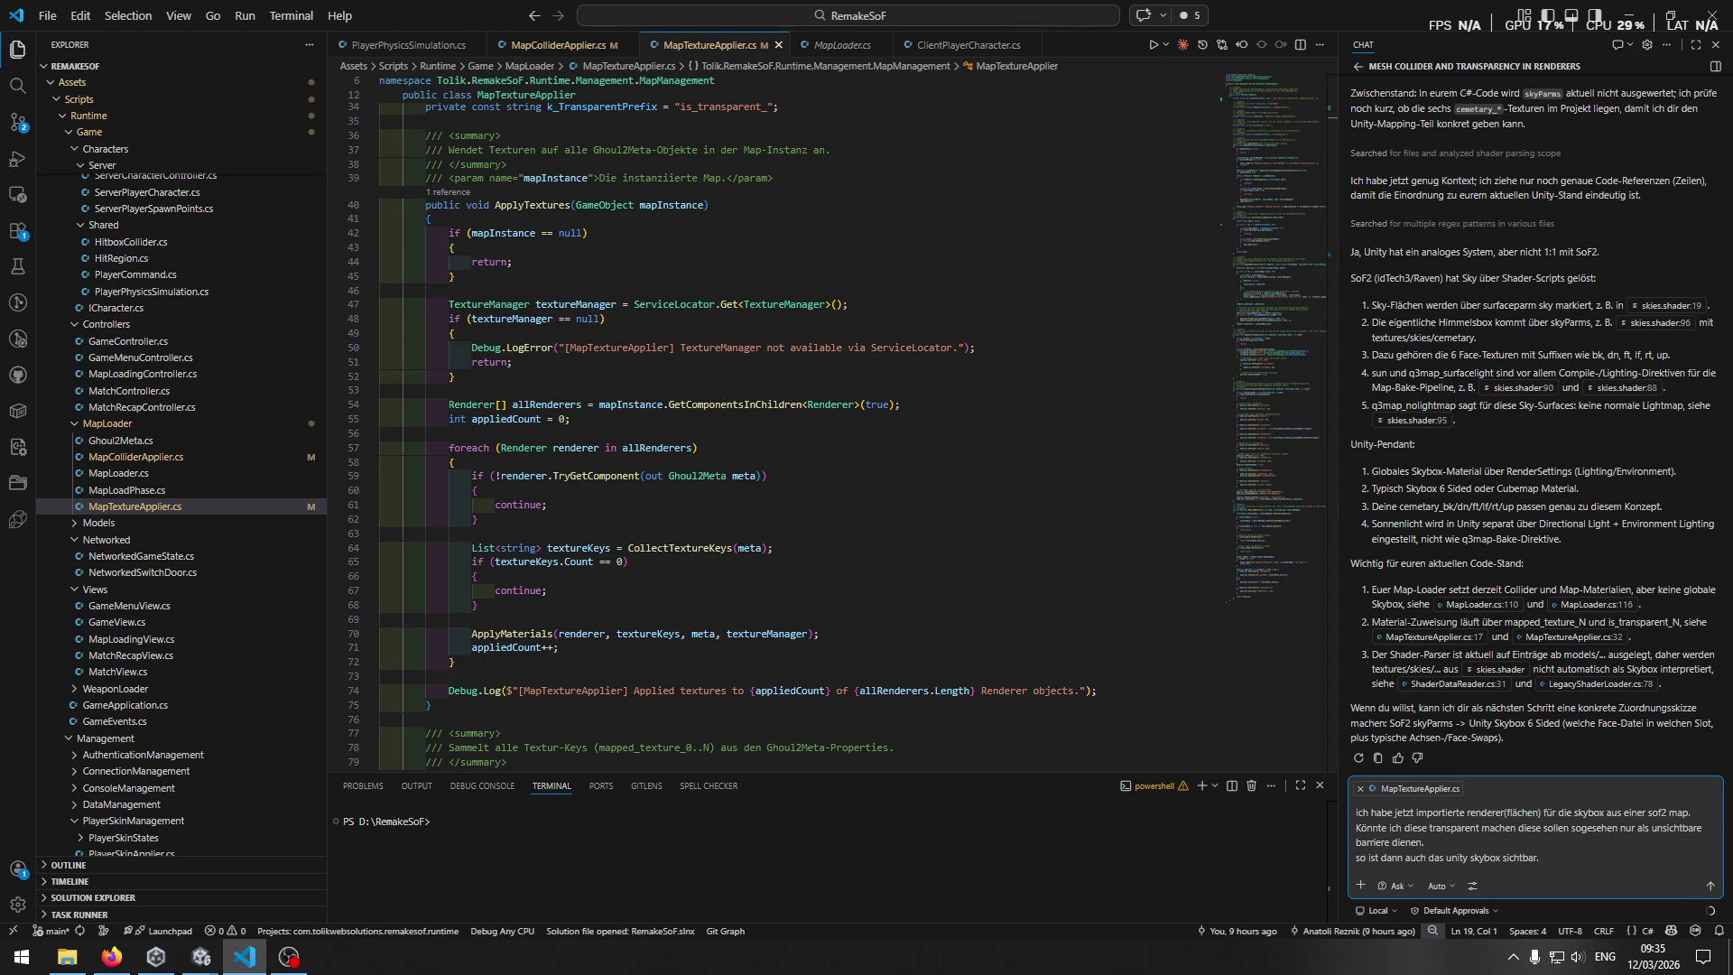
key("alt+Tab")
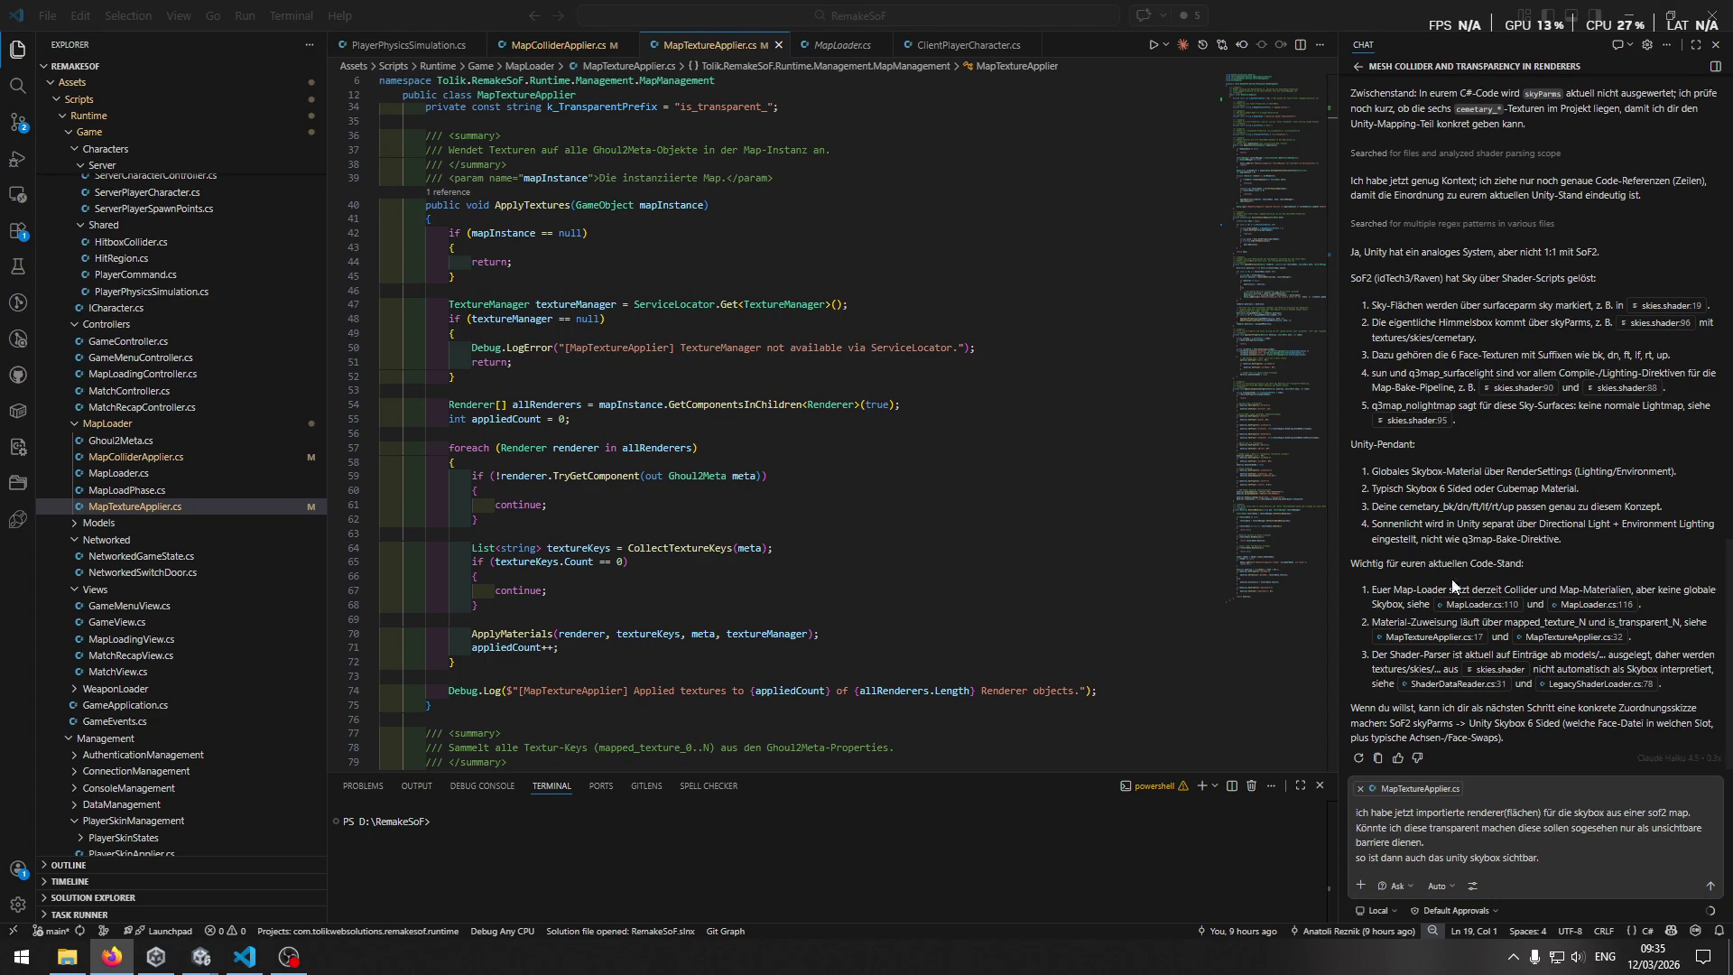
End the last line with a period and insert 'anschließend' before 'das'.
left_click(1567, 866)
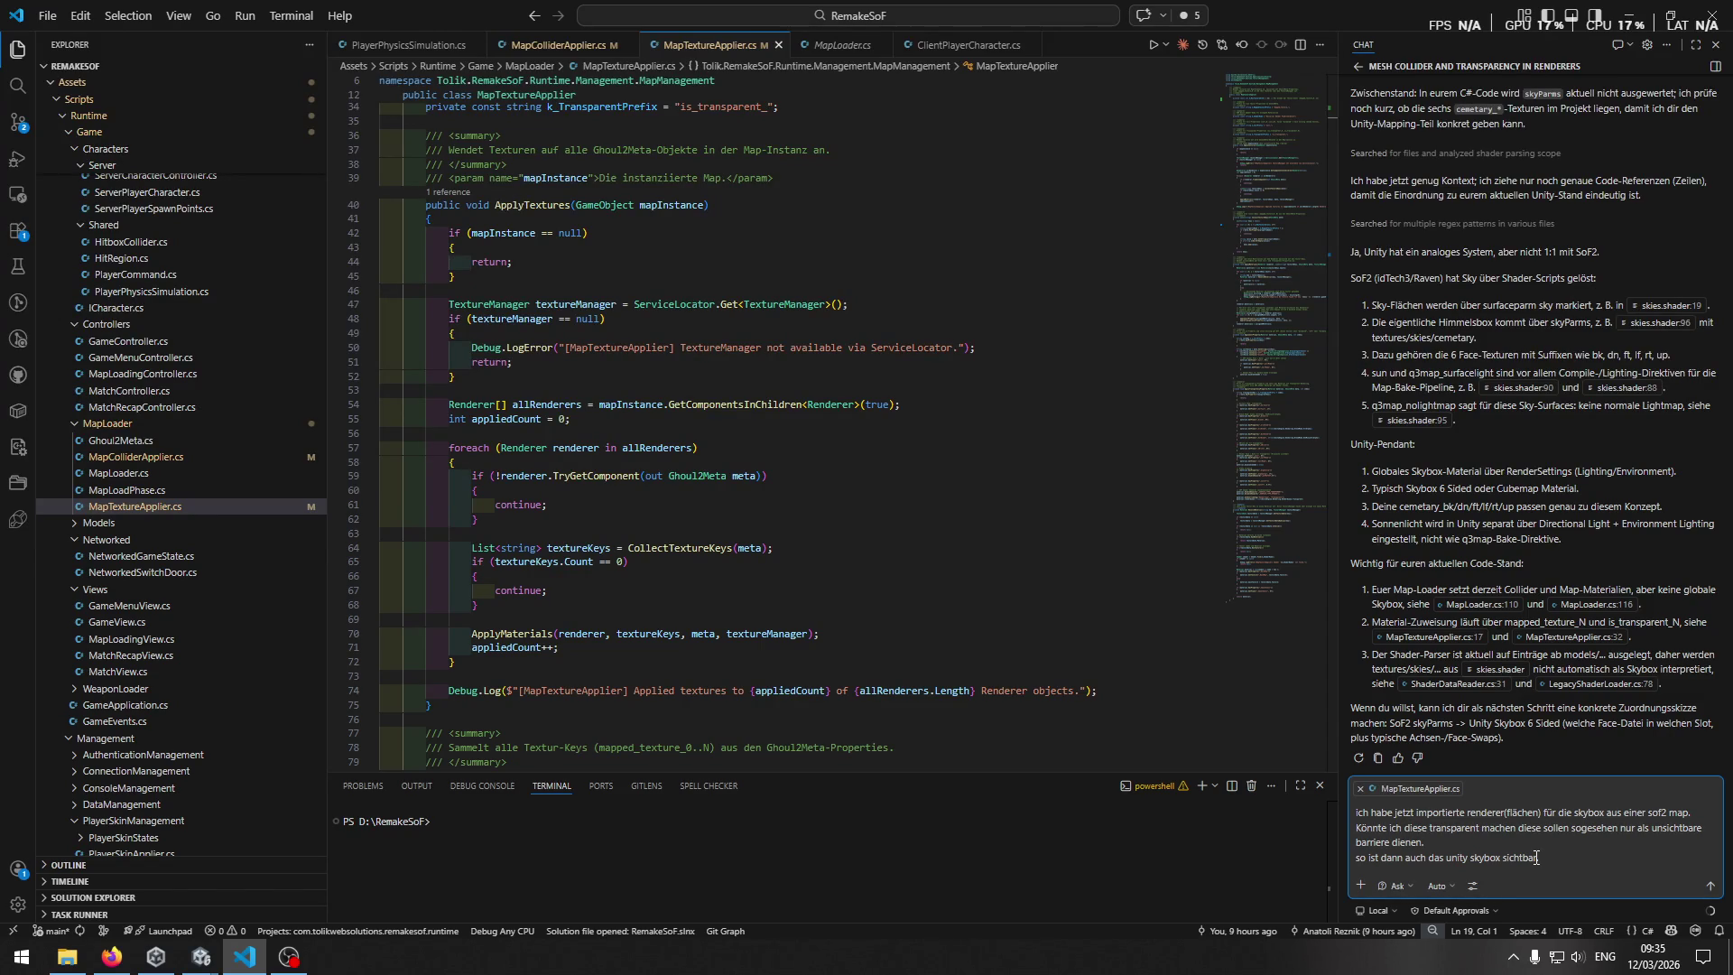
type(".")
type("anschließend")
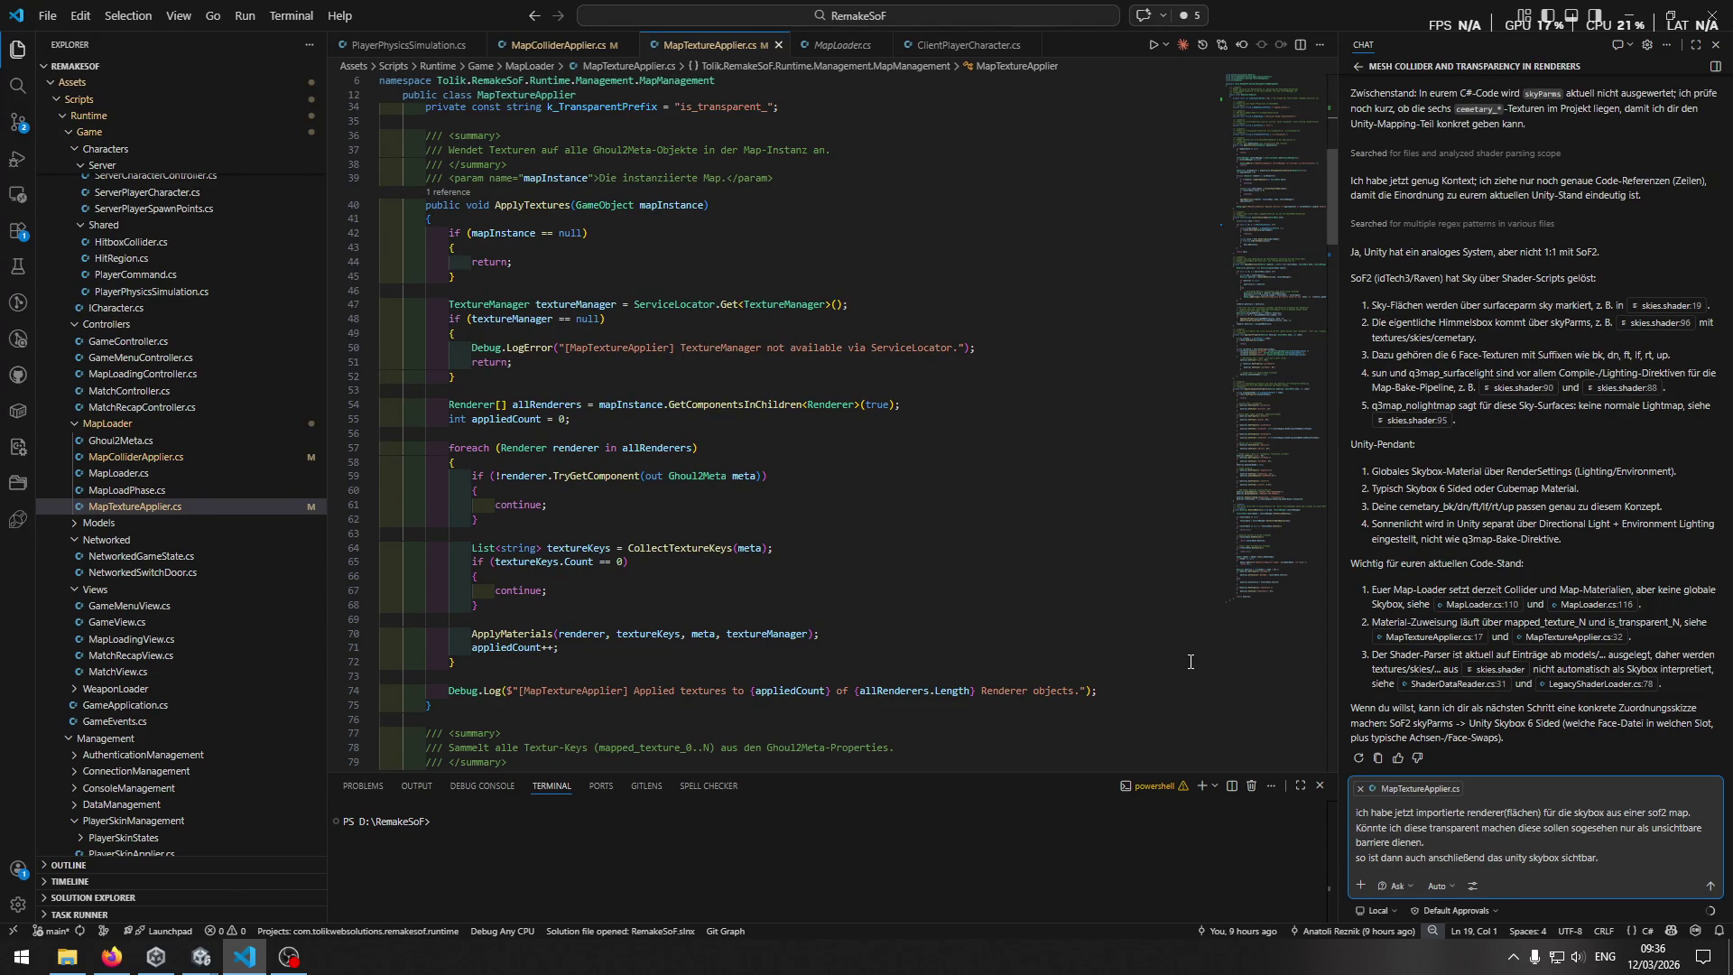
key("alt+Tab")
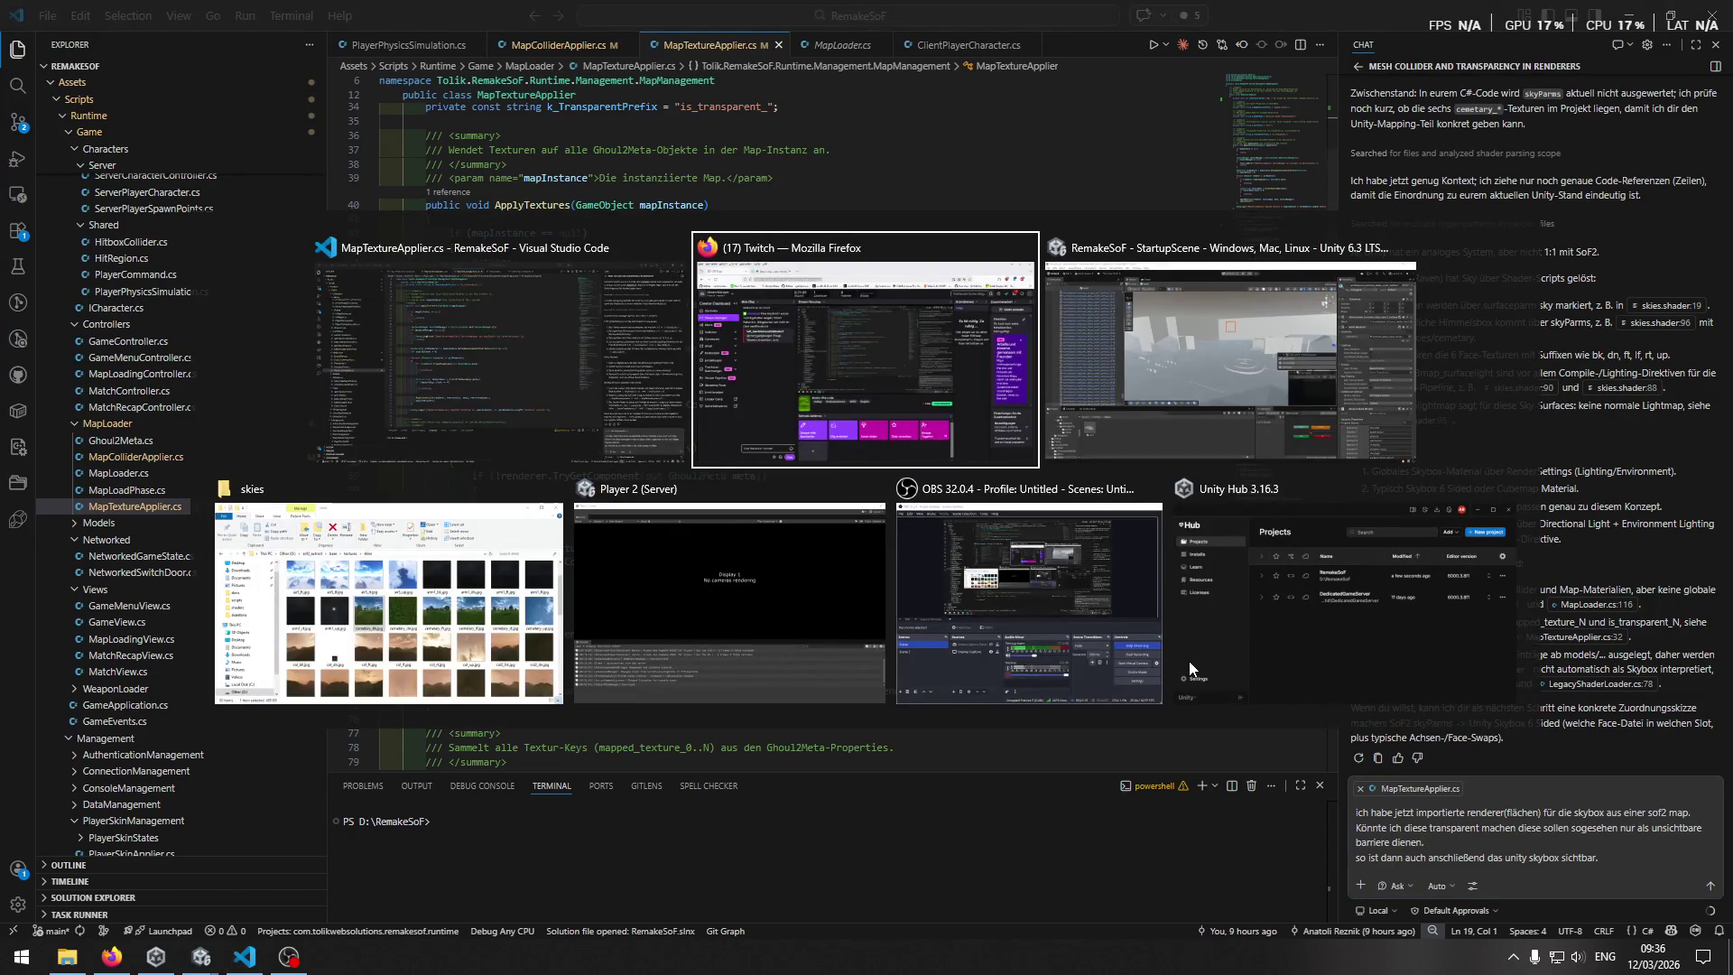
In Unity, scroll the Inspector to the Ghoul2Meta property values listing the sky surface flags.
key("alt+Tab")
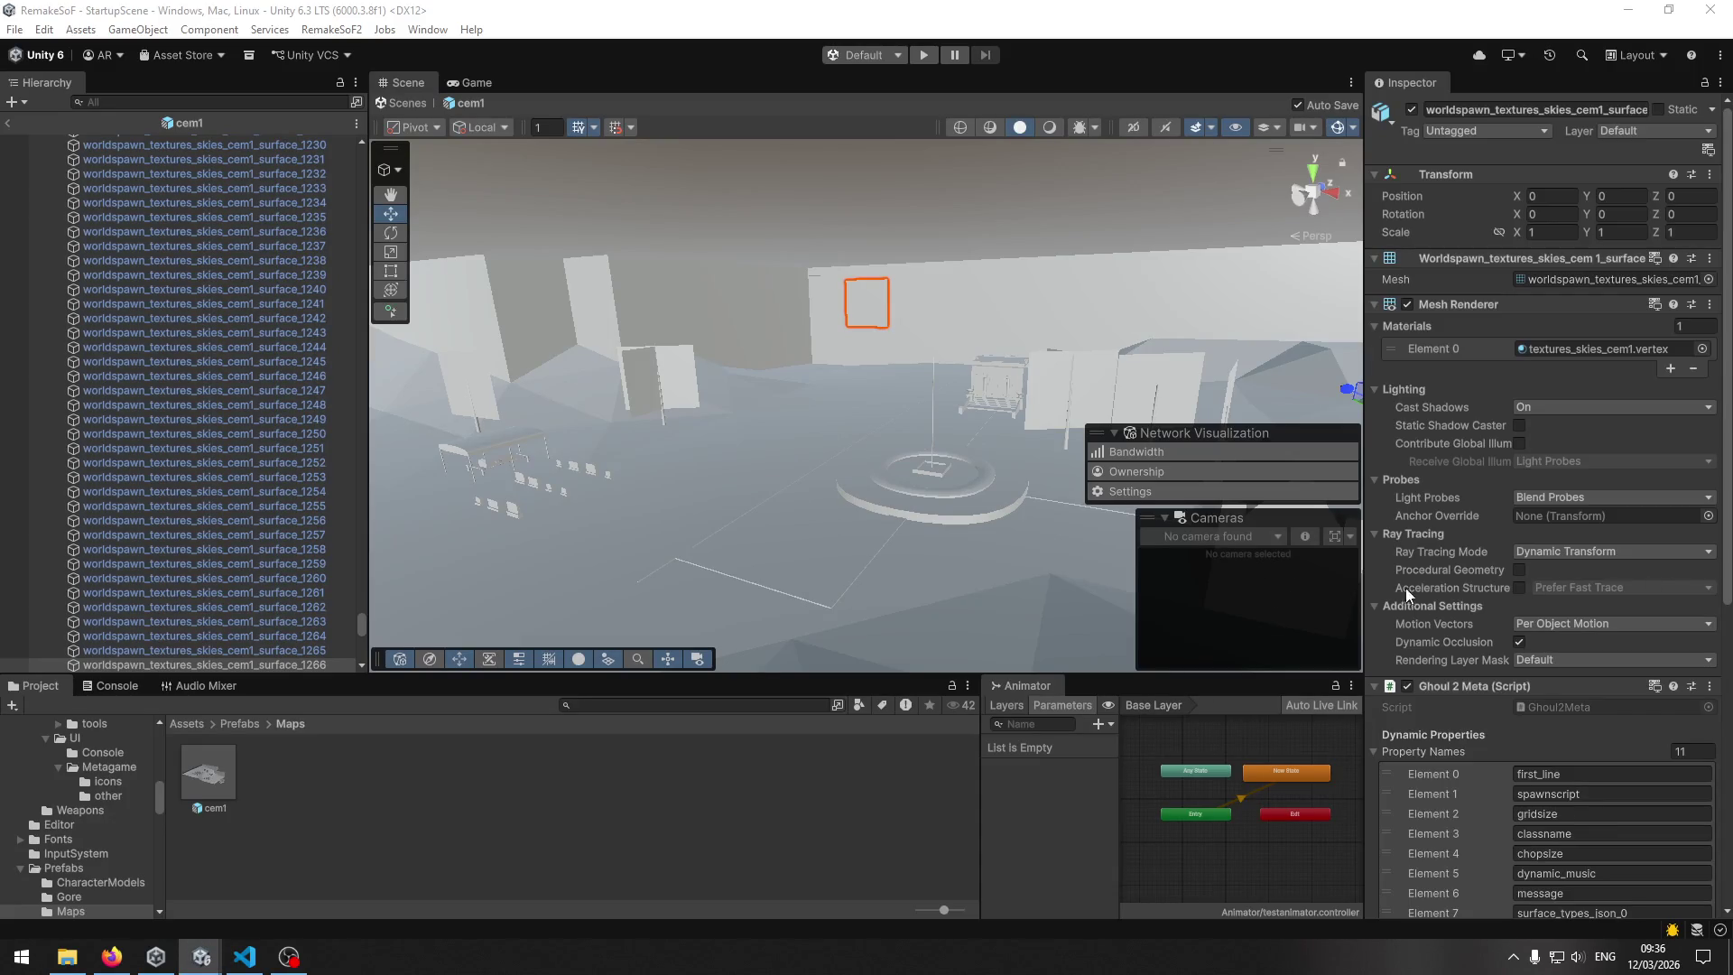
scroll(1406, 594, "down", 3)
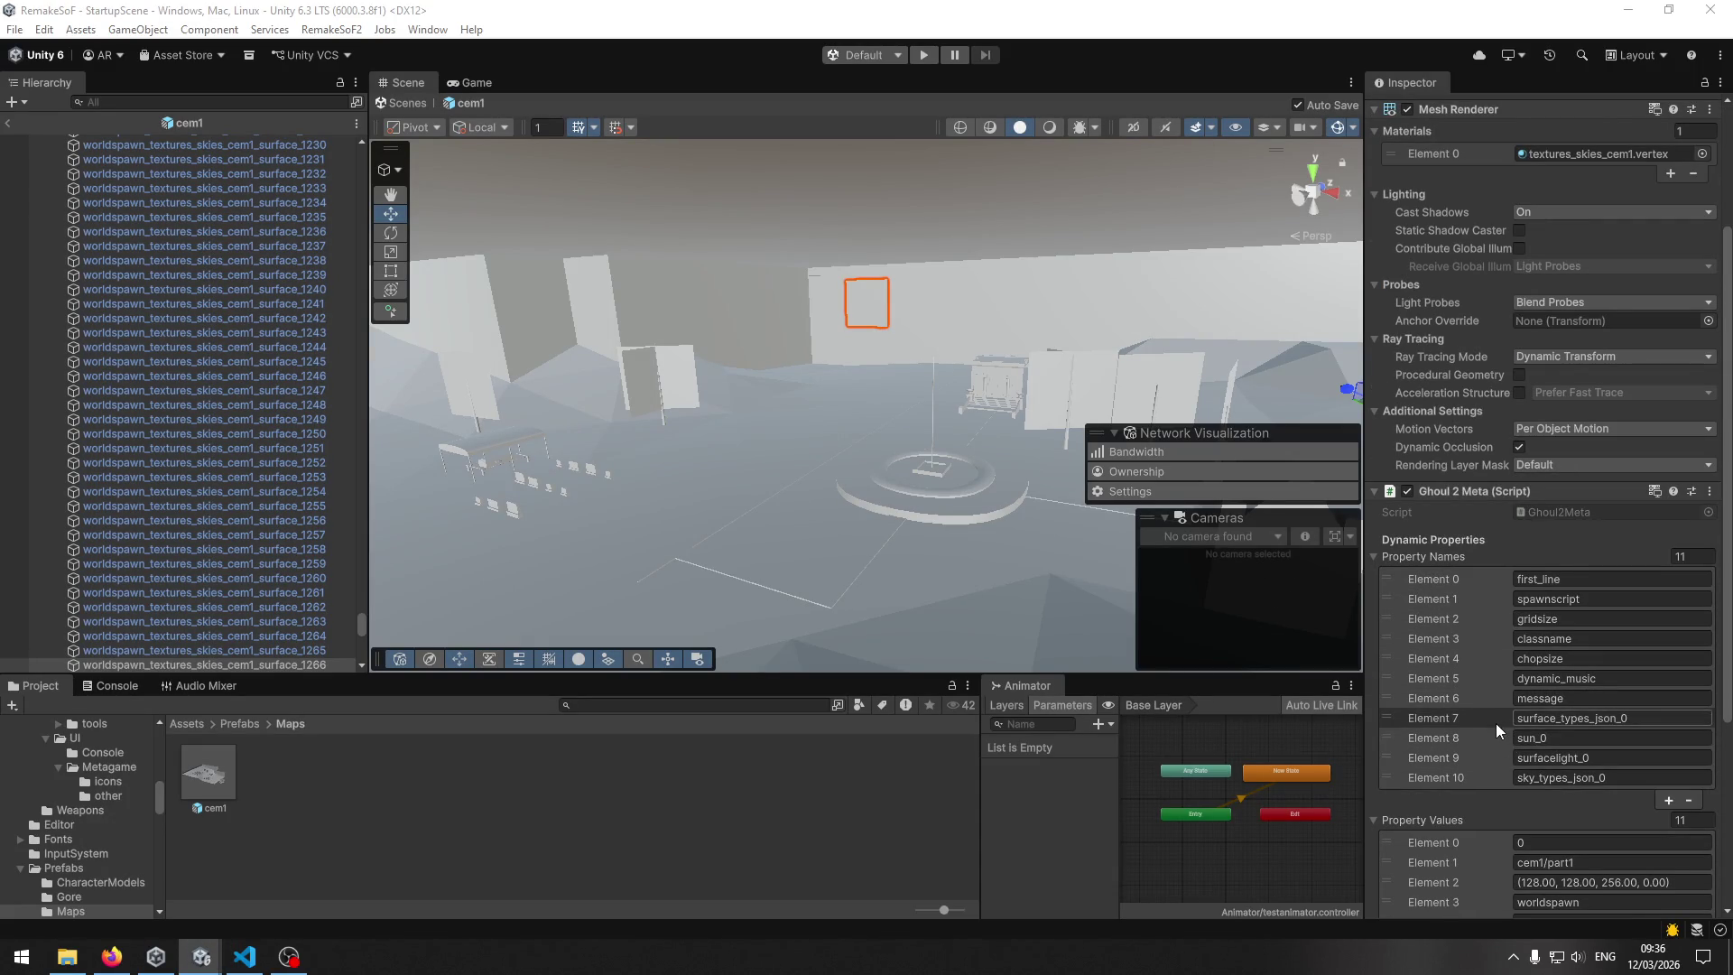
scroll(1495, 740, "down", 3)
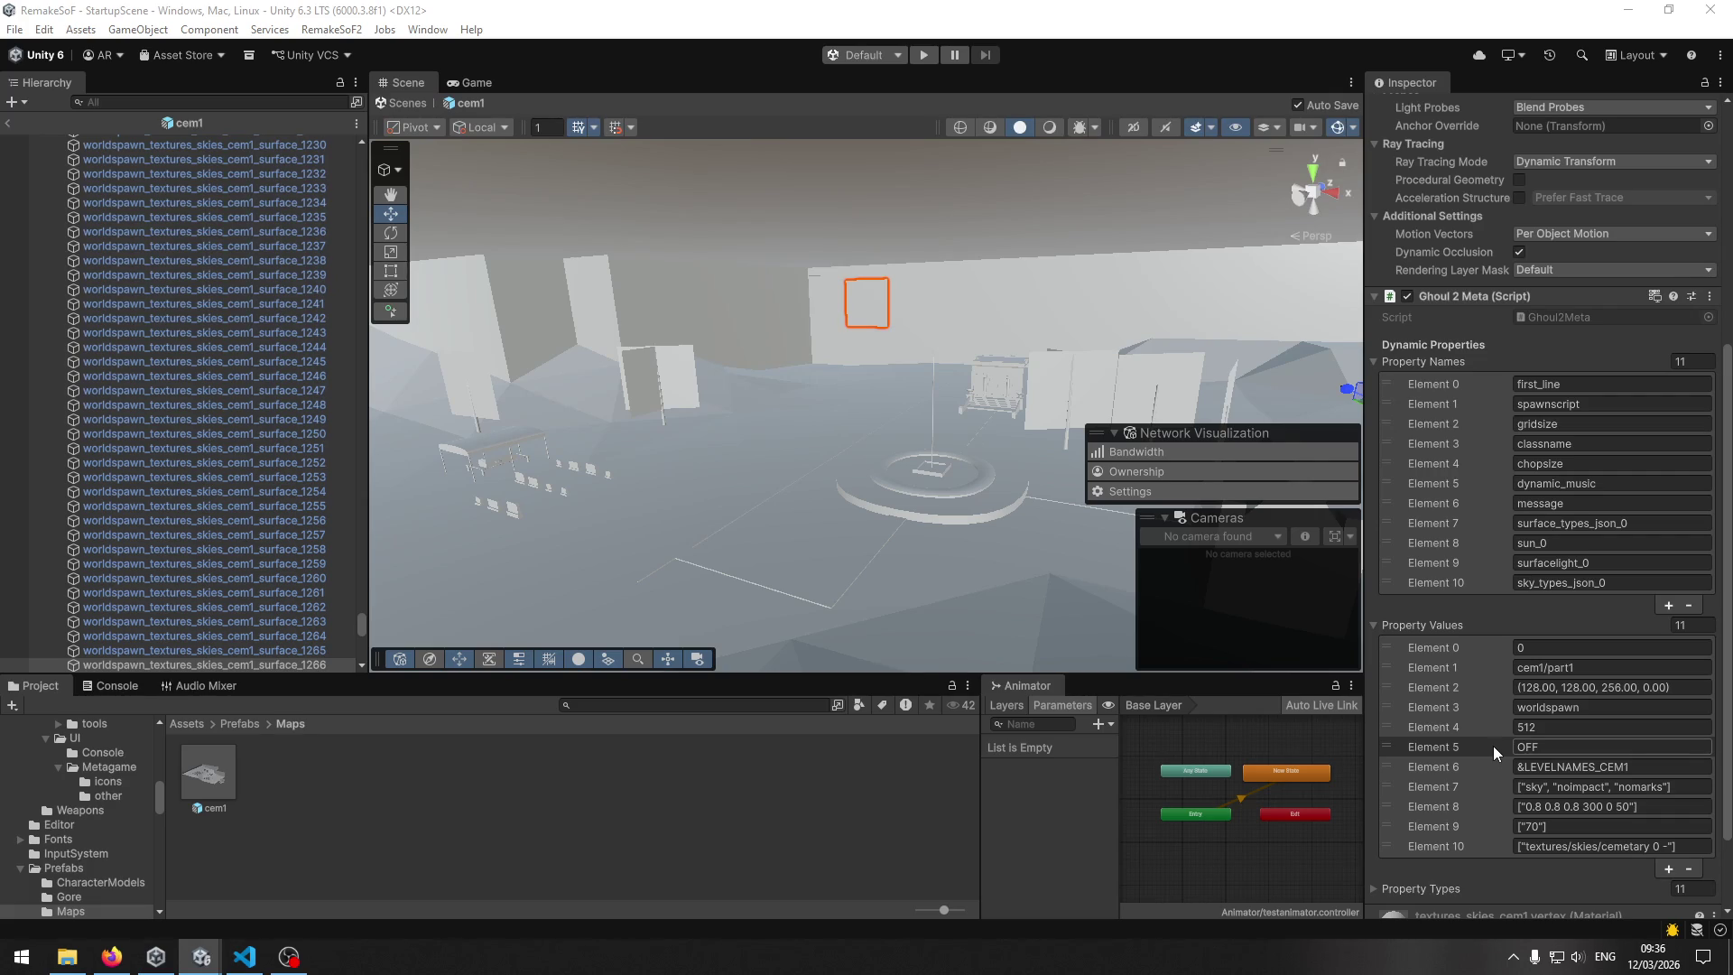
key("alt+Tab")
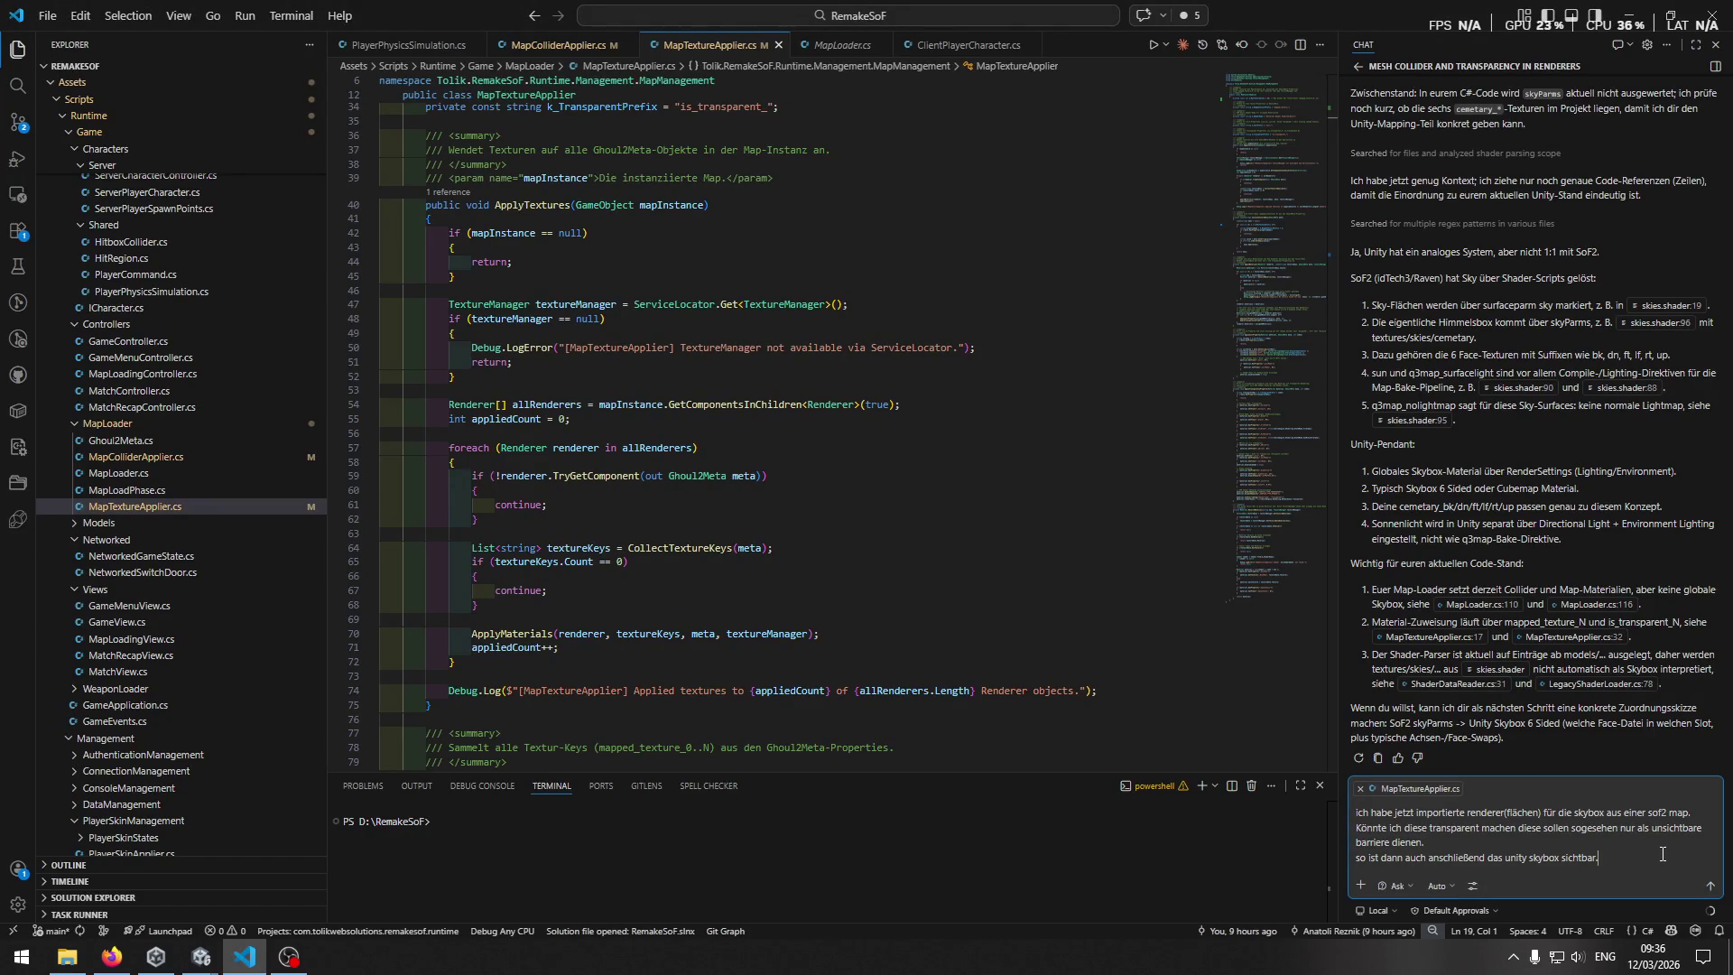
Add 'diese haben' and 'surface_types_json_0 - surface_types_json_N mit valu' to the draft, checking Unity in between.
scroll(1146, 575, "down", 2)
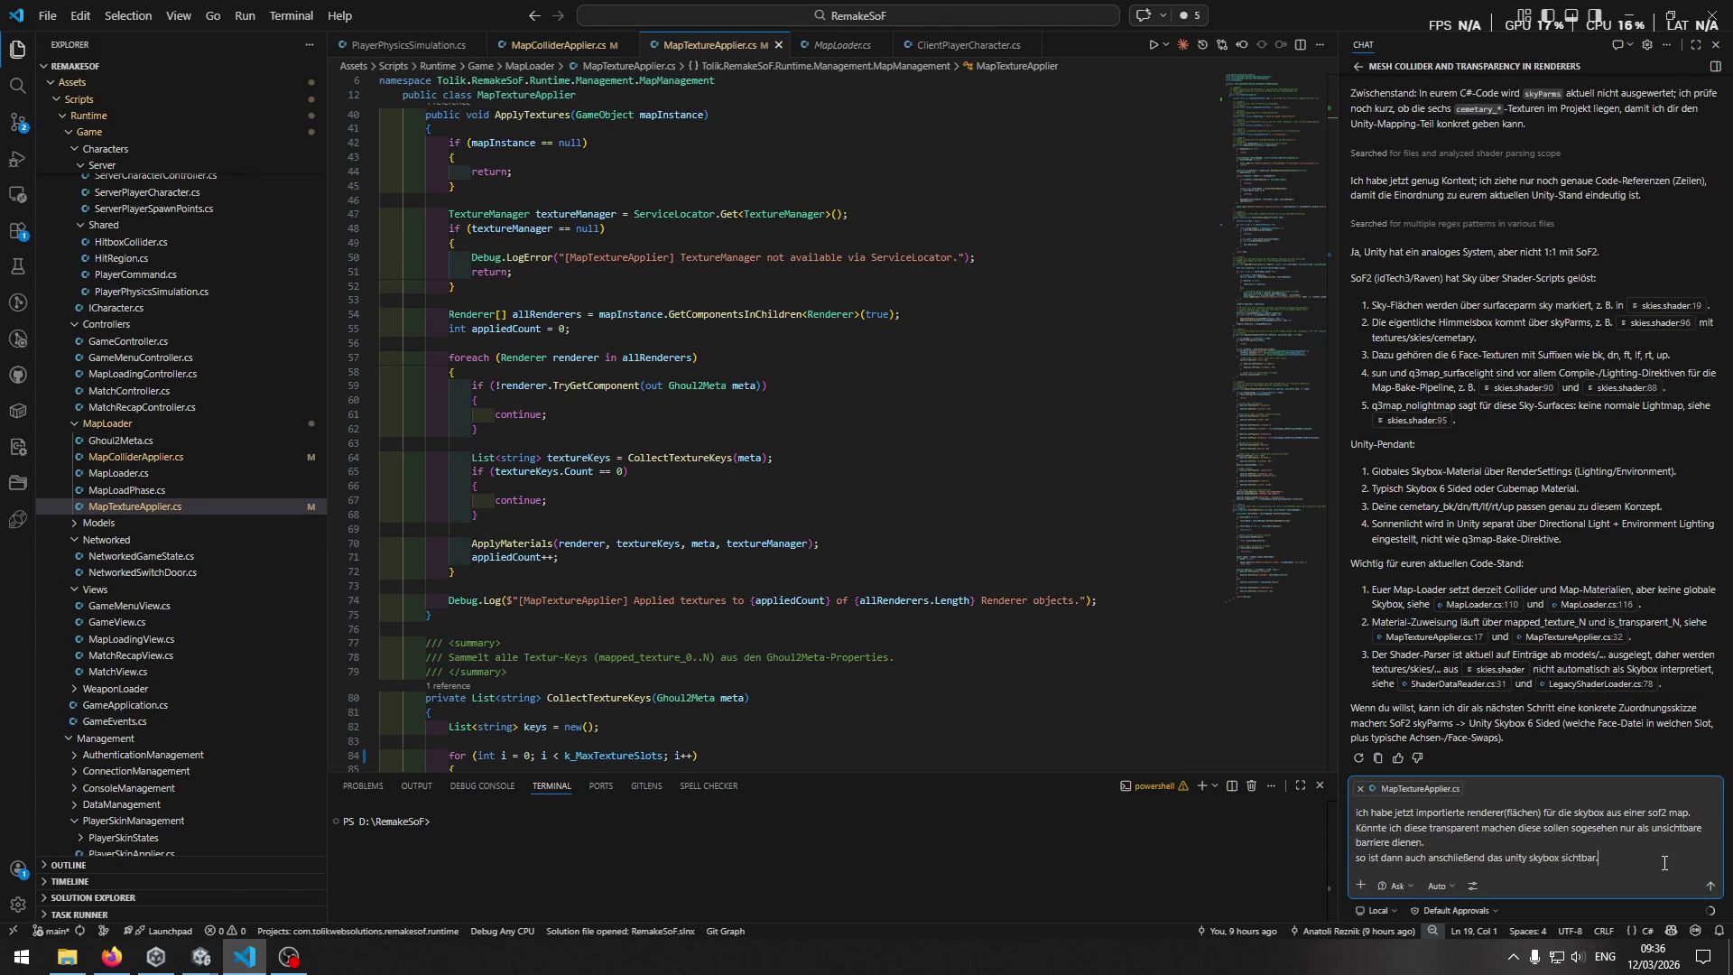
type("diese haben")
key("alt+Tab")
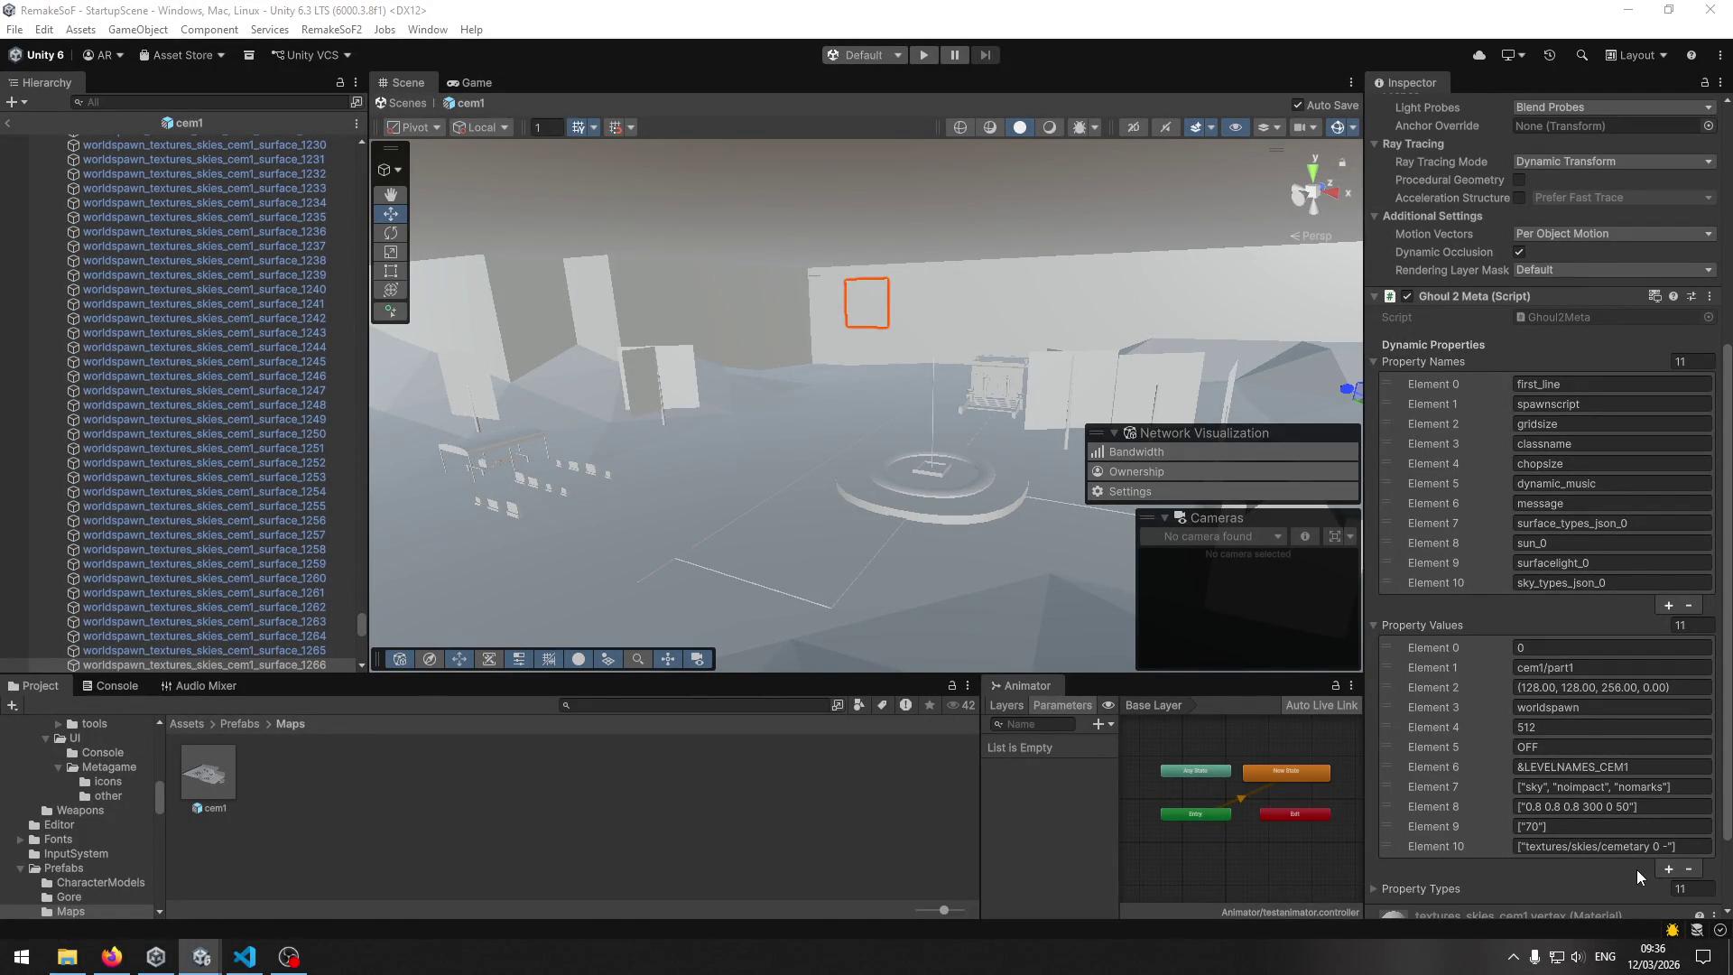
key("alt+Tab")
type("surface_types_json_0 - ")
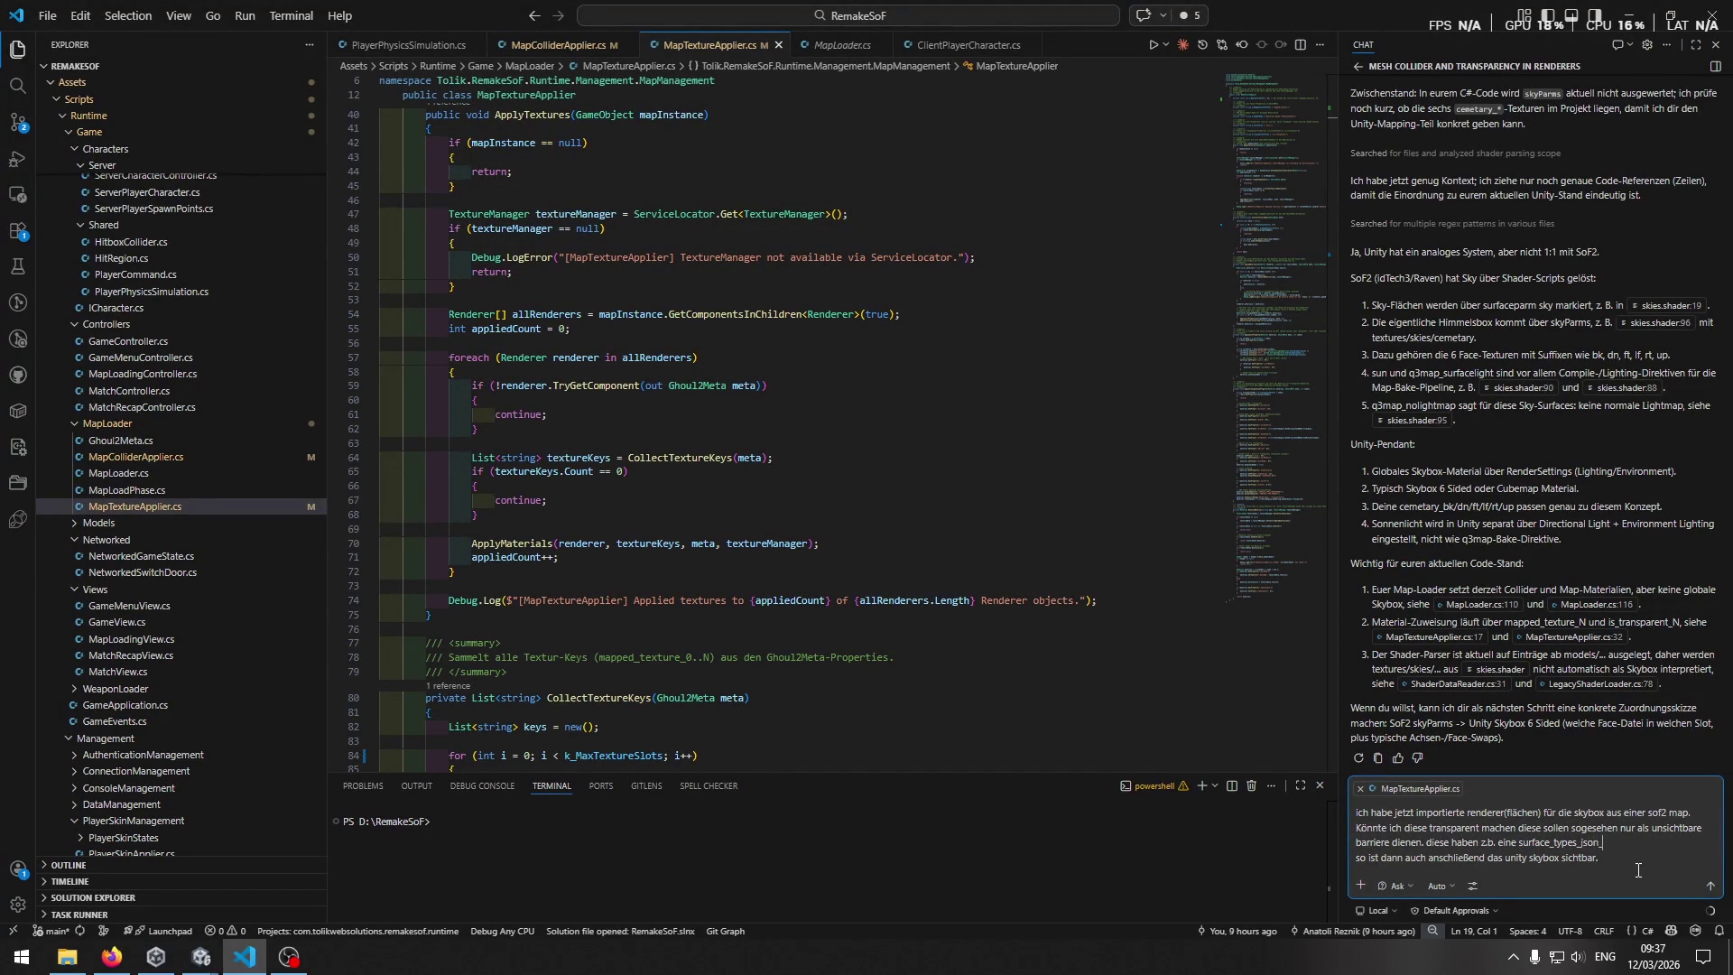
type("surface_types_json_N")
type(" mit v")
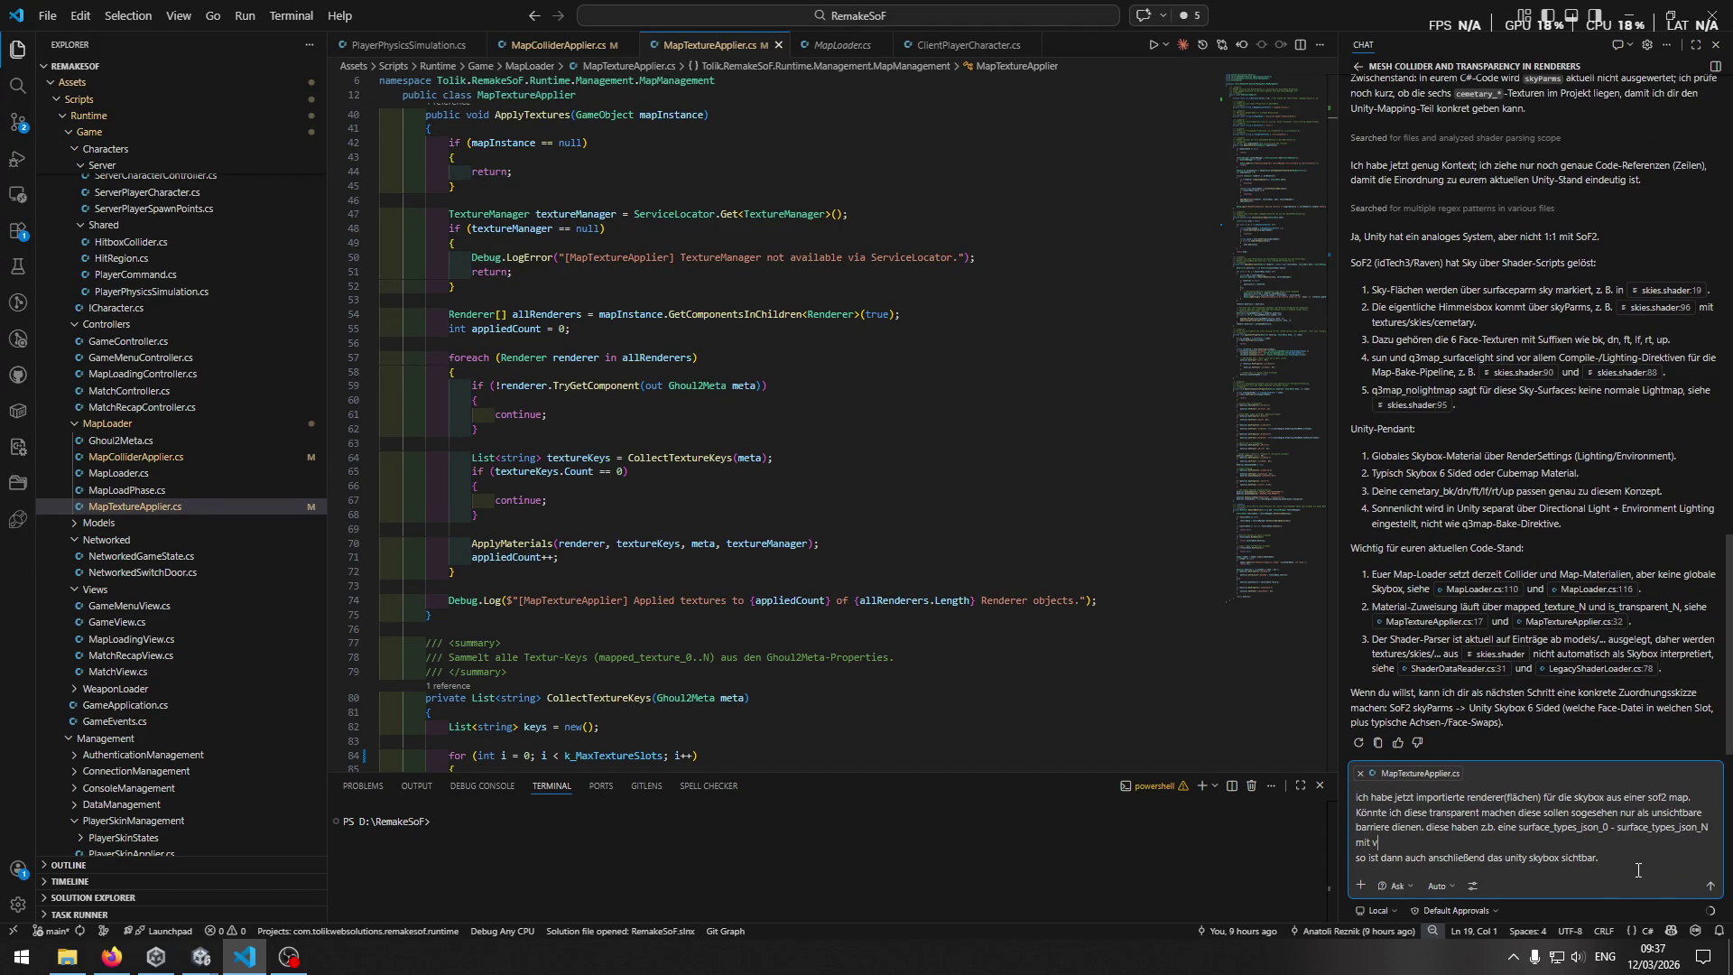
type("alue \"")
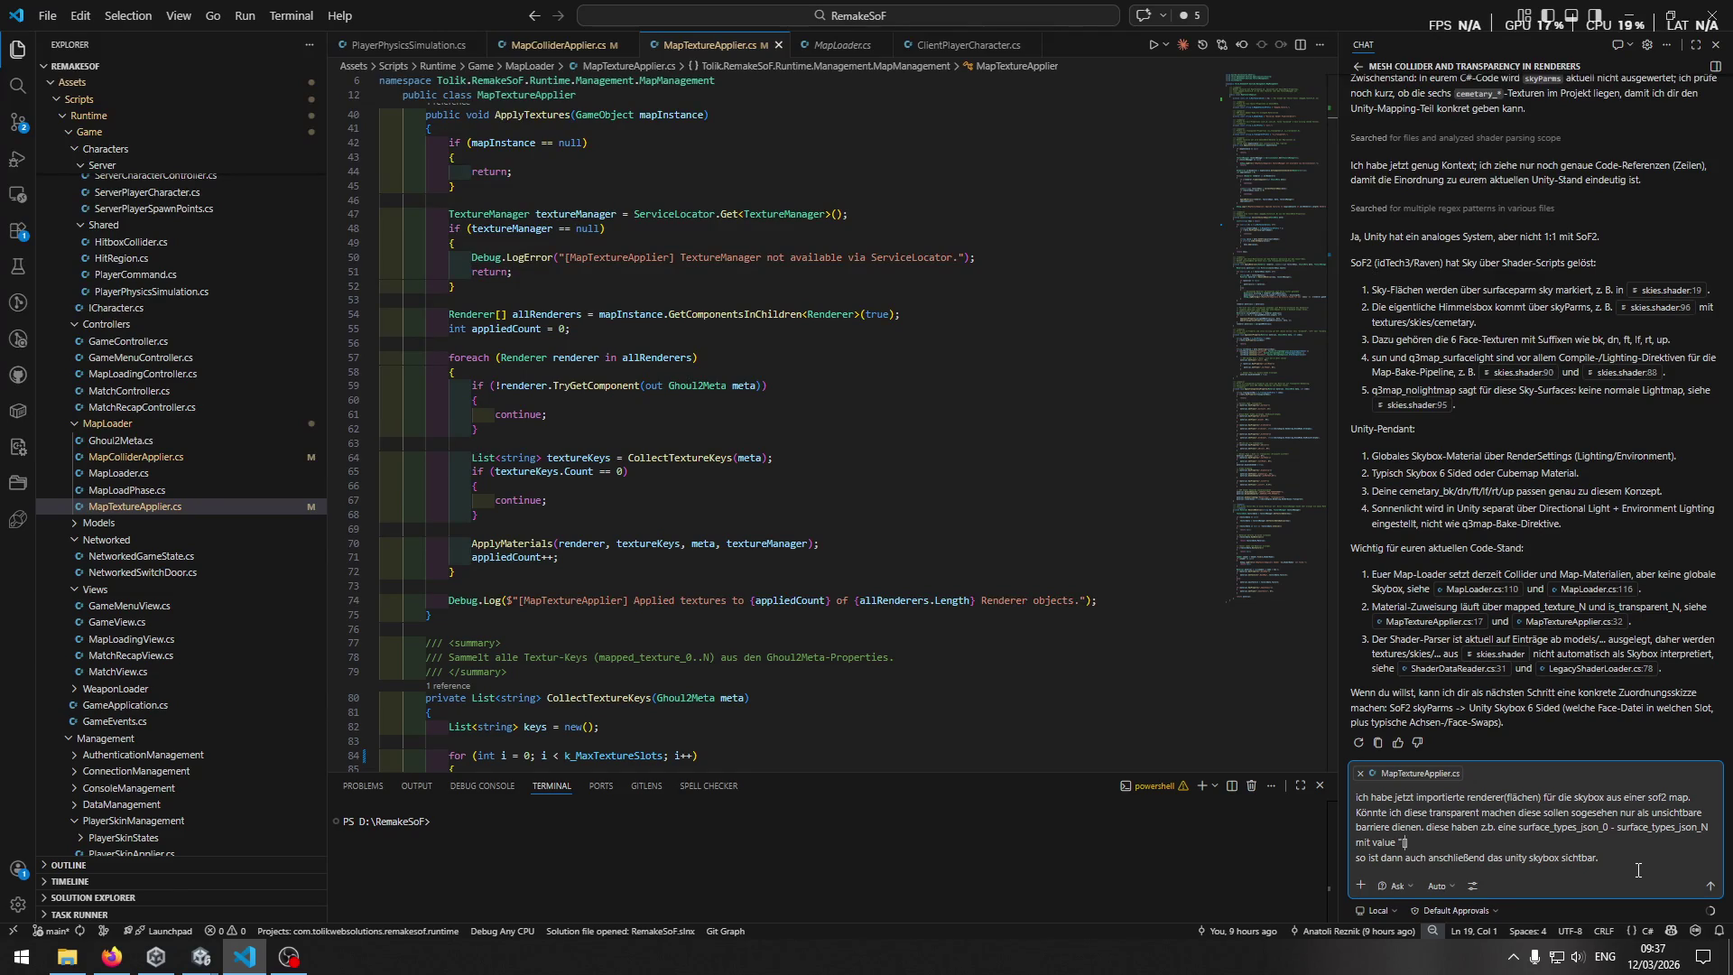
Finish the draft with the value ["sky","noimpact","nomarks"] read from the Unity Inspector.
key("alt+Tab")
key("alt+Tab")
type("[\"sky,")
type("\",")
type("\"")
key("alt+Tab")
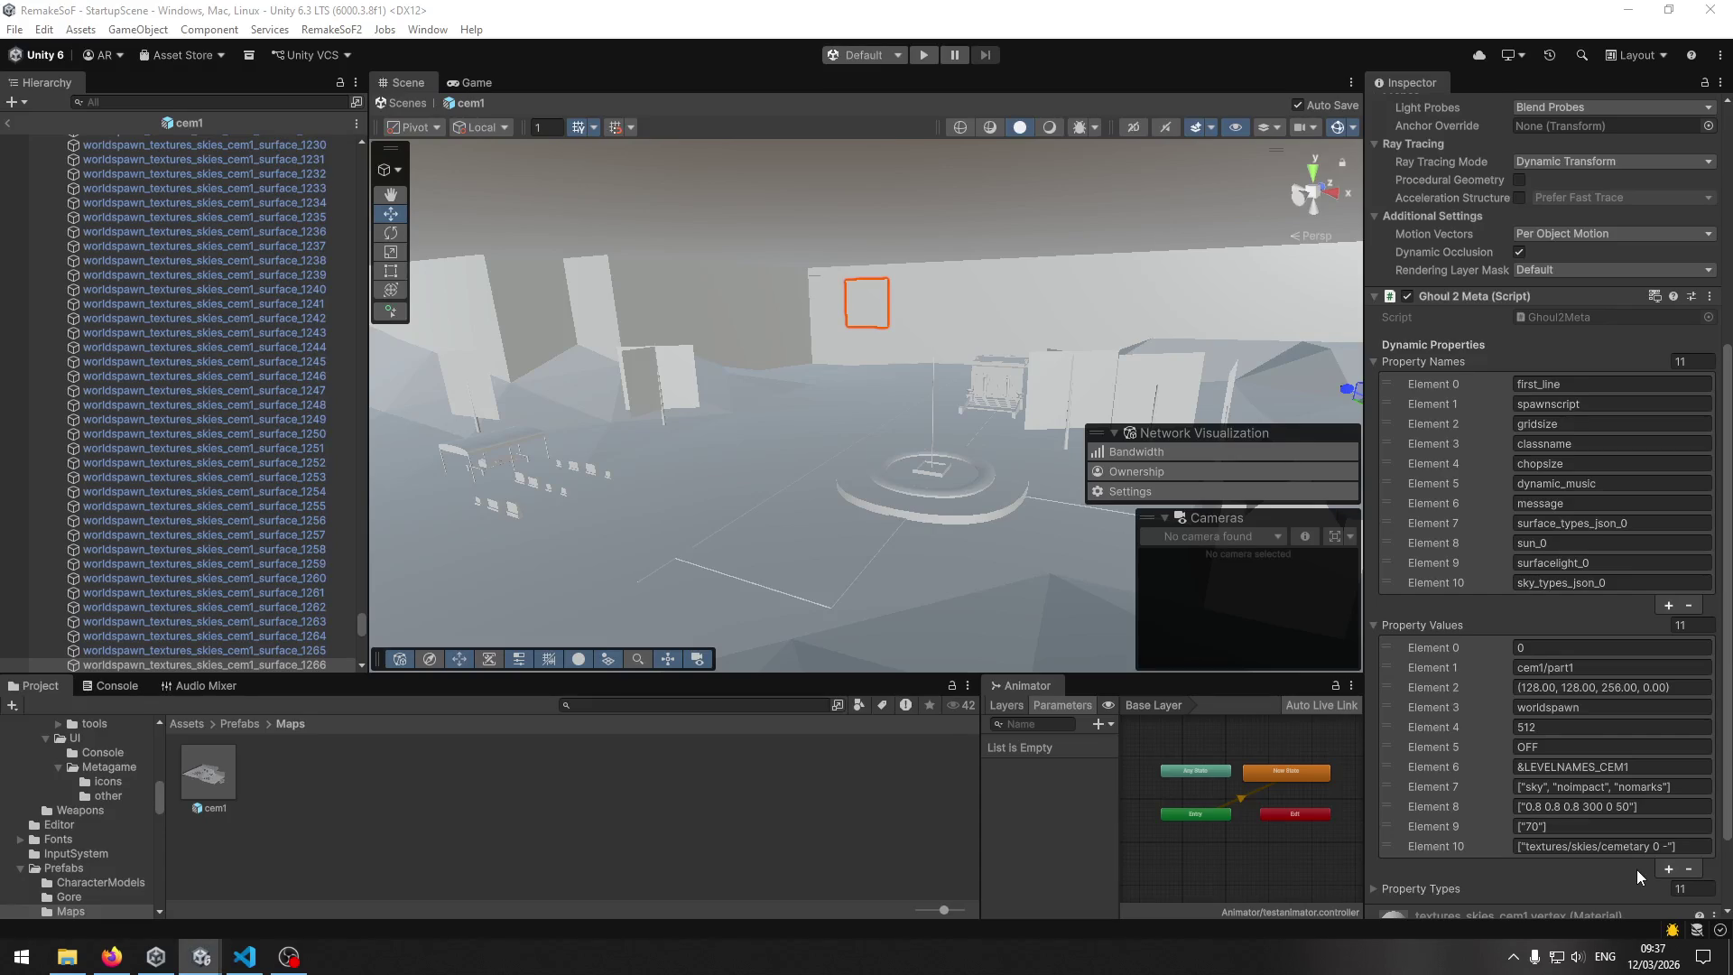
key("alt+Tab")
type("noimpact\",")
key("alt+Tab")
key("alt+Tab")
type("\"nomarks\"")
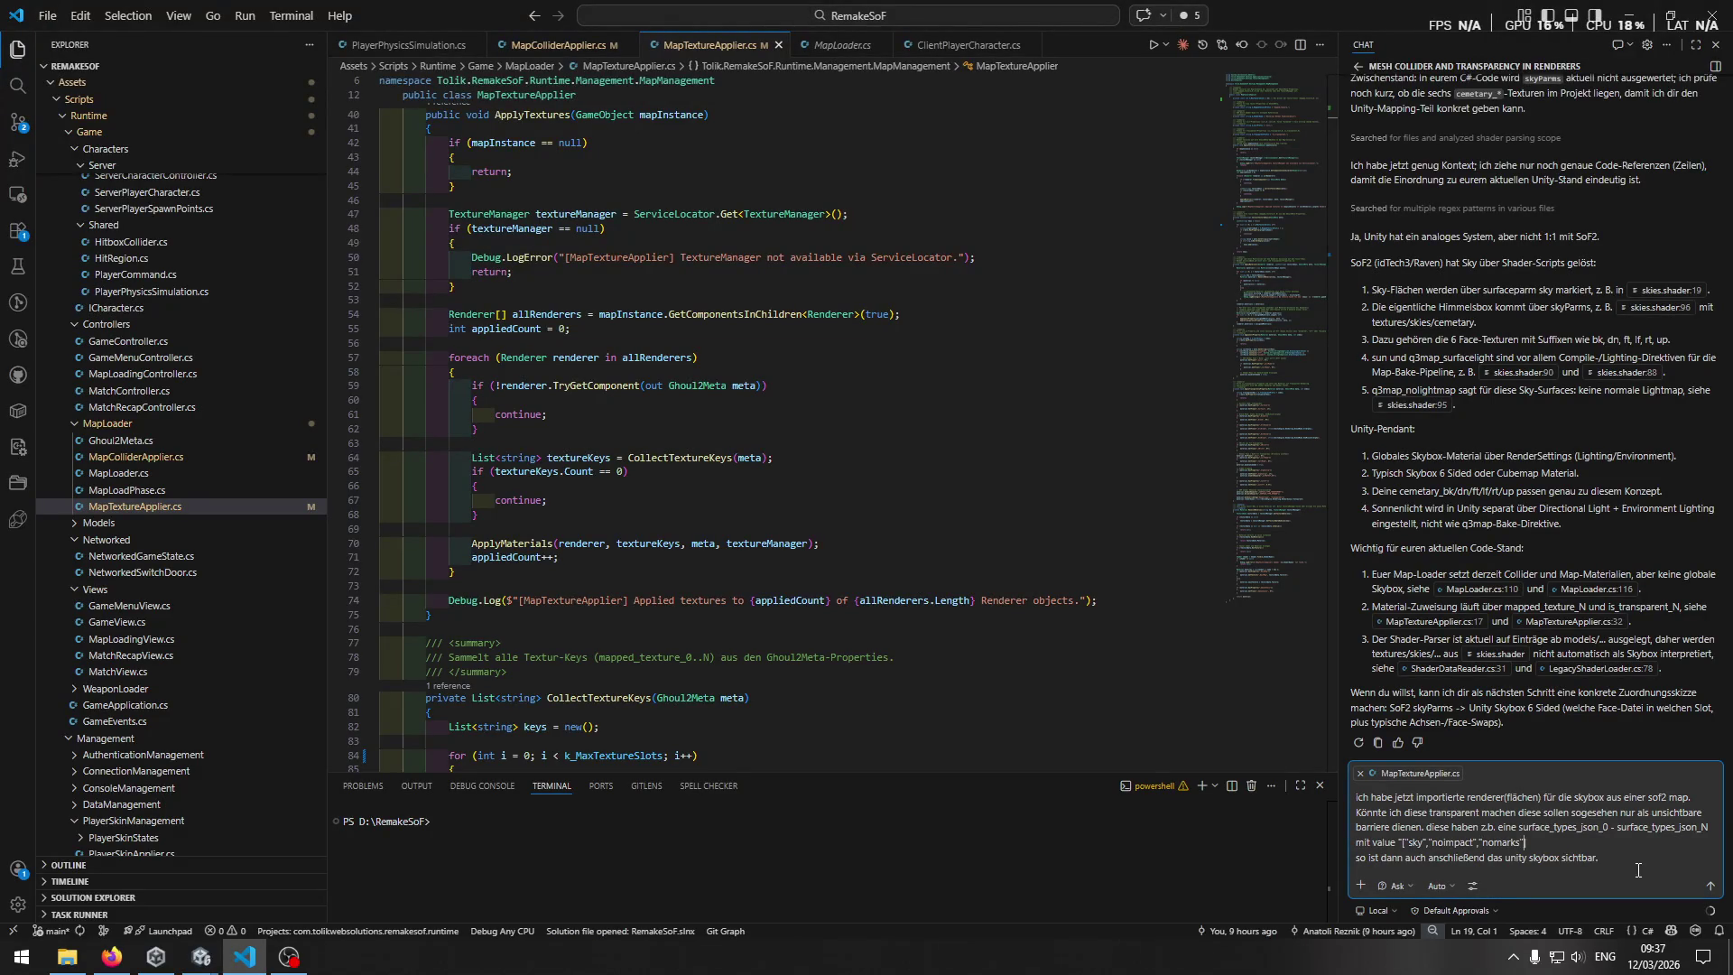
type("]\".")
Wait for Copilot's answer proposing an IsSkyboxSurface check and k_SurfaceTypesJsonPrefix constant, then review it.
key("alt+Tab")
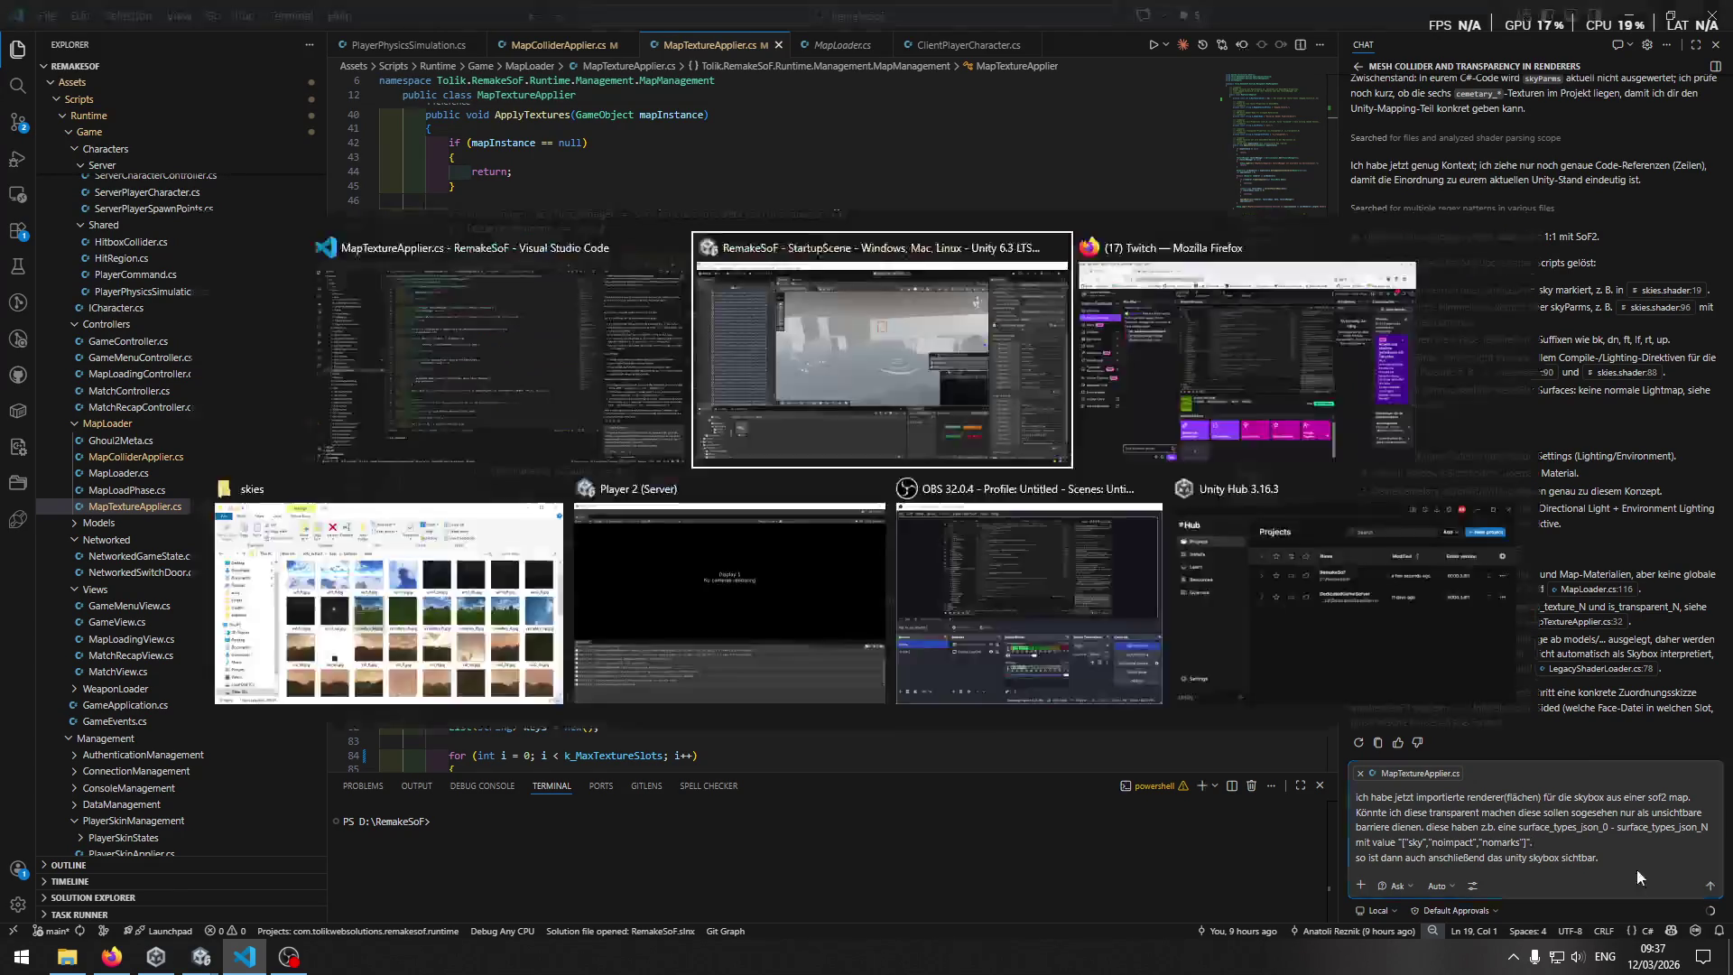
key("alt+Tab")
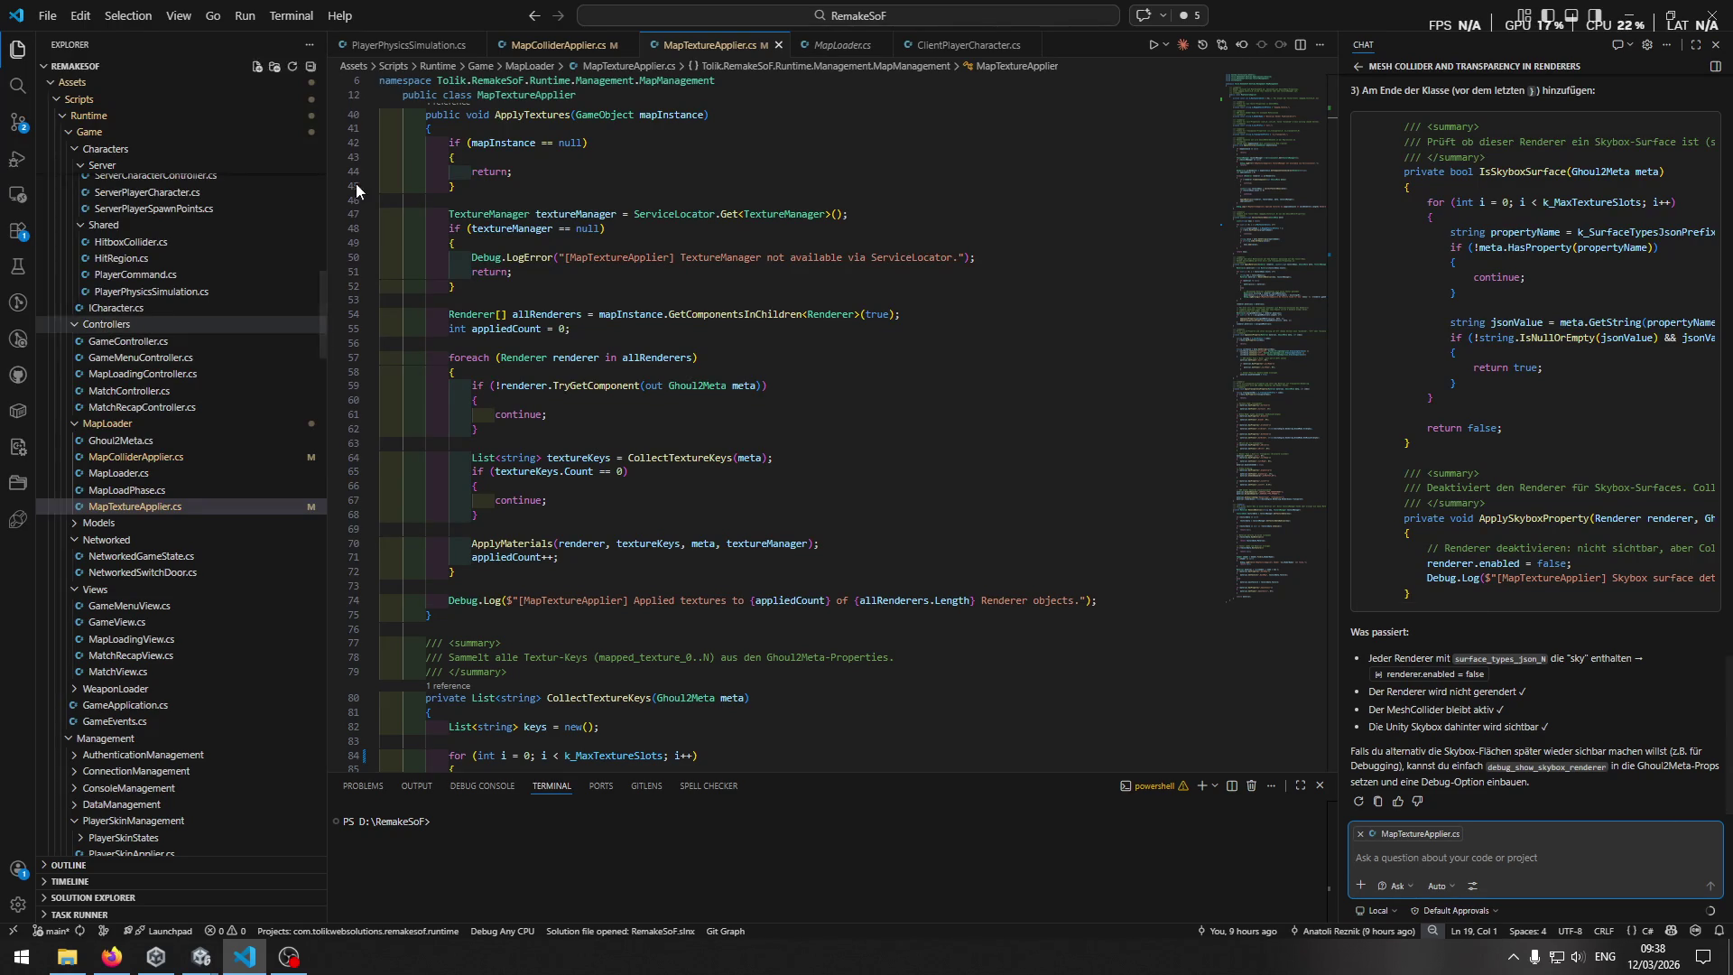
scroll(1553, 465, "up", 4)
scroll(1553, 465, "up", 8)
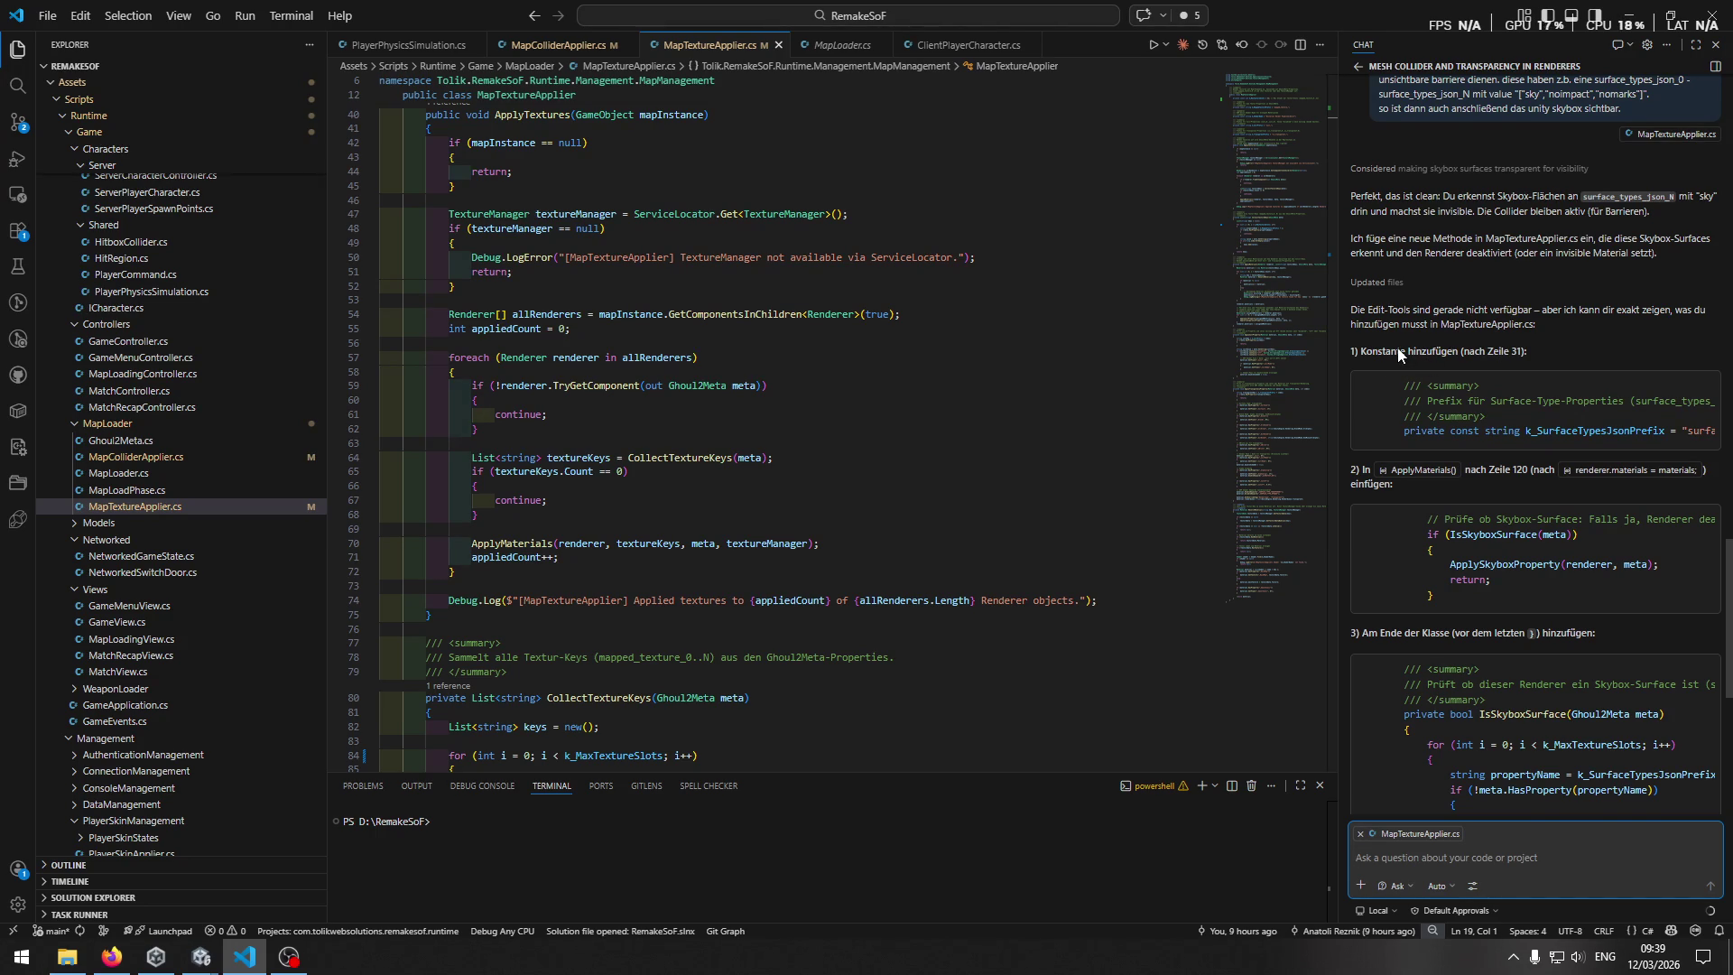
scroll(1415, 451, "right", 1)
scroll(1414, 447, "left", 1)
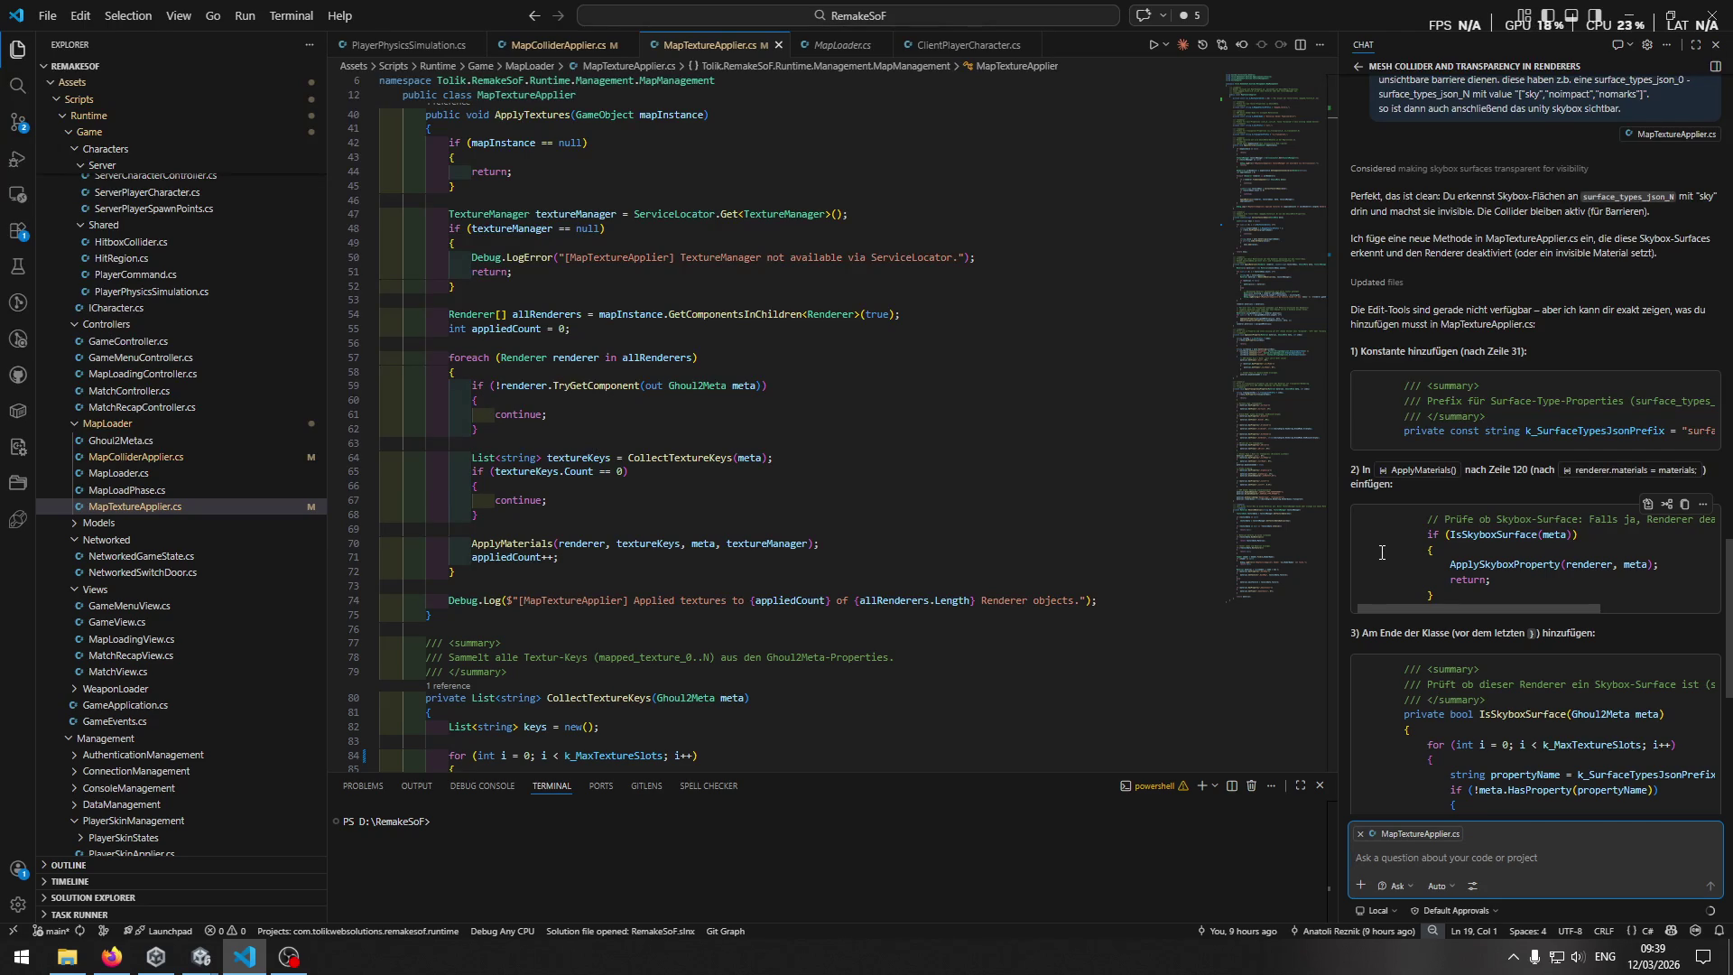
scroll(1381, 552, "down", 3)
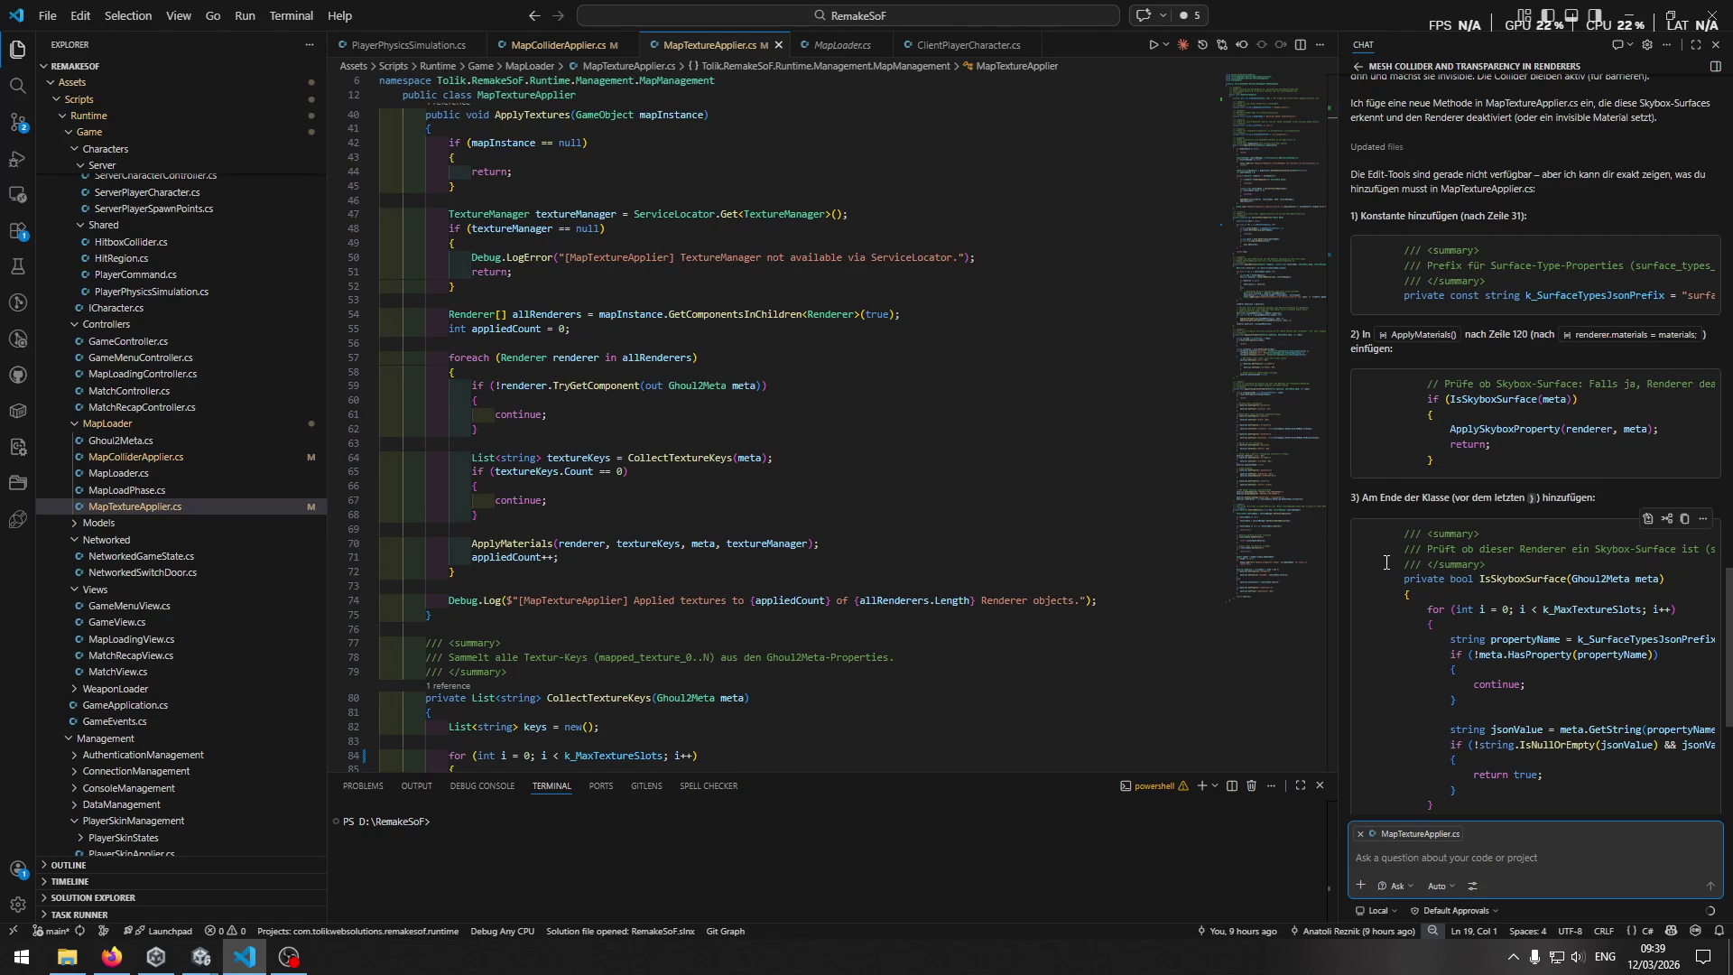
scroll(1385, 561, "down", 2)
scroll(1386, 562, "down", 5)
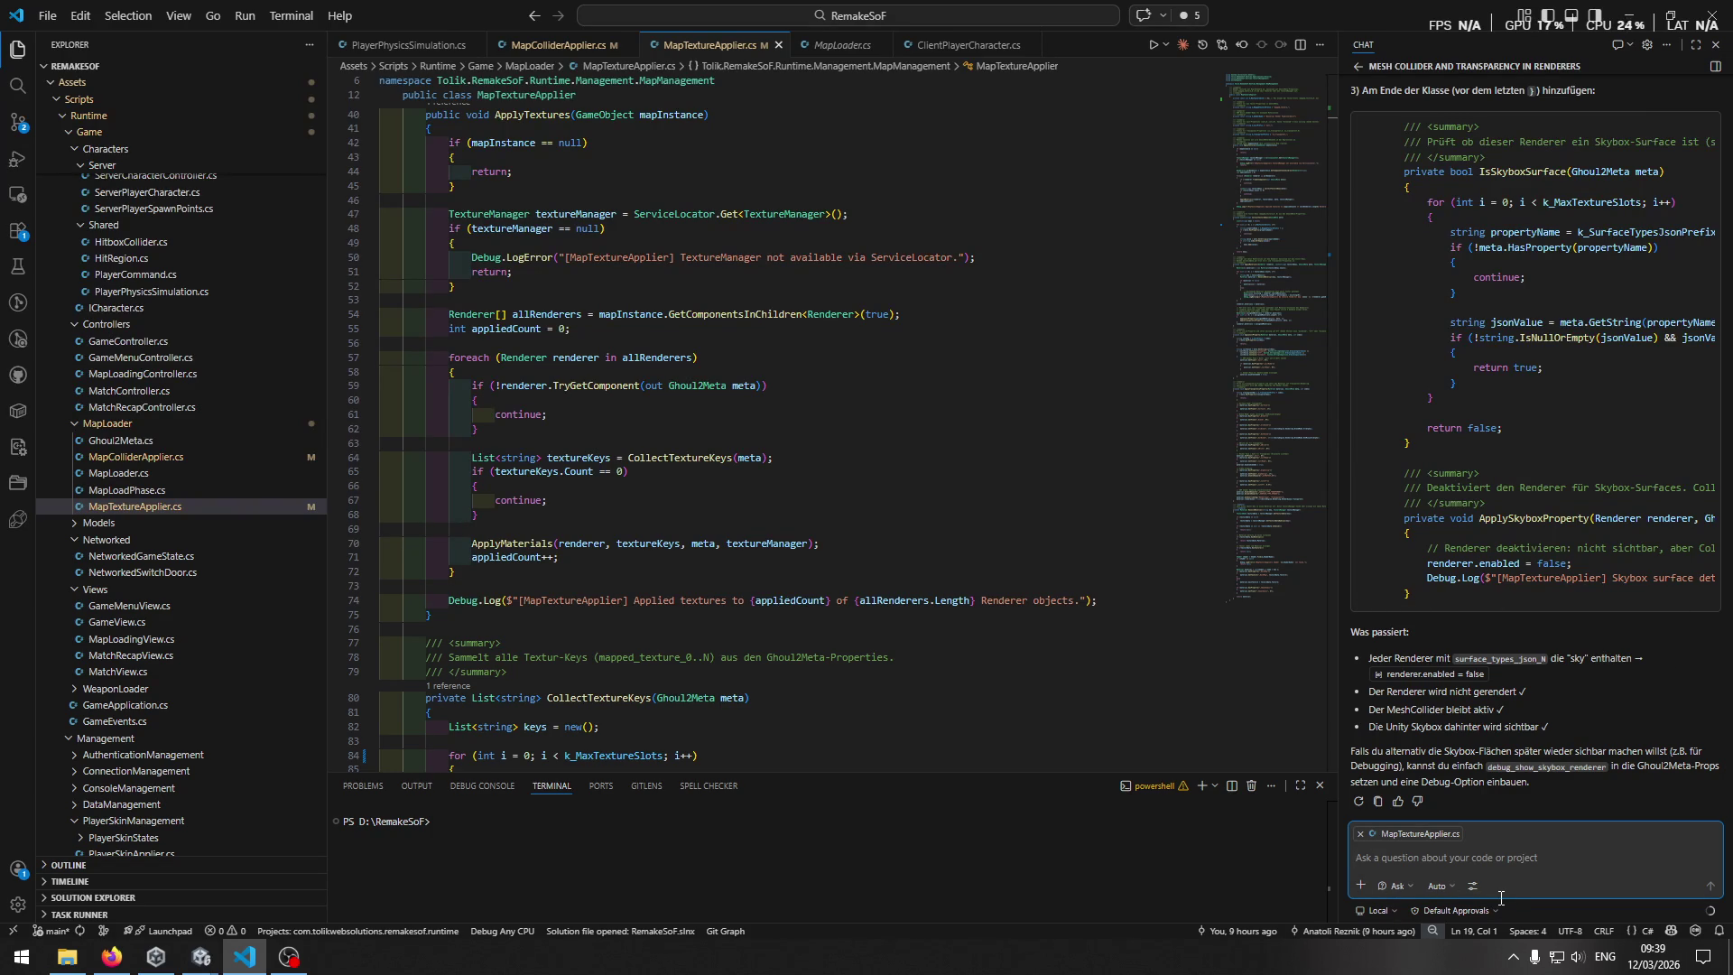
Switch chat to Claude Opus 4.6 in Agent mode and type 'ok aber es soll weiterhin gerendert werden nur unsichtbar sein'.
left_click(1439, 885)
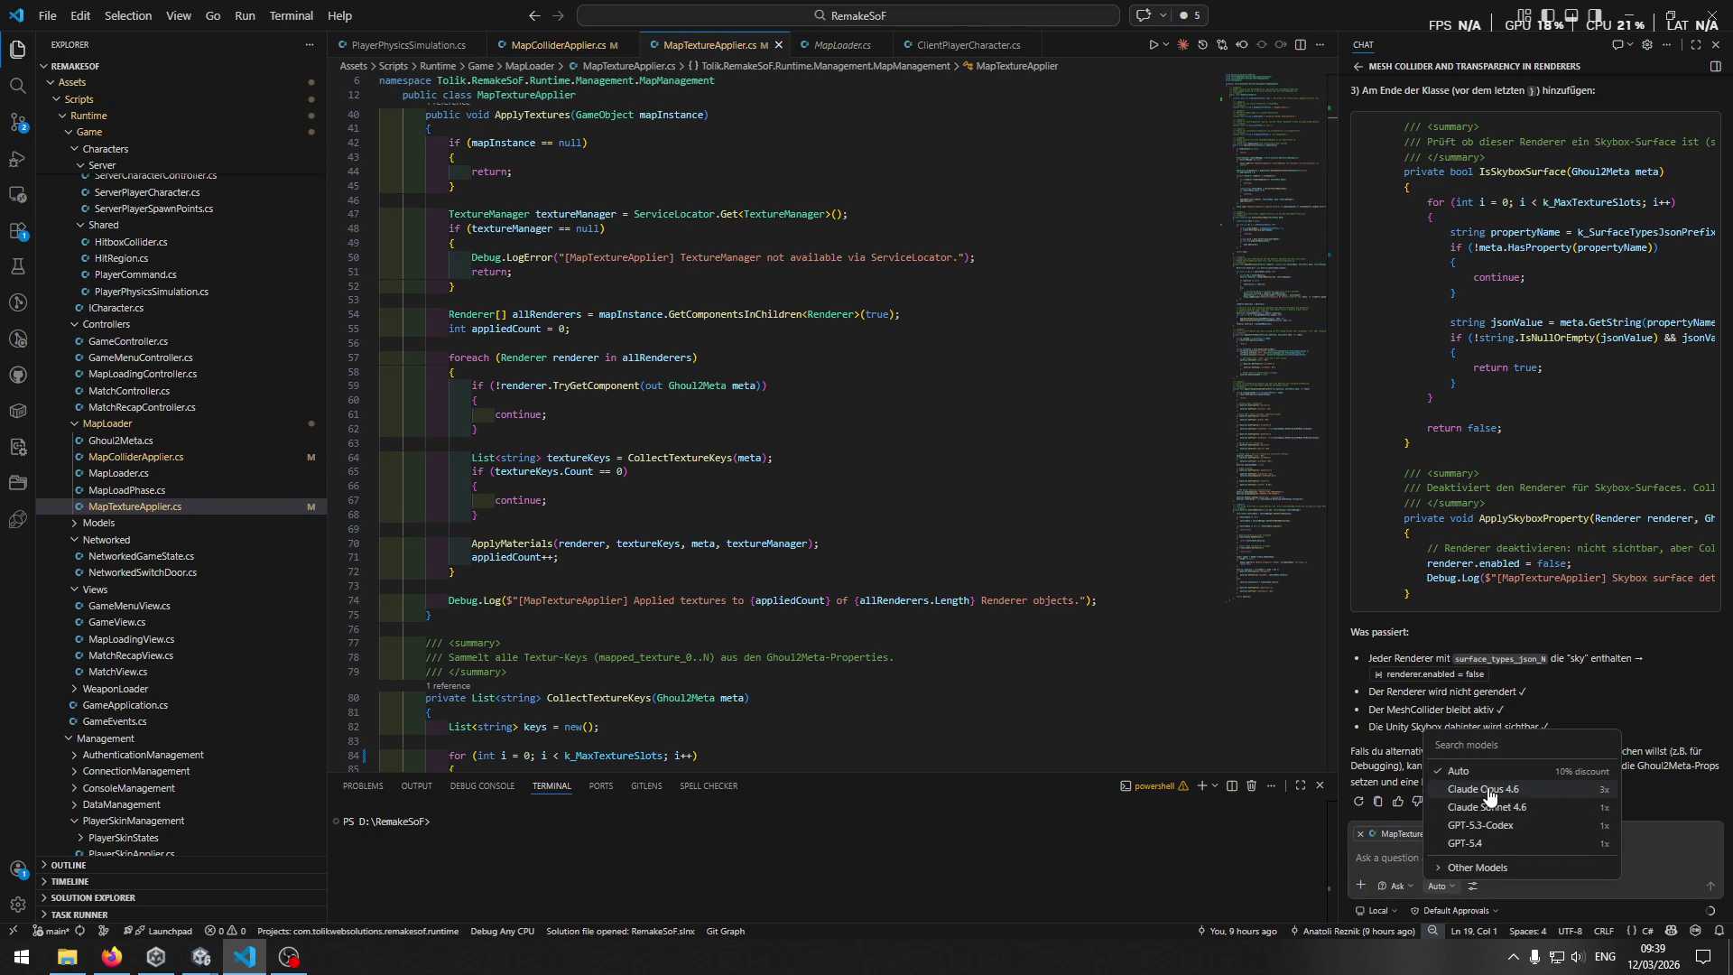
left_click(1483, 789)
left_click(1399, 886)
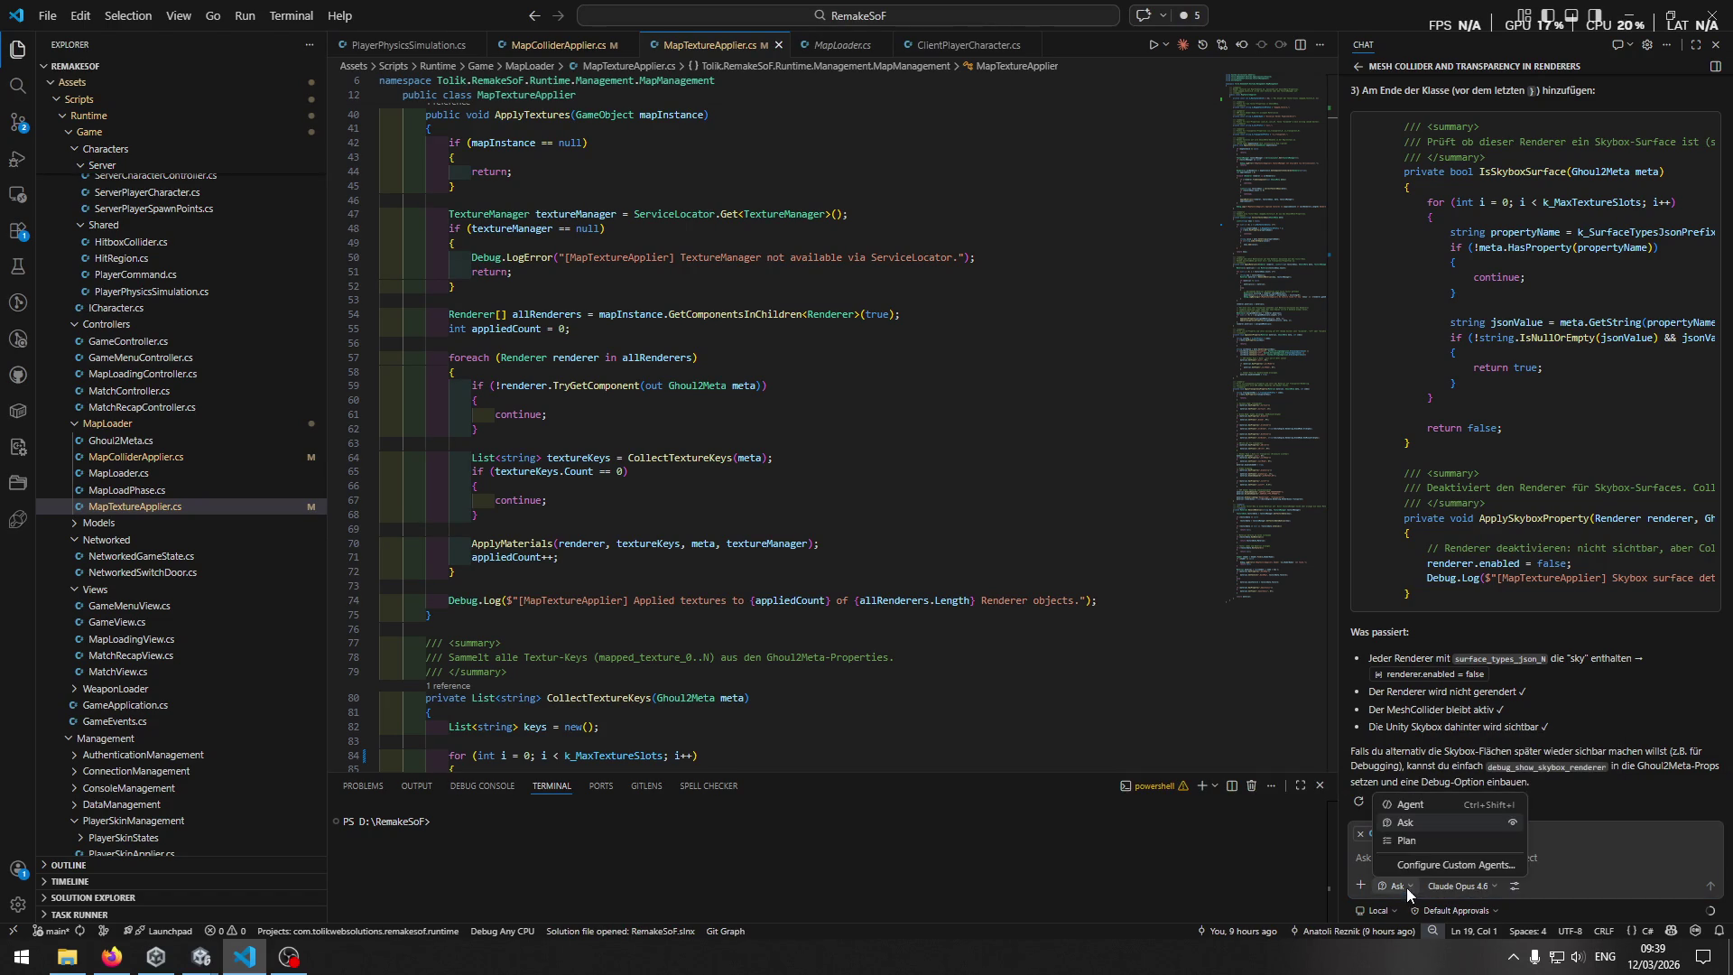
left_click(1410, 804)
type("ok aber es so")
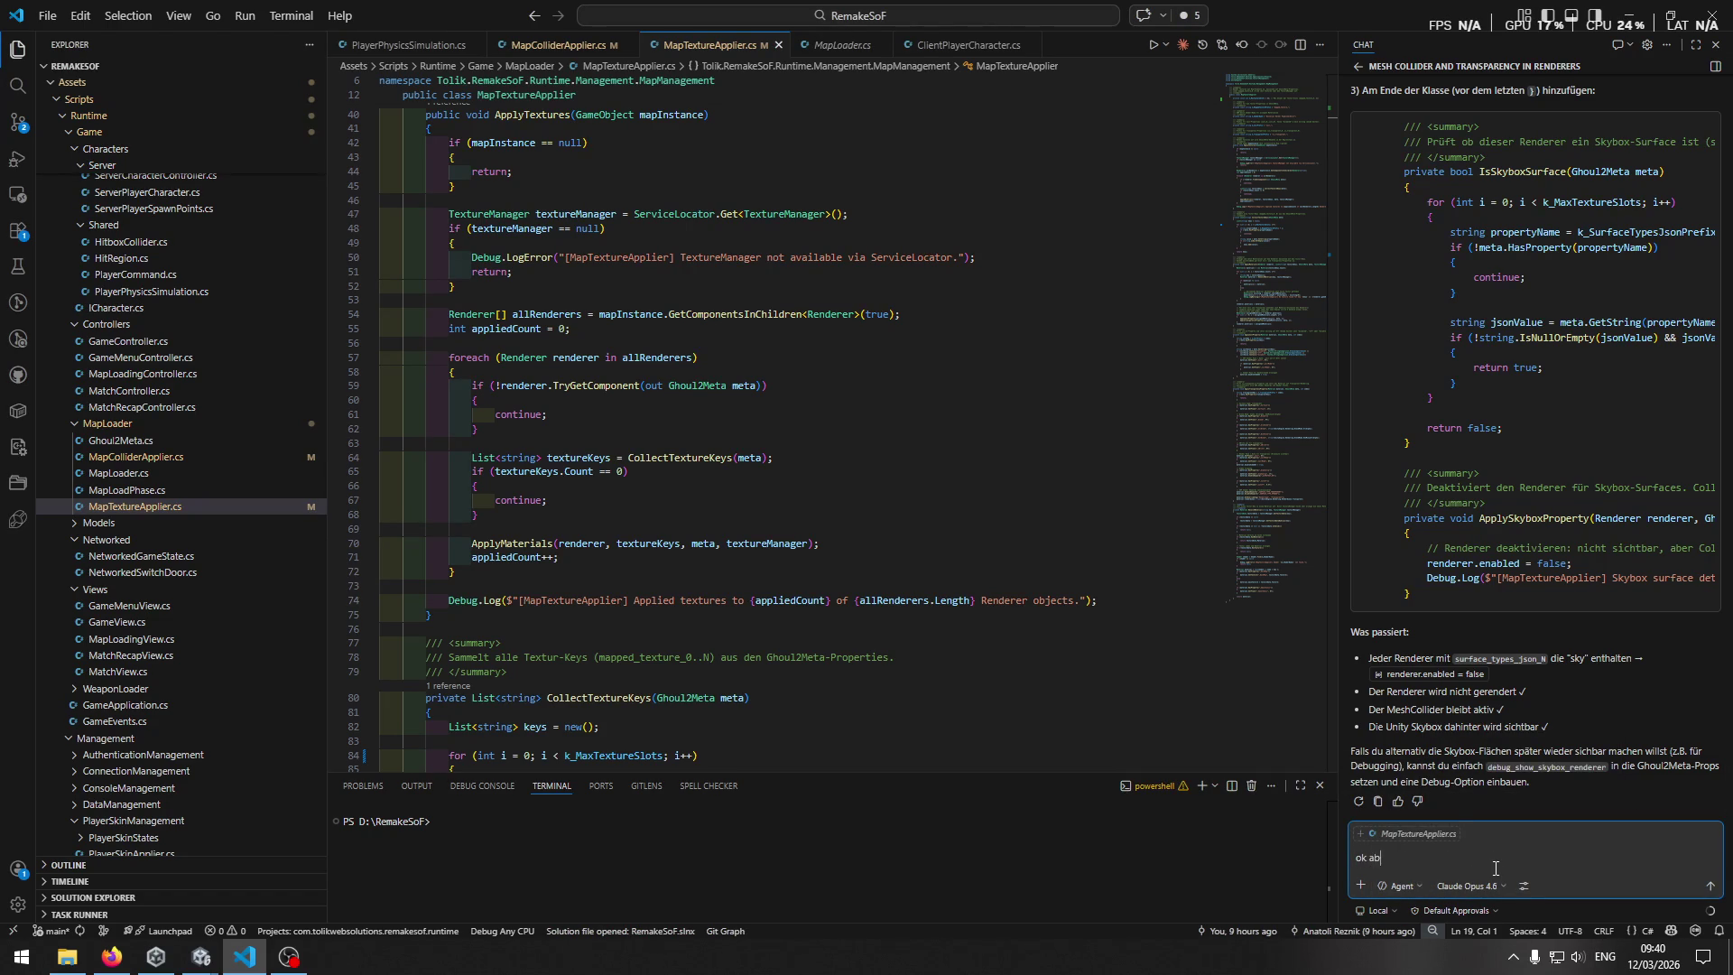
type("ll weiterhin gerendert werden nur uns")
type("ichtbar sein")
Extend the follow-up with 'damit die collider greifen' and 'also das material entfernt oder versteckt', then send it.
key("BackSpace")
type("also da")
type("s materi")
type("entfernt oder verst")
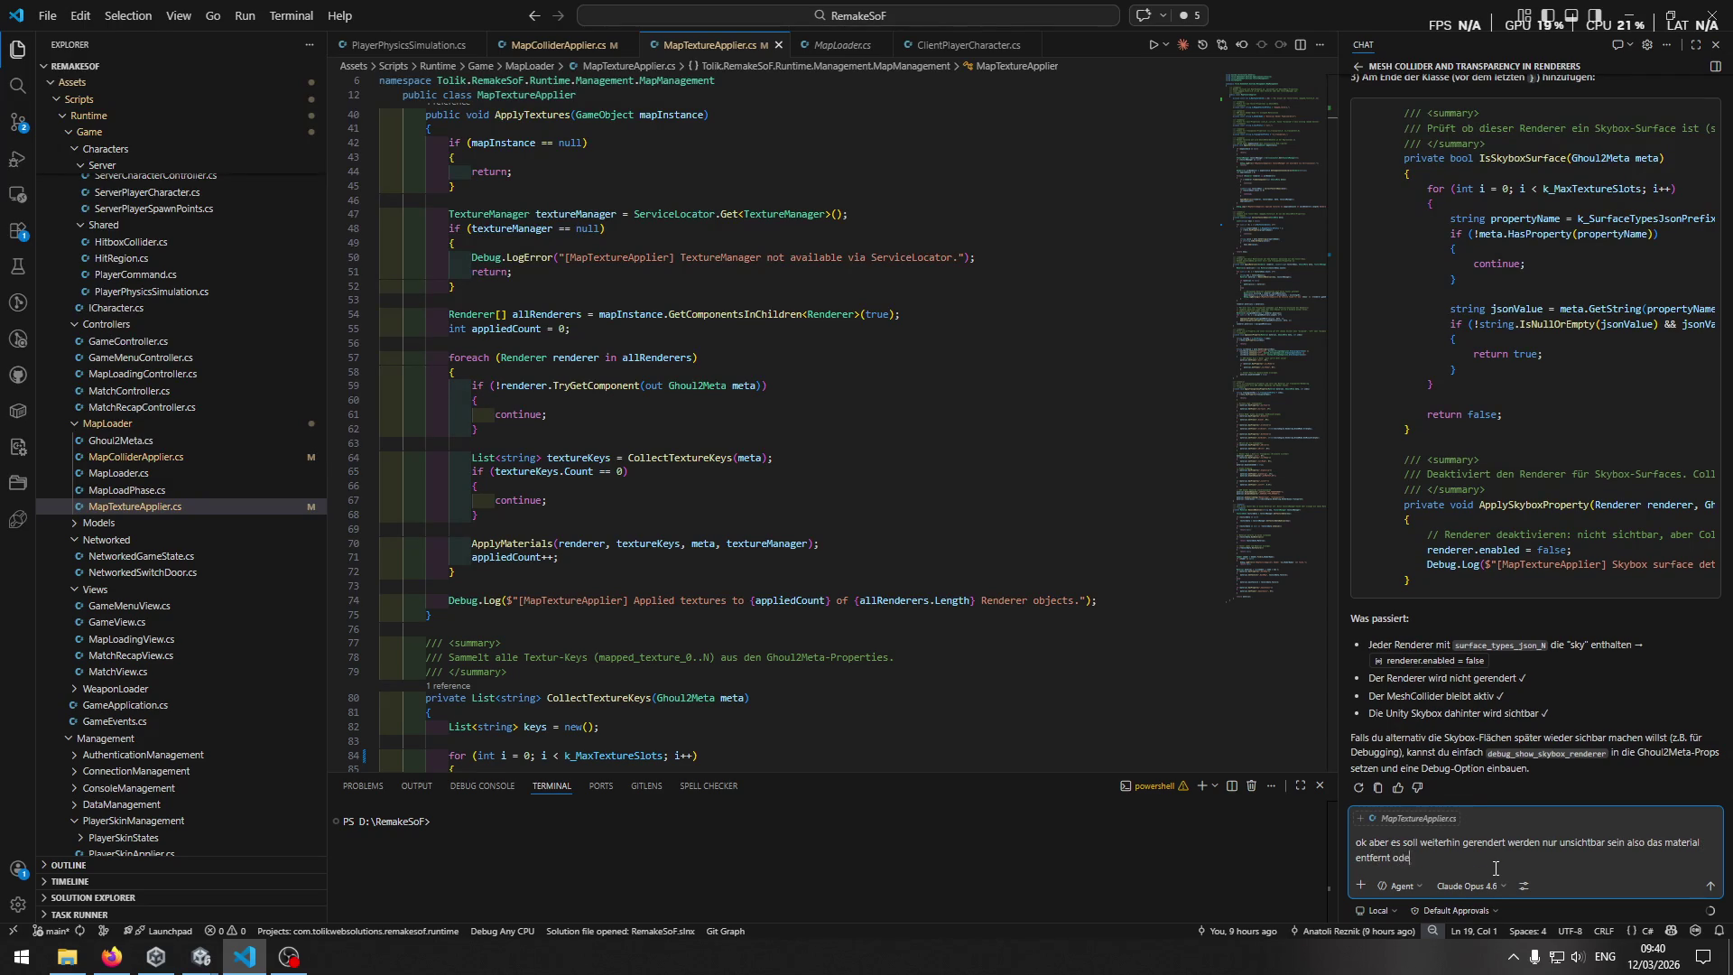
type("eckt")
type(".")
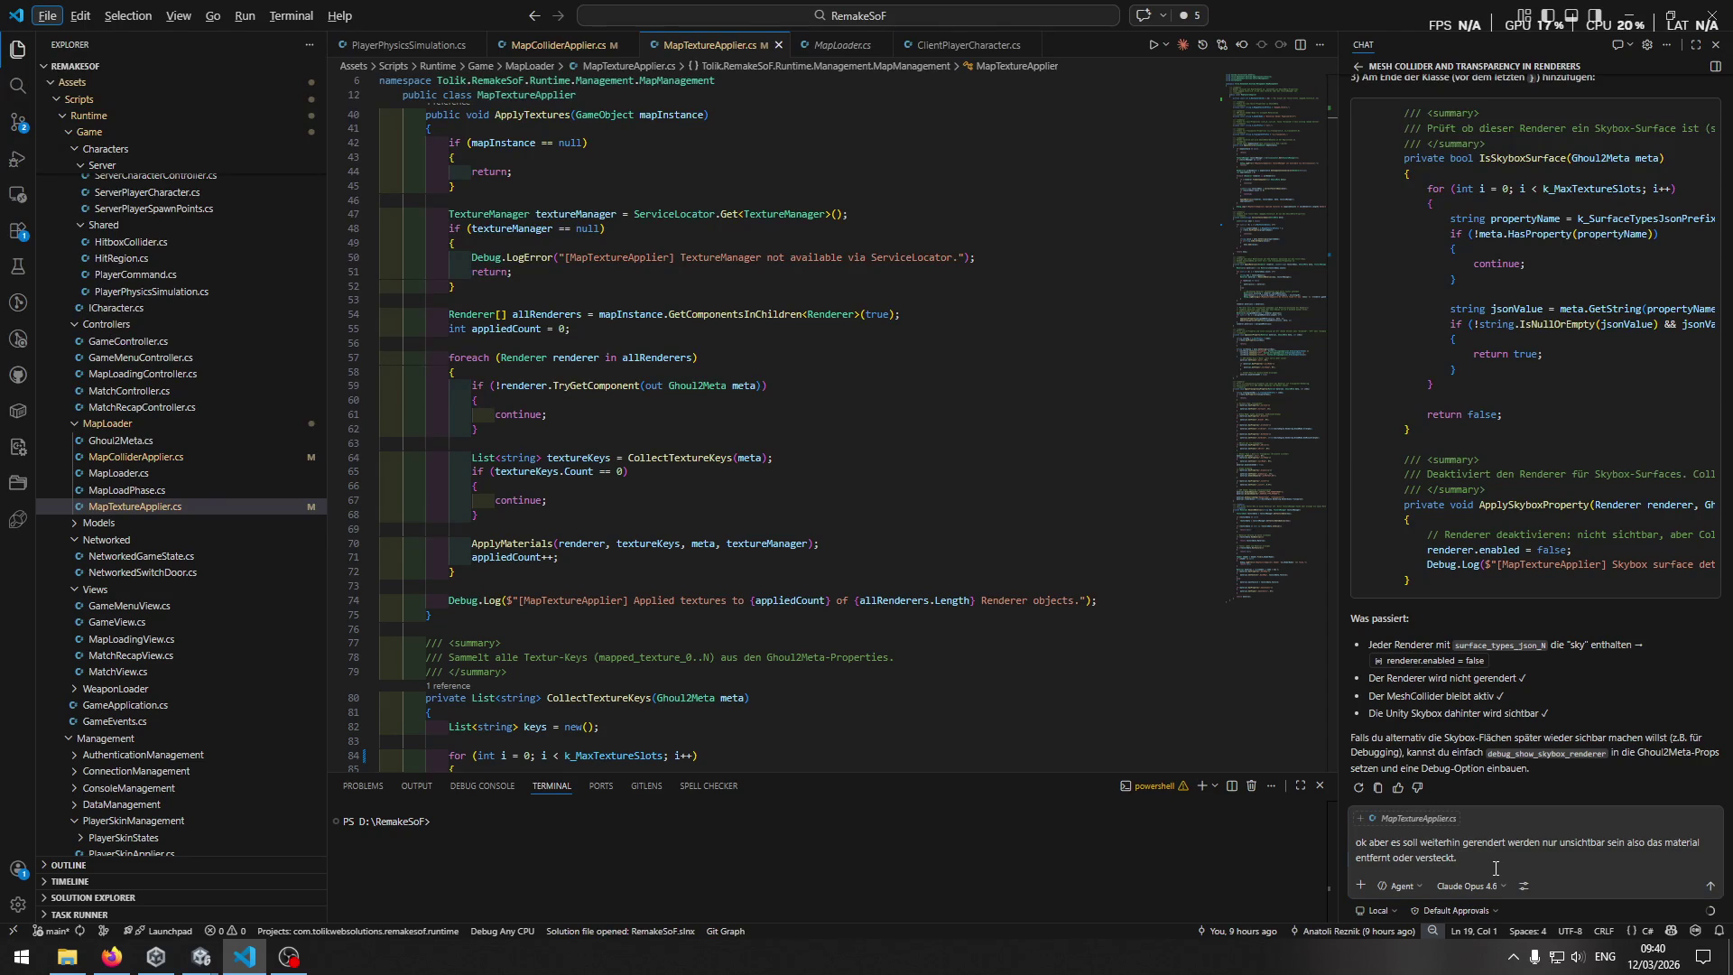
type(" dann")
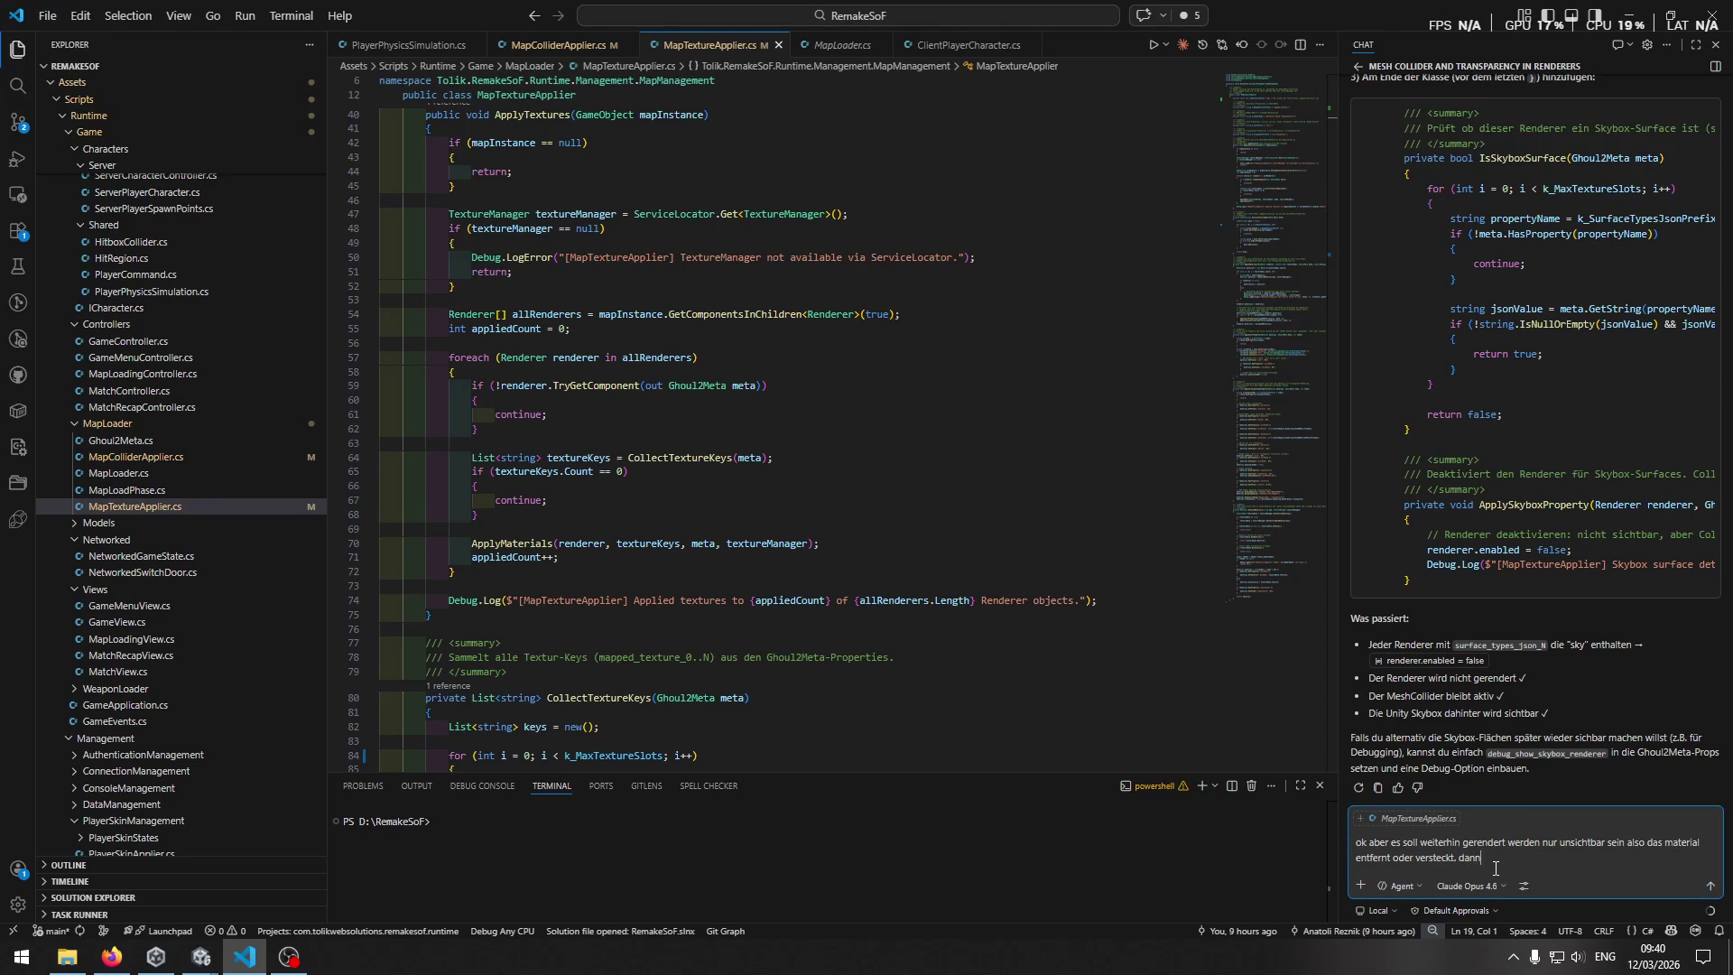
key("BackSpace")
key("BackSpace")
key("BackSpace")
key("BackSpace")
key("BackSpace")
key("ctrl+Right")
key("ctrl+Right")
type("damit die collider greifen")
key("ctrl+shift+Left")
key("ctrl+shift+Left")
key("ctrl+shift+Left")
key("BackSpace")
key("ctrl+z")
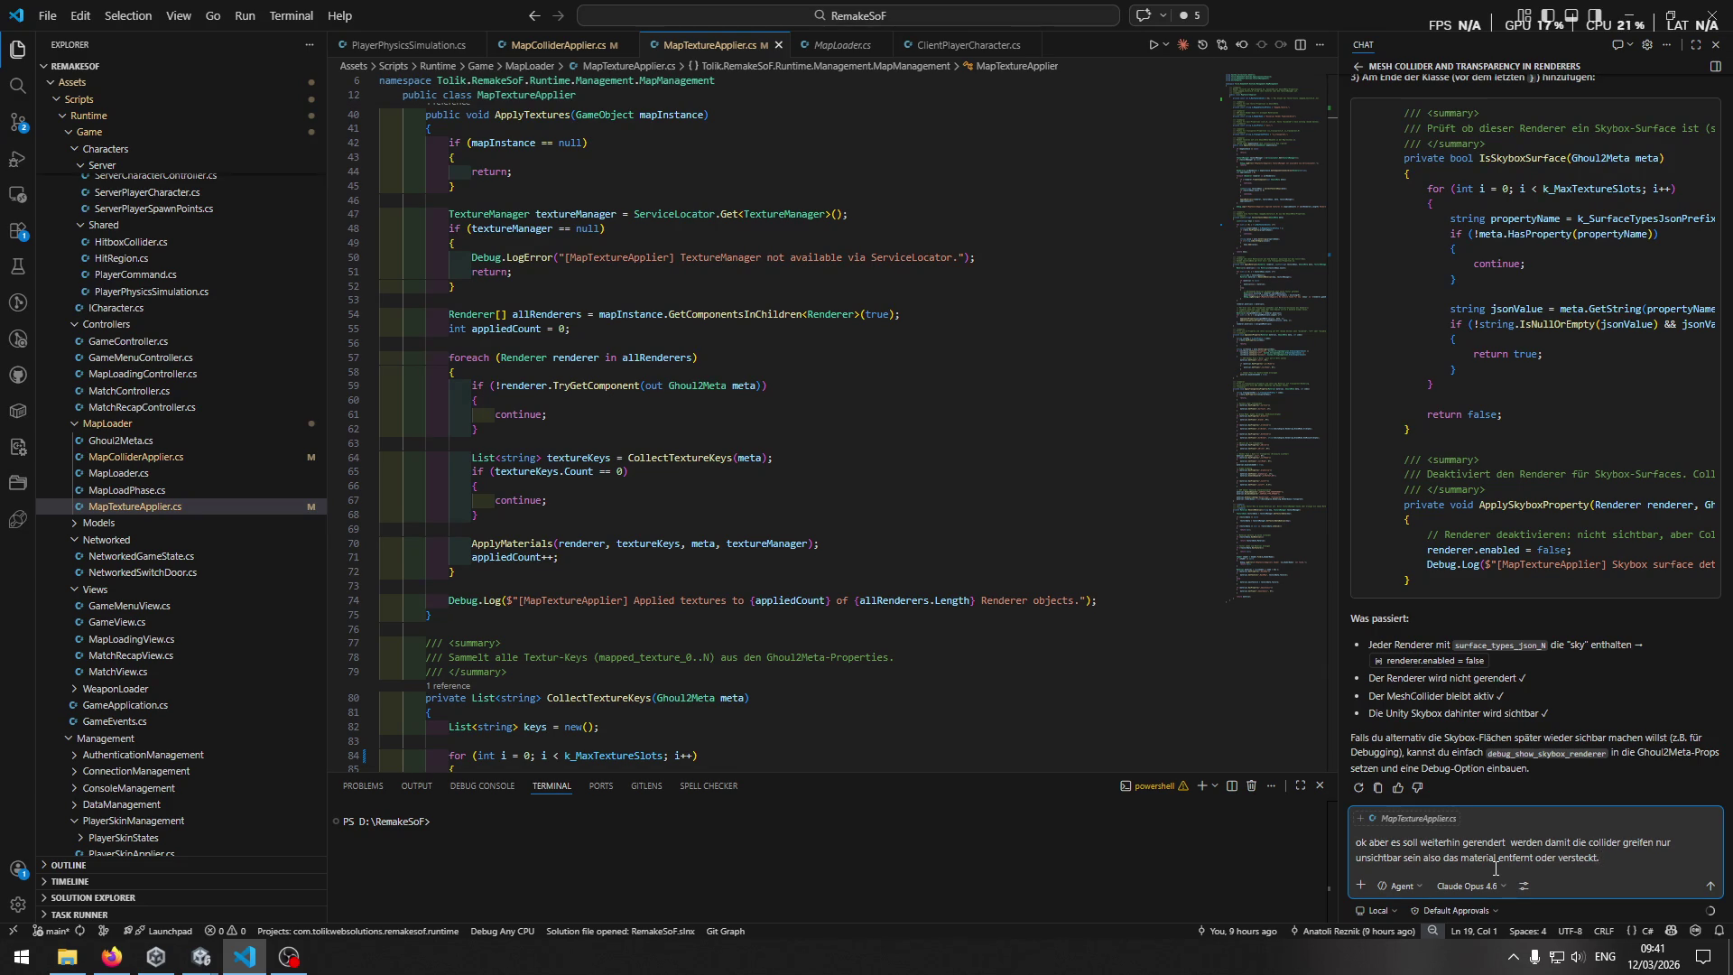
key("Return")
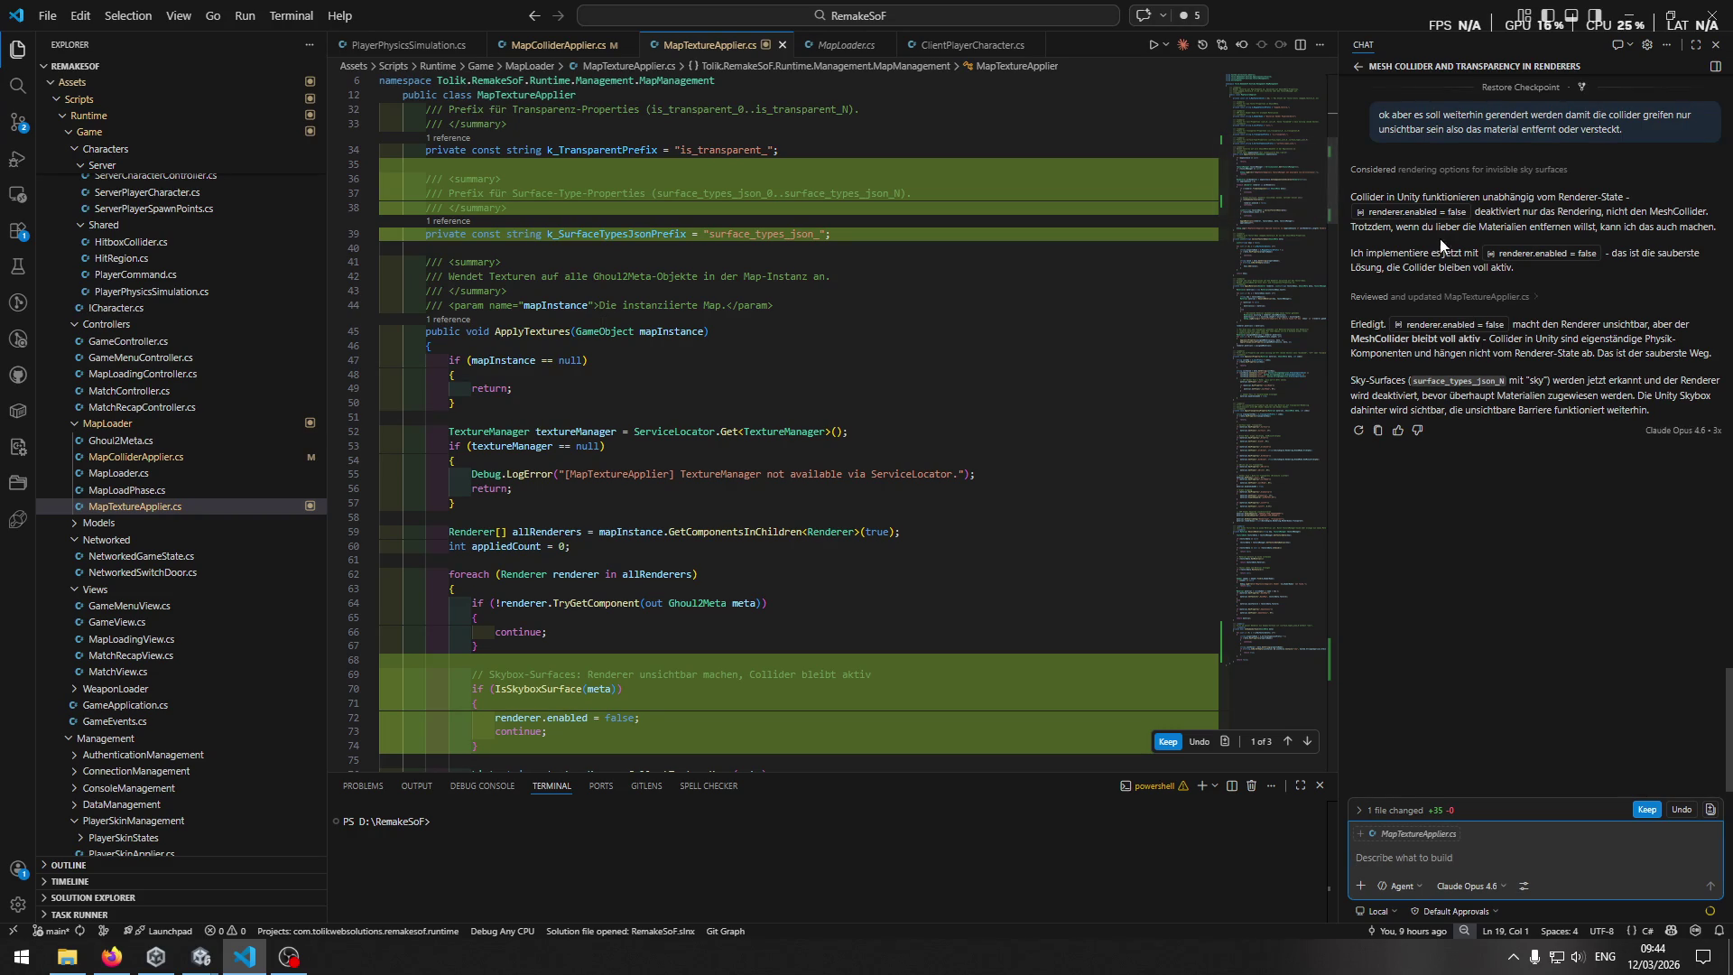
Review the new skybox-hiding code in ApplyTextures and the IsSkyboxSurface definition, then return to Unity.
scroll(992, 362, "down", 5)
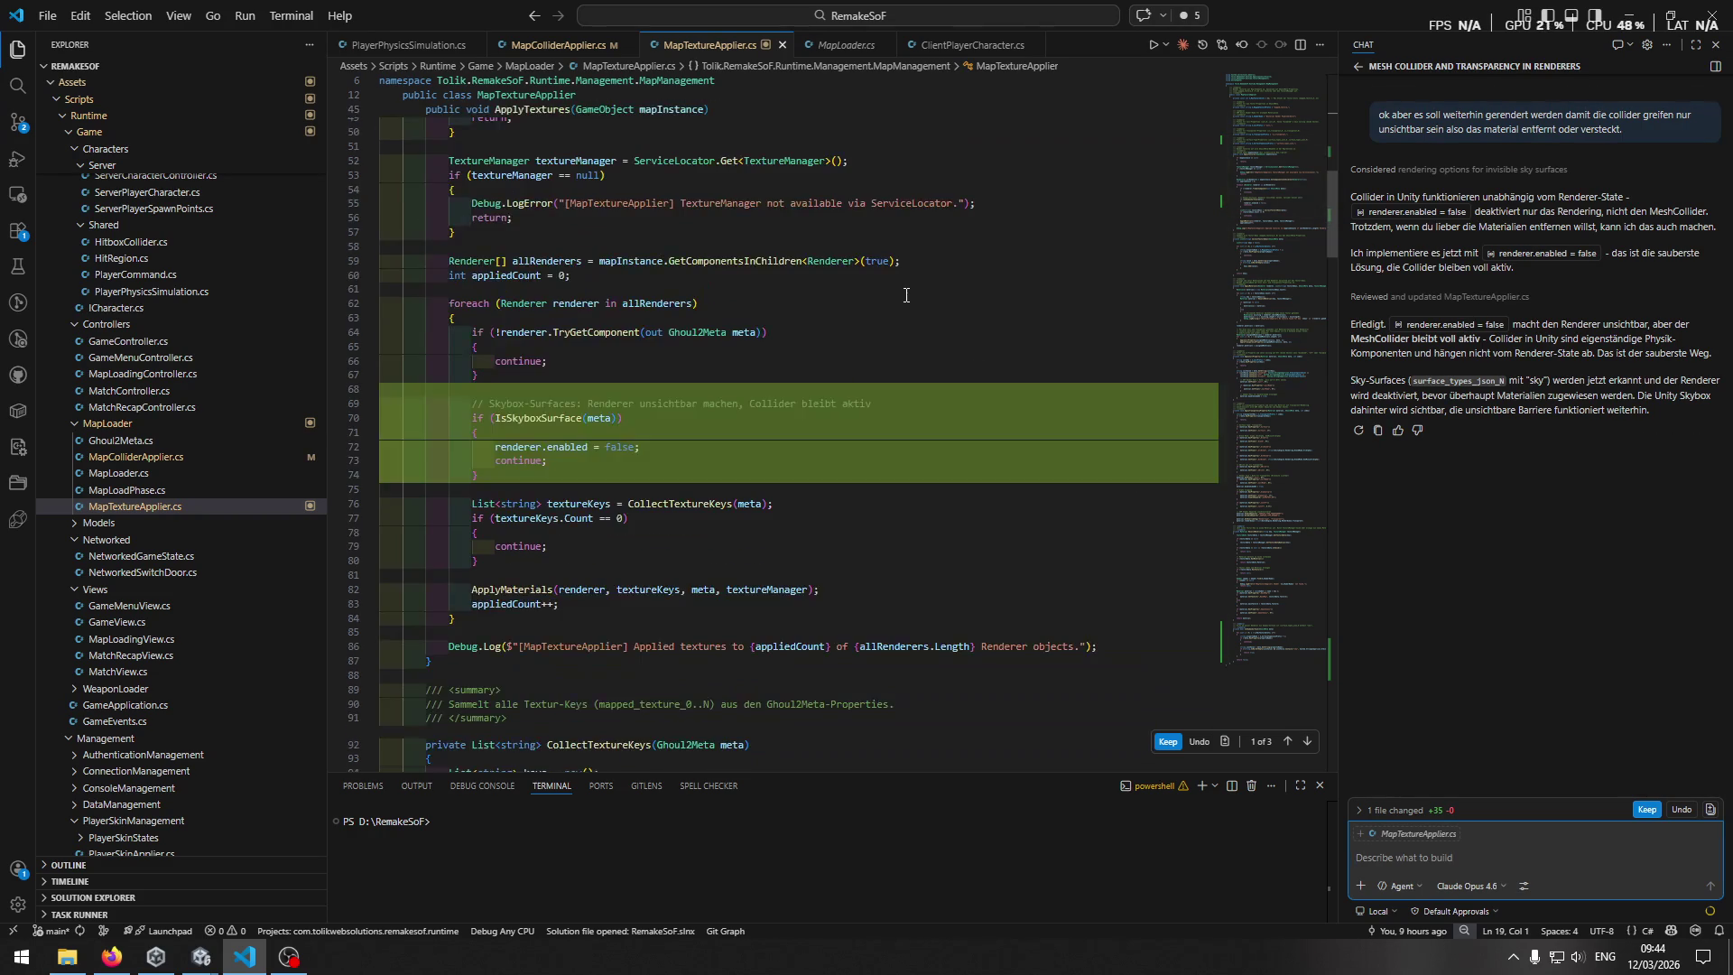
left_click(542, 419, "ctrl")
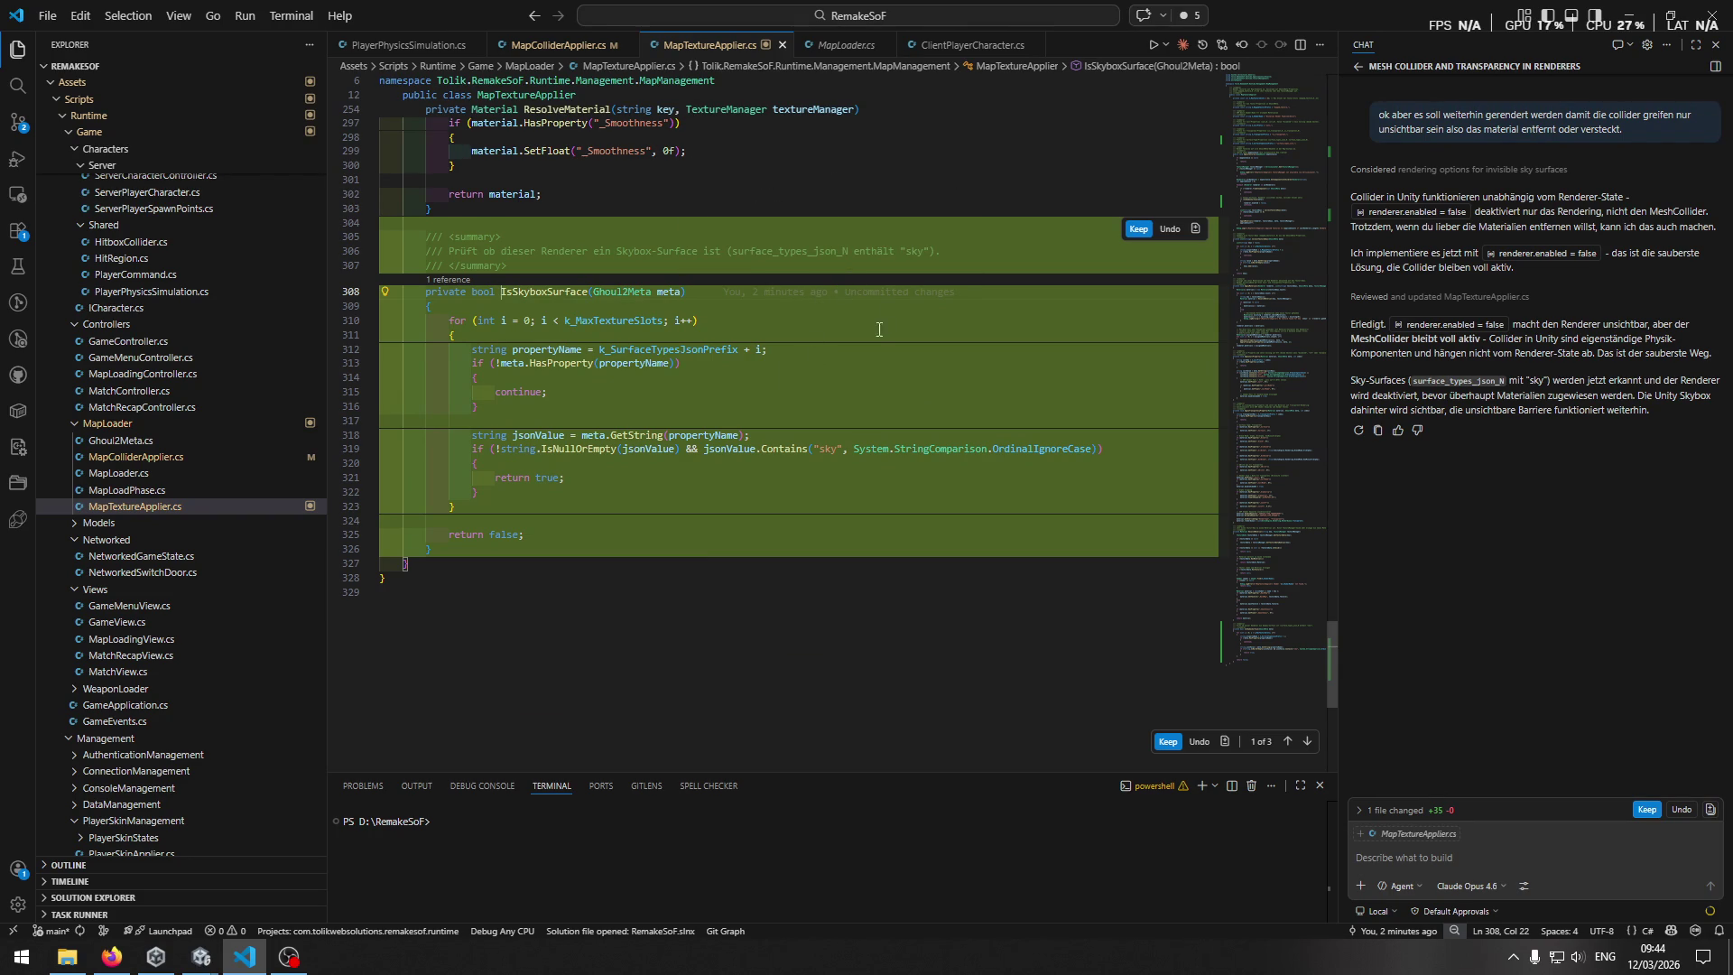
key("alt+Left")
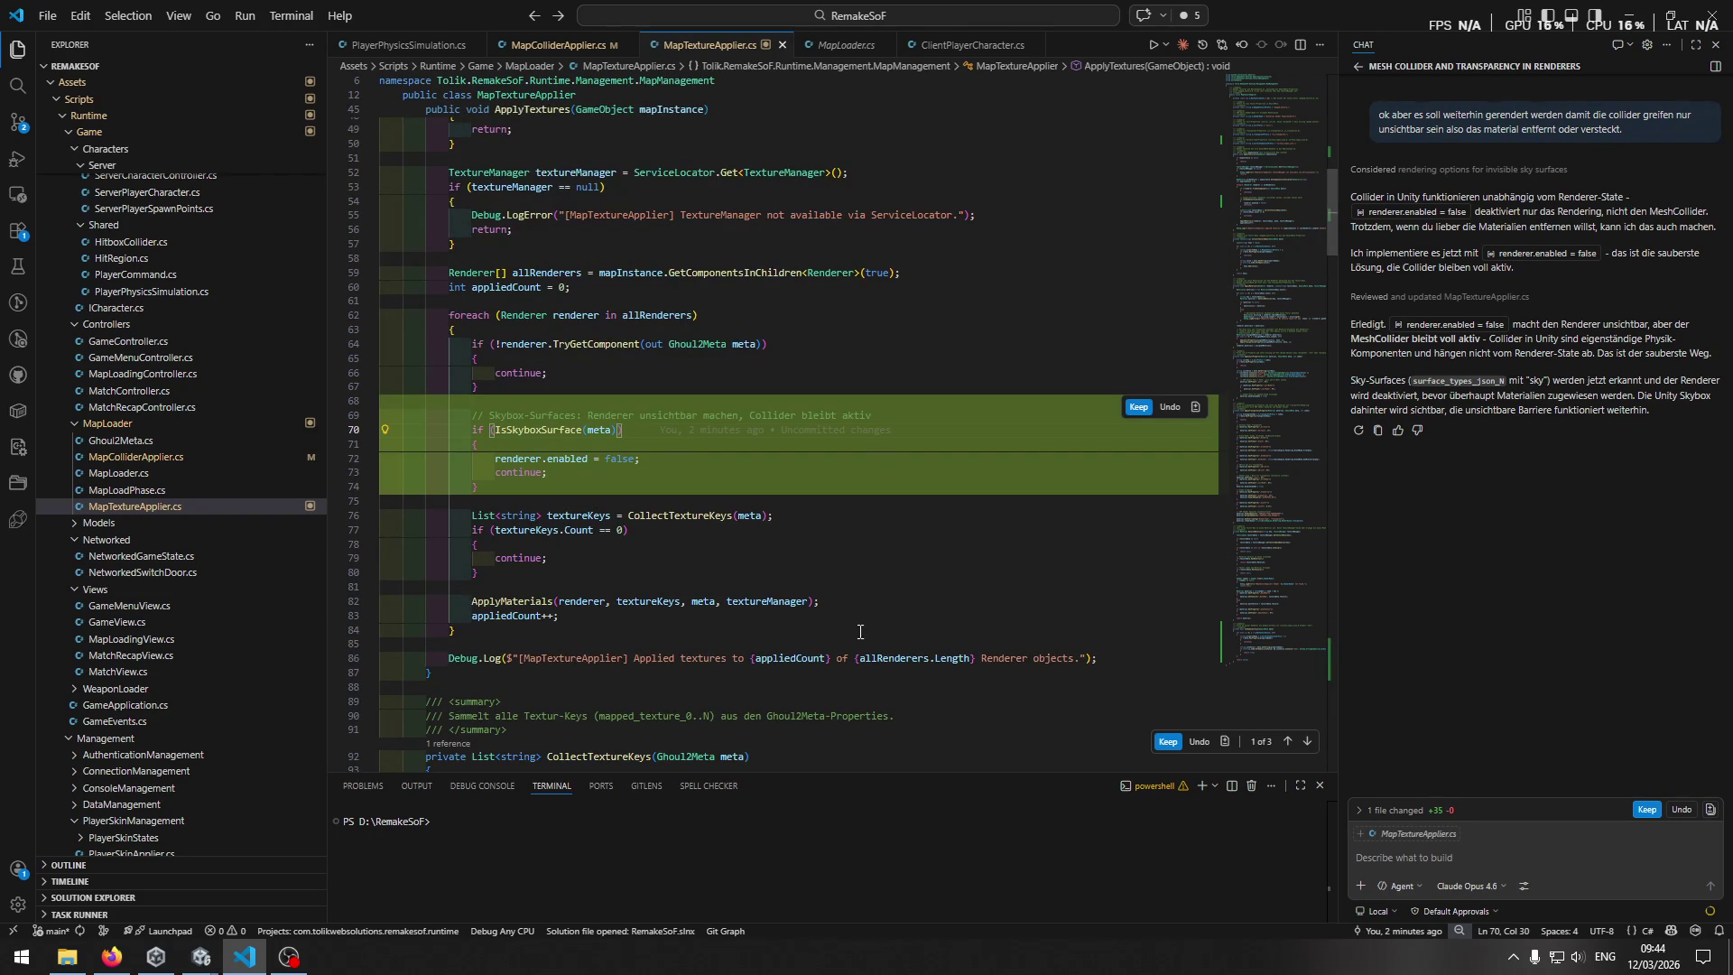
key("F12")
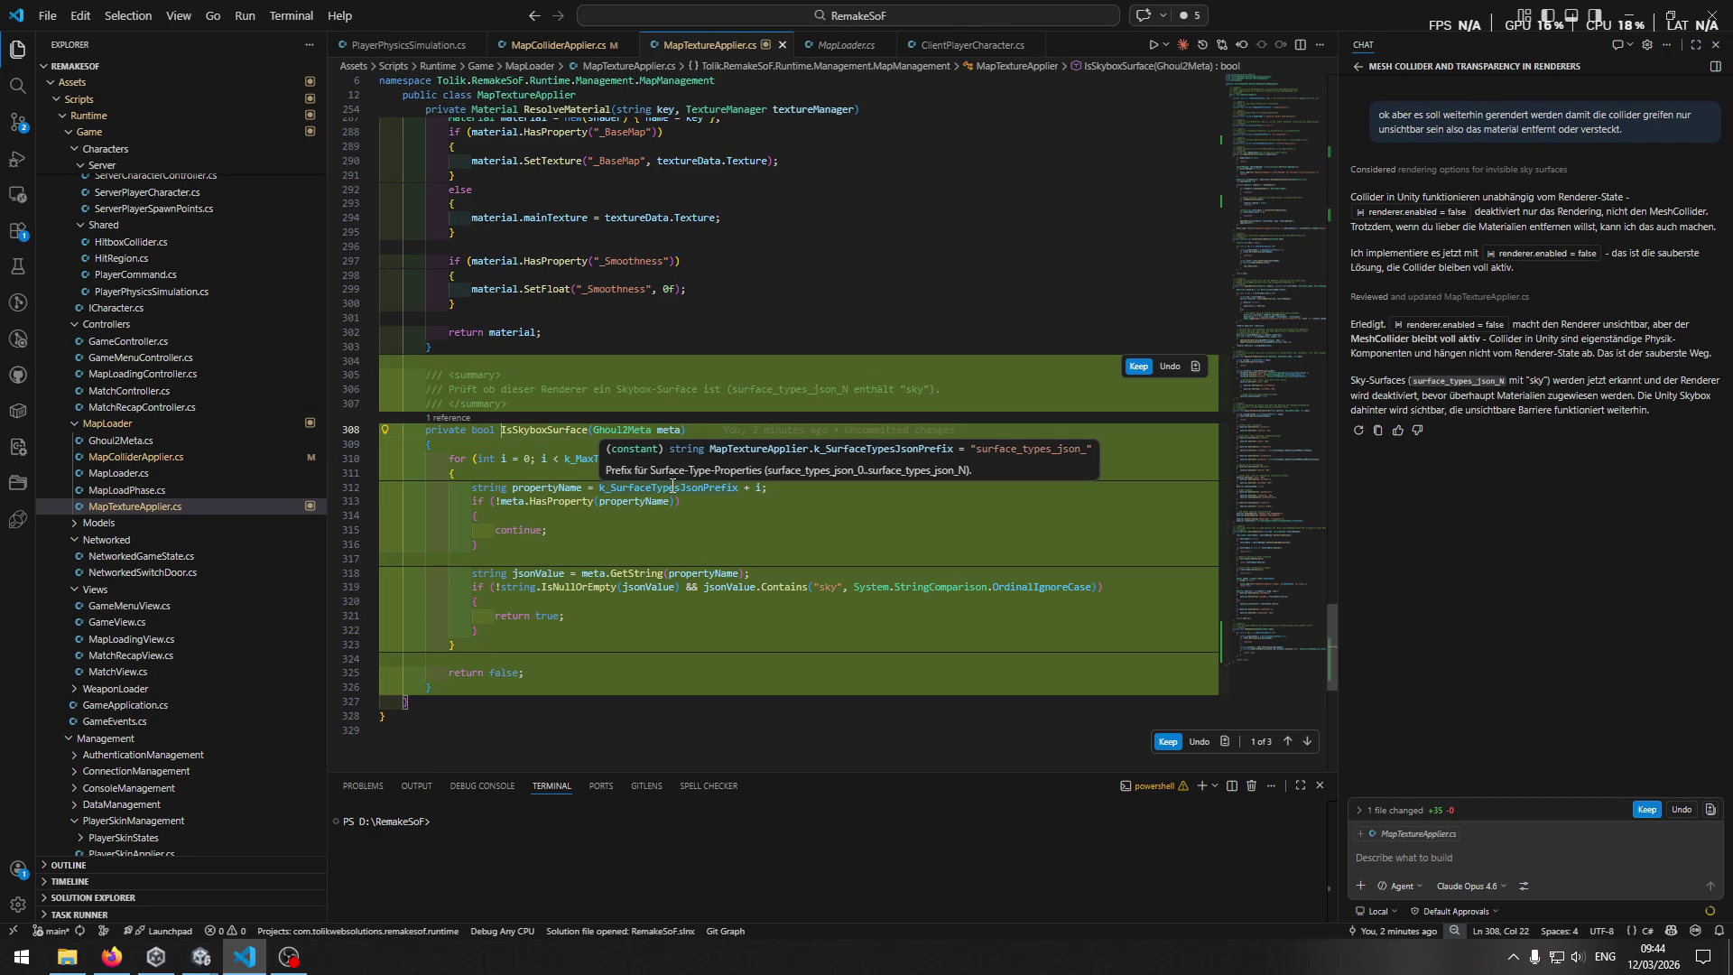
left_click(200, 957)
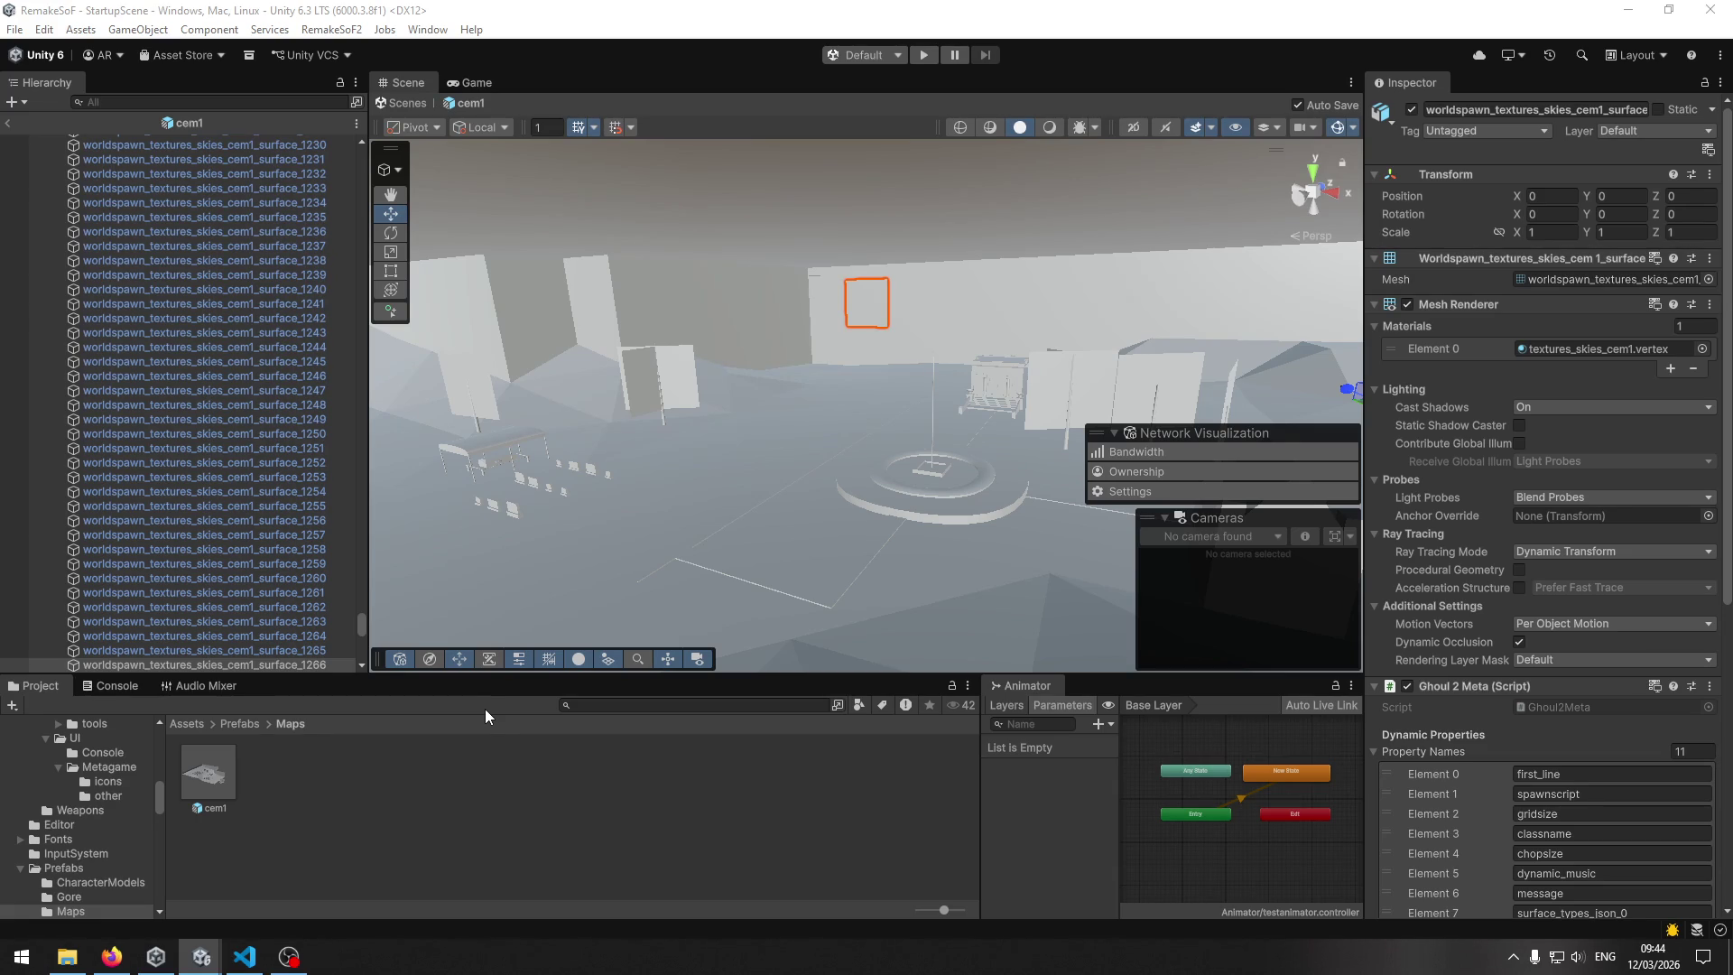
Start the game in Unity's Play mode.
scroll(847, 327, "down", 3)
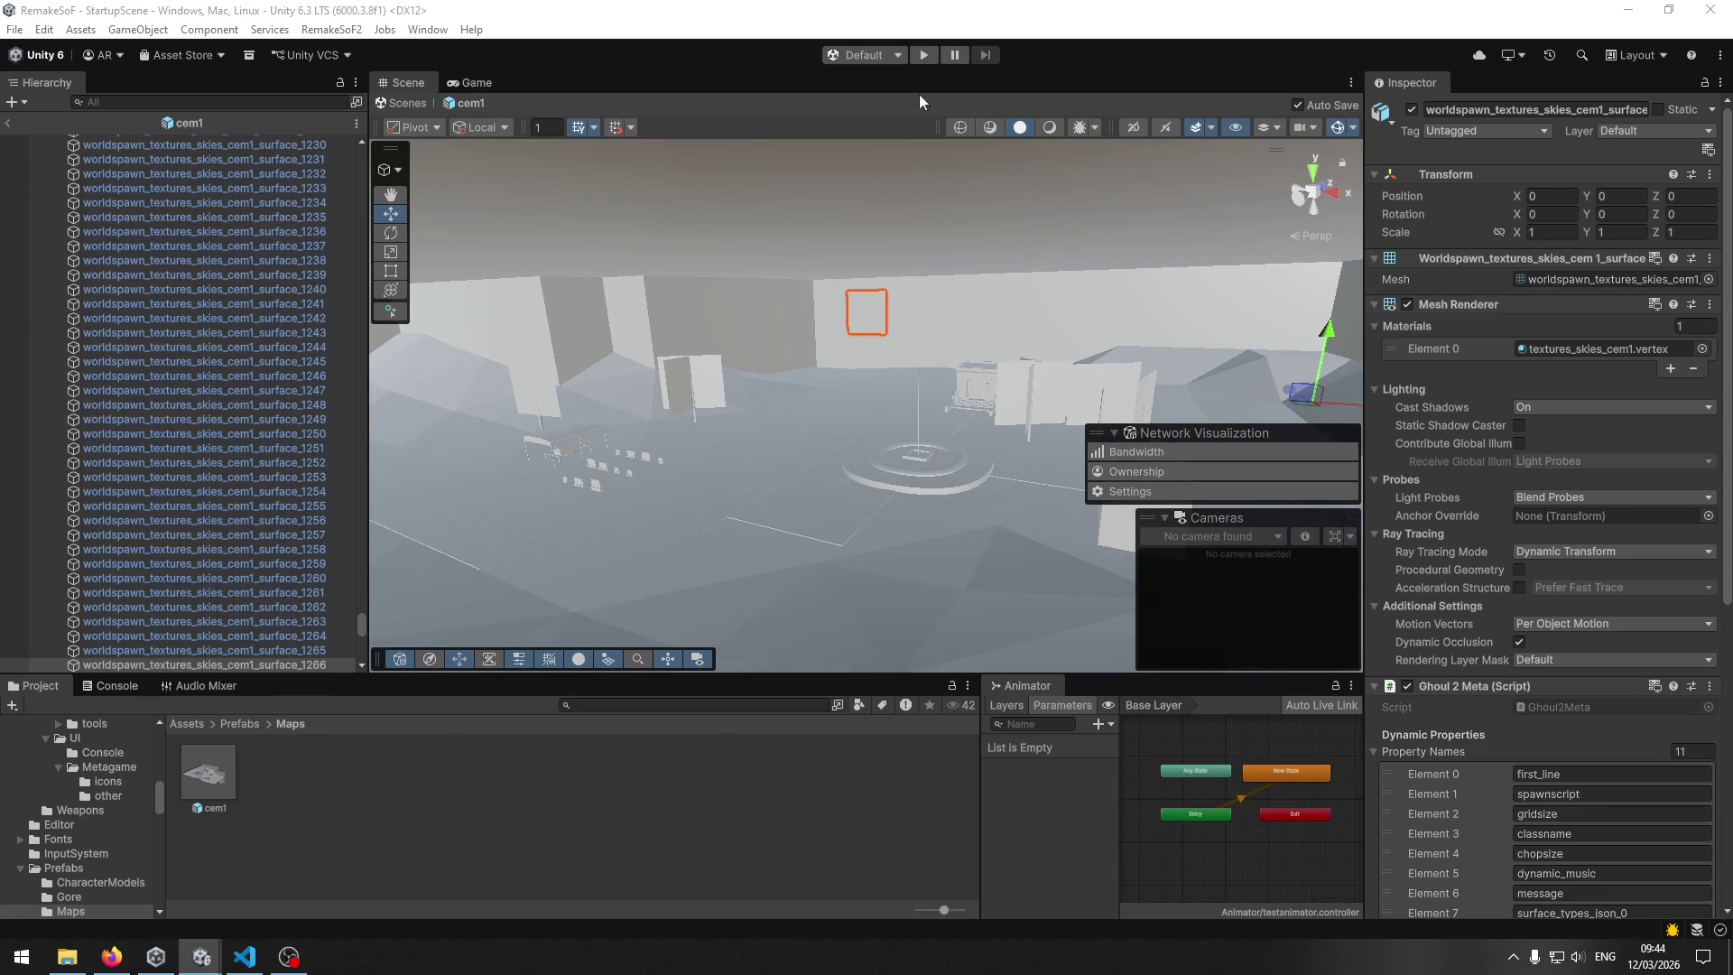
left_click(923, 55)
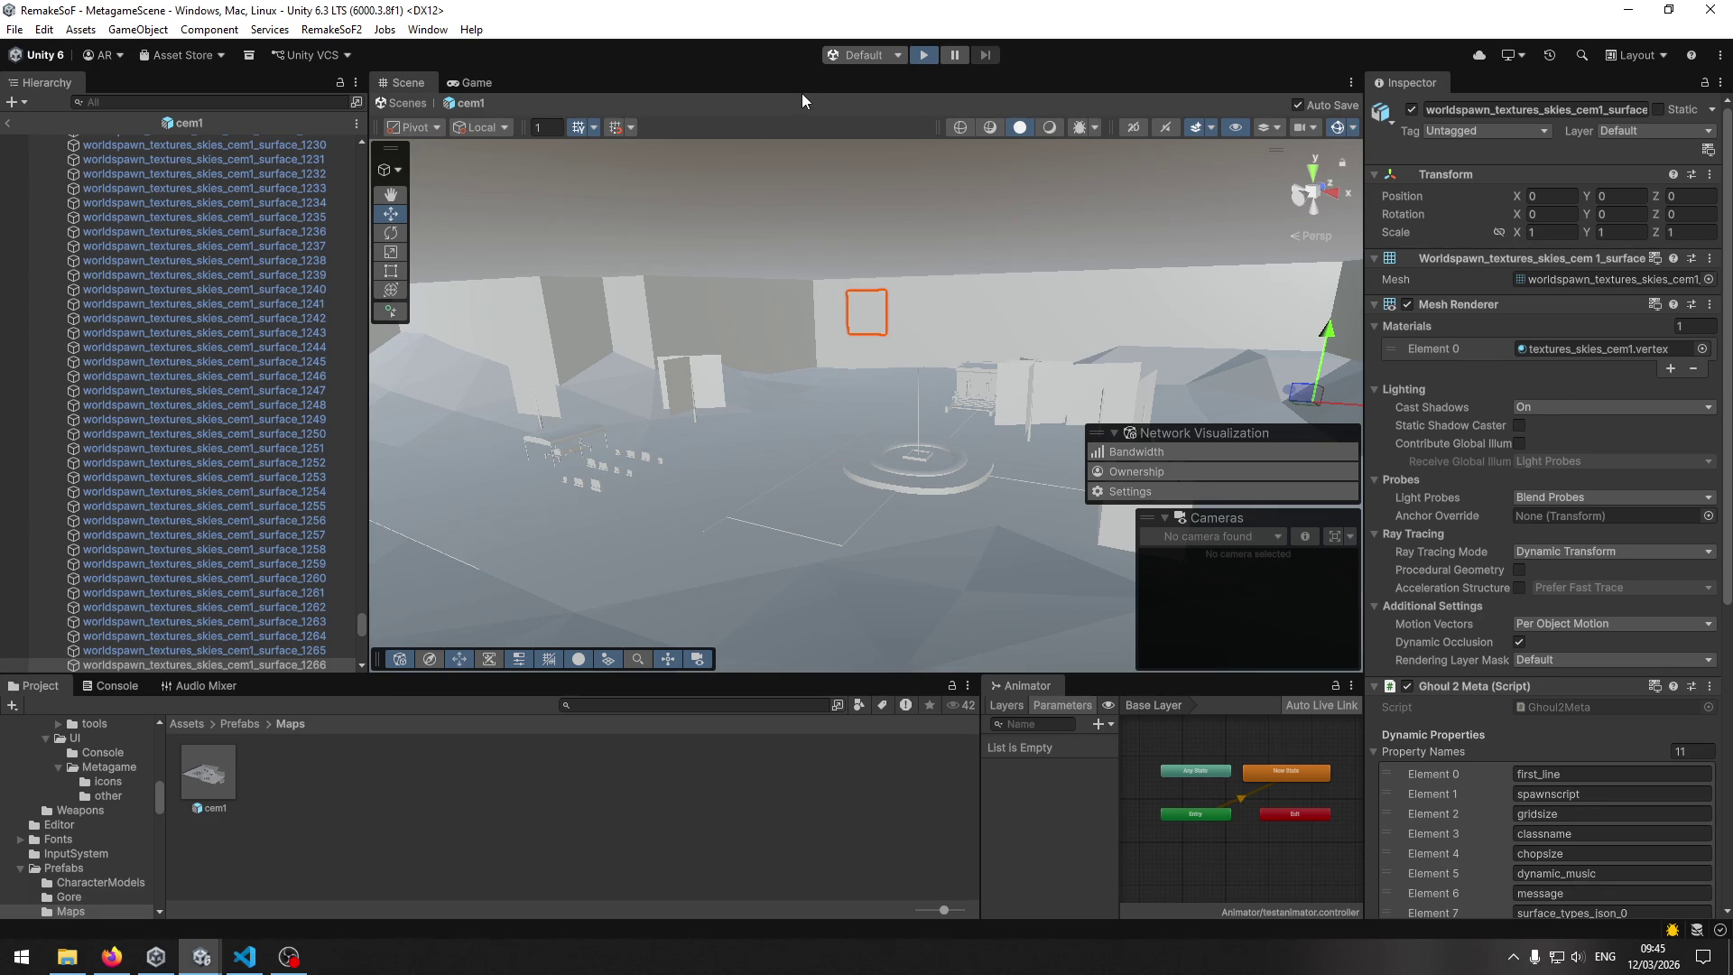
key("ctrl+p")
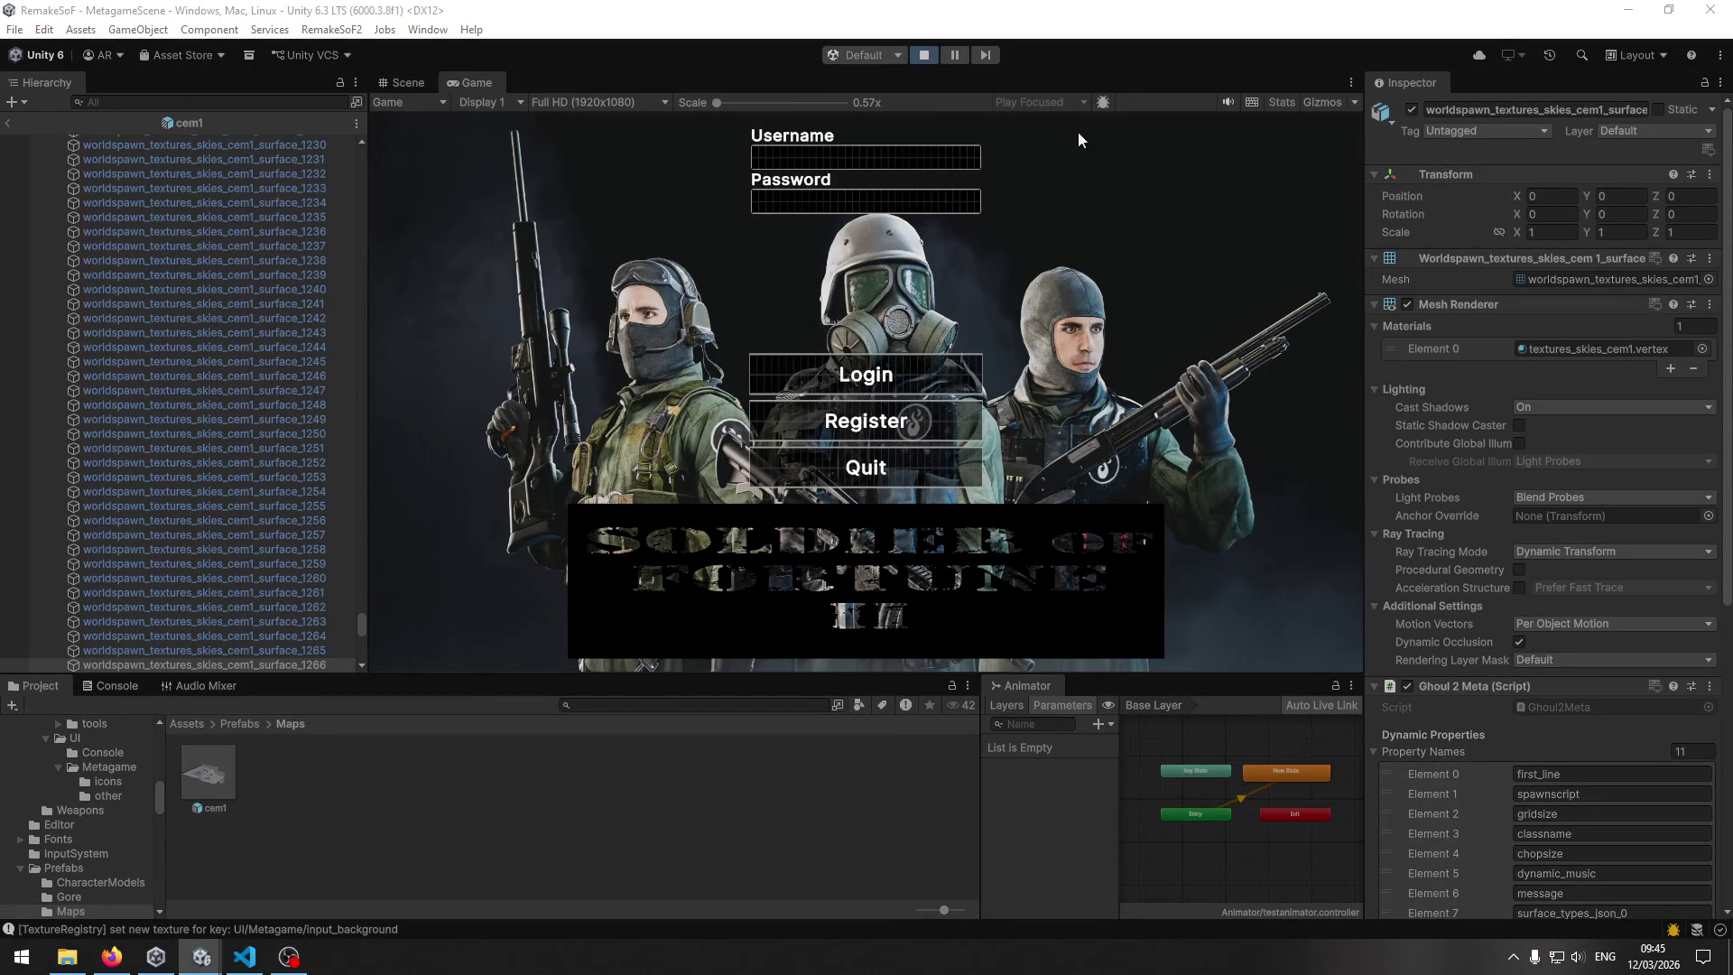
Log in with a username and password, then connect through Join Server.
left_click(890, 163)
type("dwqdwq")
left_click(865, 200)
type("dw")
left_click(865, 373)
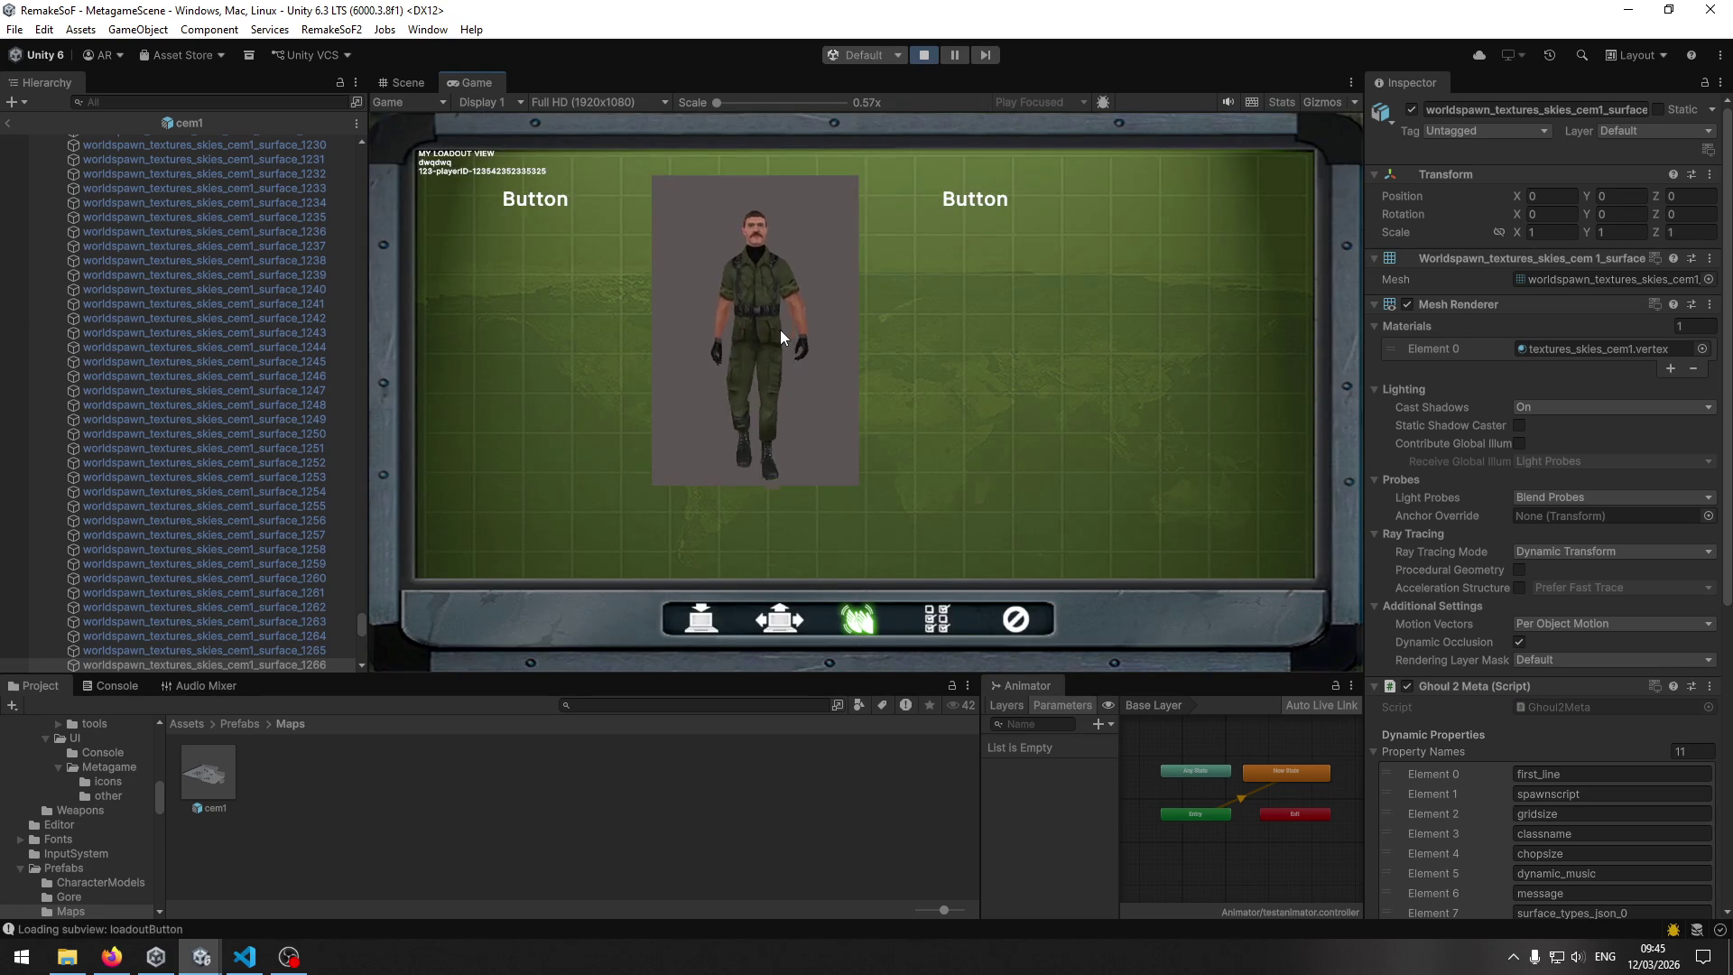
left_click(701, 620)
left_click(547, 201)
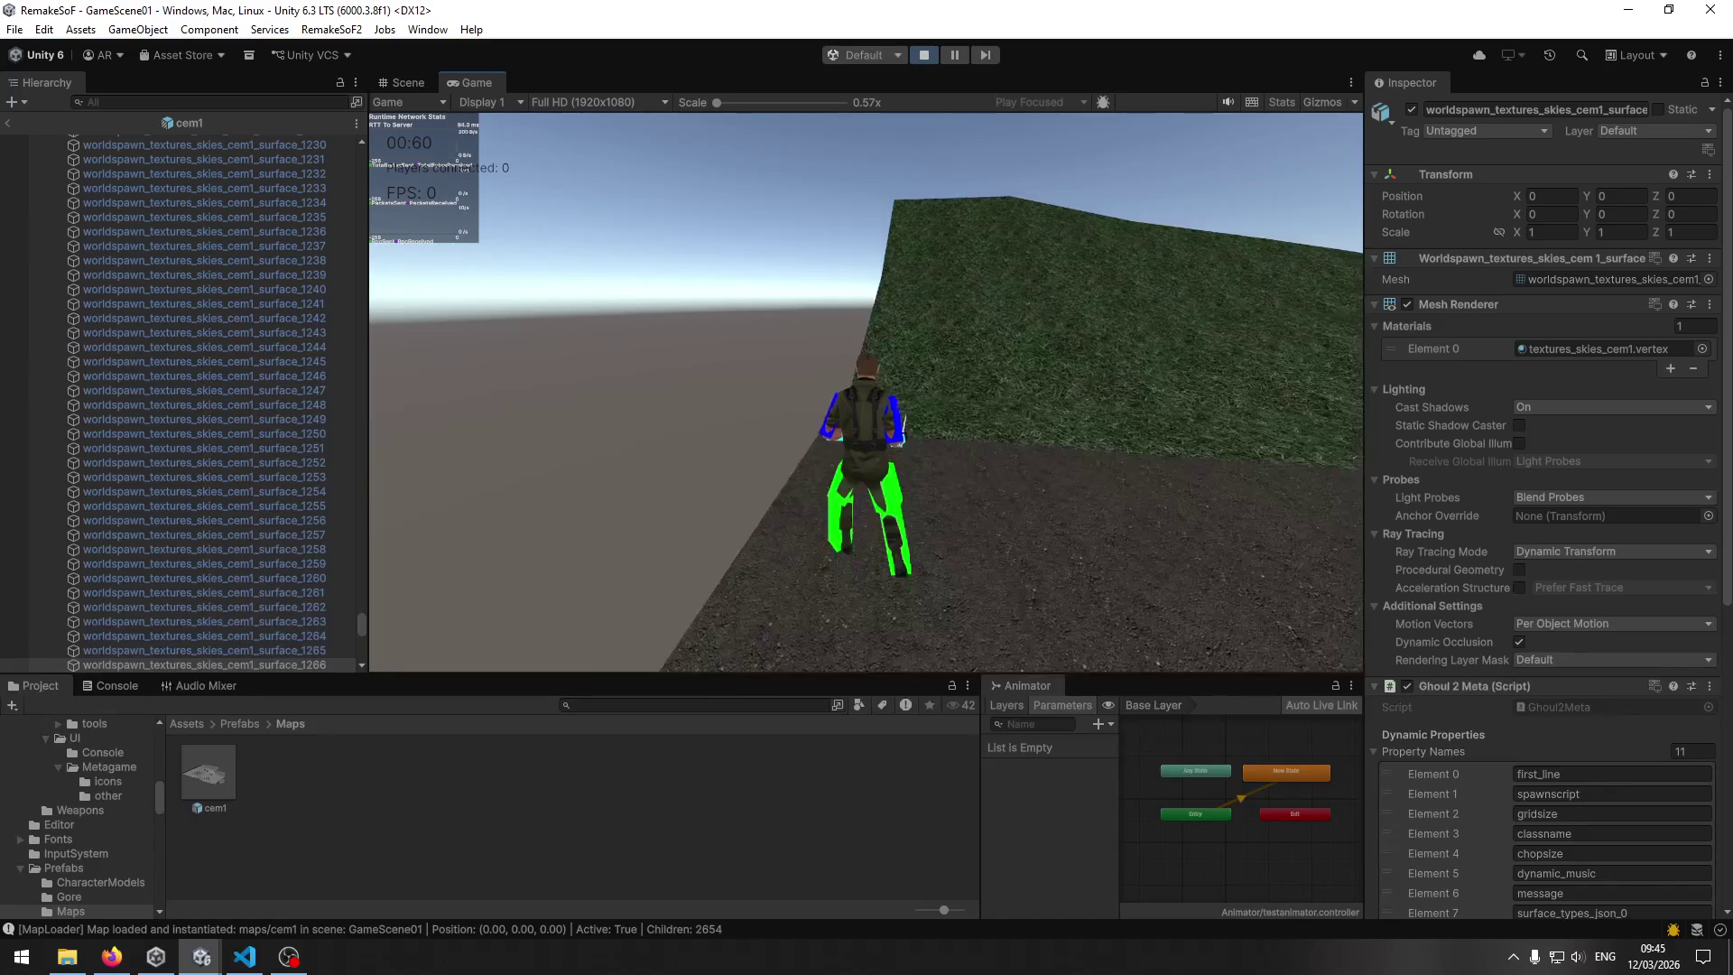
Run the character along the dirt path, over the grassy hills and across the field.
key("w")
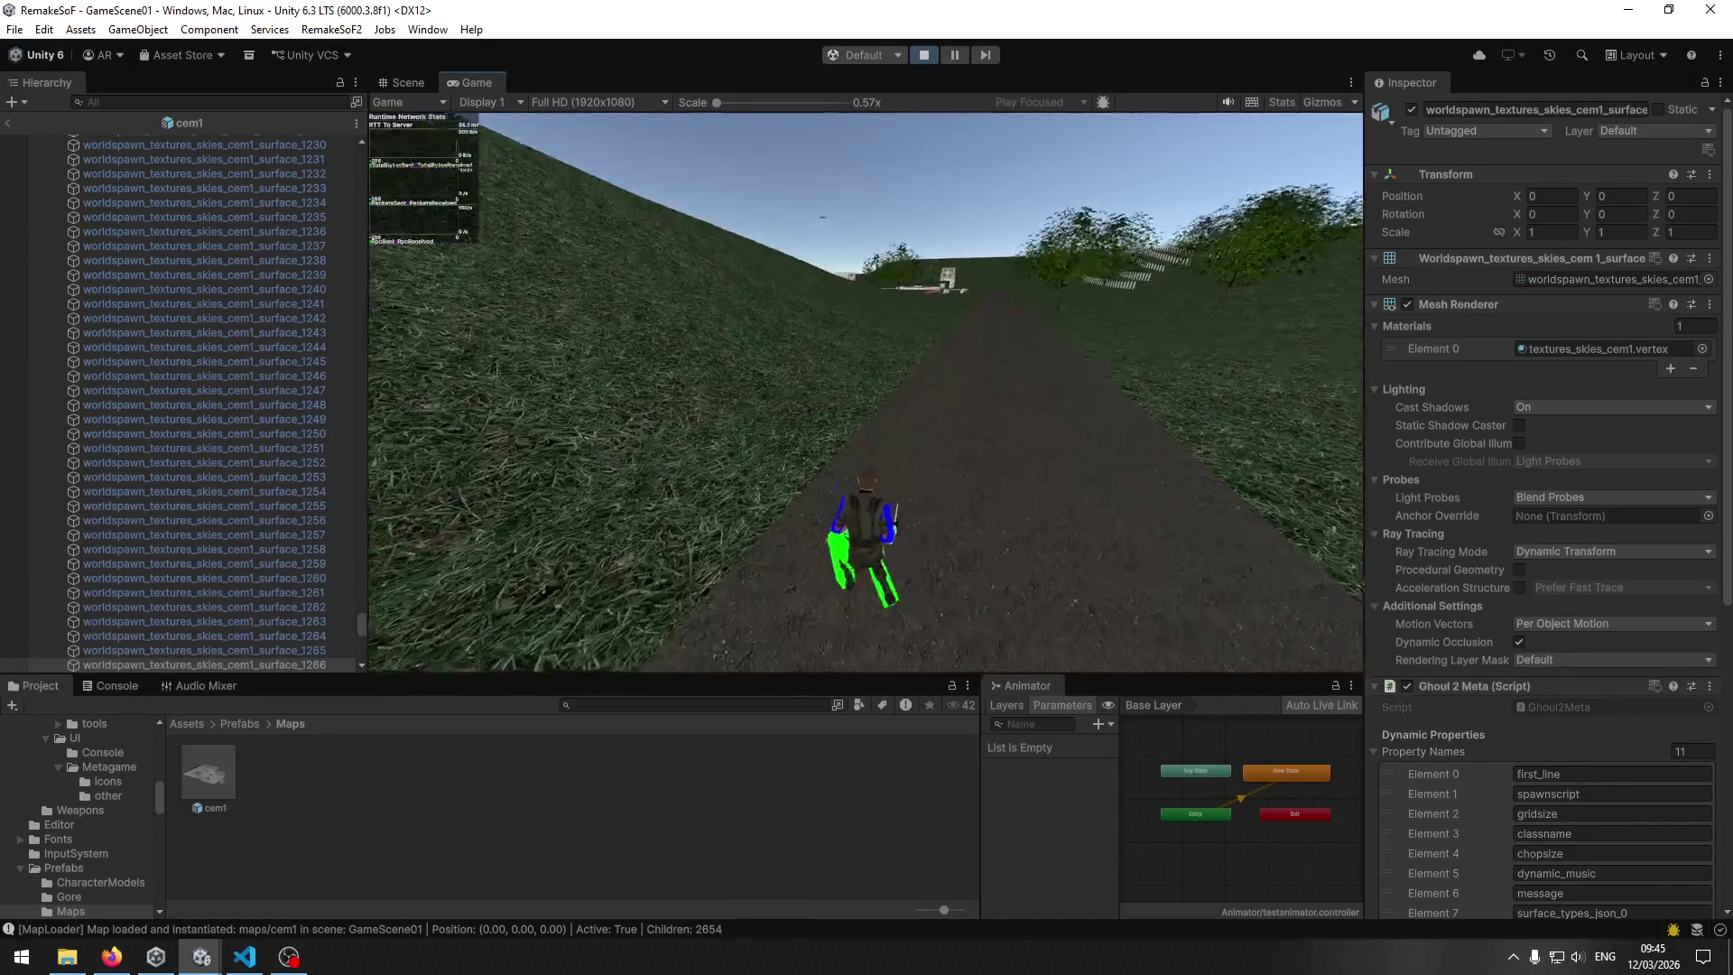
key("w")
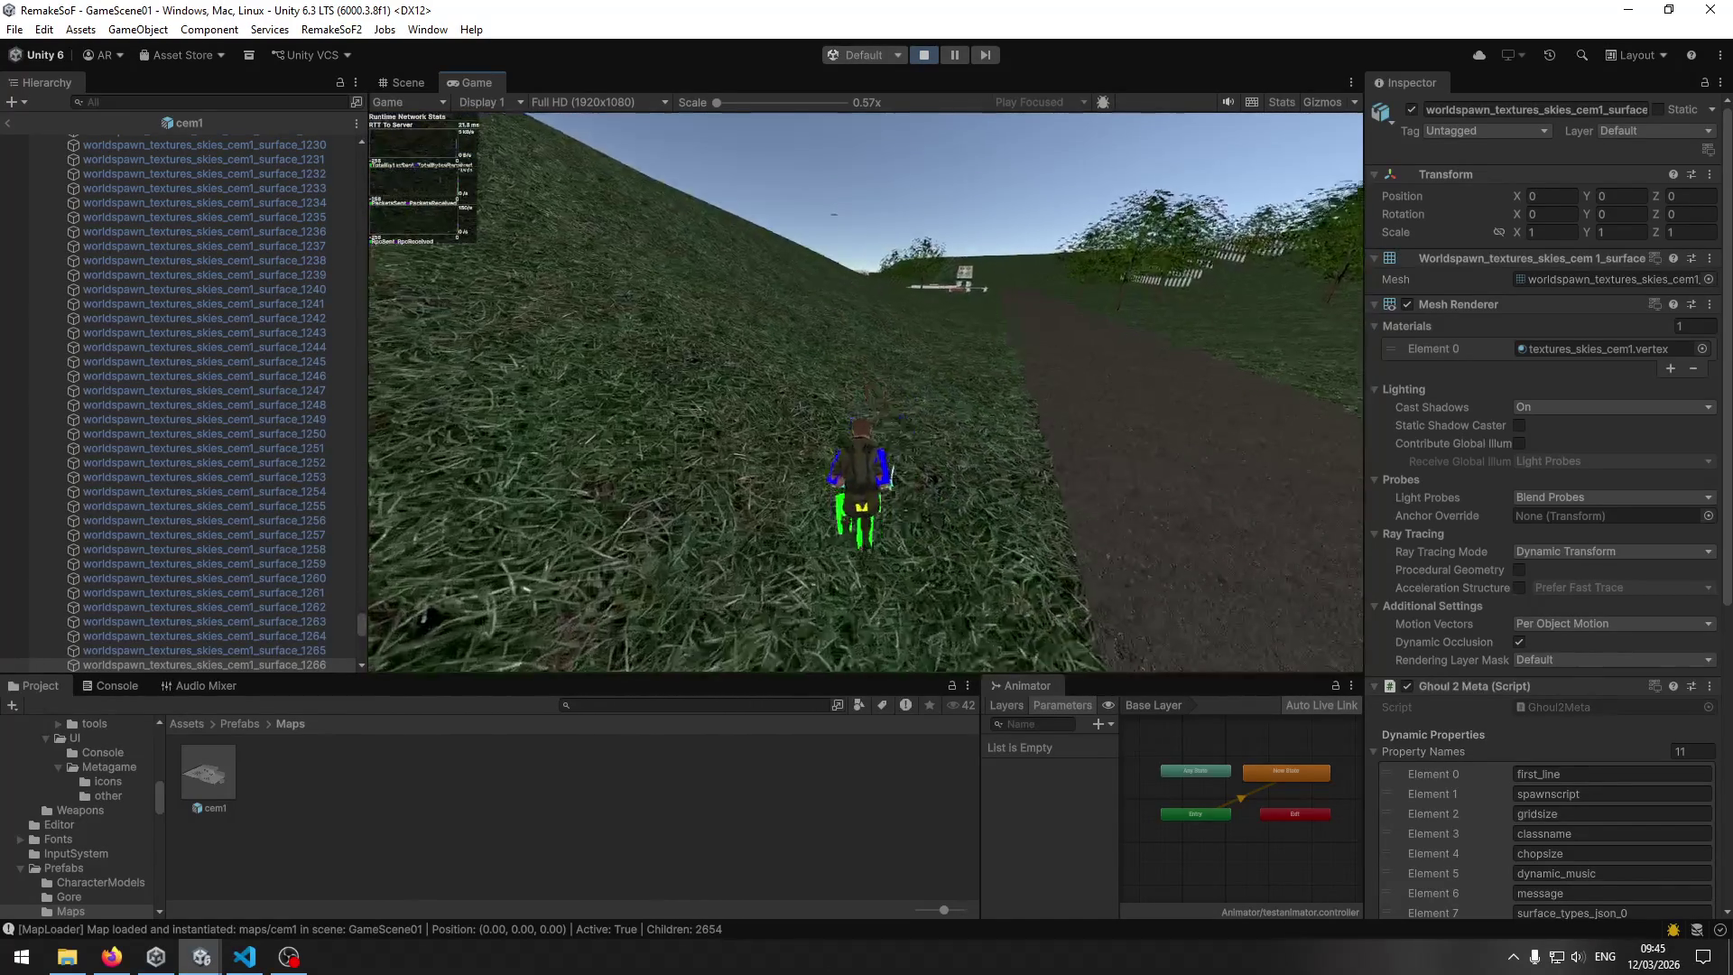
key("w")
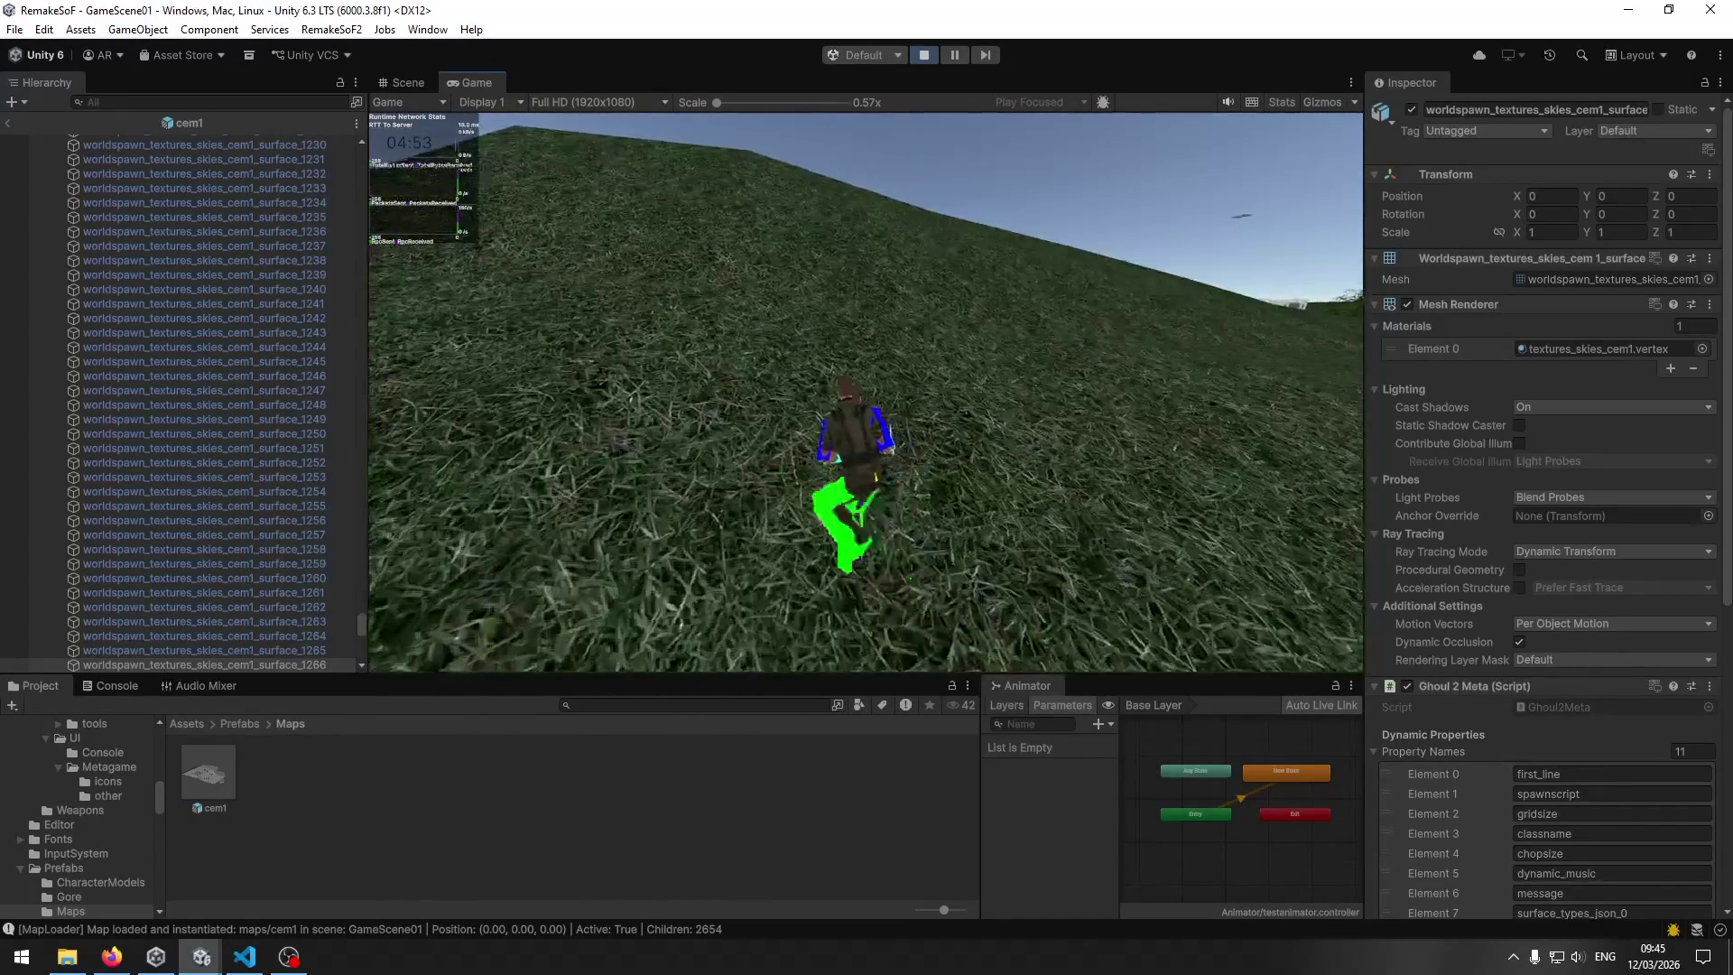
key("w")
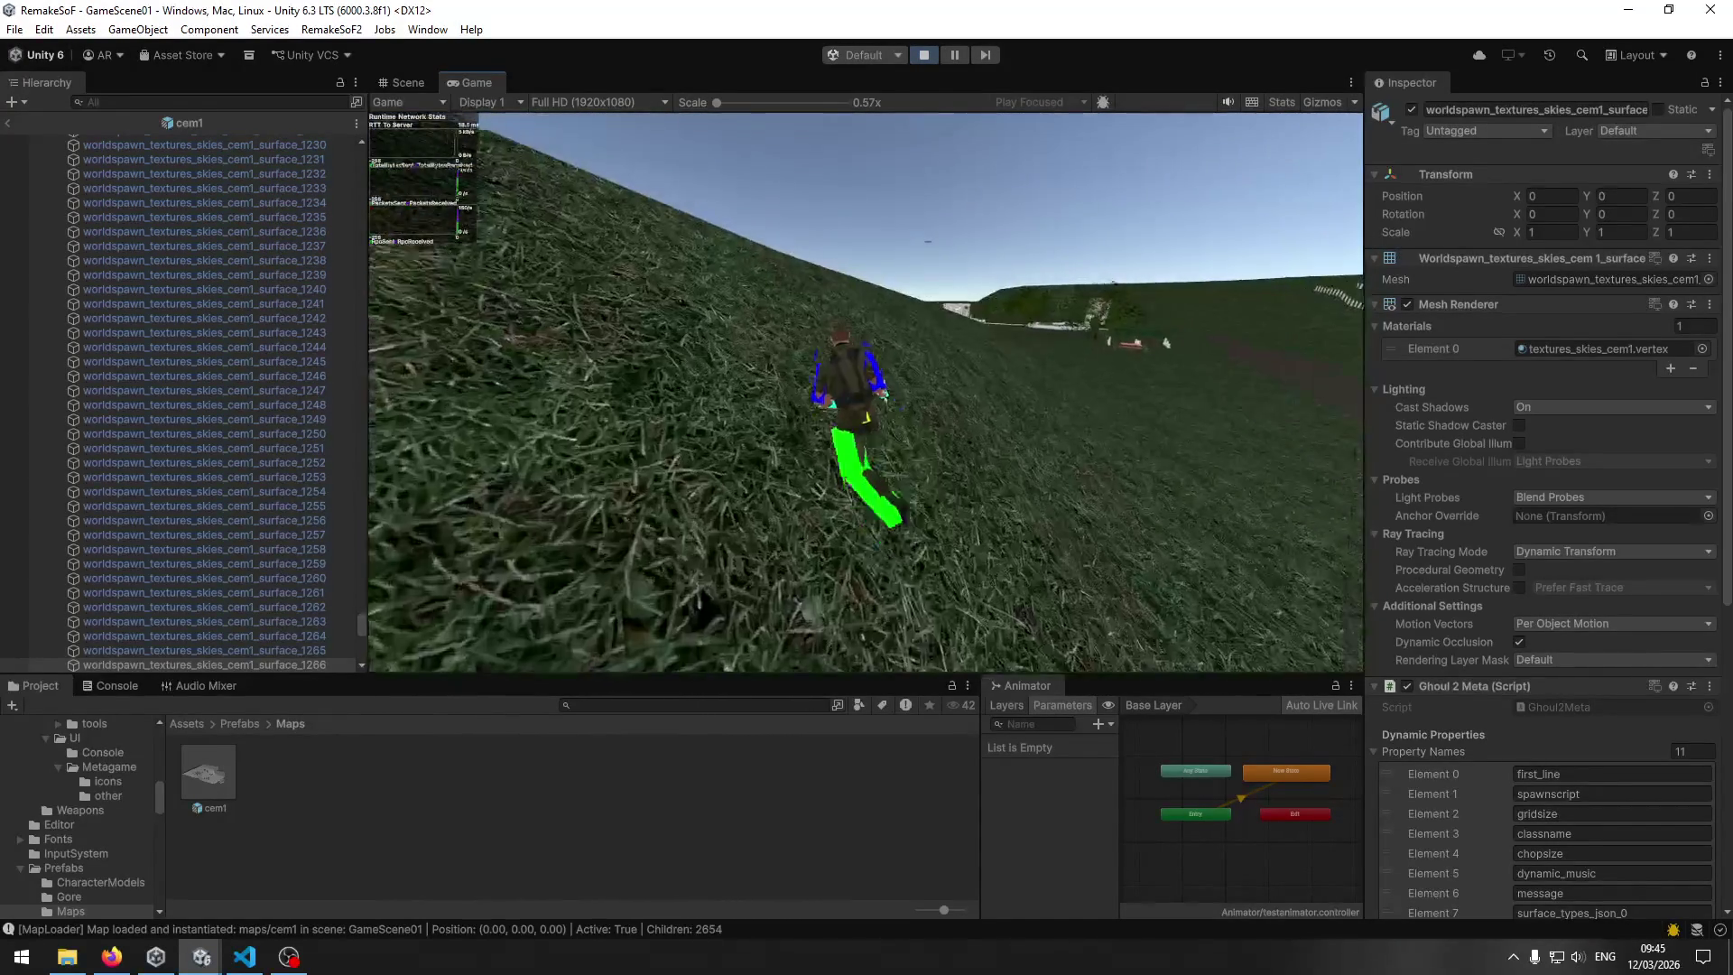
key("w")
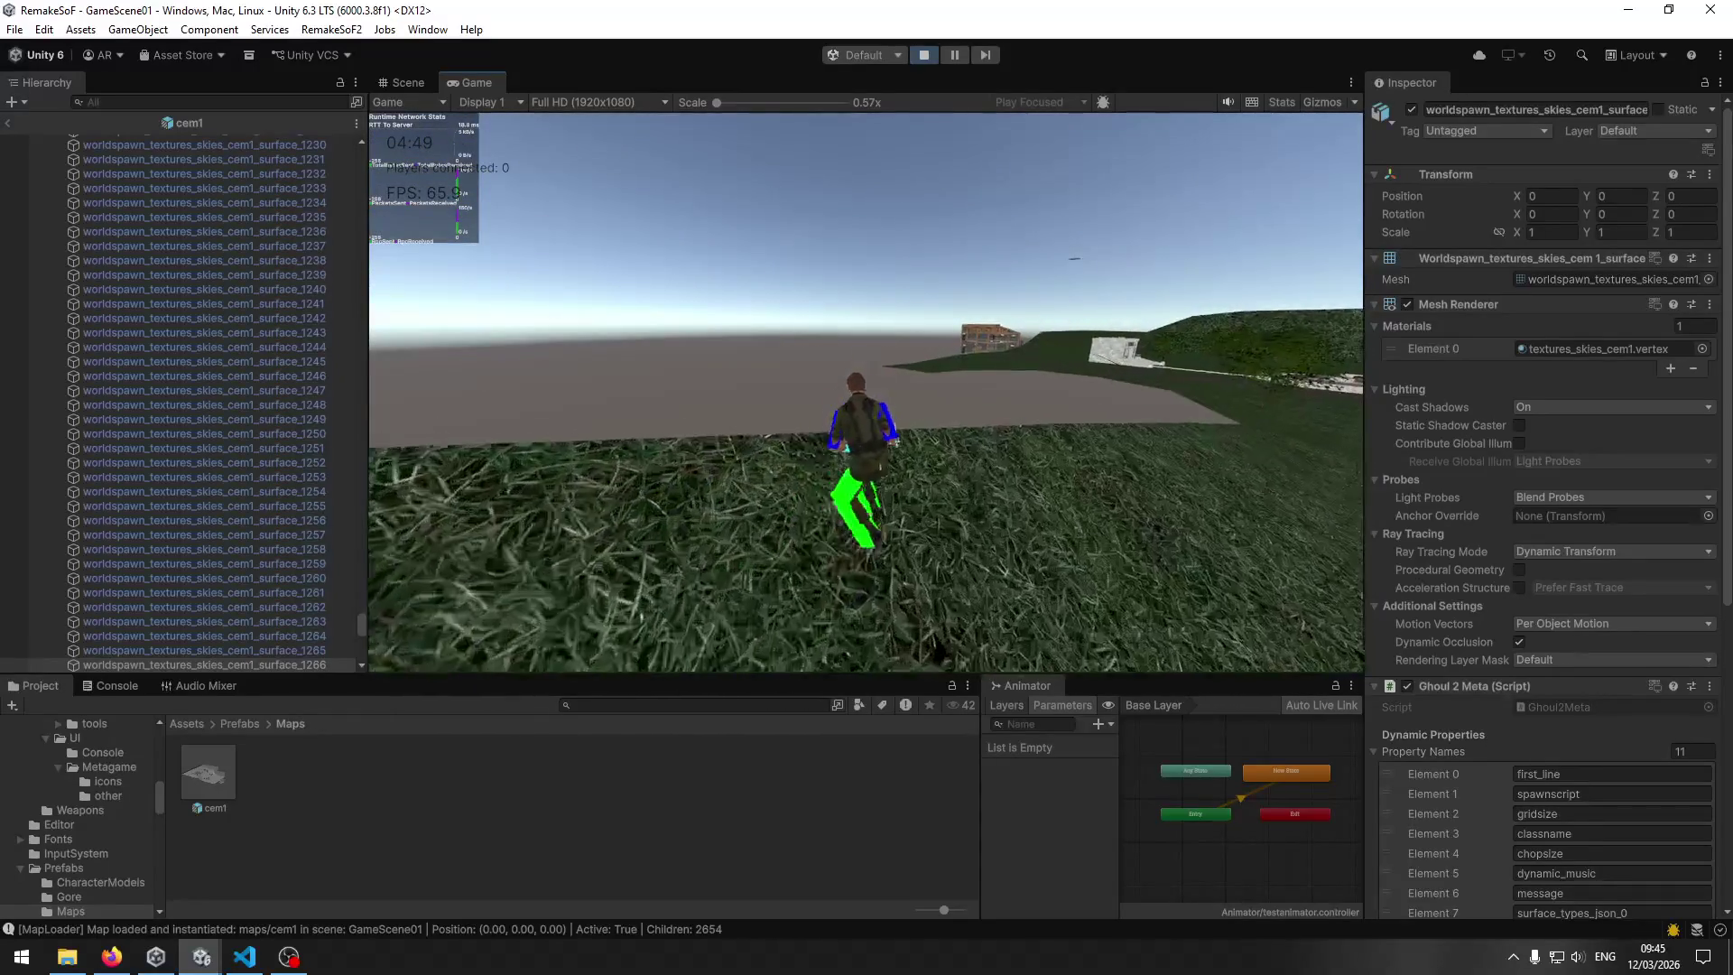
key("w")
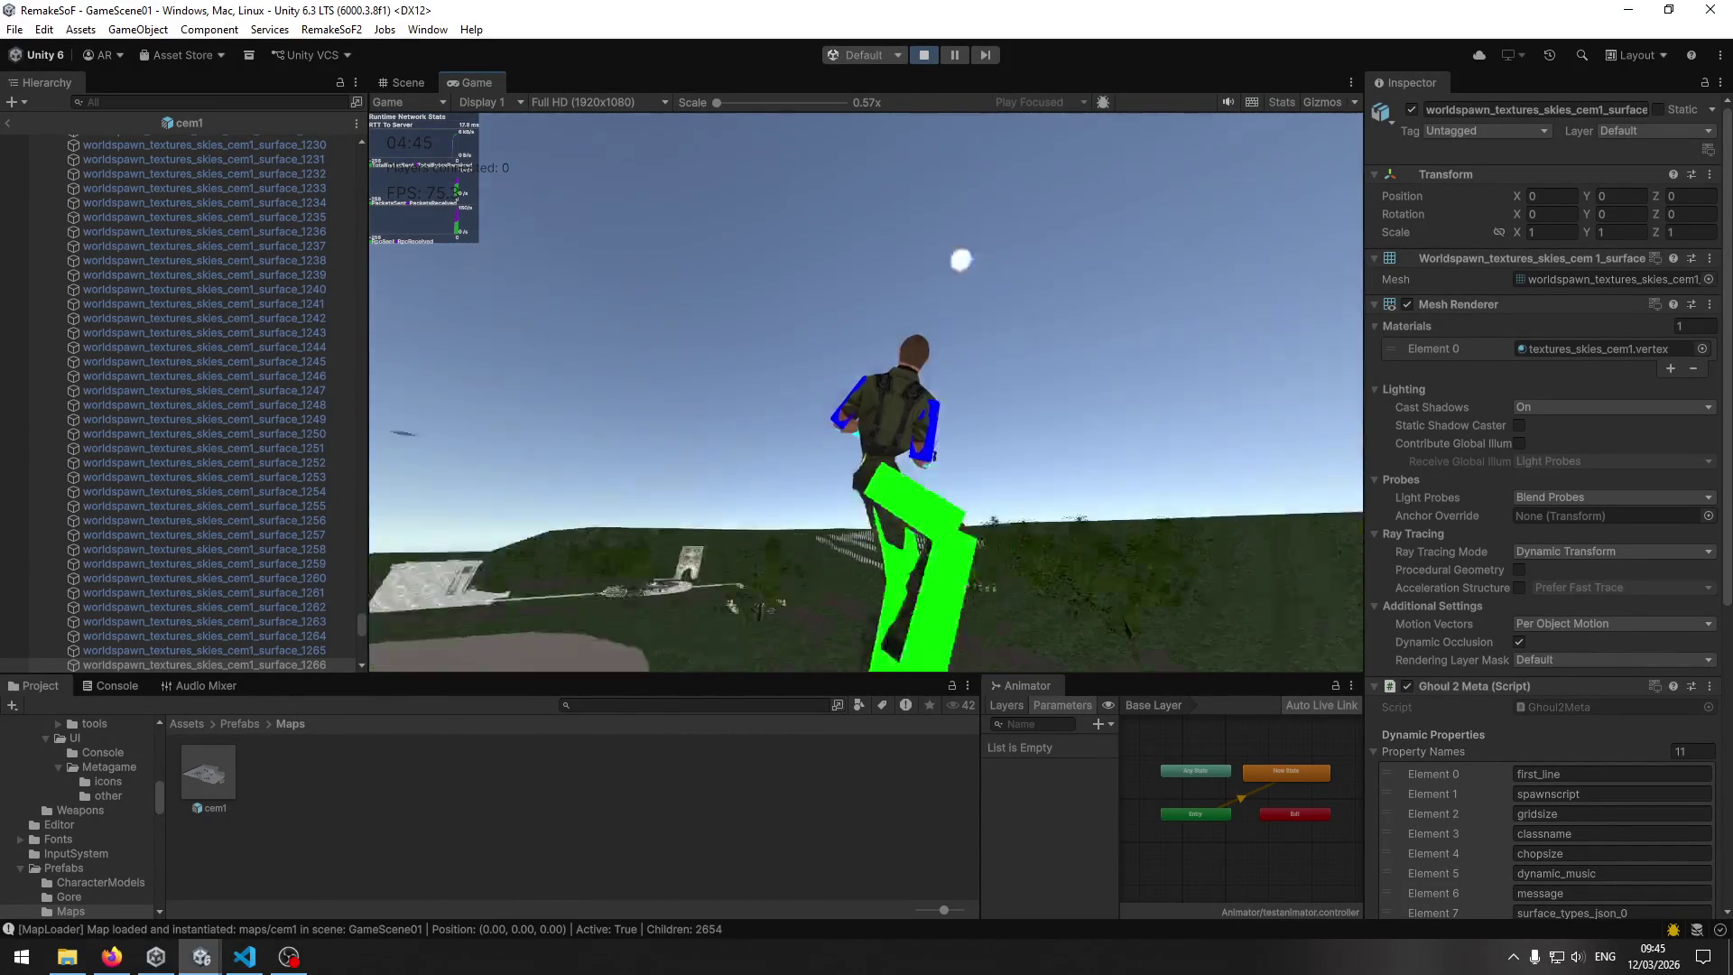
key("w")
key("w")
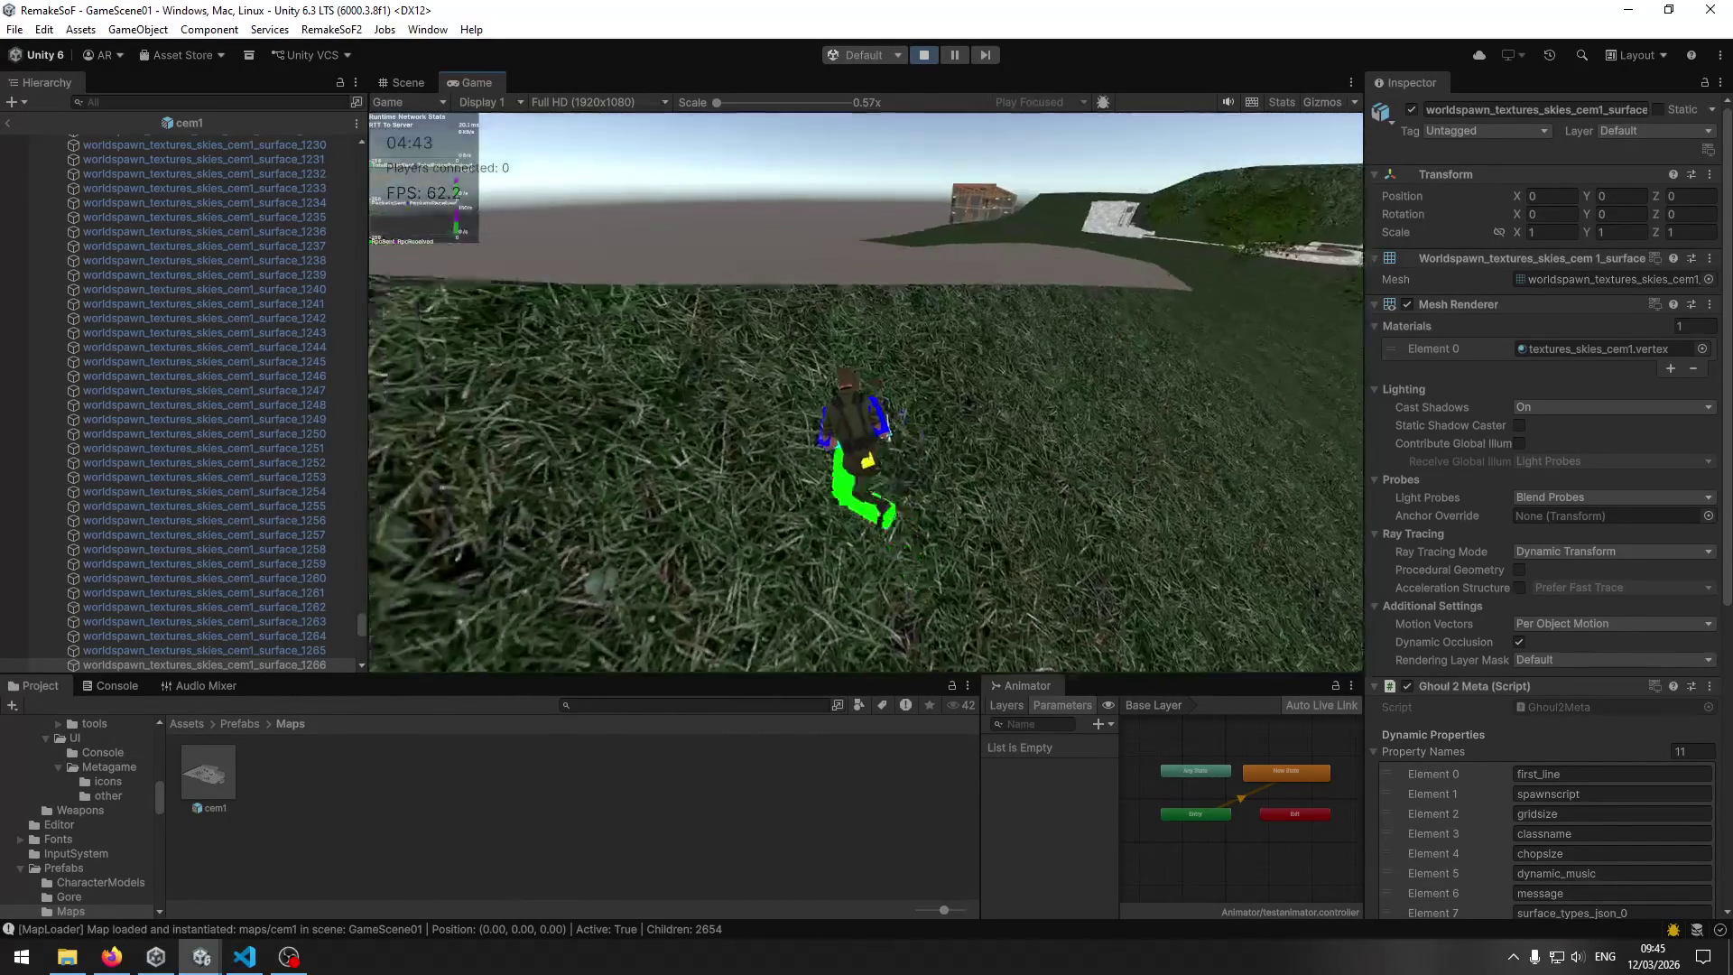
key("w")
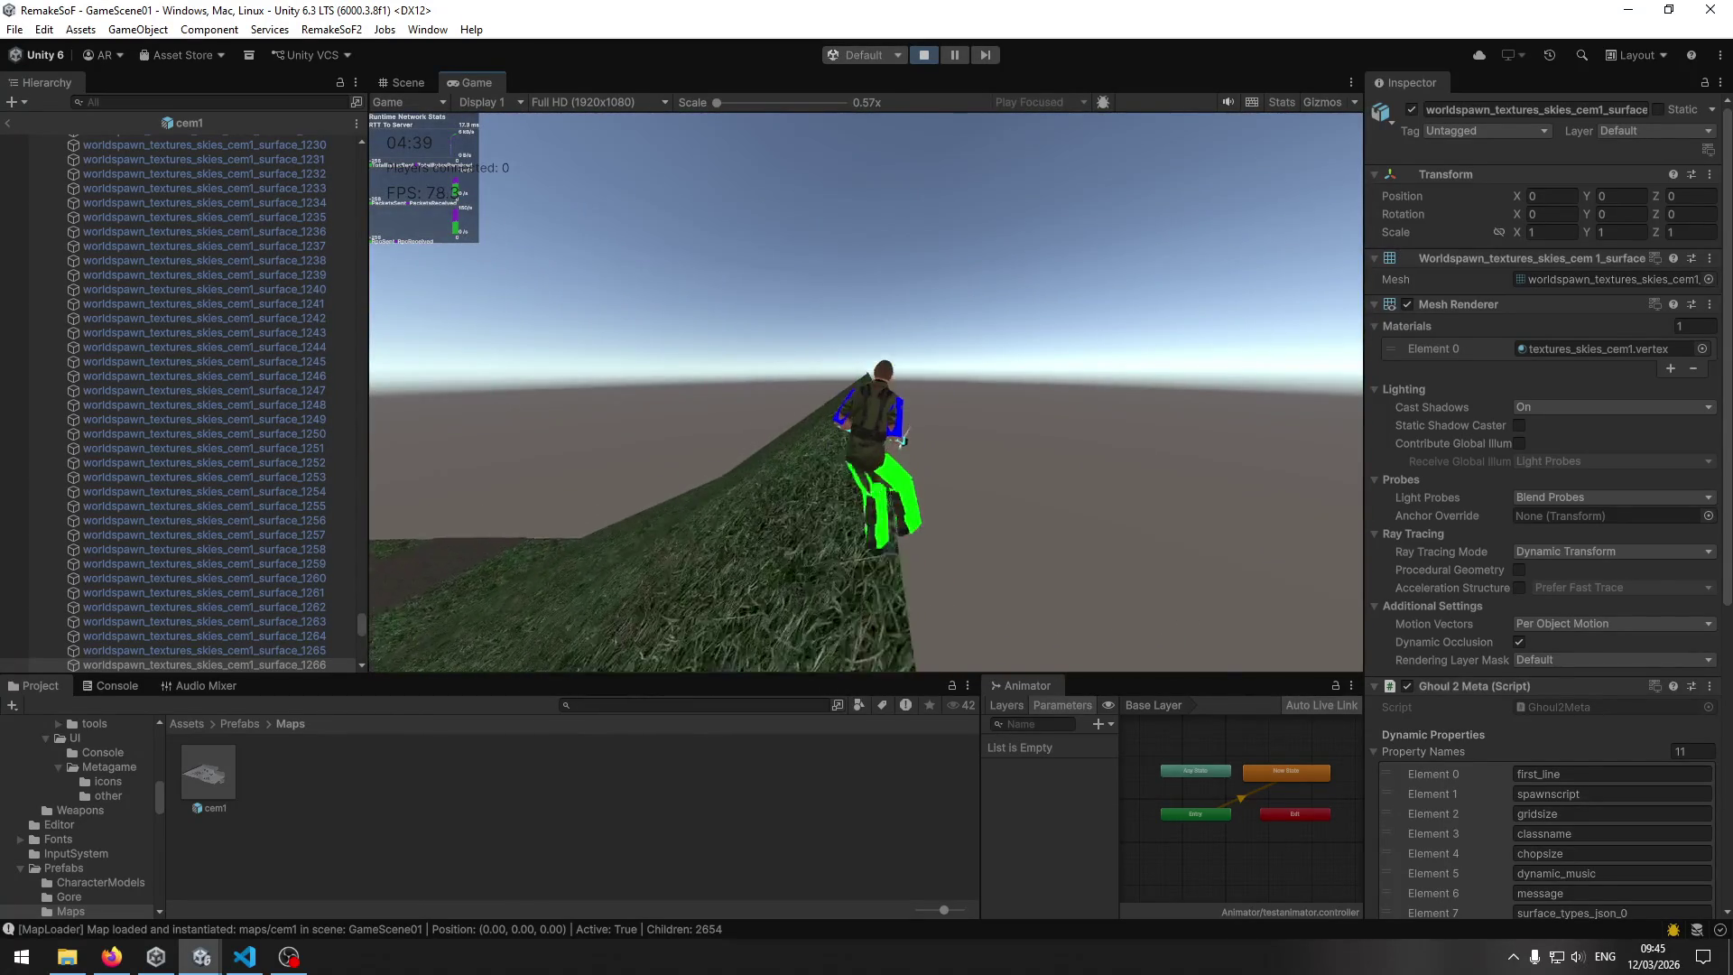
key("w")
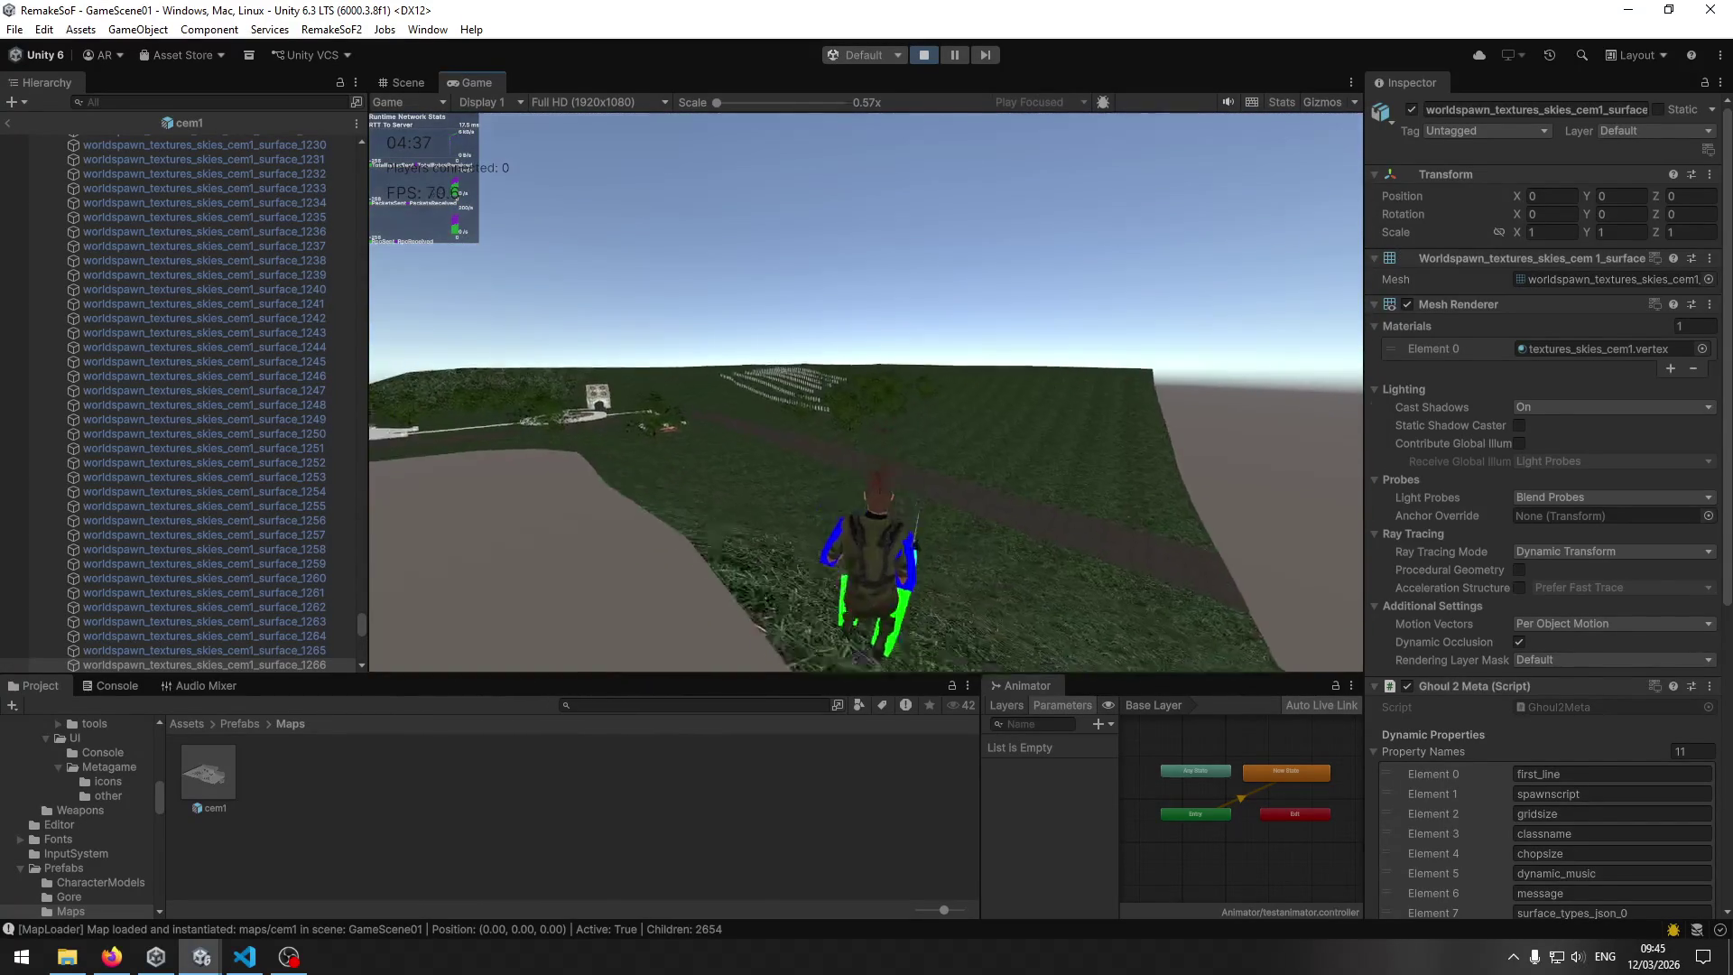
key("w")
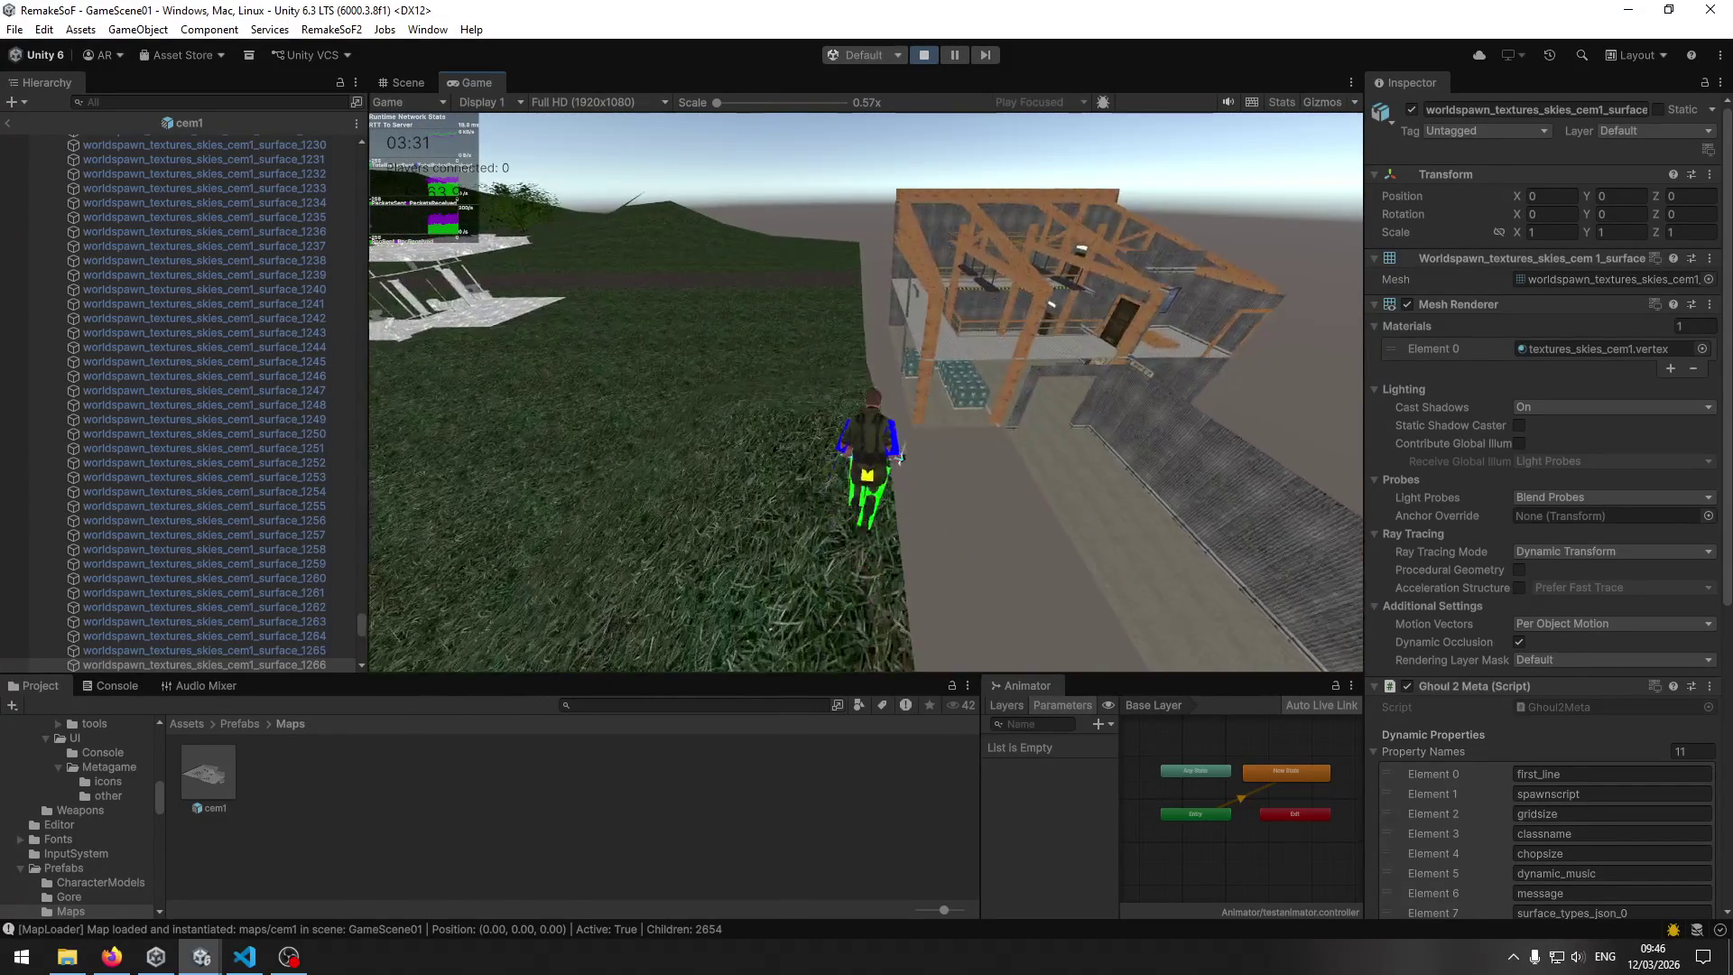
Run along the walkway and ledge into the warehouse under the upper floor.
key("w")
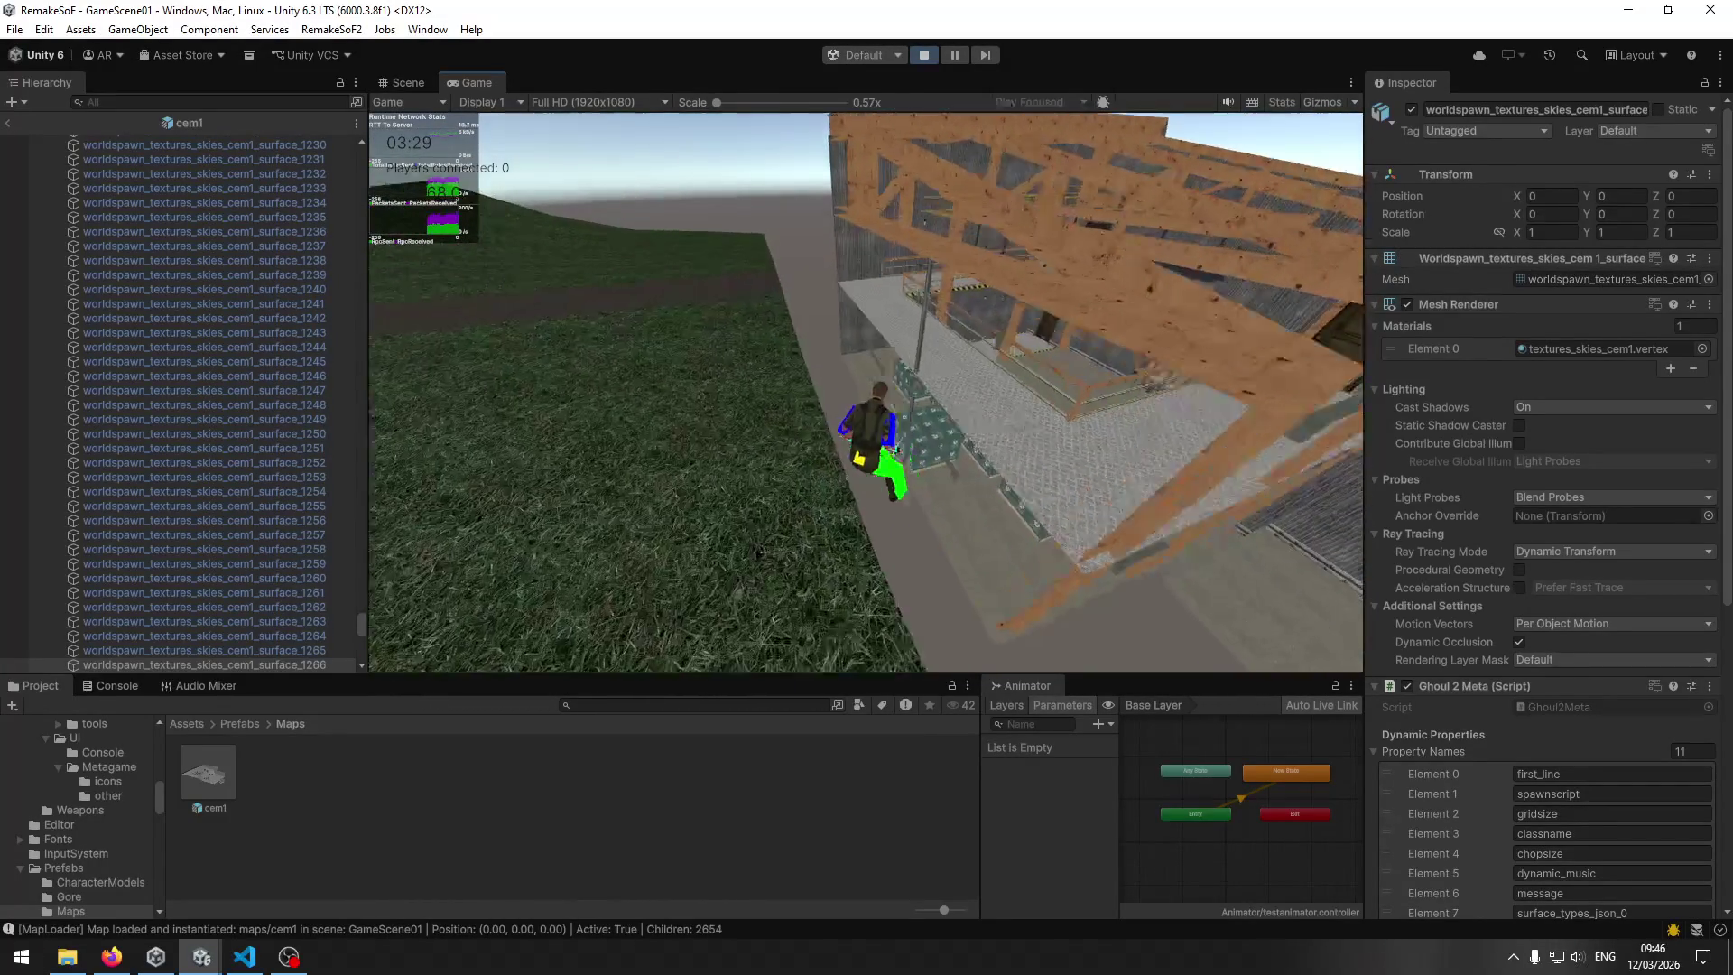
key("w")
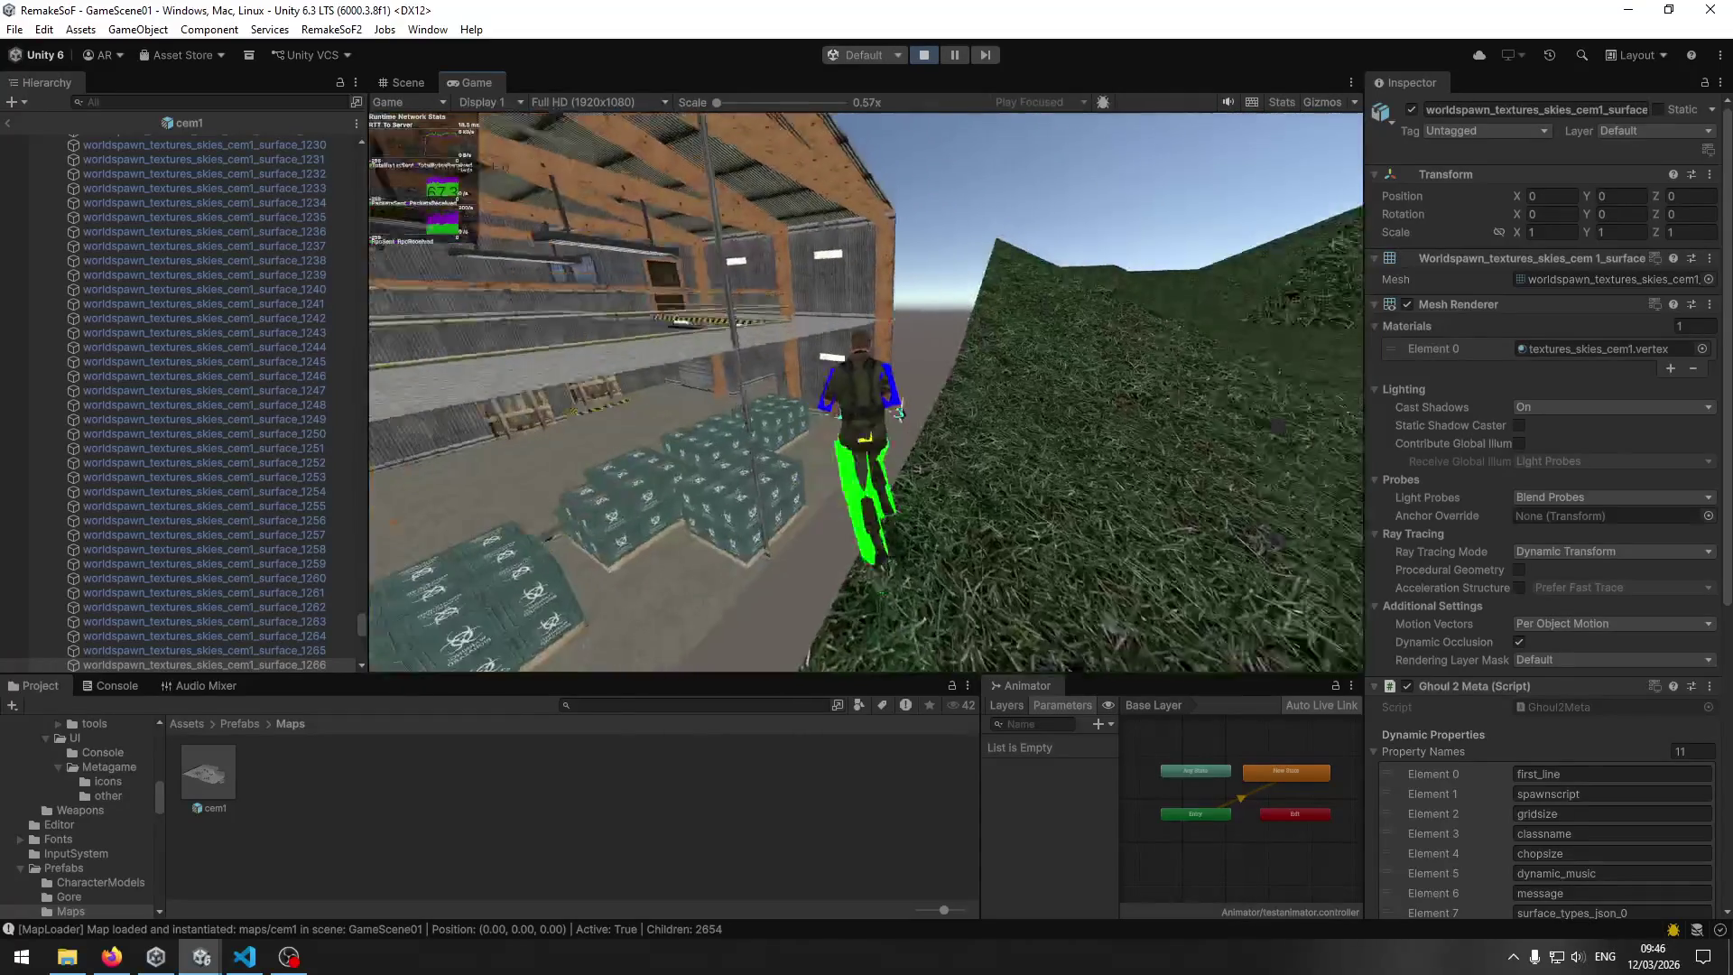
key("w")
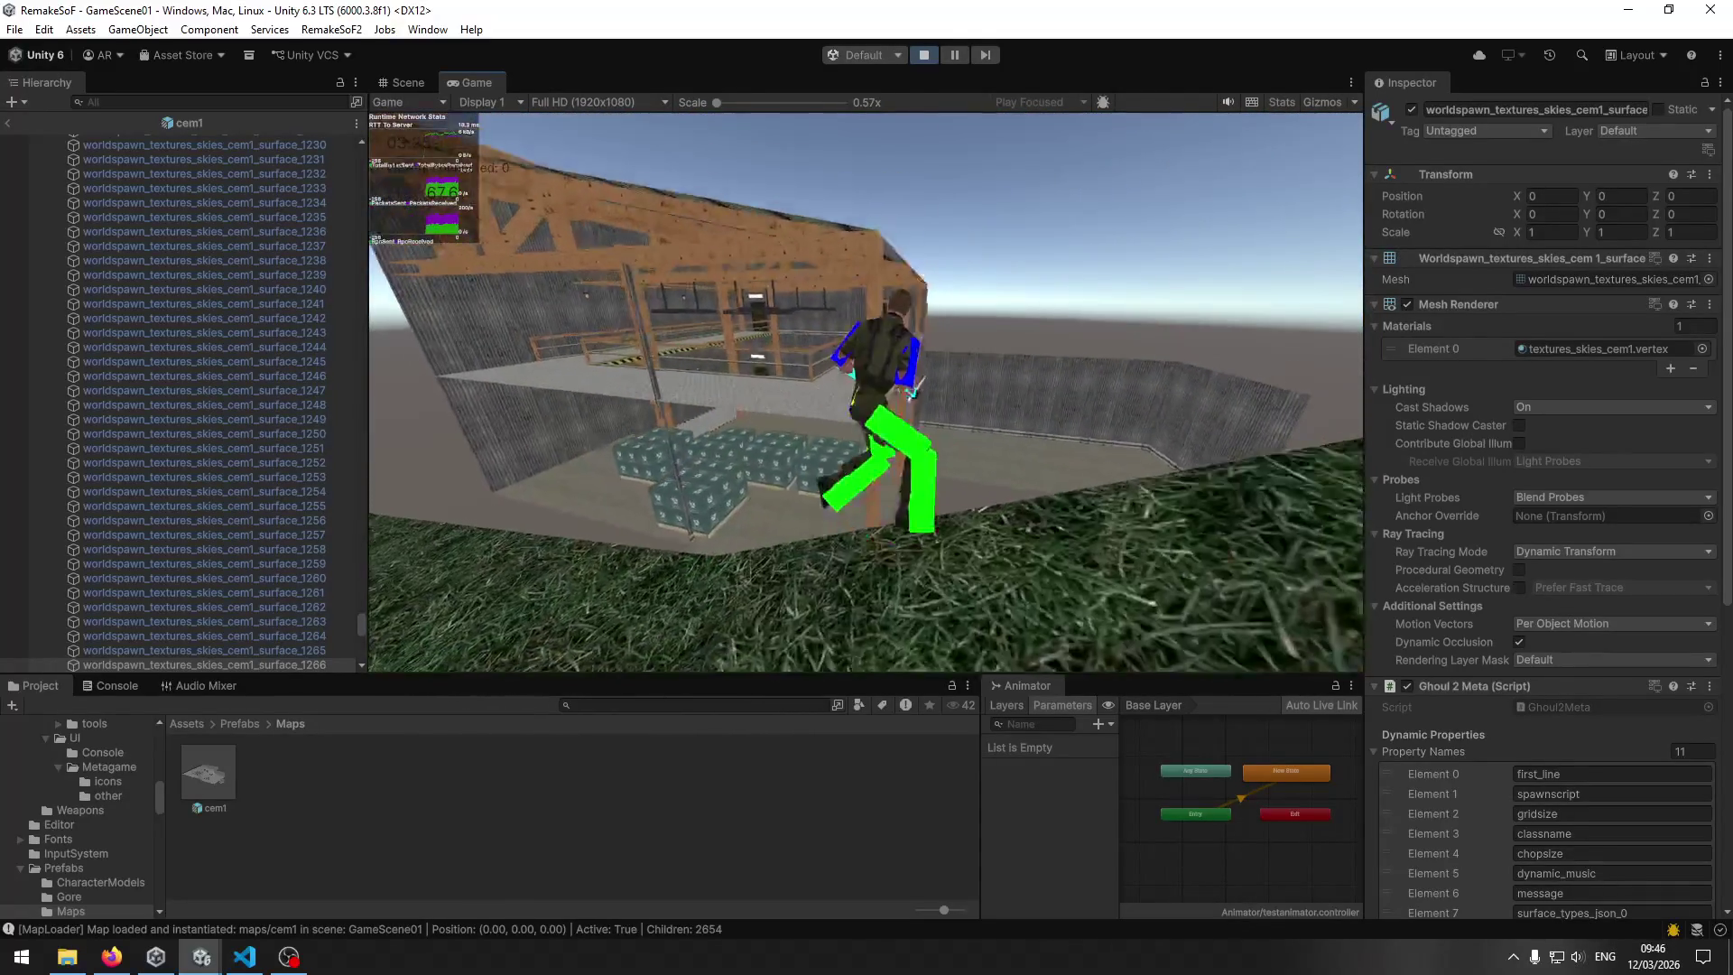
key("w")
key("w")
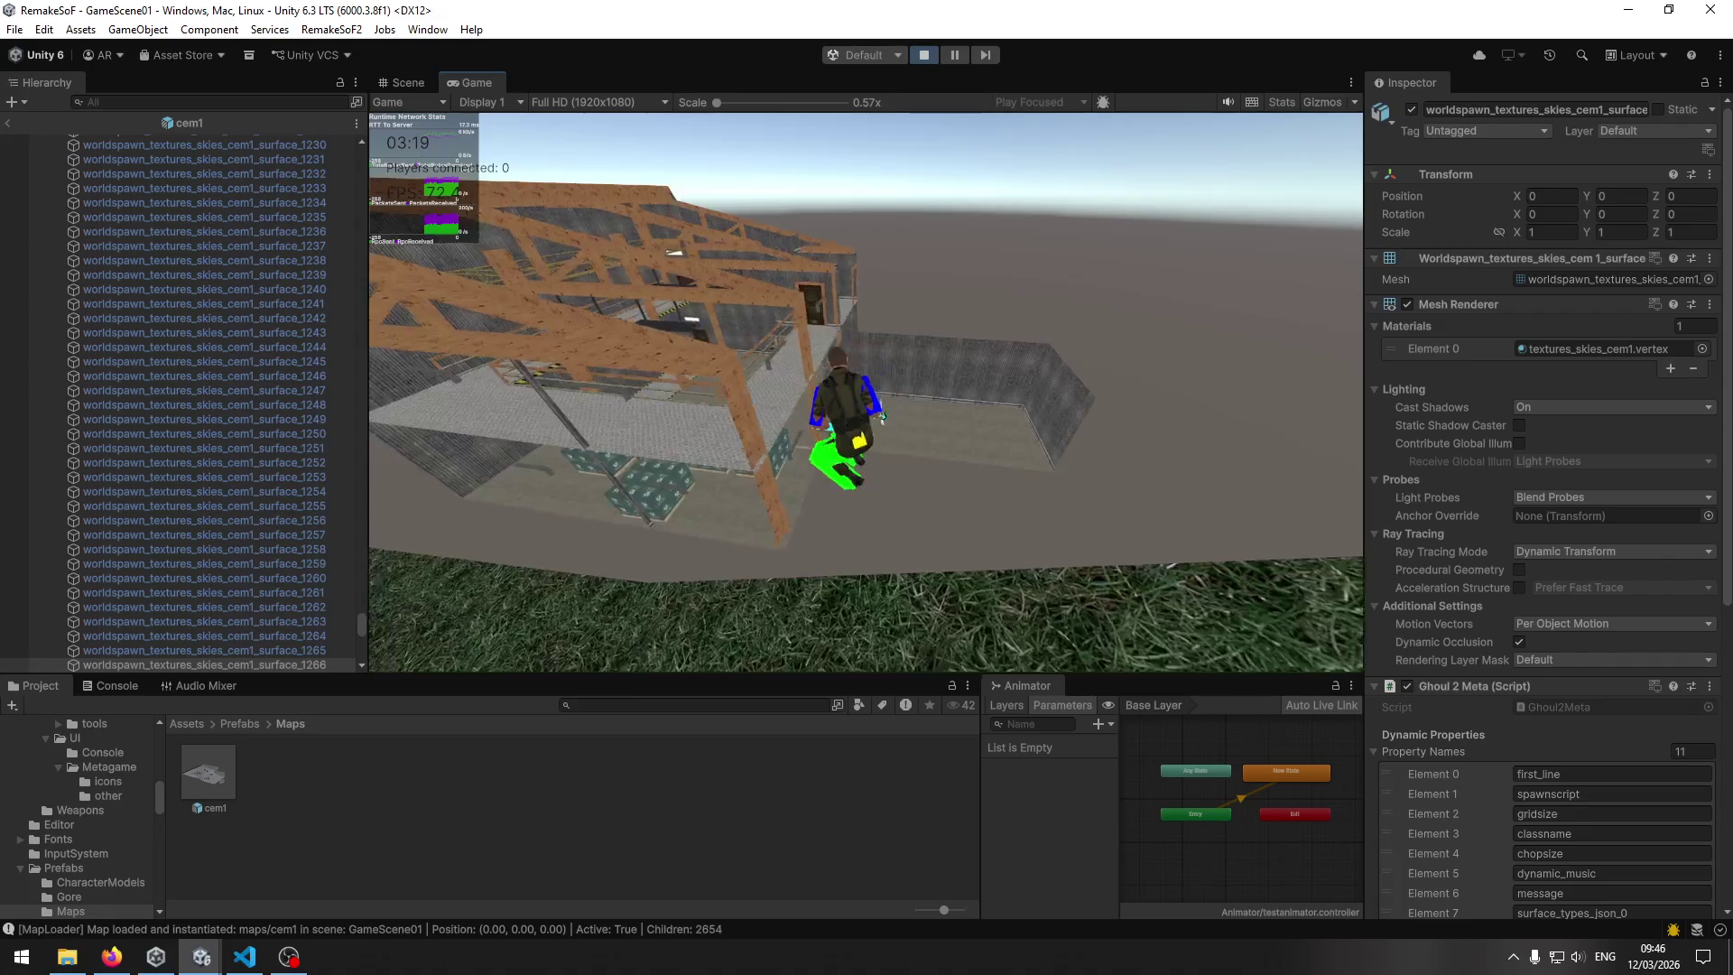
key("w")
key("w")
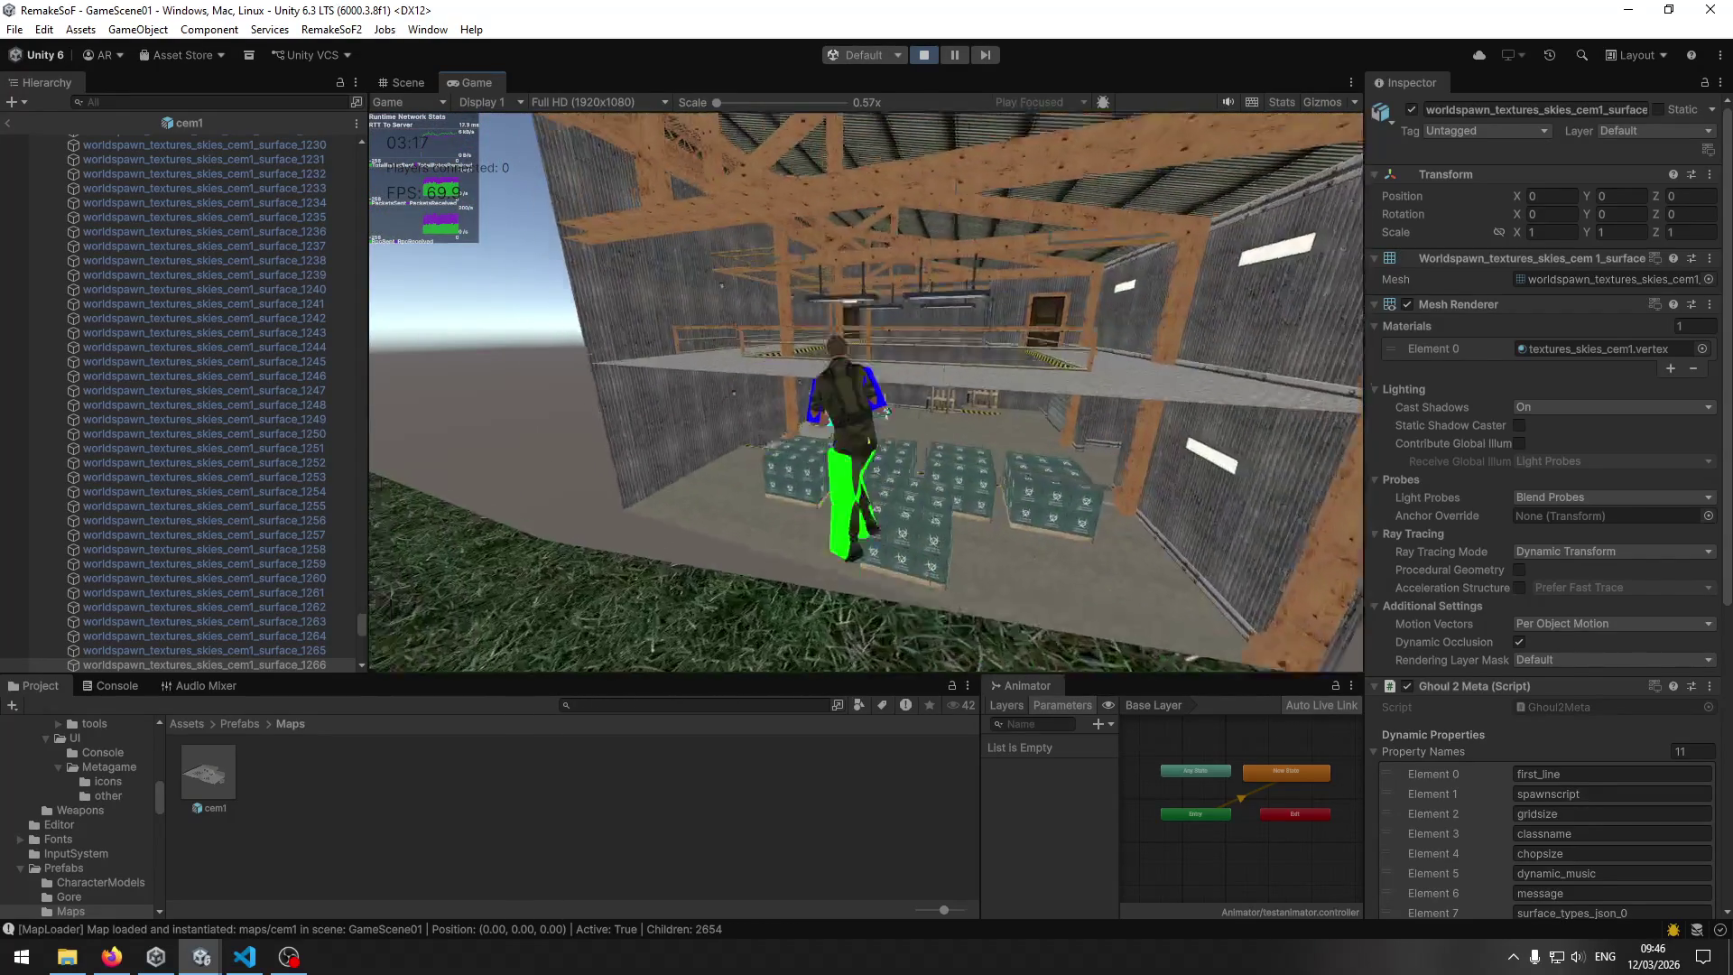
key("w")
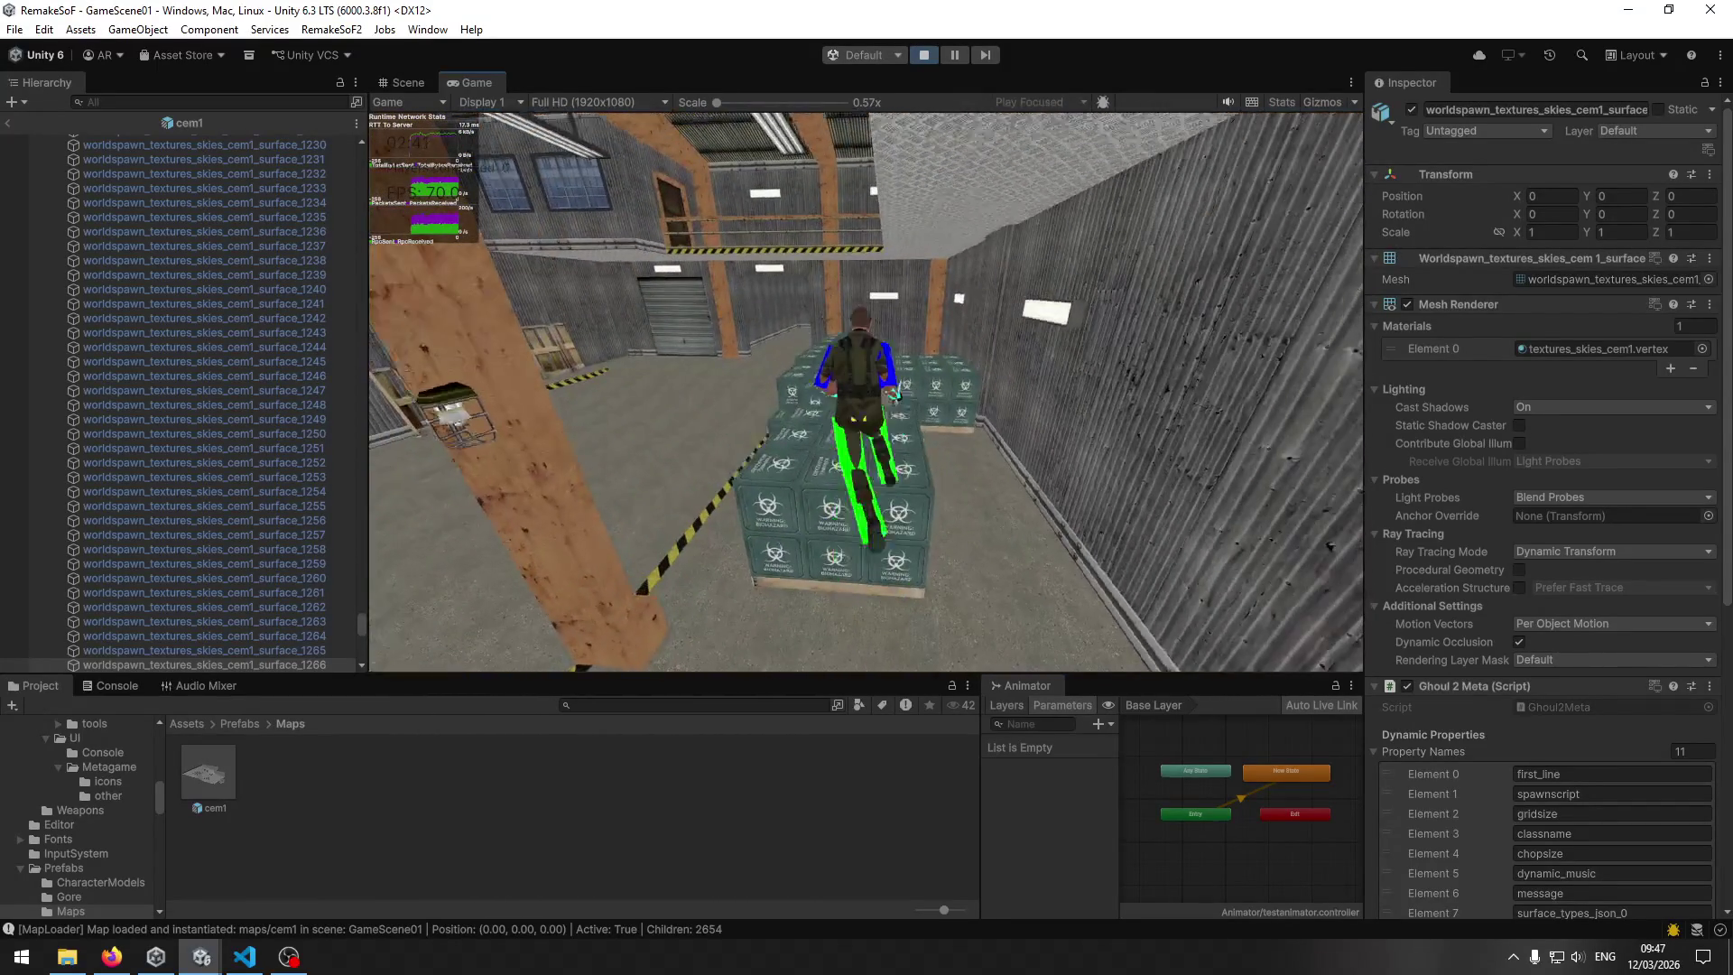
Move around and climb the stacked crates, then pause the game.
key("w")
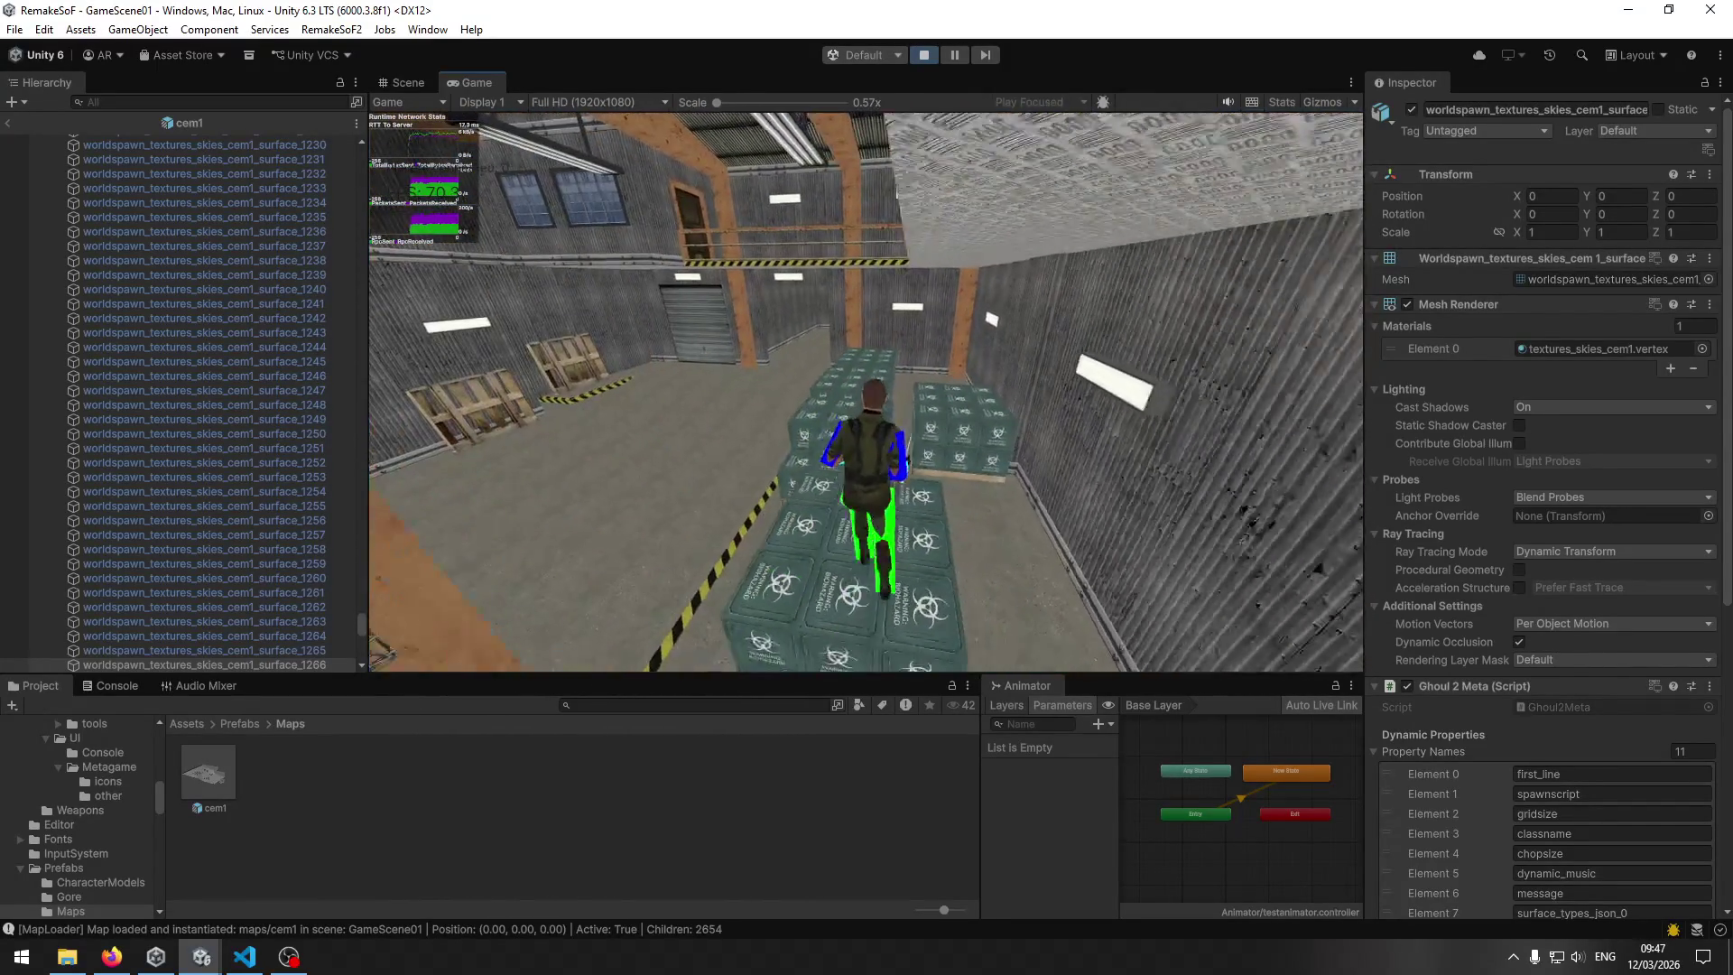
key("w")
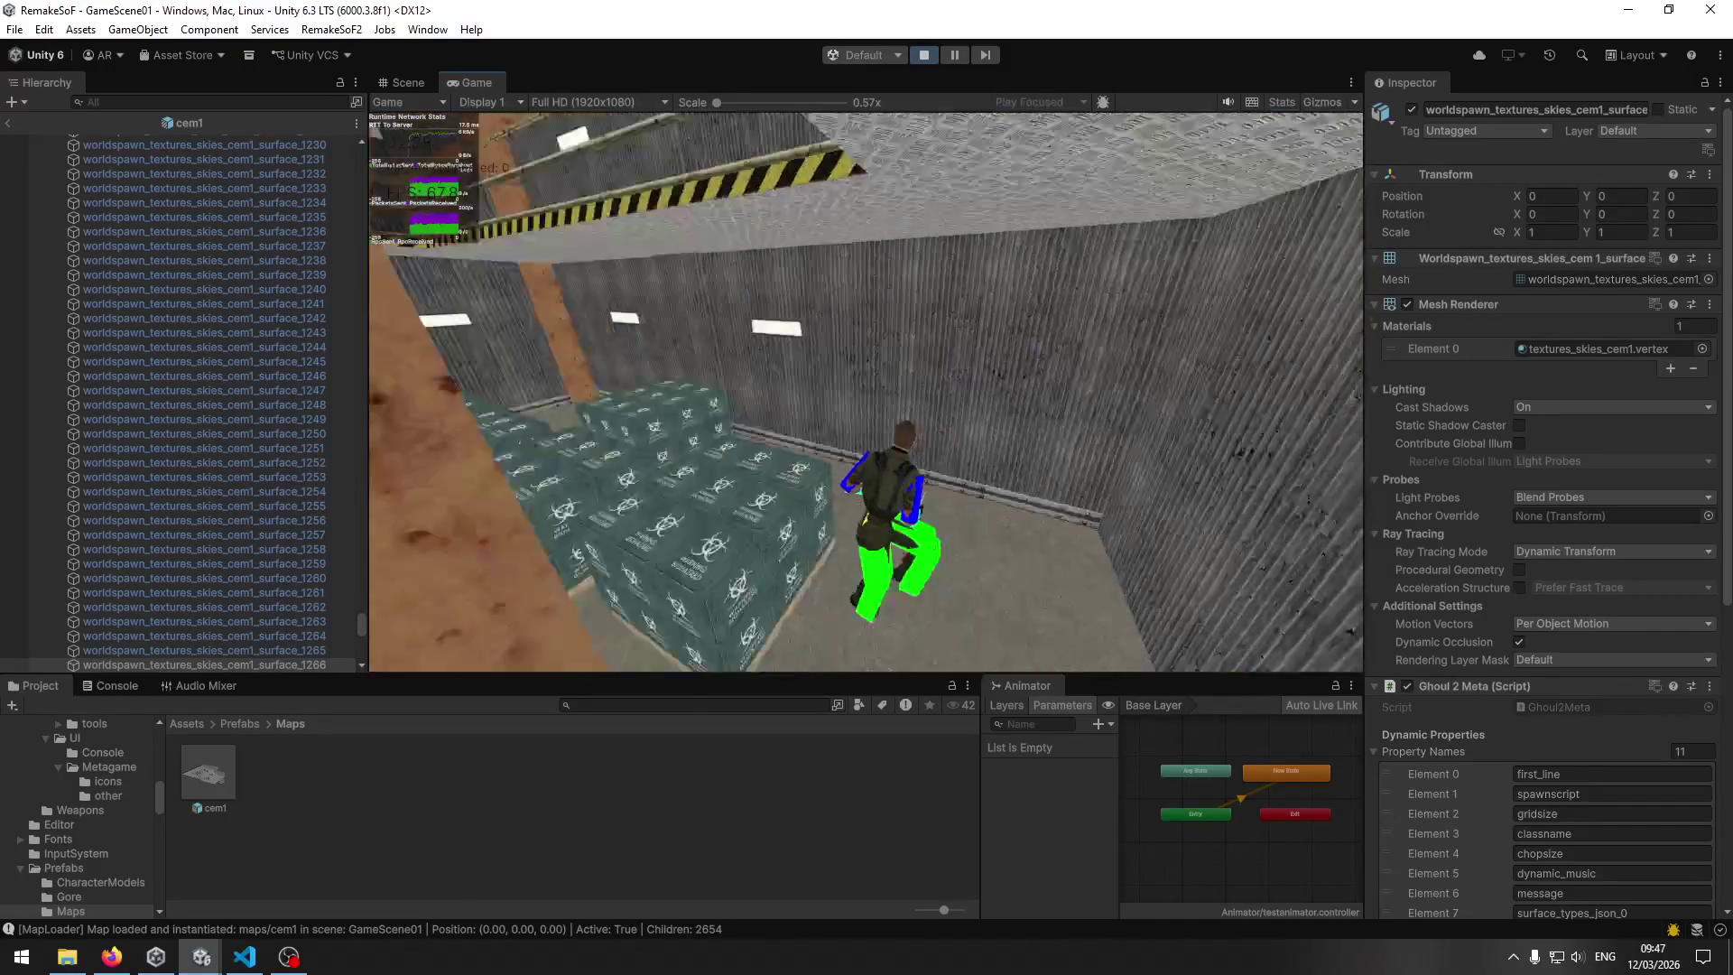
key("w")
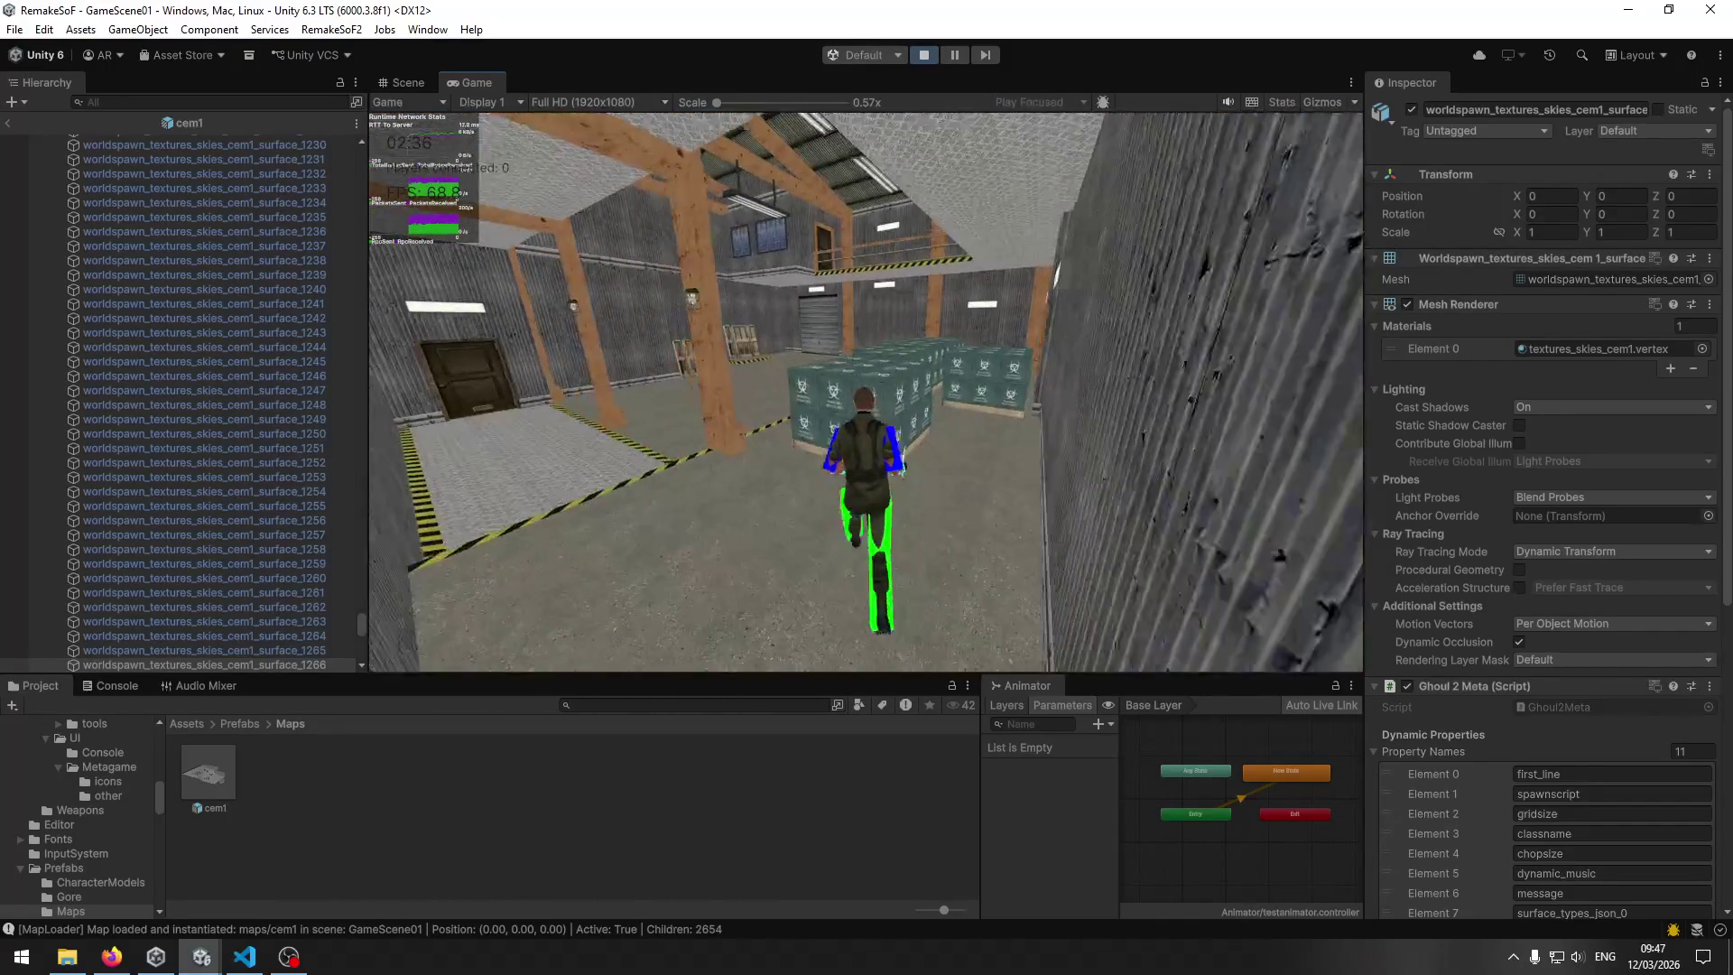
key("w")
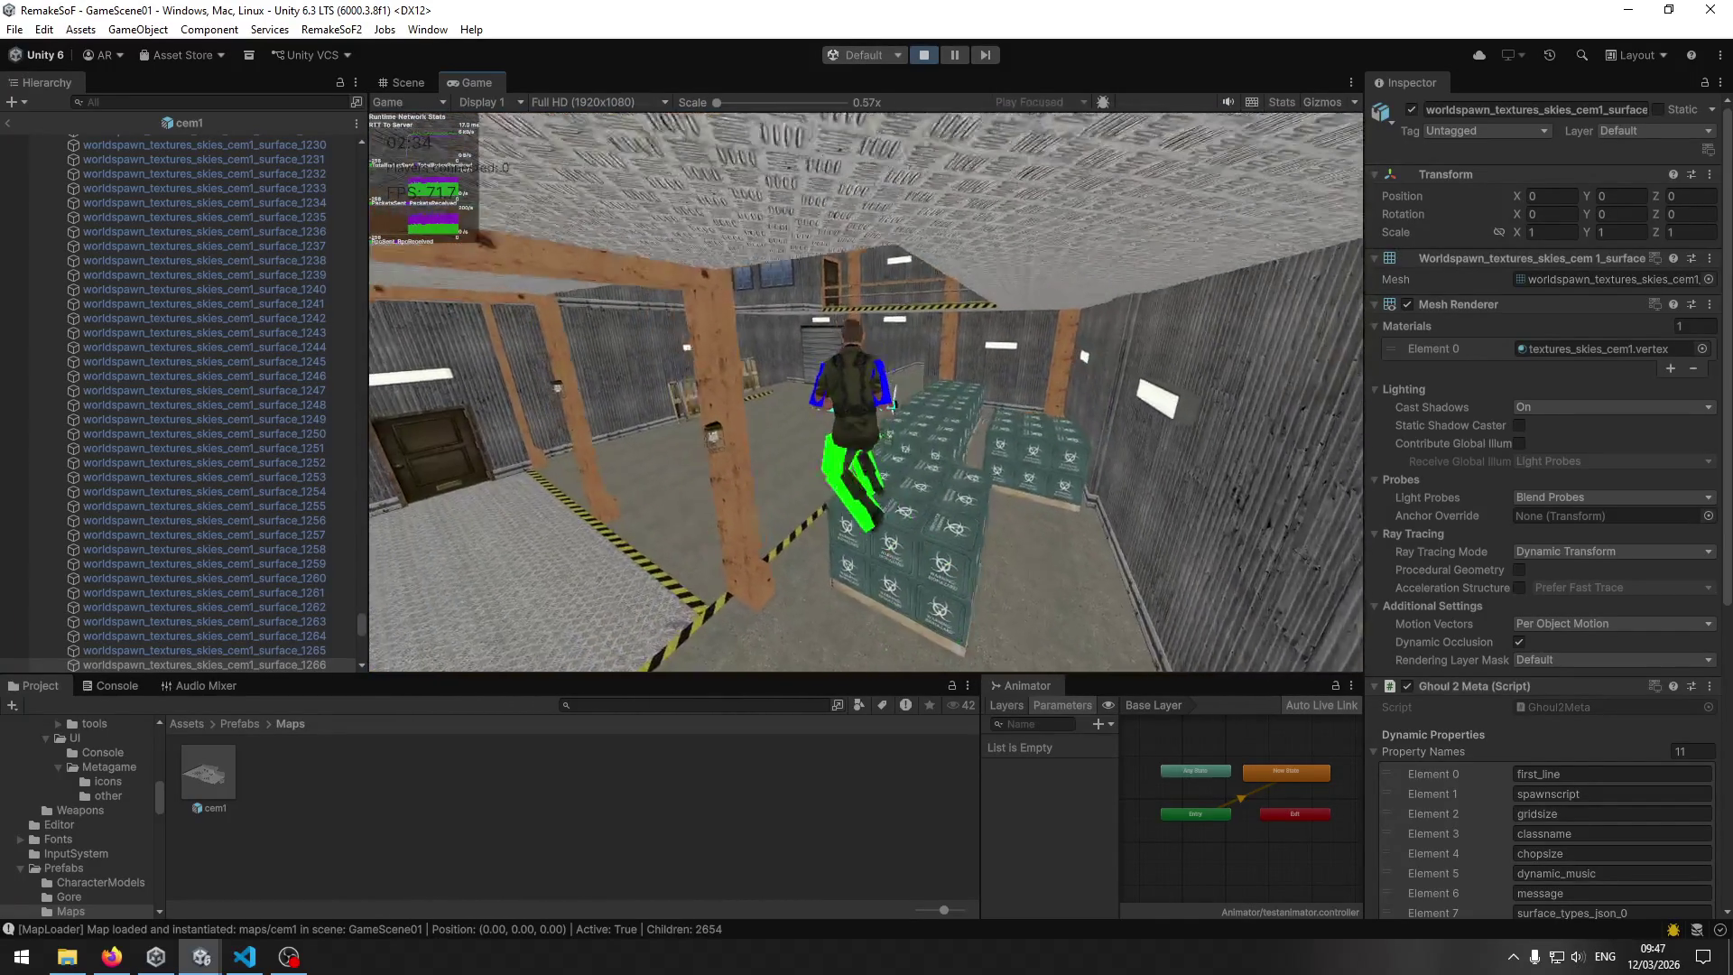
key("w")
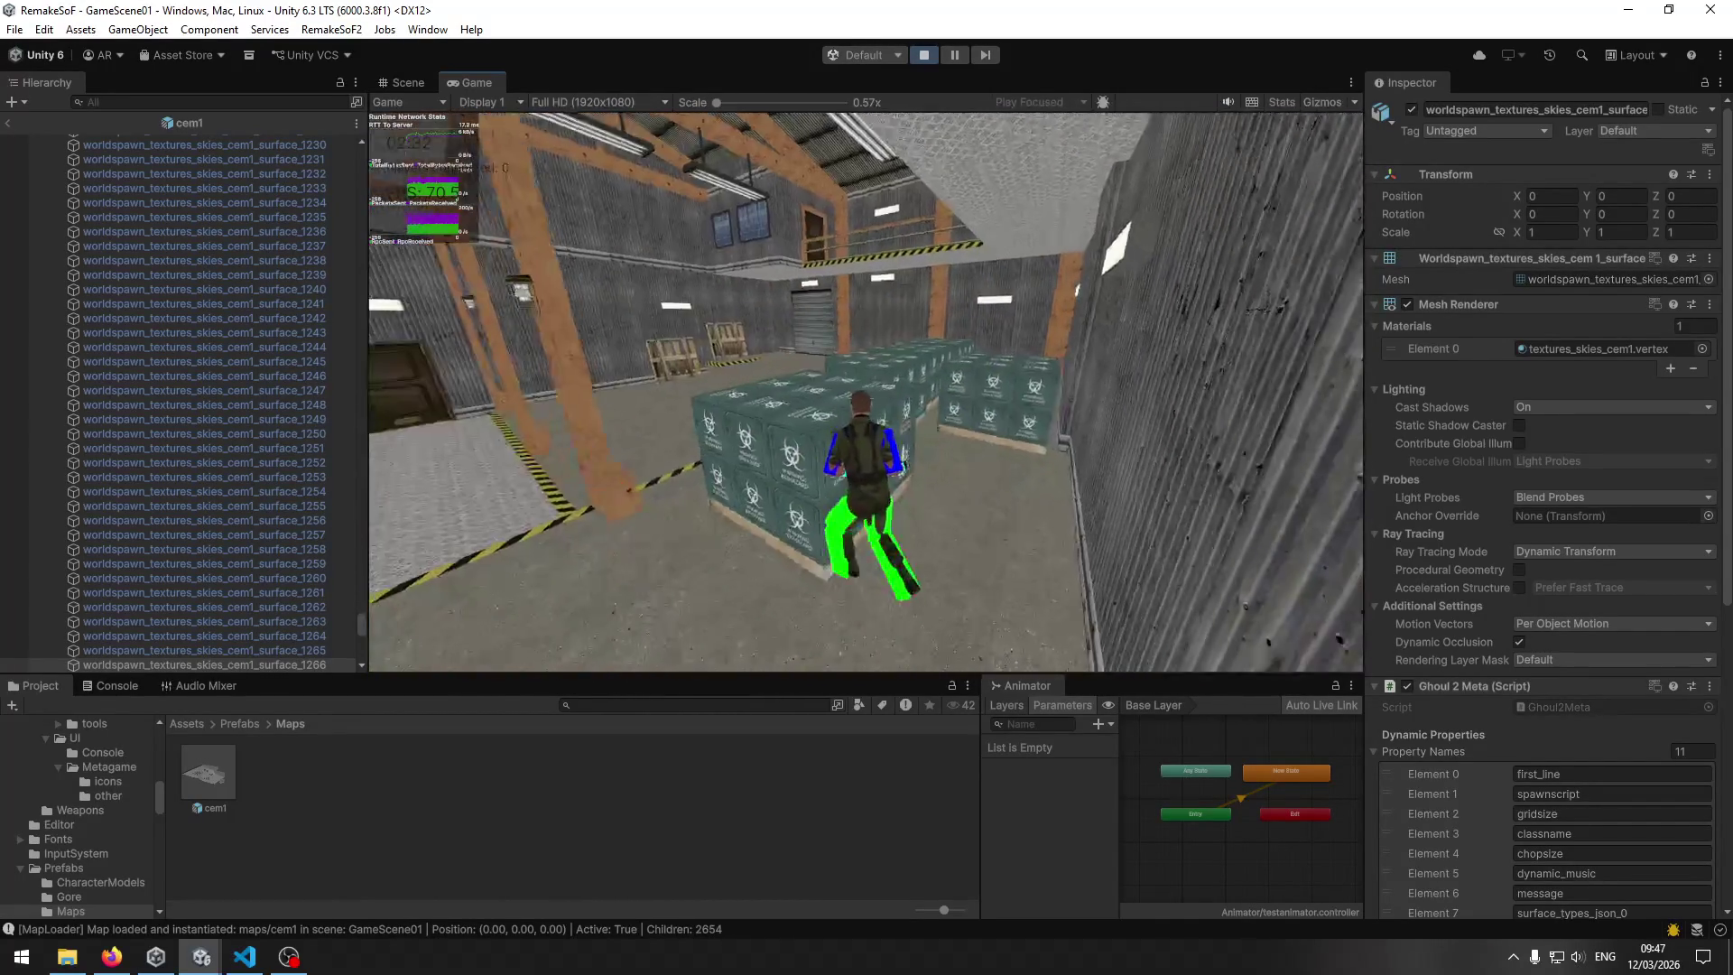
key("w")
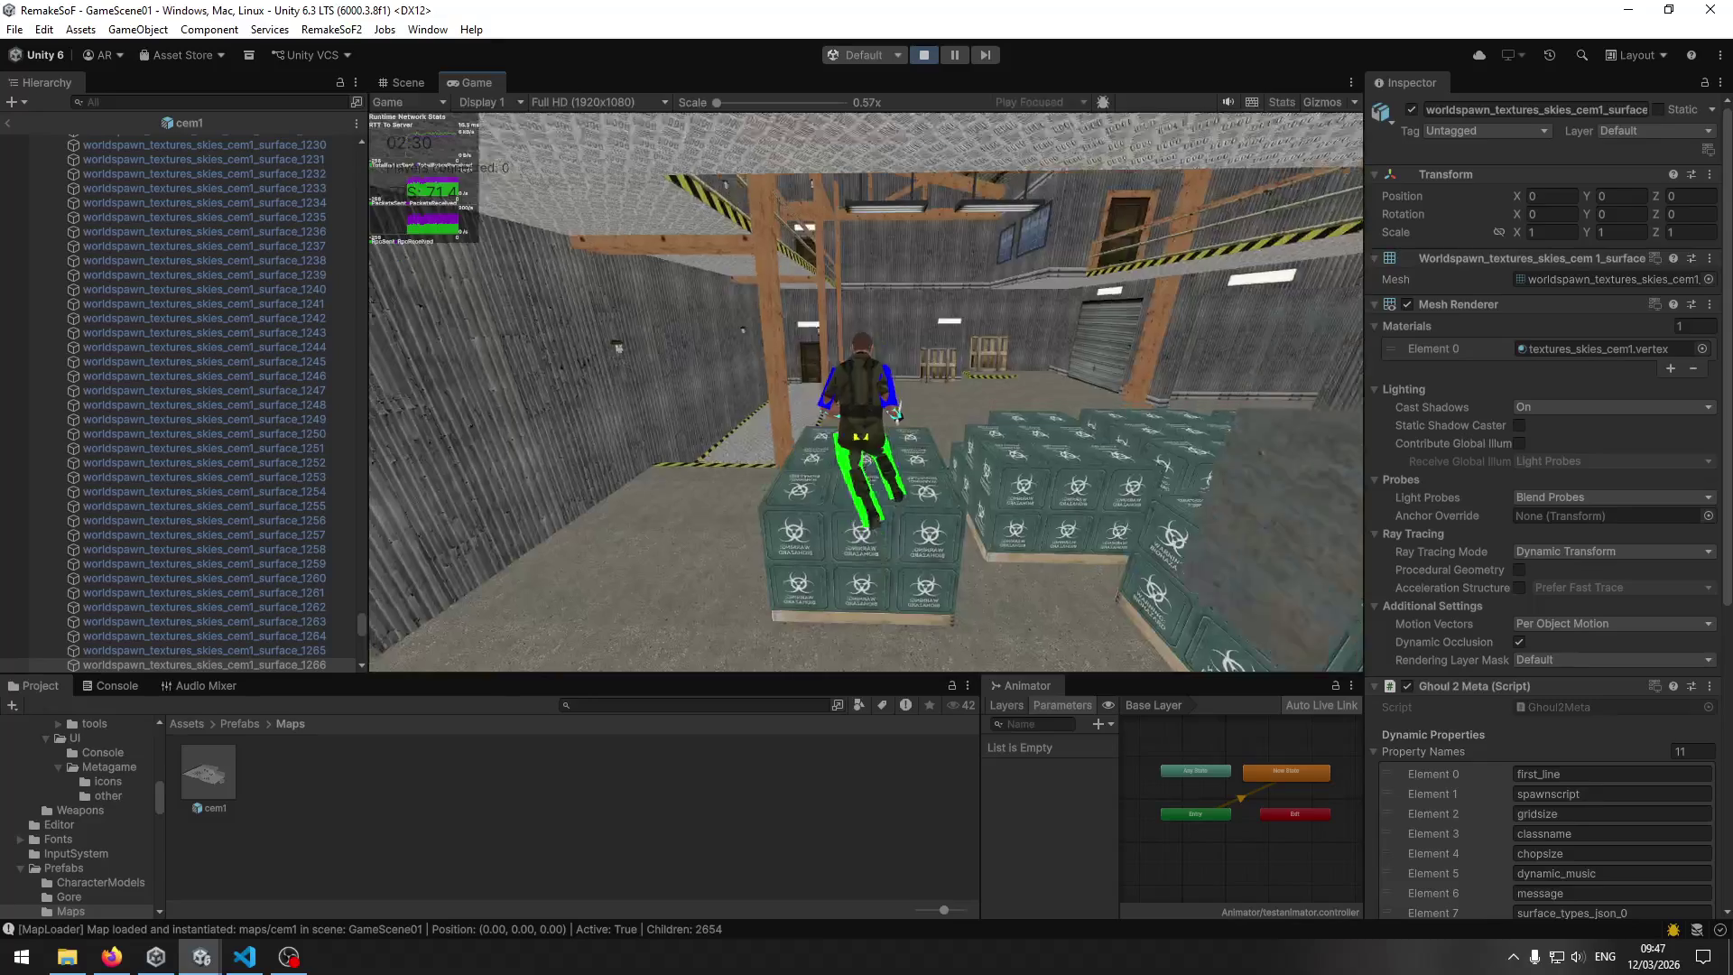
key("w")
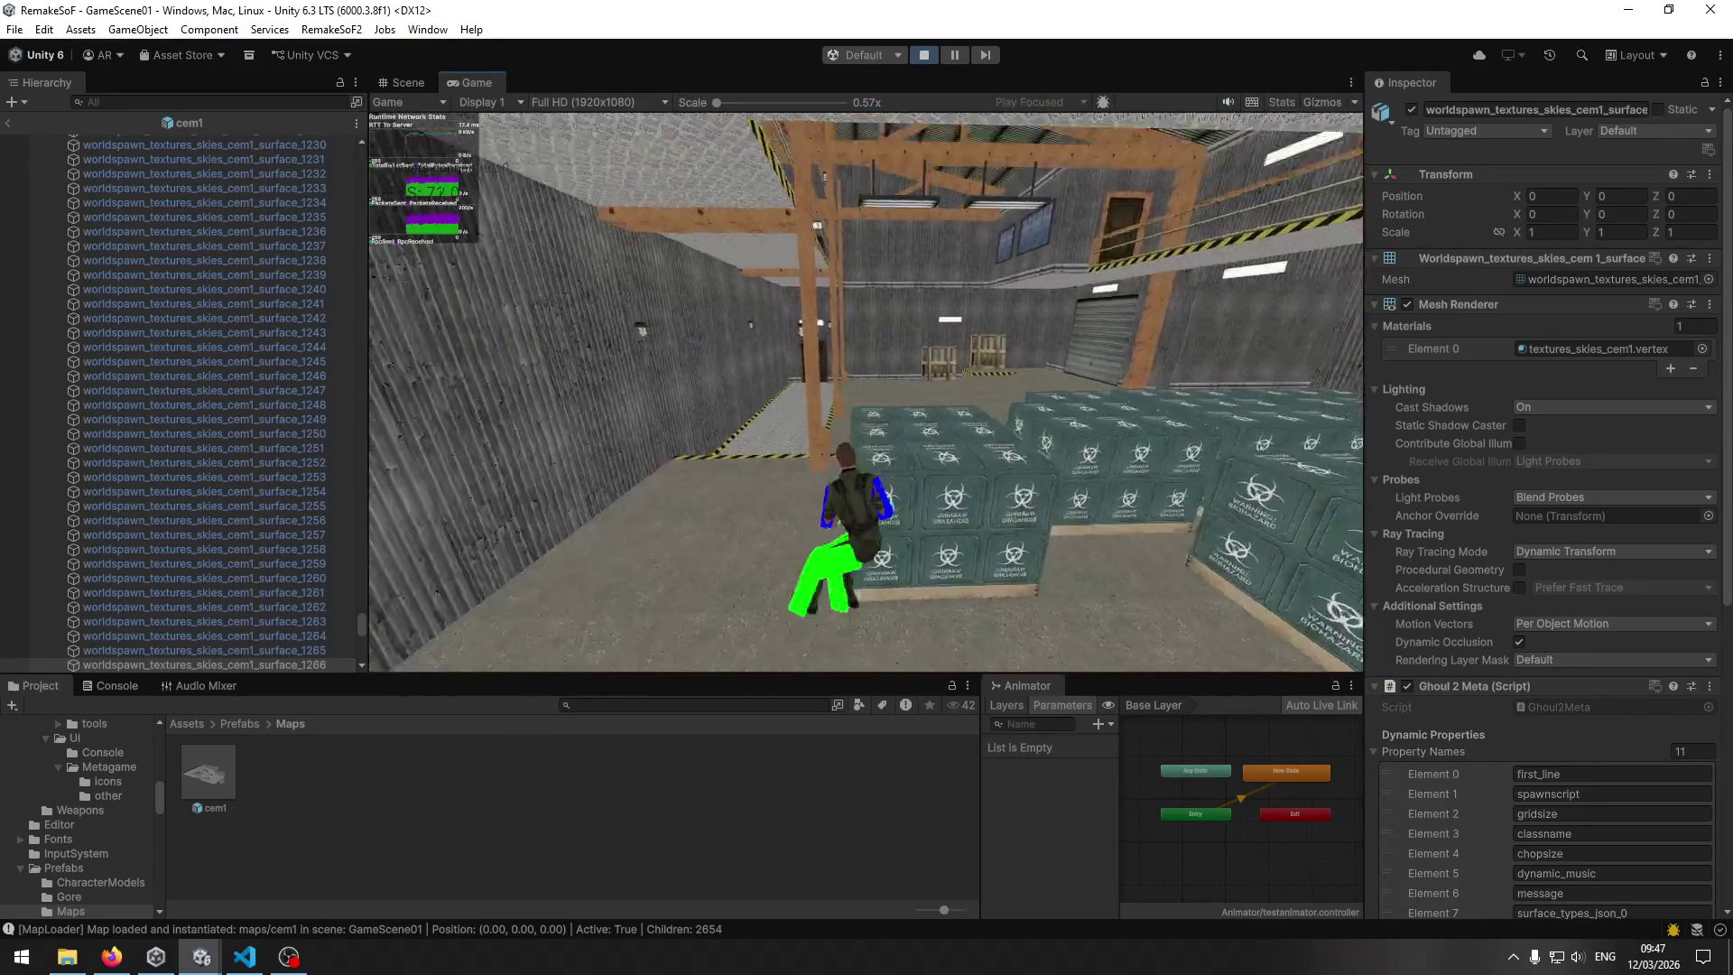
key("super")
left_click(410, 87)
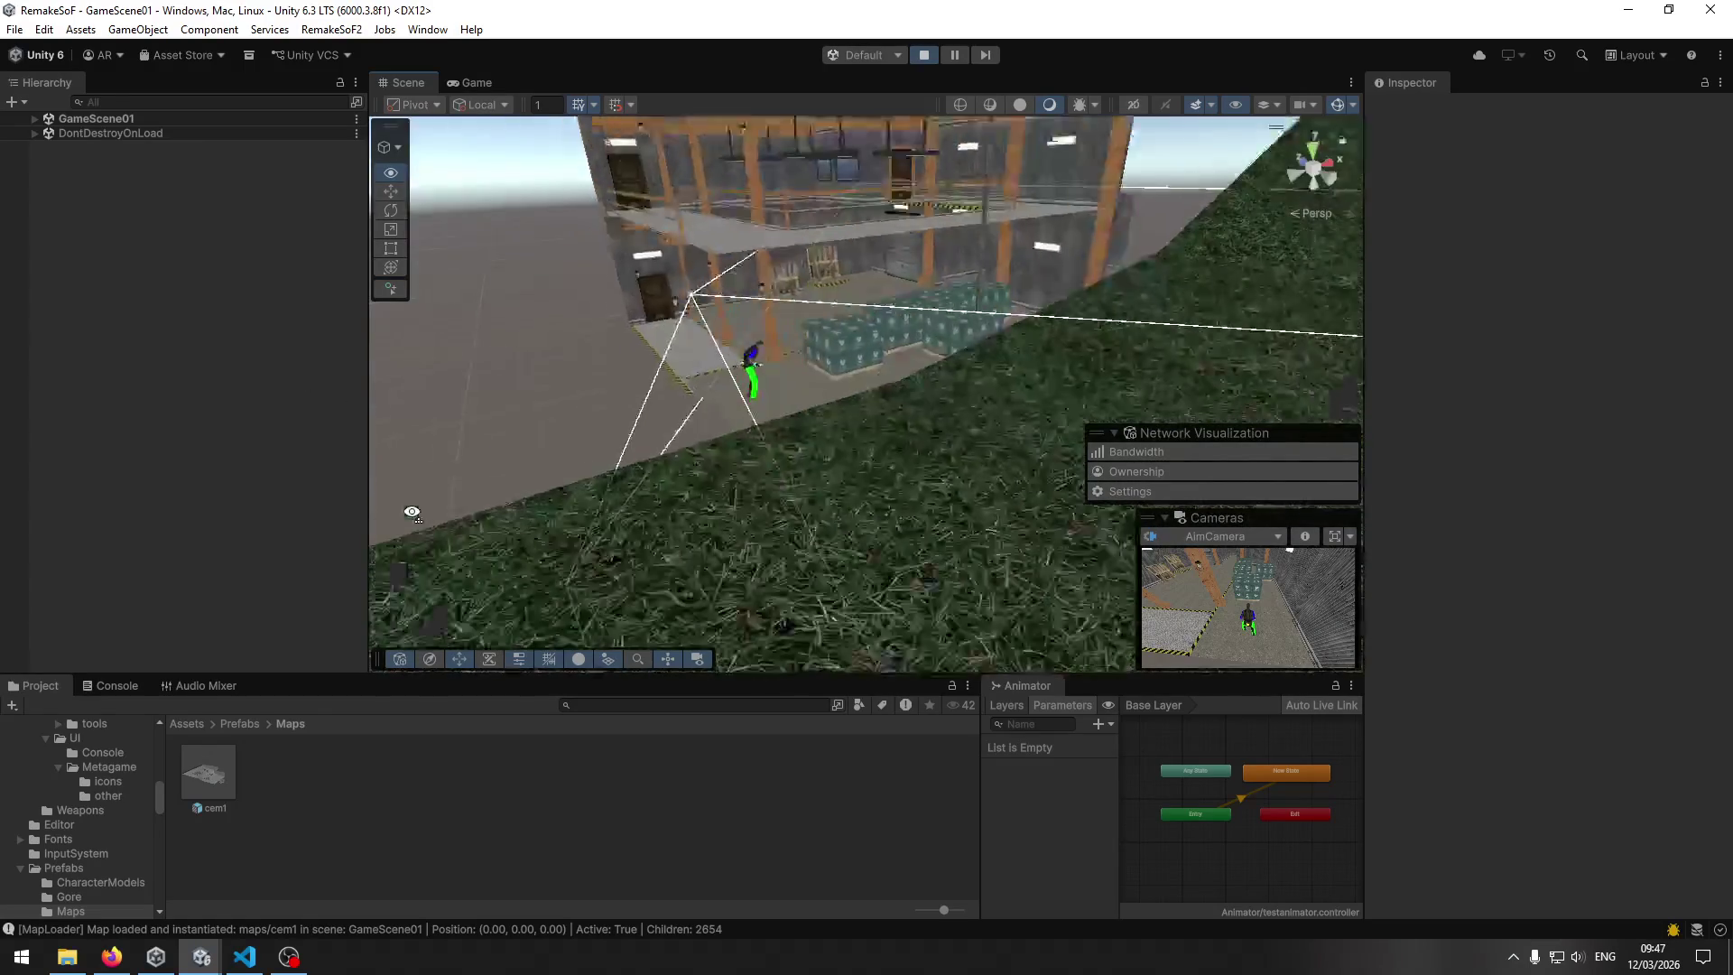
Inspect the pallet planks and crate-stack faces in the Scene view.
left_click(808, 435)
scroll(1575, 501, "down", 10)
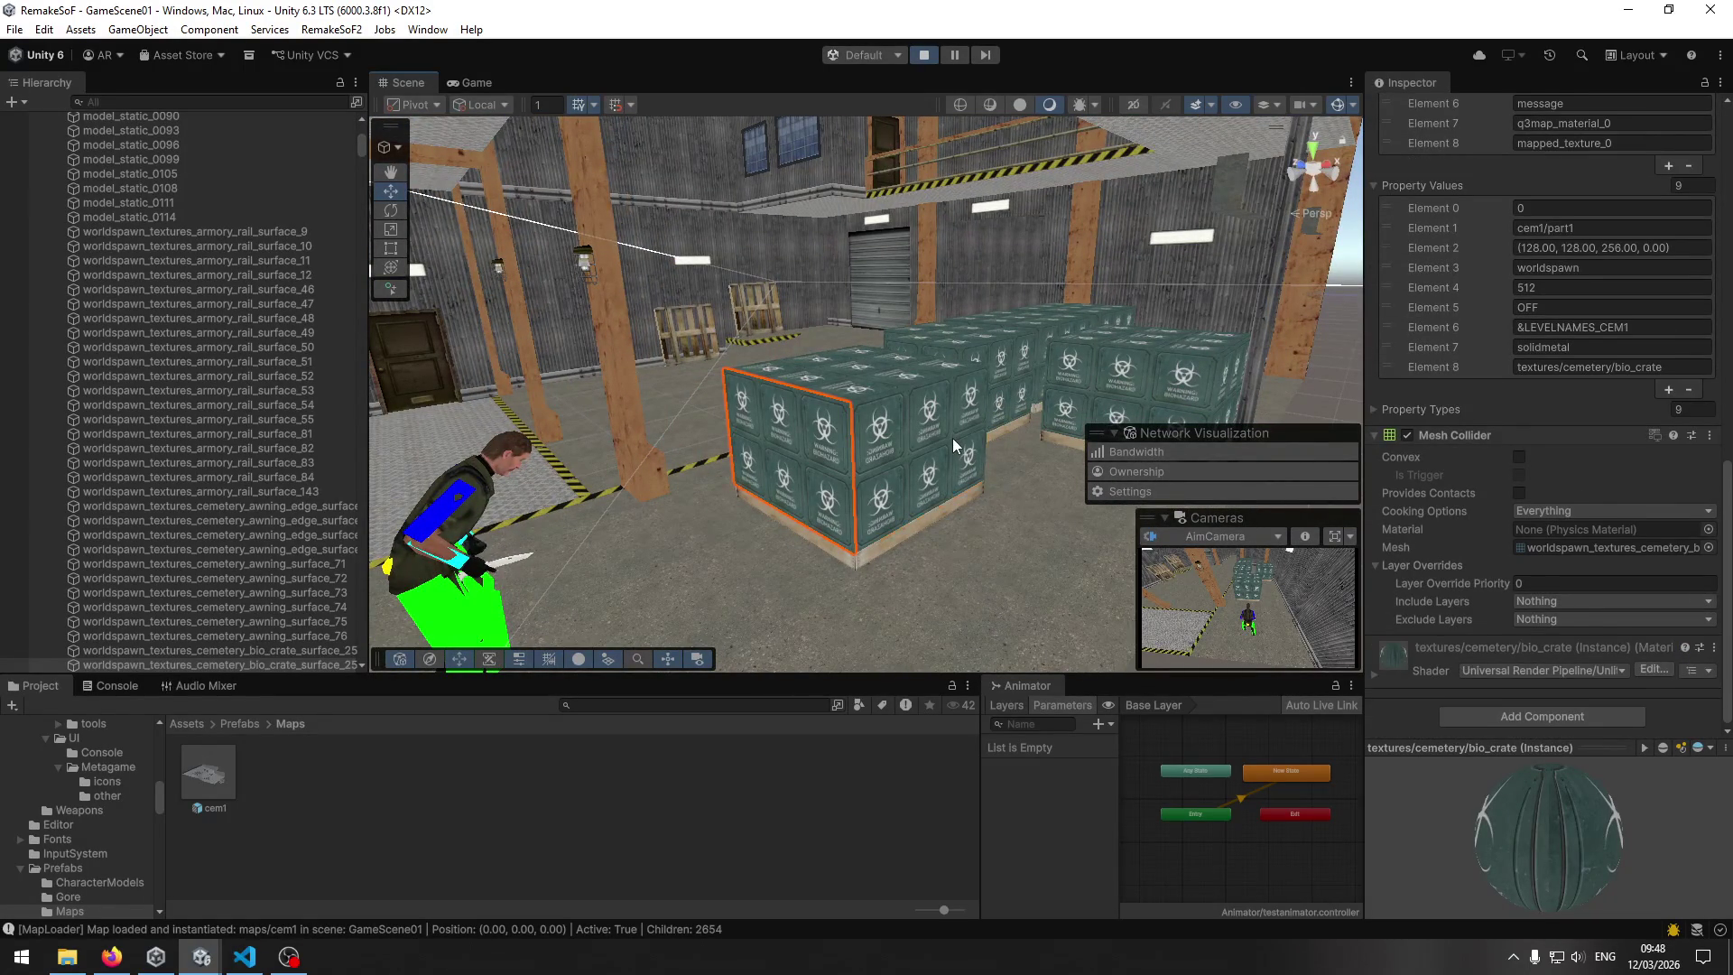
left_click(894, 386)
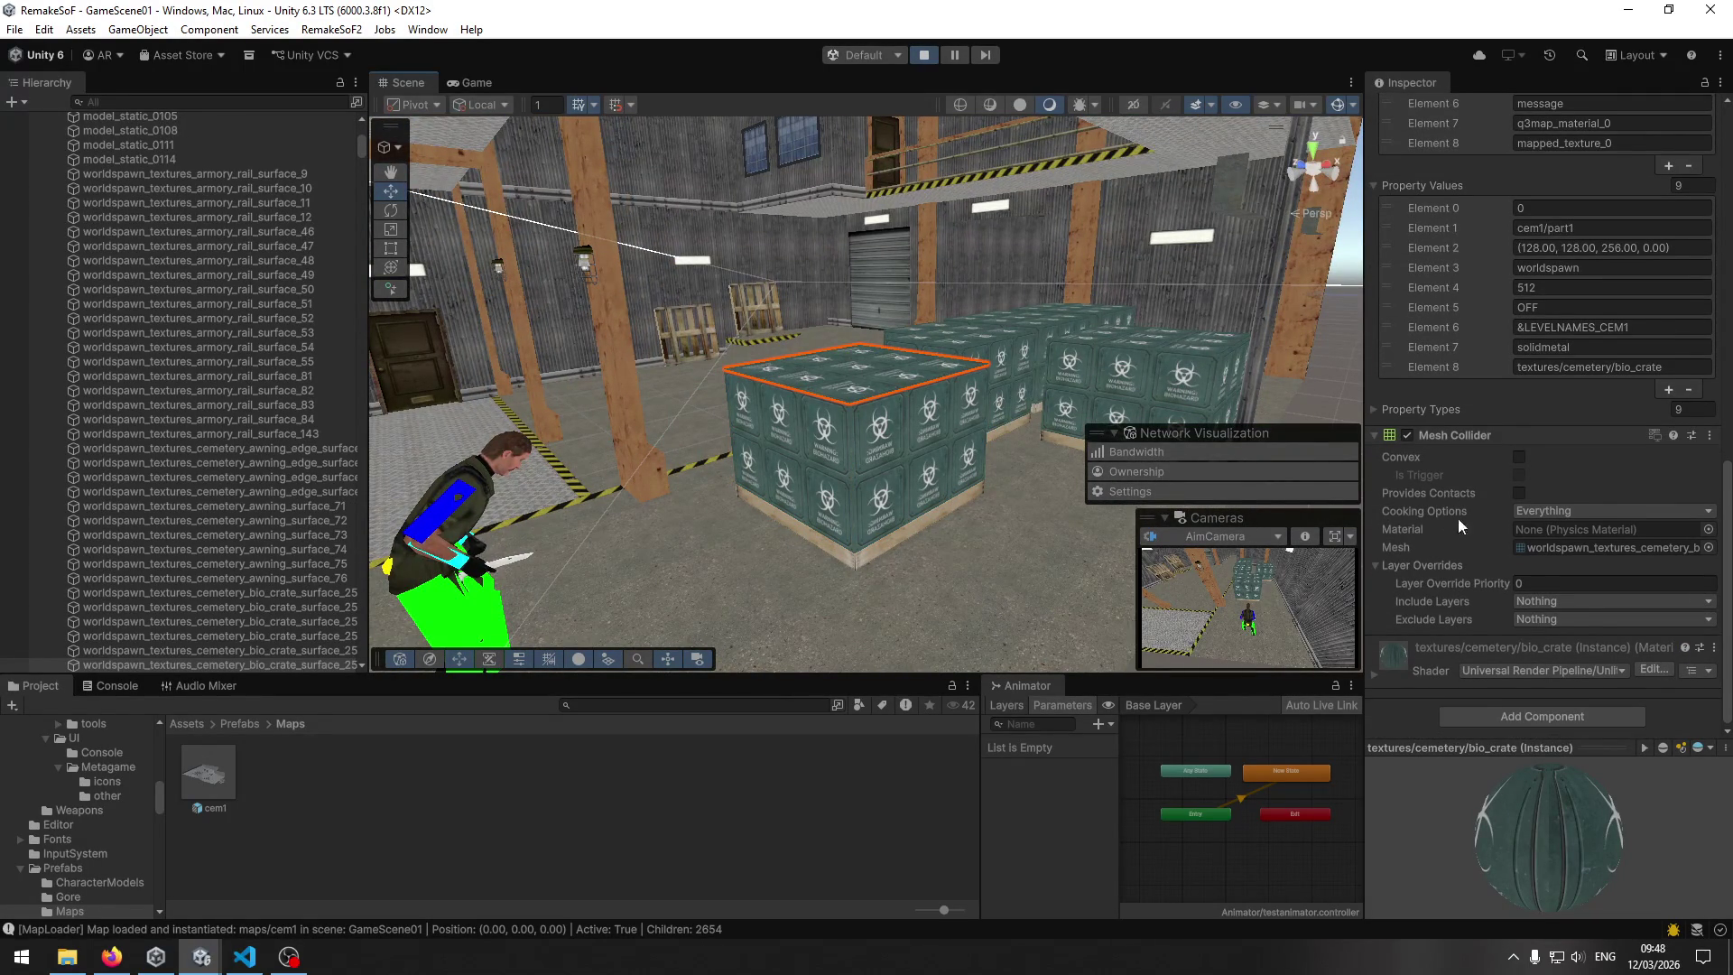
left_click(910, 531)
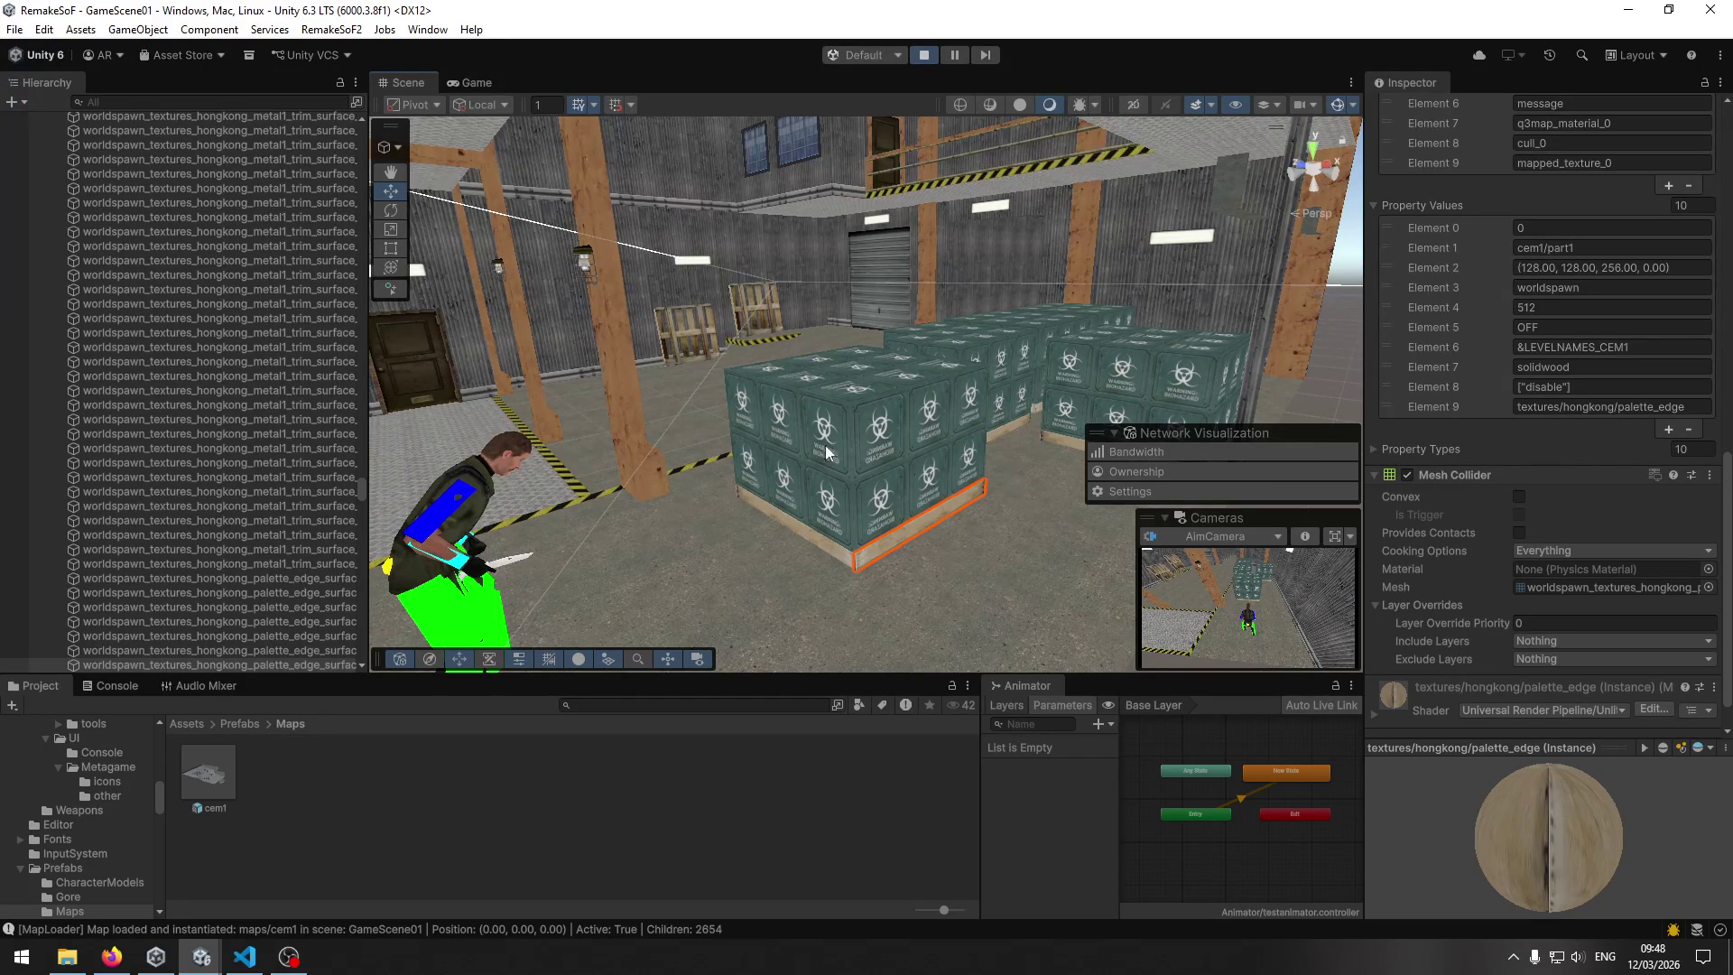
left_click(961, 410)
left_click(819, 446)
left_click(902, 370)
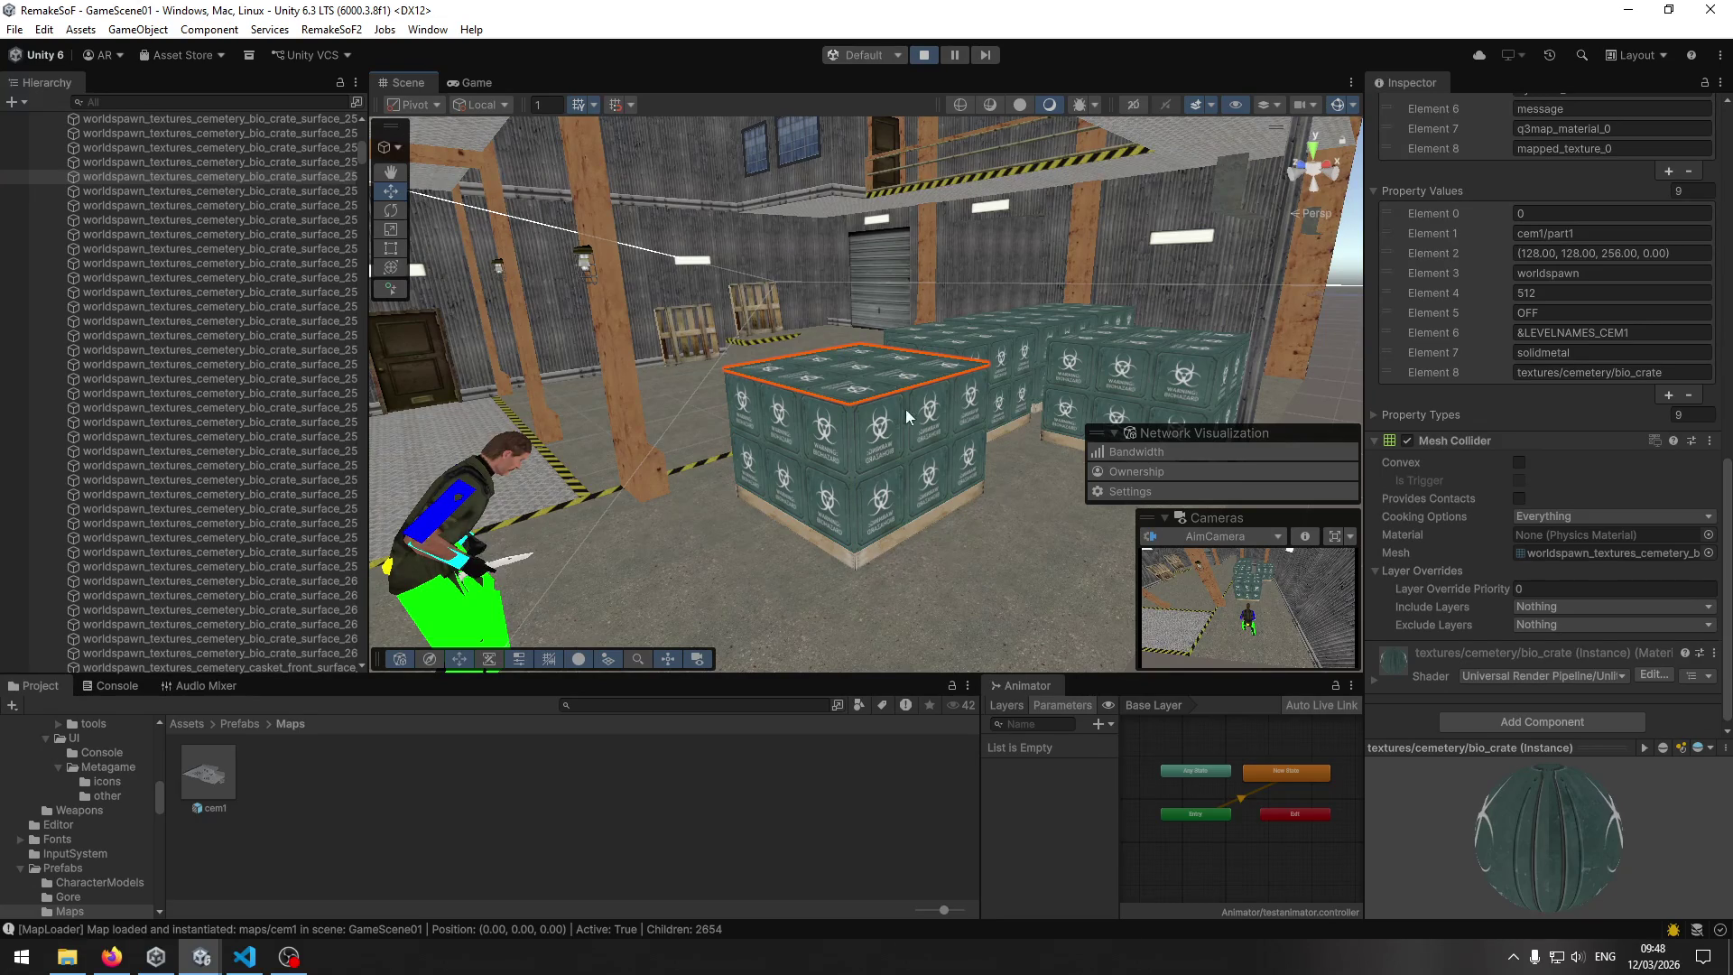
scroll(1086, 385, "down", 10)
scroll(984, 436, "up", 10)
left_click_drag(983, 437, 960, 509)
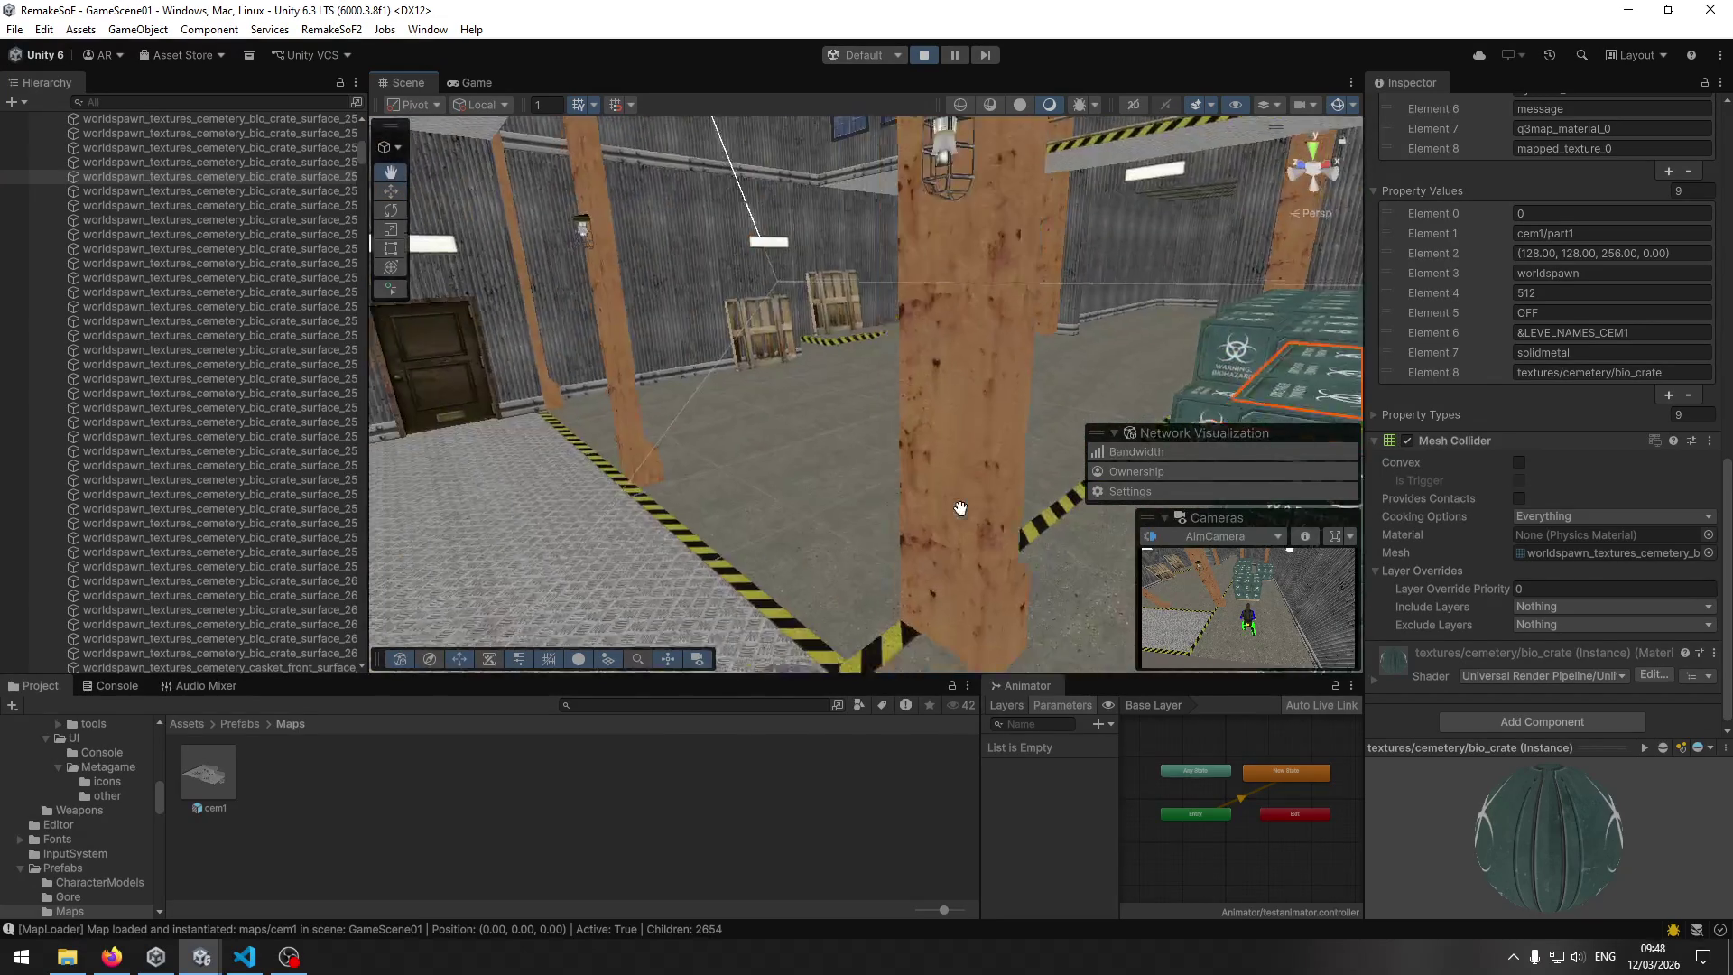
scroll(936, 489, "up", 5)
left_click(964, 517)
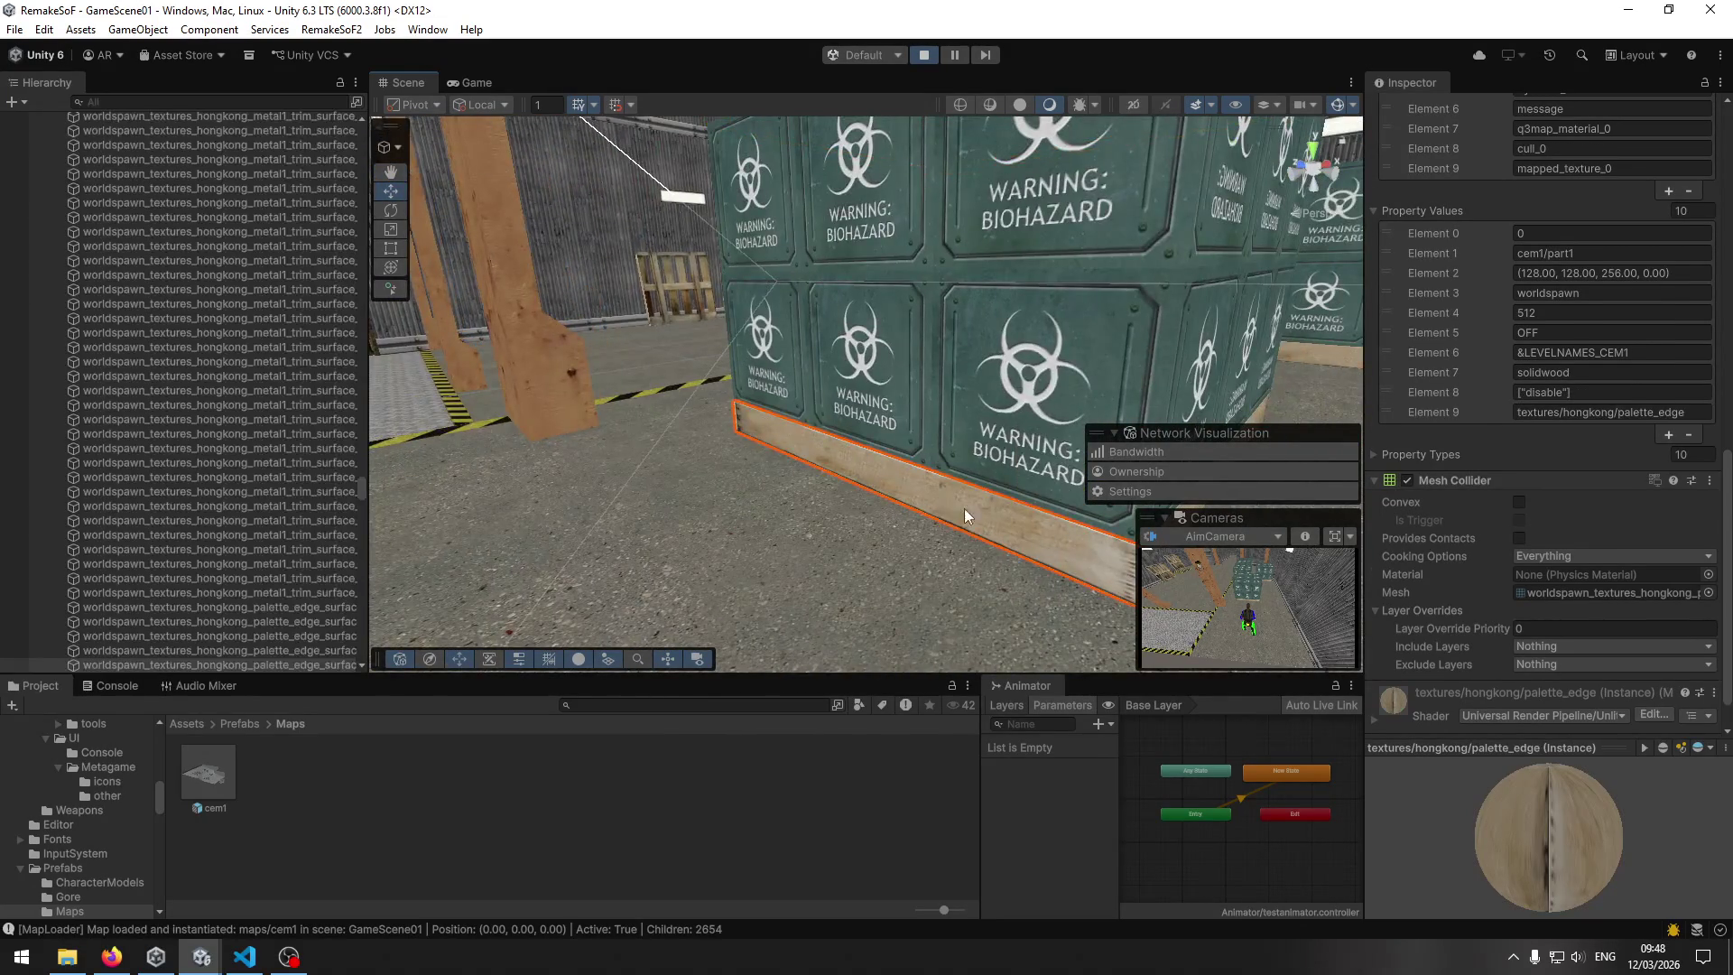
scroll(948, 506, "down", 8)
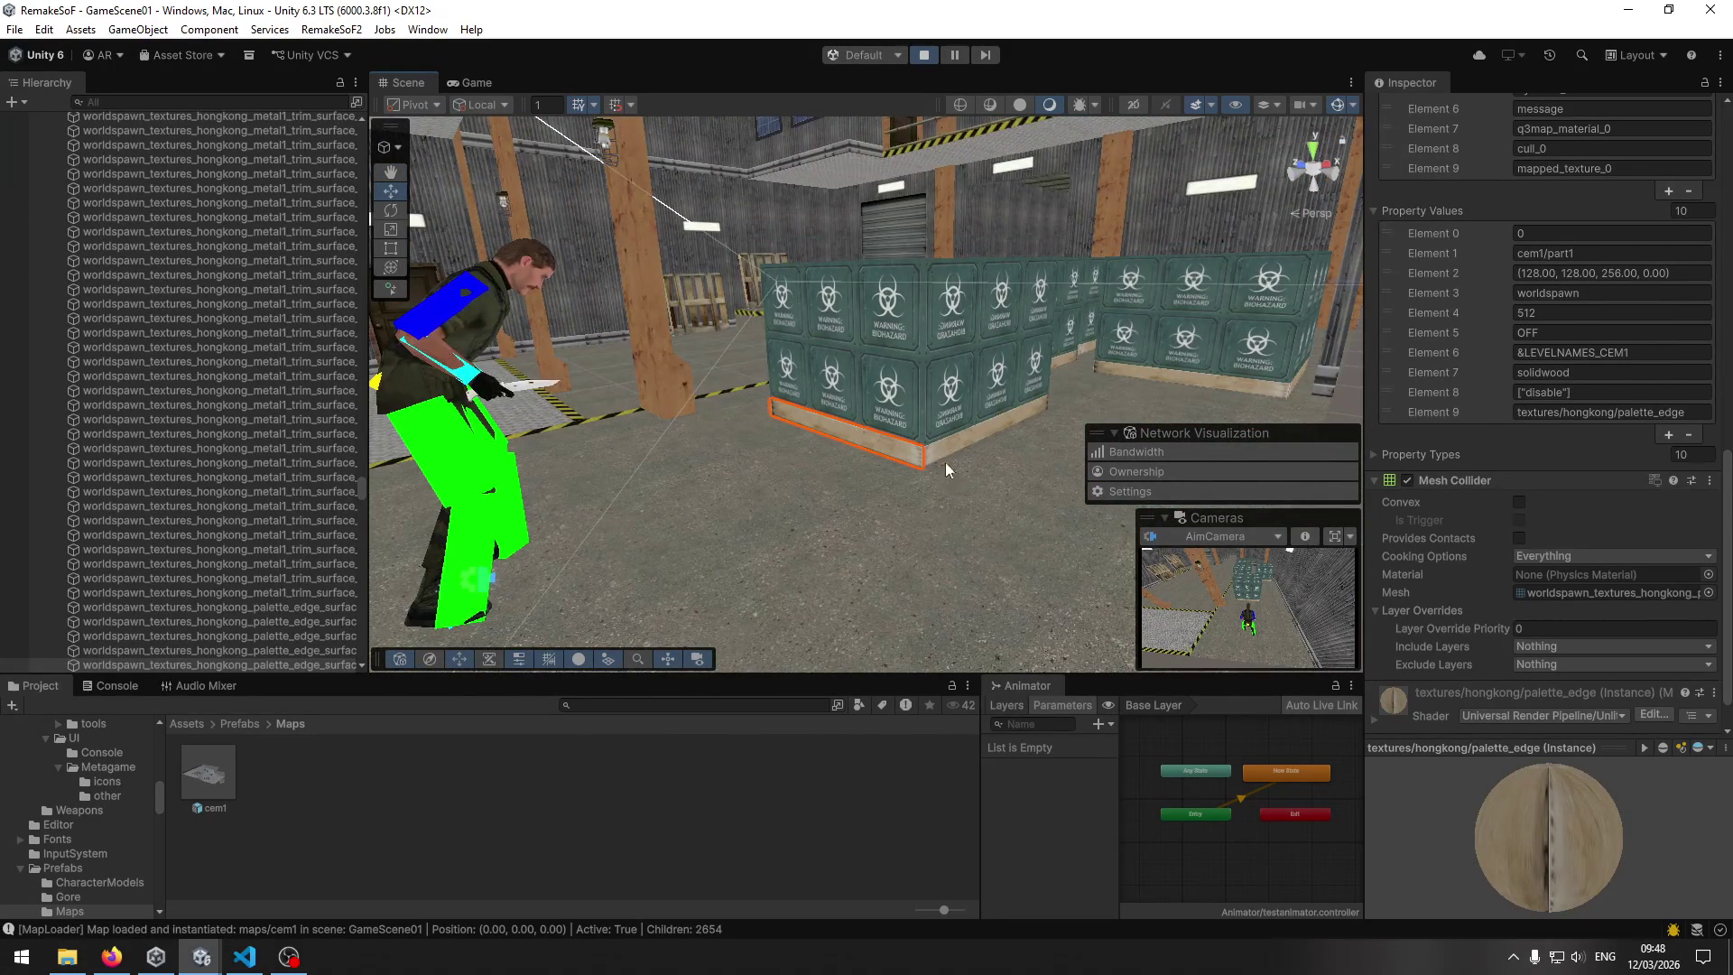
left_click(950, 446)
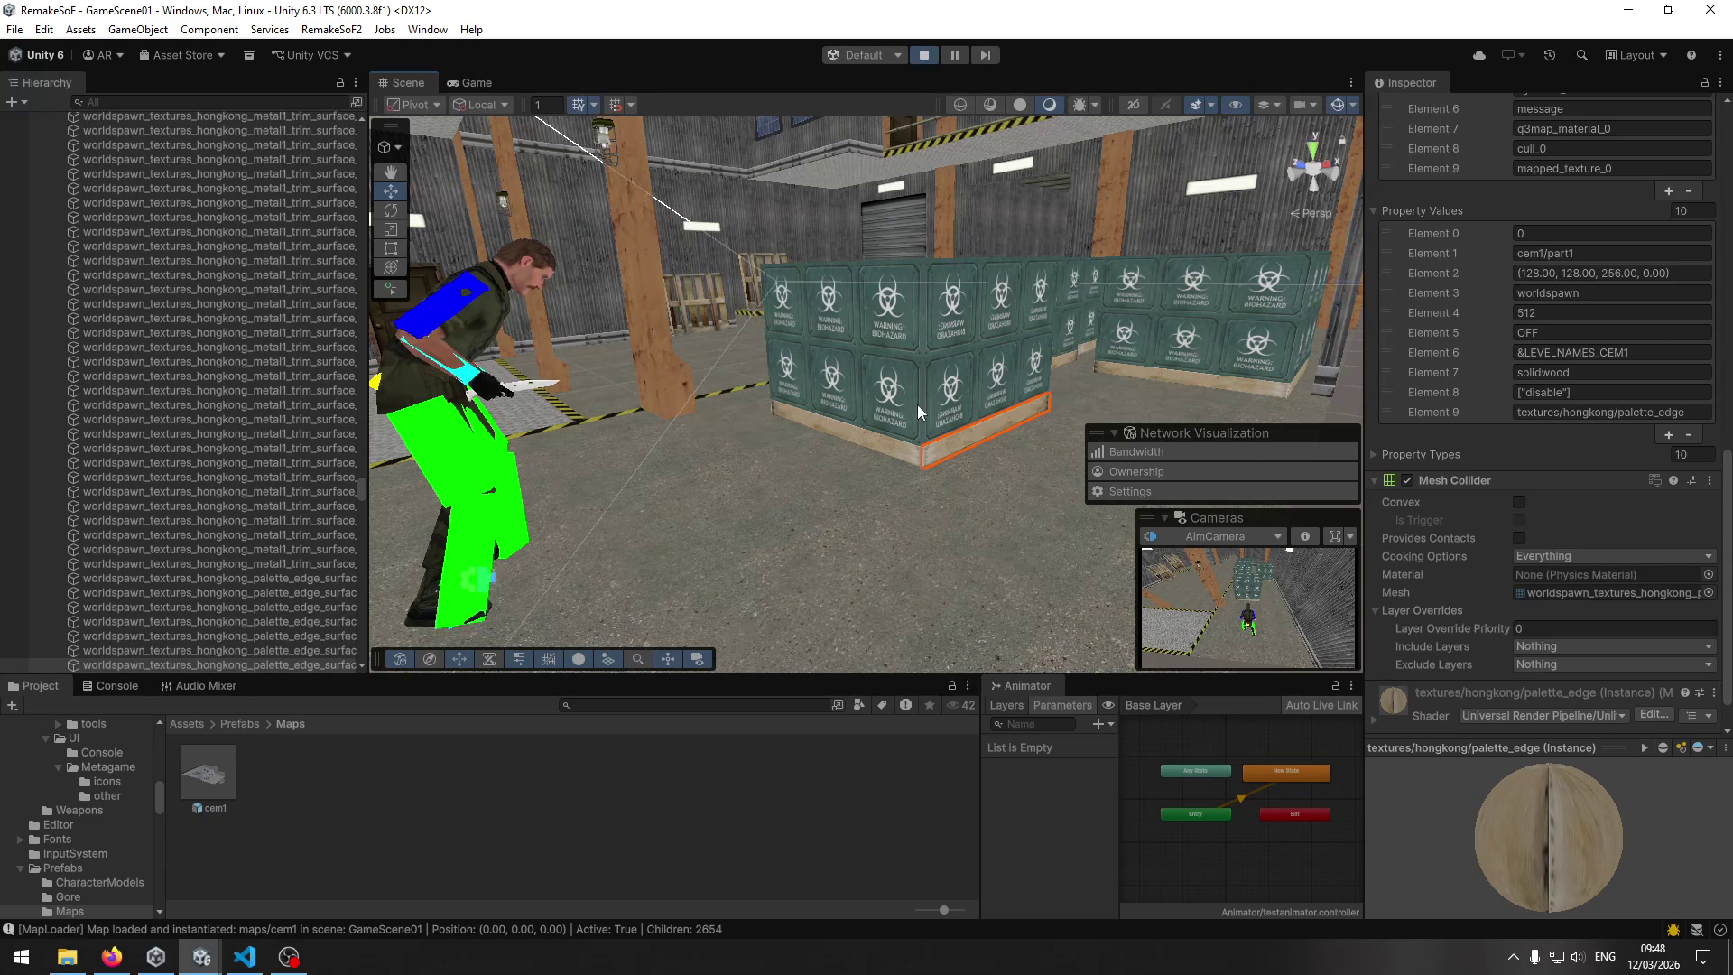
Inspect the biohazard crate stacks from a new angle.
mouse_move(908, 426)
left_mouse_down()
mouse_move(794, 452)
mouse_move(971, 481)
mouse_move(602, 540)
mouse_move(1204, 581)
mouse_move(1631, 578)
mouse_move(1227, 570)
mouse_move(765, 717)
mouse_move(975, 421)
left_mouse_up()
left_click(974, 421)
left_click(977, 423)
left_click(943, 343)
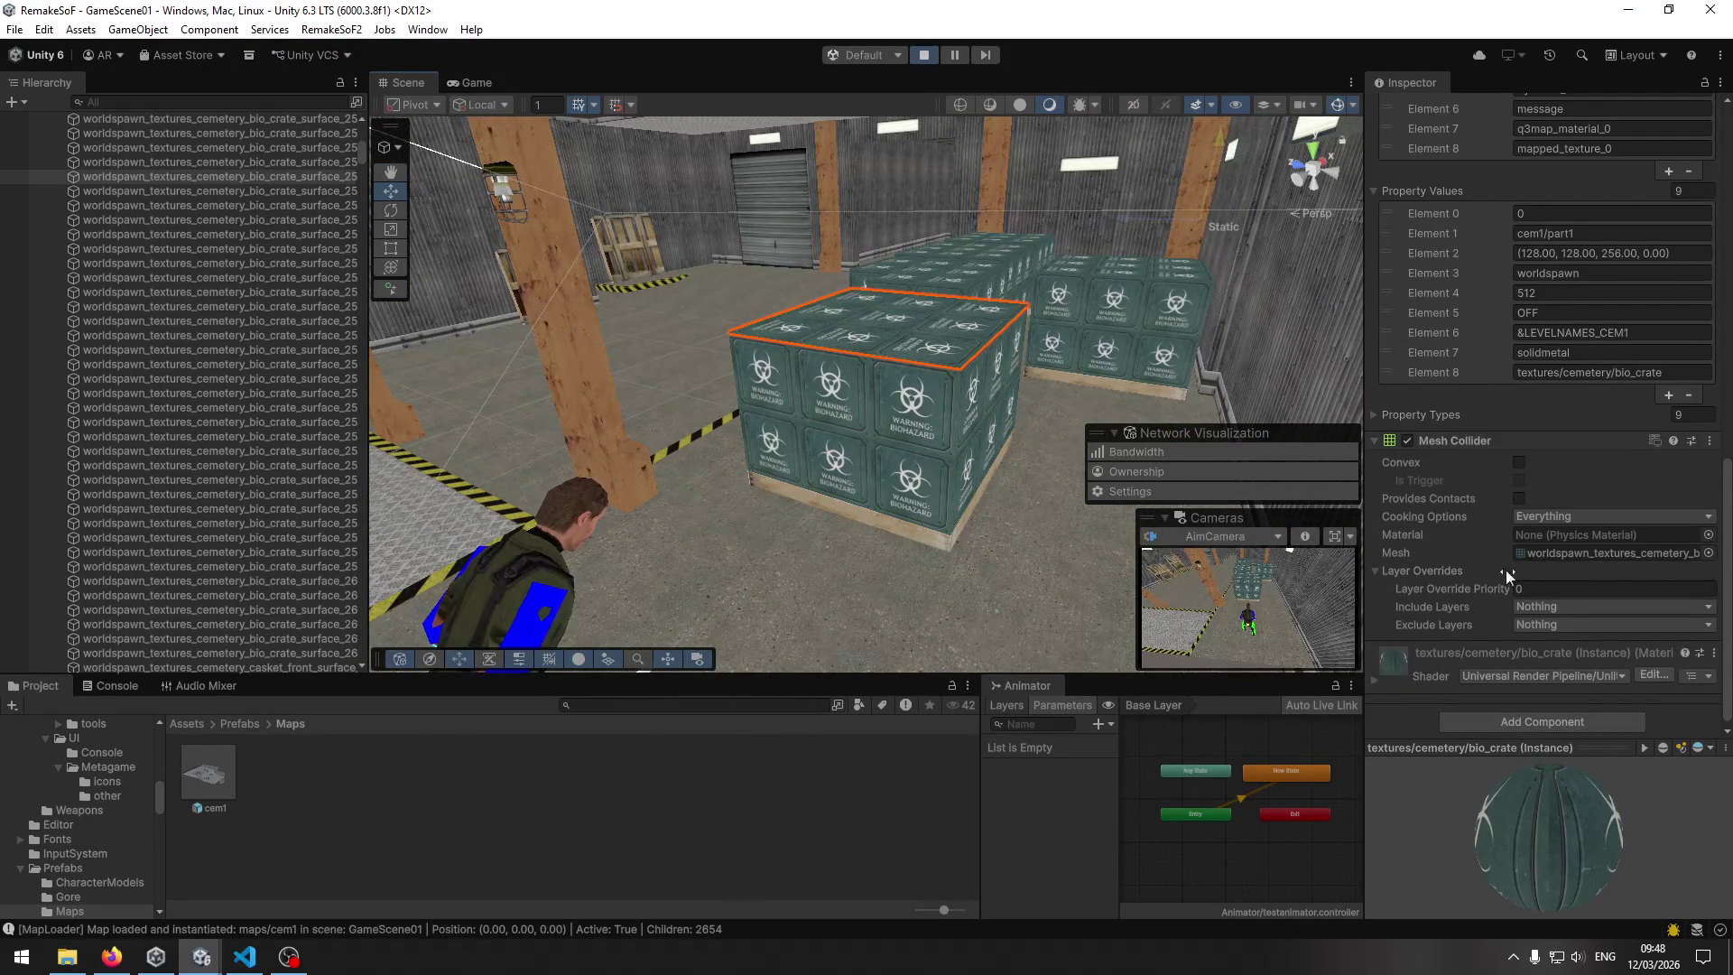
left_click(921, 409)
left_click(1013, 401)
left_click(1132, 307)
Inspect the shutter garage door and metal pillar, then return to the Game view.
mouse_move(936, 267)
left_mouse_down()
mouse_move(886, 419)
mouse_move(962, 317)
mouse_move(957, 332)
left_mouse_up()
left_click(739, 350)
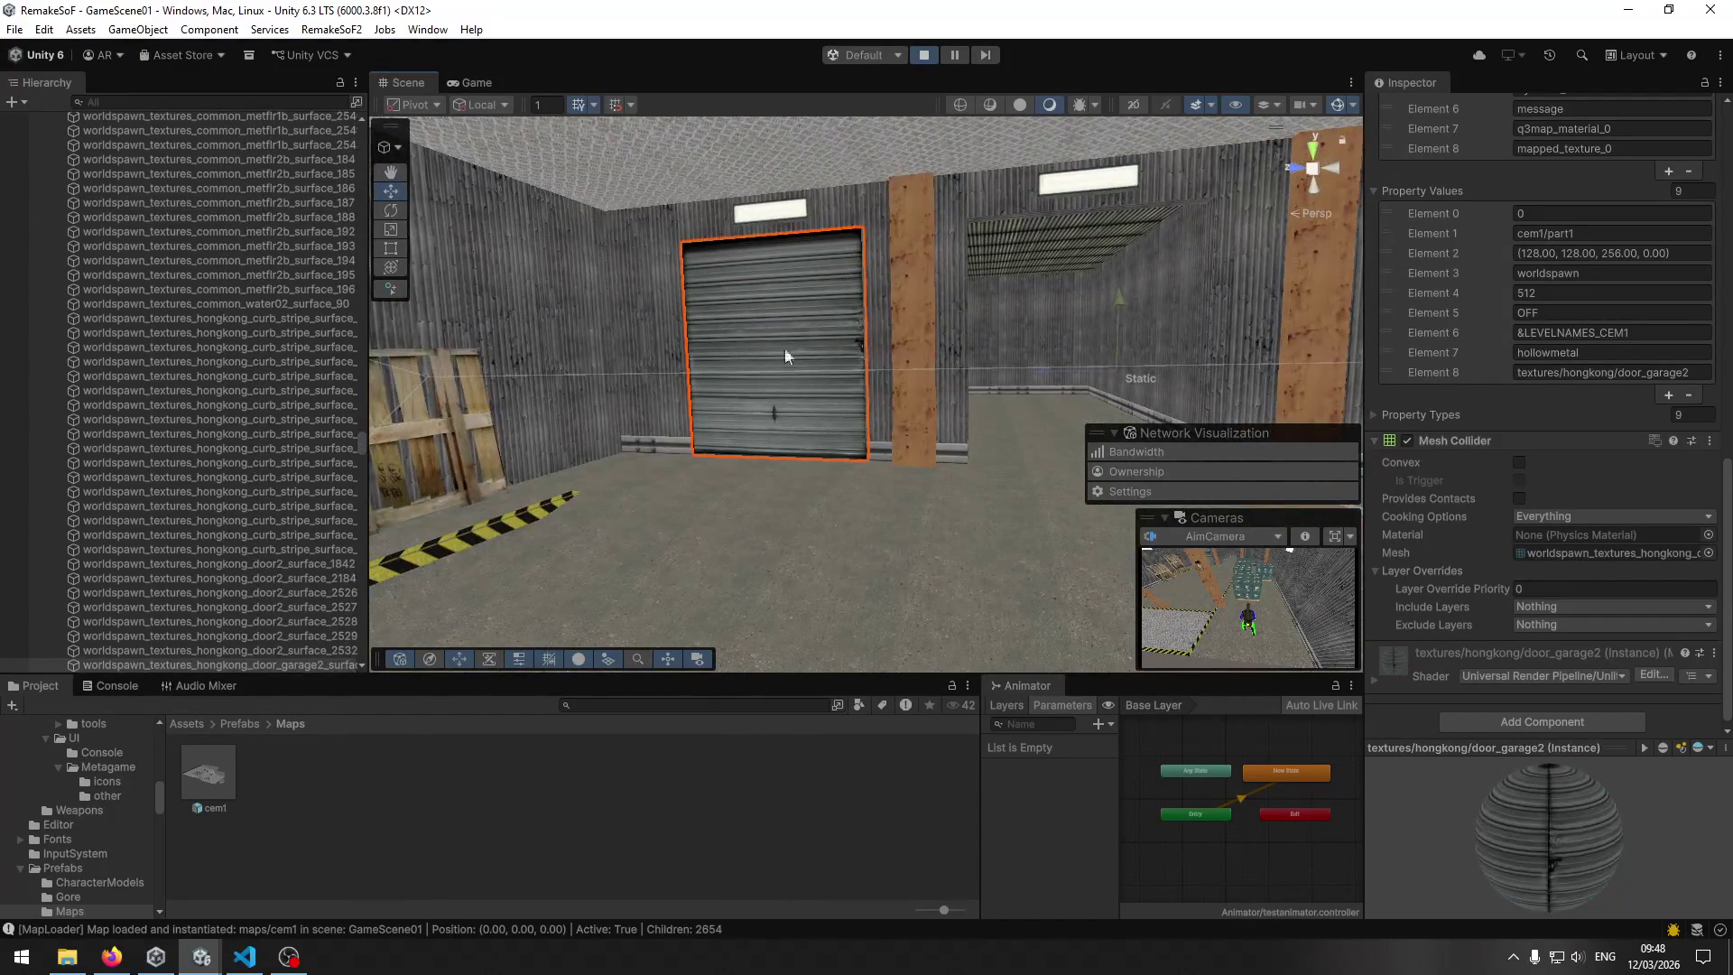
left_click(940, 327)
mouse_move(908, 435)
left_mouse_down()
mouse_move(944, 523)
mouse_move(1016, 499)
mouse_move(1282, 500)
mouse_move(54, 713)
mouse_move(1603, 612)
left_mouse_up()
left_click(476, 83)
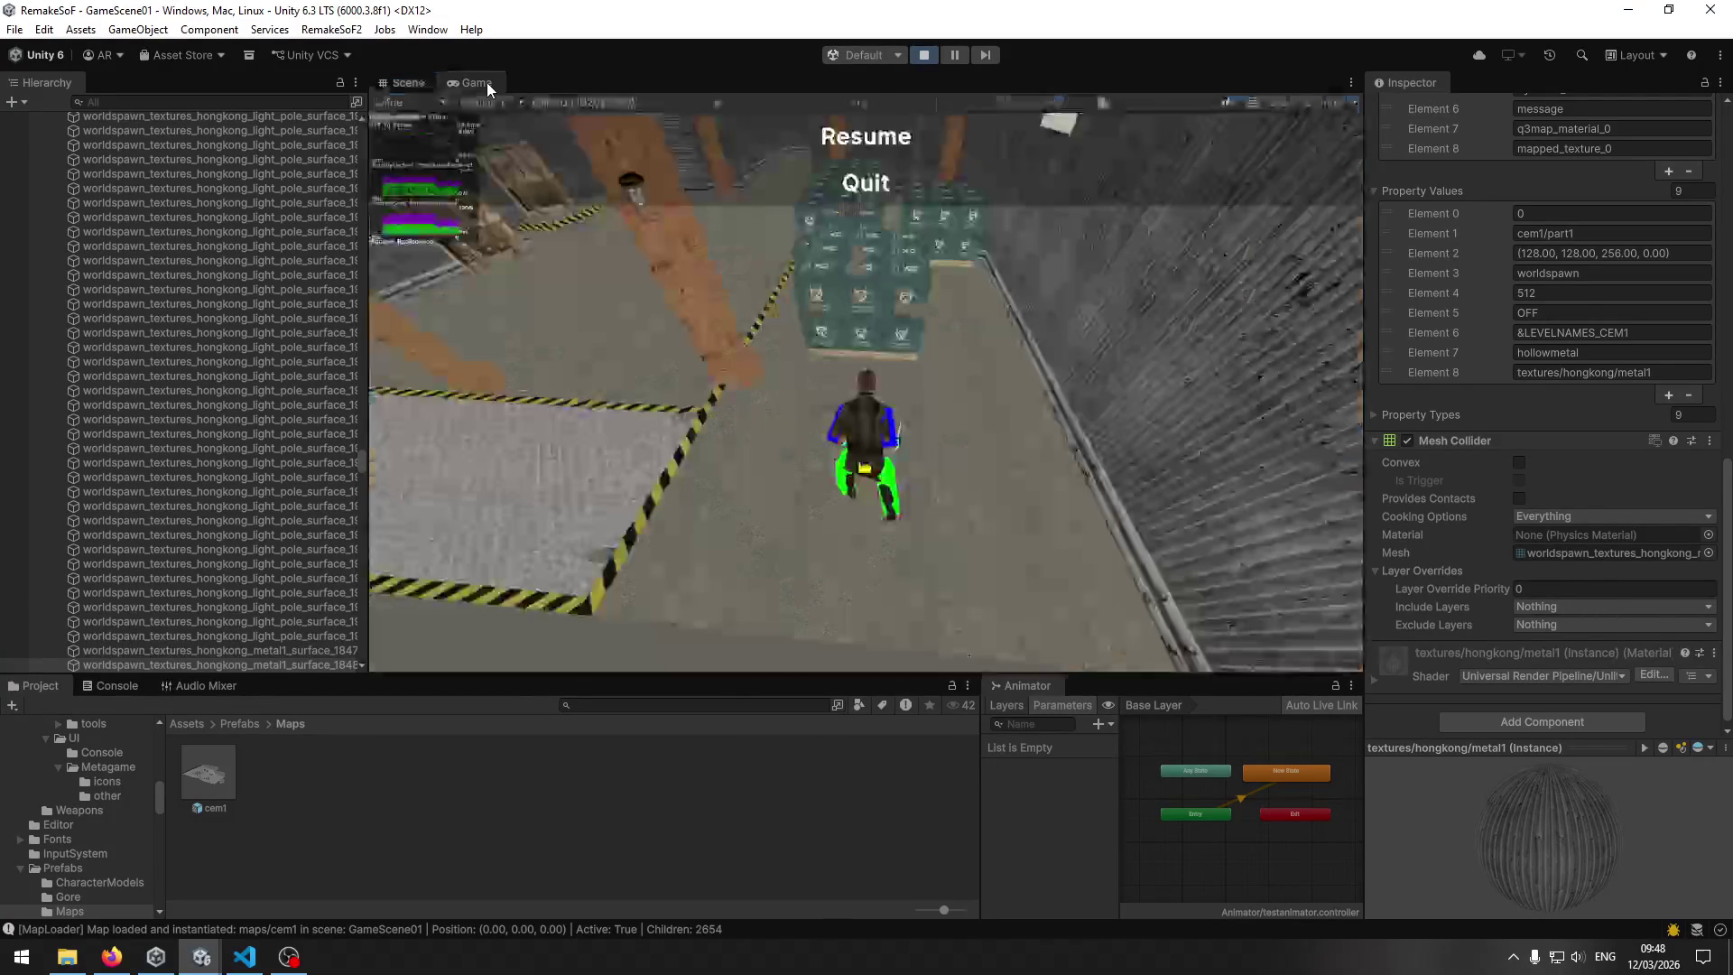
Resume and run past the biohazard crates, off the striped ledge toward the door, then pause.
left_click(863, 139)
key("w")
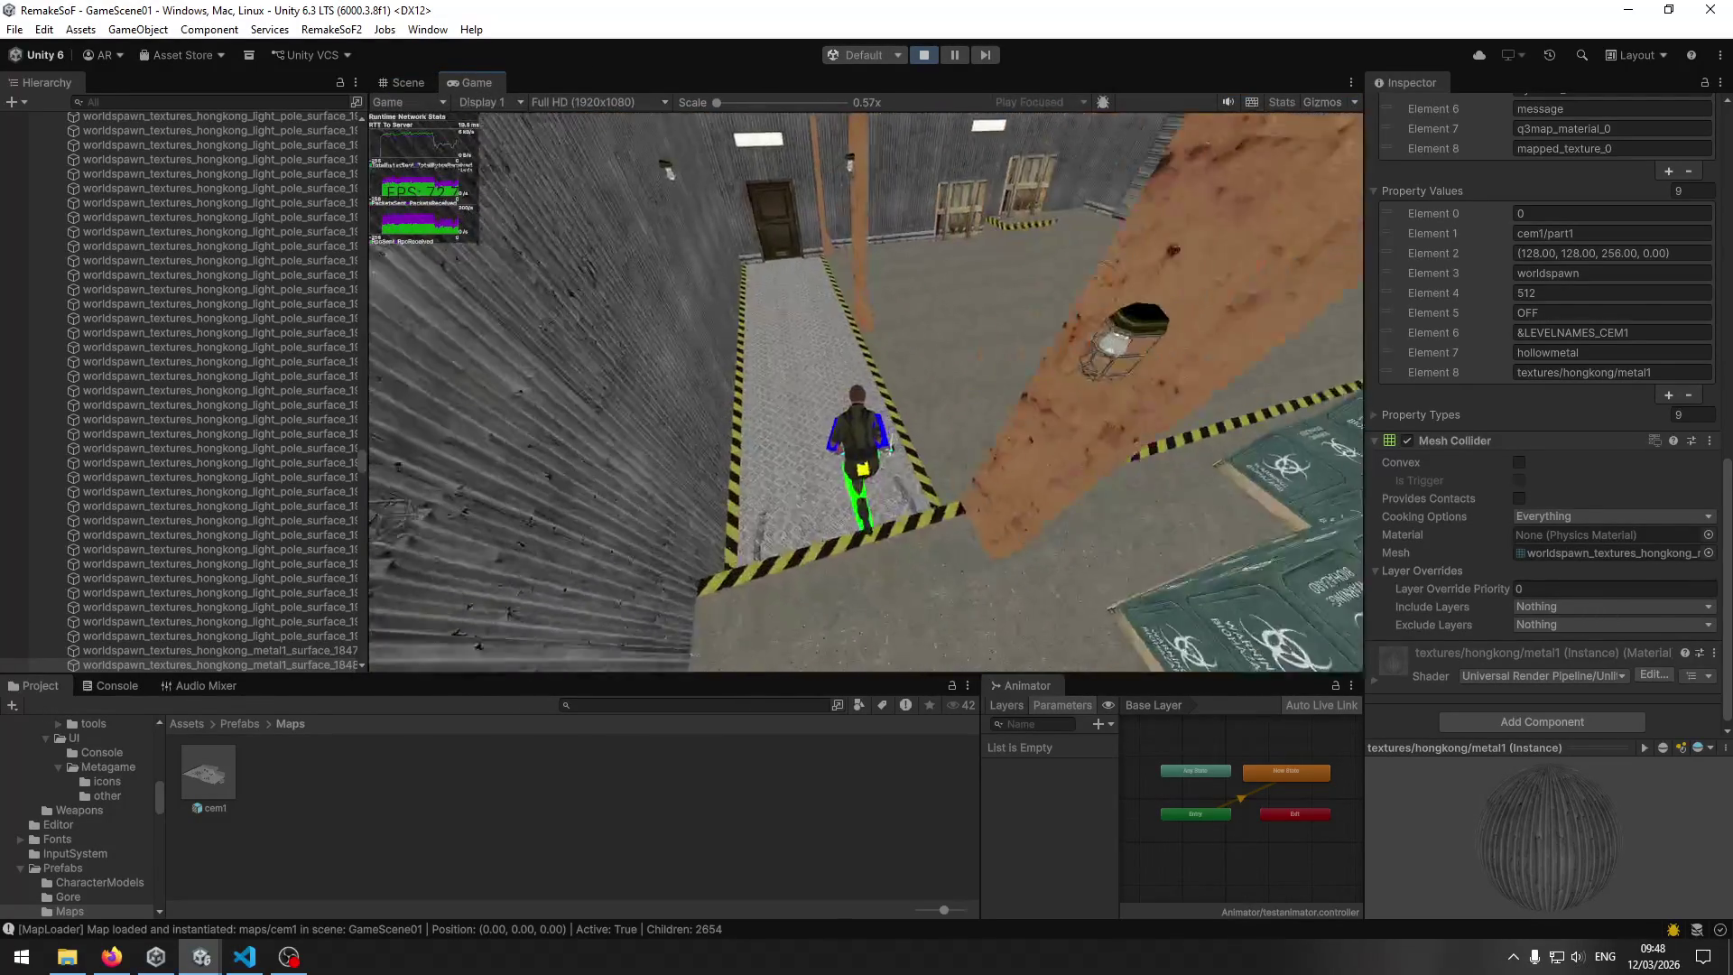
key("w")
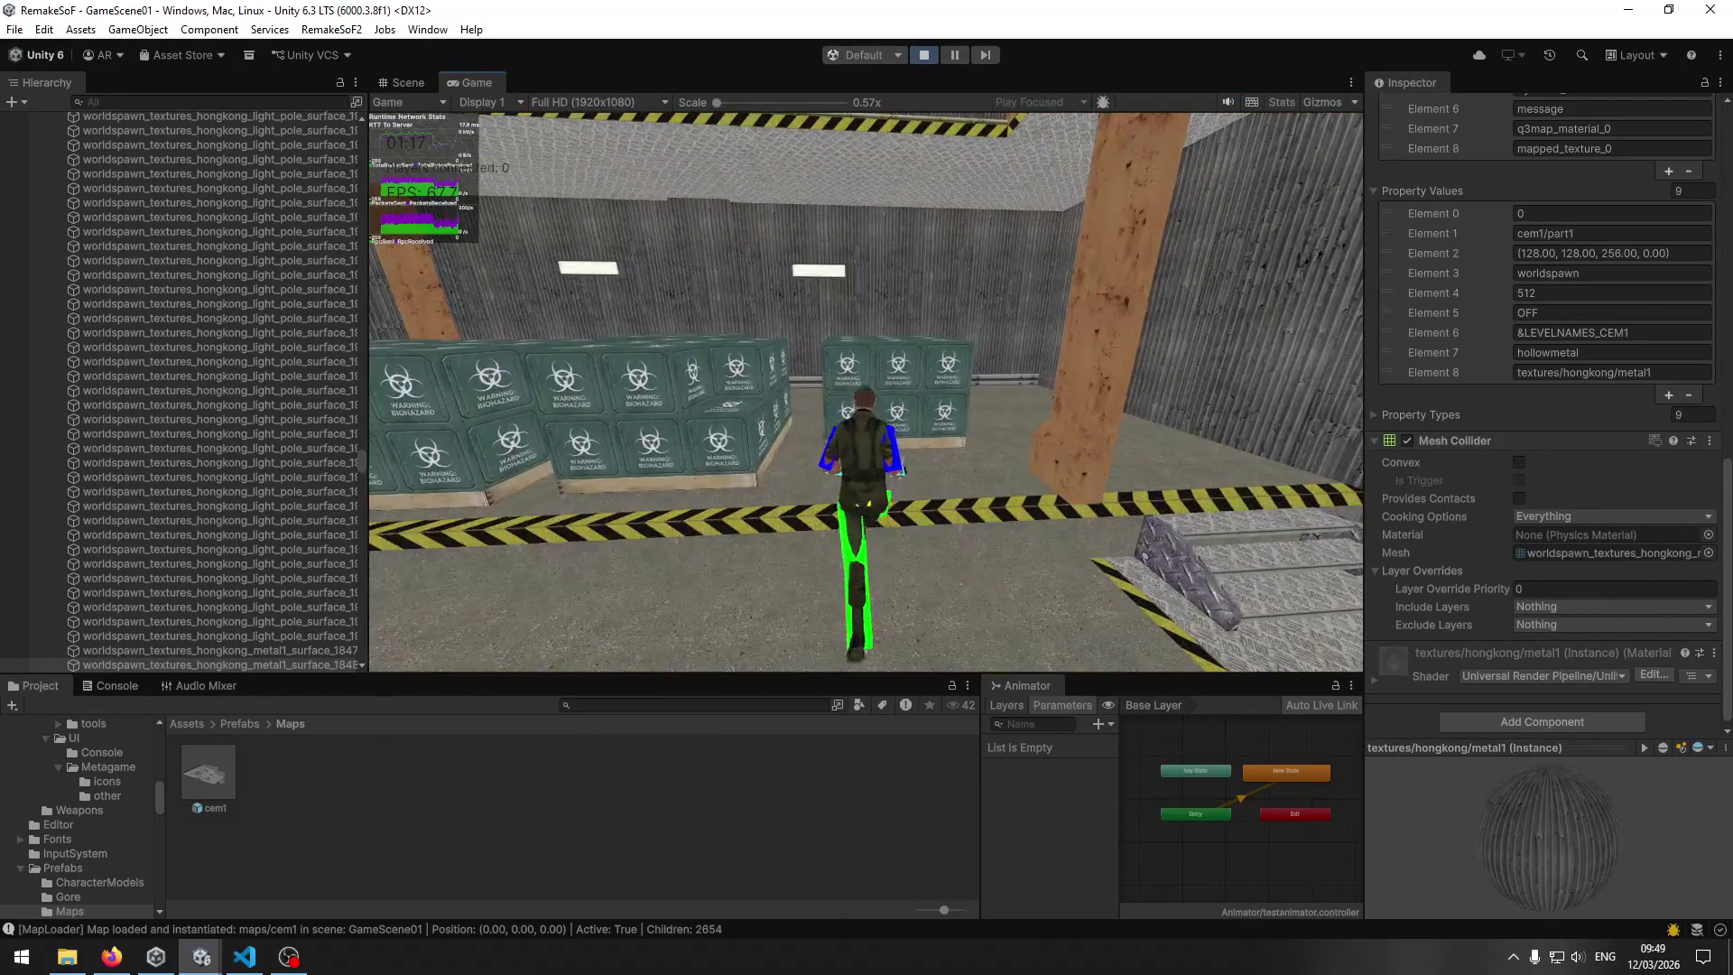
key("w")
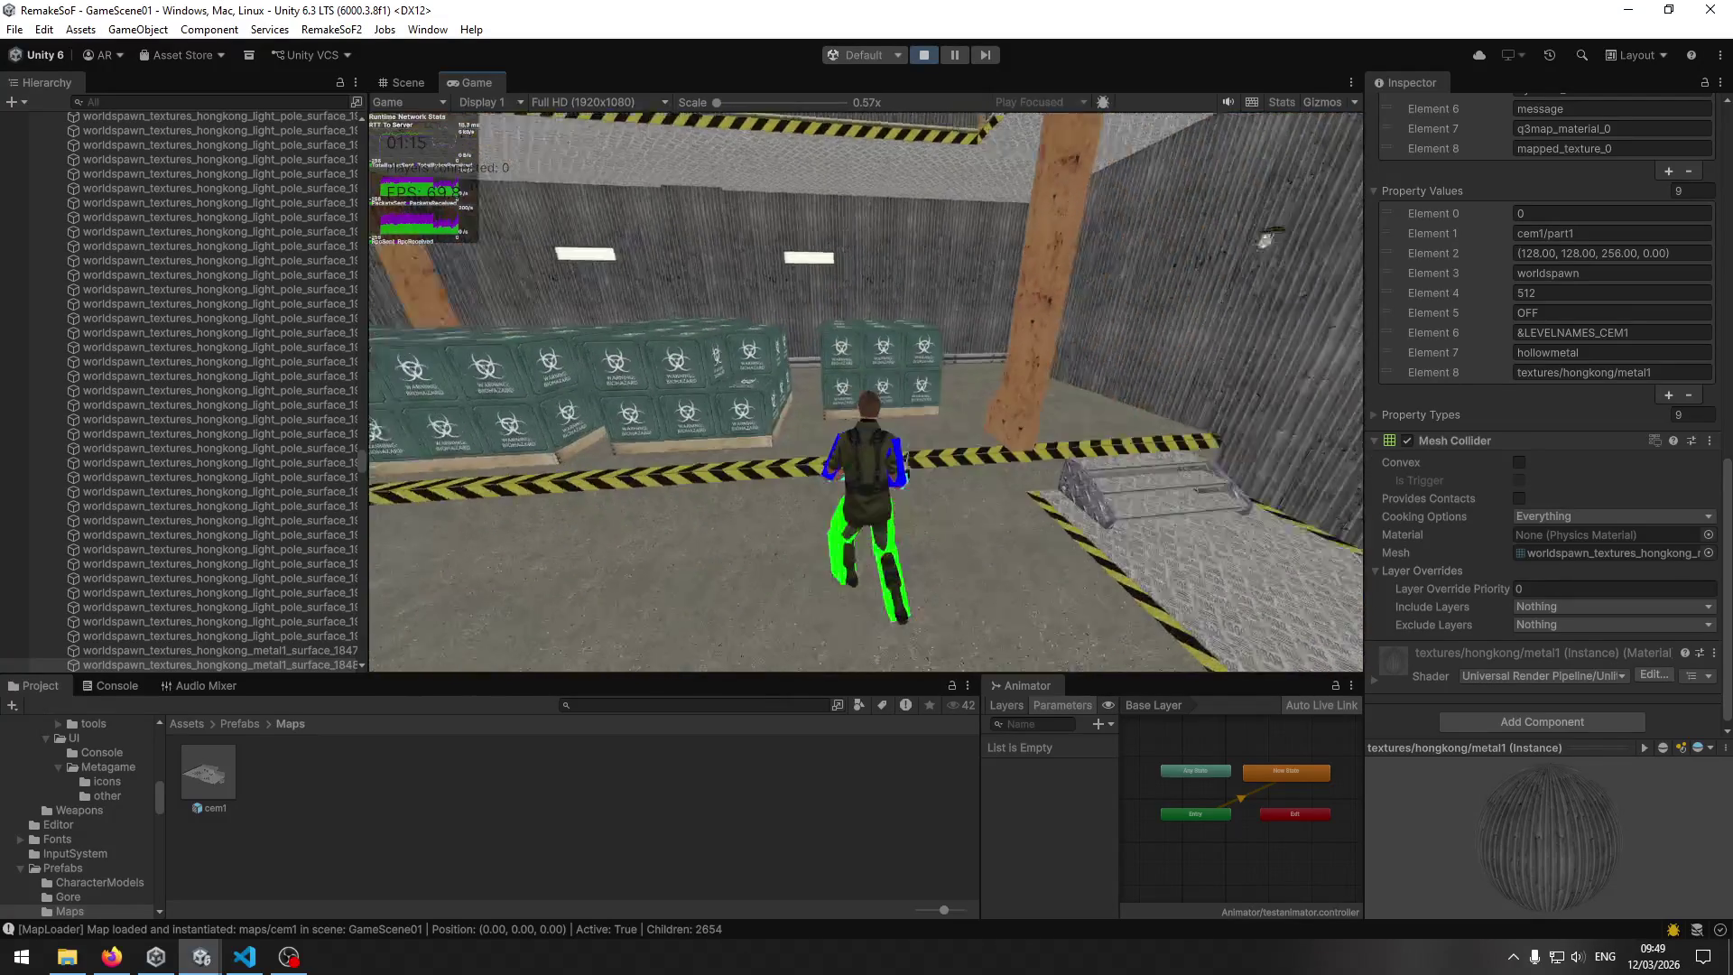
key("w")
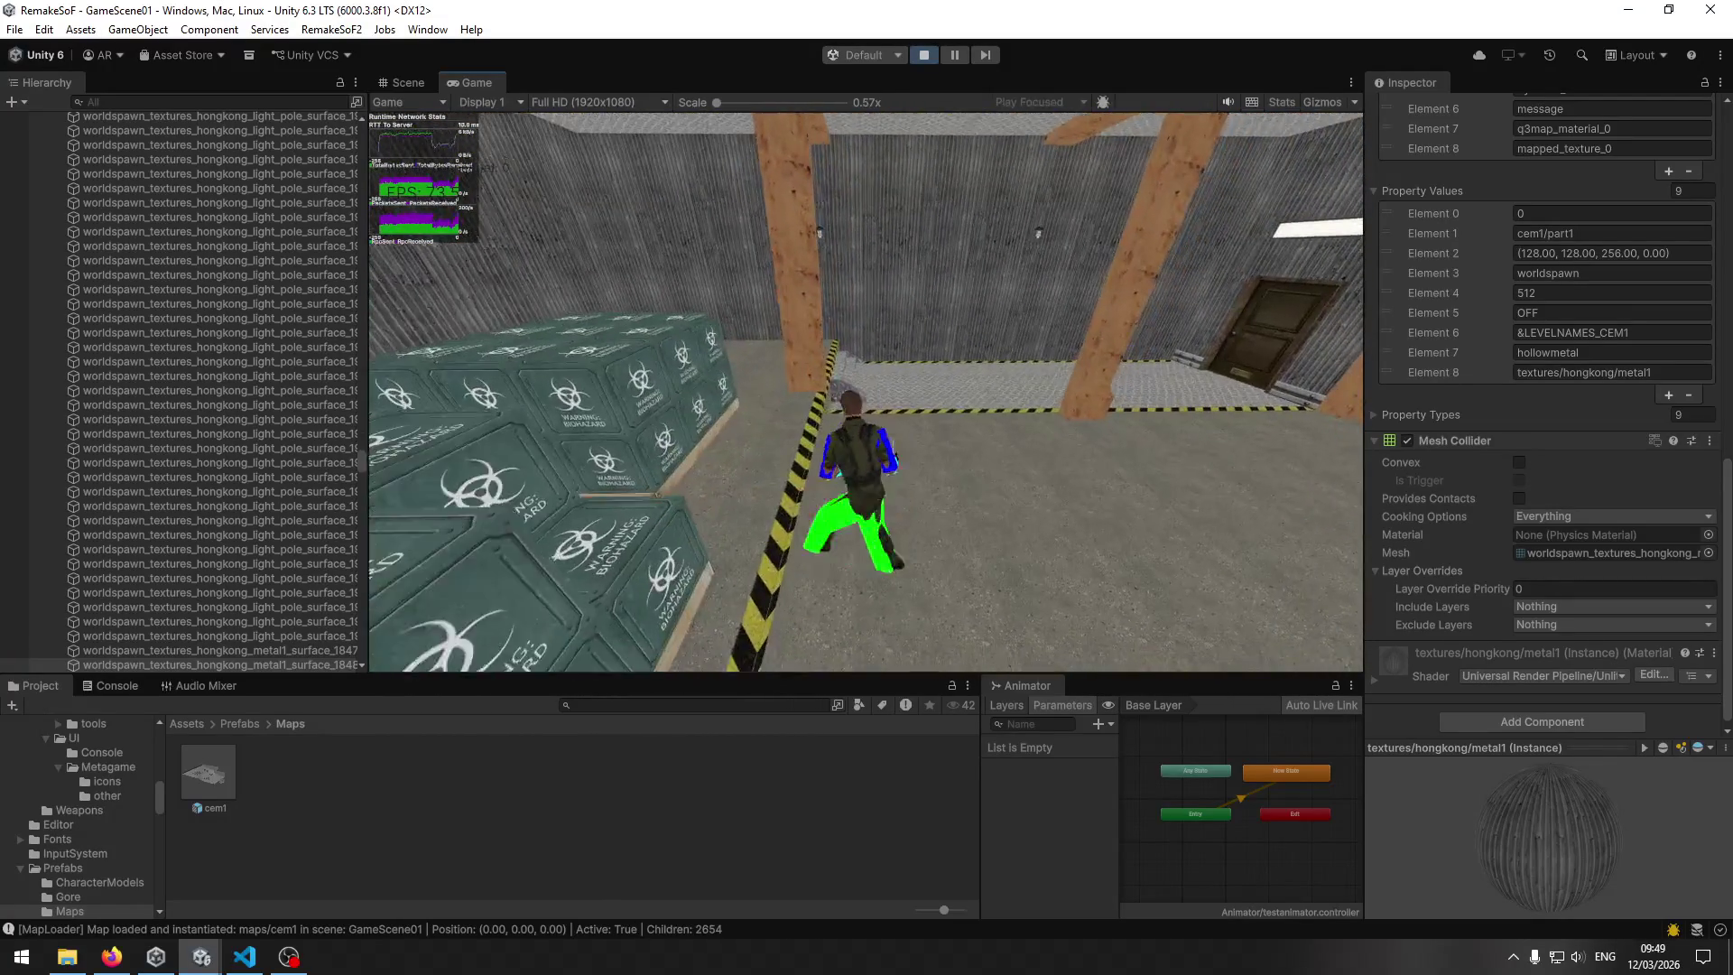
key("w")
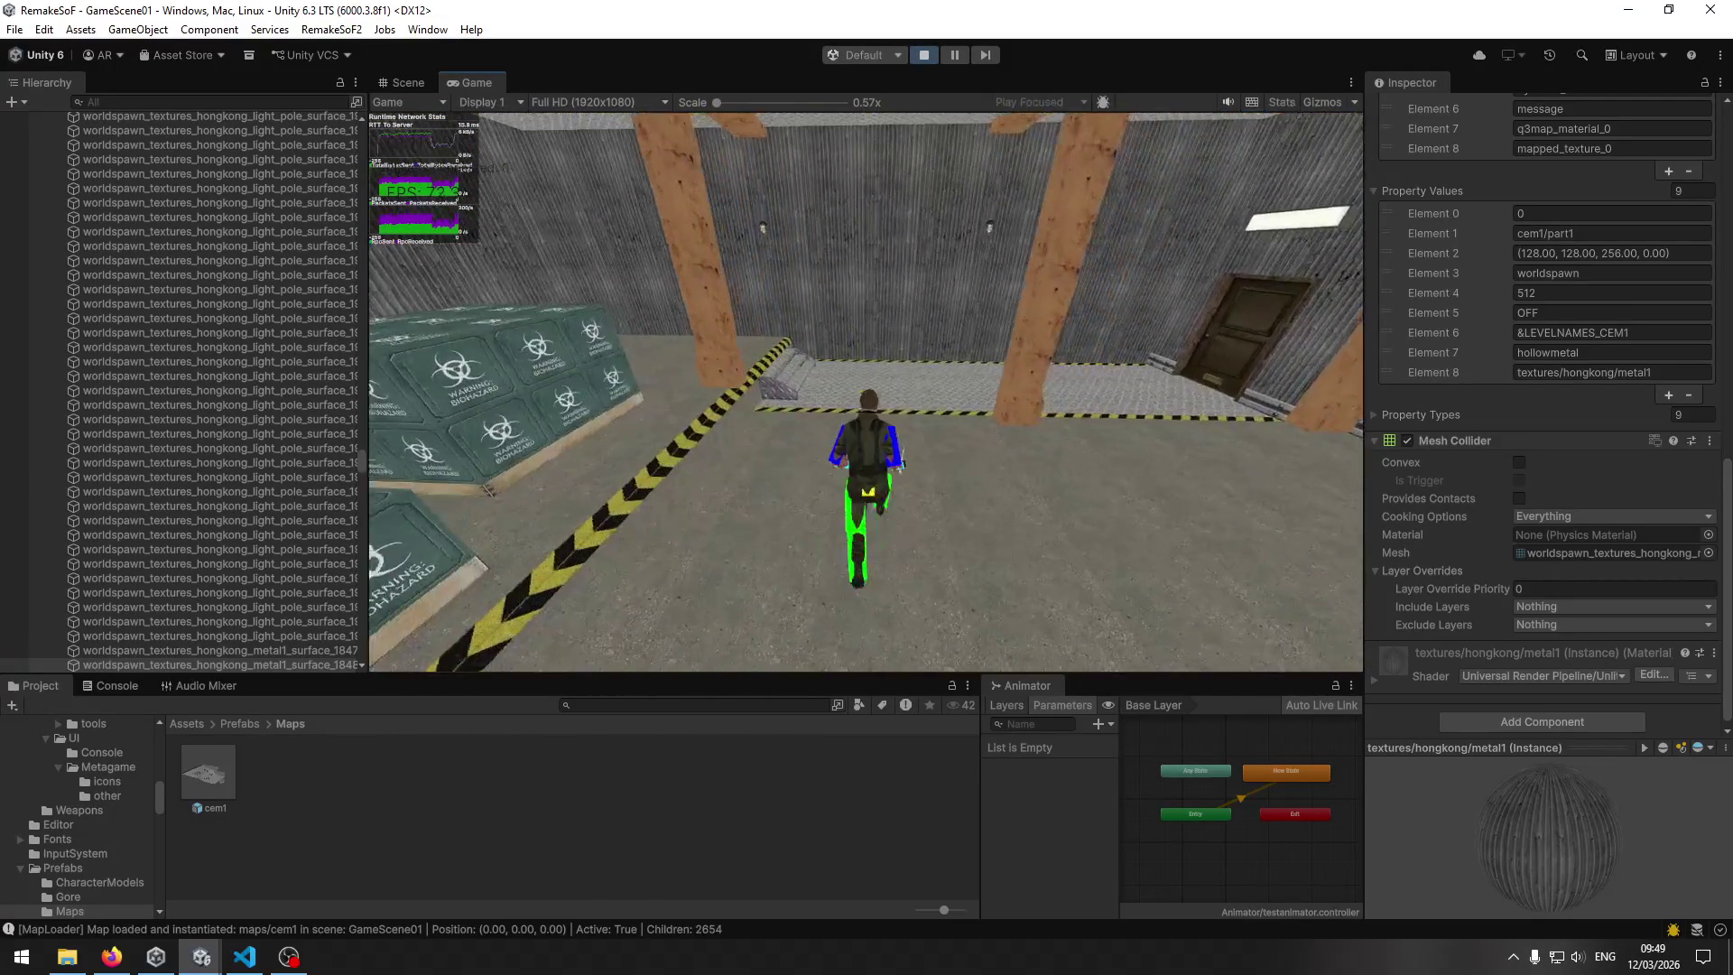
key("w")
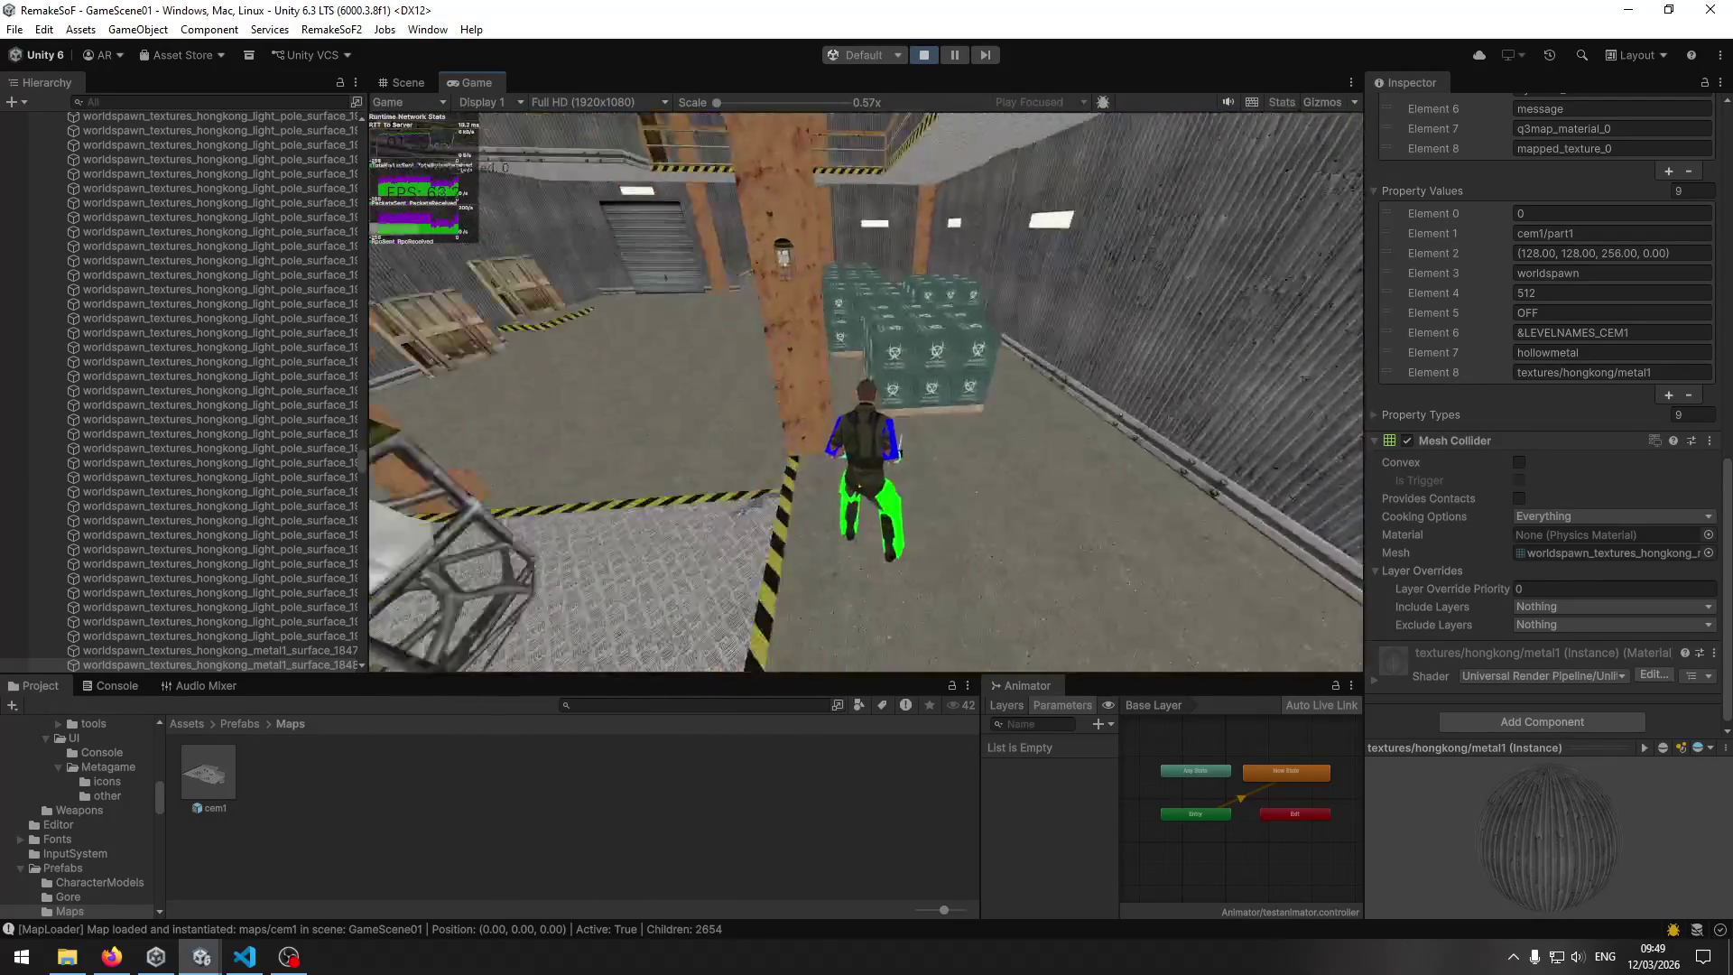
key("w")
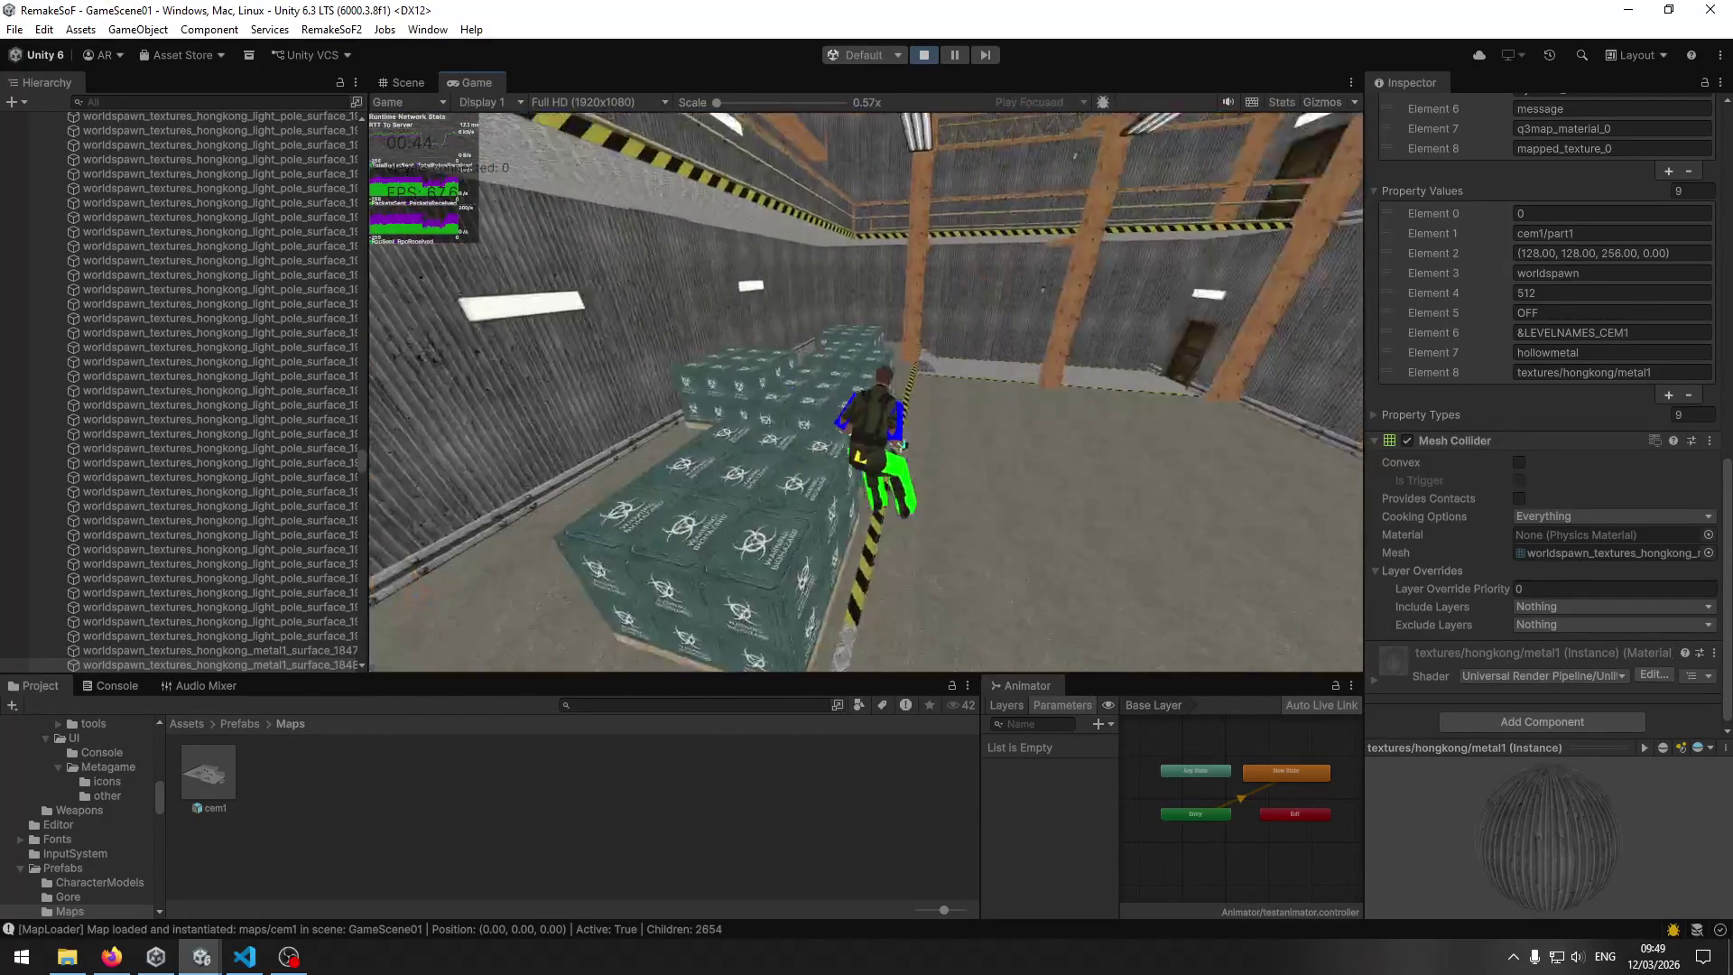
key("super")
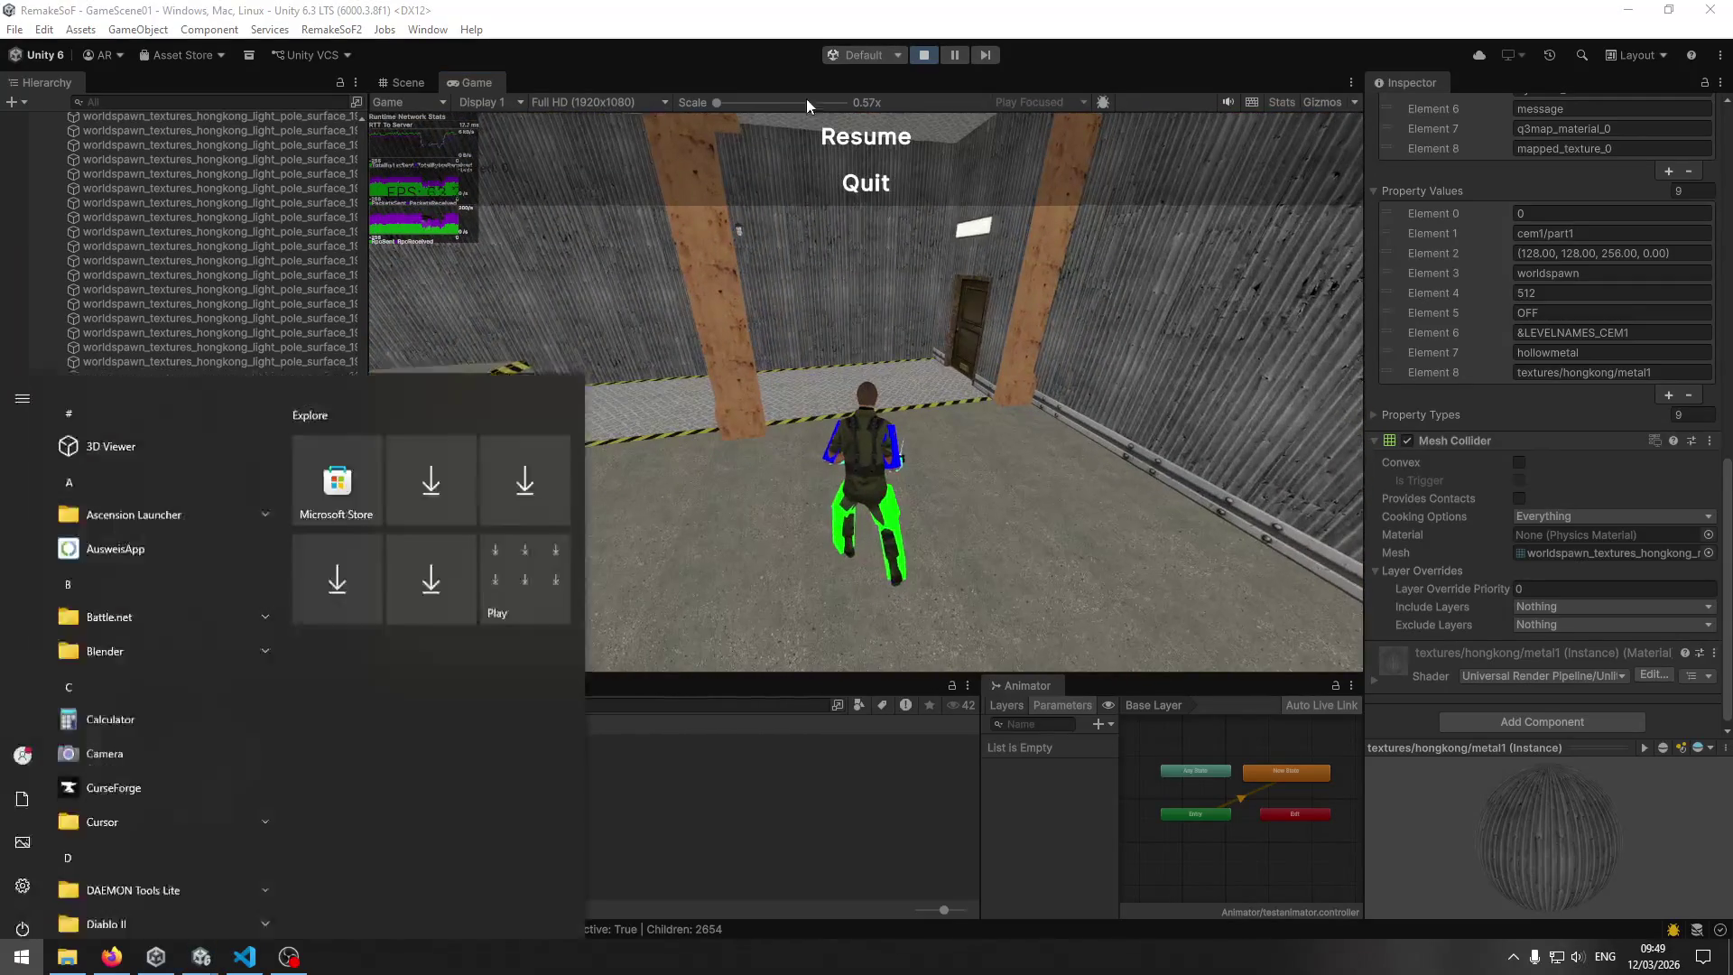
Inspect the warehouse wall panels and lower wall pieces in the Scene view.
left_click(413, 80)
mouse_move(948, 432)
left_mouse_down()
mouse_move(287, 276)
mouse_move(178, 310)
mouse_move(101, 231)
mouse_move(886, 303)
left_mouse_up()
left_click(814, 334)
left_click(941, 585)
left_click(852, 553)
mouse_move(1009, 459)
left_mouse_down()
mouse_move(285, 462)
mouse_move(321, 489)
mouse_move(798, 473)
left_mouse_up()
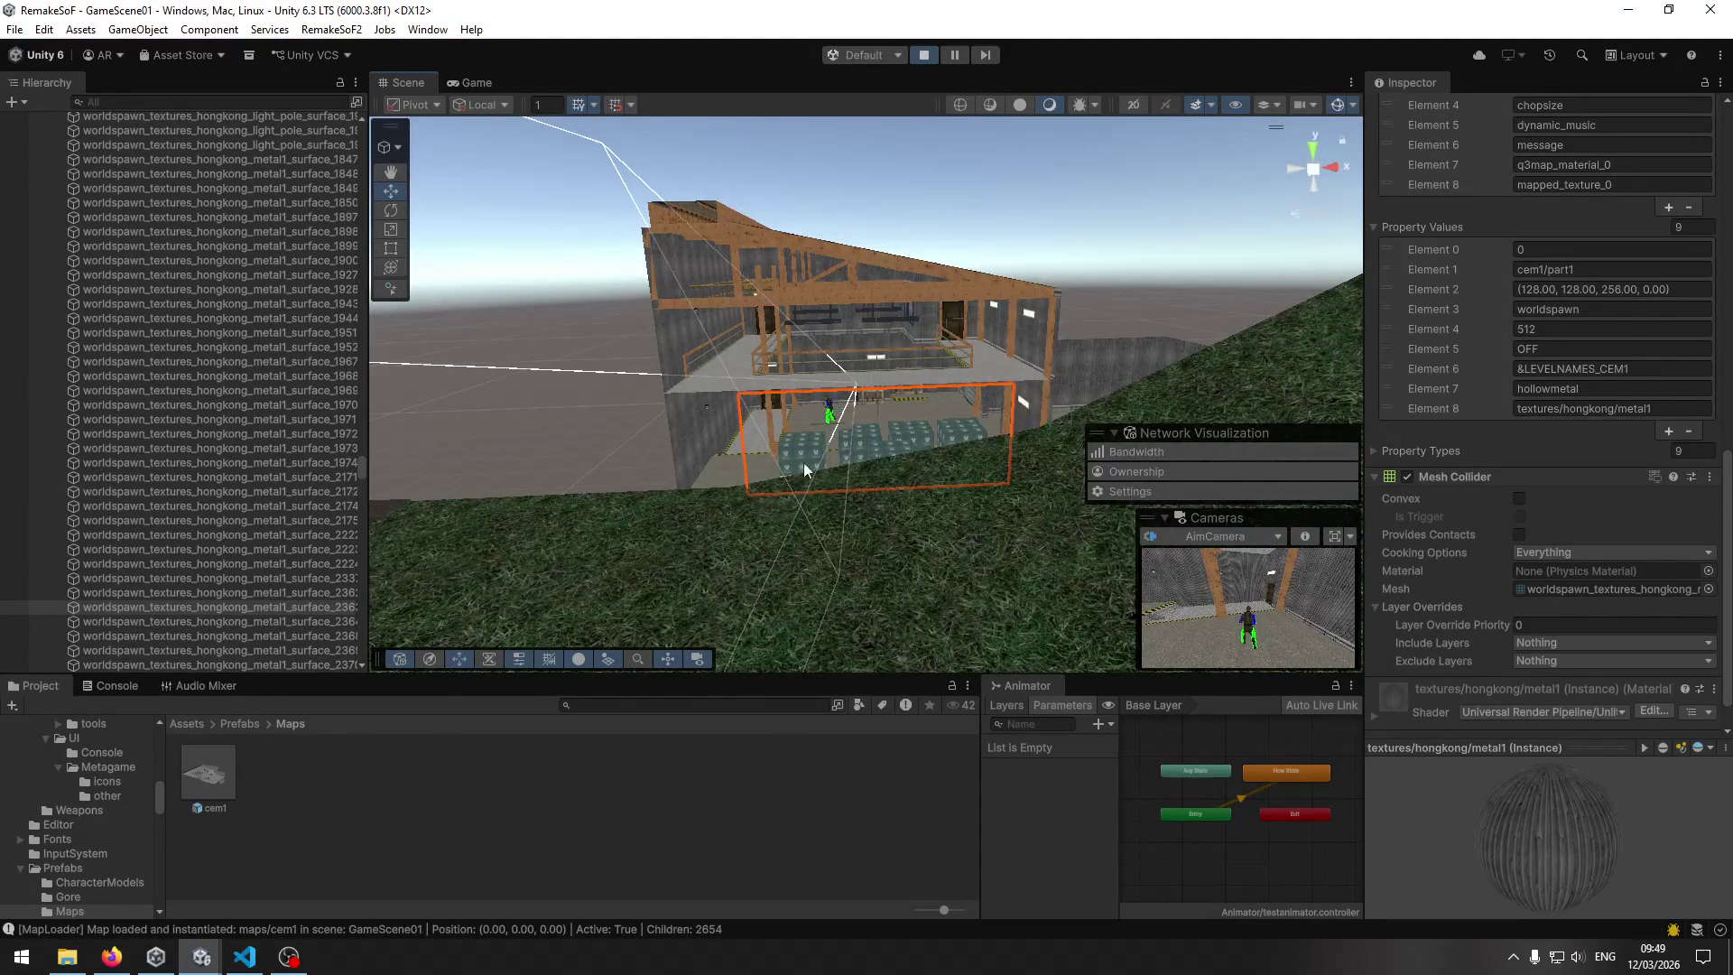
left_click(798, 473)
Inspect the grass ground plane, upper walkway floor, a biohazard crate and the concrete wall.
left_click(778, 528)
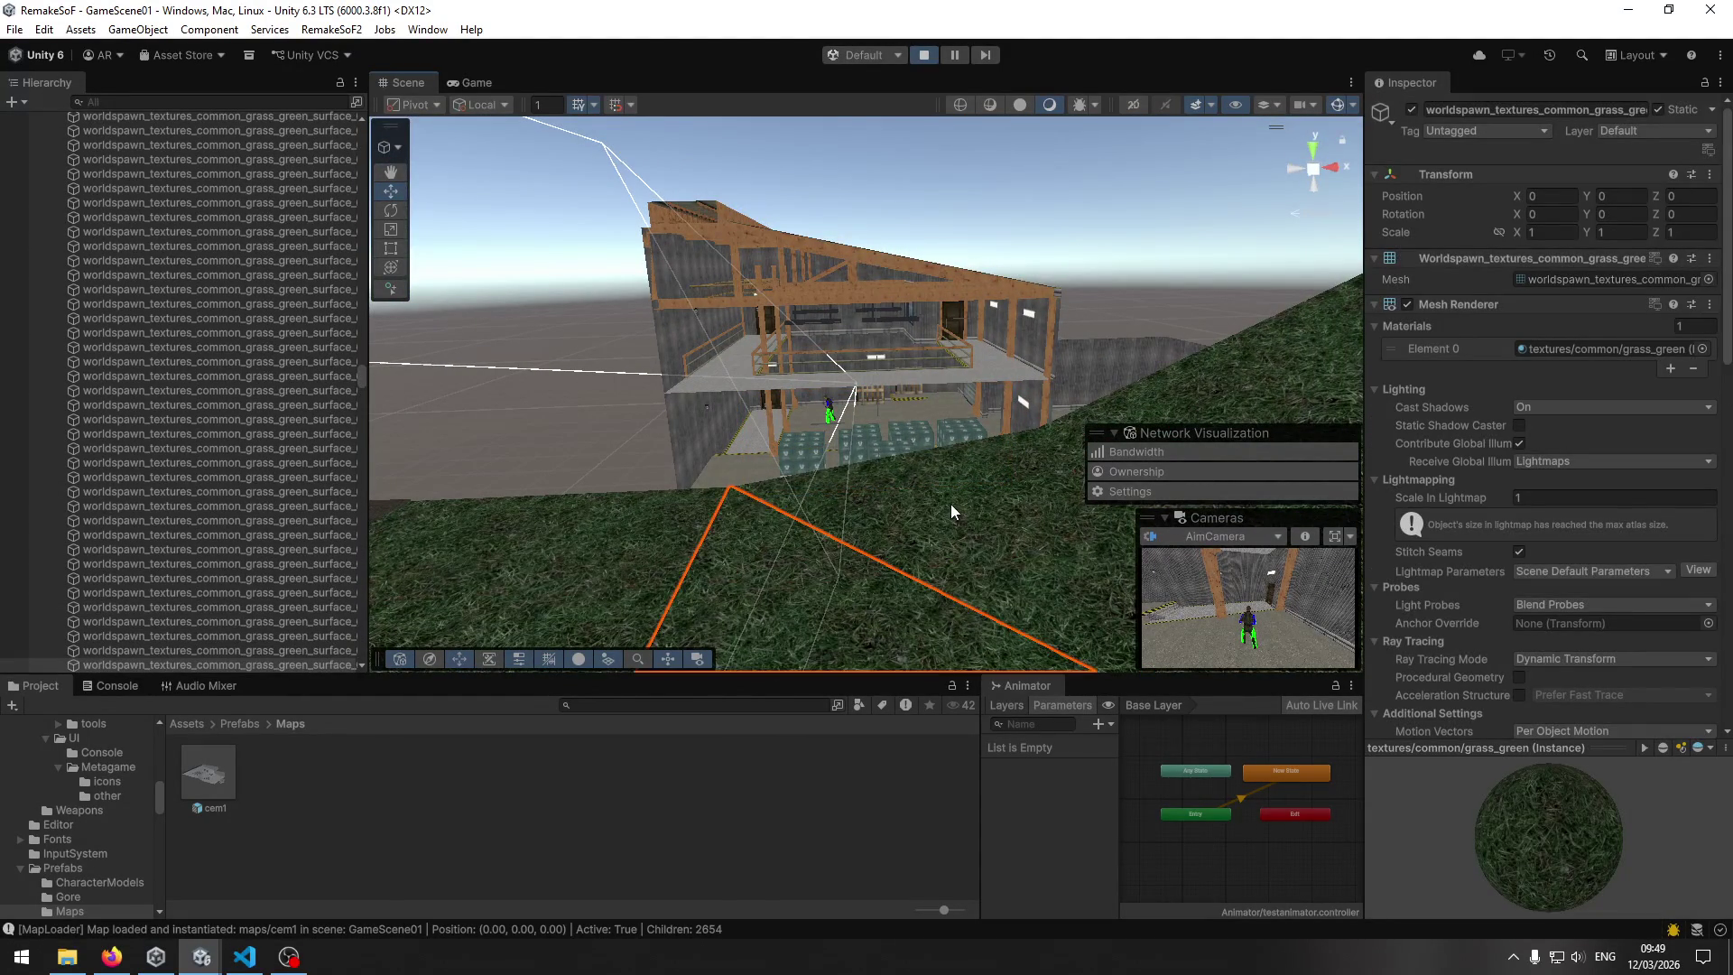
mouse_move(788, 497)
left_mouse_down()
mouse_move(836, 501)
mouse_move(869, 333)
left_mouse_up()
left_click(868, 354)
mouse_move(853, 452)
left_mouse_down()
mouse_move(914, 456)
mouse_move(798, 386)
left_mouse_up()
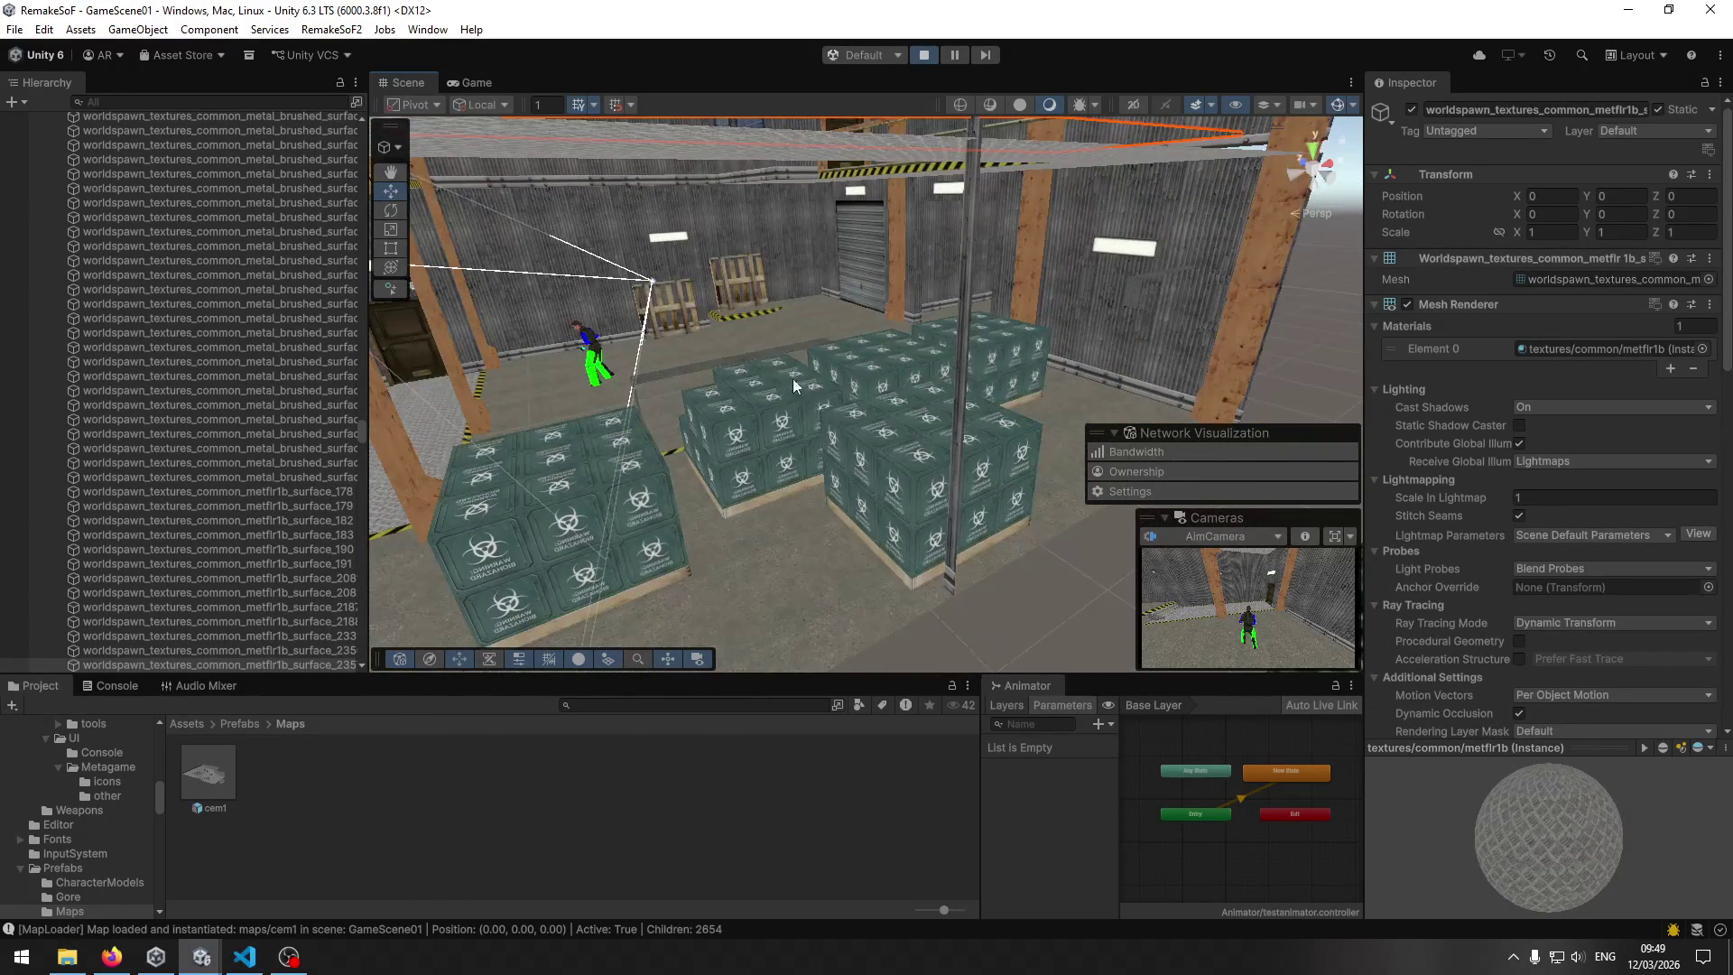
left_click(762, 353)
left_click(742, 366)
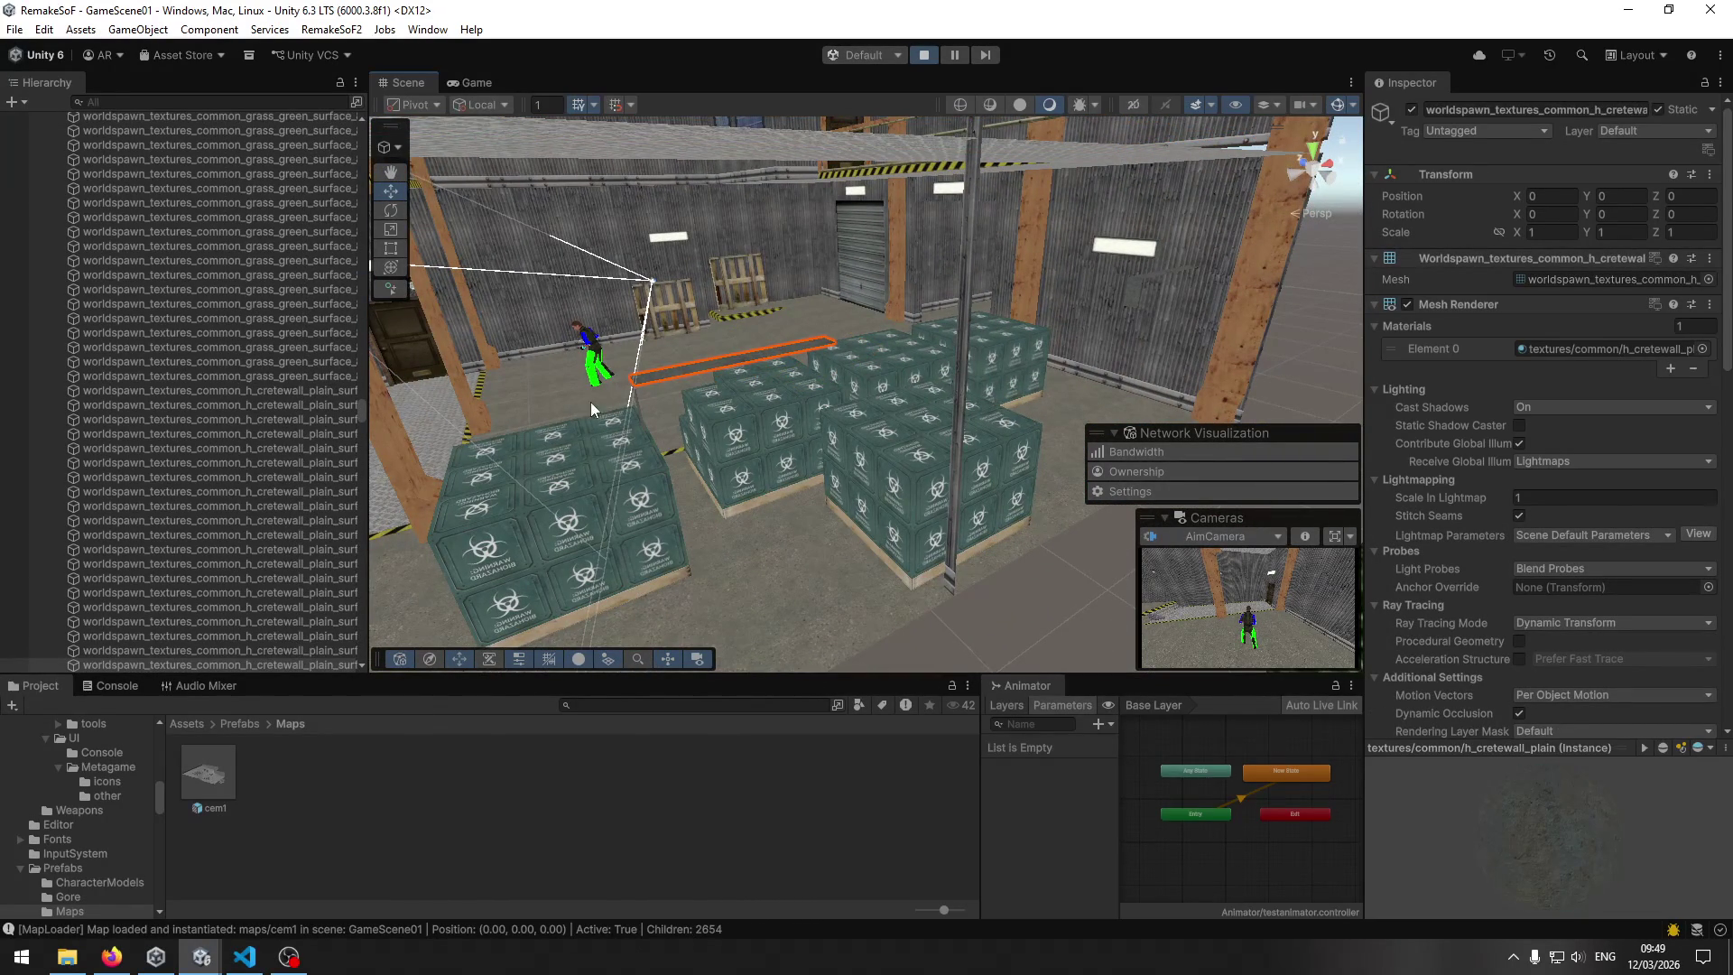
mouse_move(741, 366)
left_mouse_down()
mouse_move(1002, 434)
mouse_move(1314, 452)
mouse_move(1323, 467)
mouse_move(850, 131)
left_mouse_up()
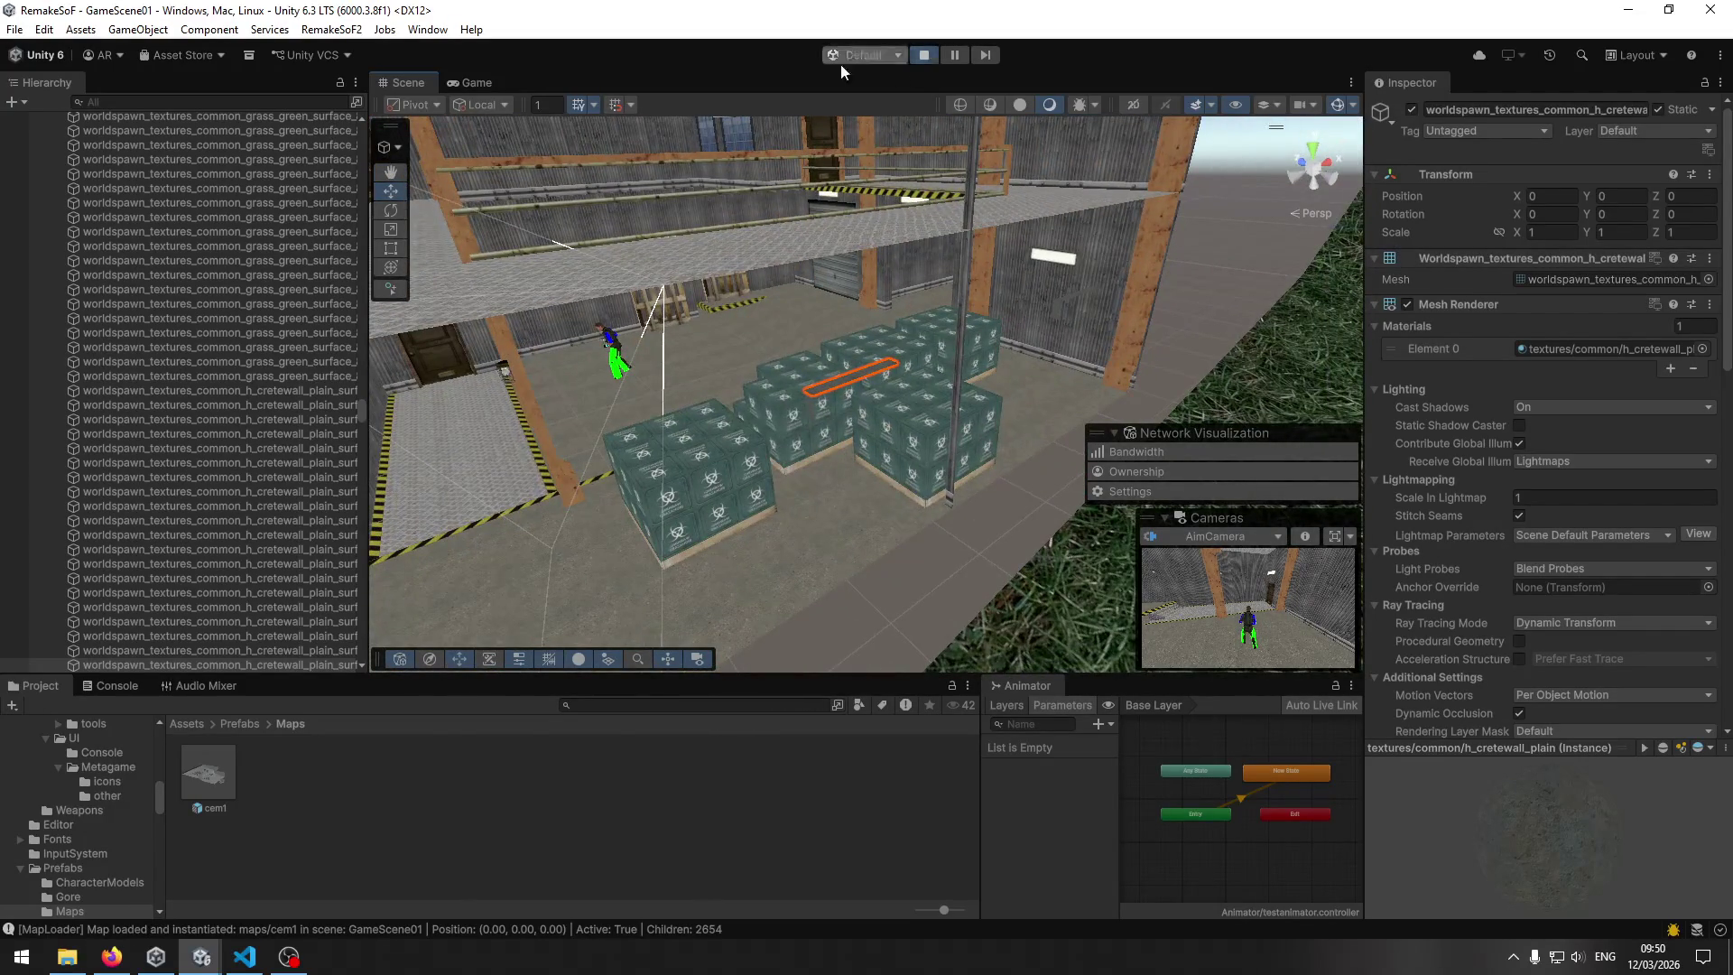
Quit the match to the menu and rejoin the server to reload cem1.
left_click(477, 83)
left_click(867, 174)
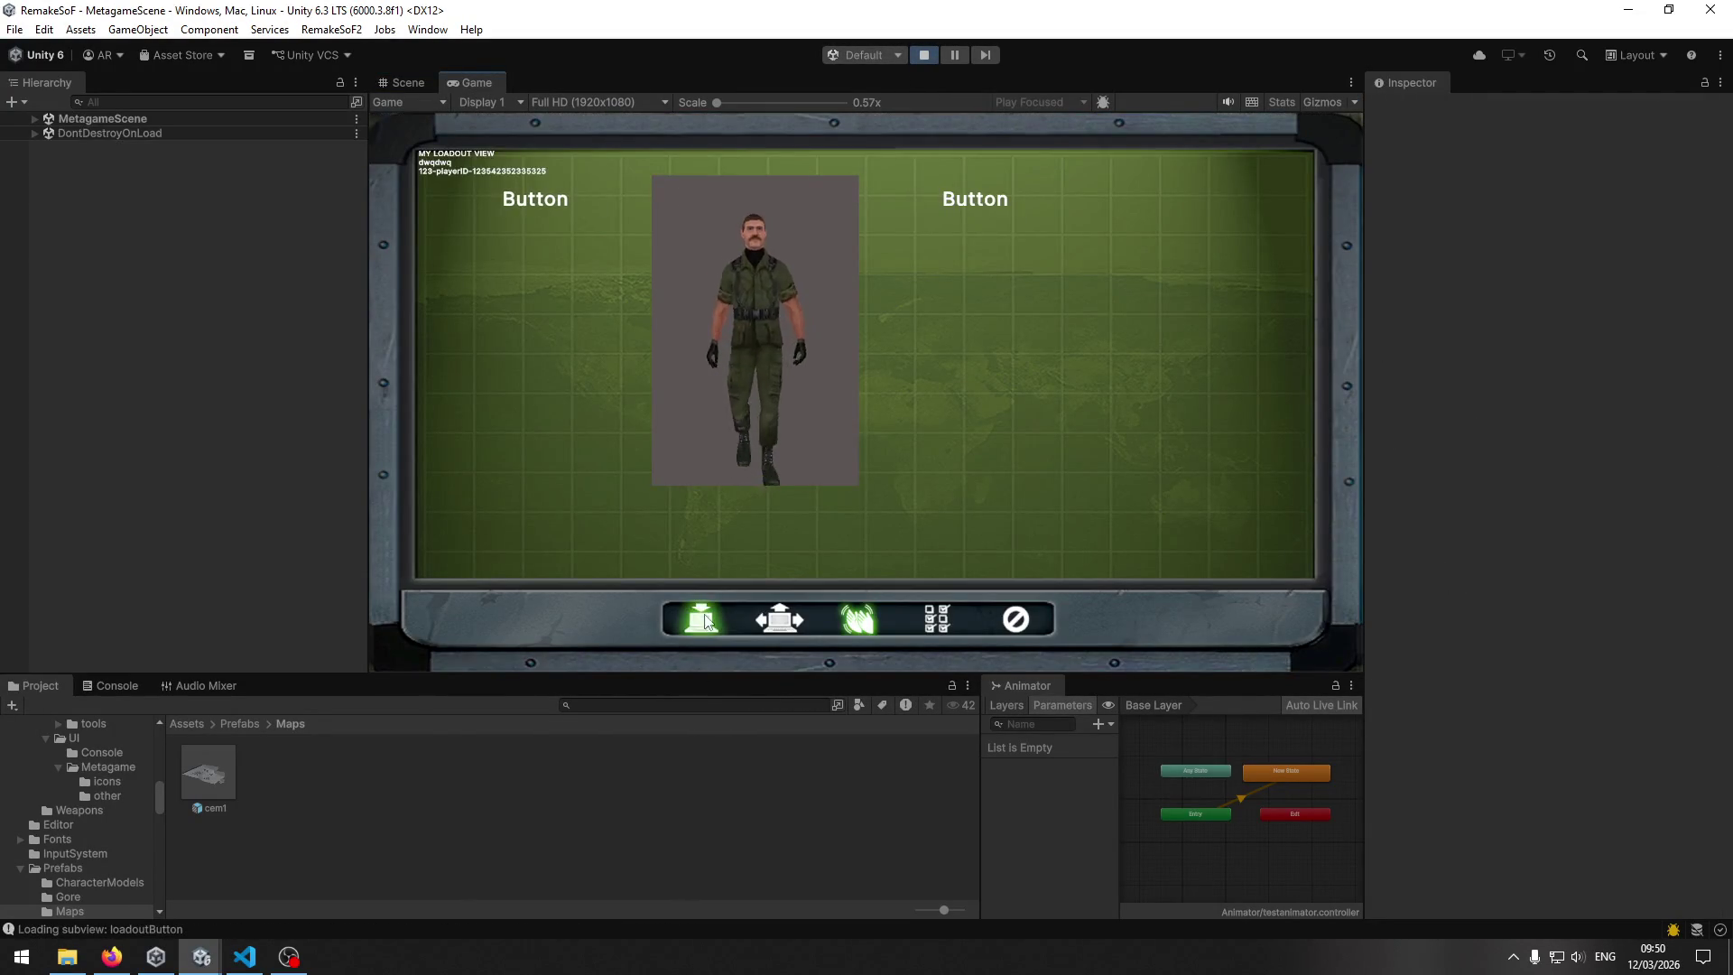
left_click(706, 621)
left_click(539, 173)
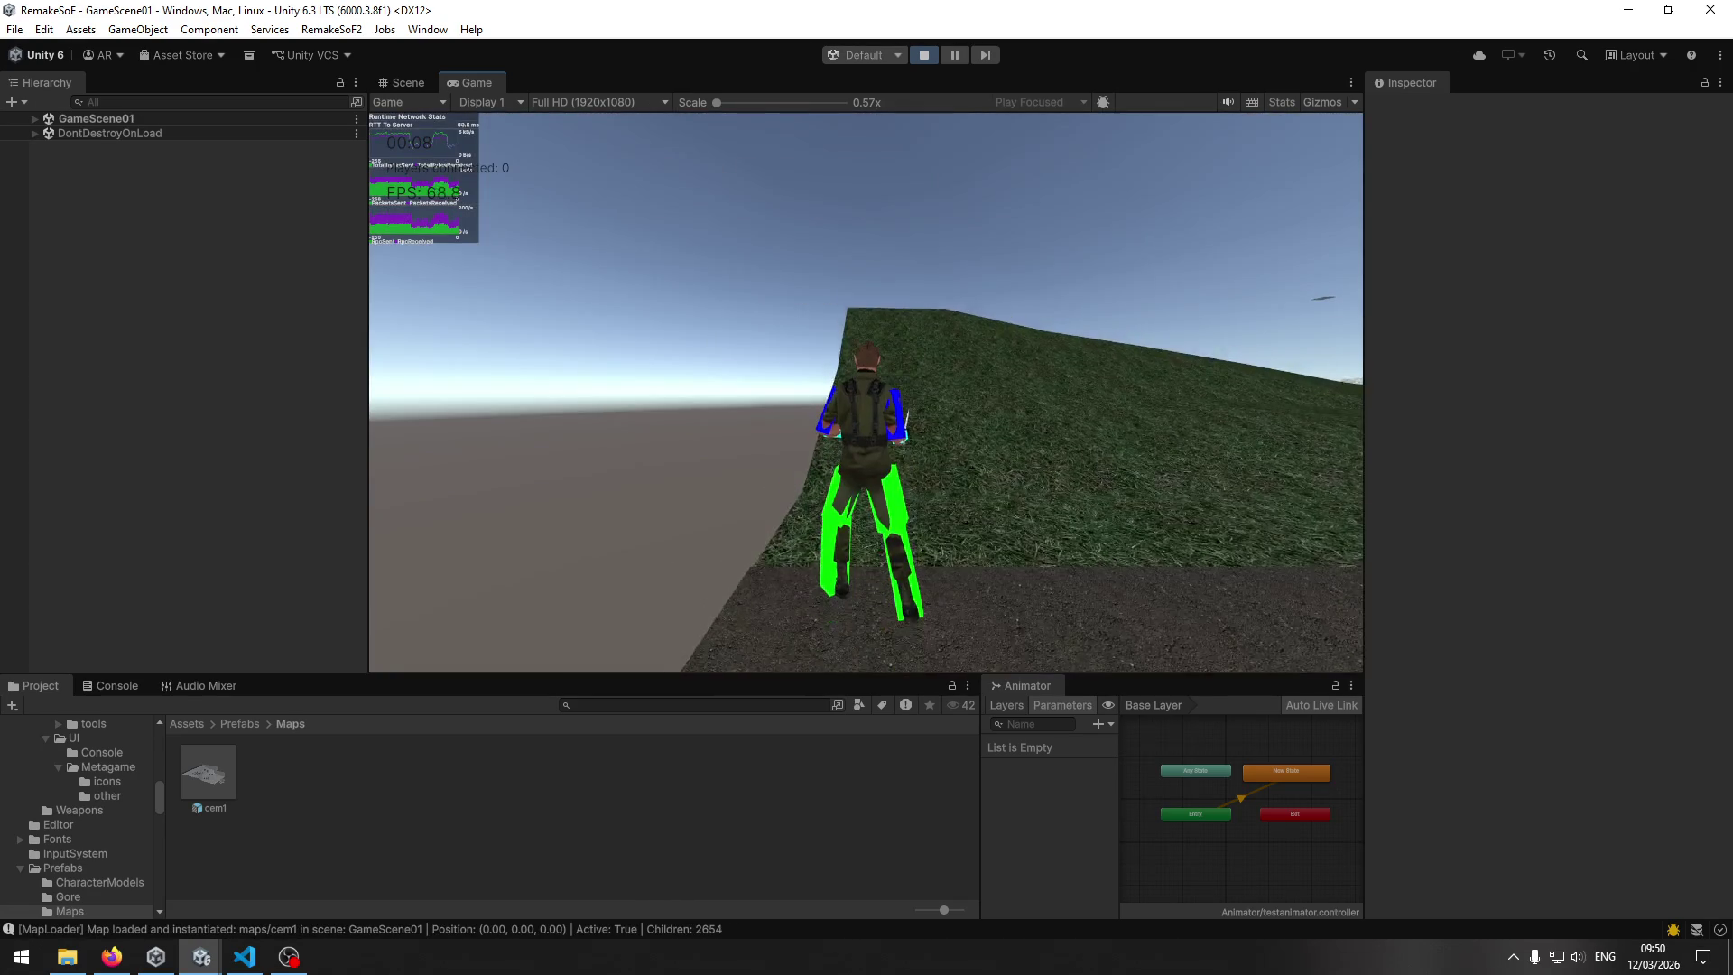
Move the respawned character along the dirt path and reopen the server-joining view.
key("w")
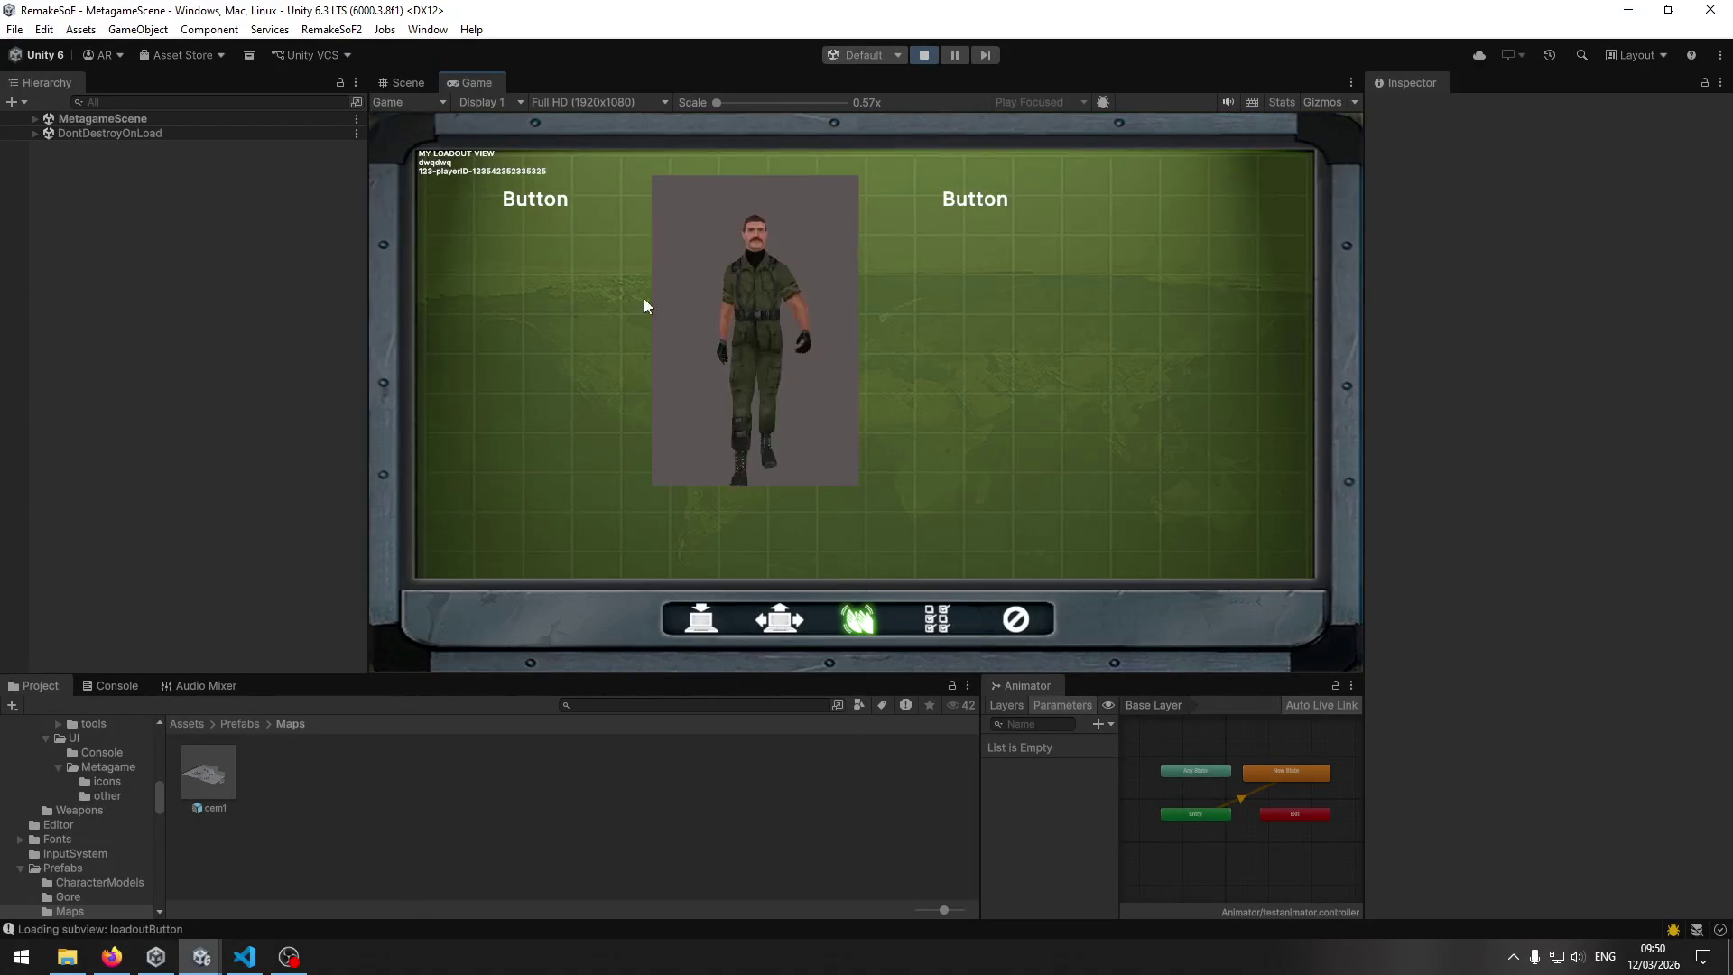
left_click(708, 621)
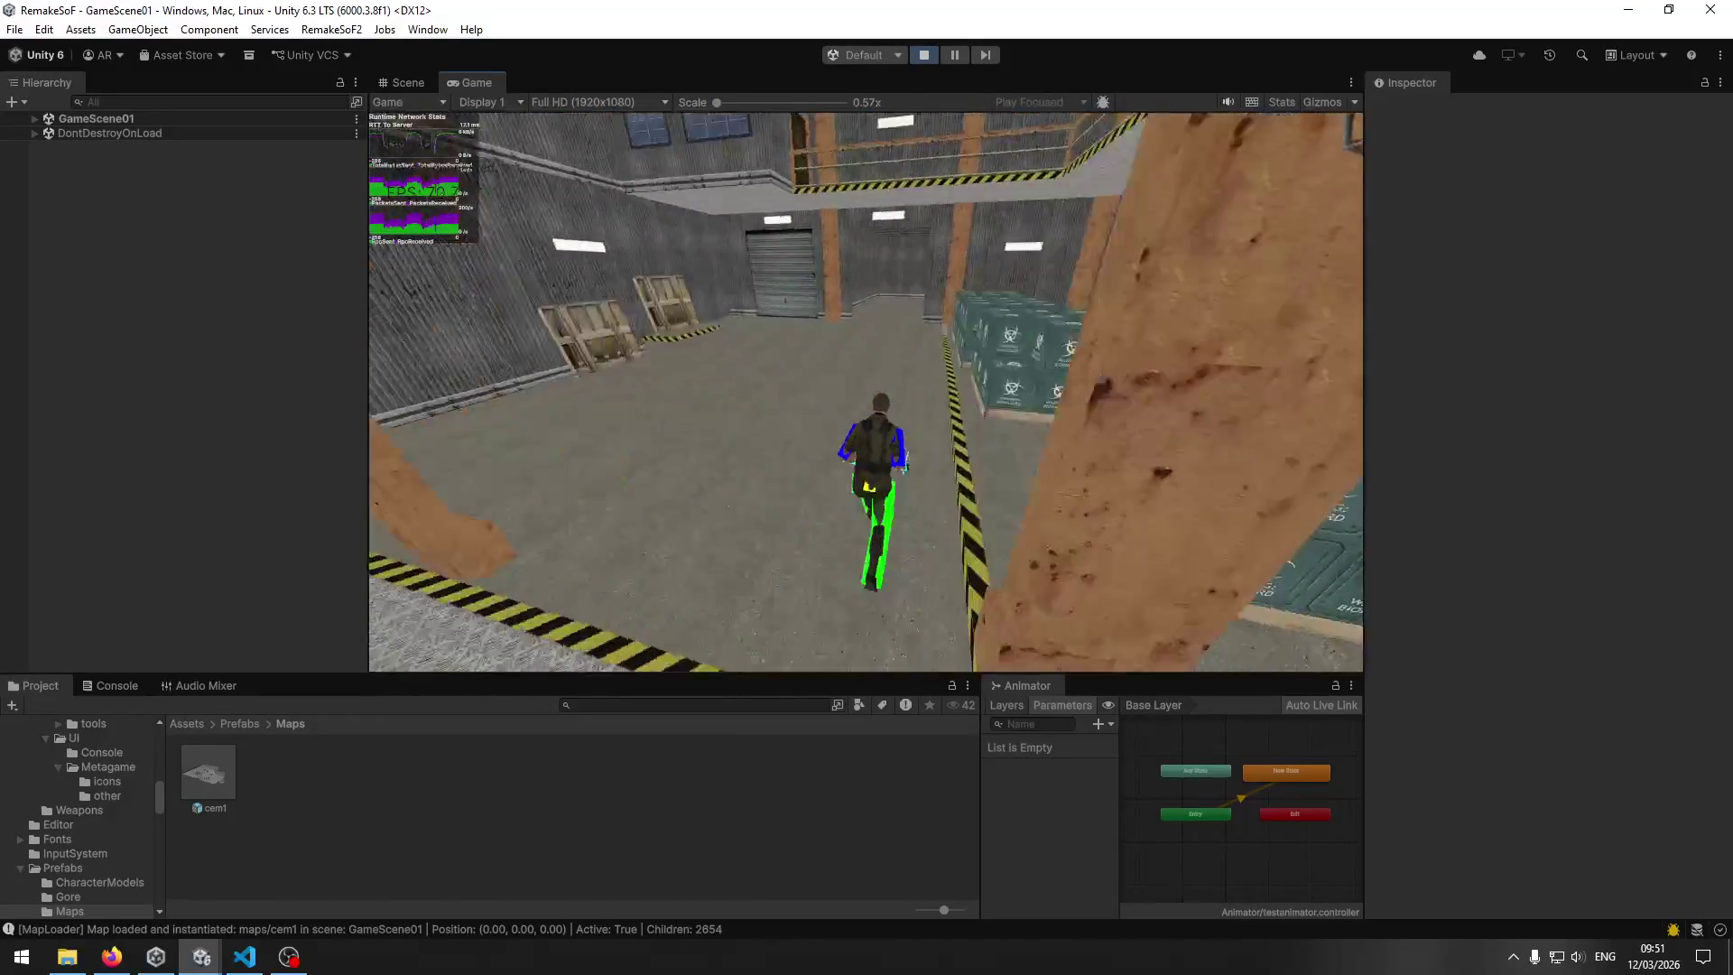
Walk the character over and along the biohazard crates toward the orange beam and corner.
key("w")
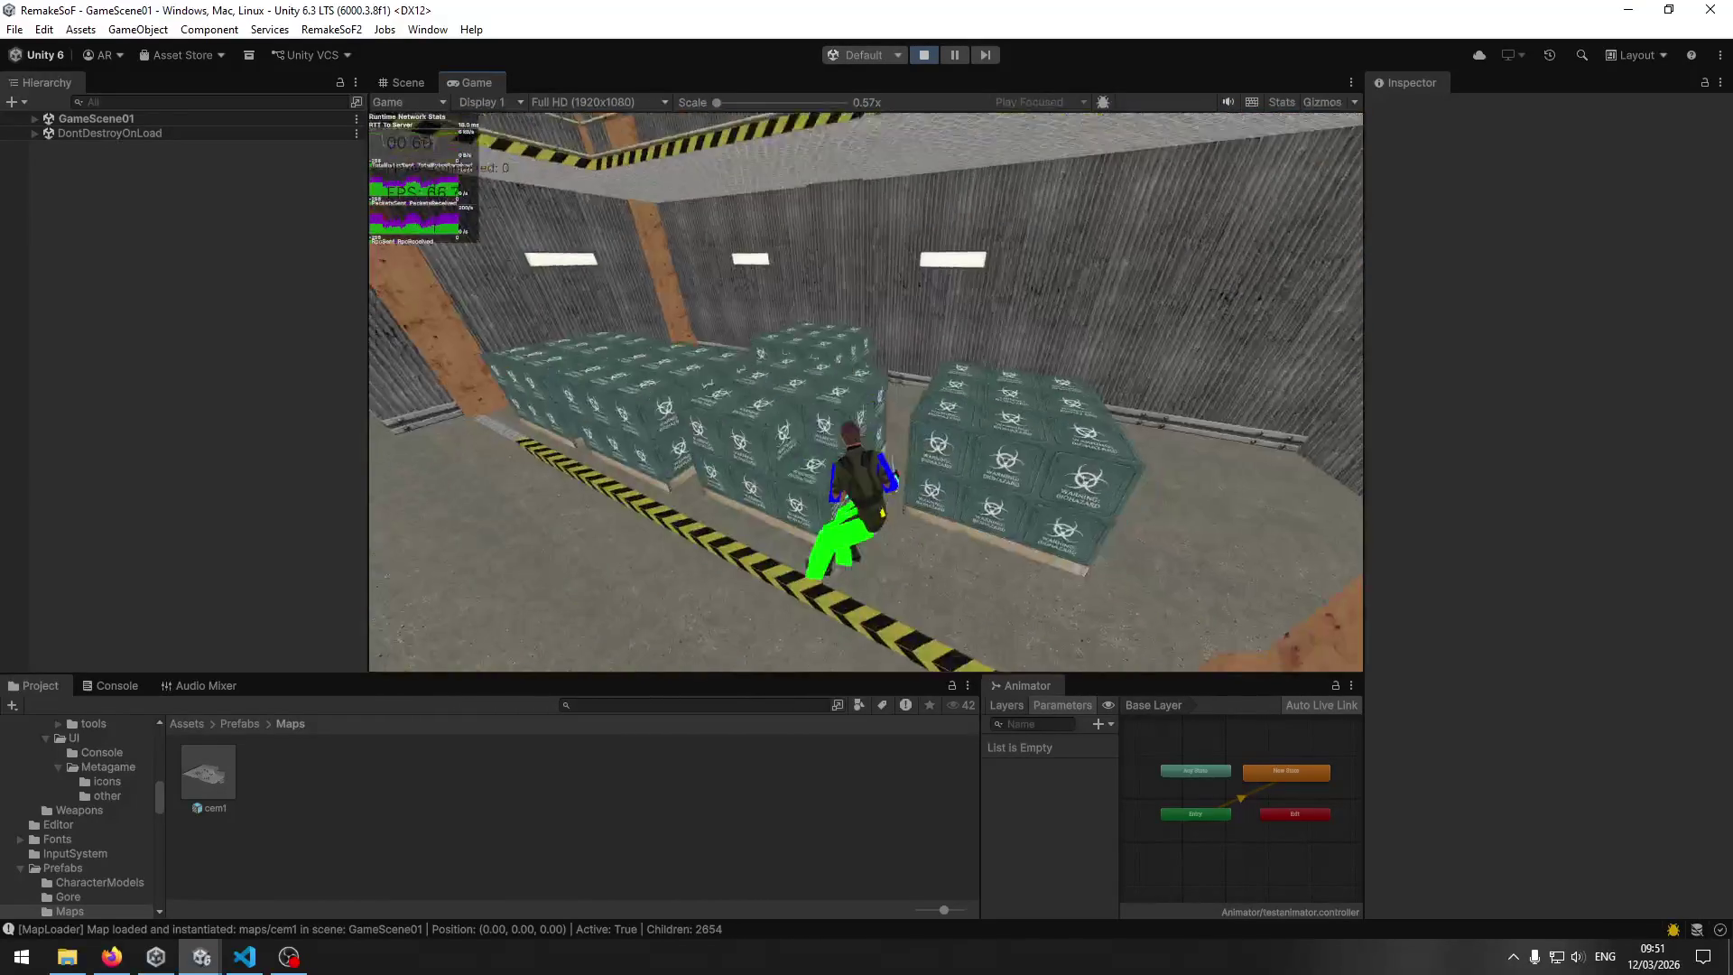
key("w")
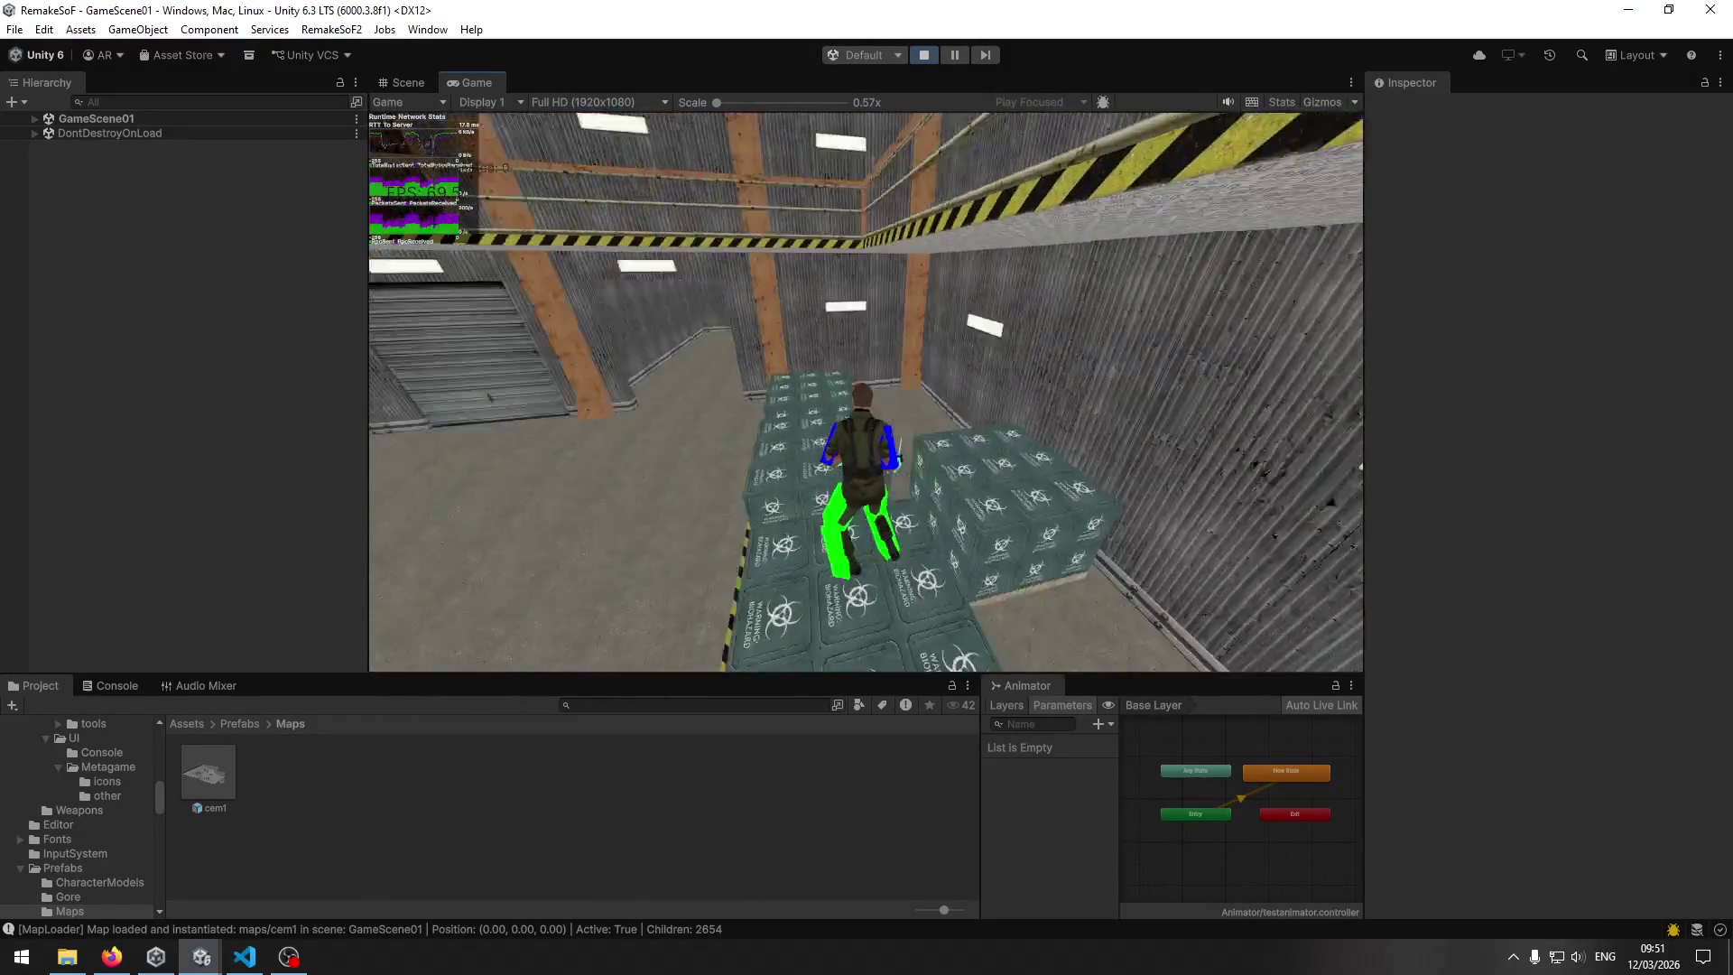
key("w")
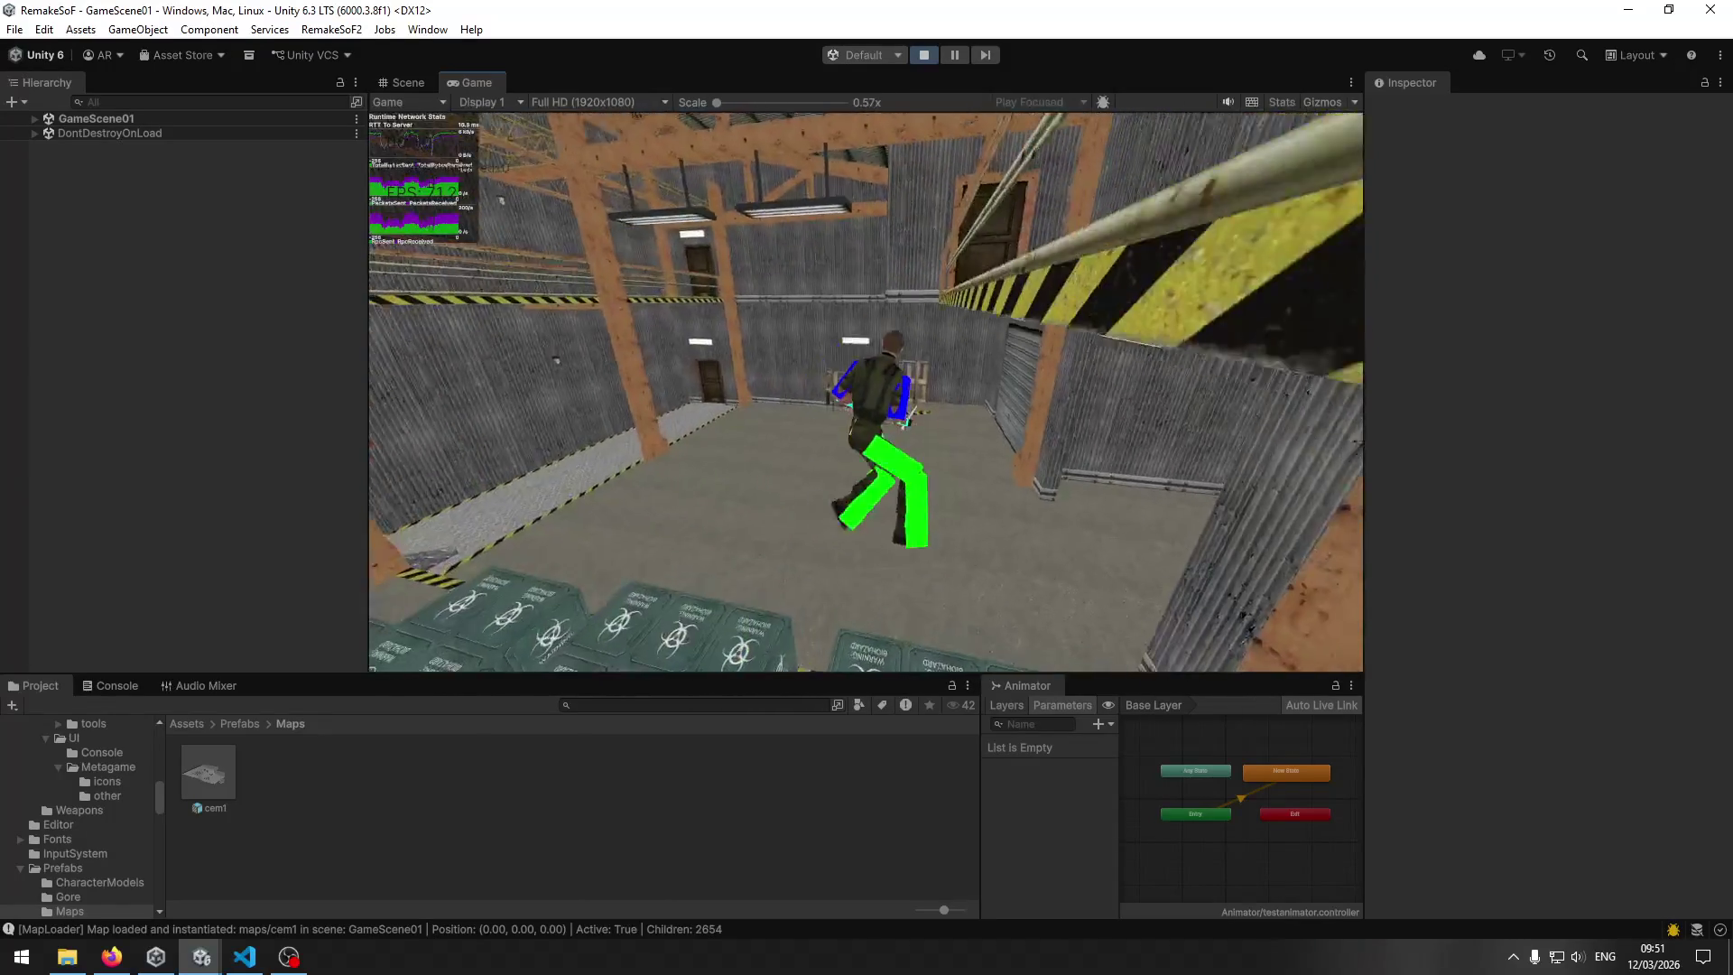
key("w")
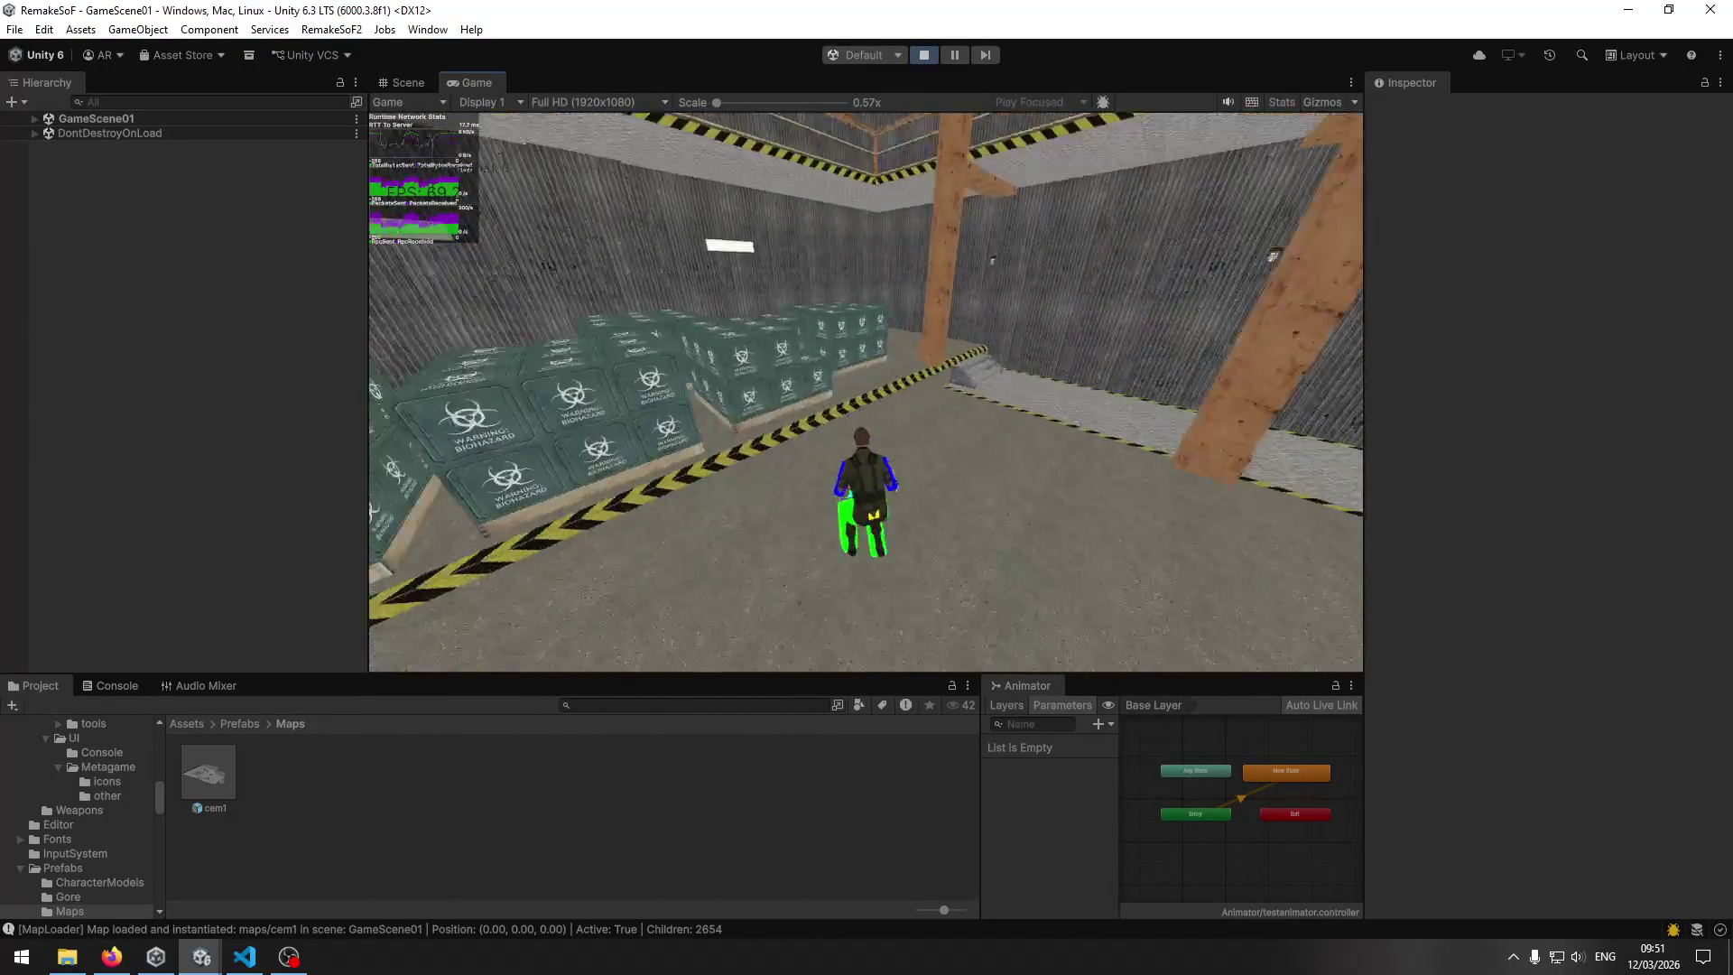
key("w")
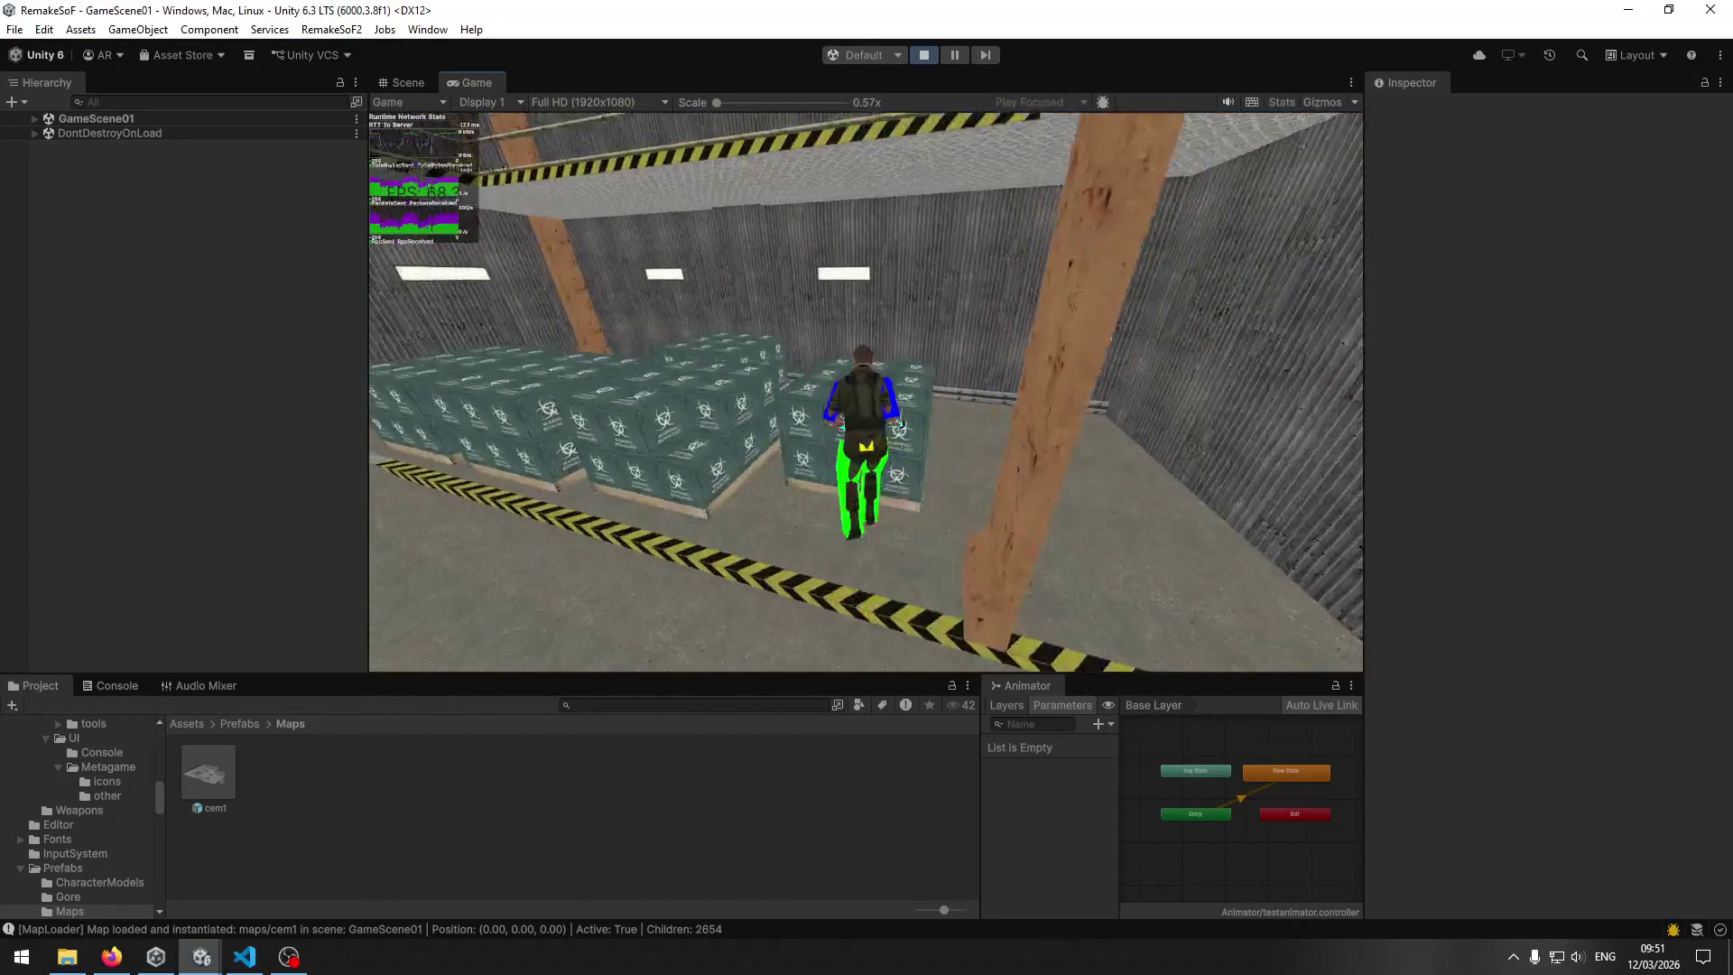
key("w")
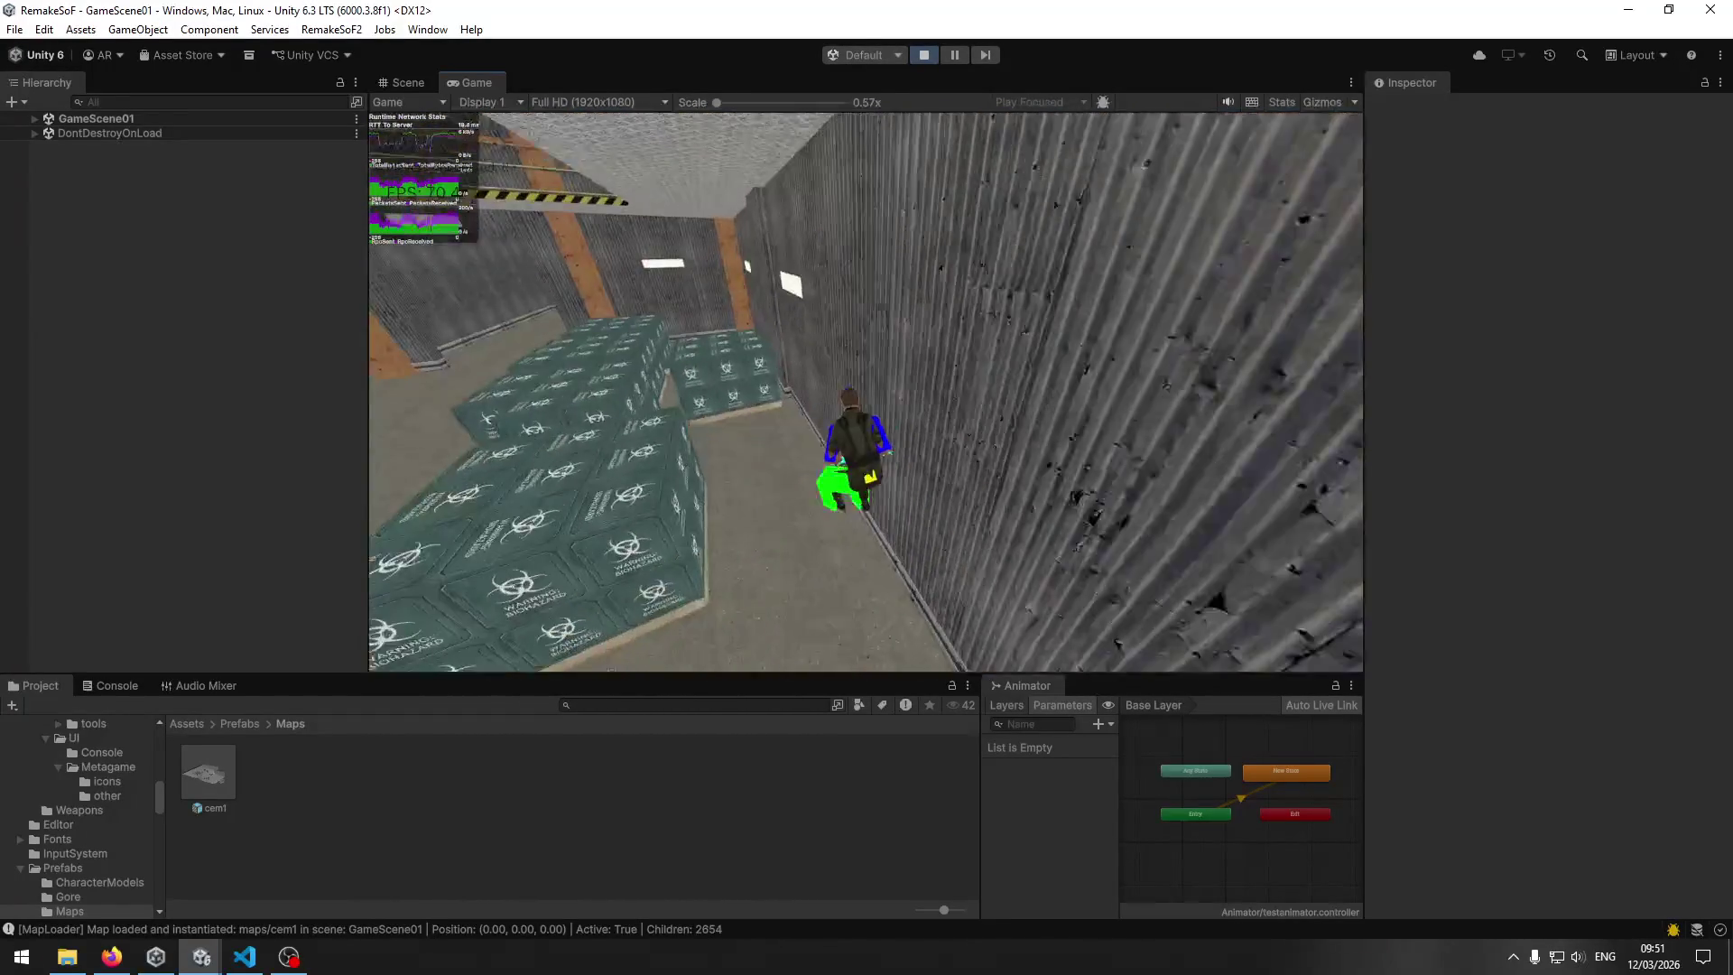
key("w")
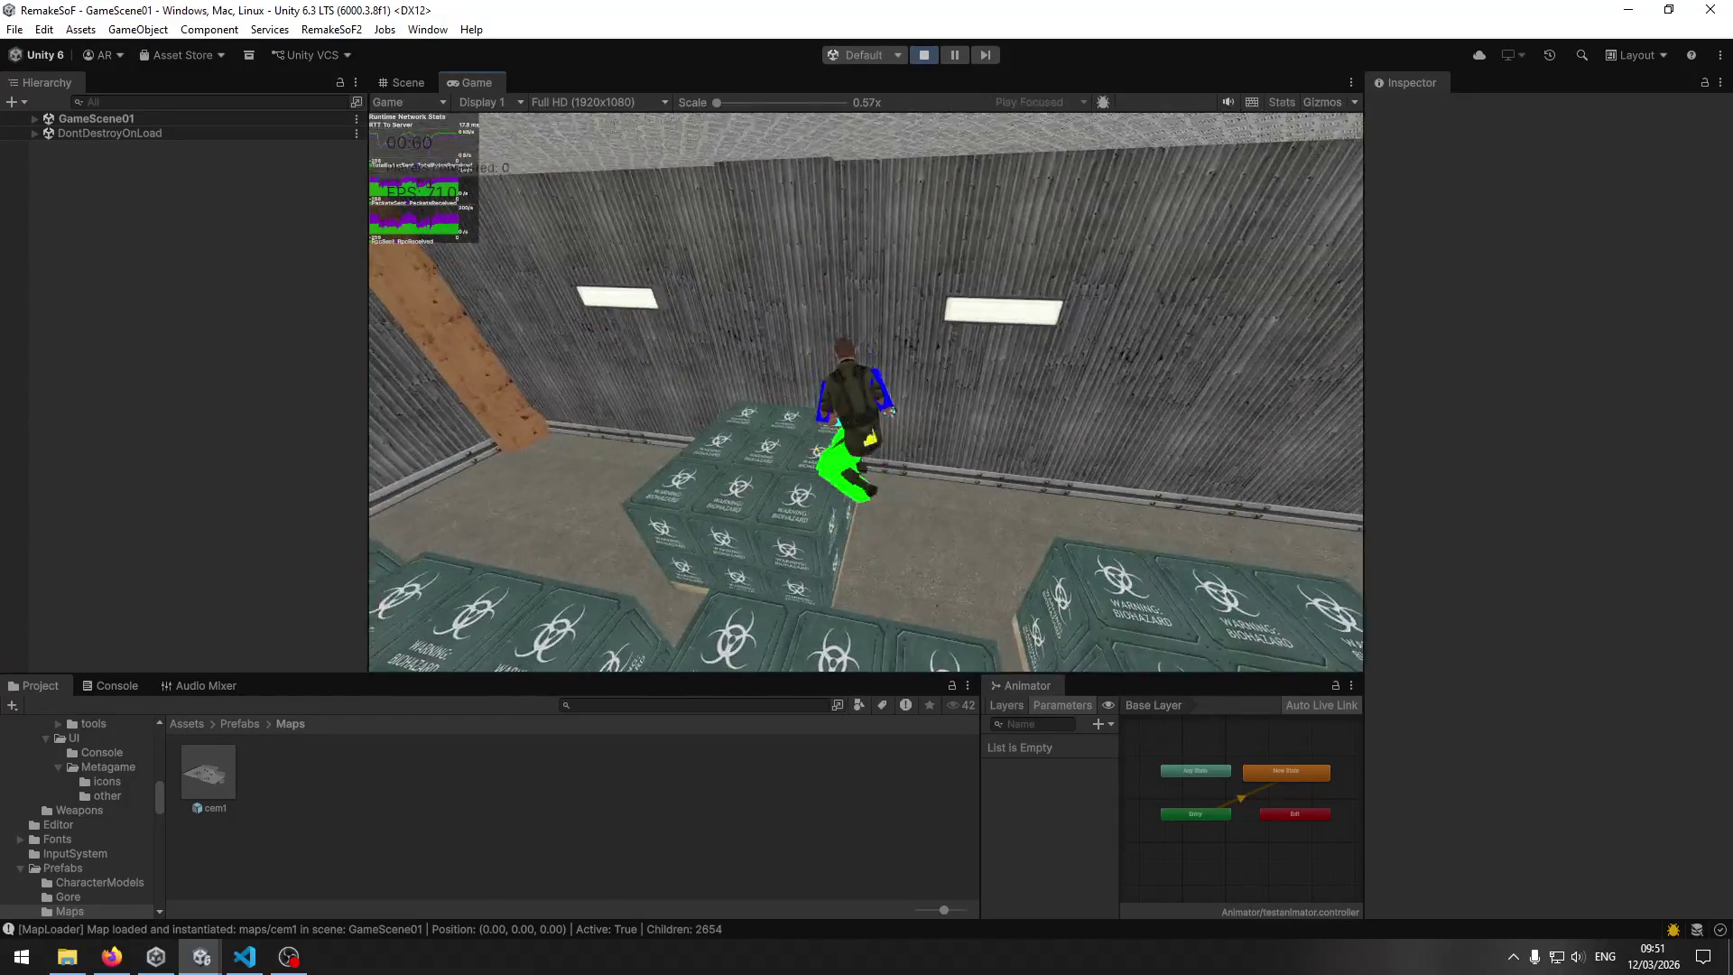
Quit the match to the loadout view and rejoin the server to reload cem1.
key("Escape")
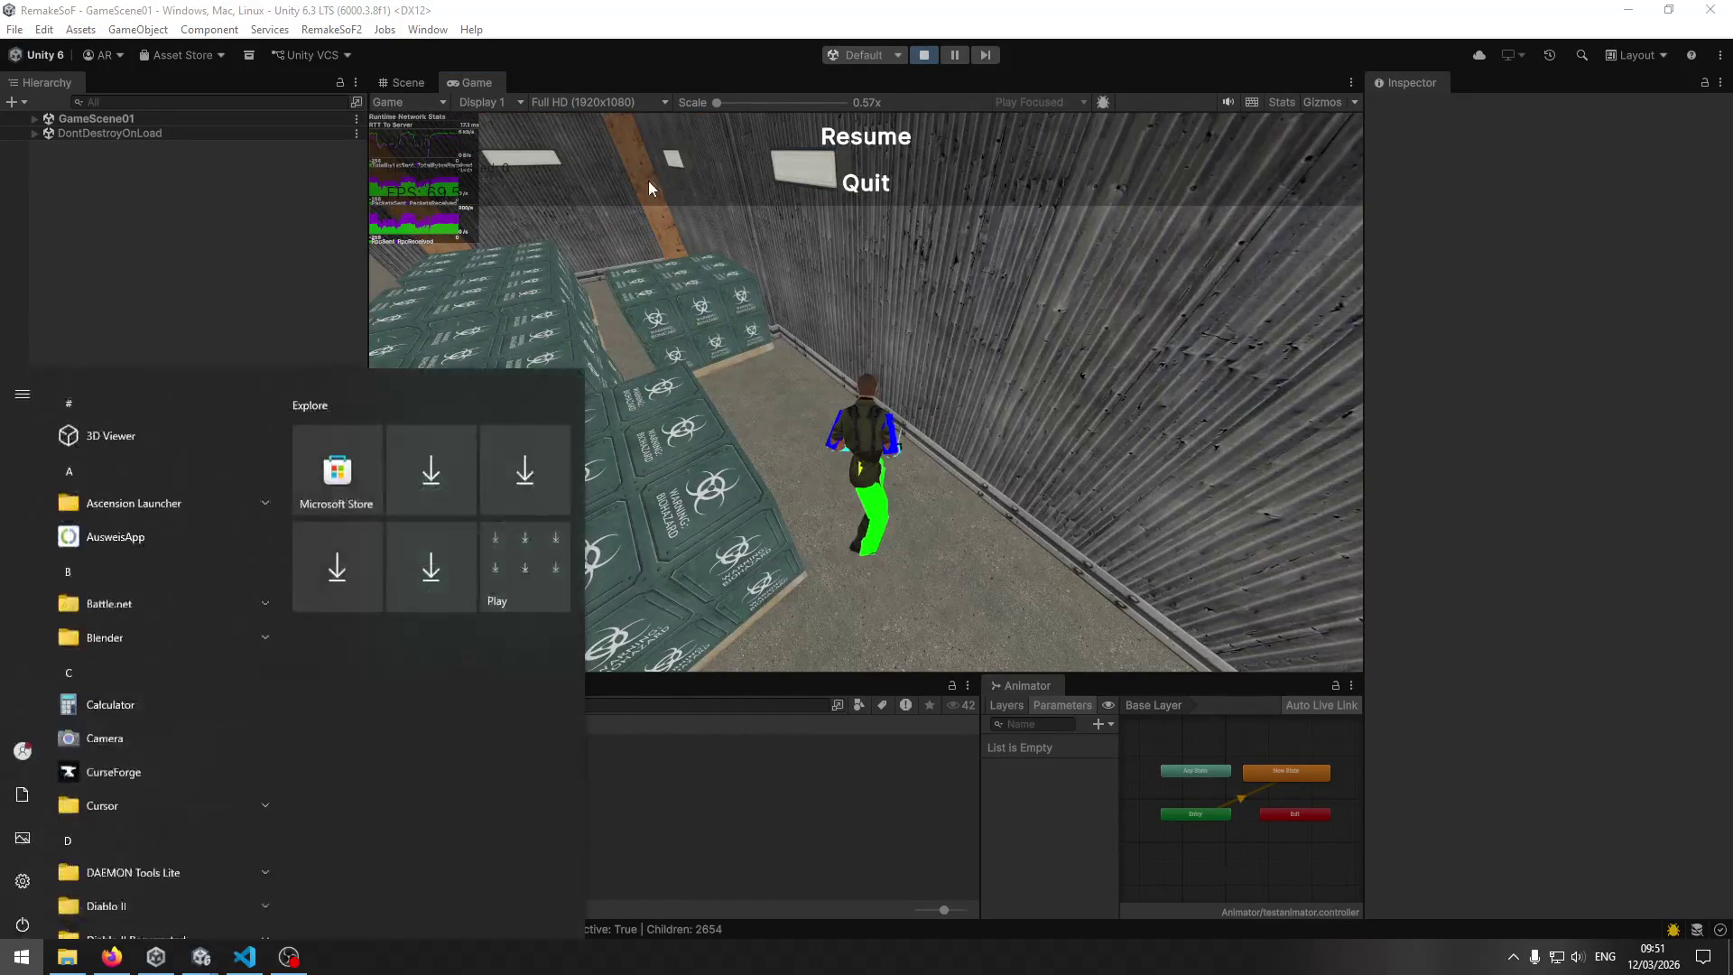
left_click(867, 178)
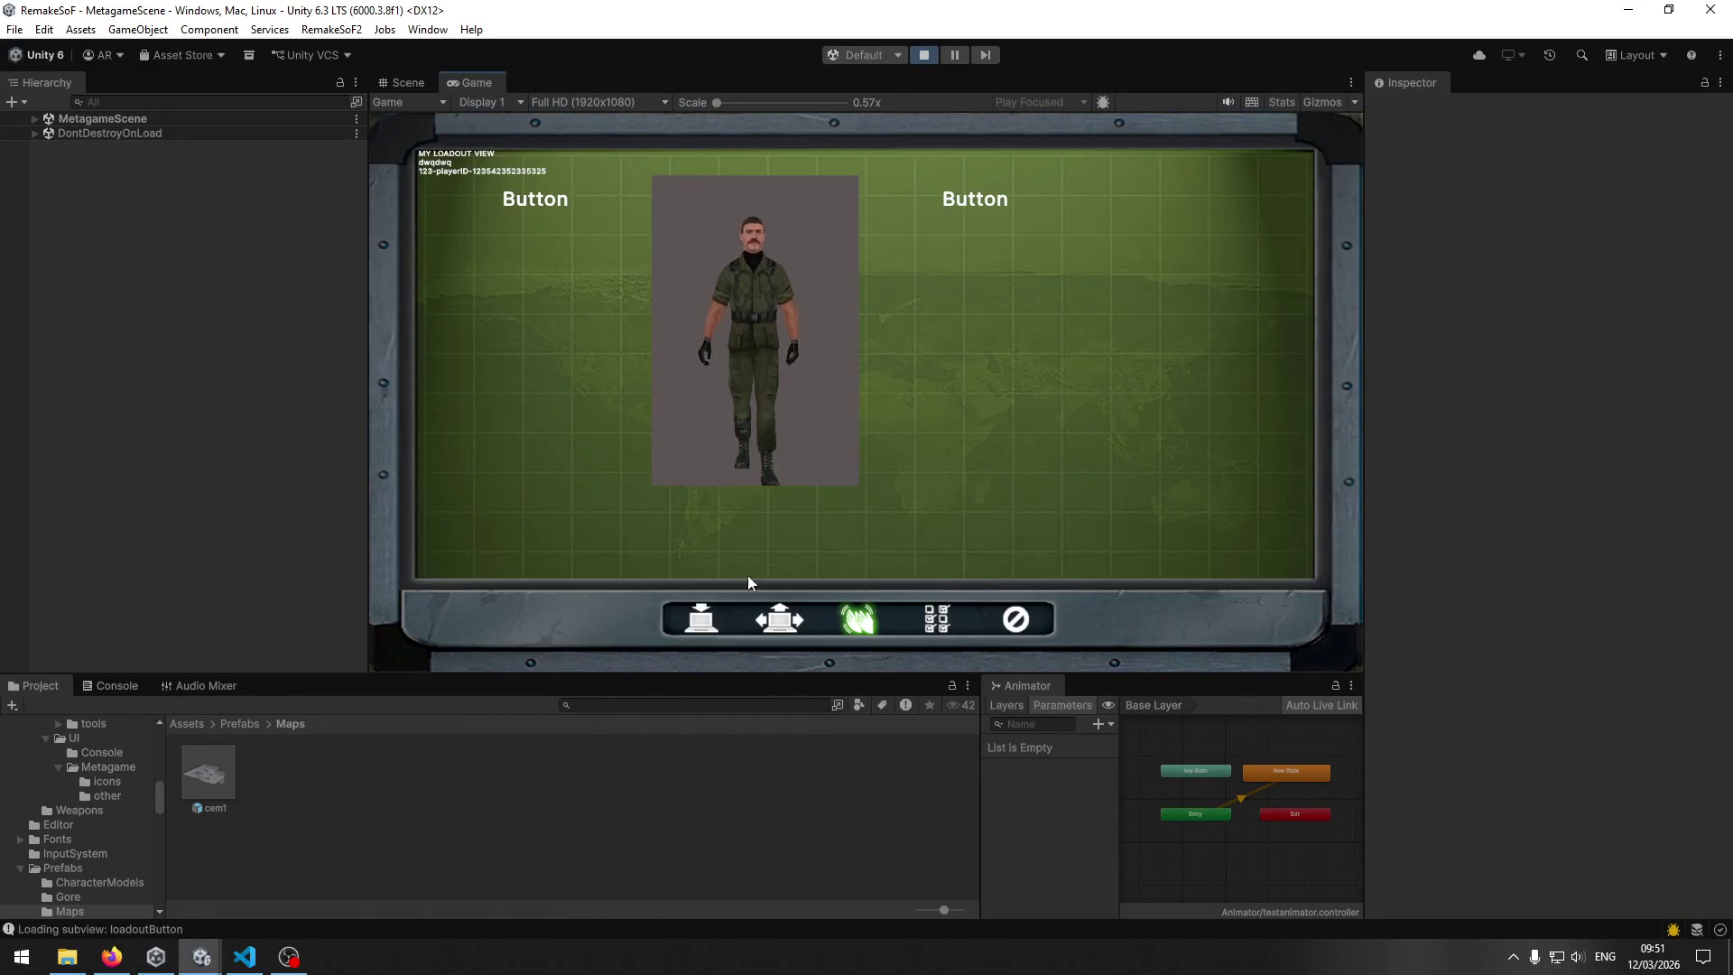
left_click(701, 619)
left_click(571, 182)
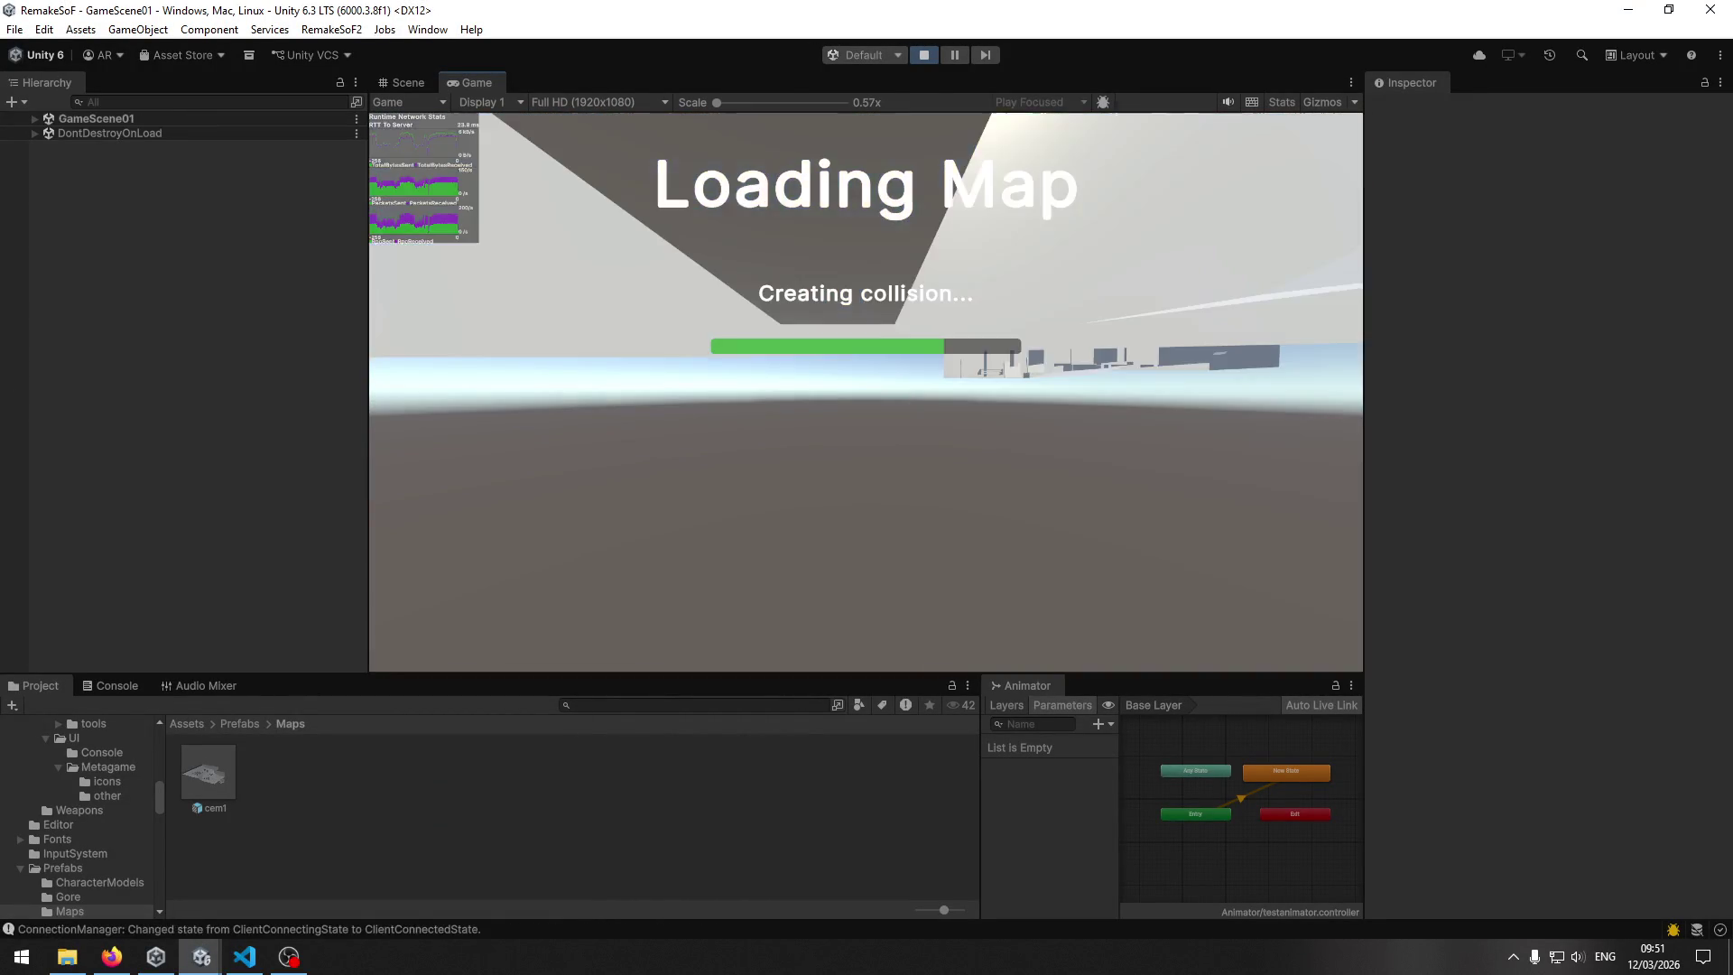
Run across the grass, up the hill beside the fence, and between the gravestone rows.
key("w")
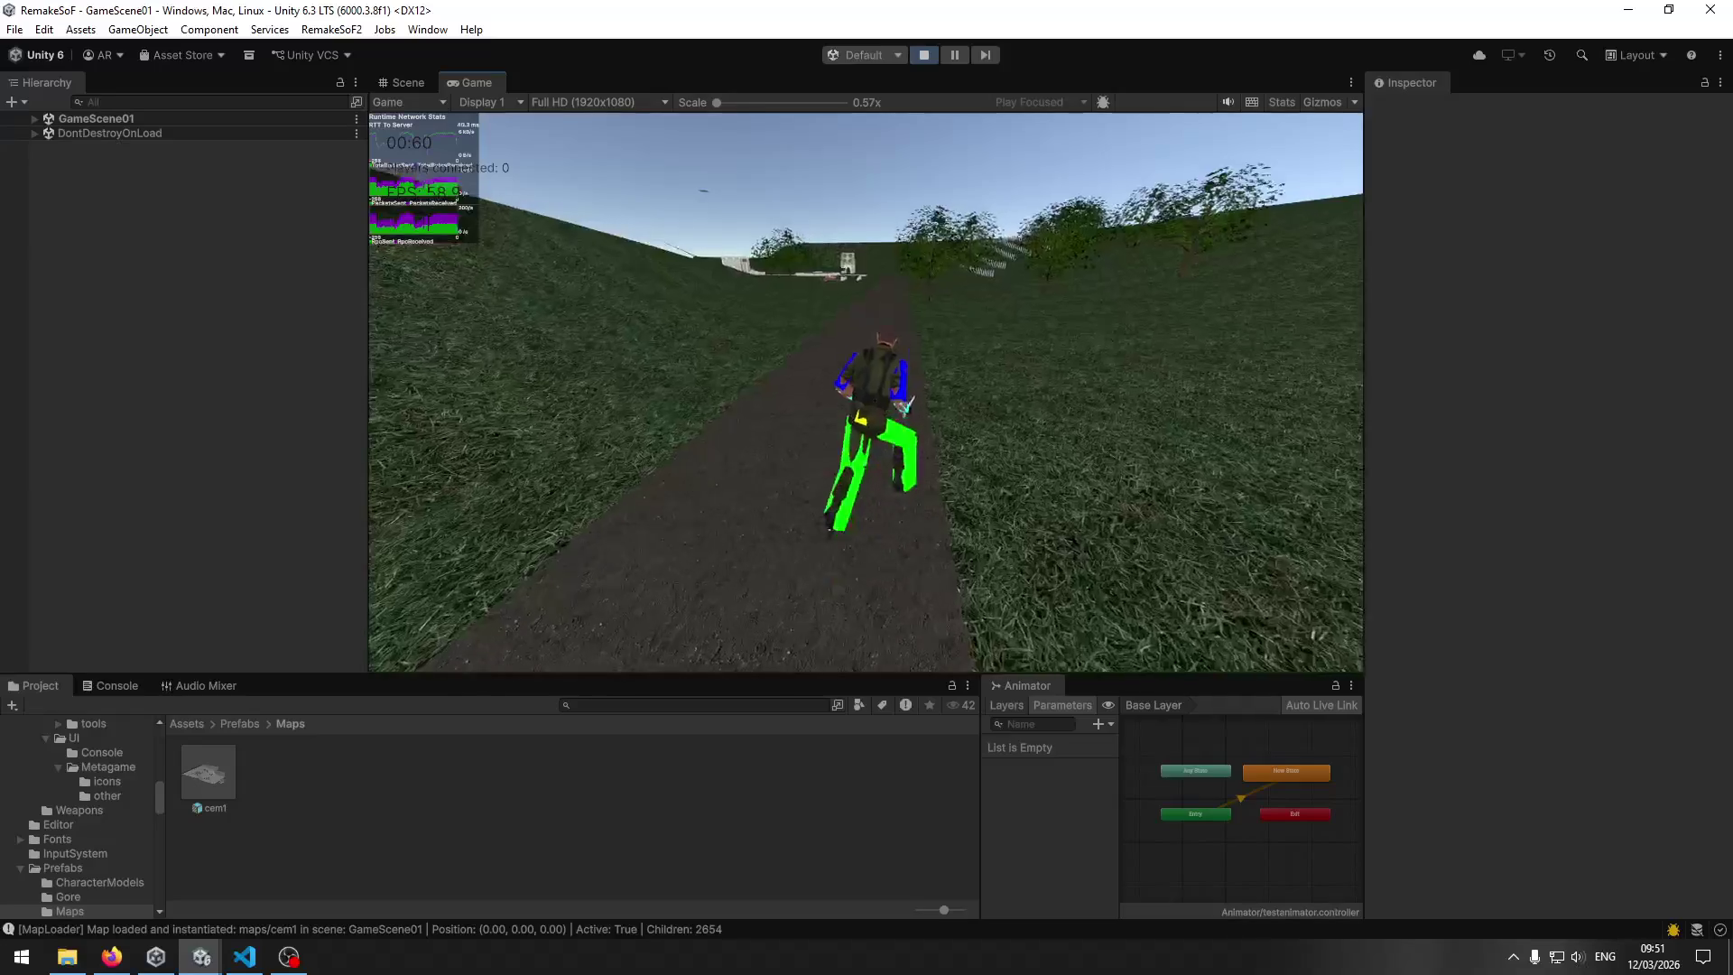
key("w")
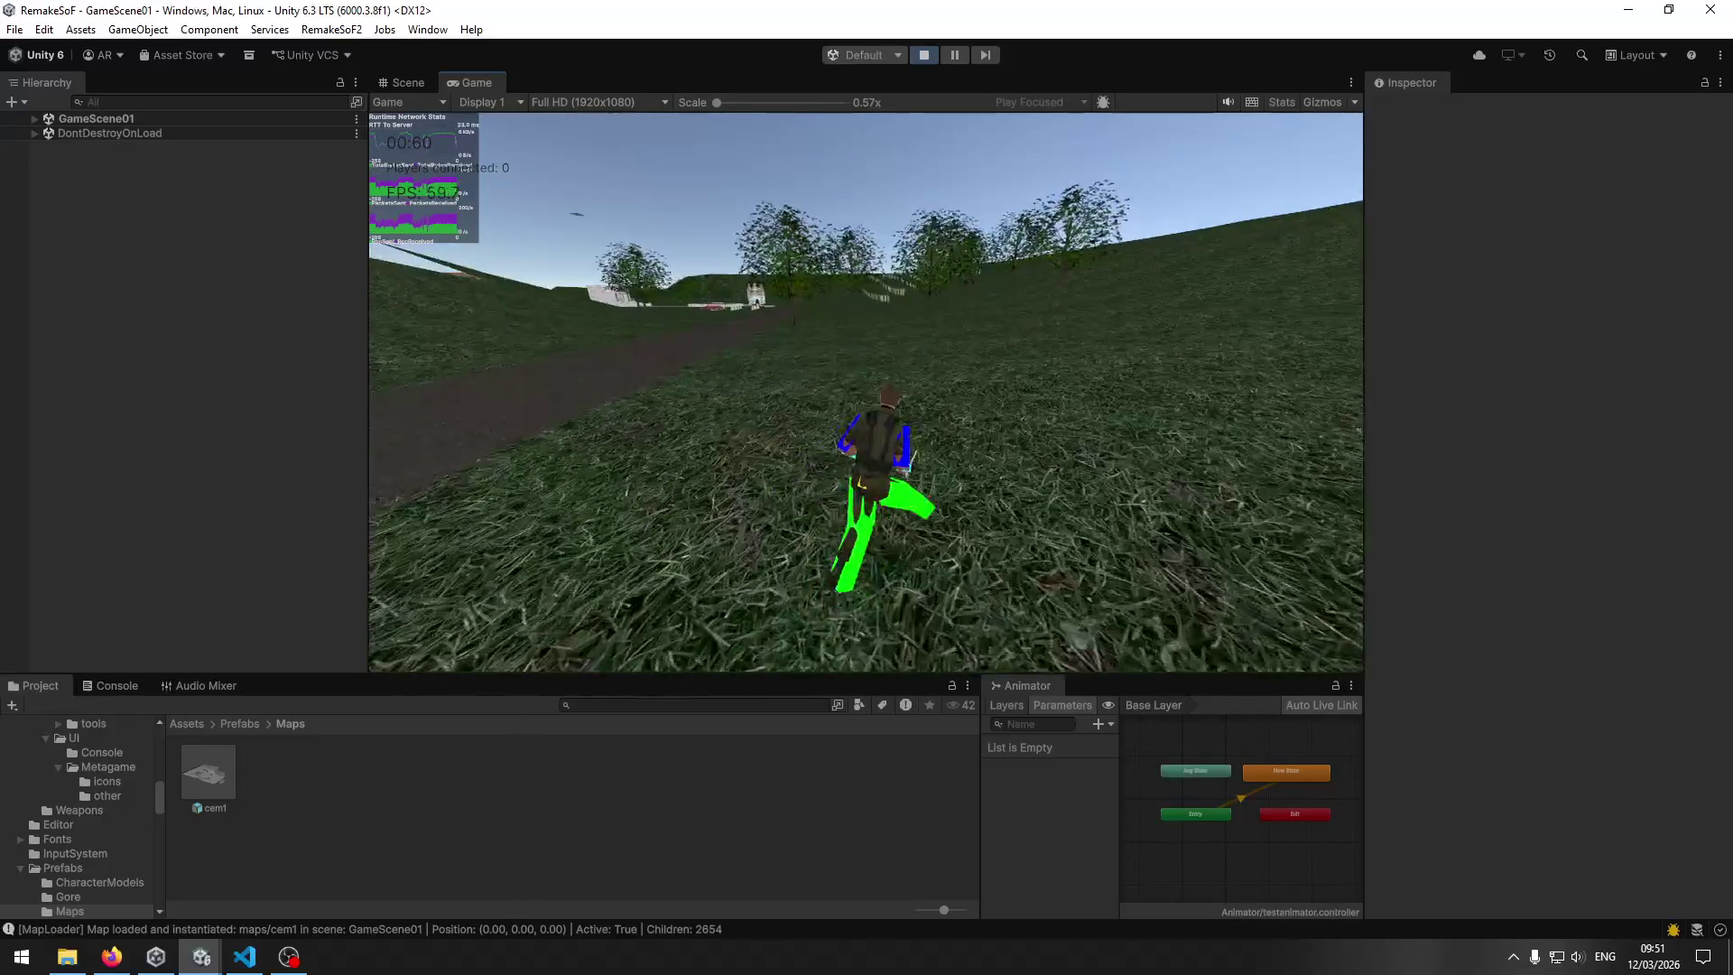
key("w")
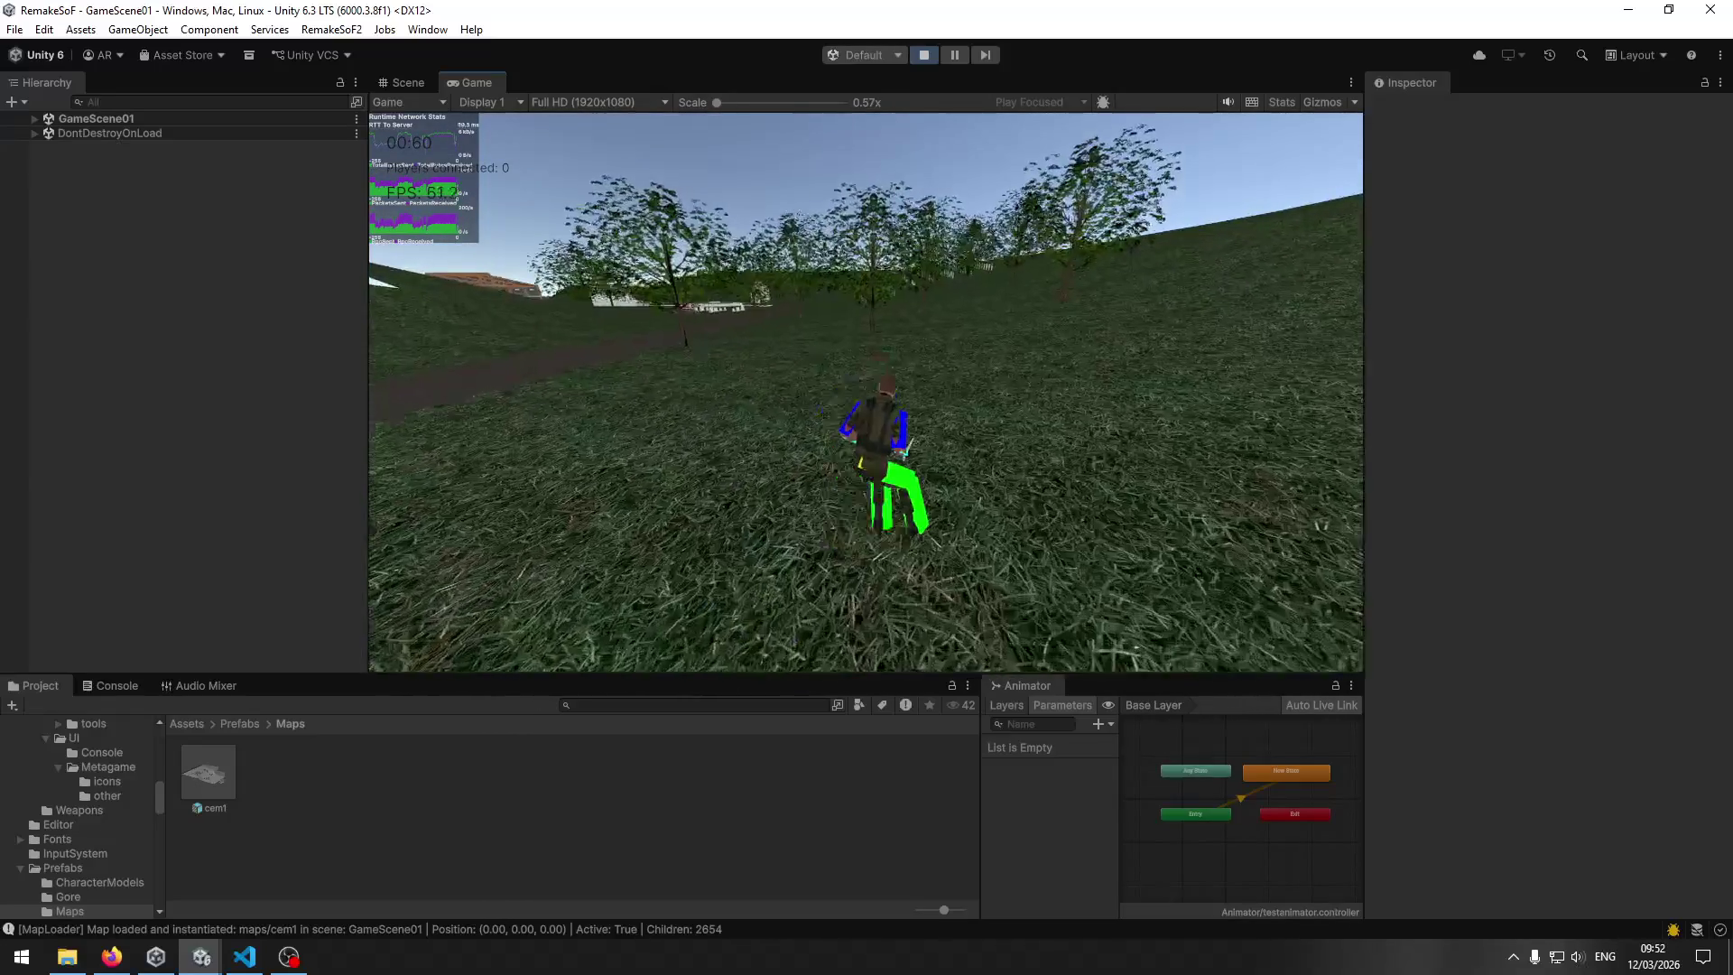
key("w")
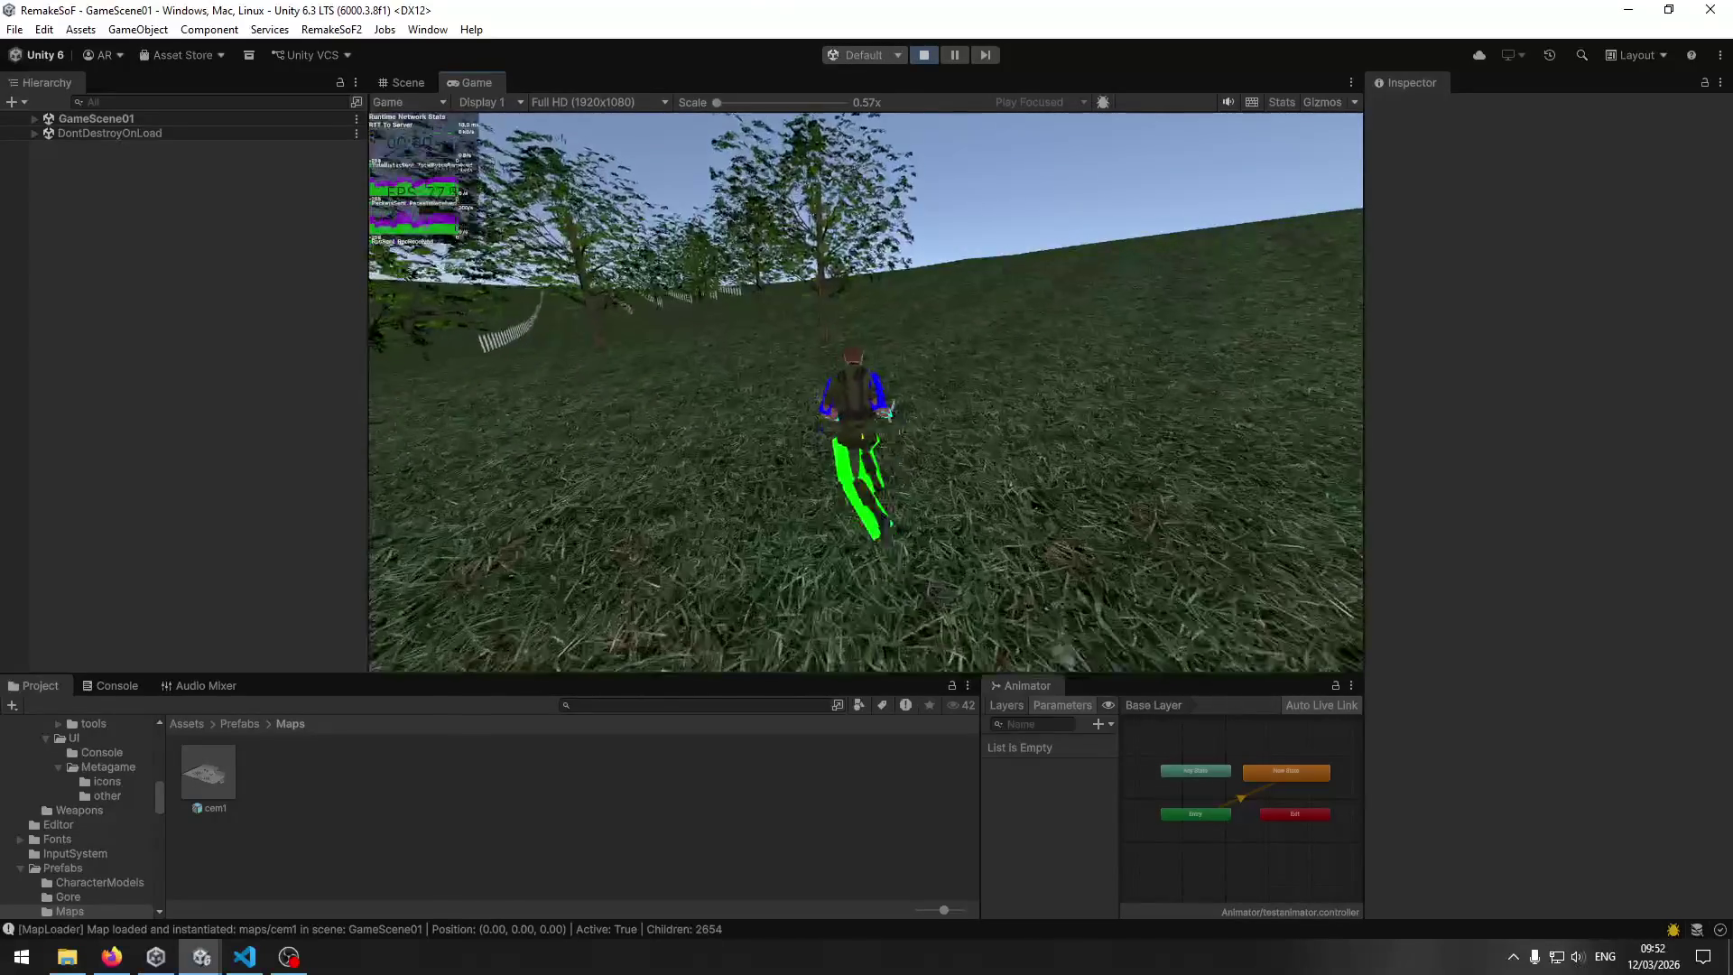
key("w")
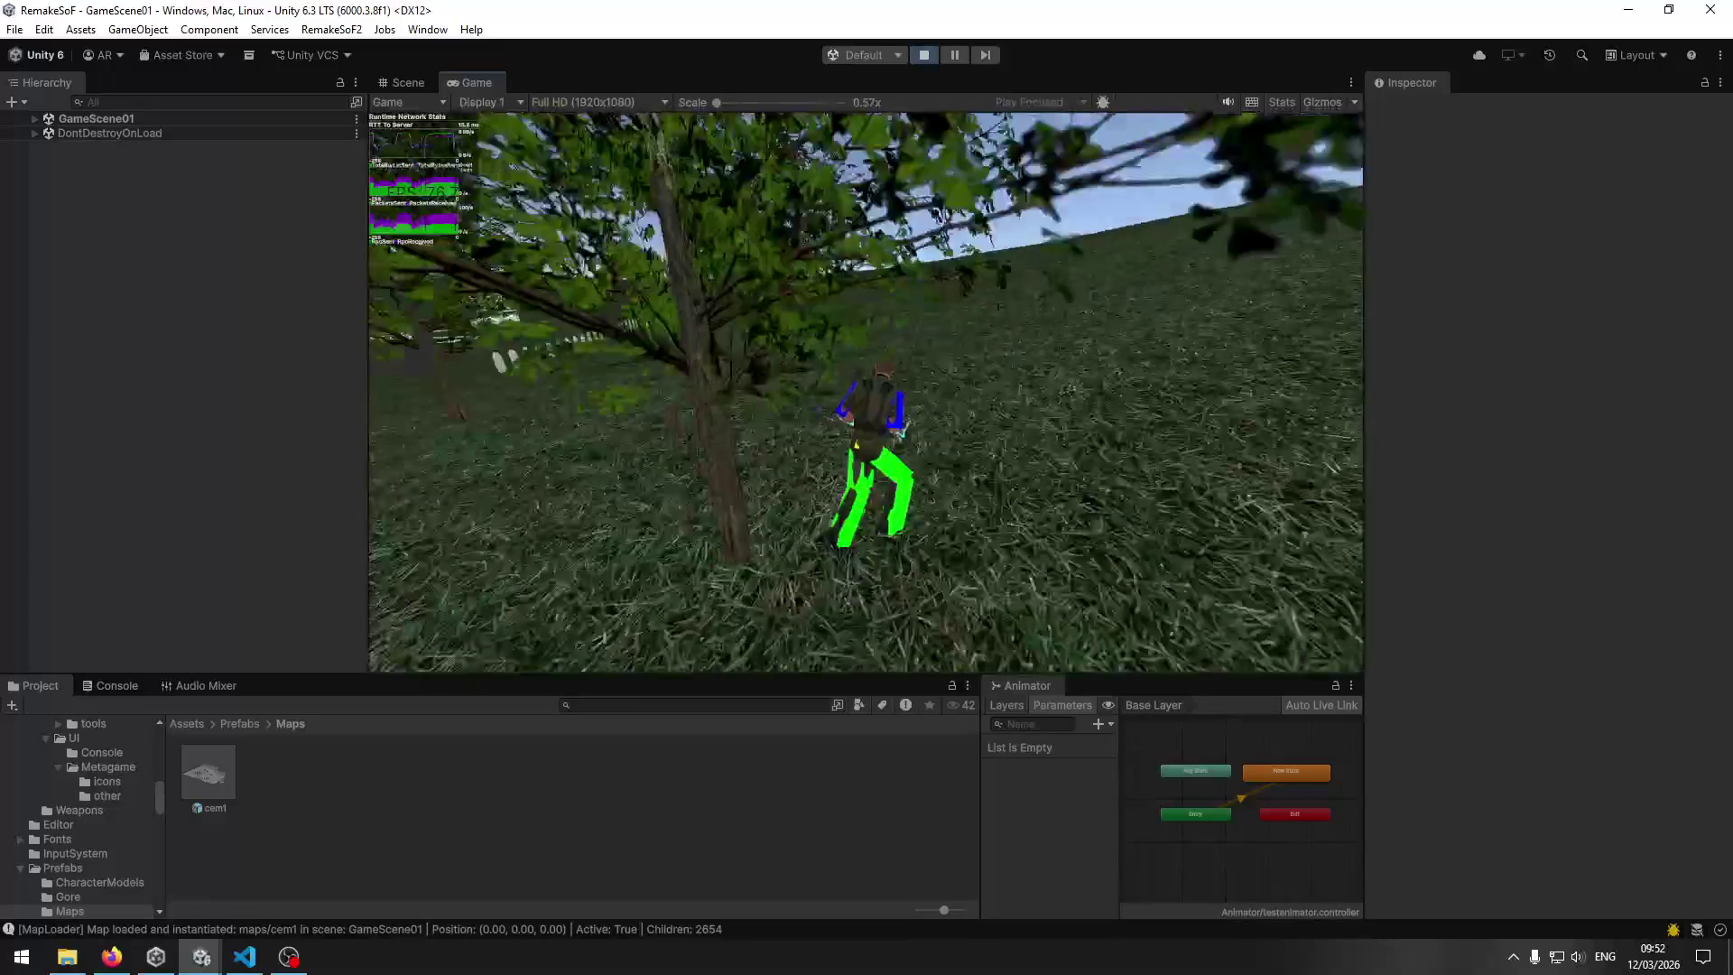
key("w")
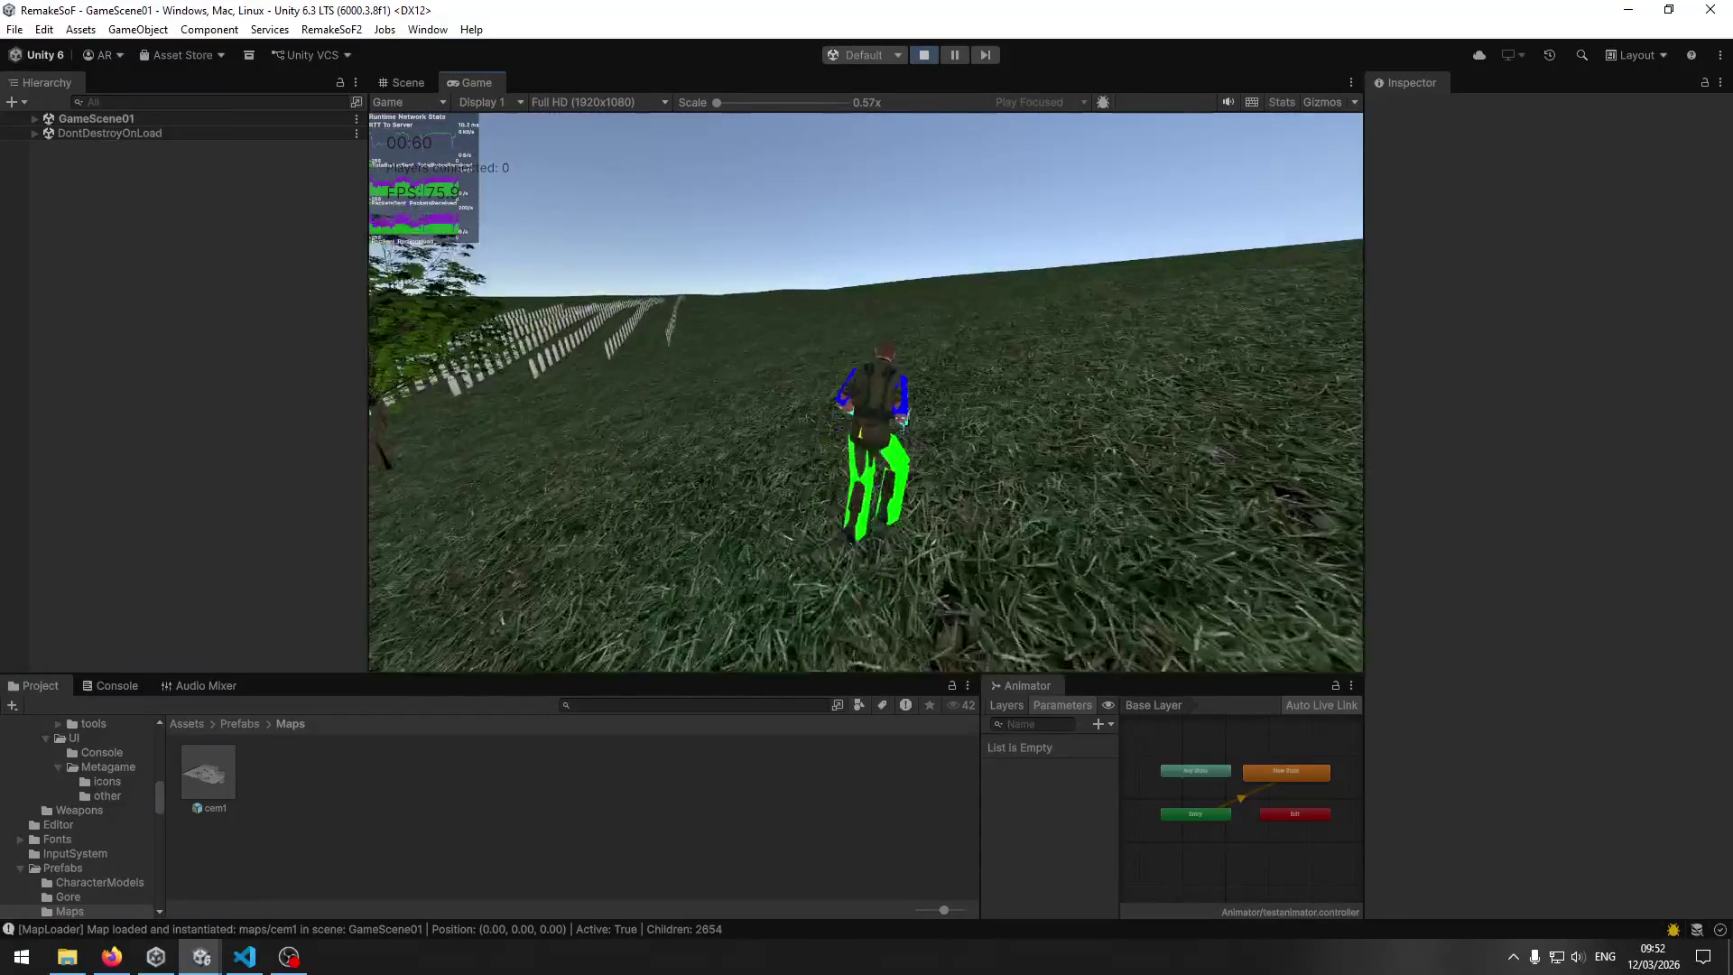
key("w")
key("w")
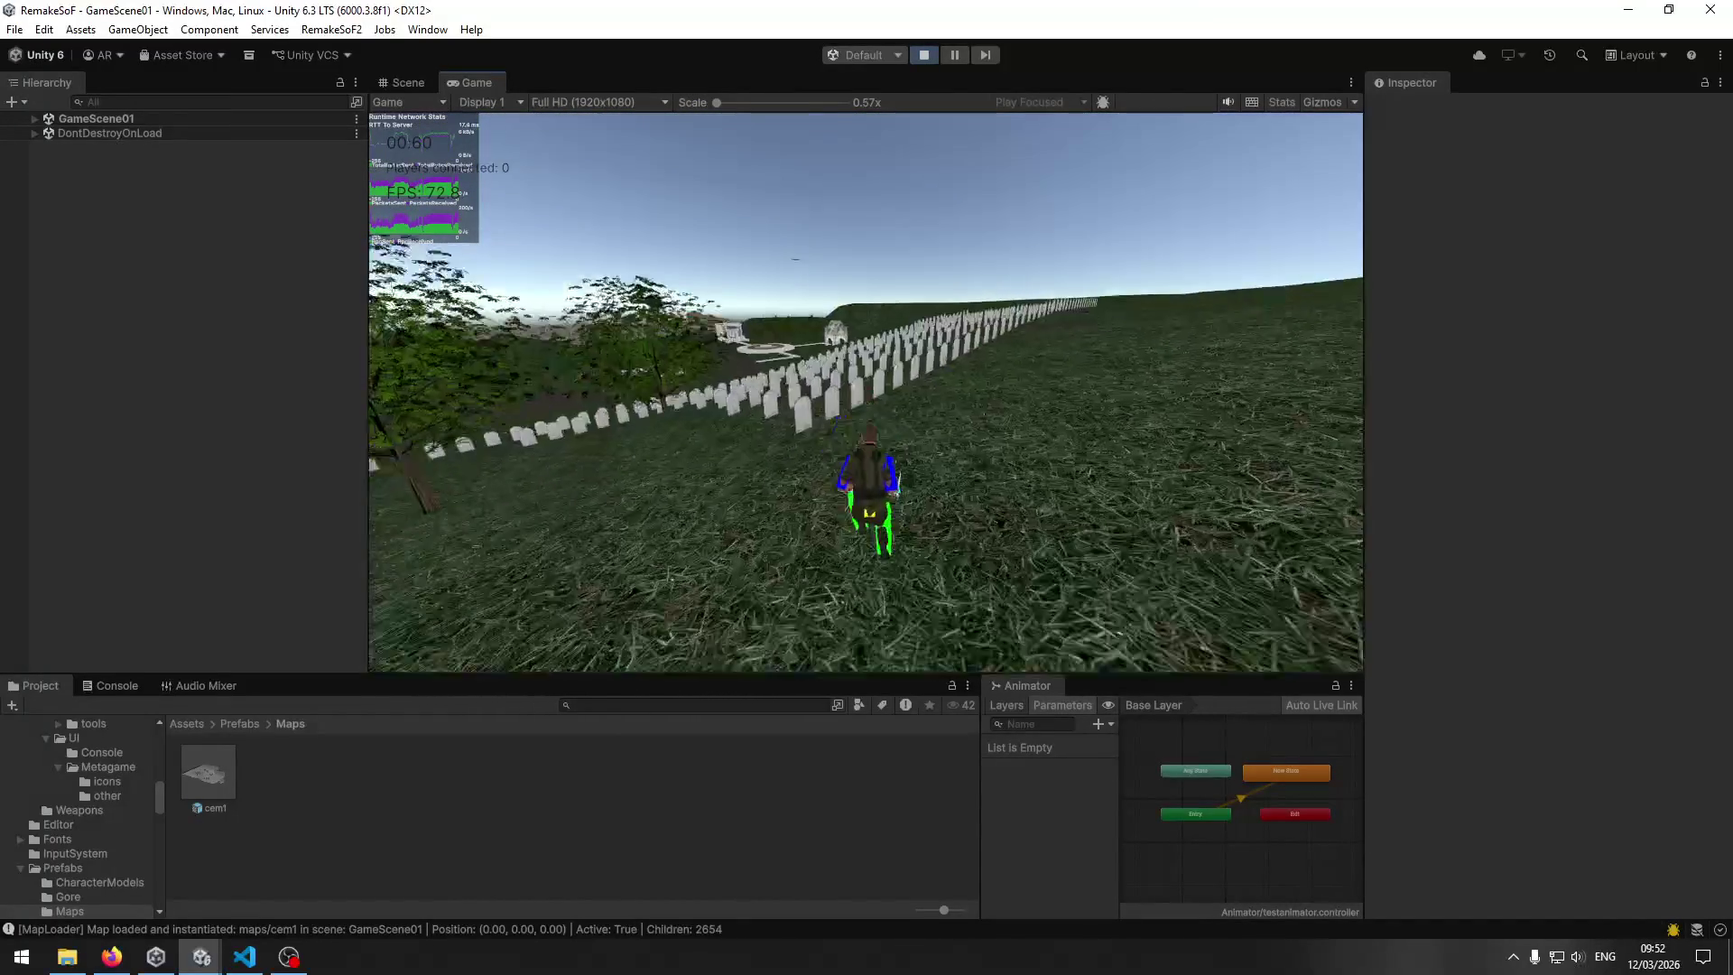
key("w")
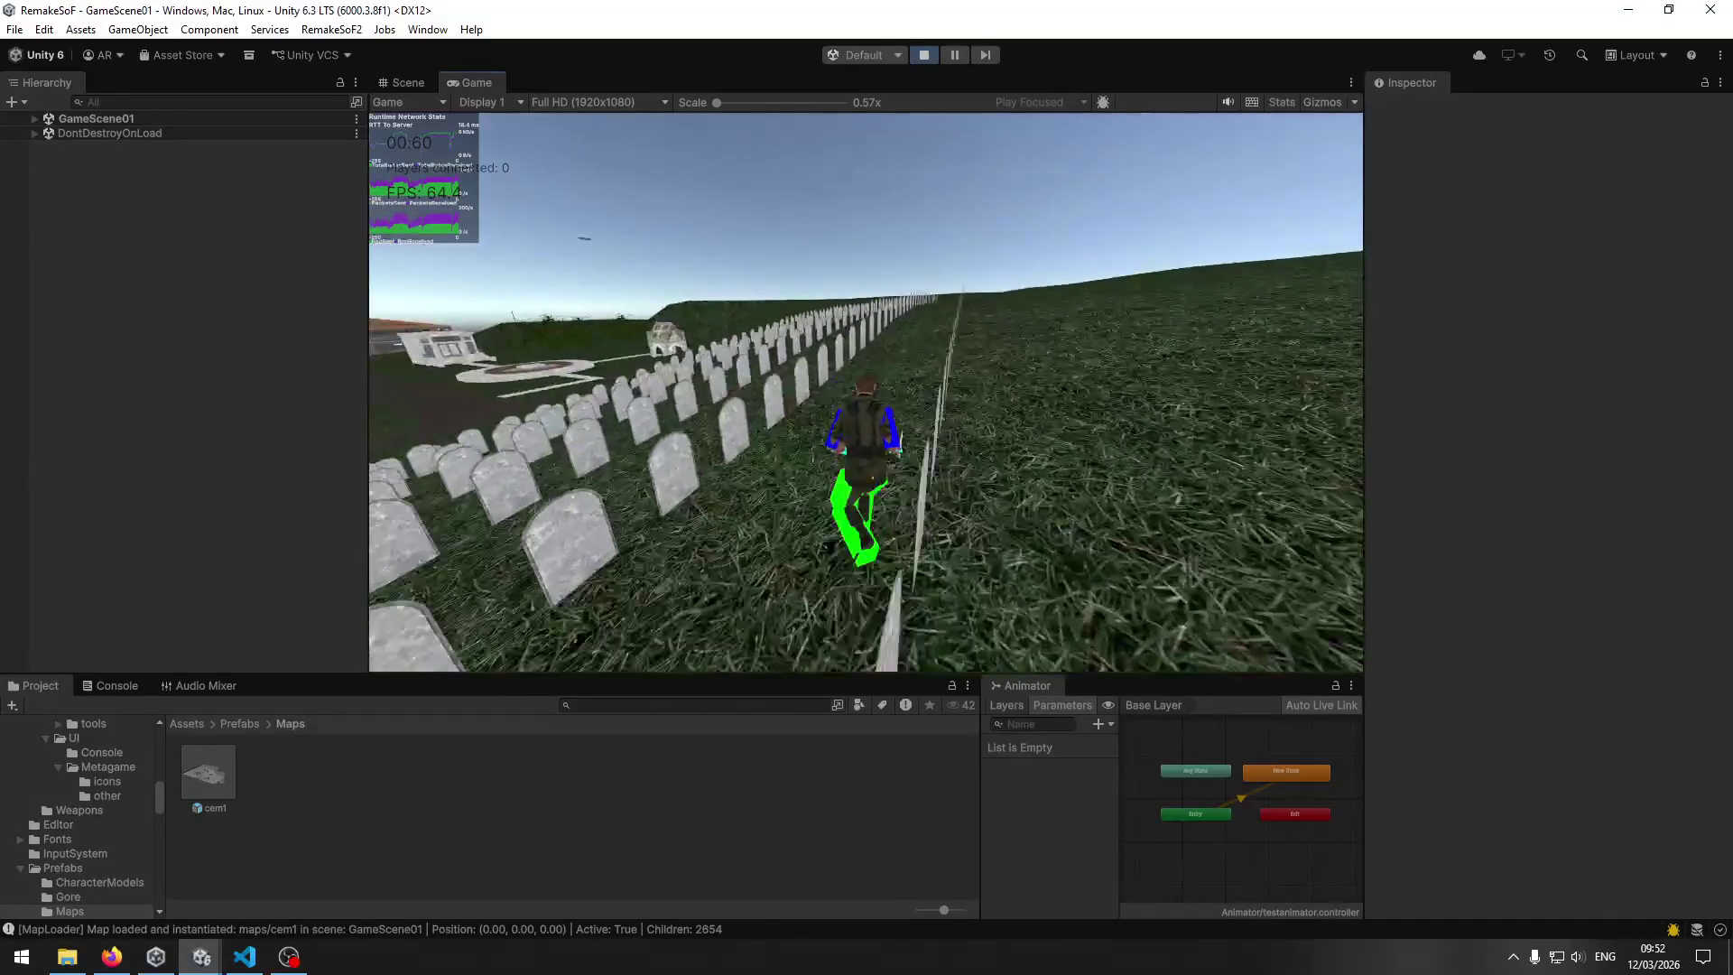
key("w")
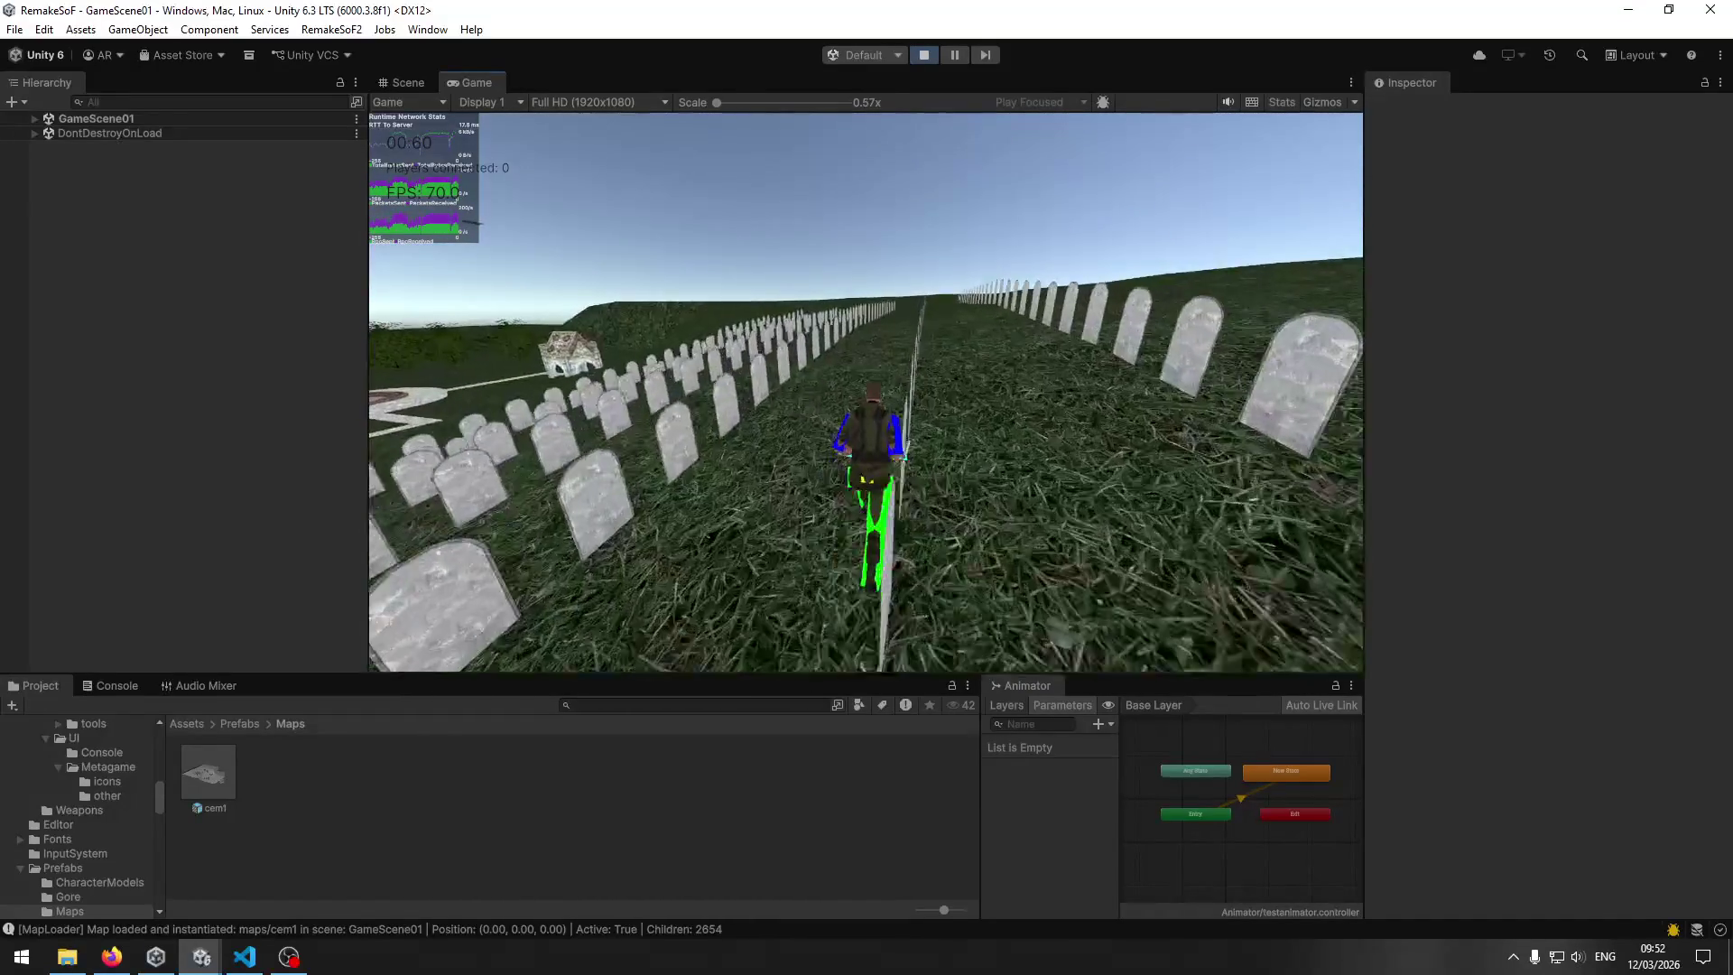
key("w")
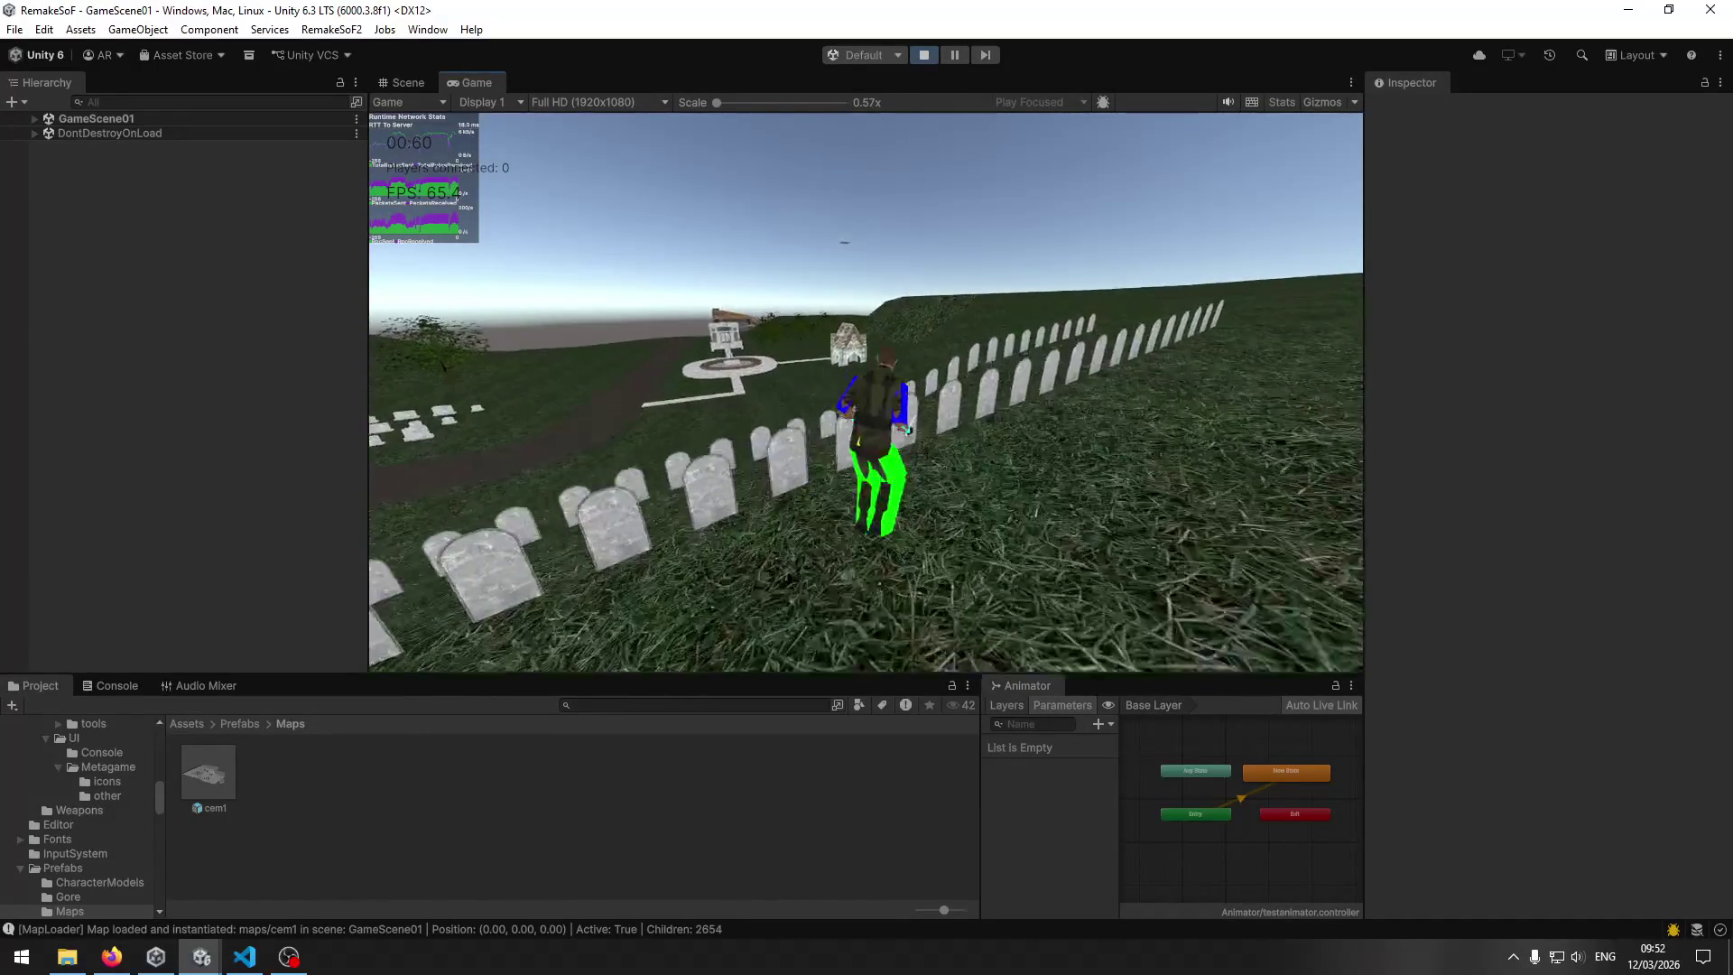
key("w")
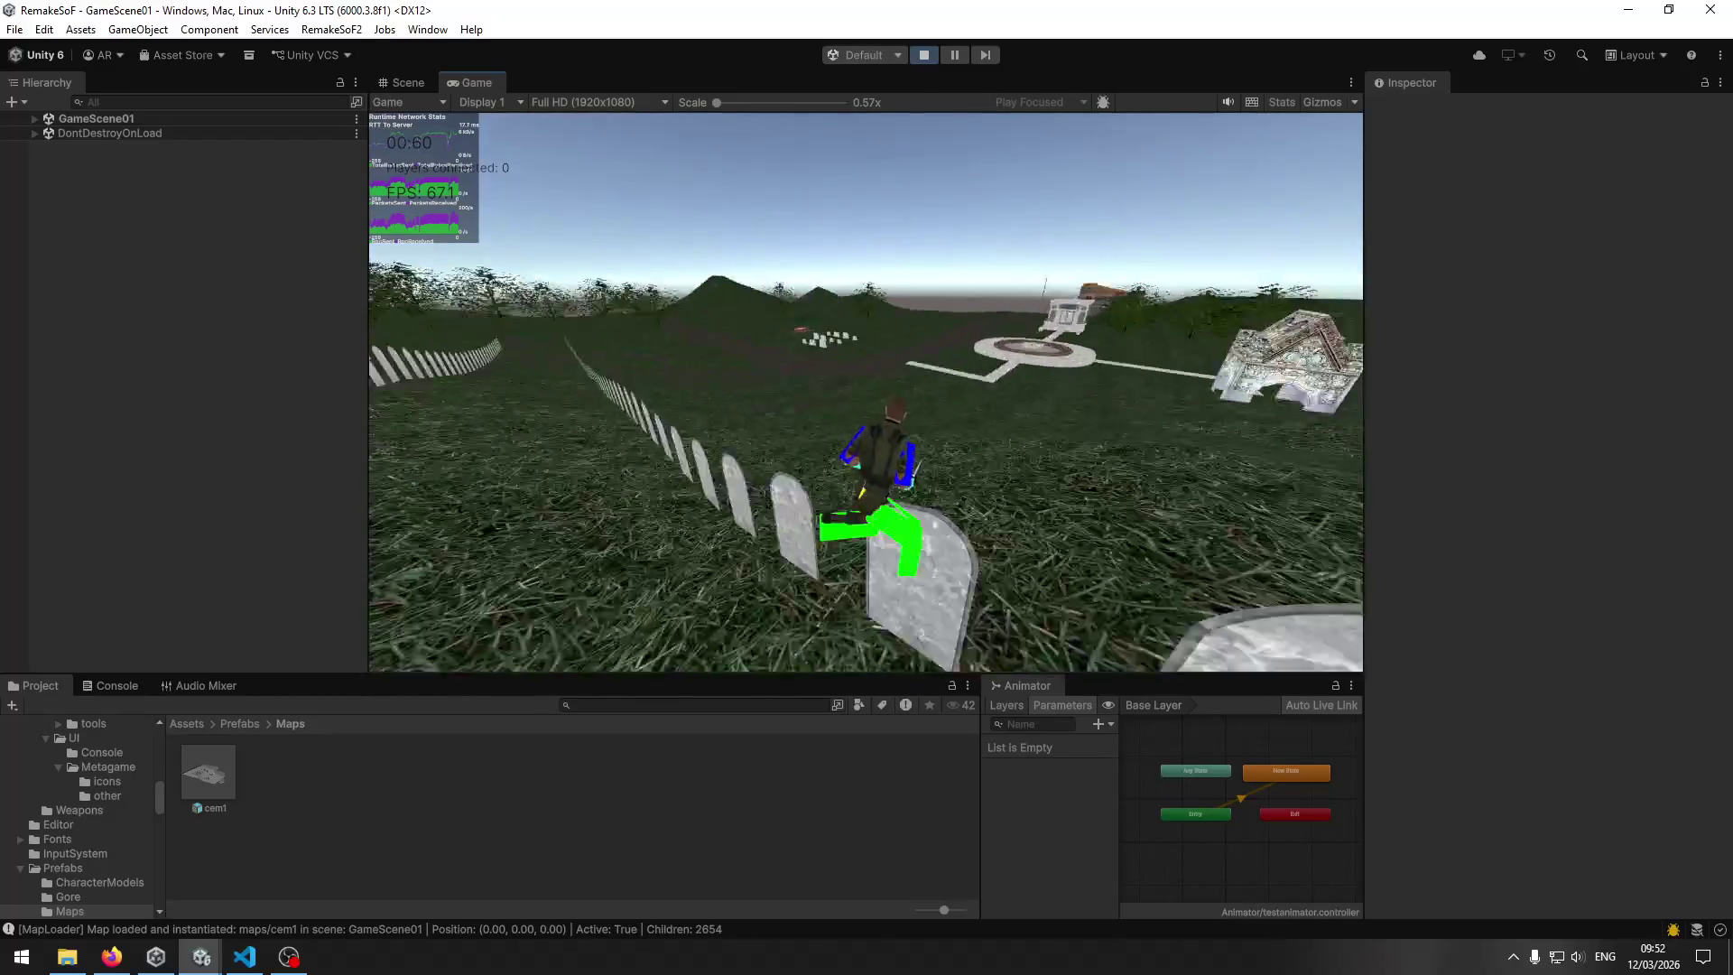
key("w")
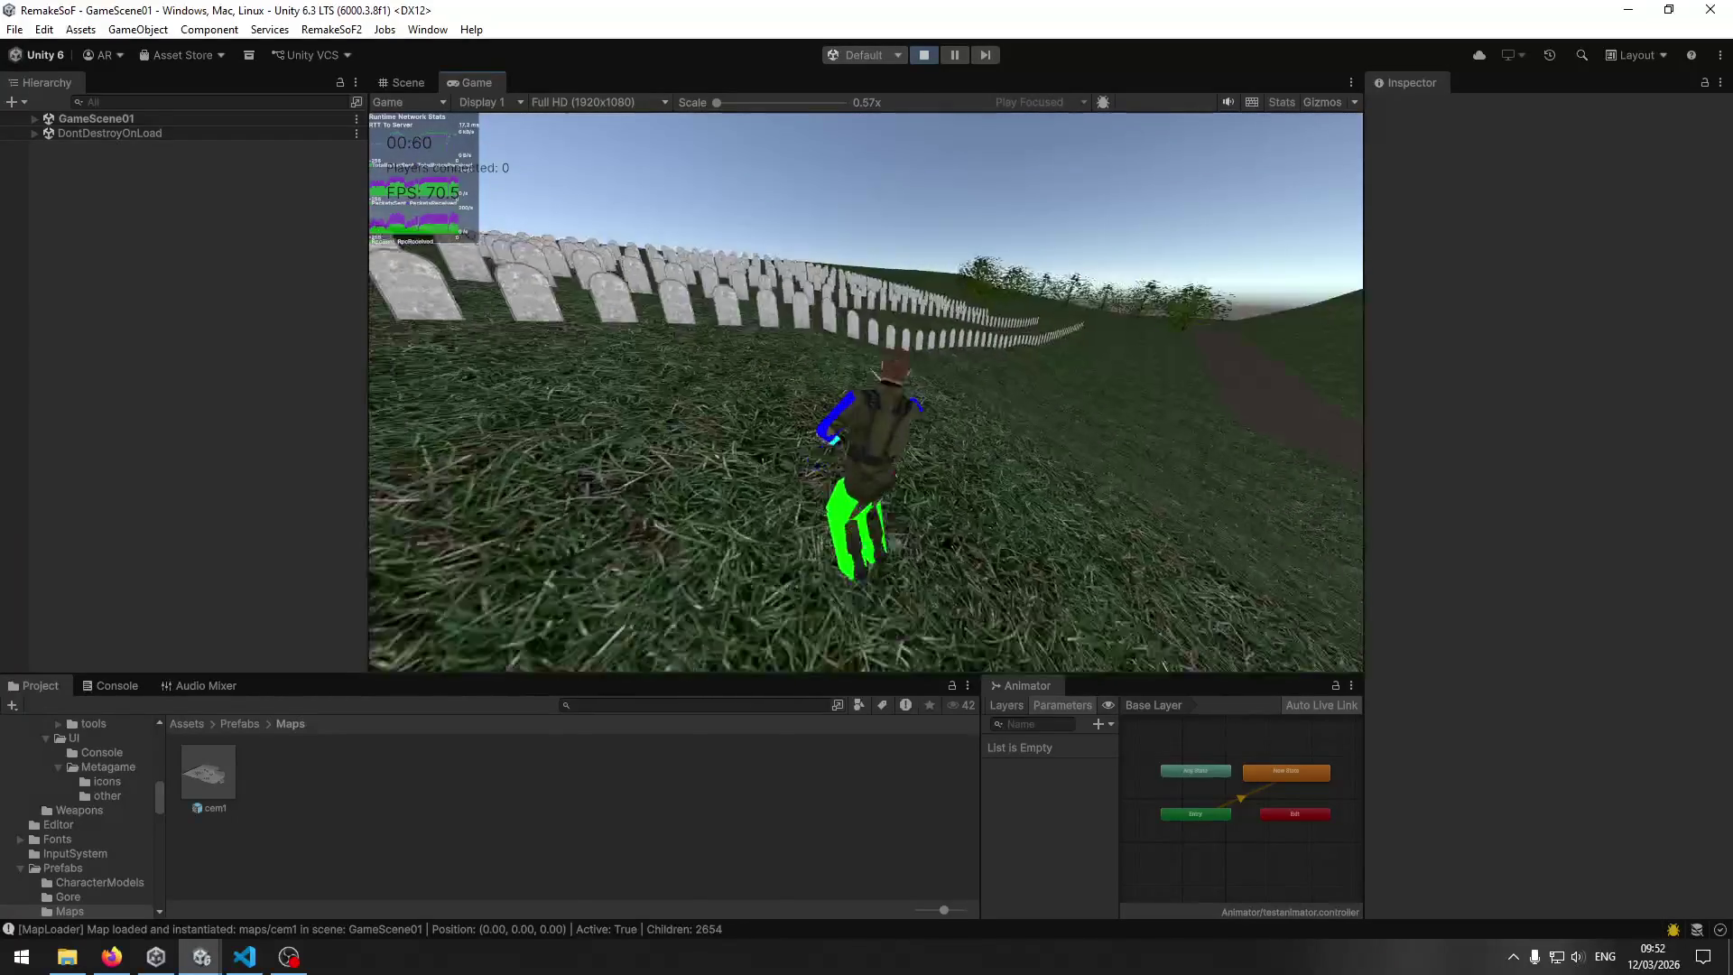
Run through the ornate shrine's arch, across the circular pad, and jump the ledge near the white building.
key("w")
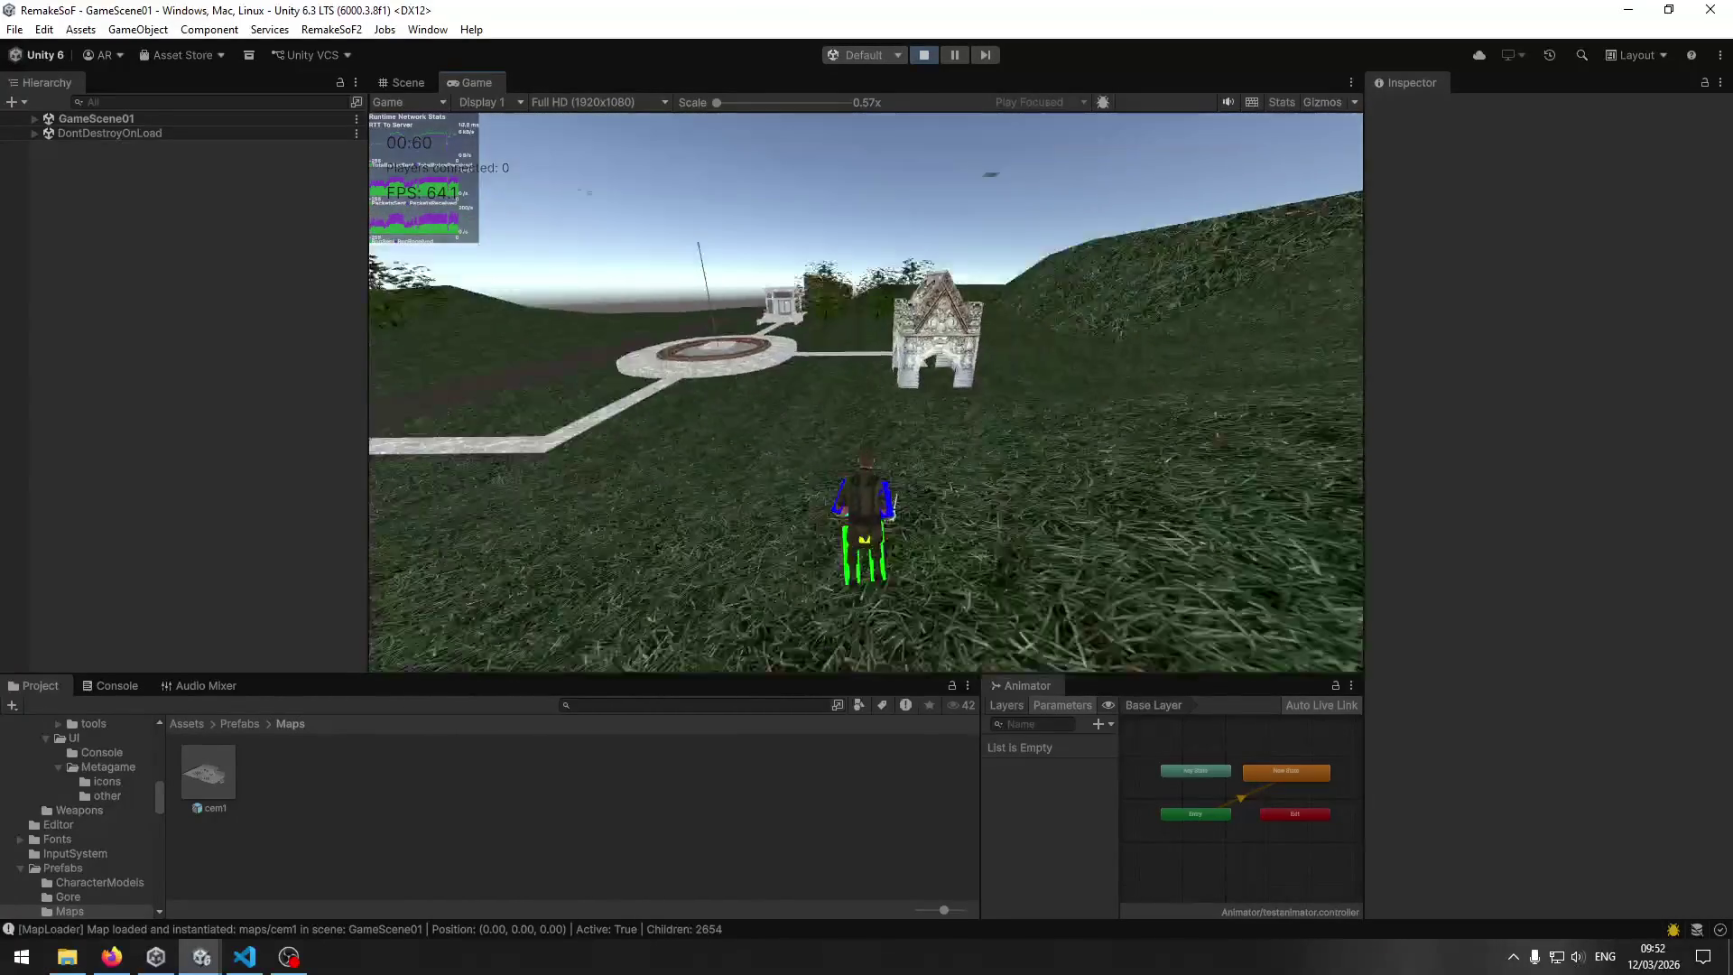
key("w")
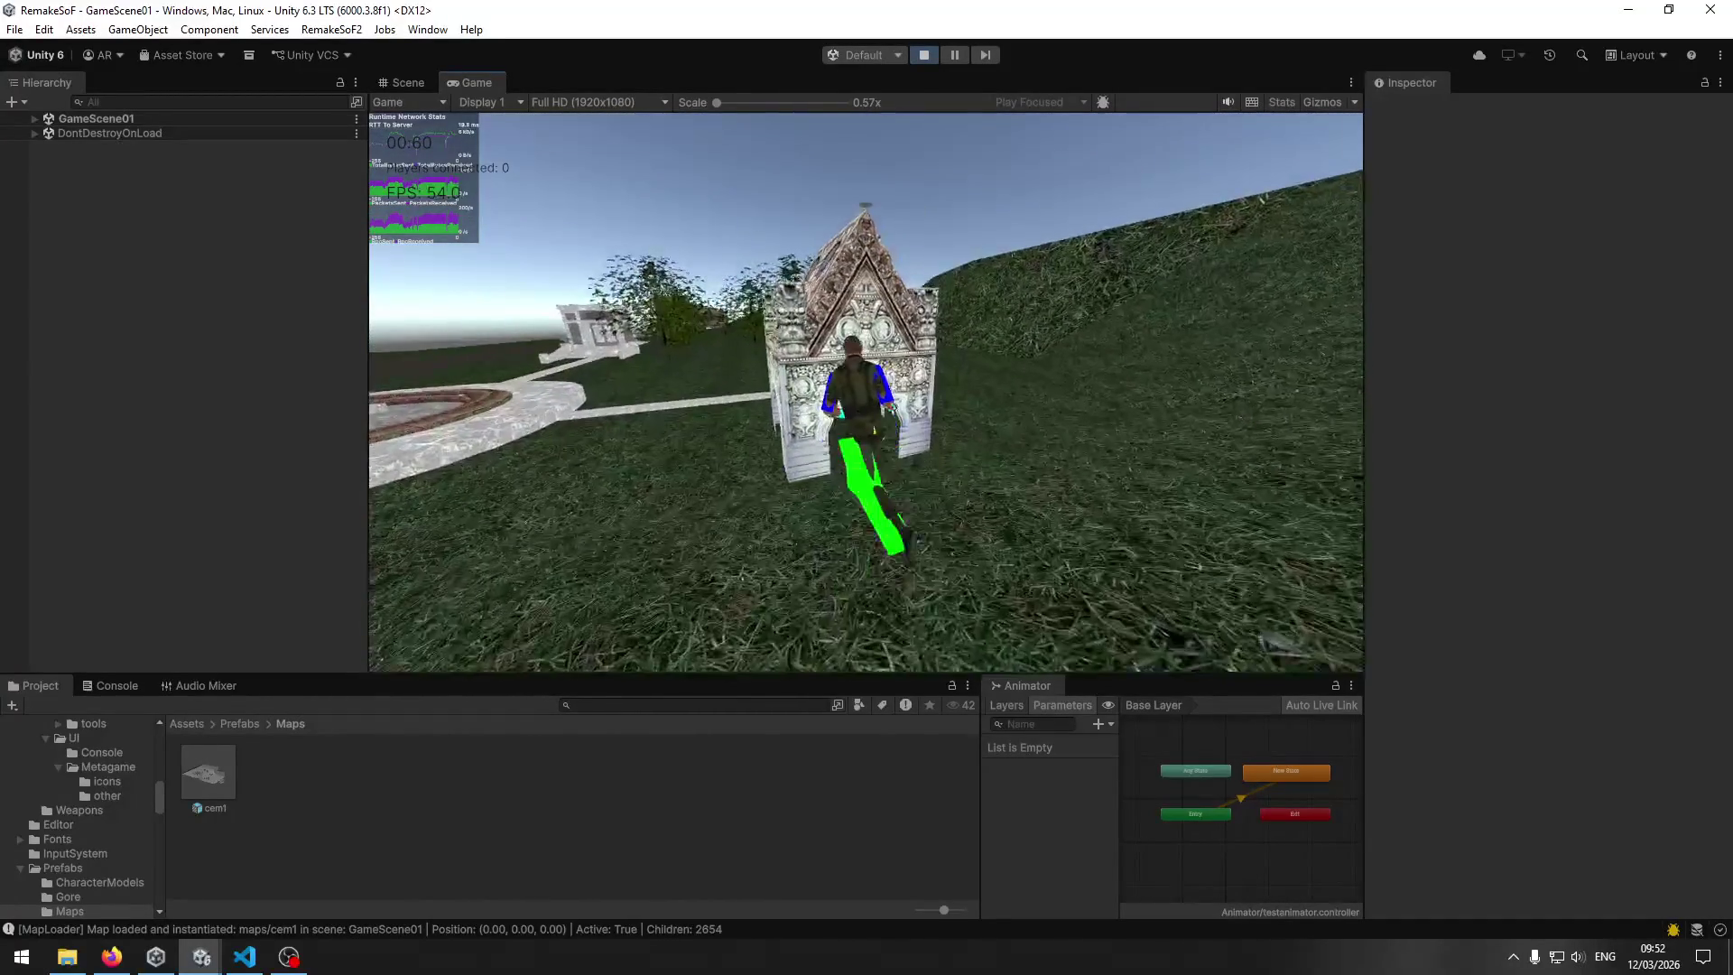
key("w")
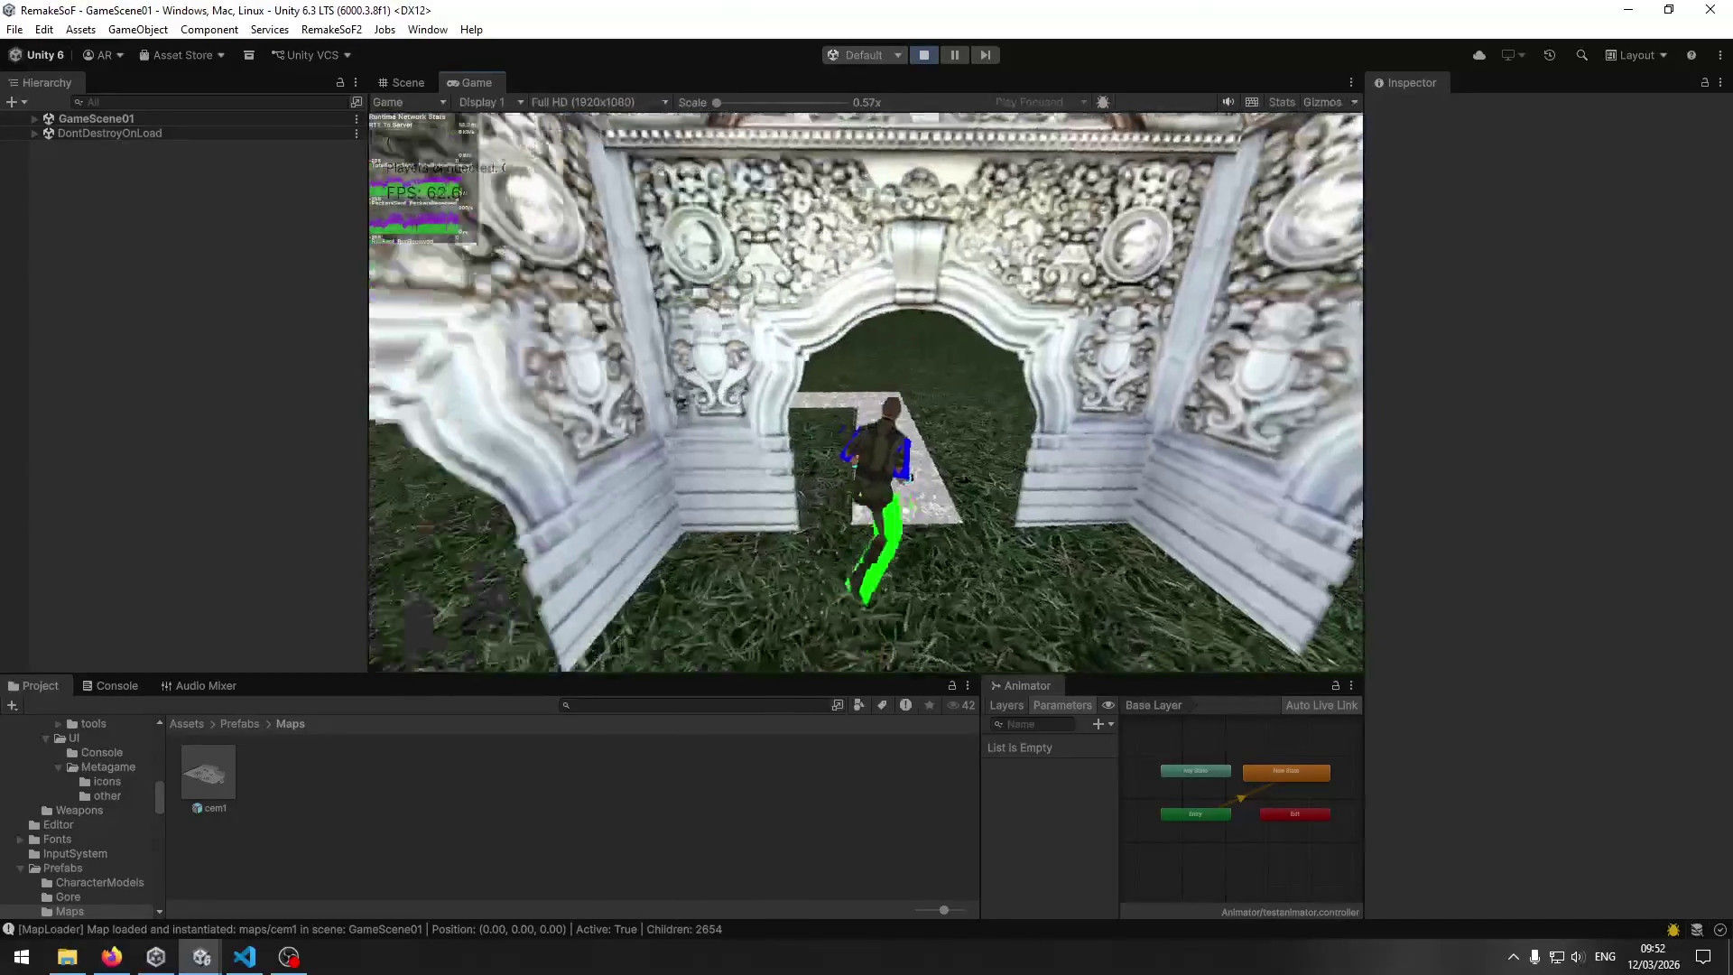
key("w")
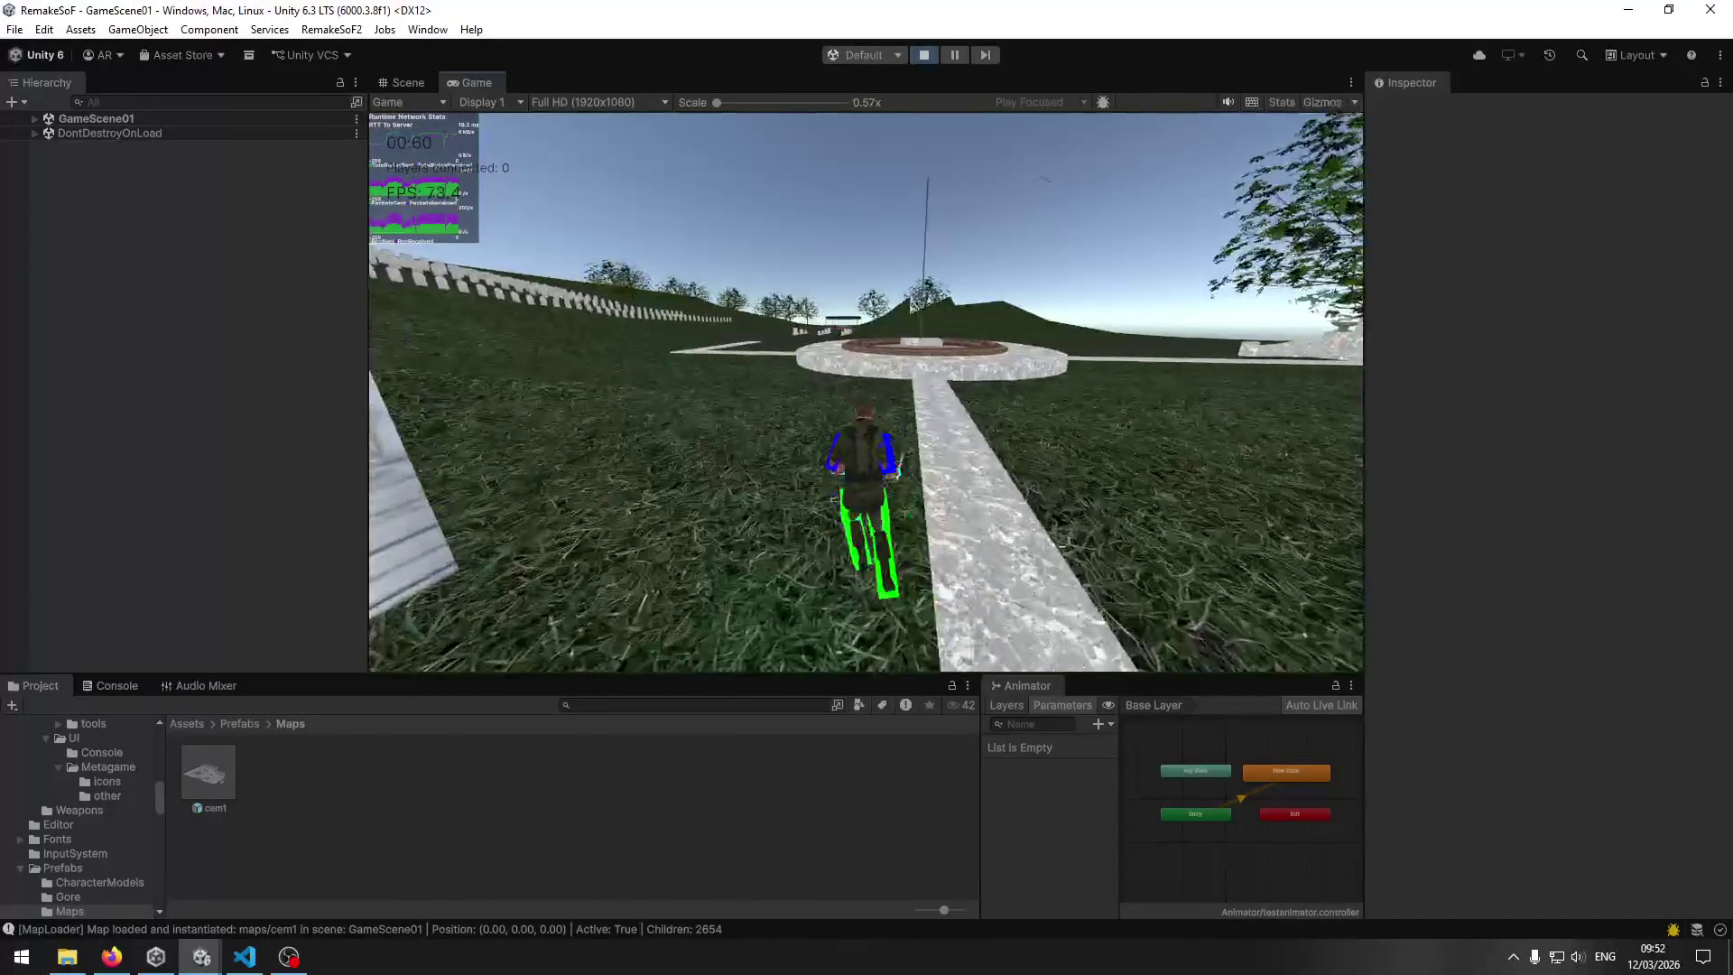
key("w")
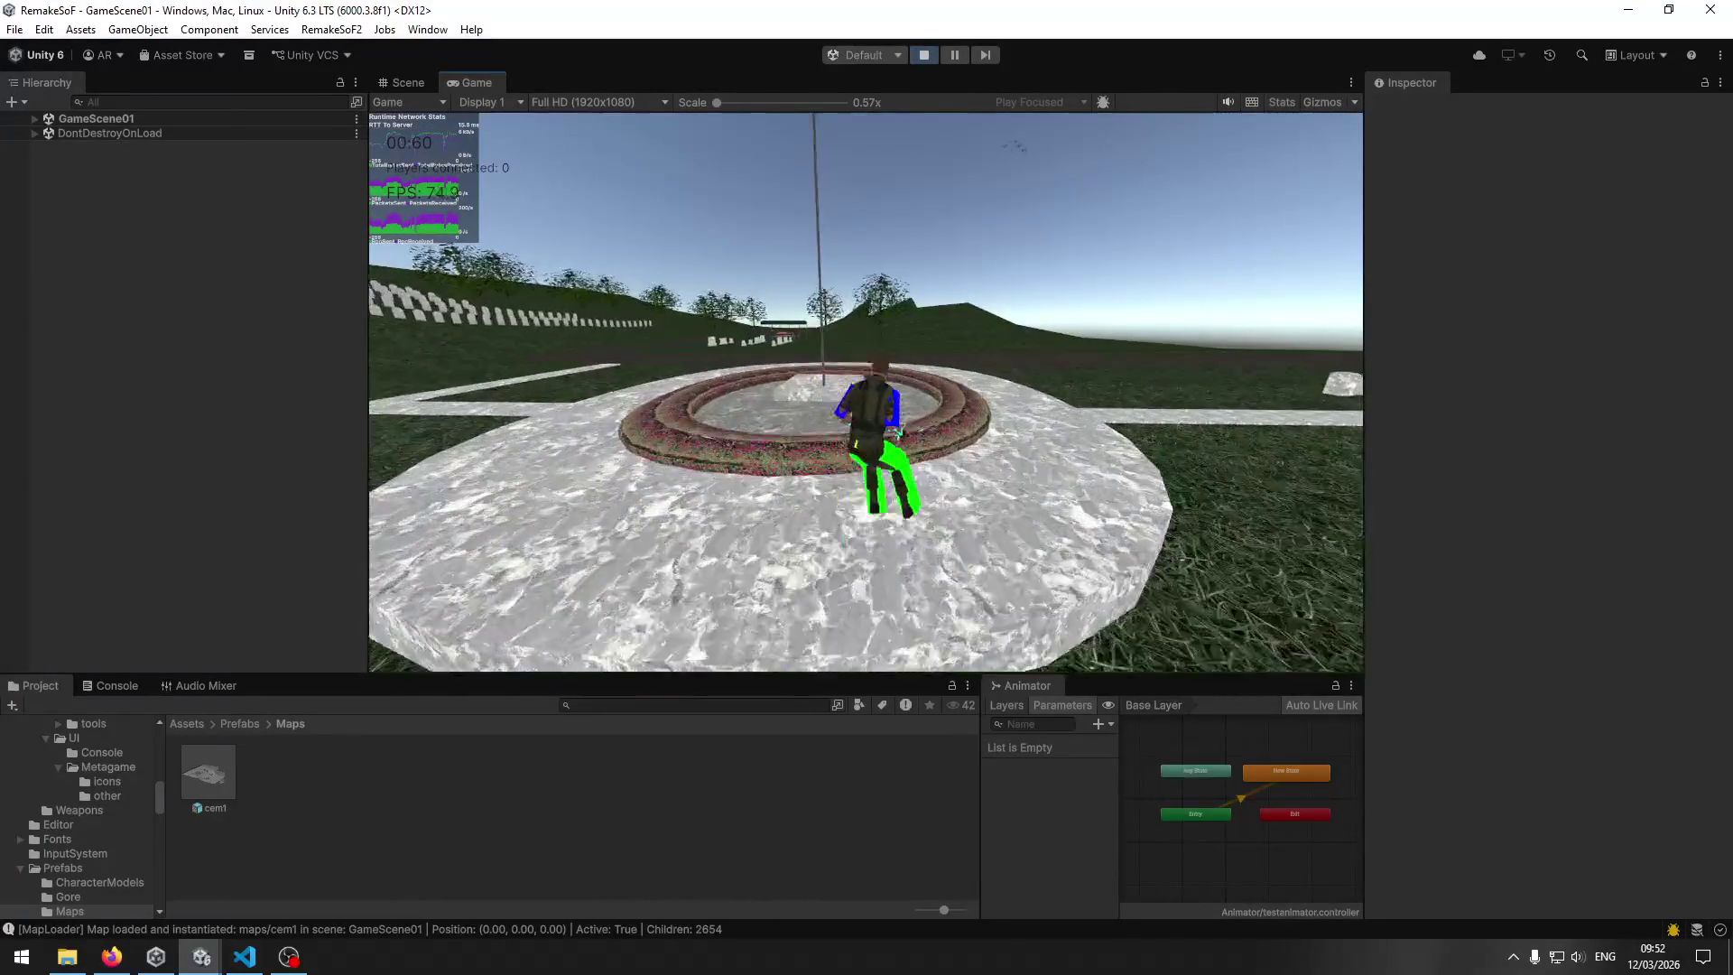
key("w")
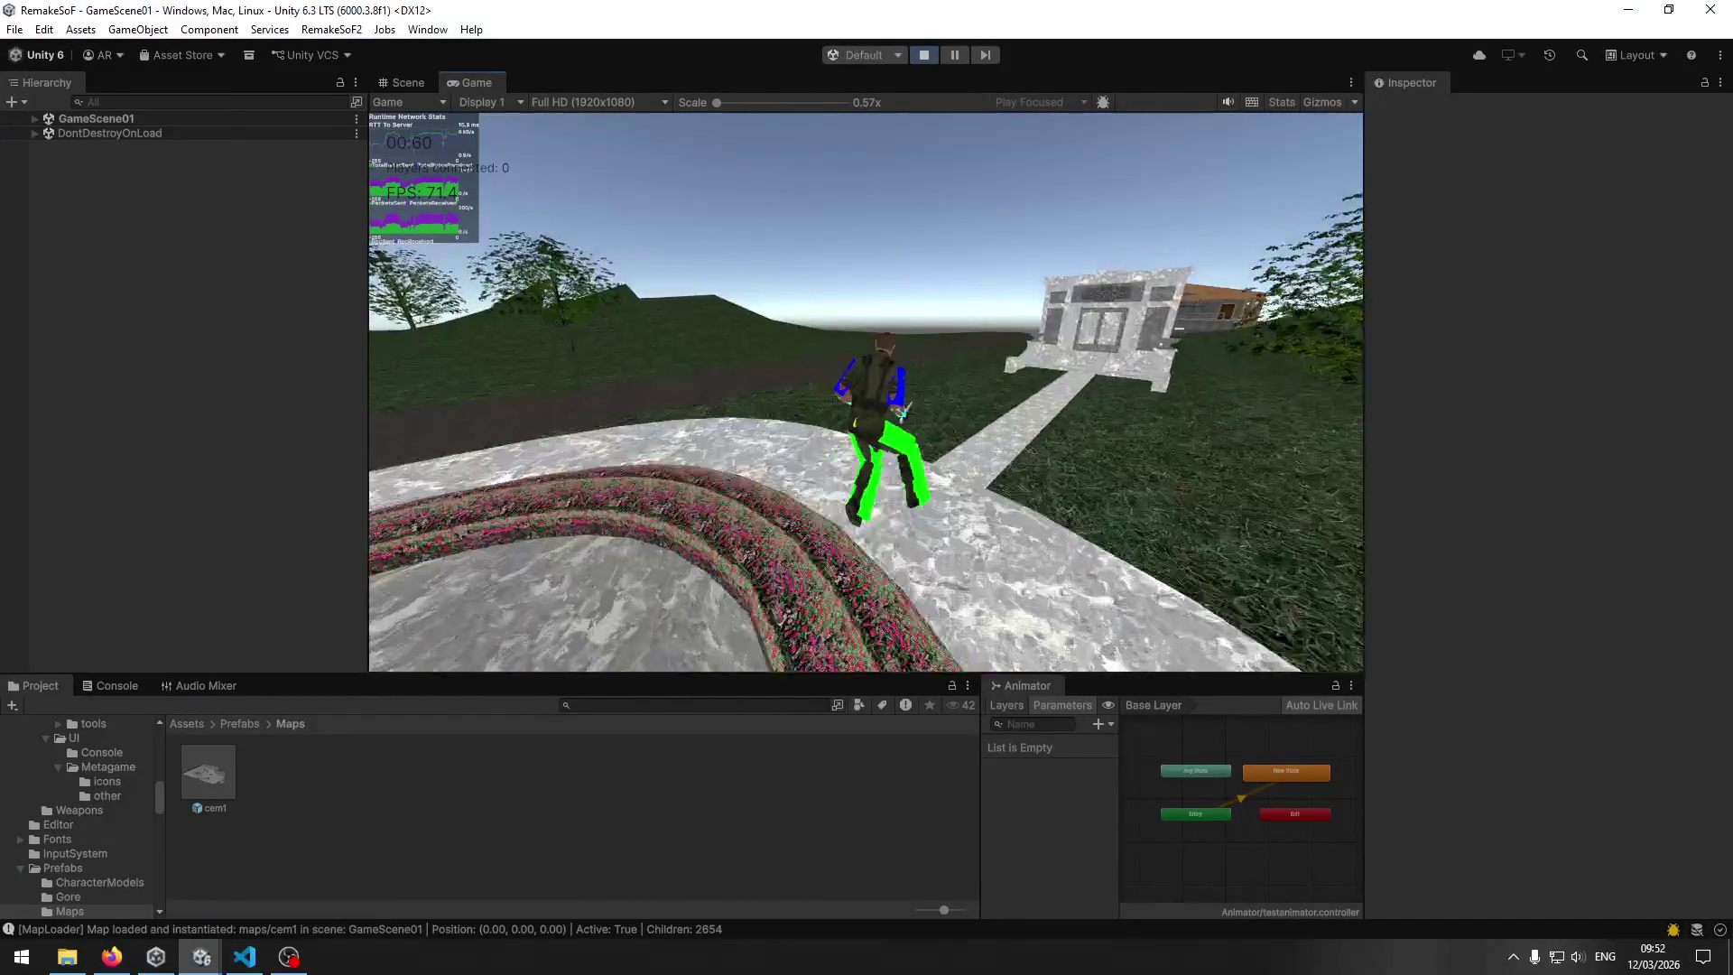
key("w")
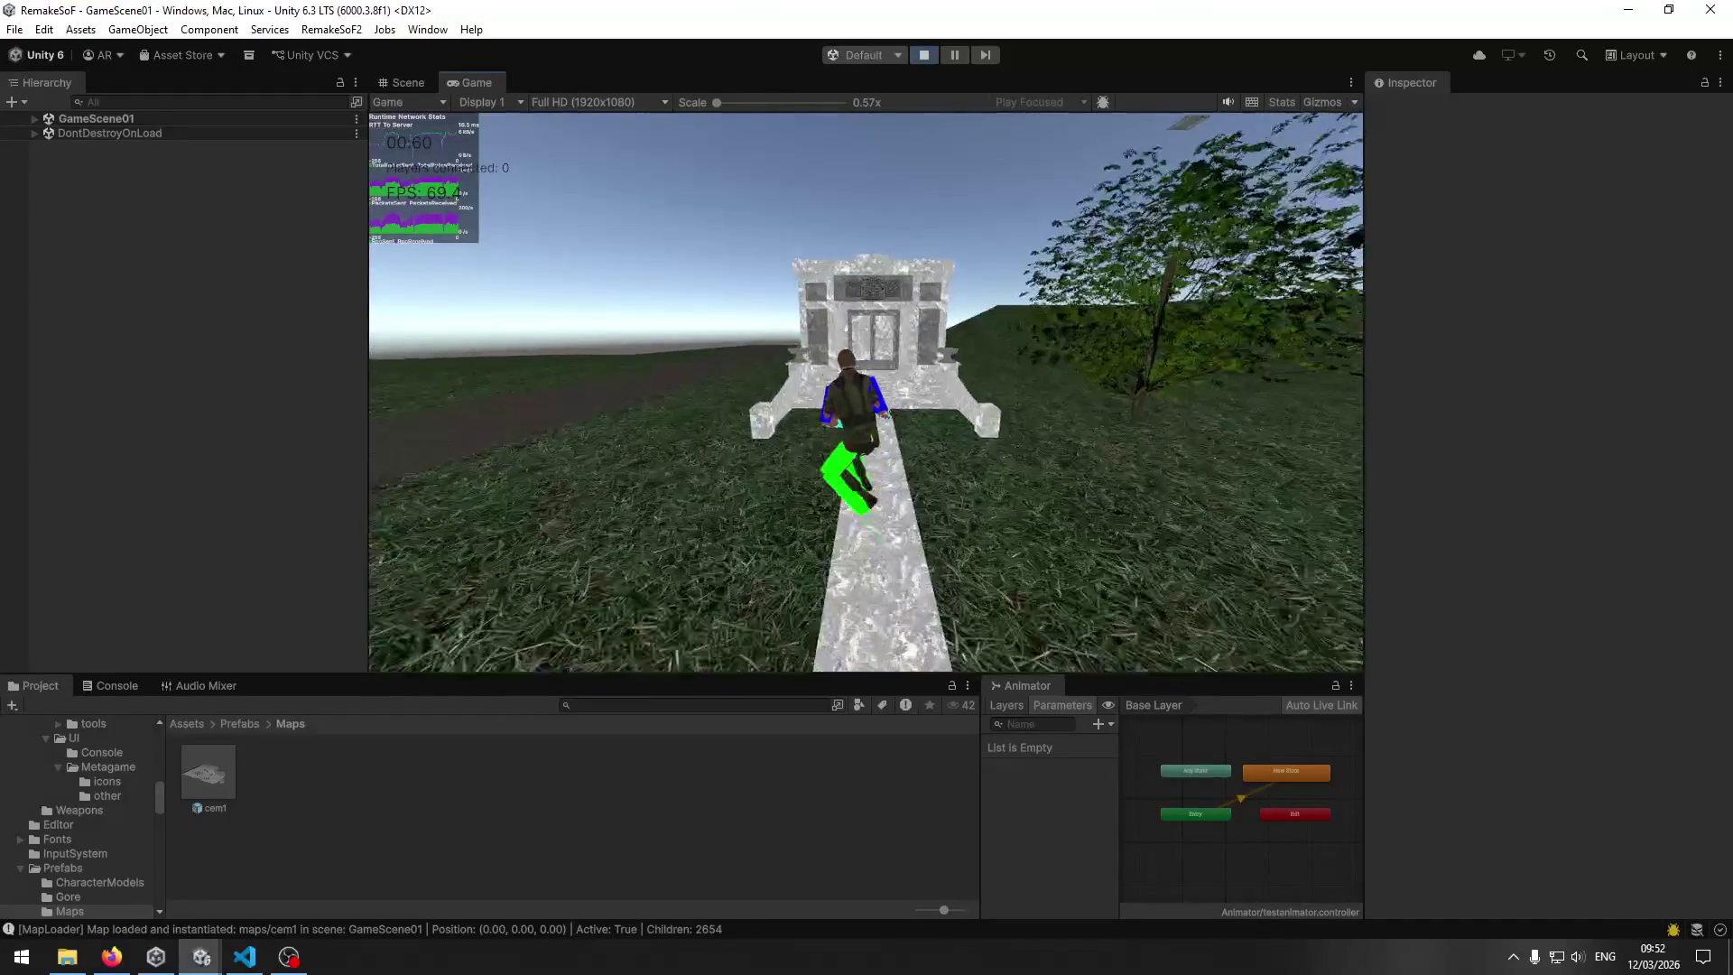
key("space")
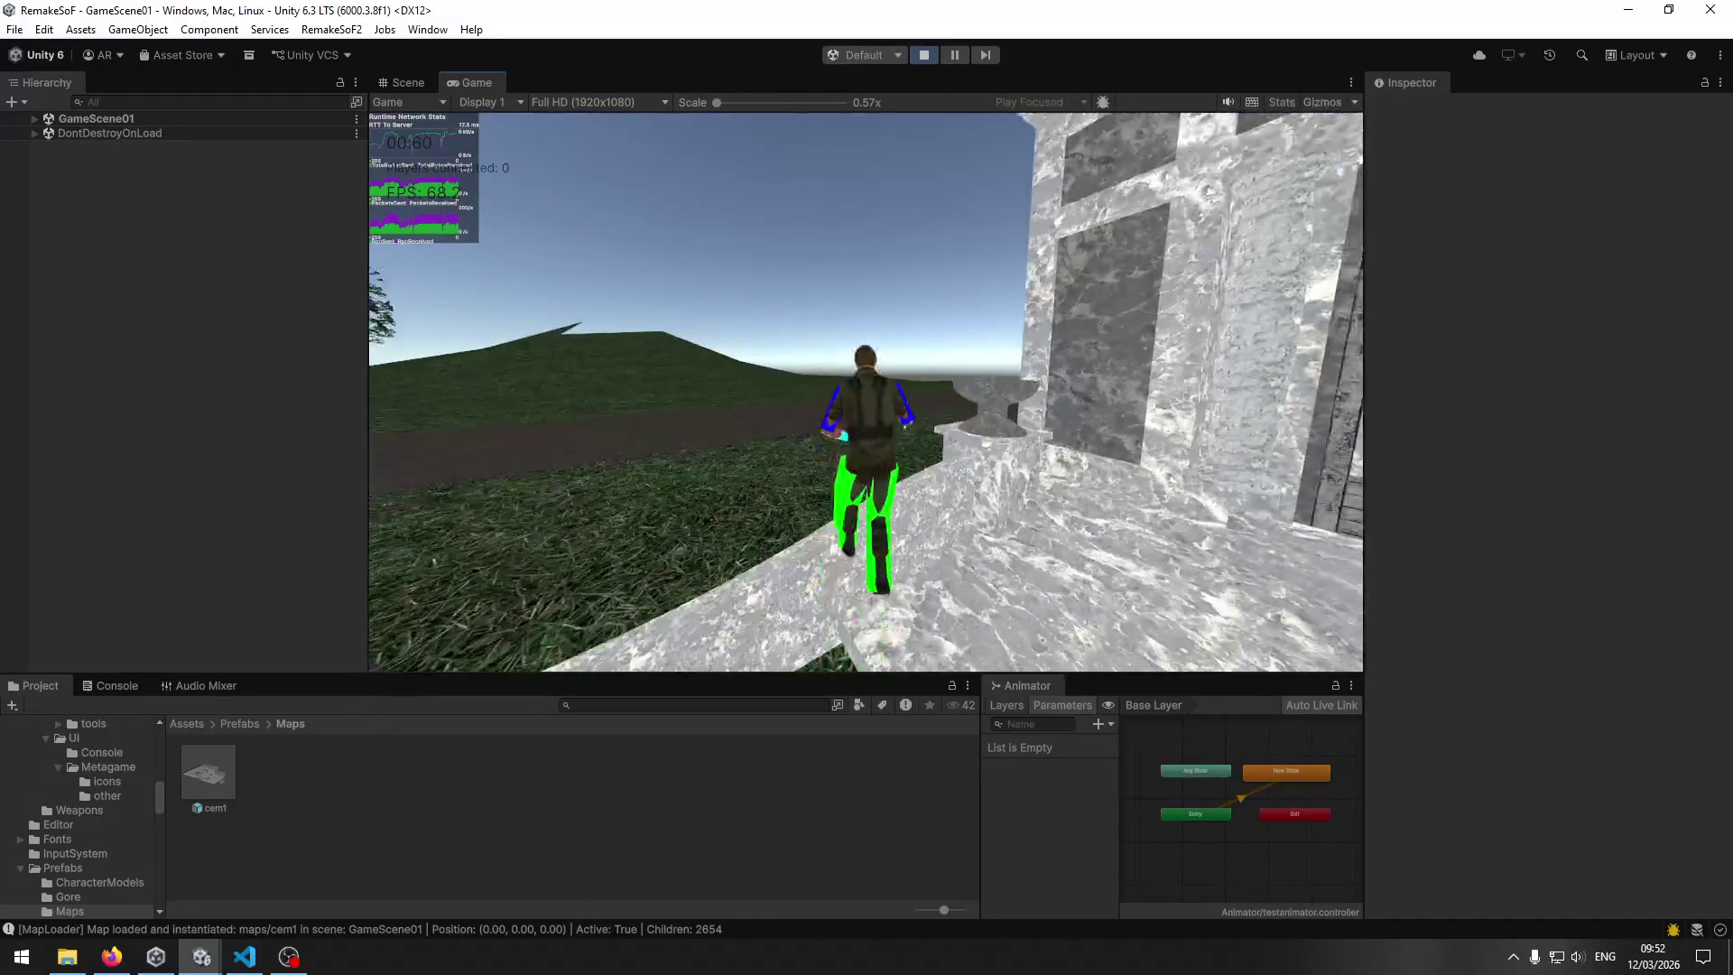
key("w")
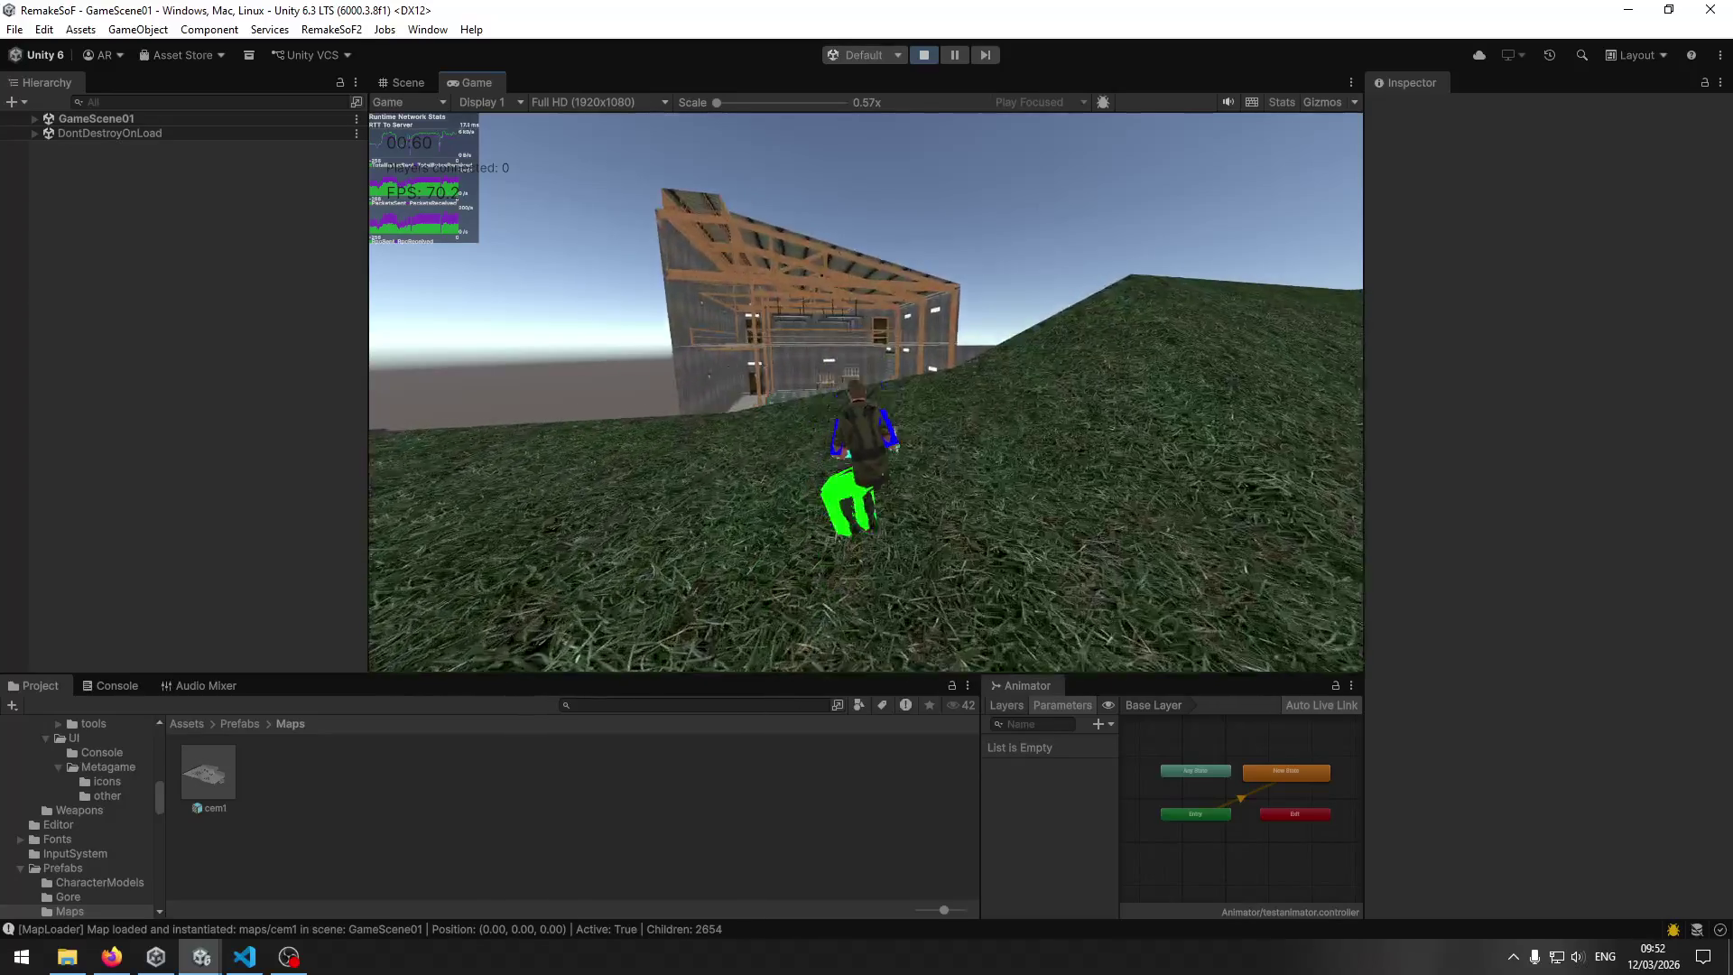
Run across the grass to the warehouse and circle its edge toward the crates.
key("d")
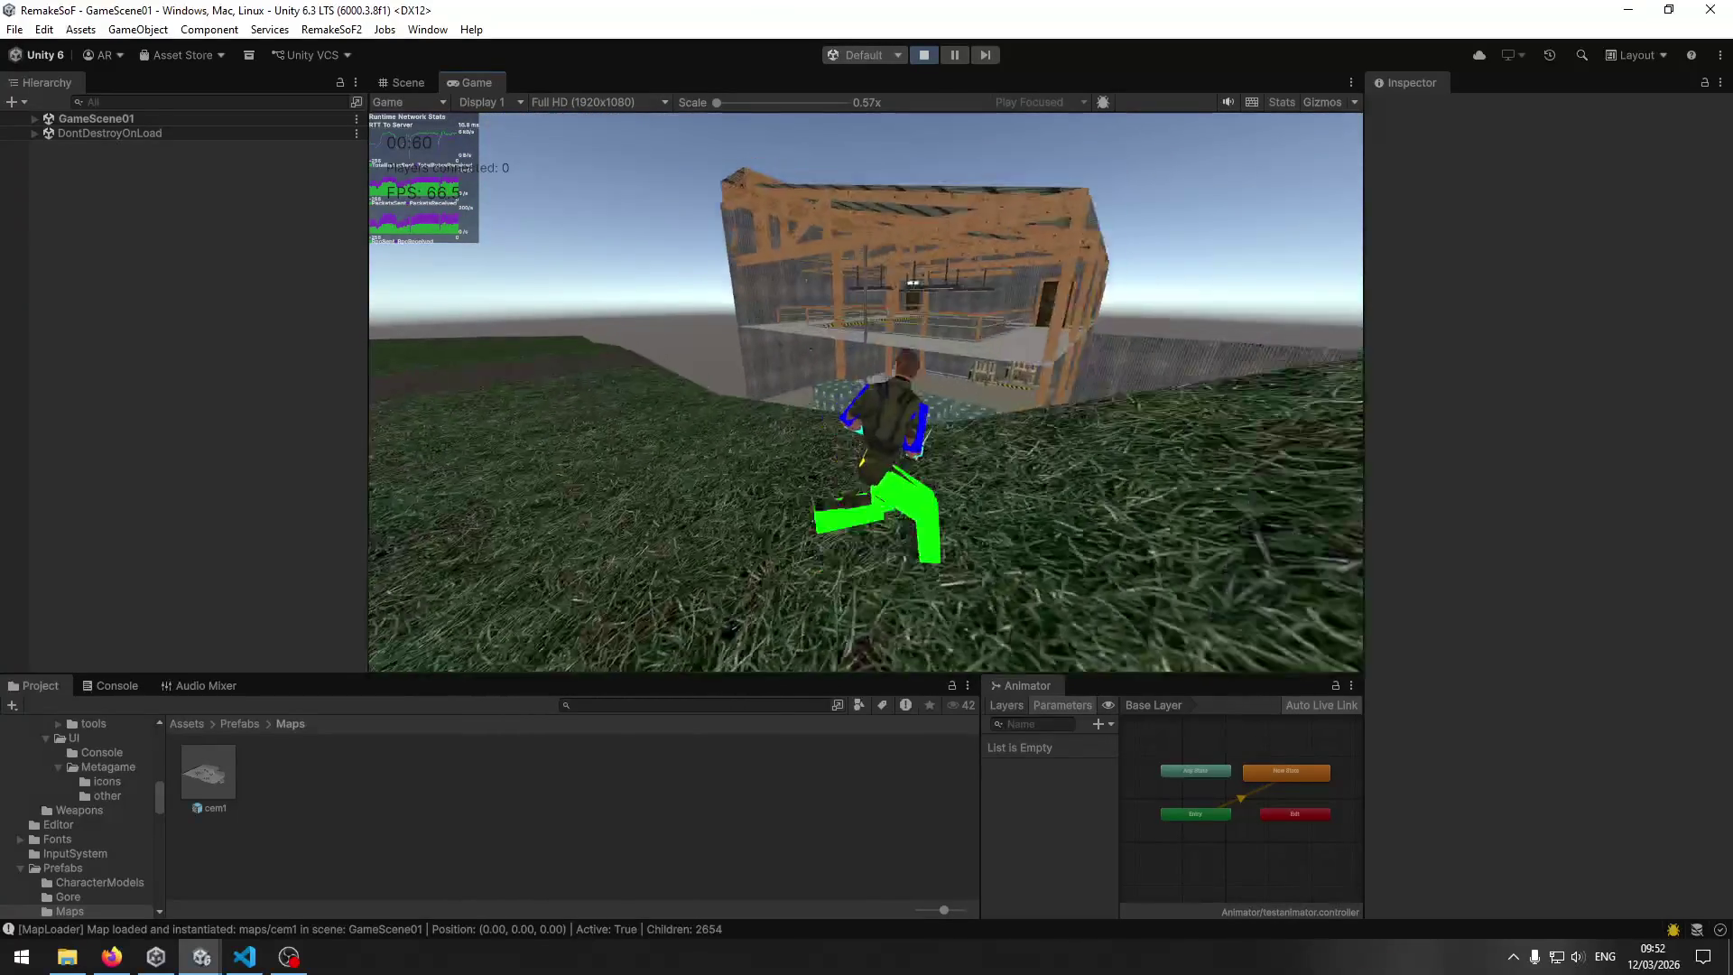
key("w")
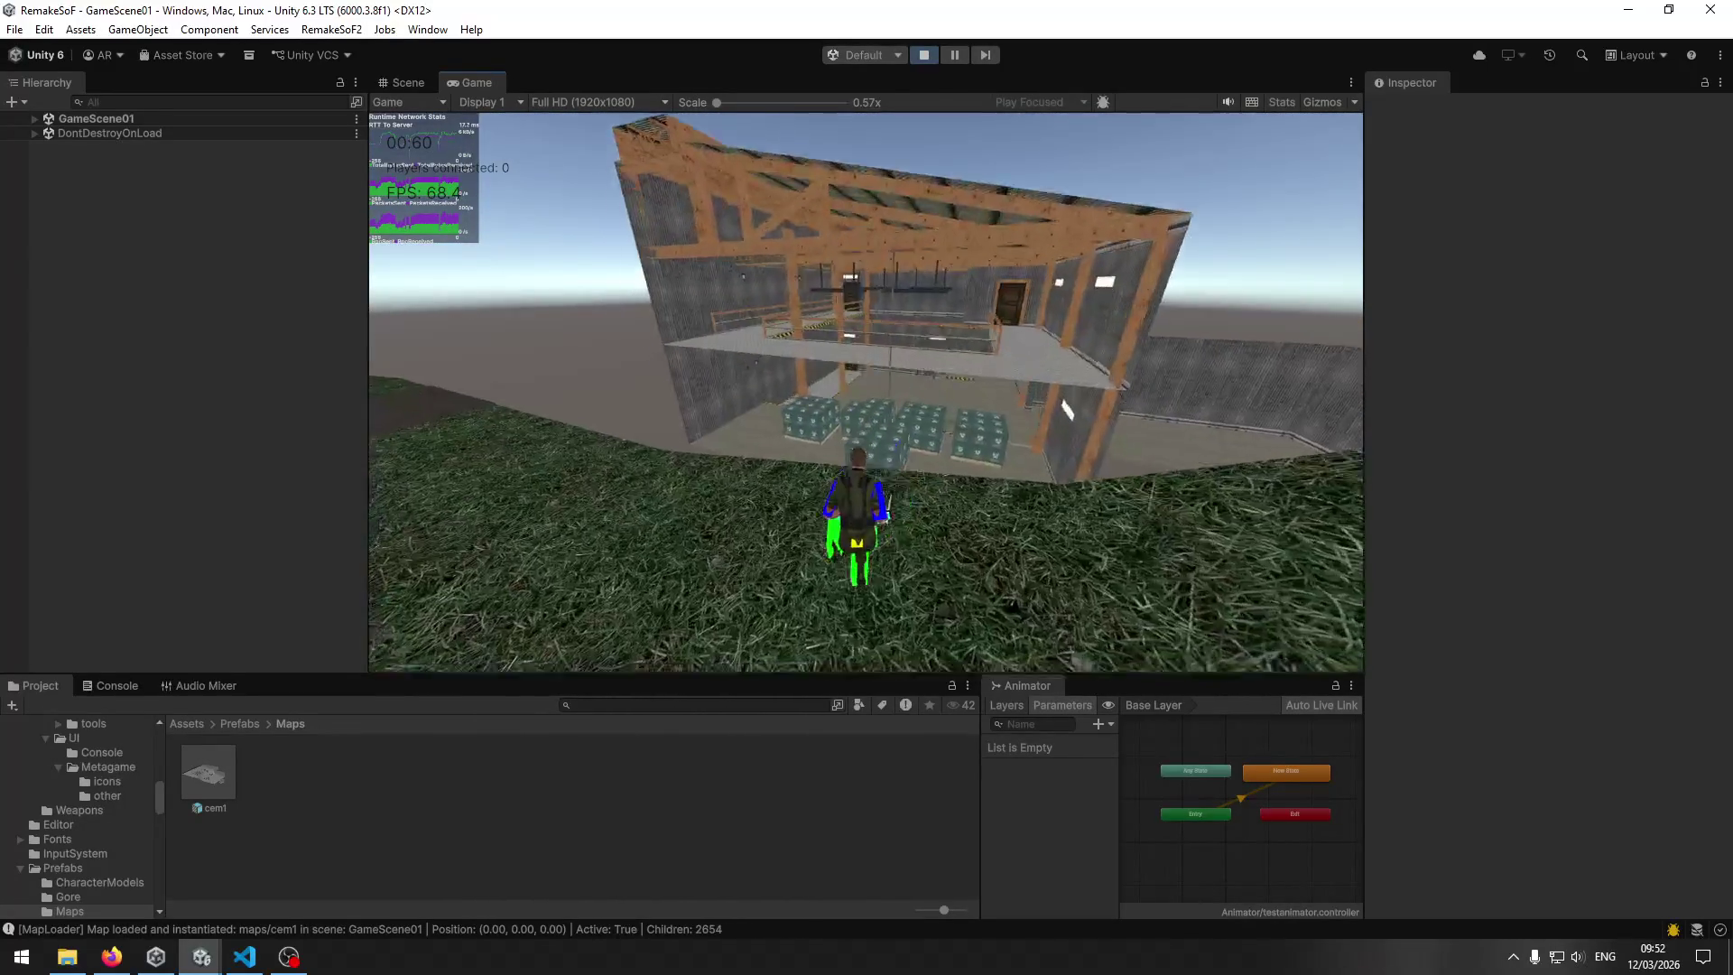
key("w")
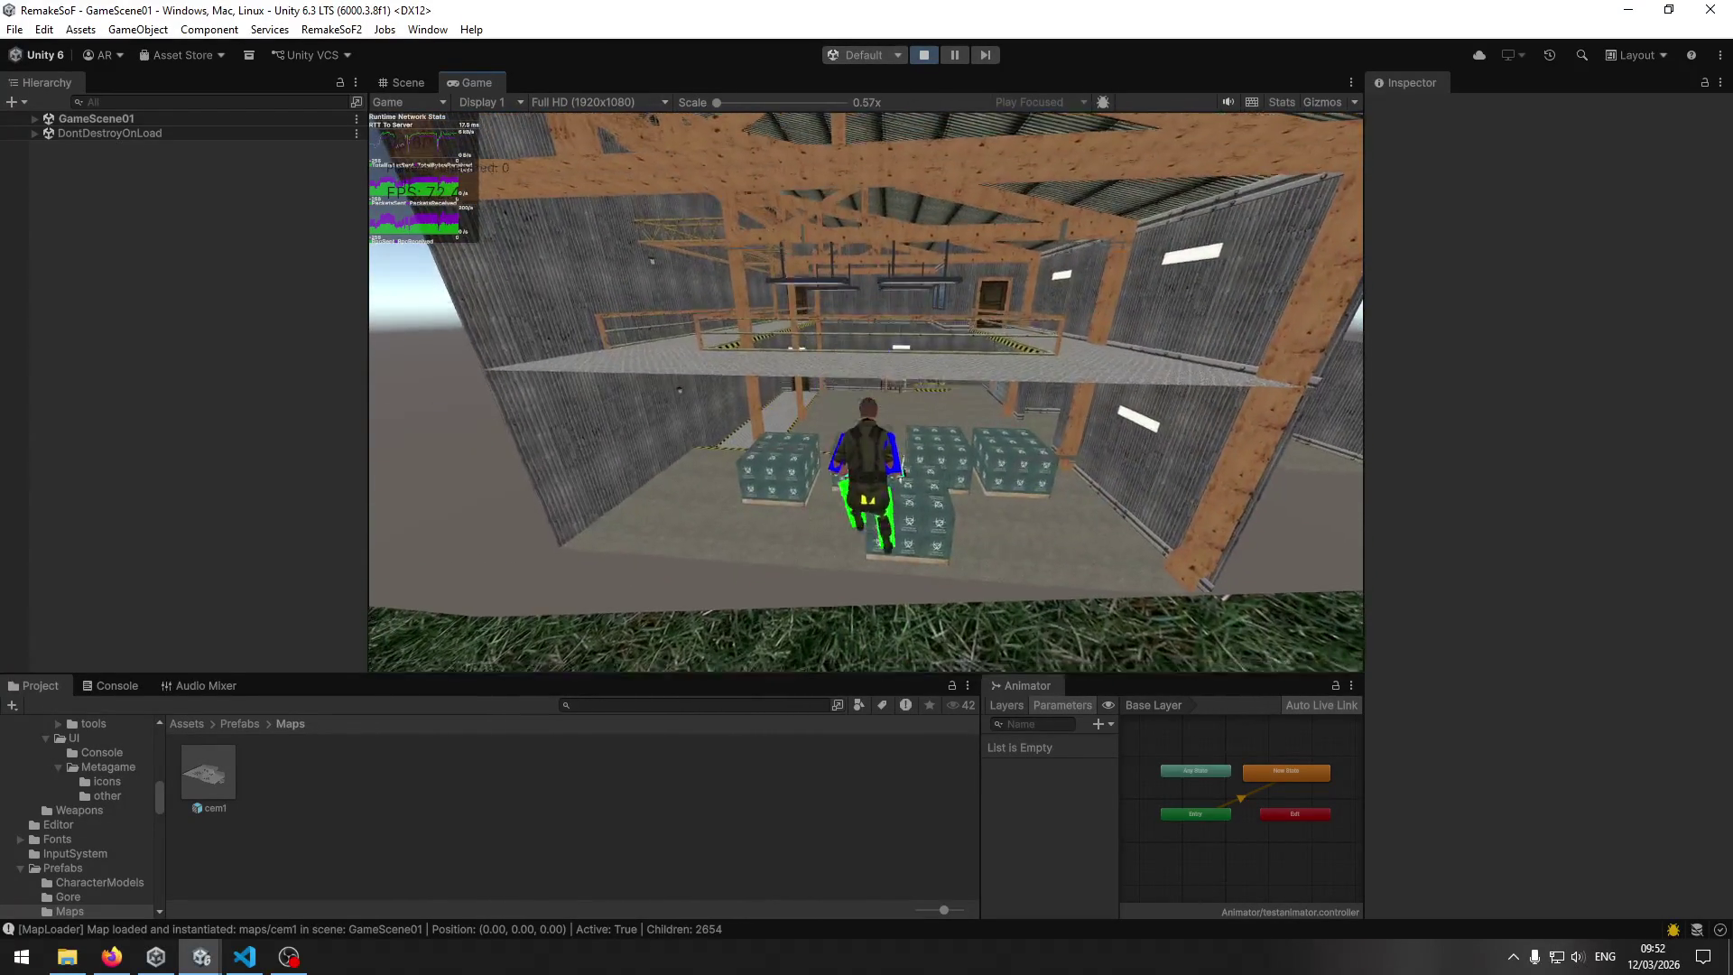
key("w")
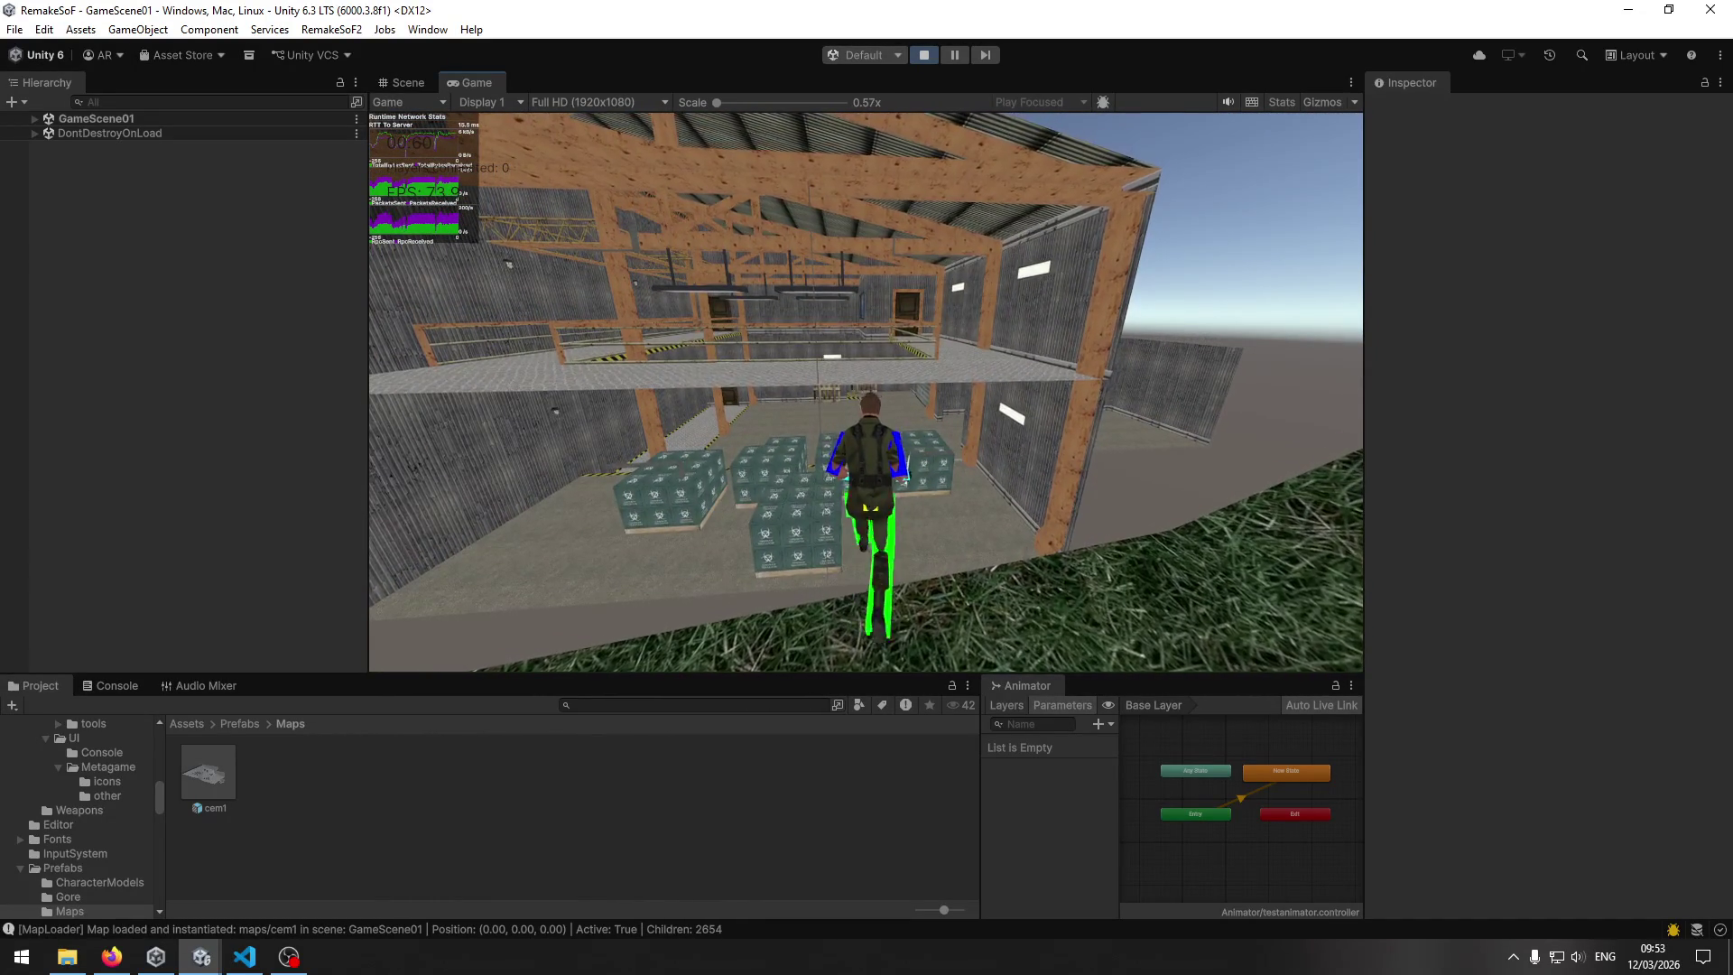
key("w")
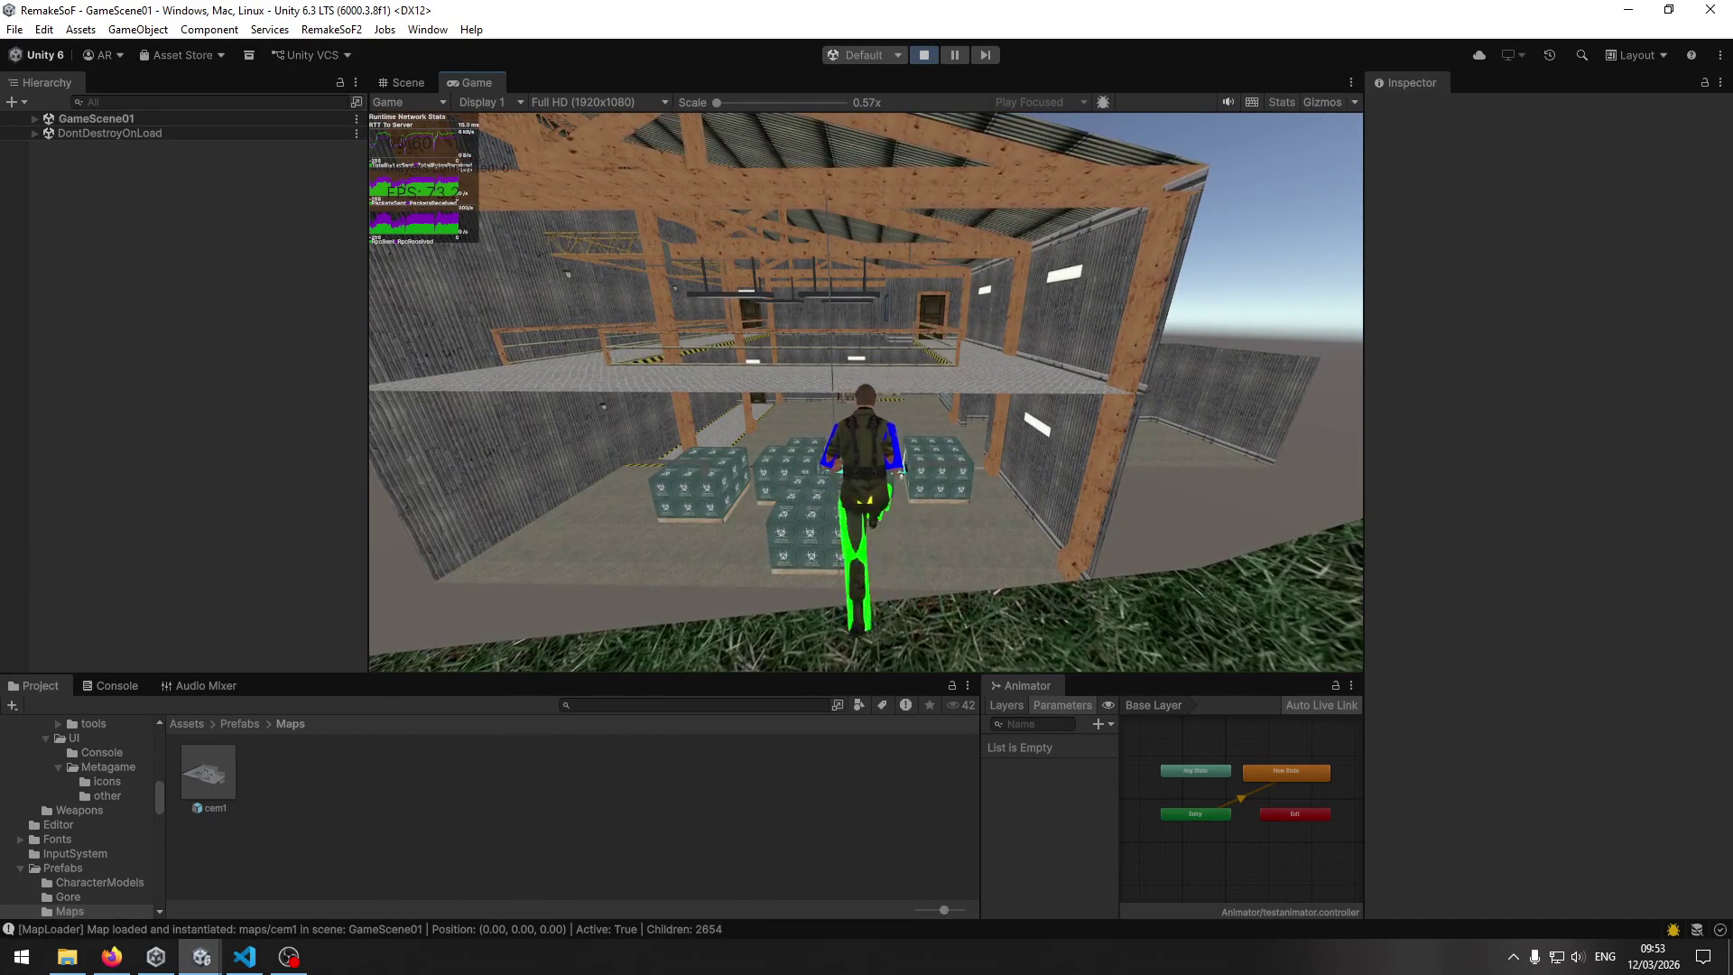
key("w")
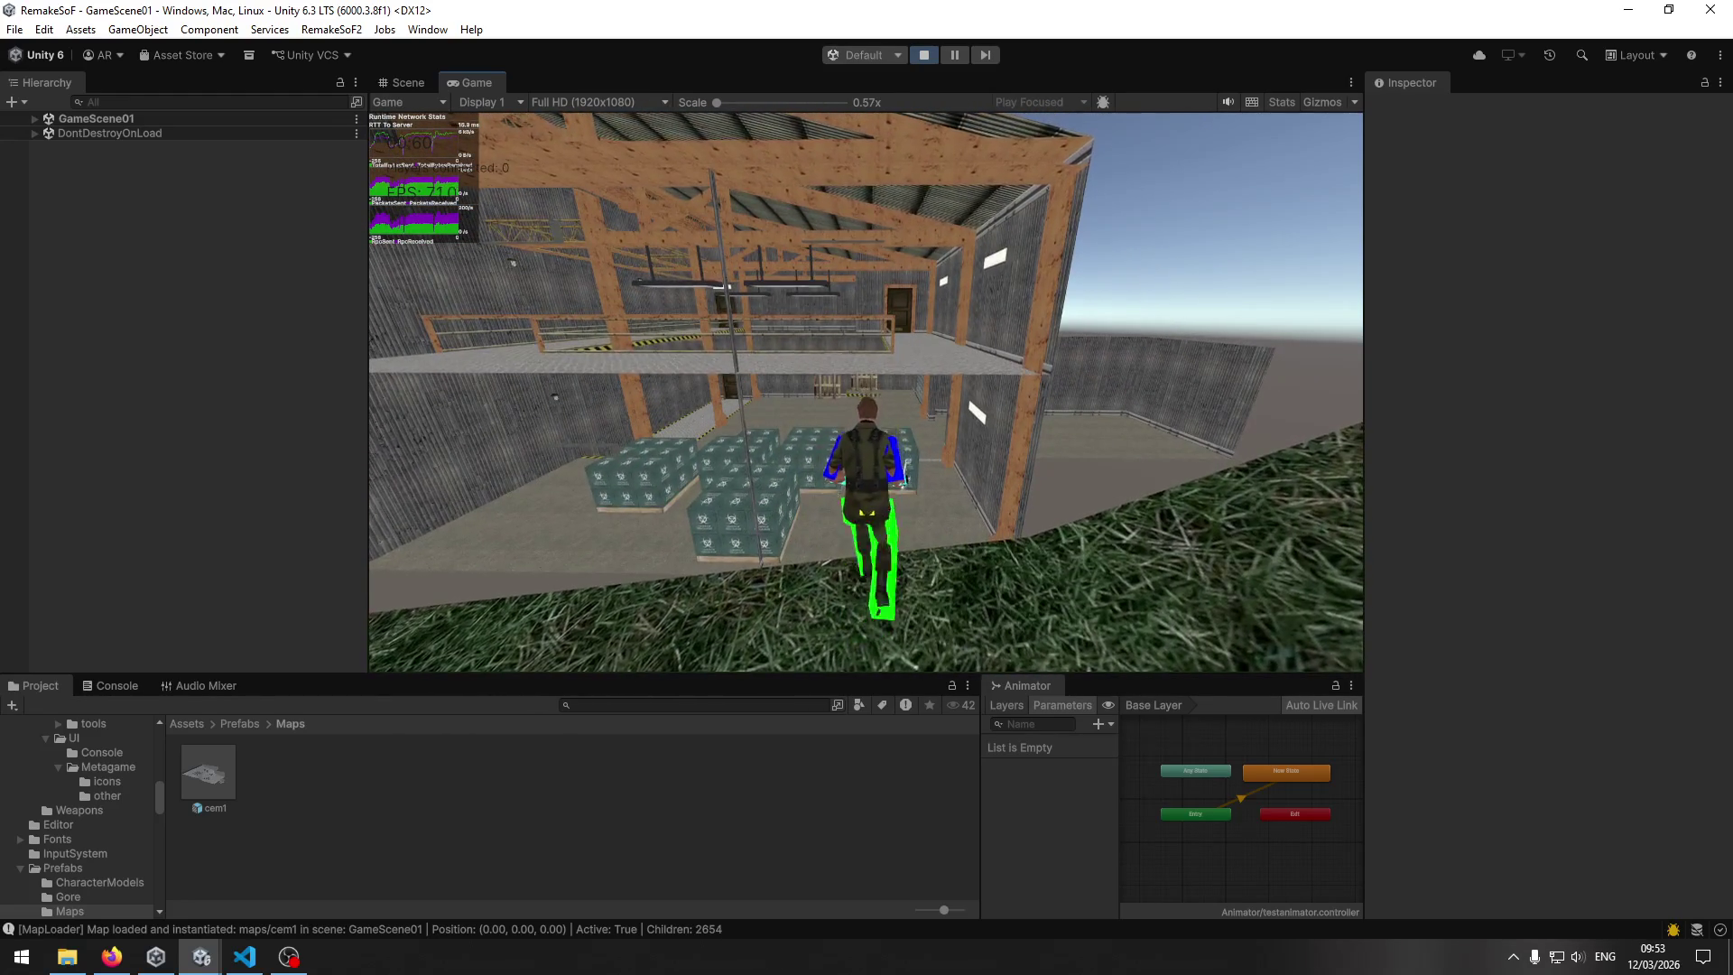
key("w")
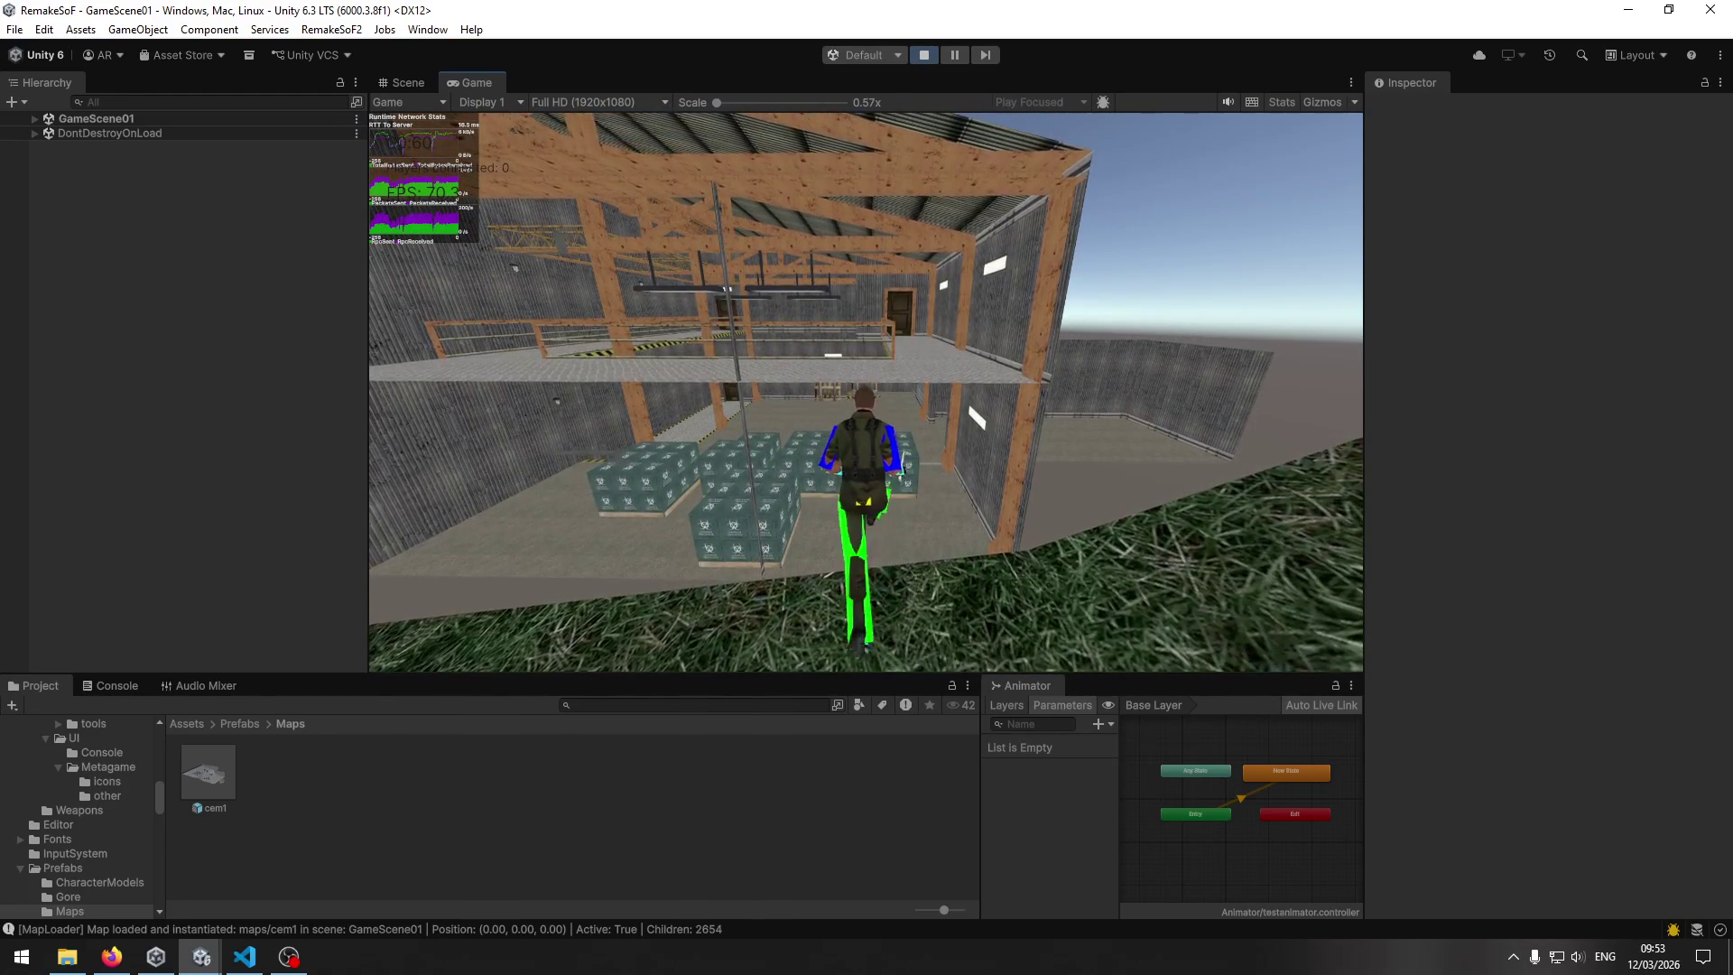
key("w")
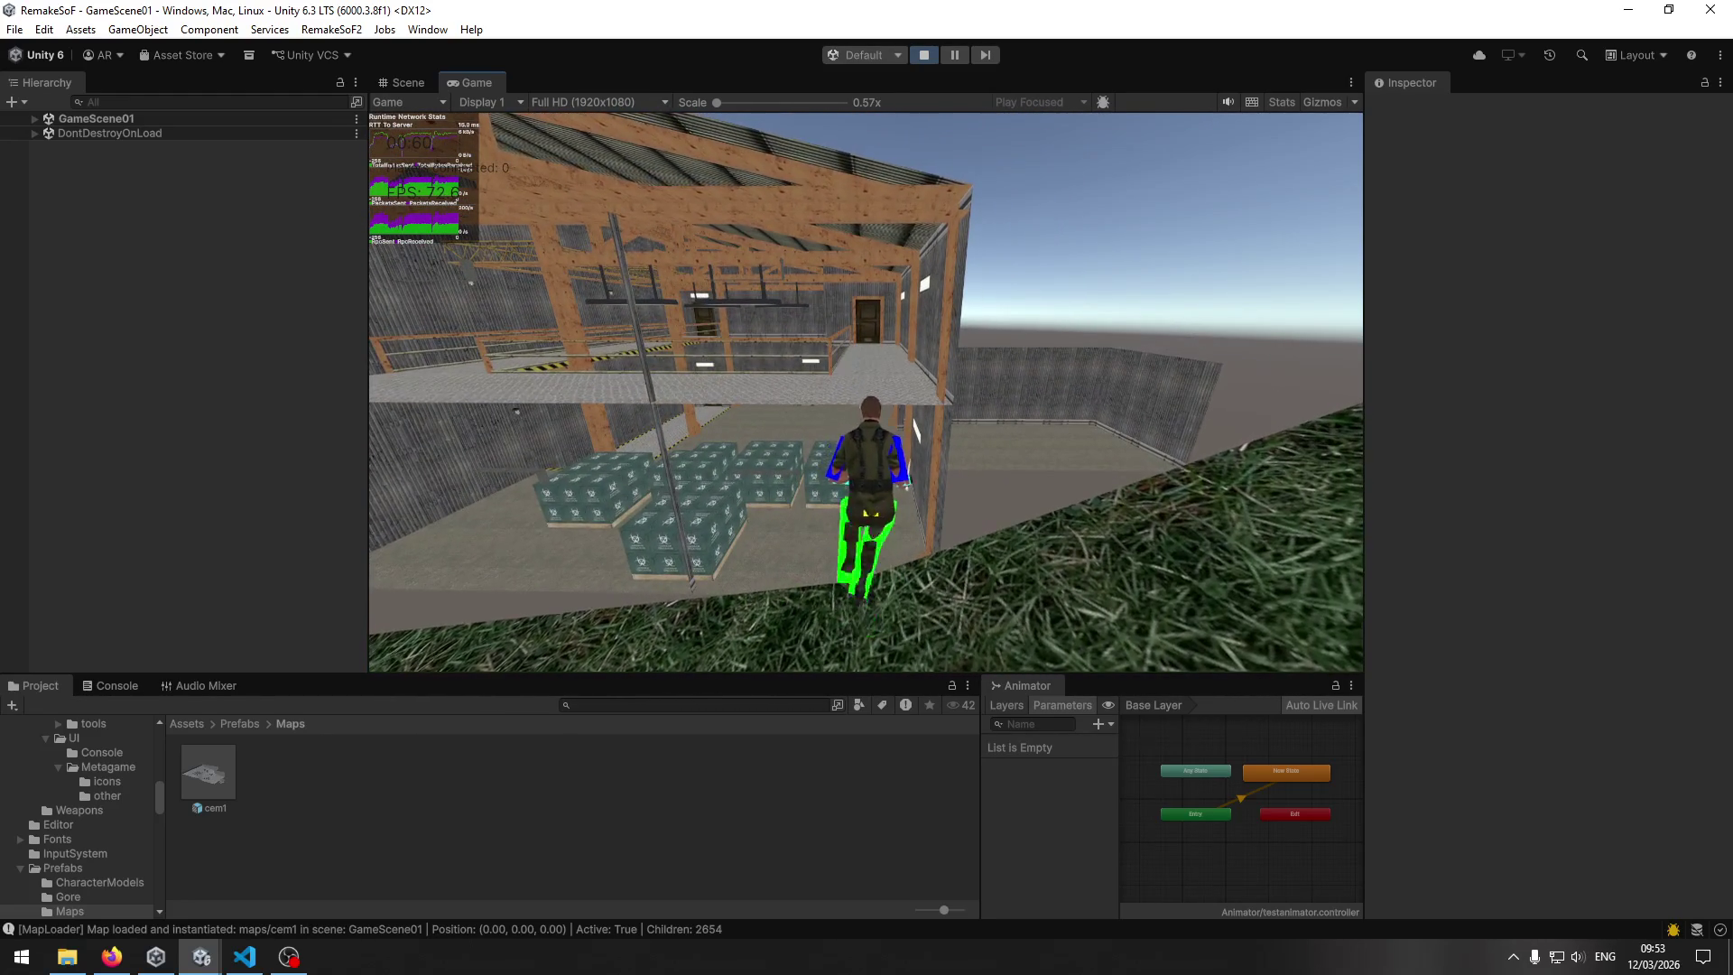
key("w")
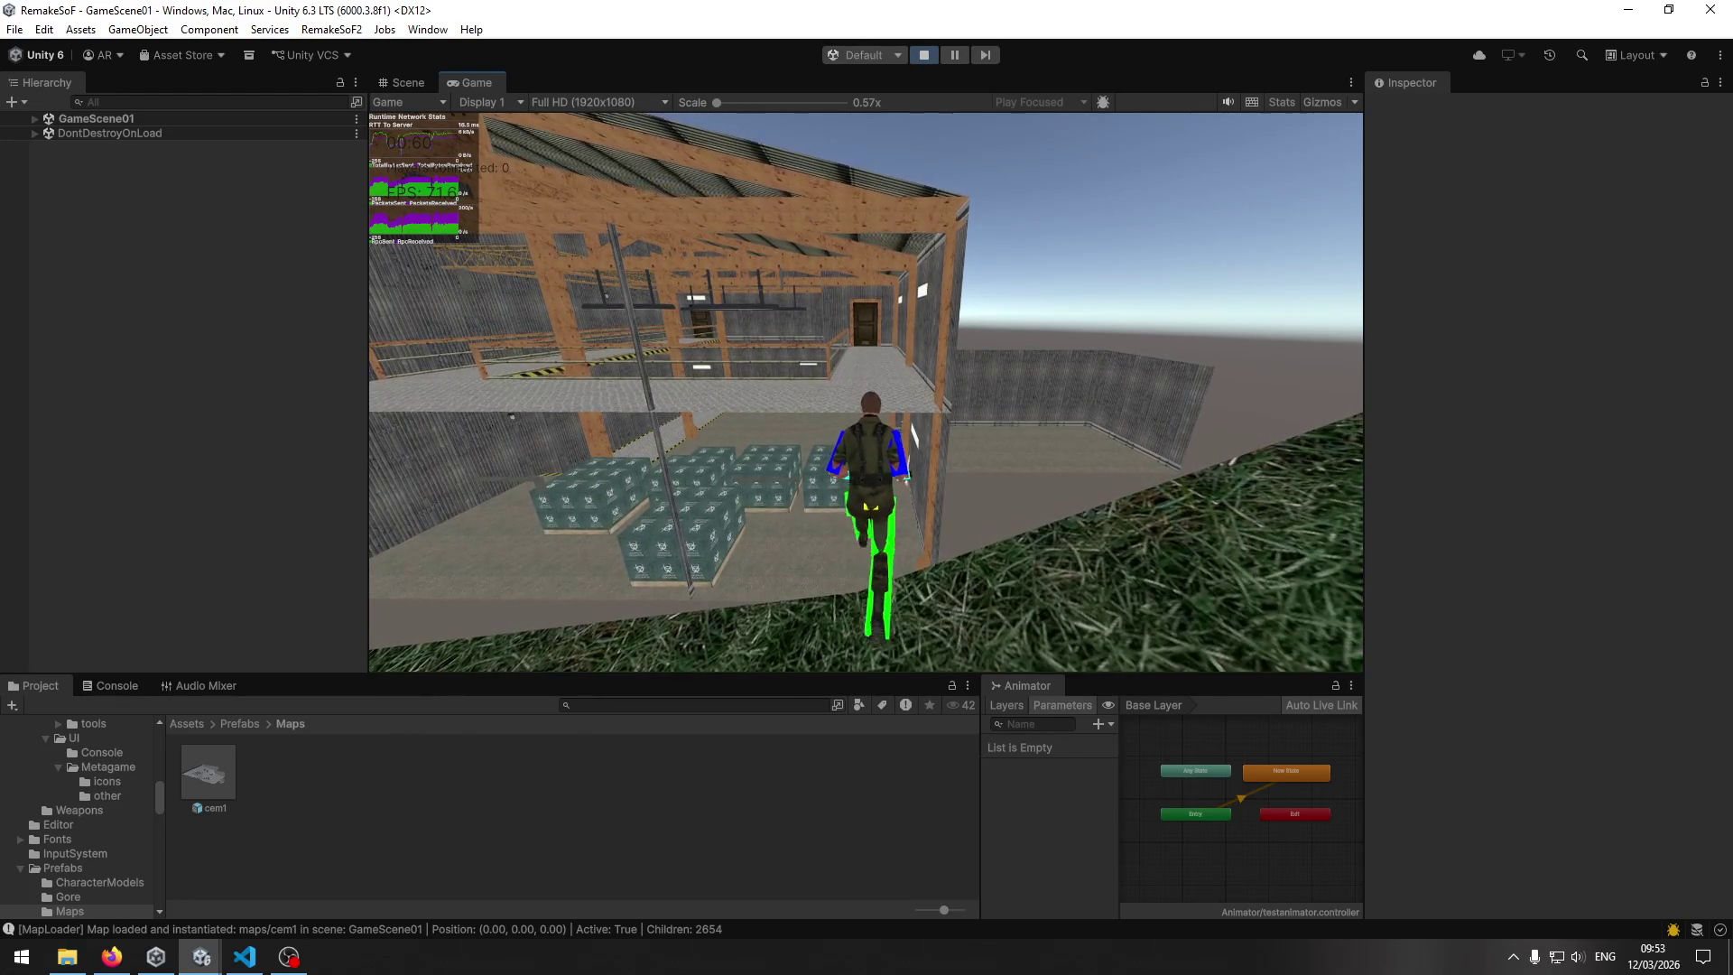
key("w")
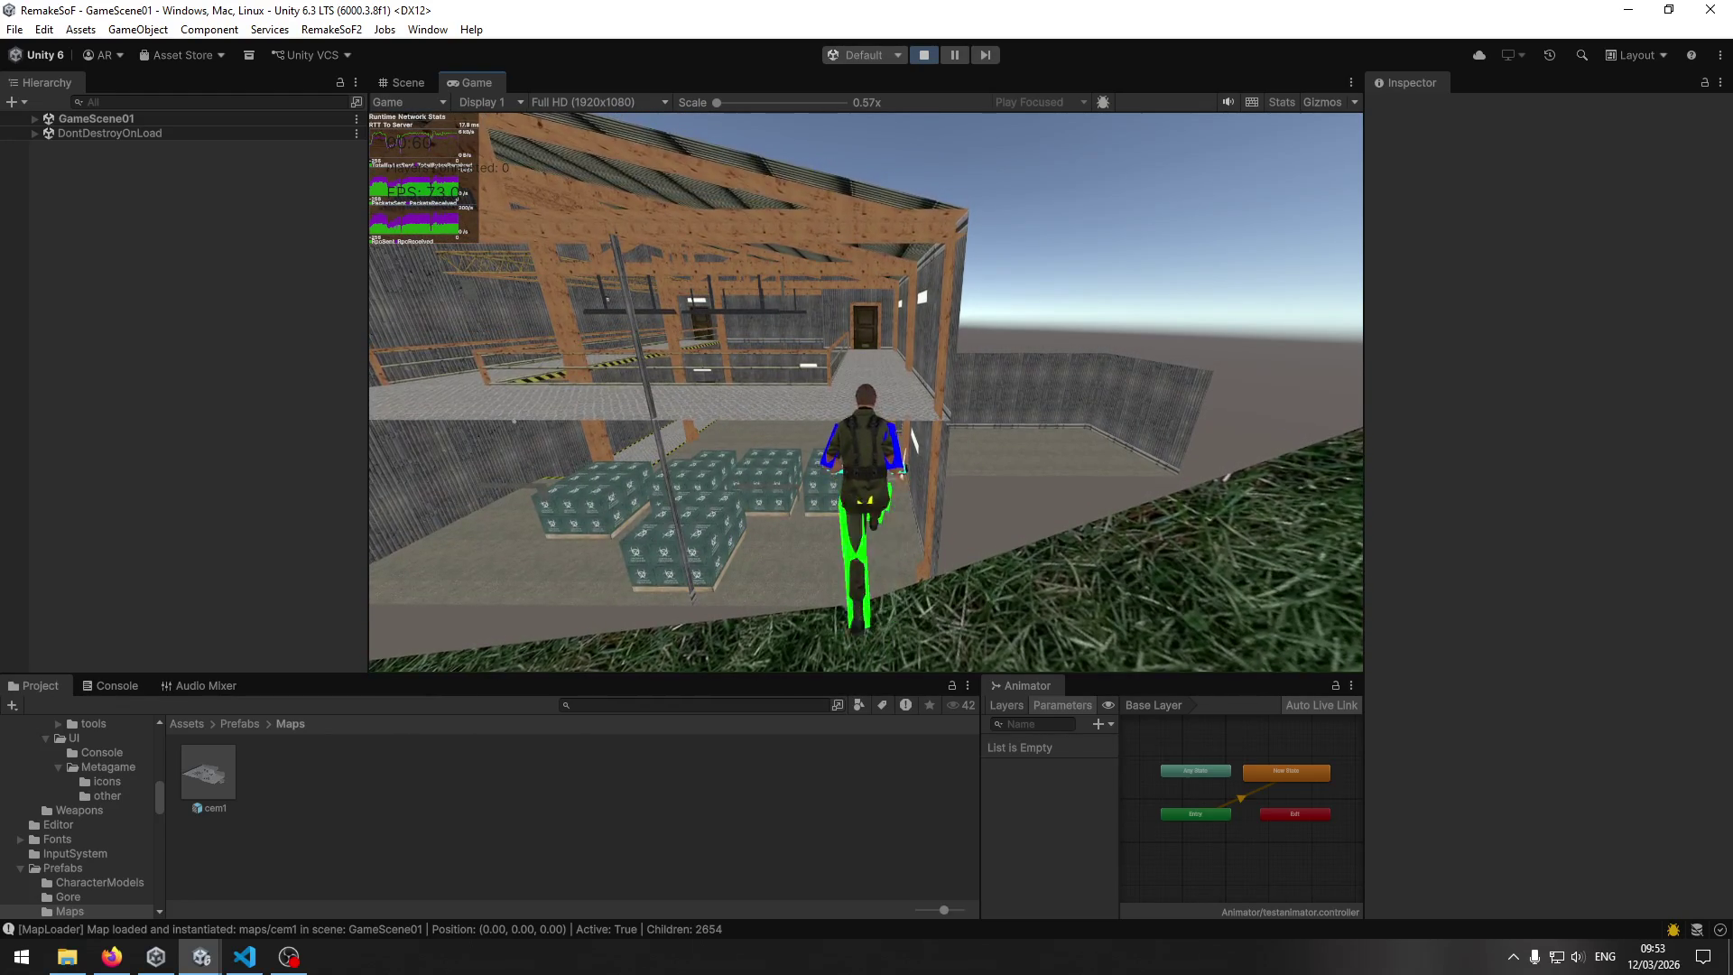
key("w")
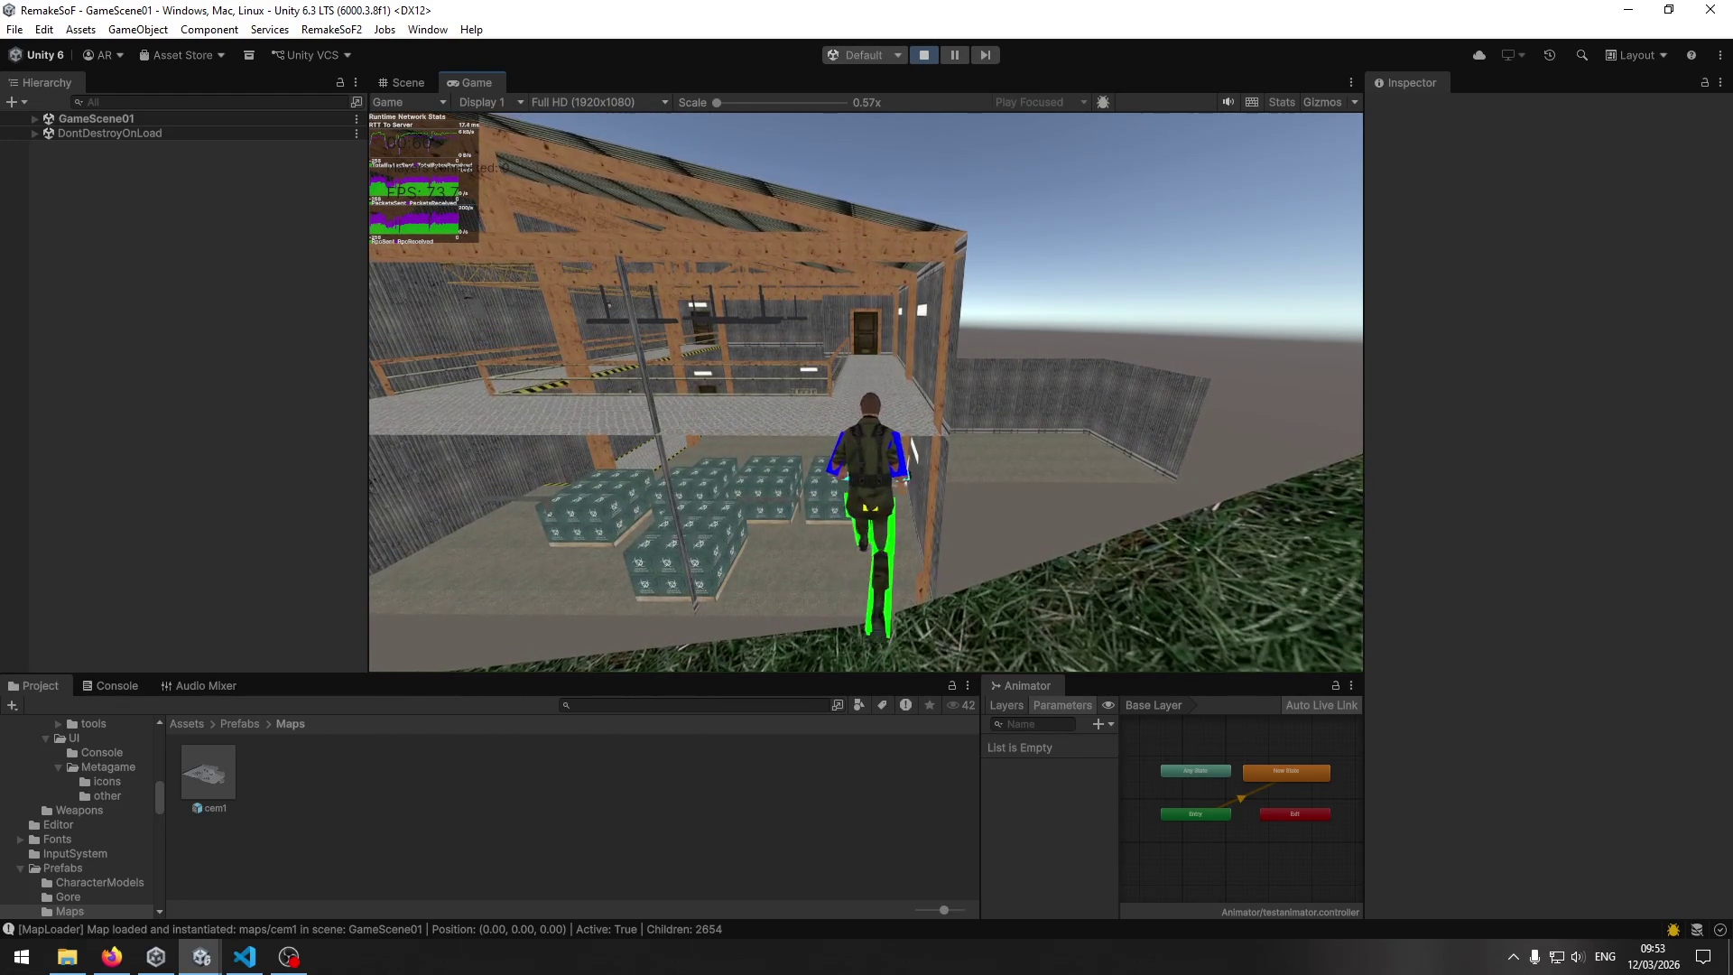
Pause the game, switch to the browser, then return to the Game view and resume.
key("Escape")
key("alt+Tab")
left_click(1048, 397)
key("Escape")
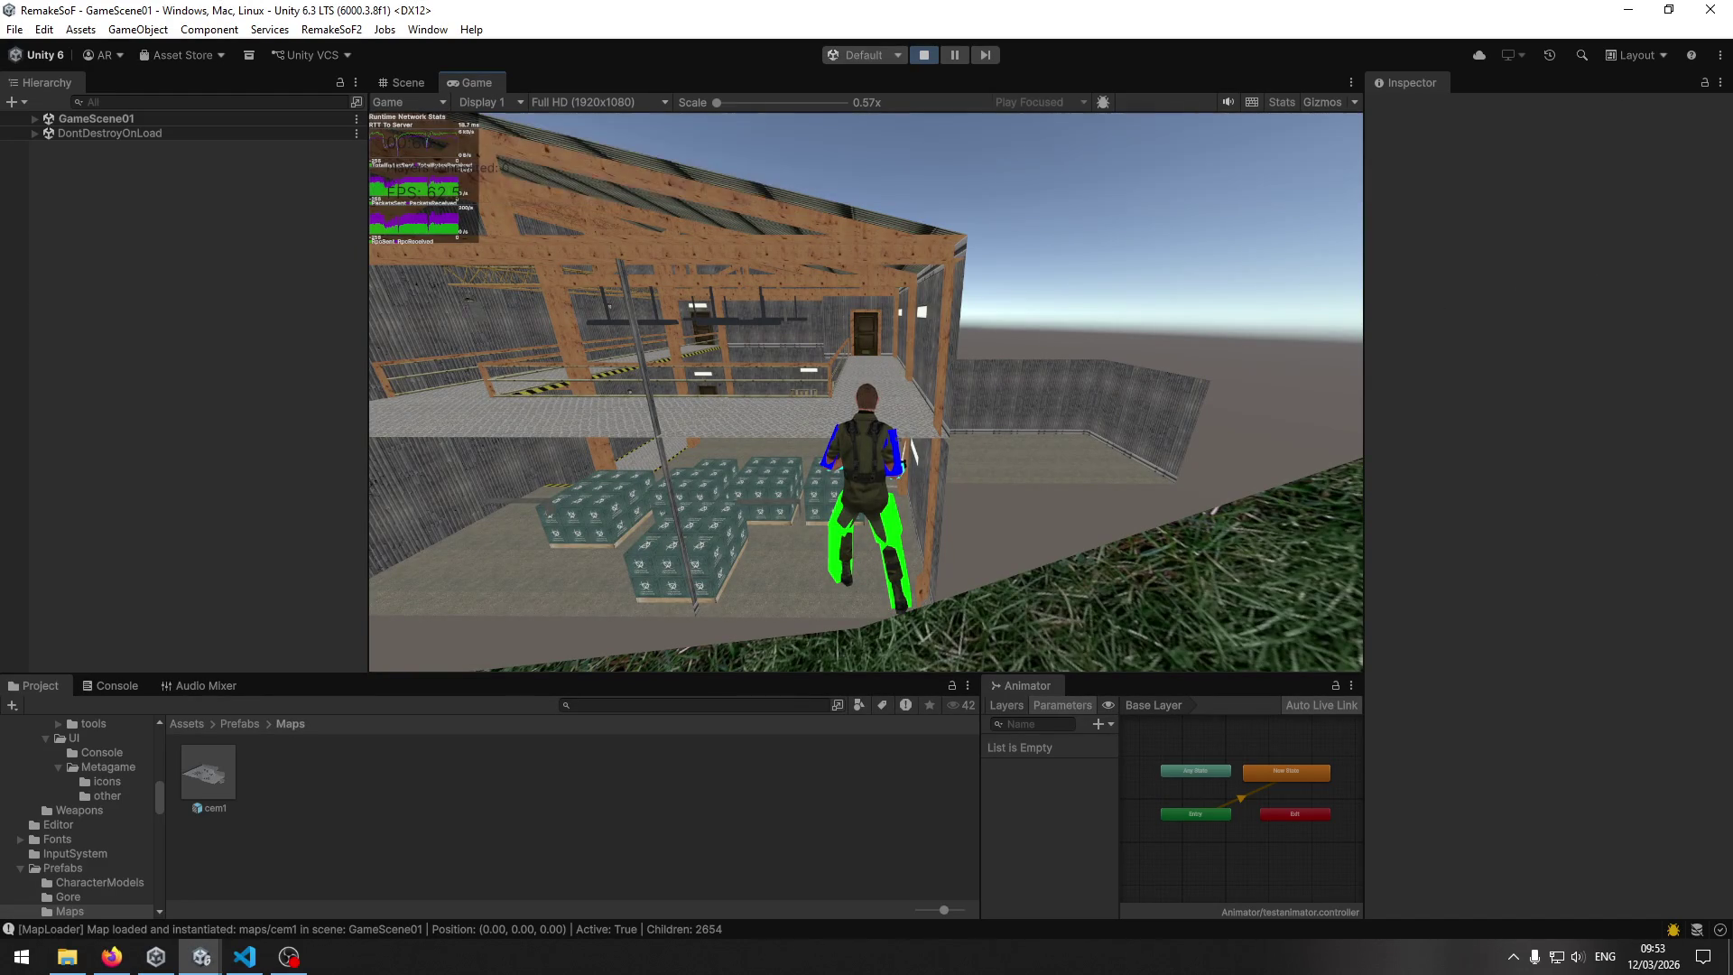
Walk back into the warehouse, crouch facing the crates, then run along the warehouse wall.
key("w")
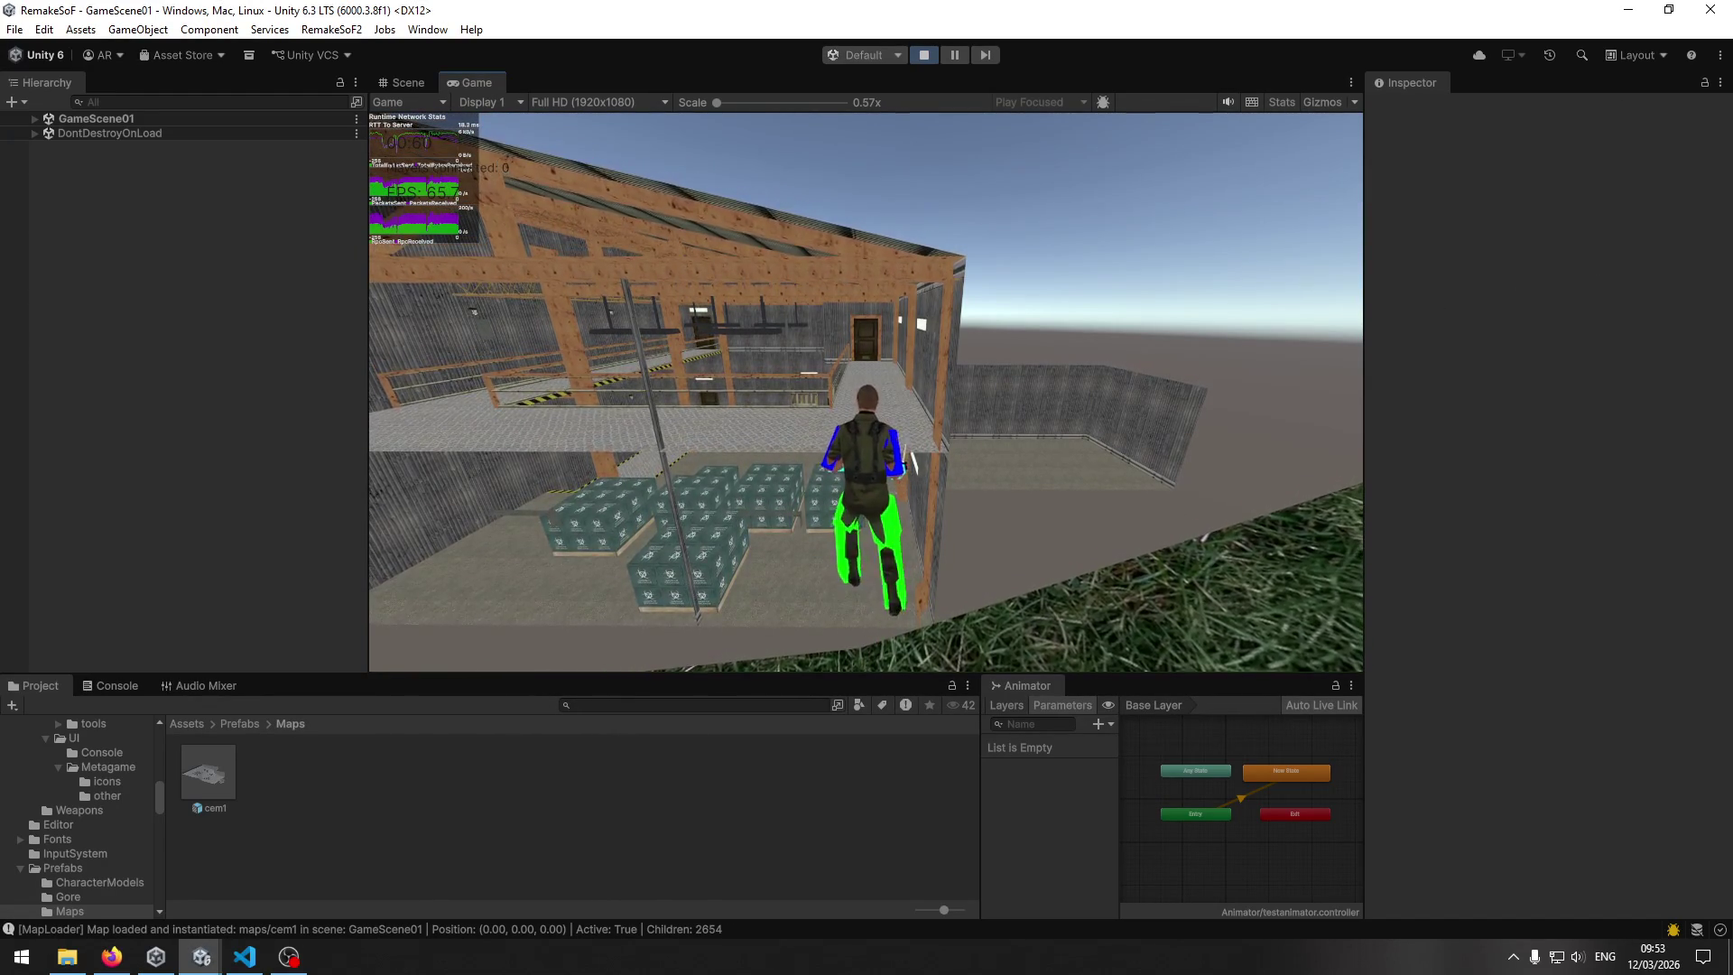
key("a")
key("w")
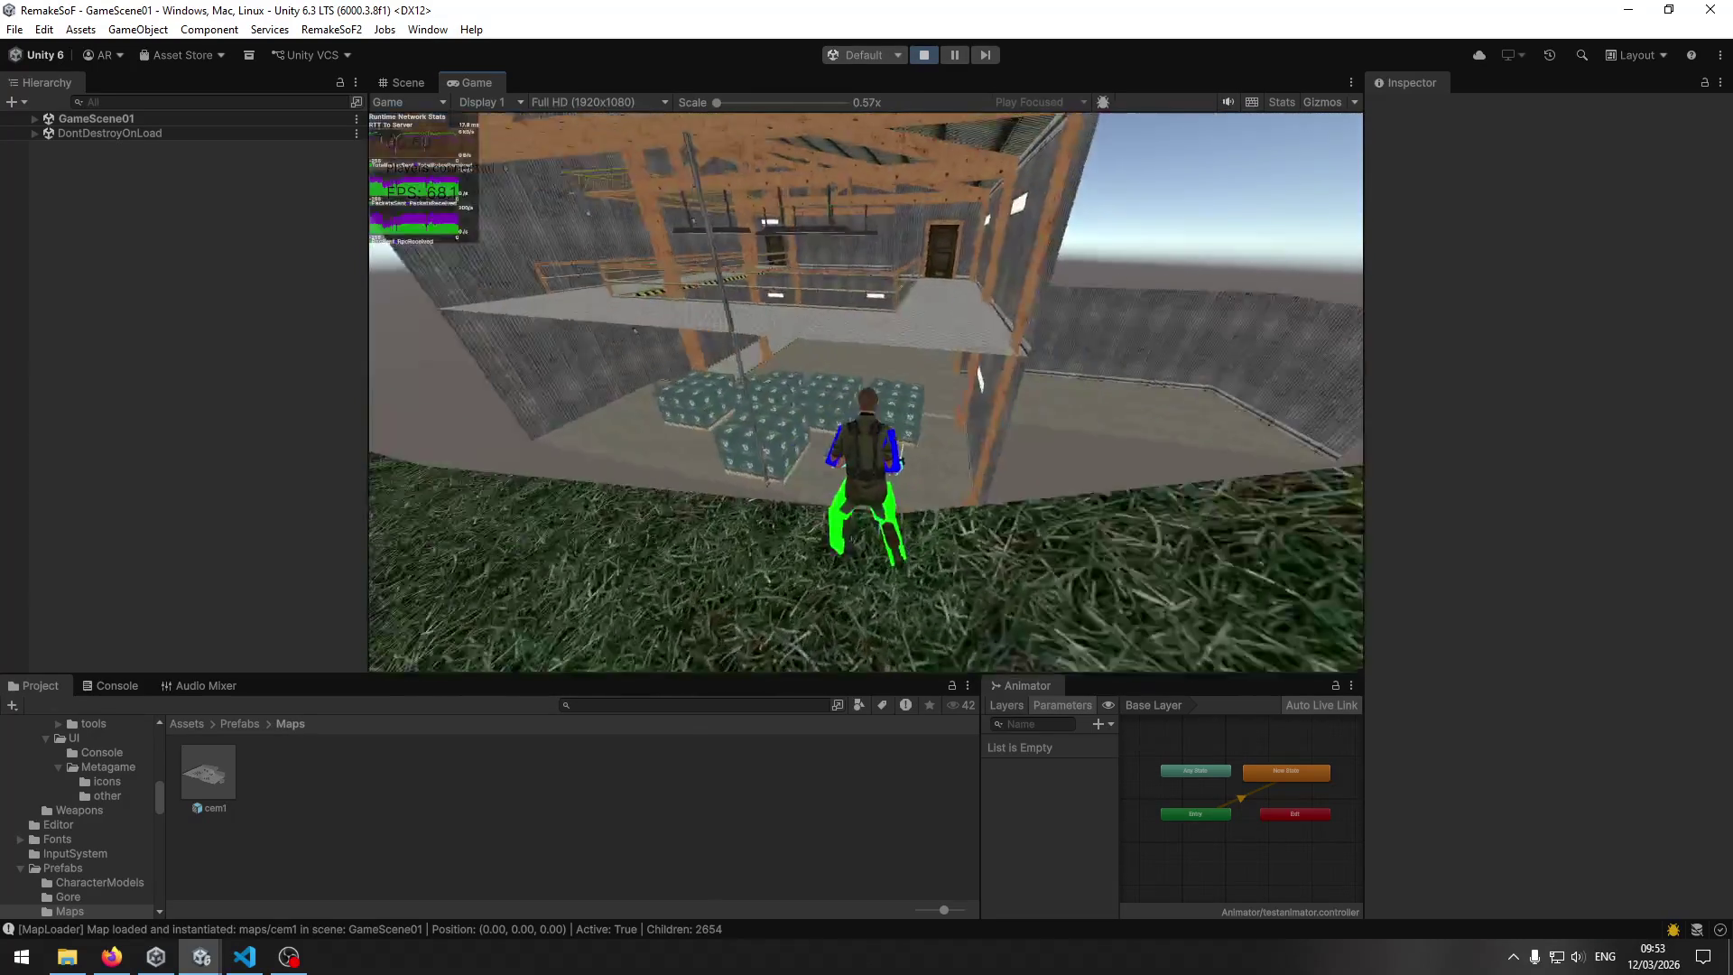
key("w")
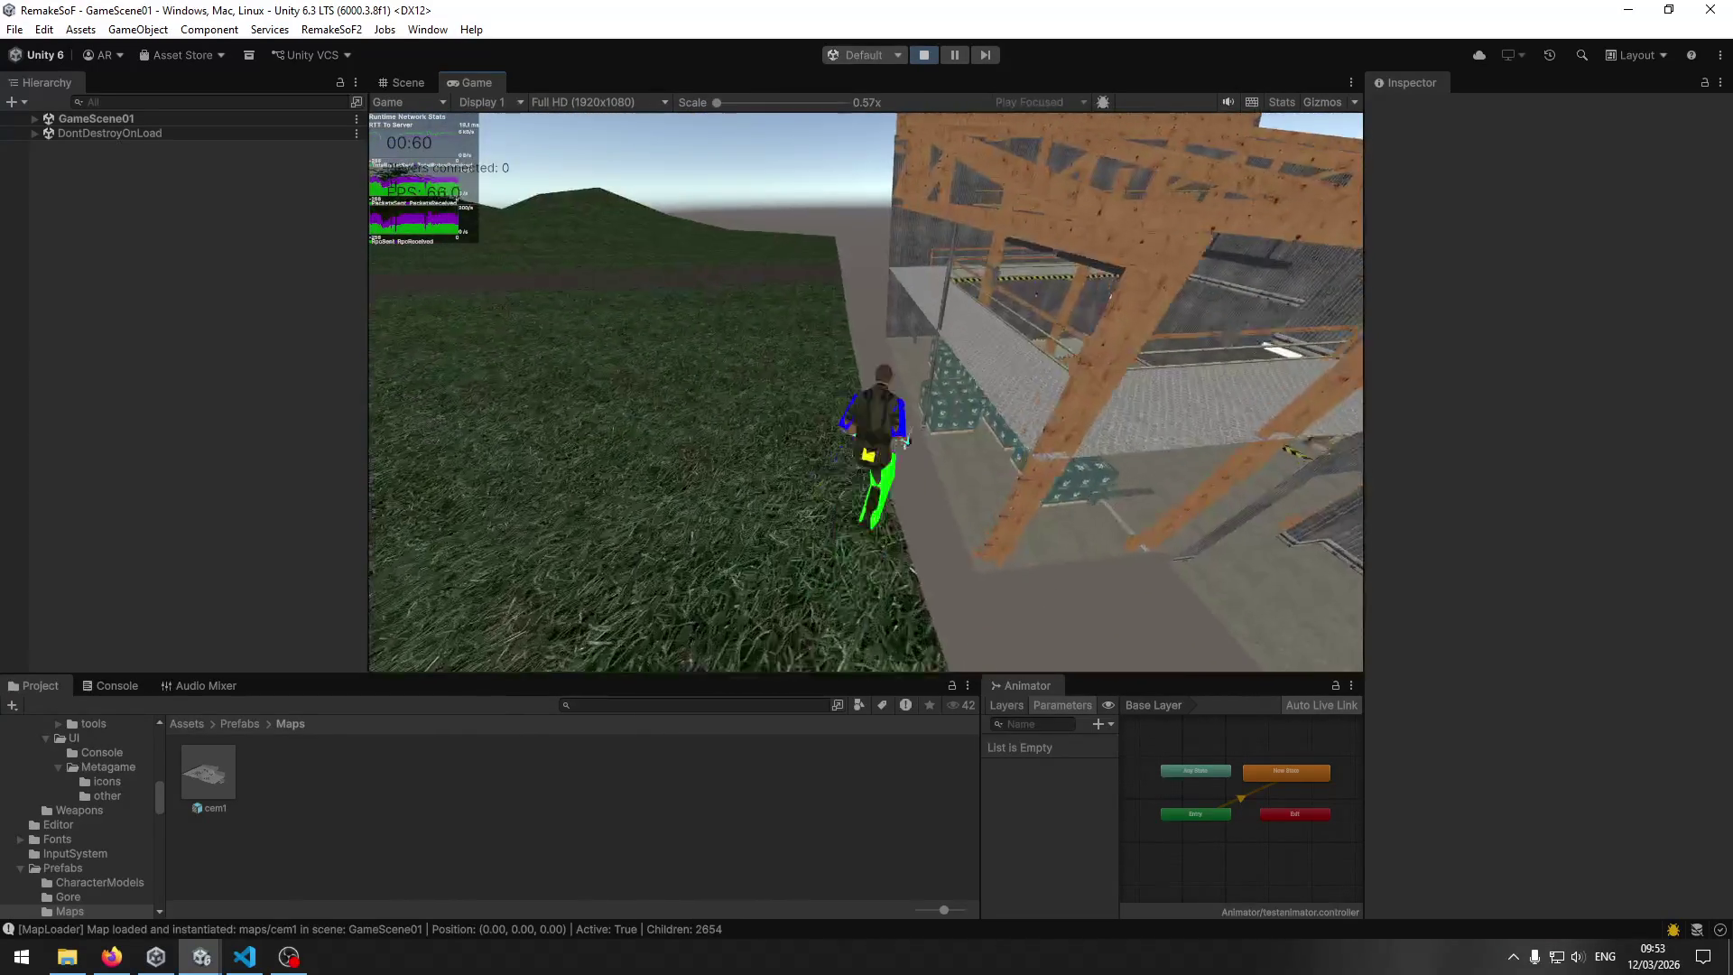
key("w")
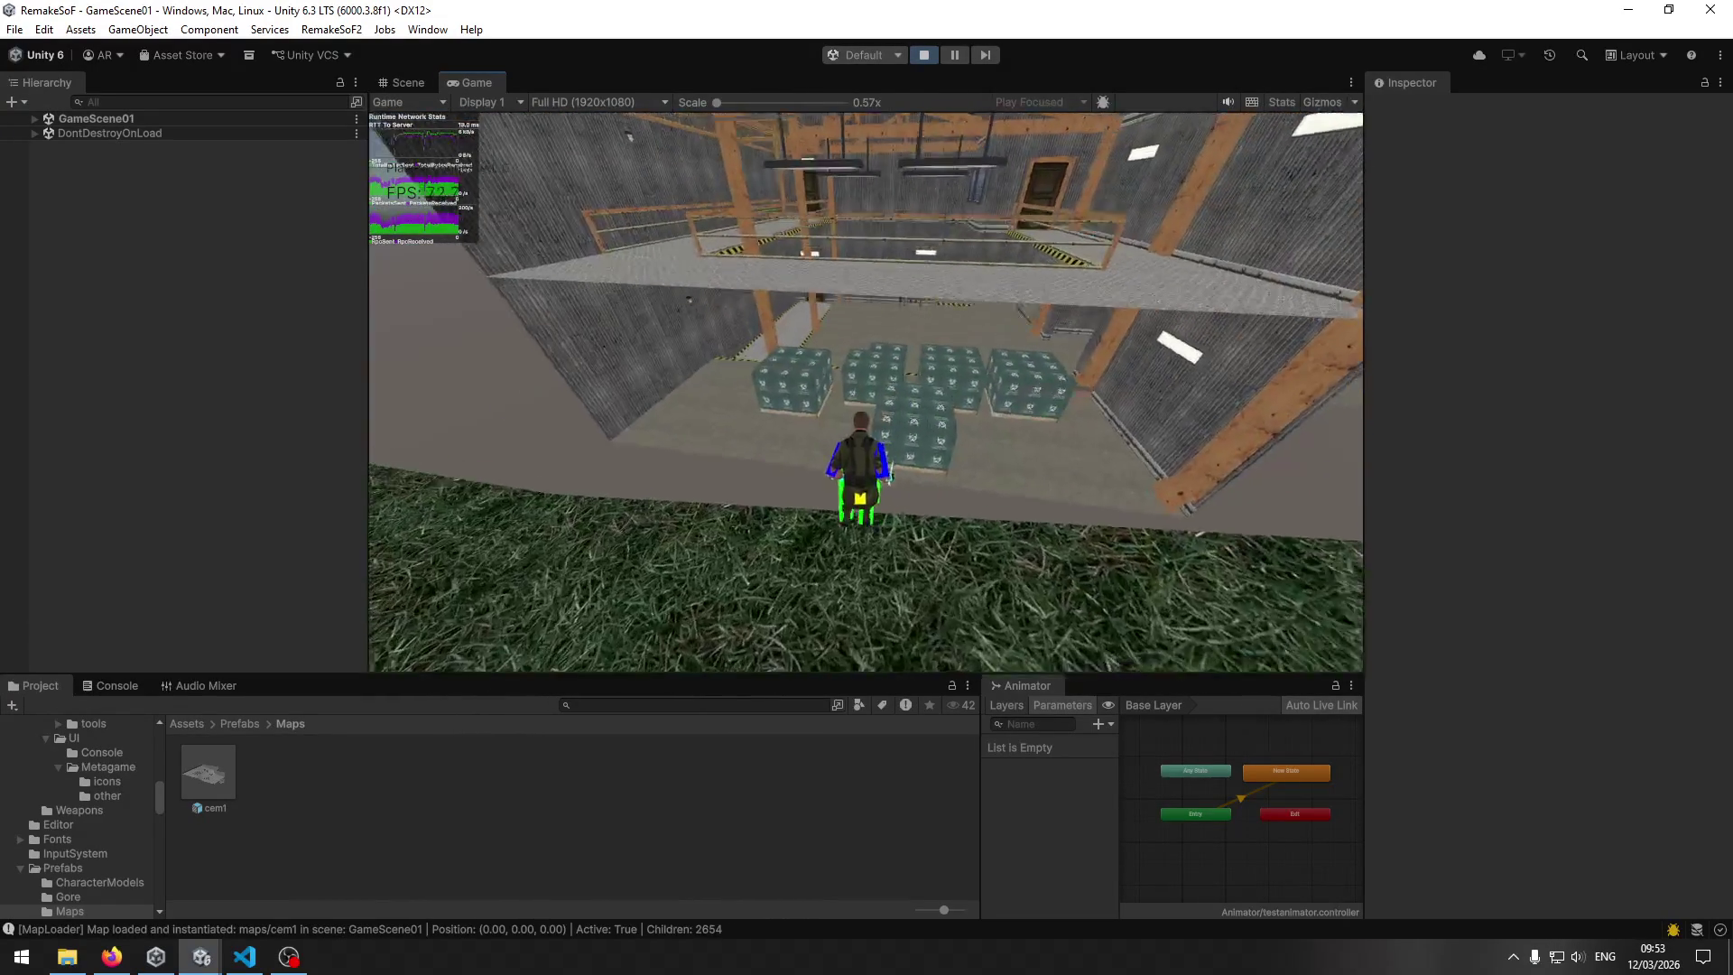
key("w")
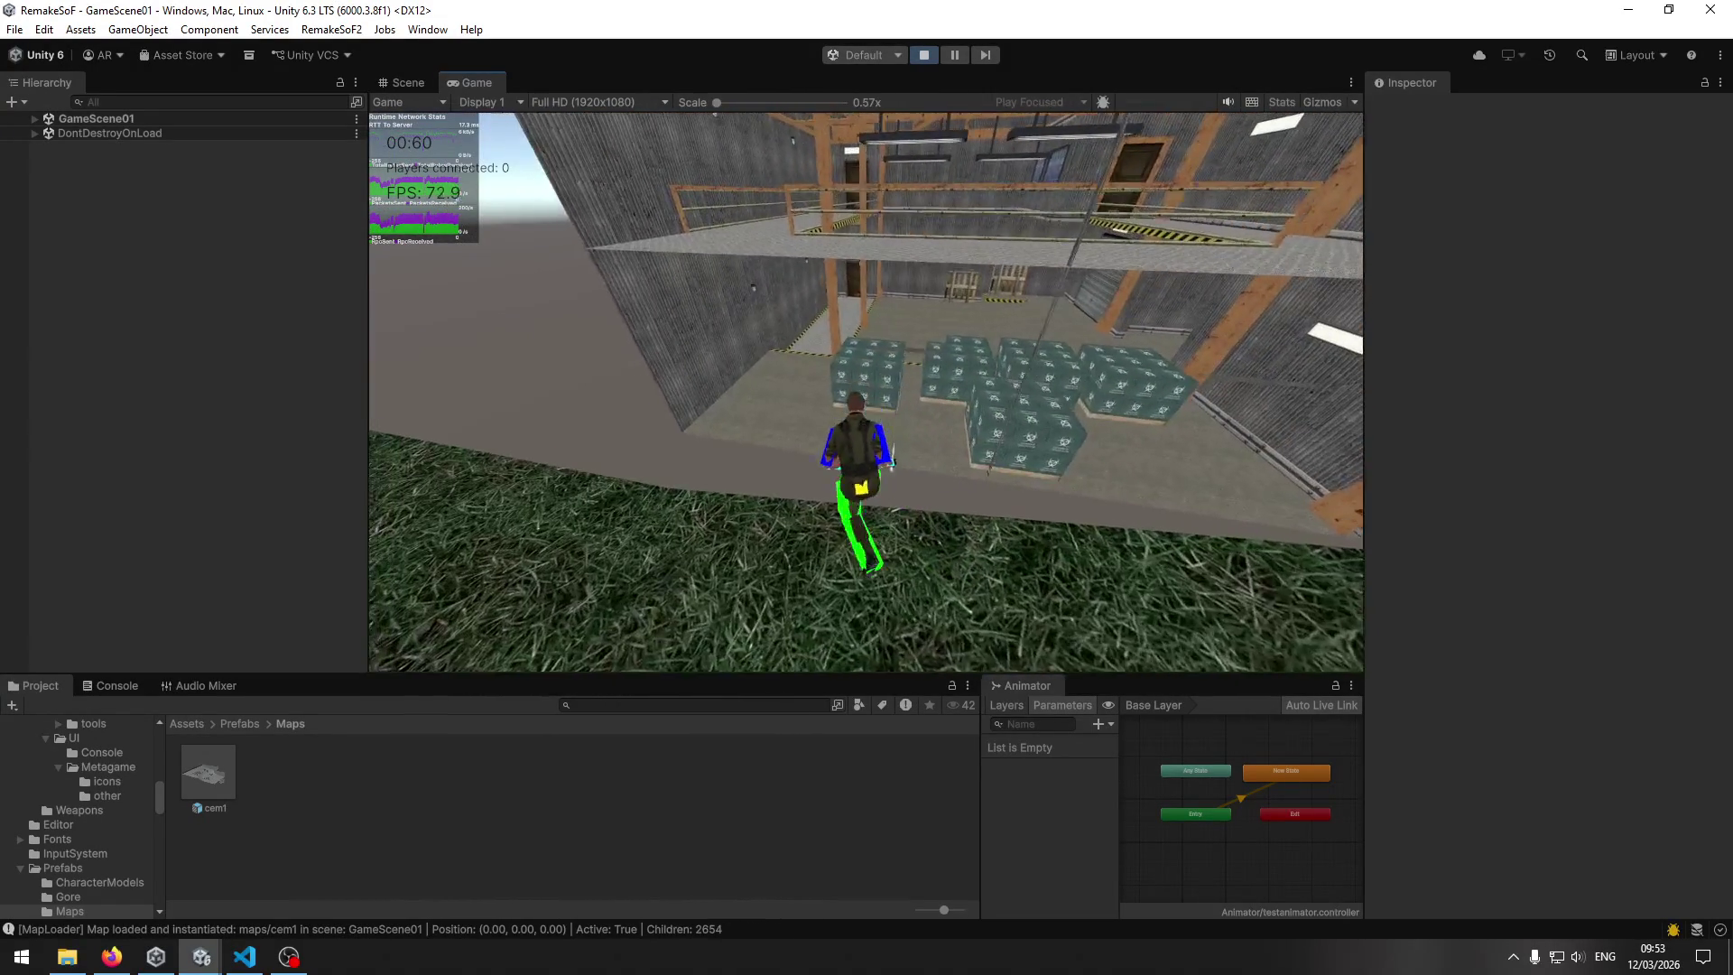
key("w")
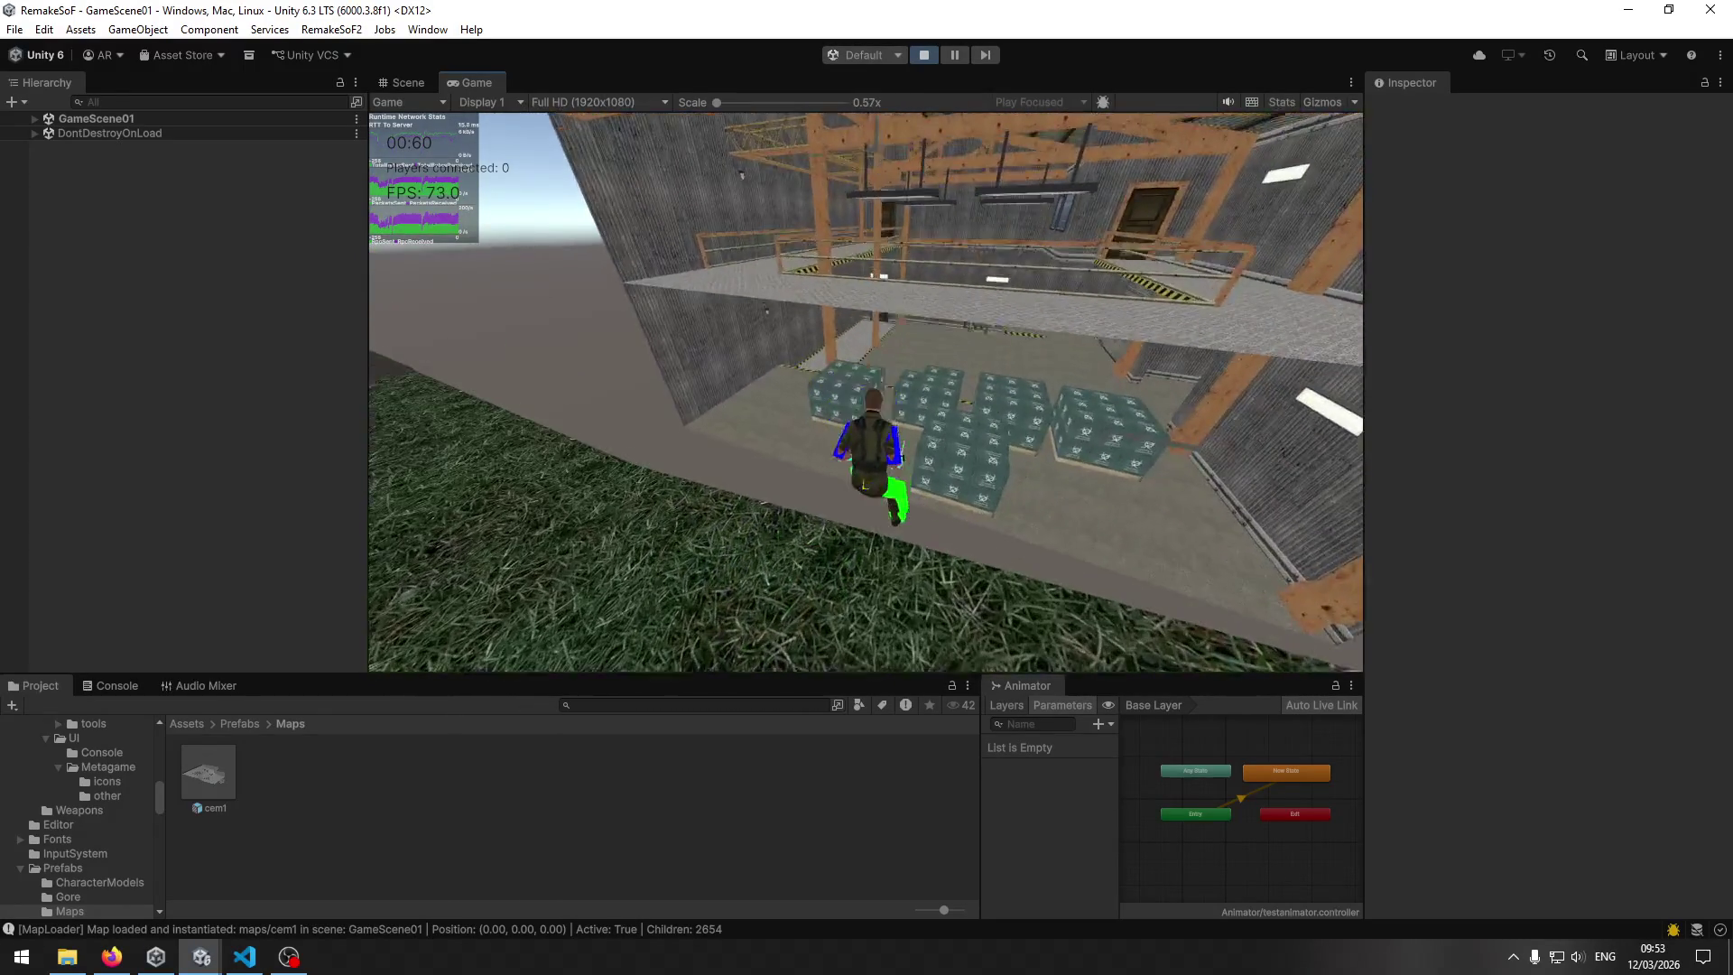
key("w")
key("w")
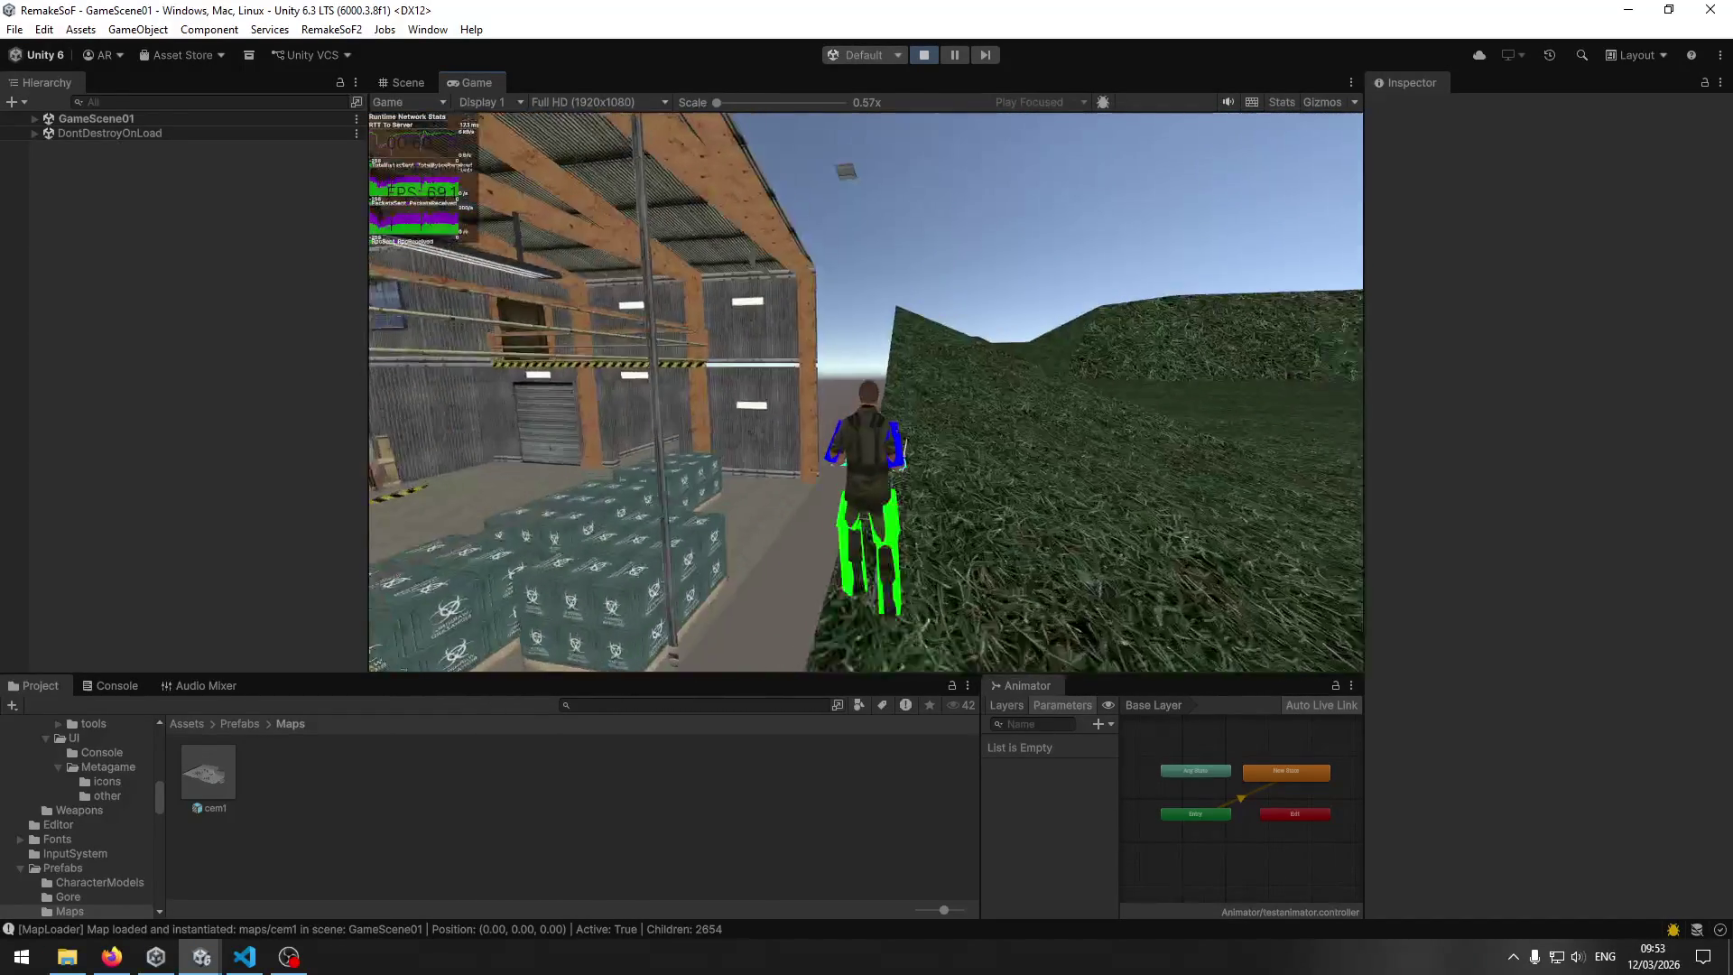
key("w")
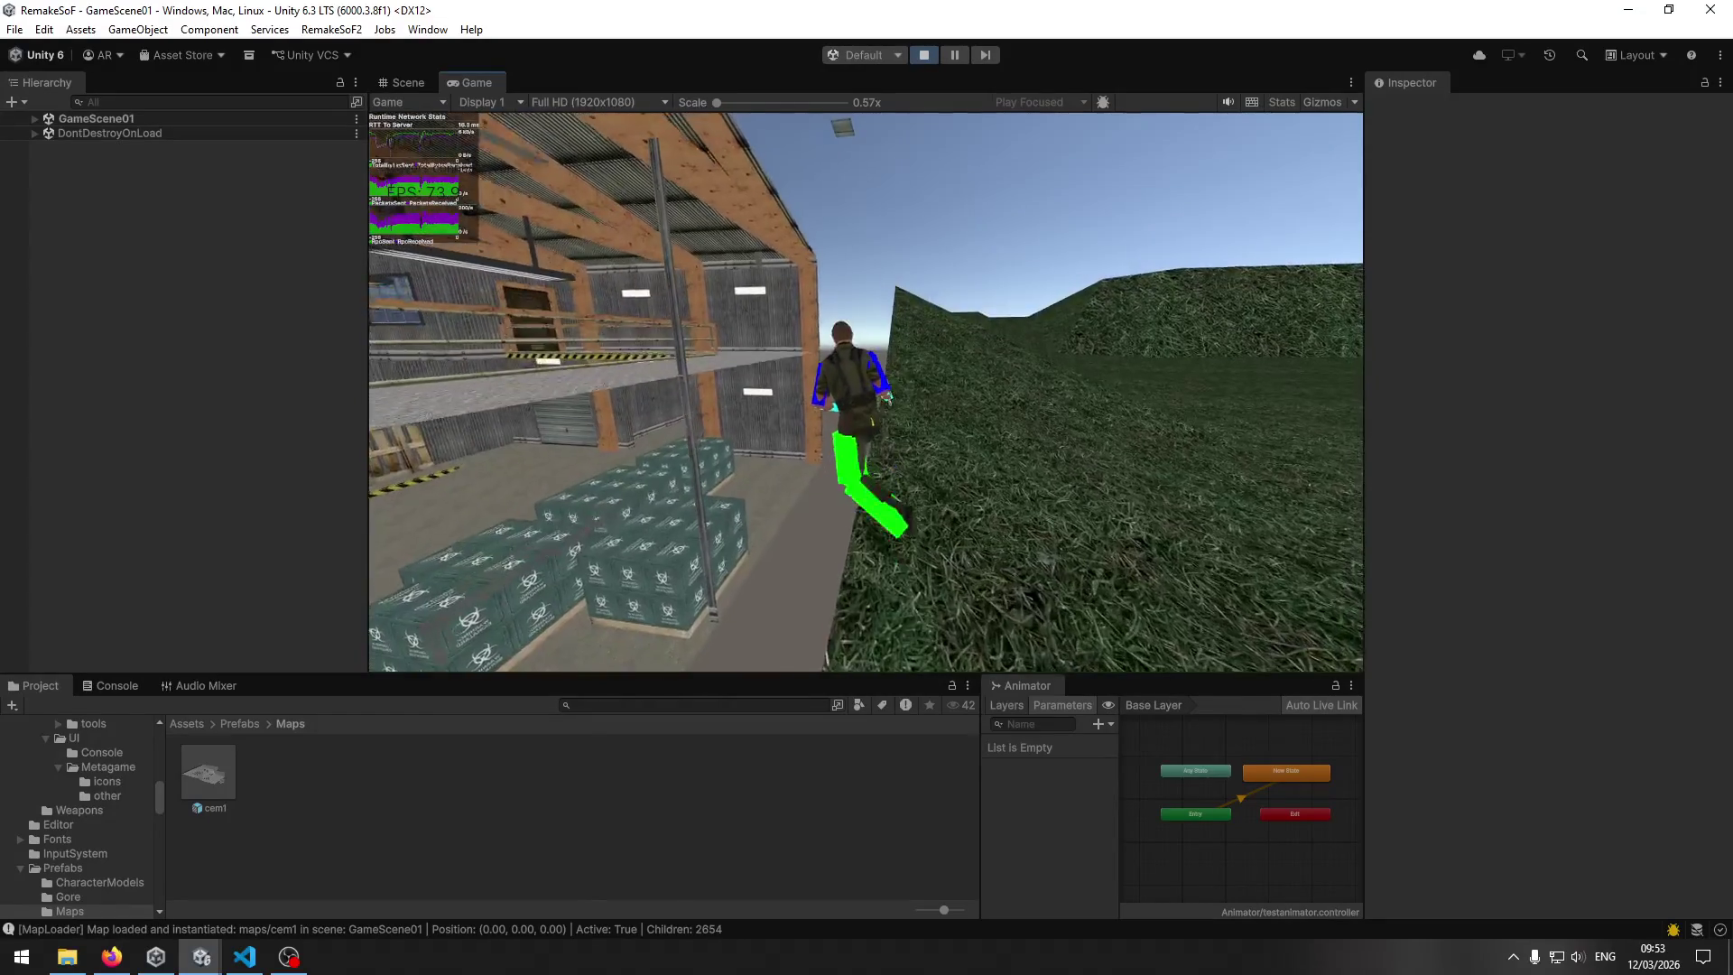
Run past the warehouse corner, along the crate ledge, up the grass slope, and back facing the crates.
key("w")
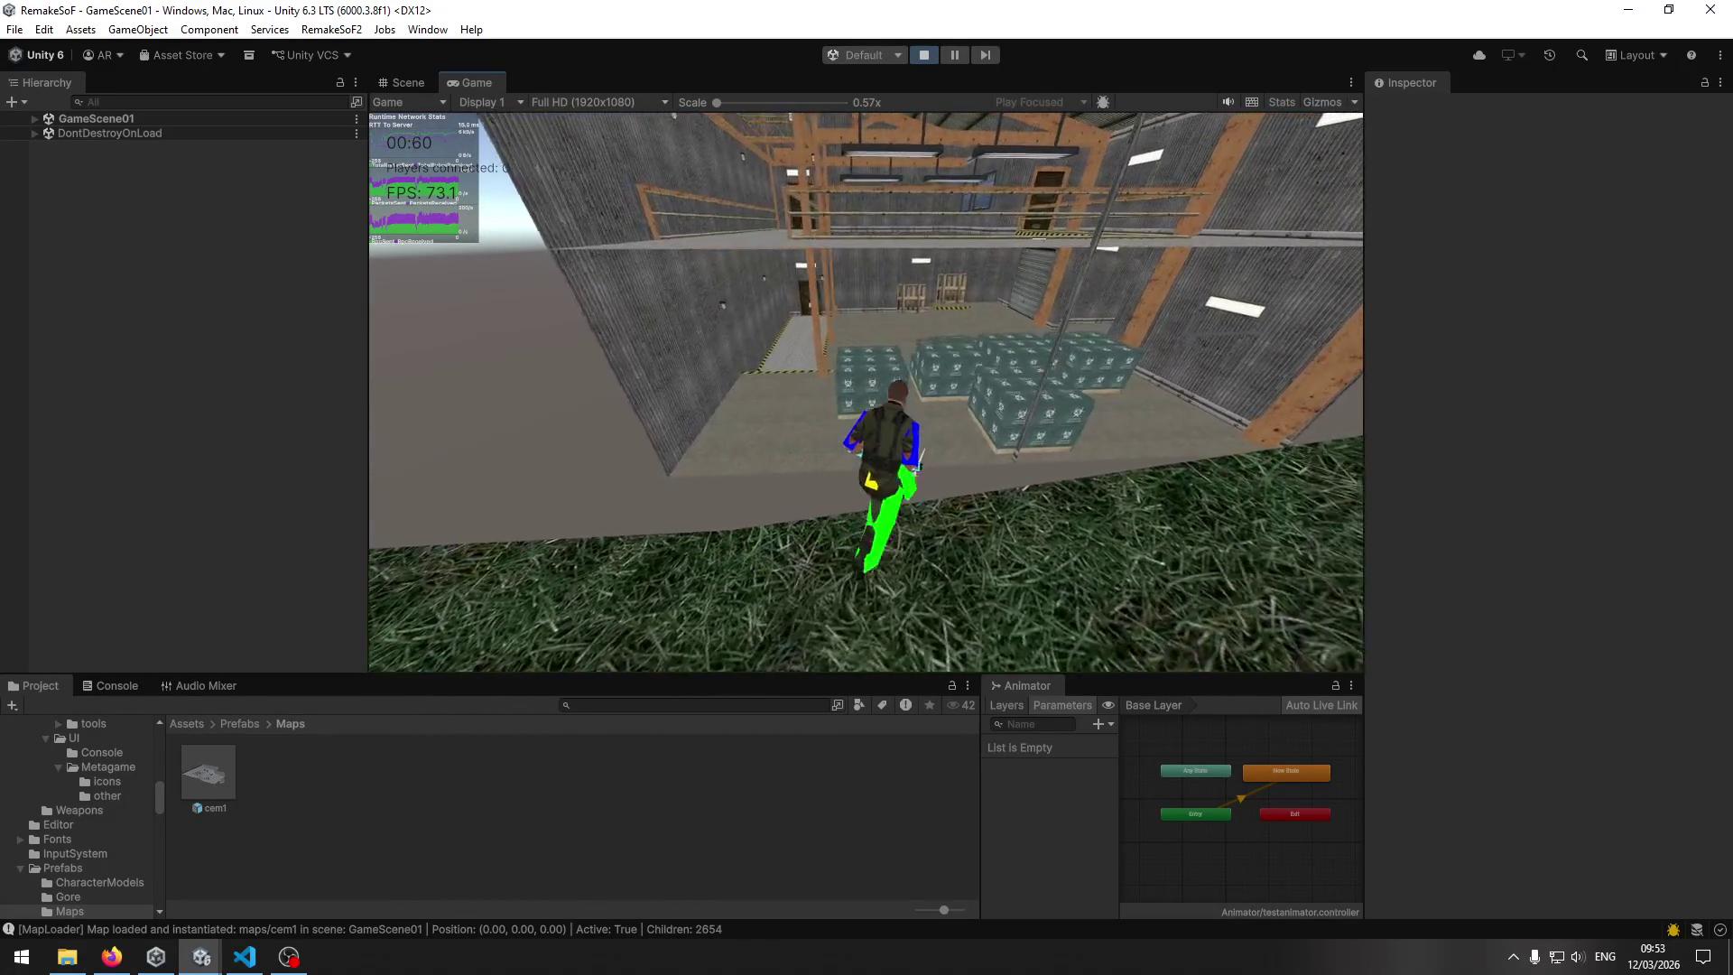
key("w")
key("w")
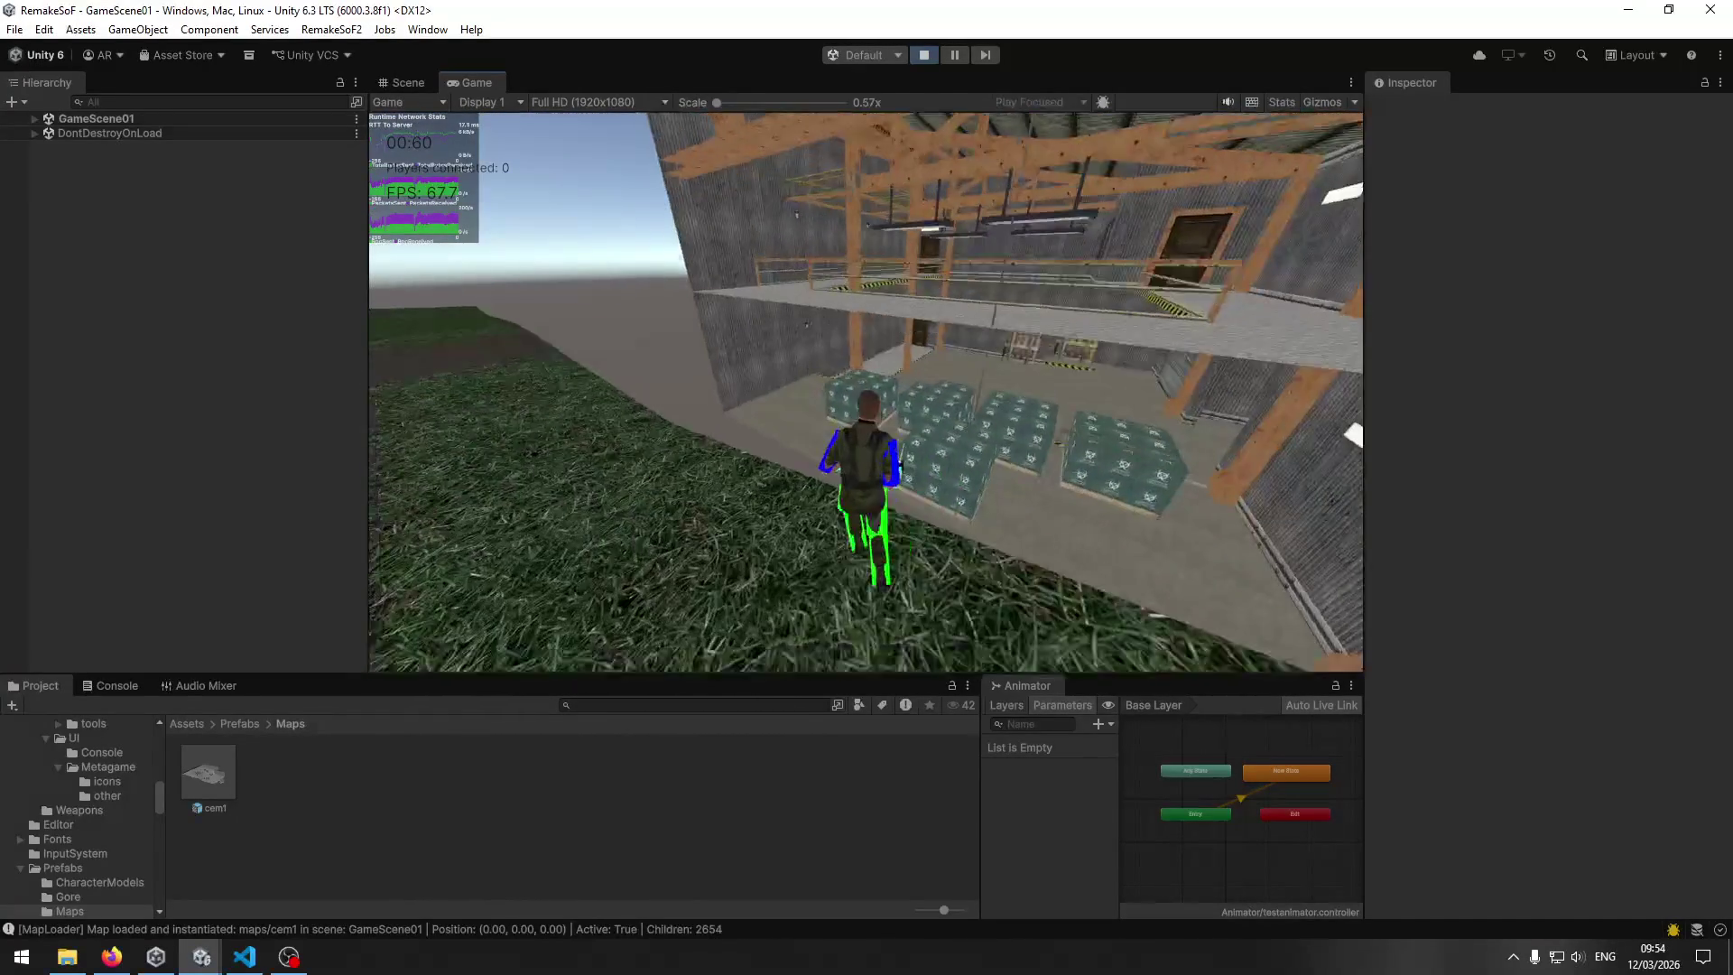
key("w")
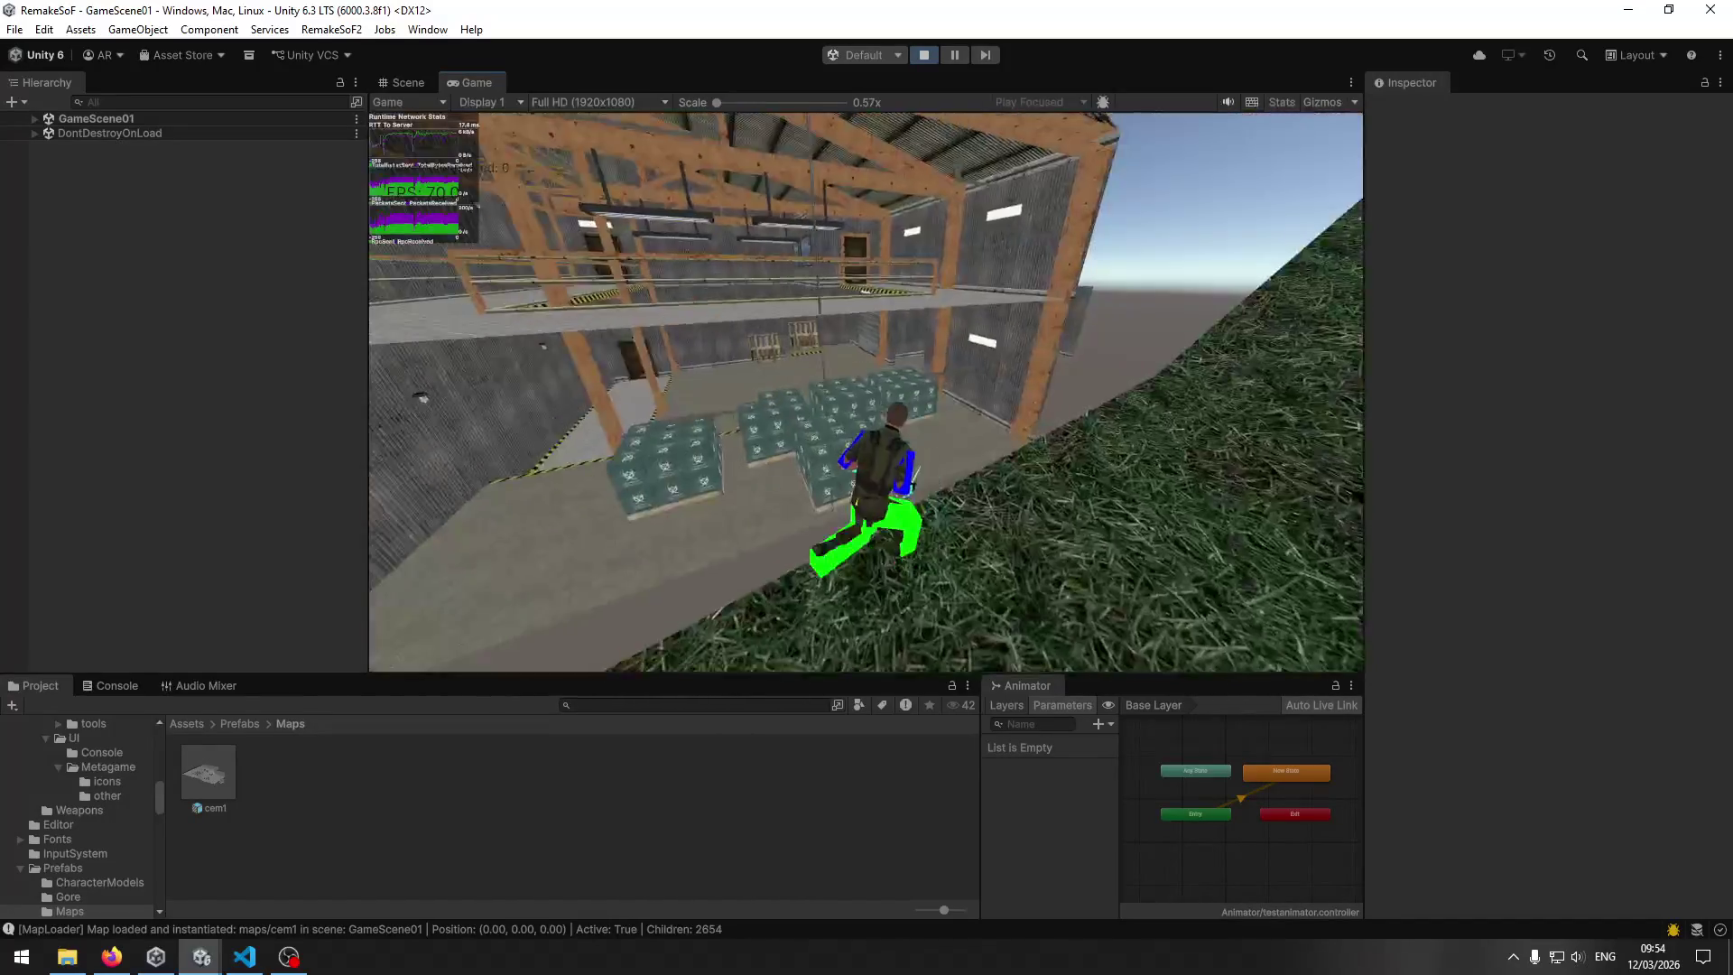
key("w")
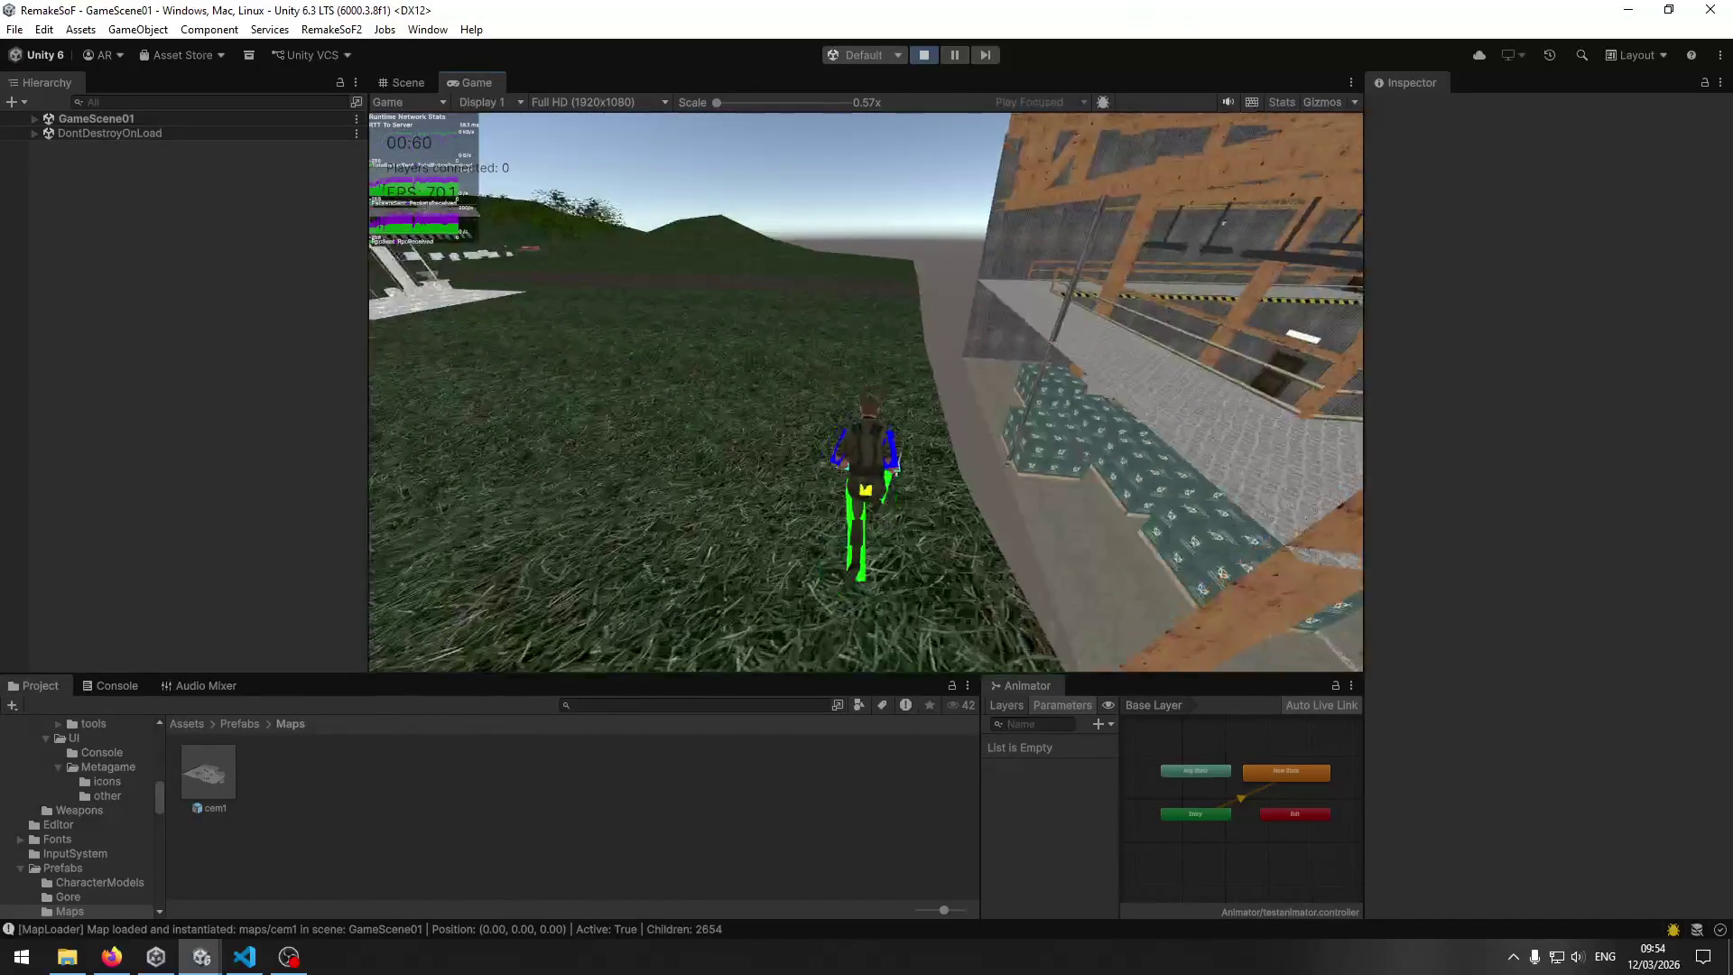
key("w")
key("w")
key("w")
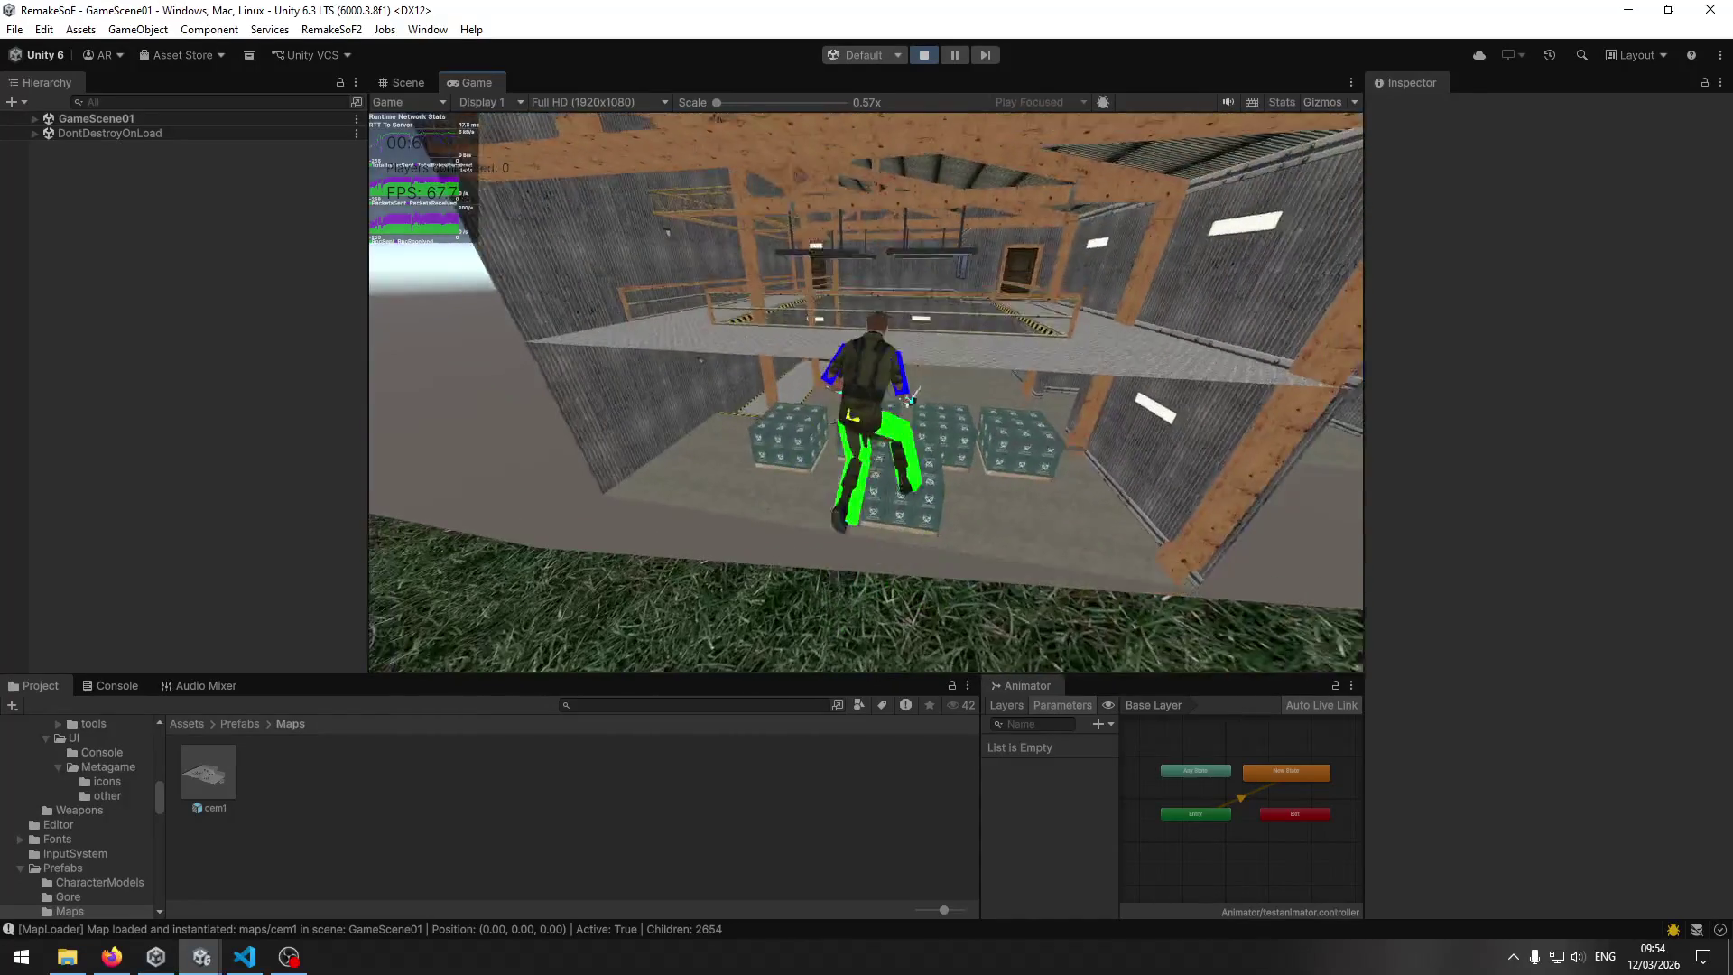
key("w")
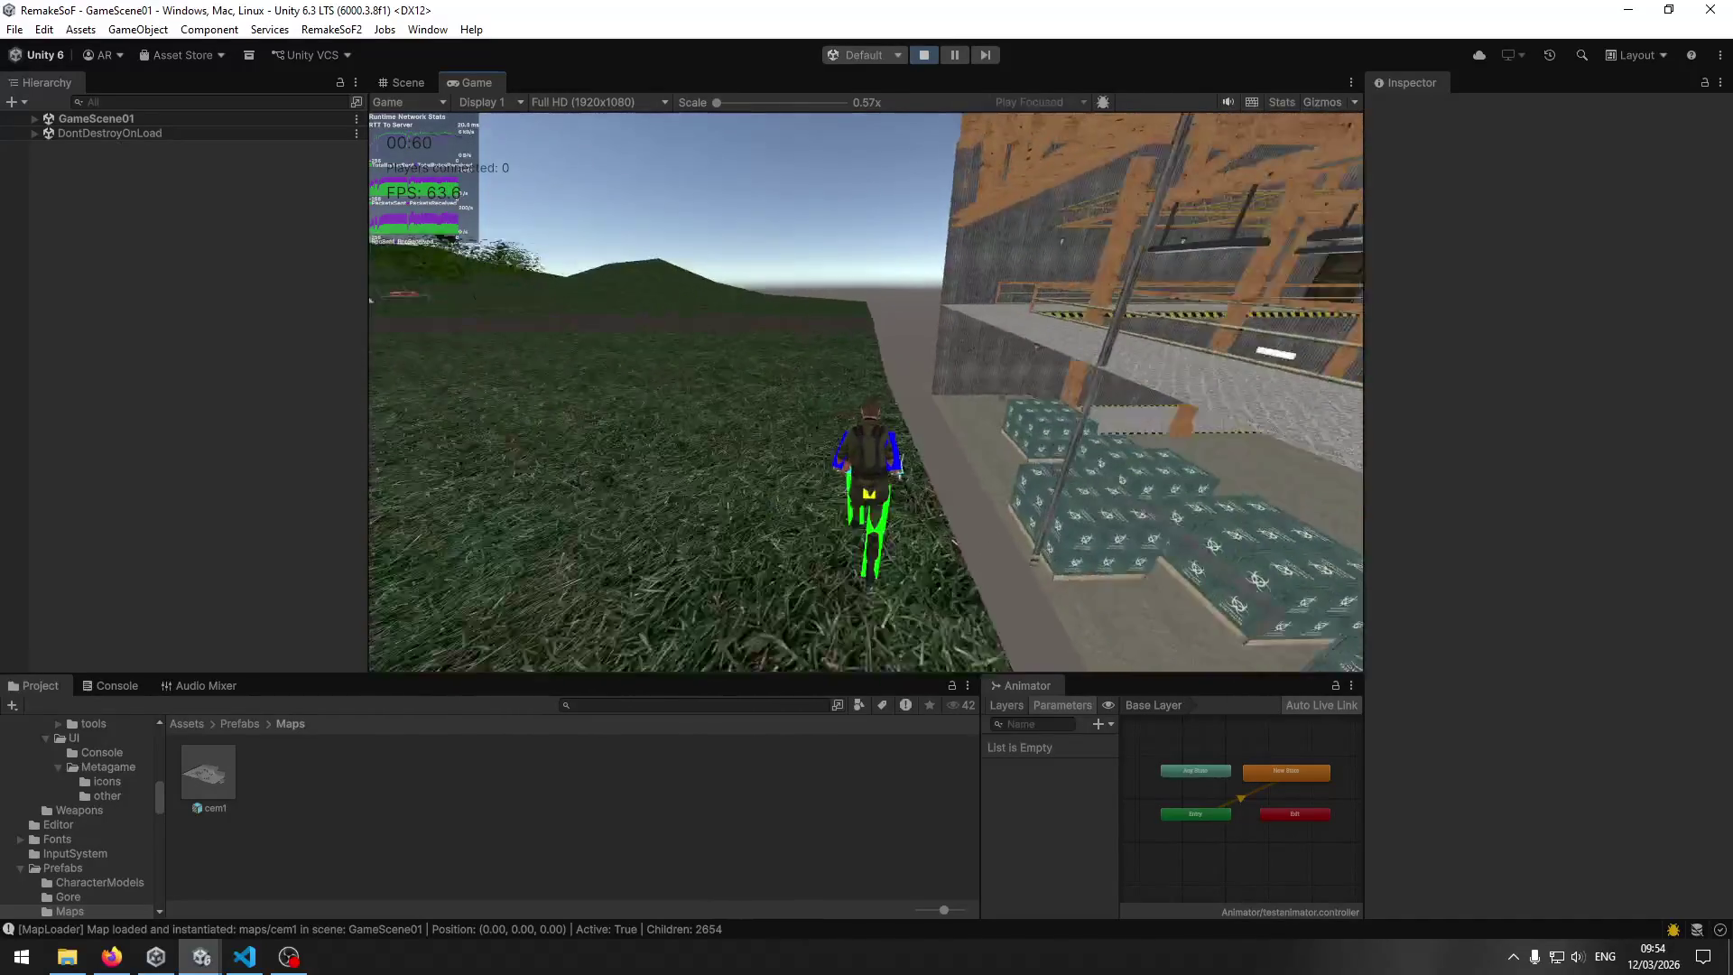
key("w")
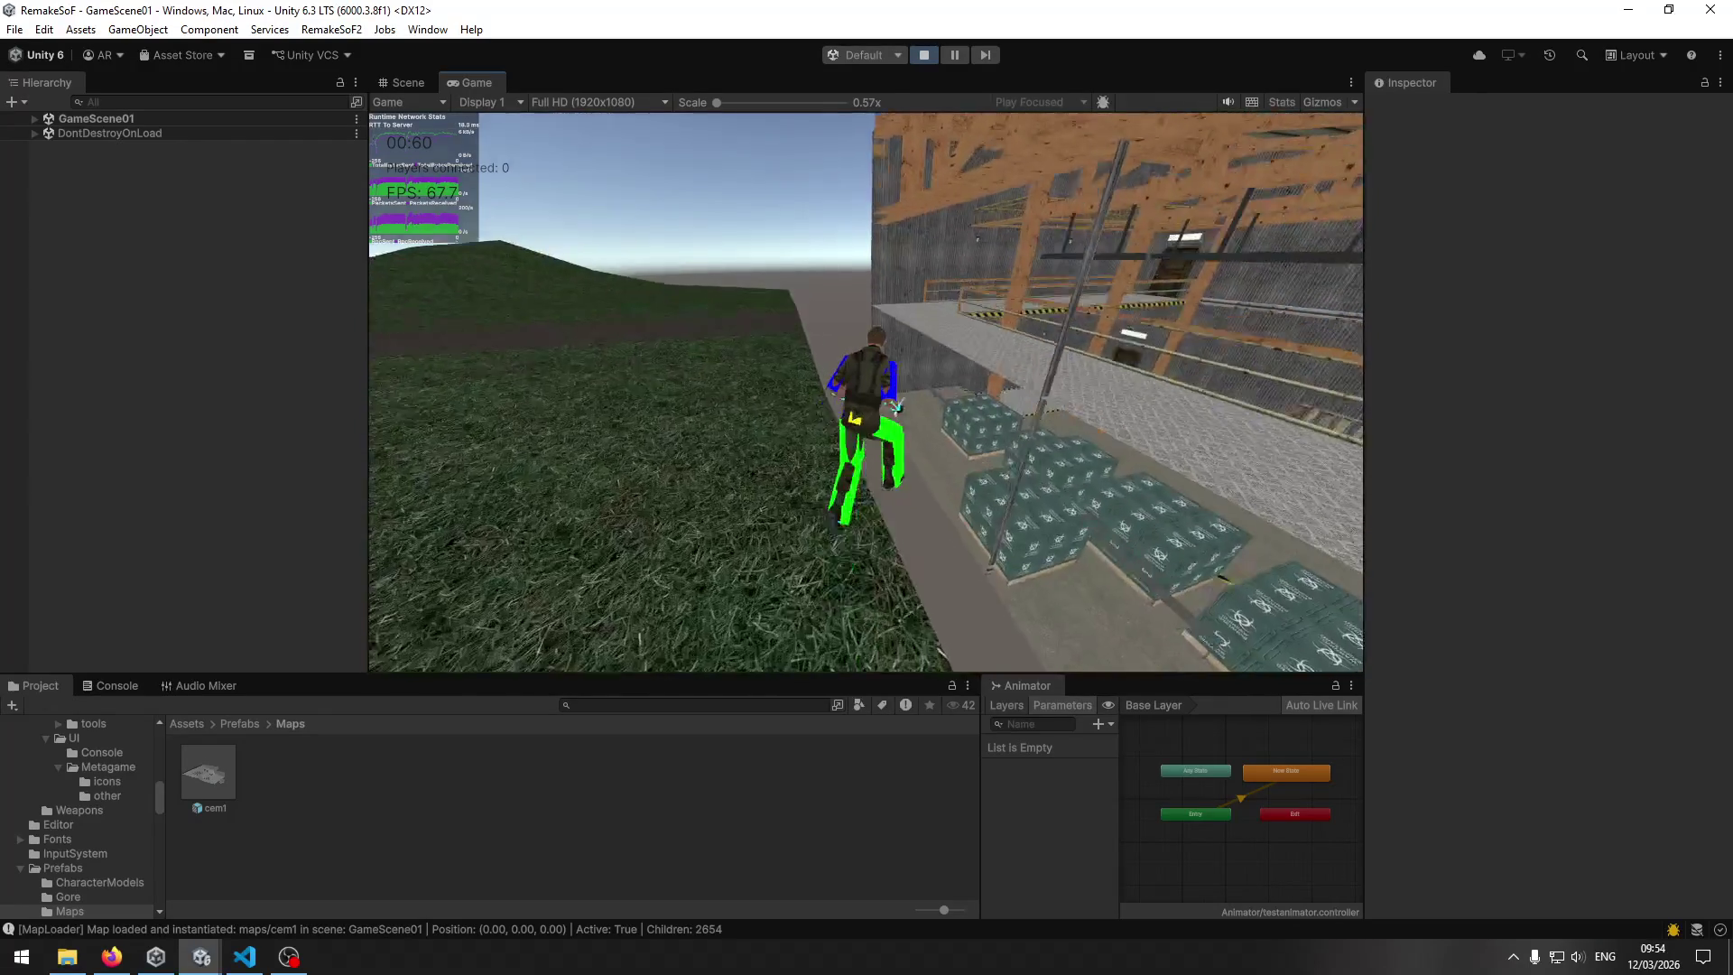
key("w")
key("w")
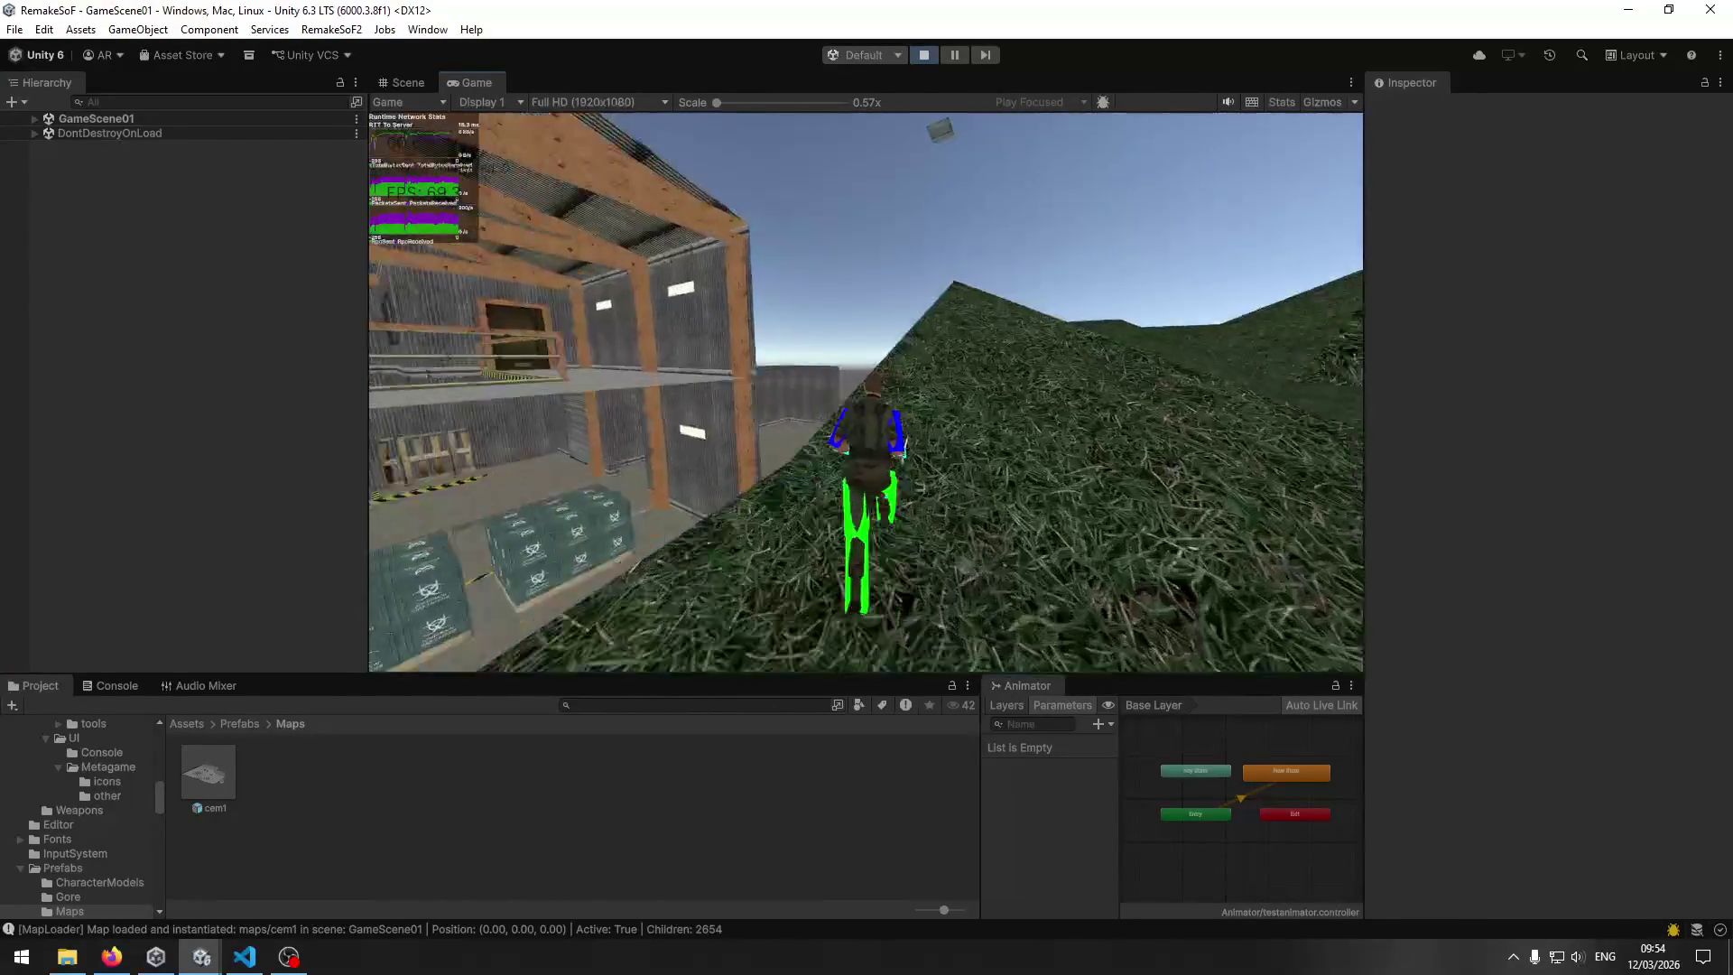
key("w")
key("w")
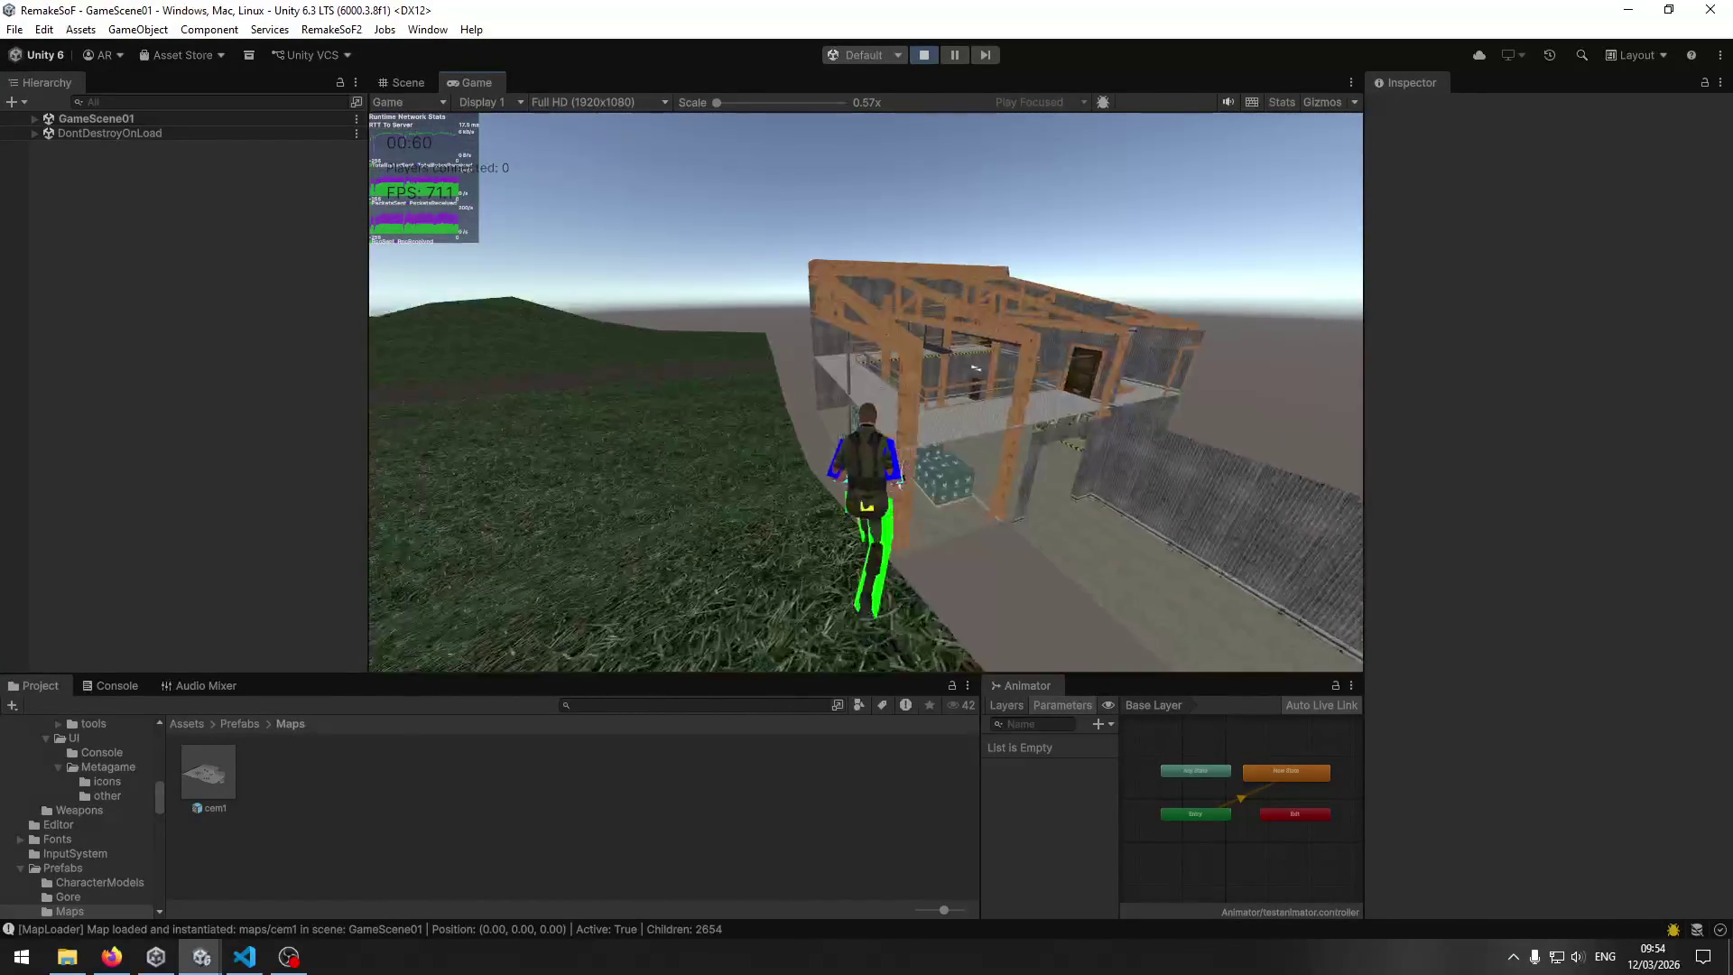
key("w")
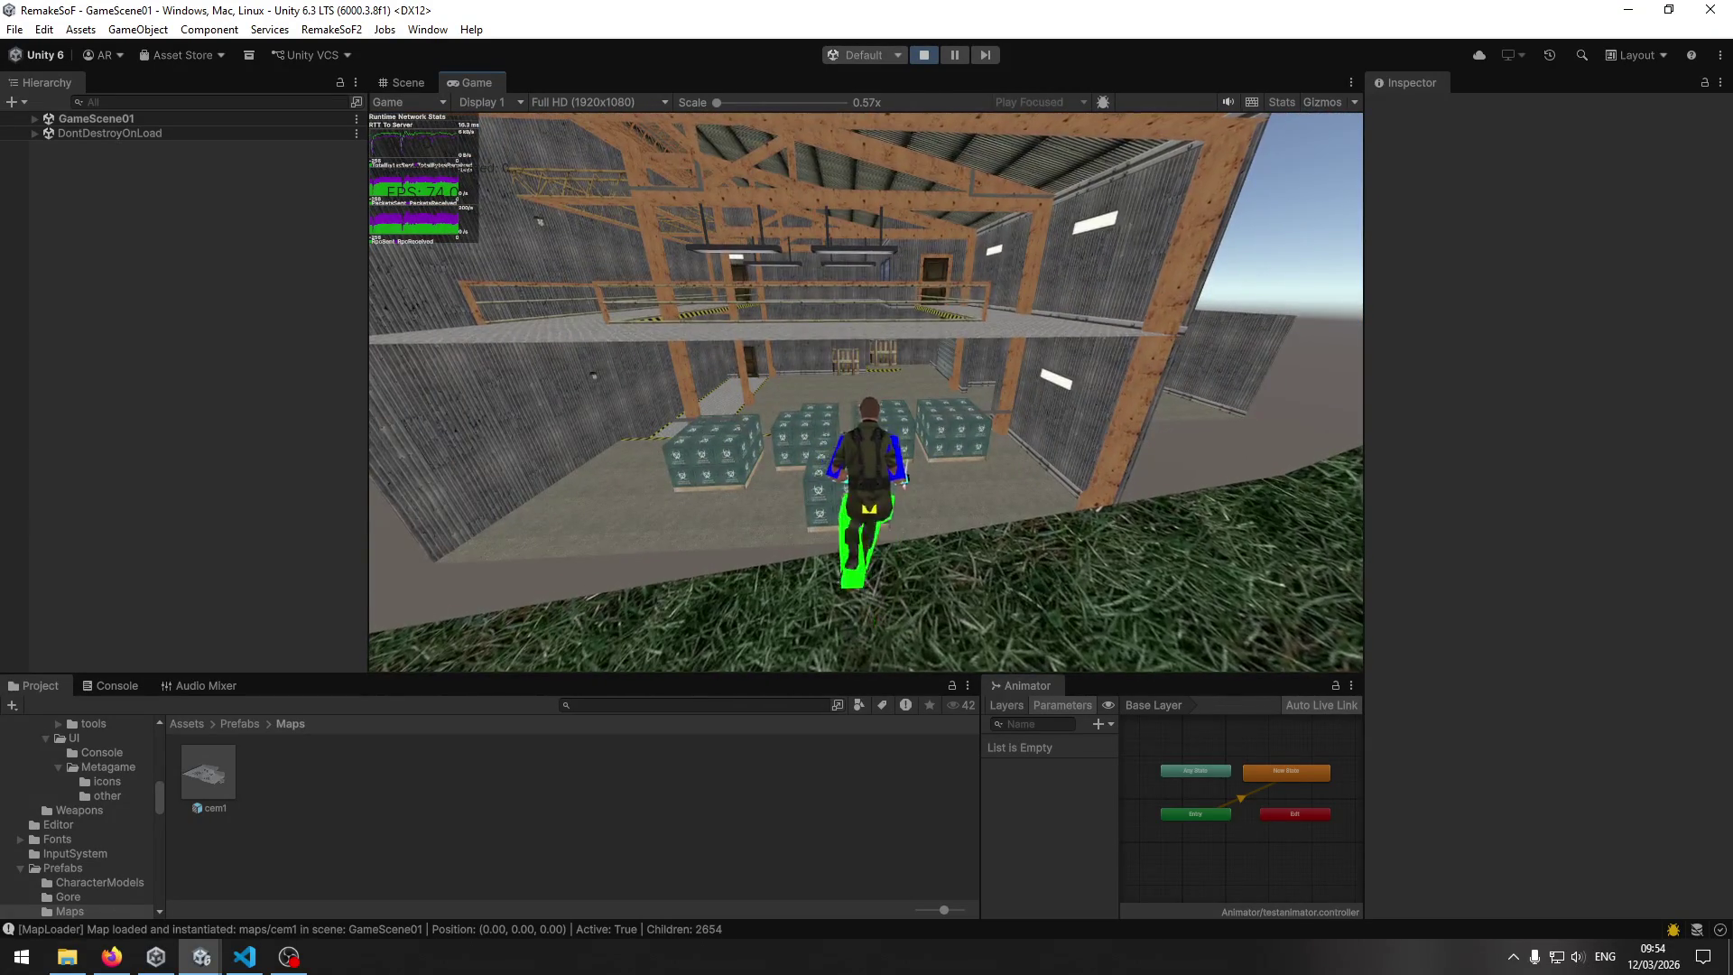
key("w")
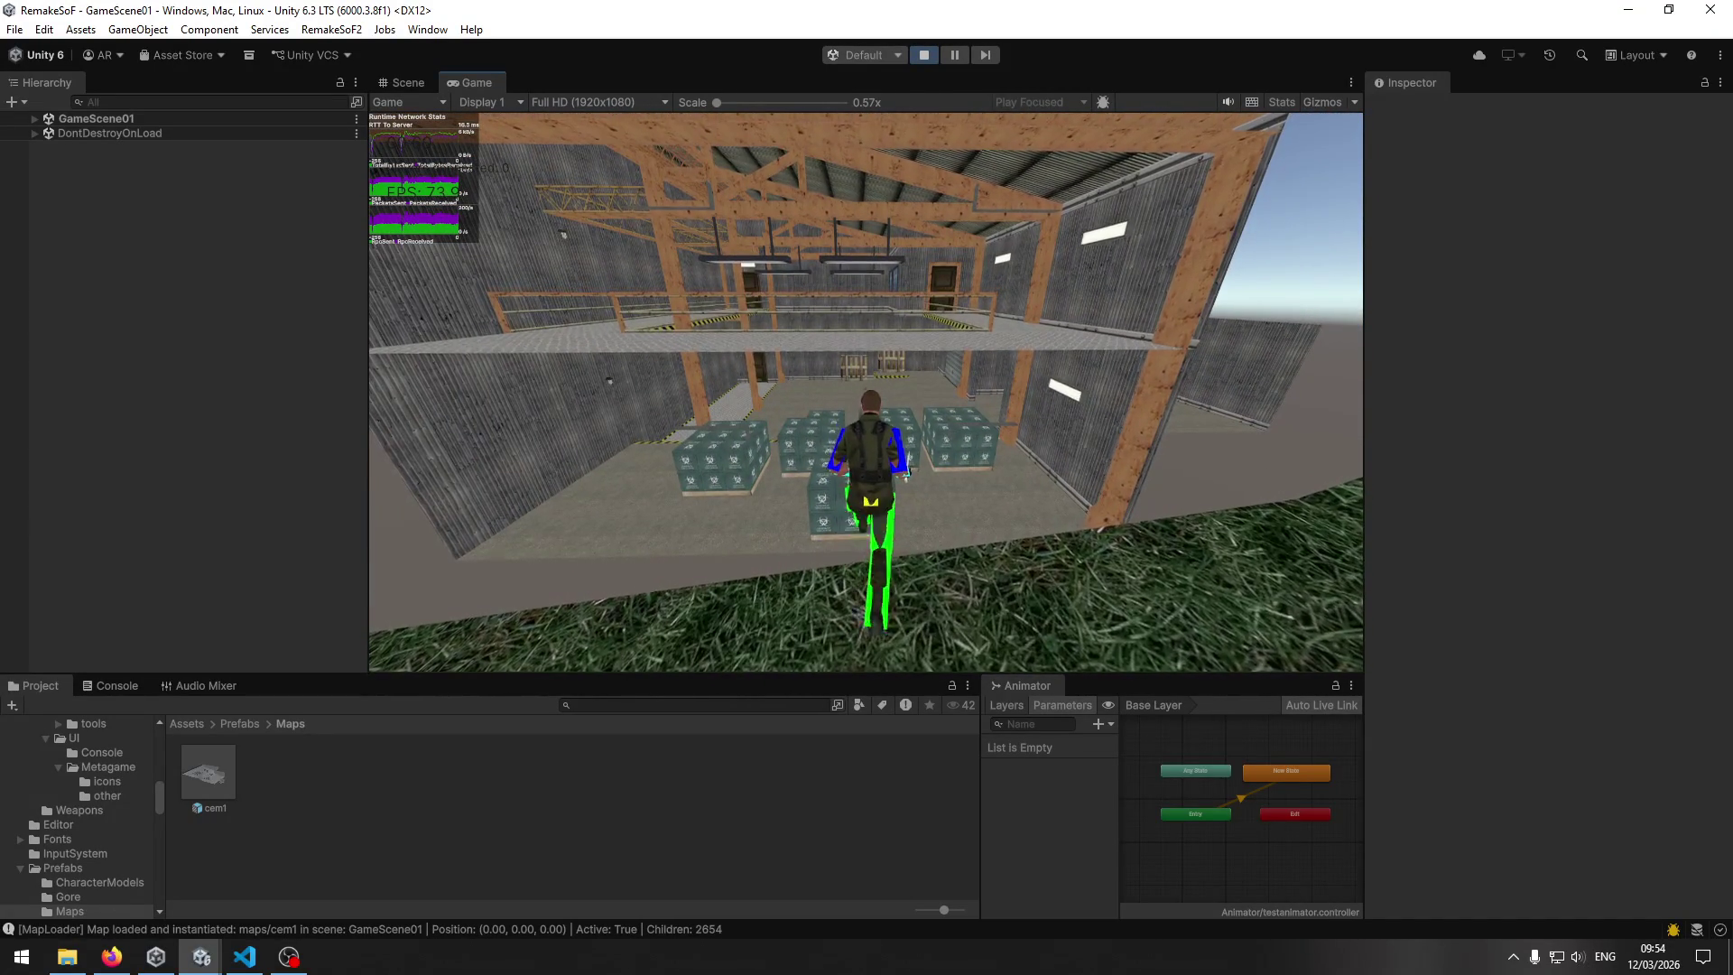
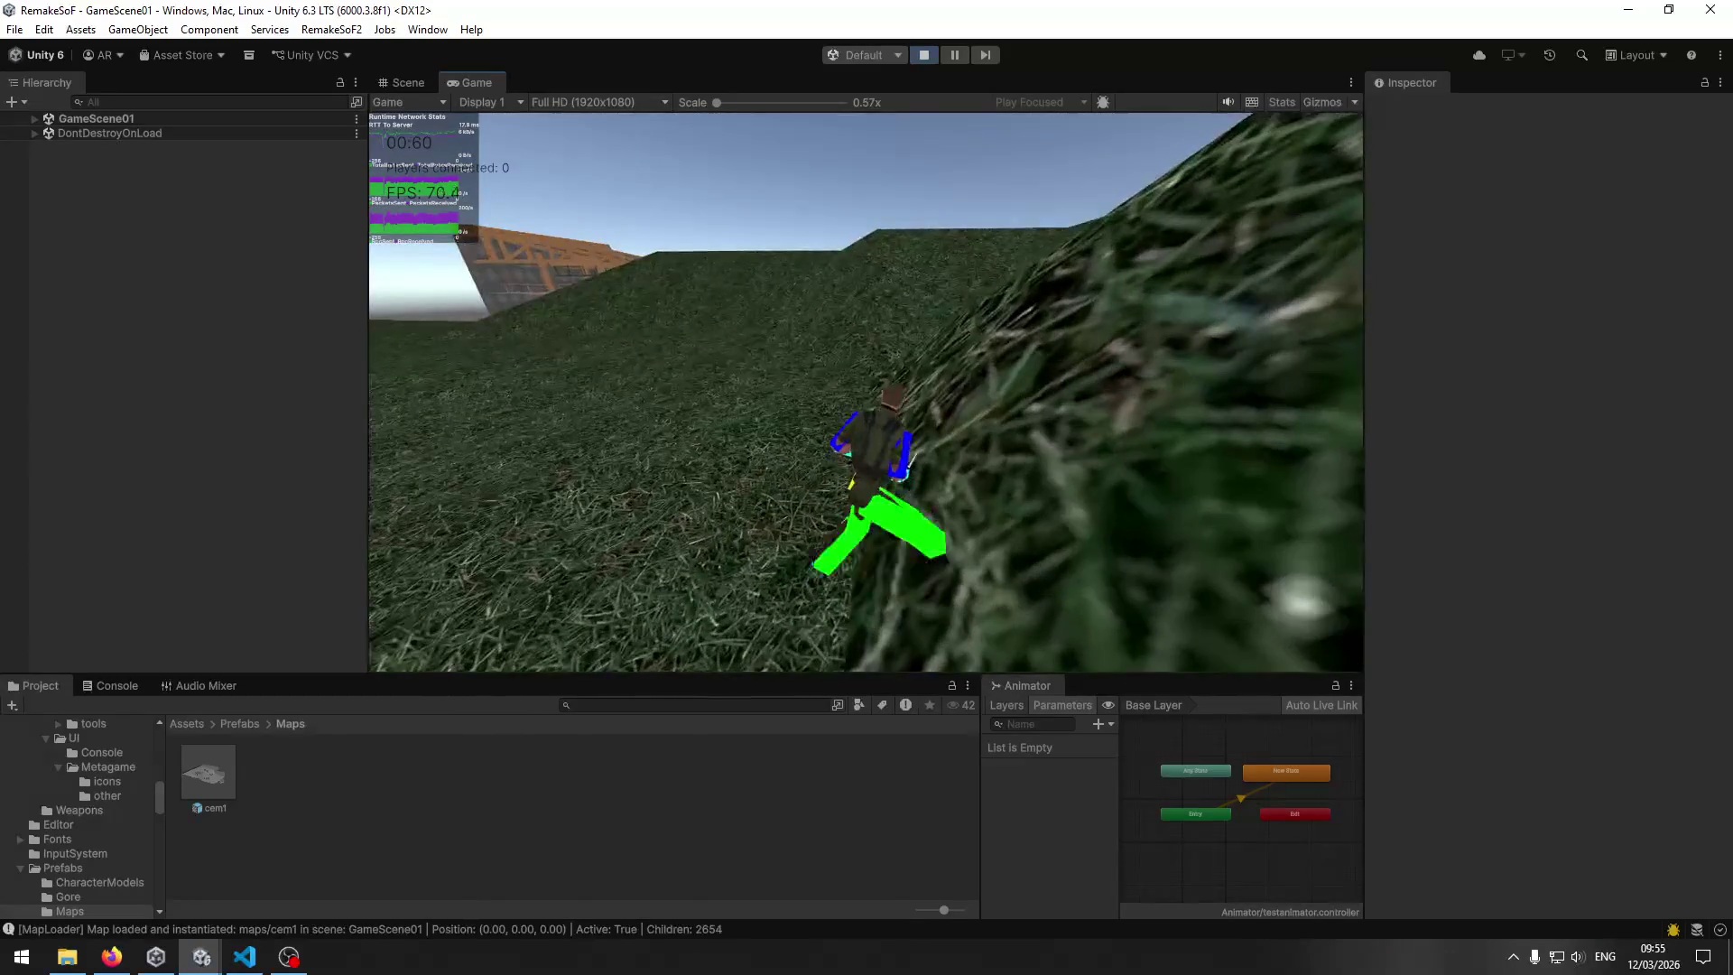
Run the character along the grassy slope, past the trees, into the warehouse and back out.
key("w")
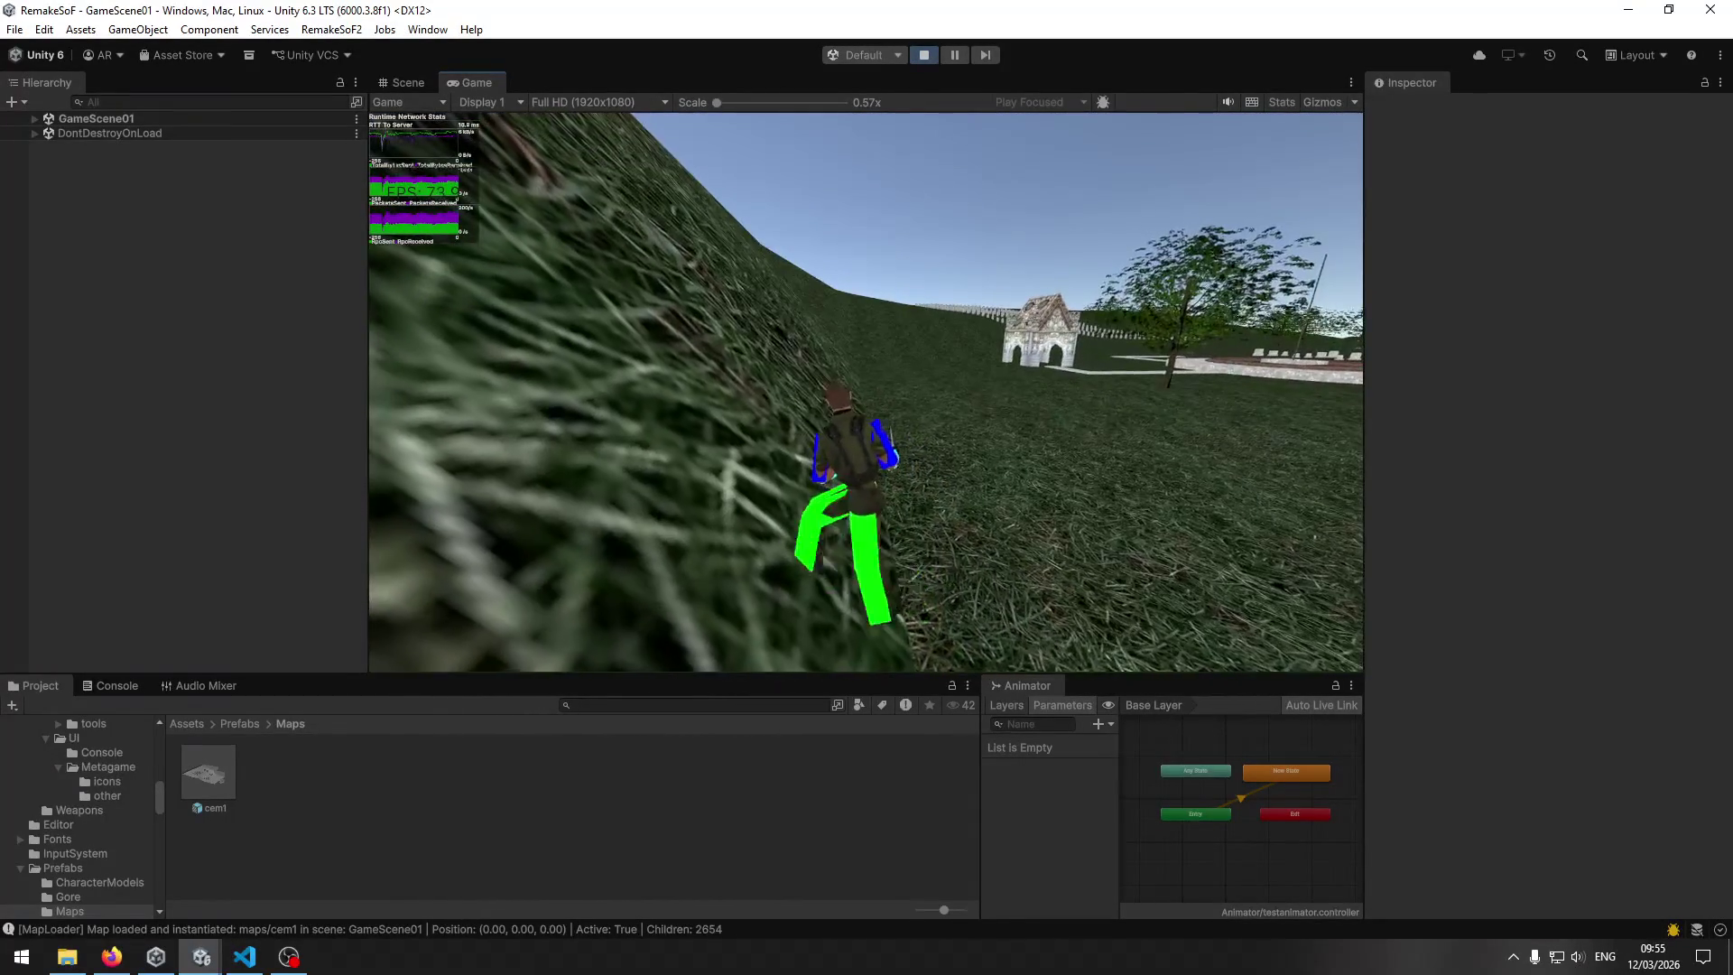
key("w")
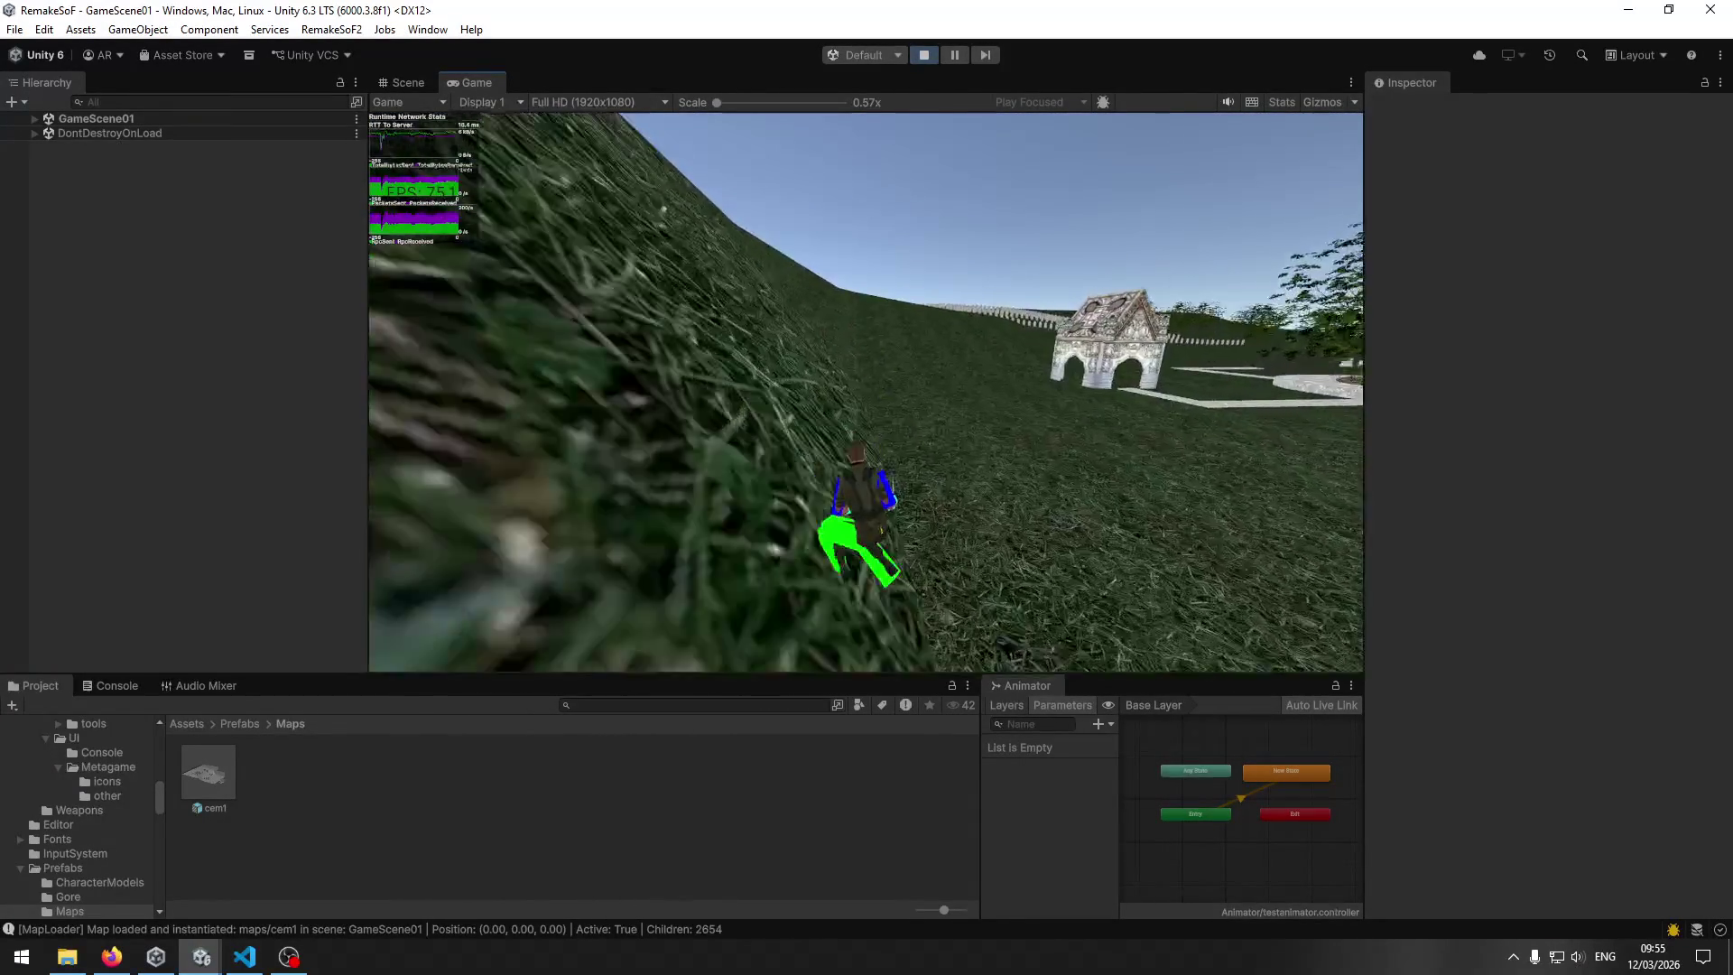
key("w")
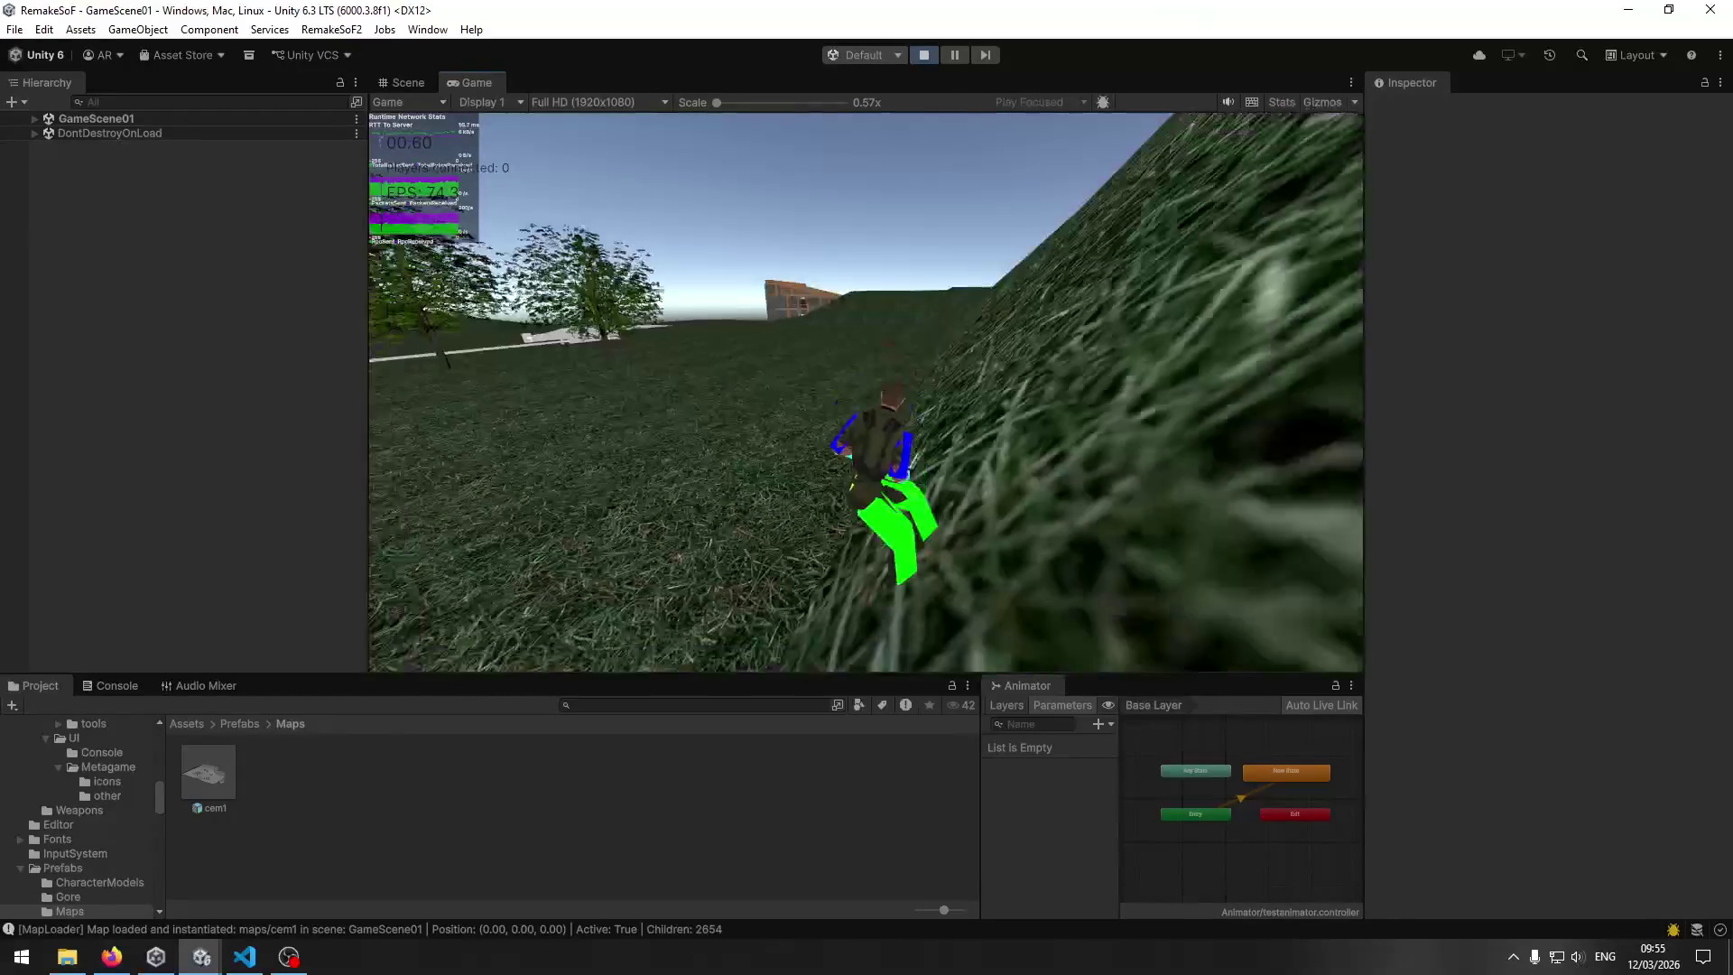
key("w")
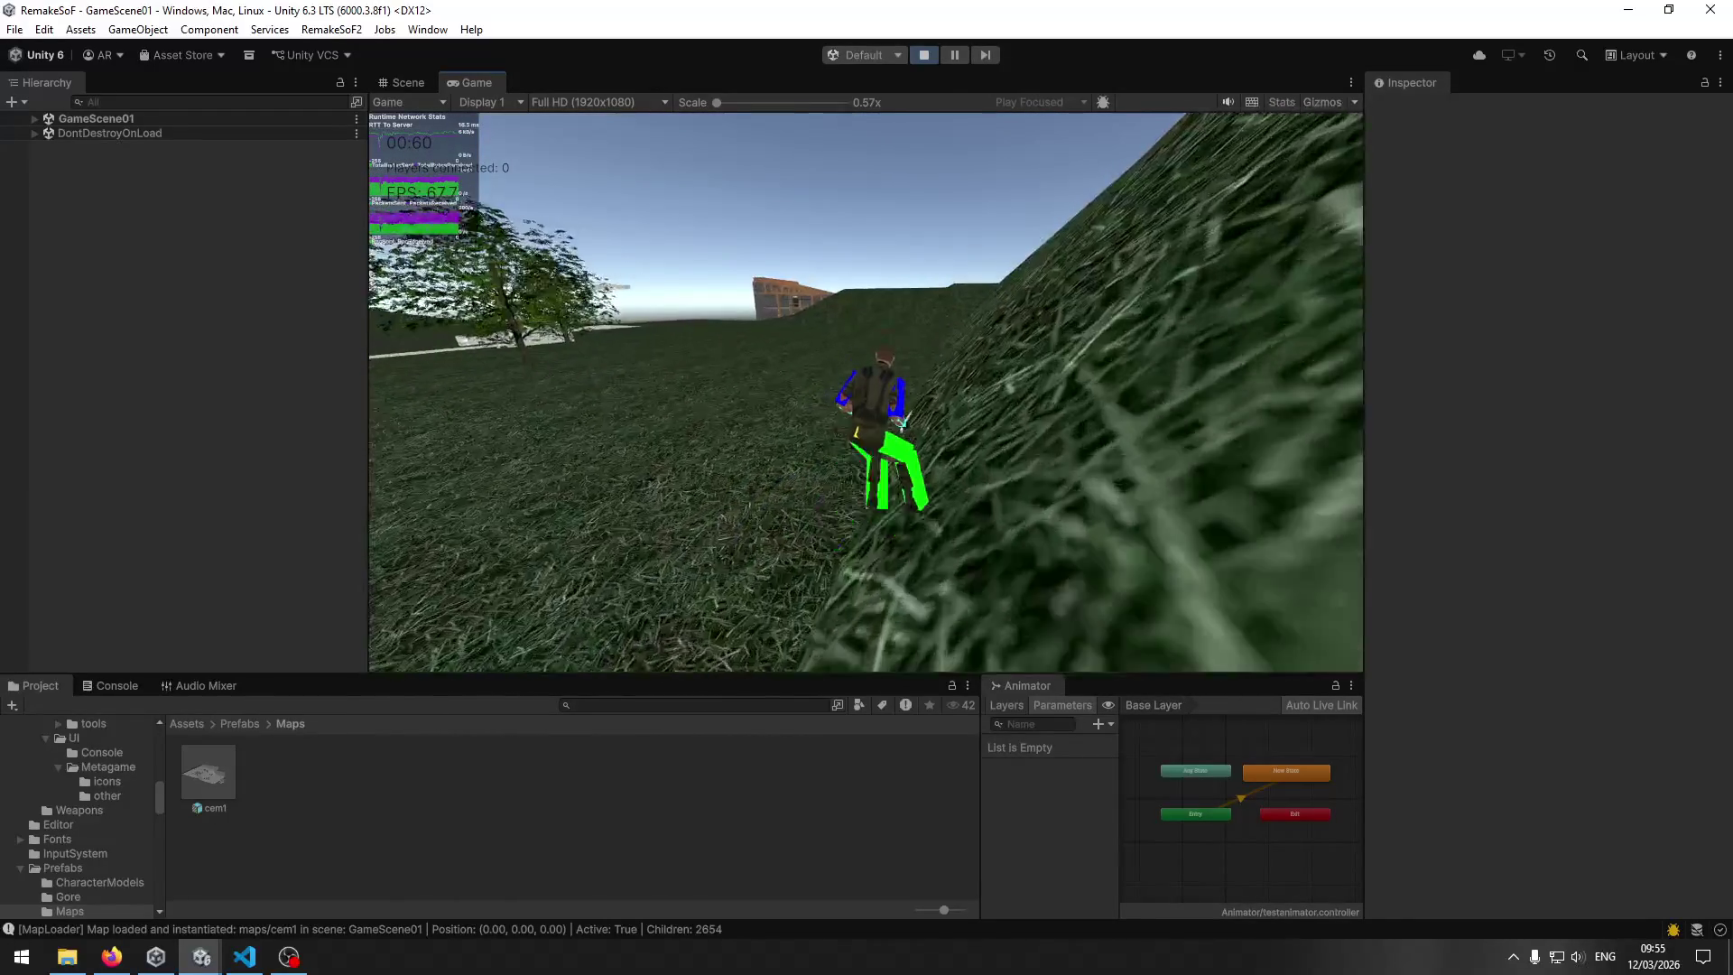
key("w")
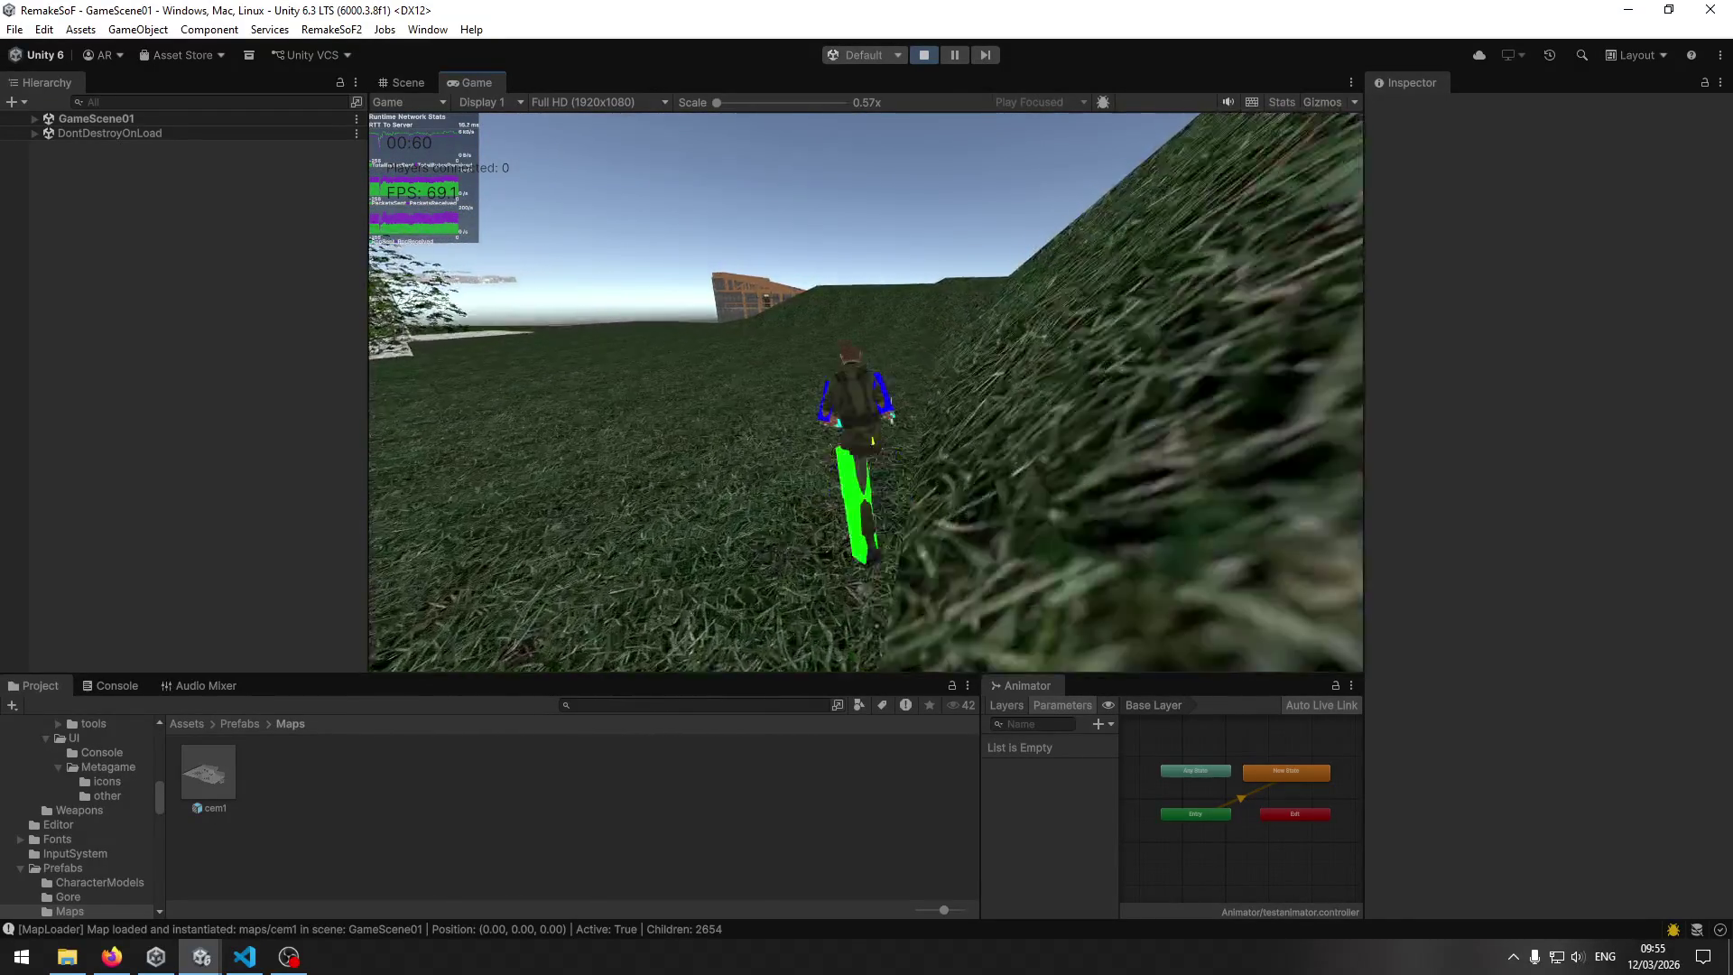
key("w")
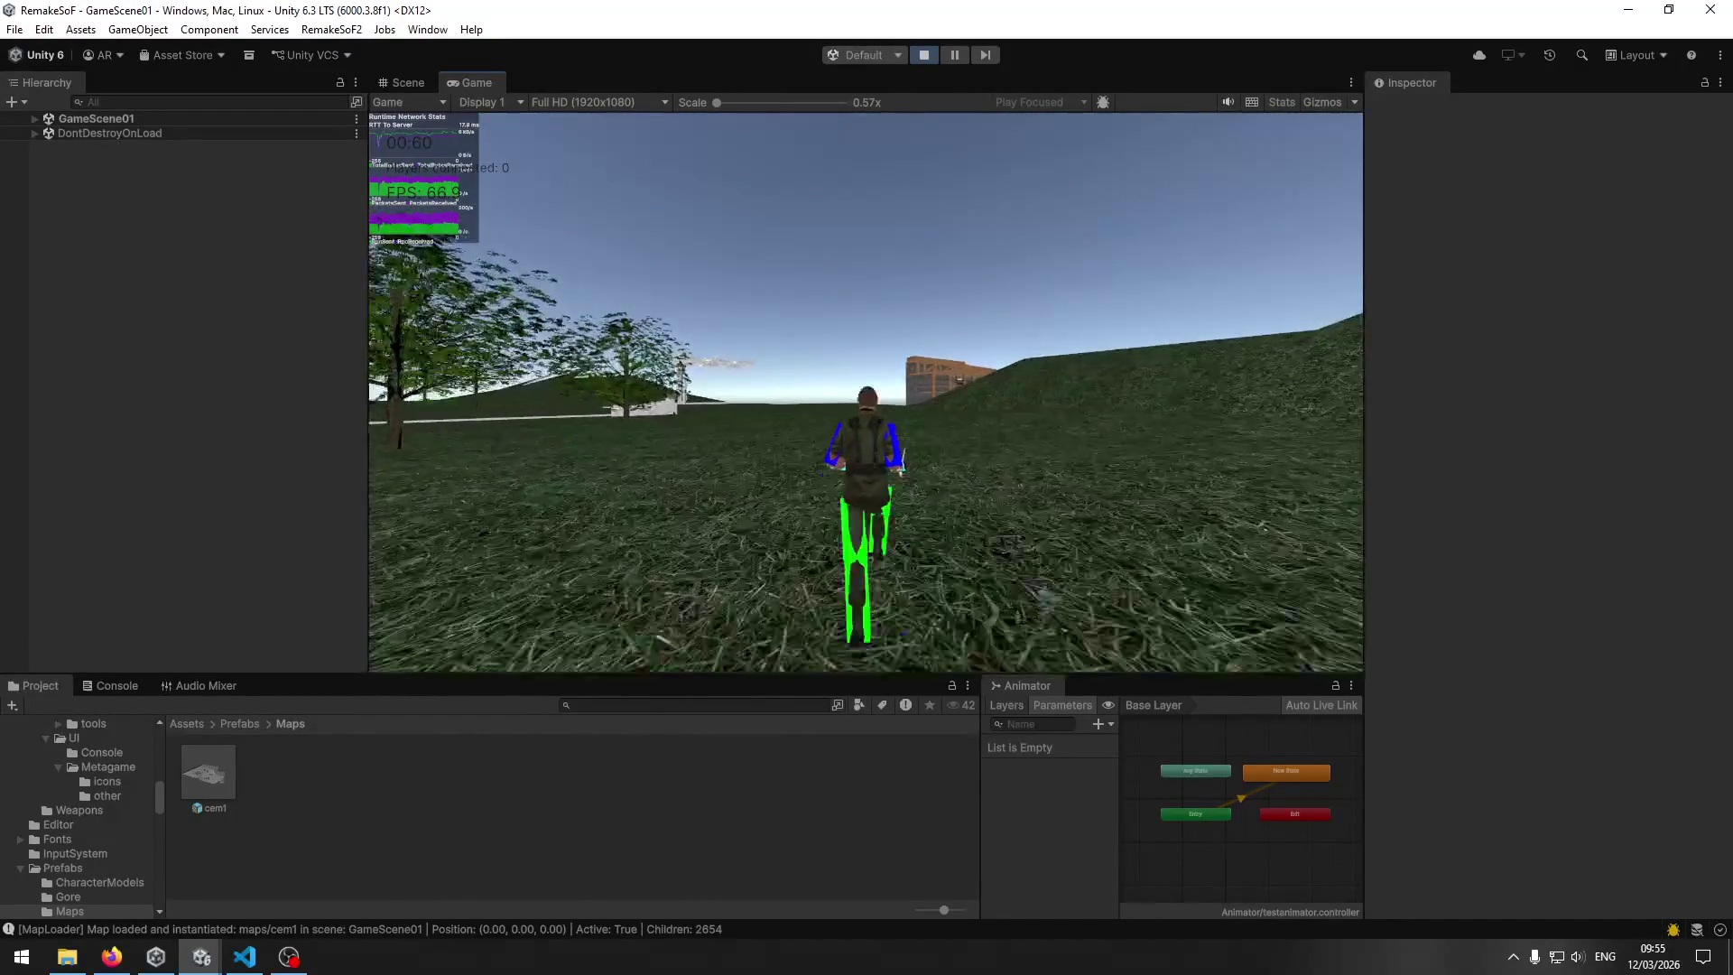
key("w")
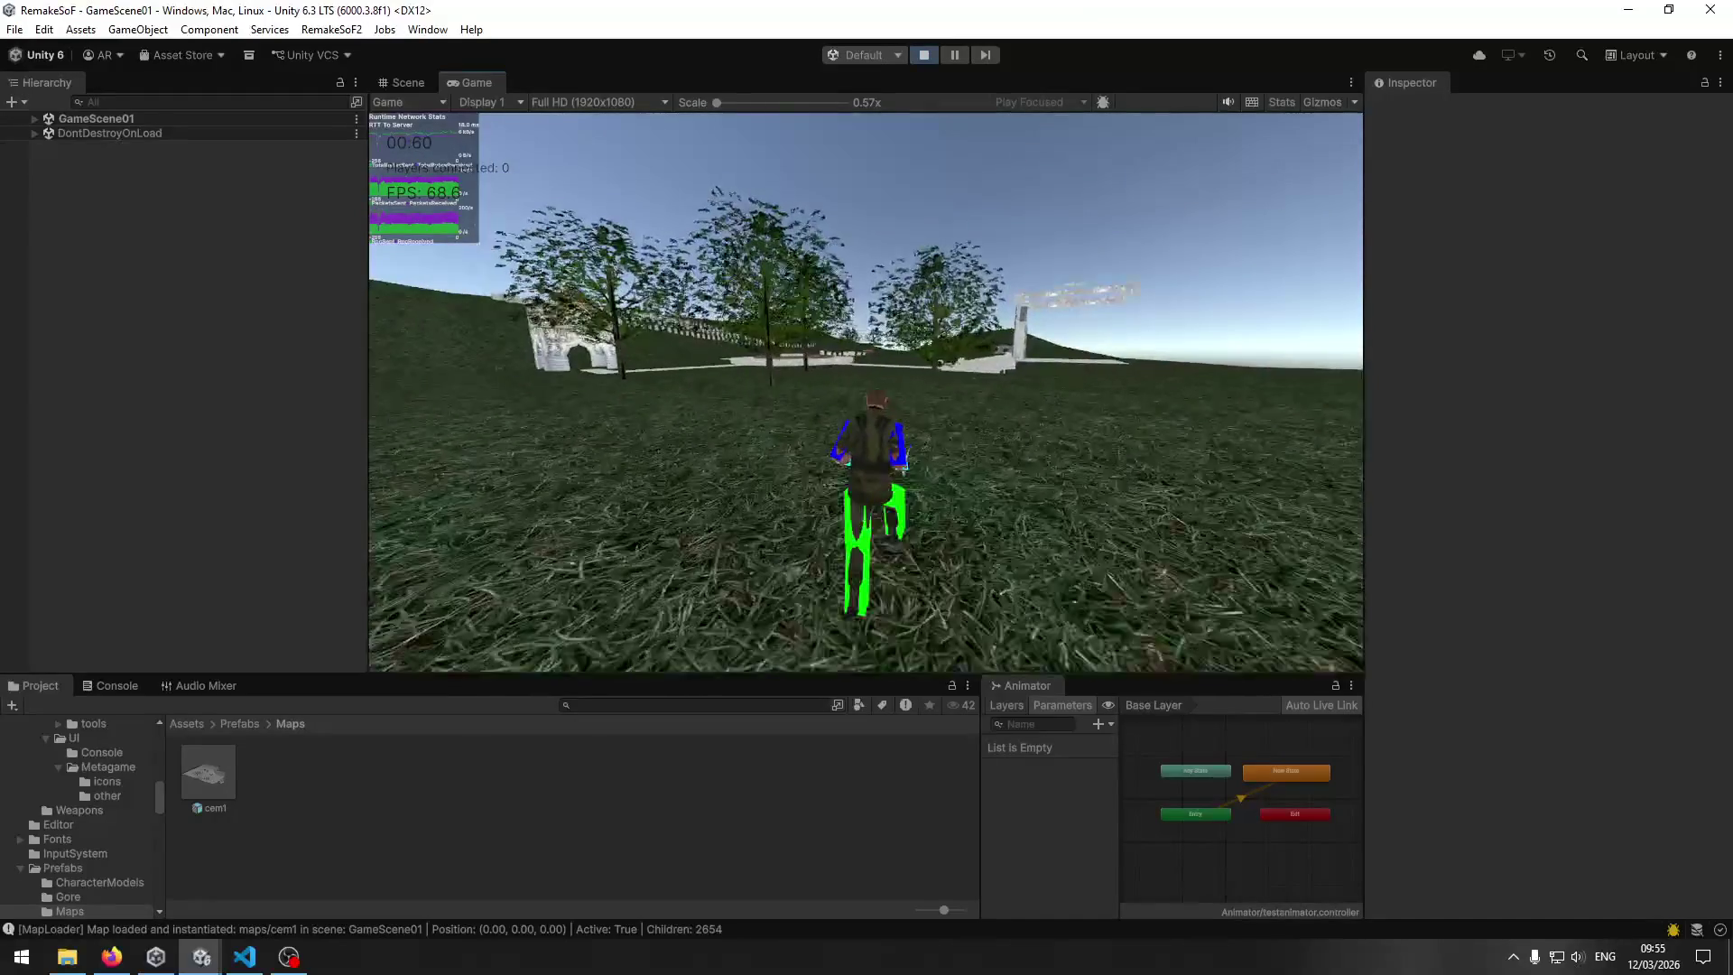
key("w")
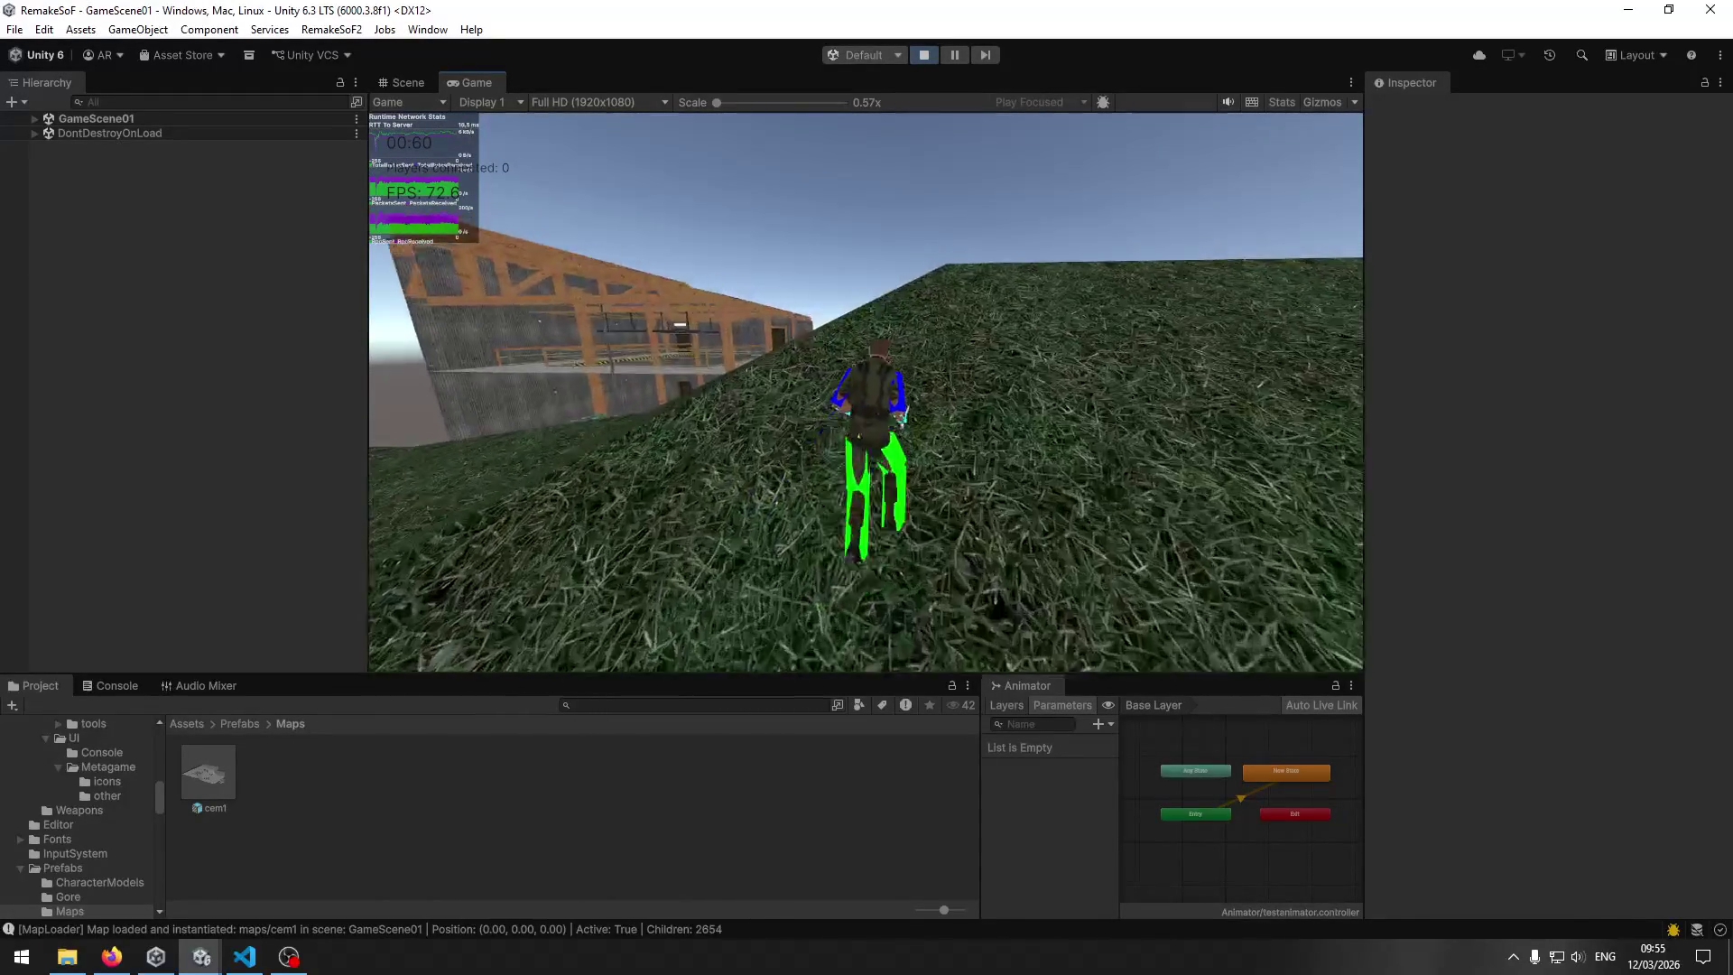
key("w")
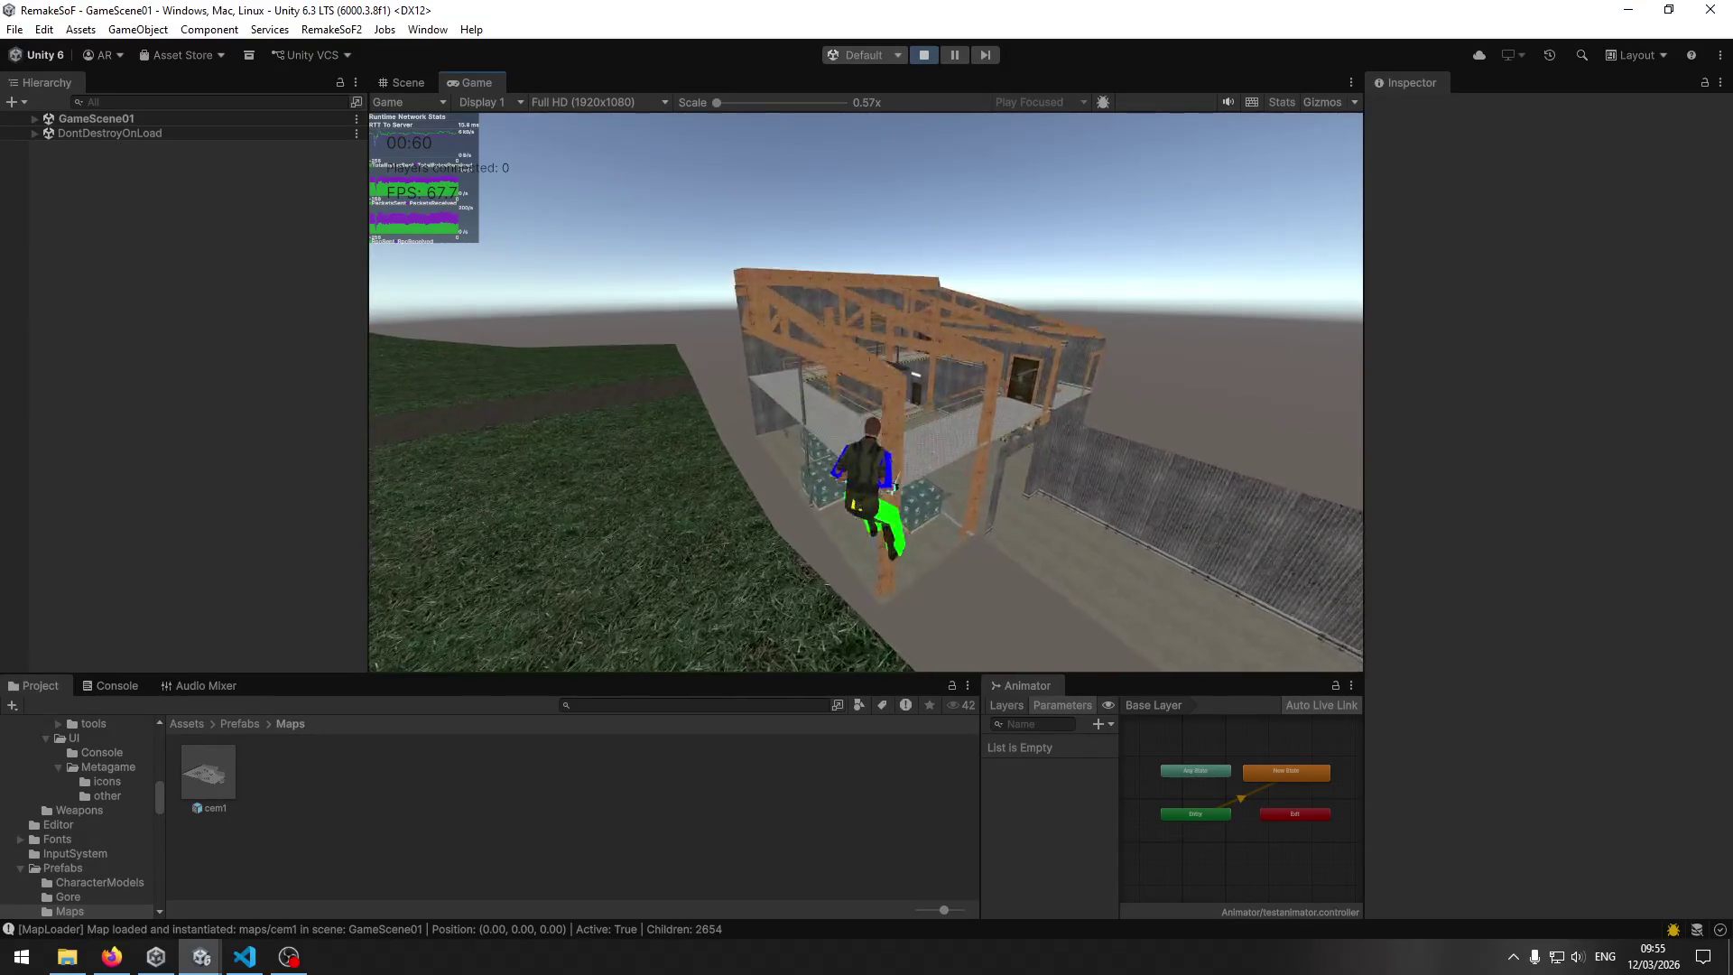
key("w")
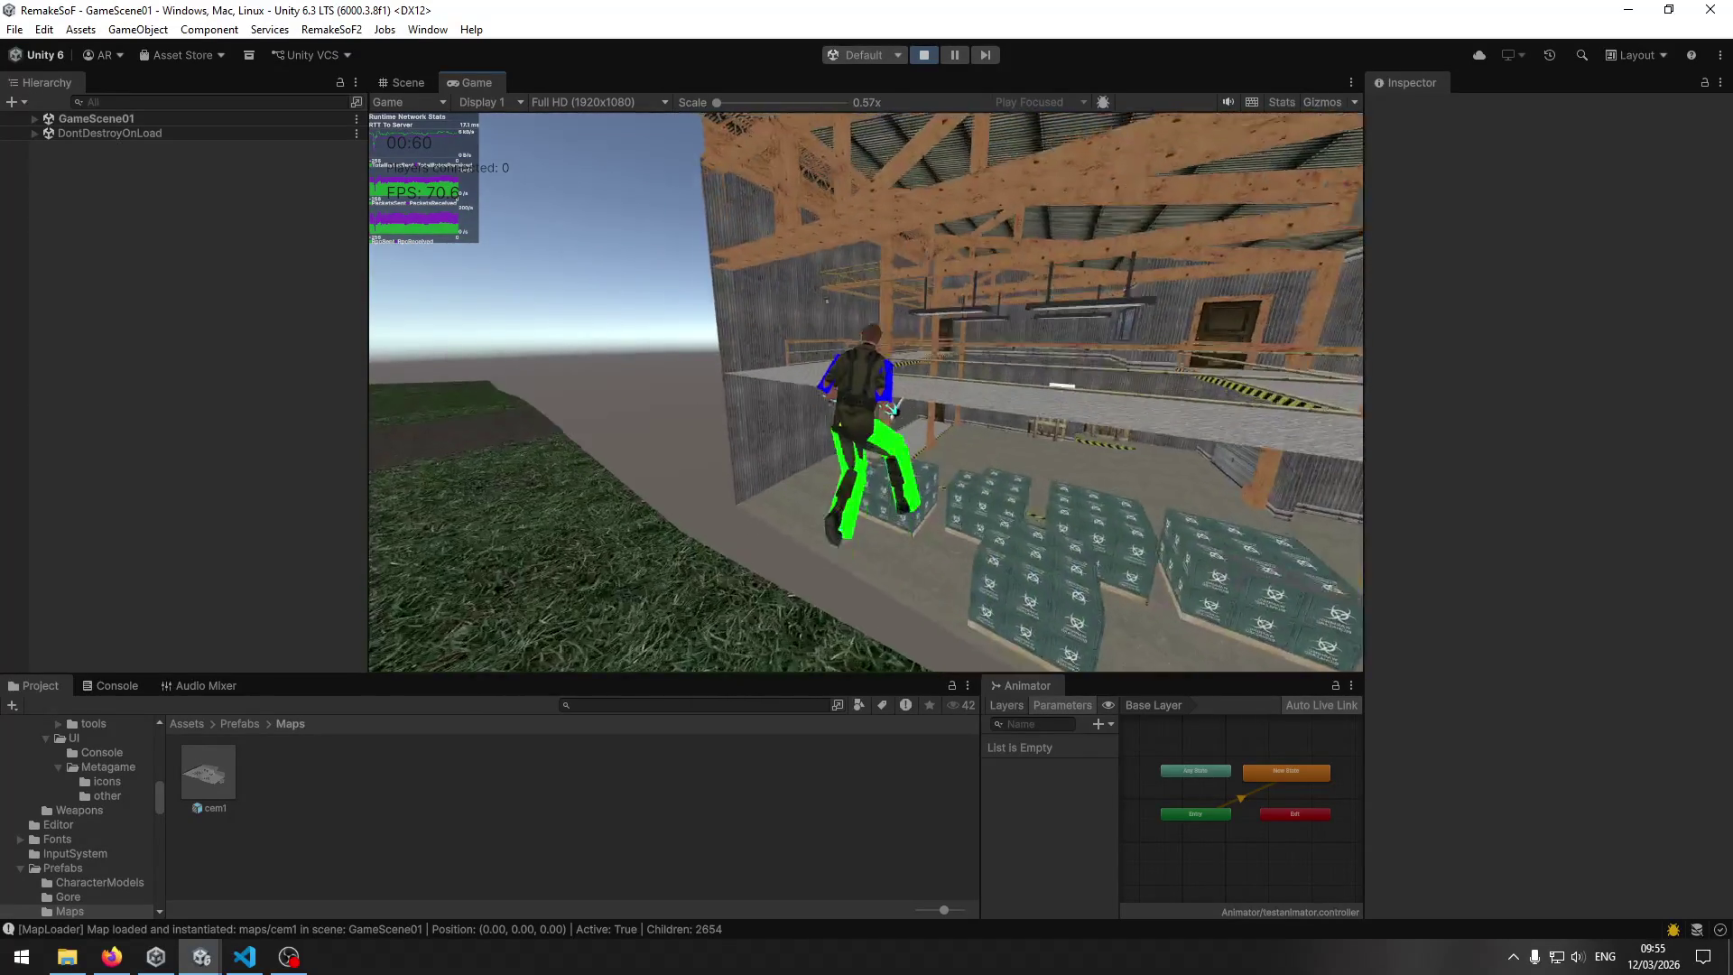
key("w")
key("w")
key("w")
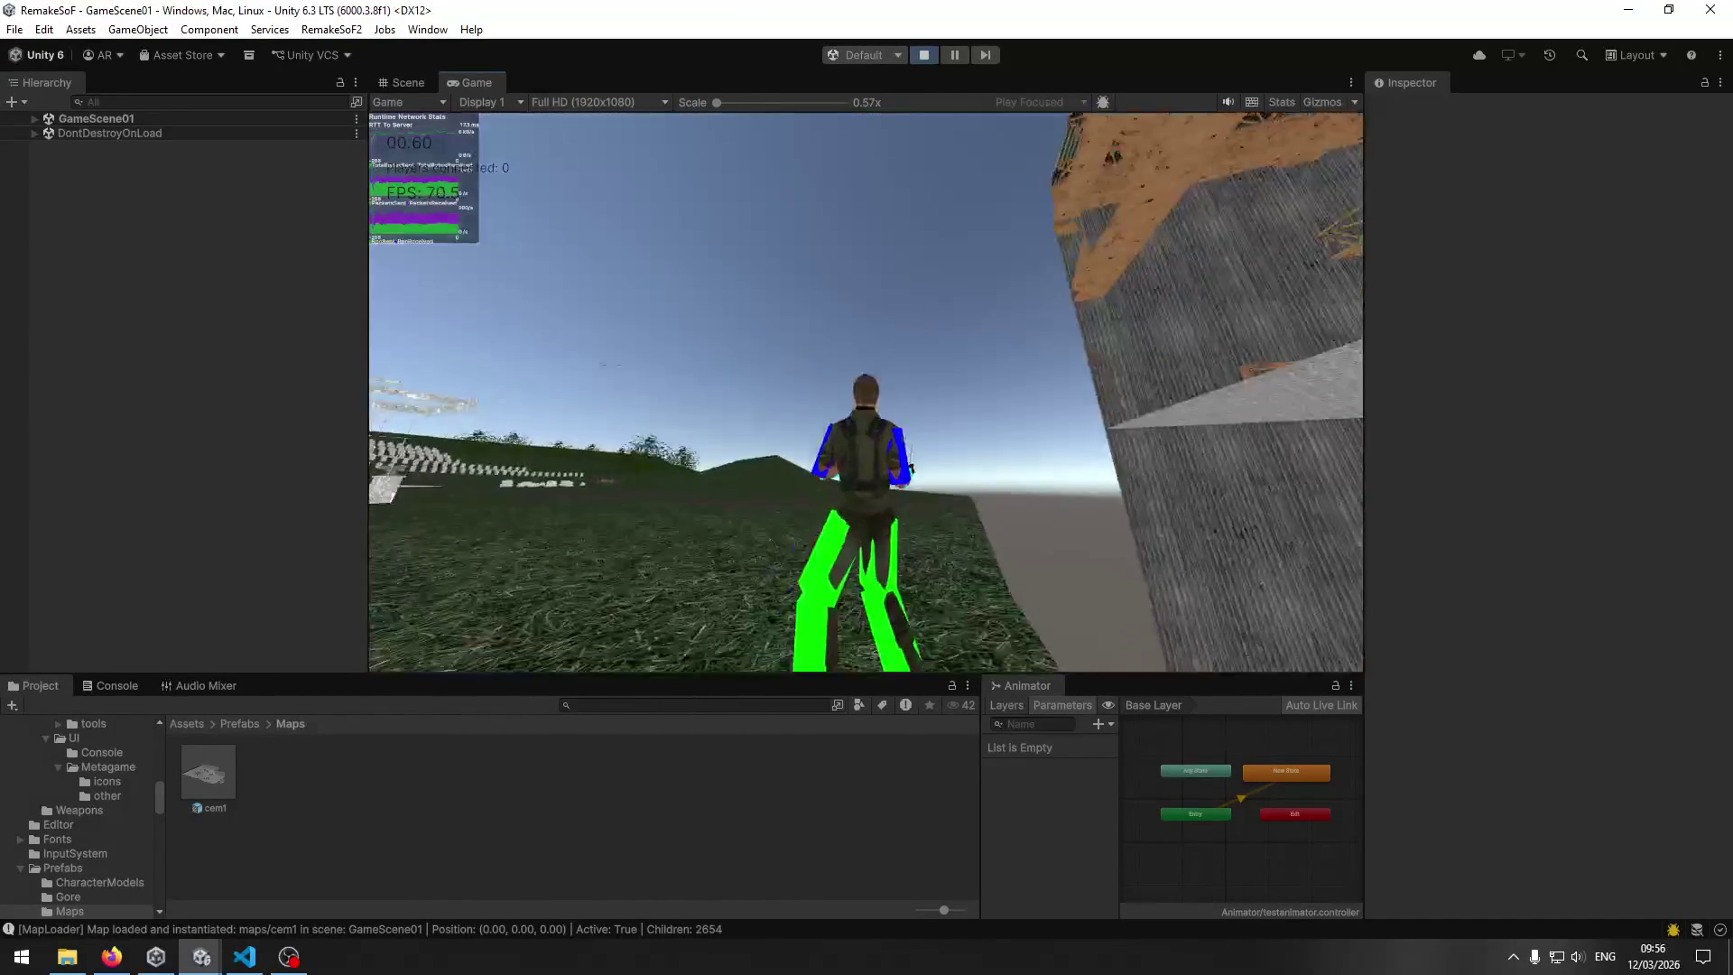
Pause the running game and switch to the Scene view of the level.
key("Escape")
key("super")
key("Escape")
left_click(408, 82)
Select and frame the metal wall panels and scroll through their Ghoul 2 Meta properties.
mouse_move(1022, 362)
left_mouse_down()
mouse_move(841, 368)
mouse_move(680, 547)
mouse_move(707, 445)
left_mouse_up()
left_click(731, 597)
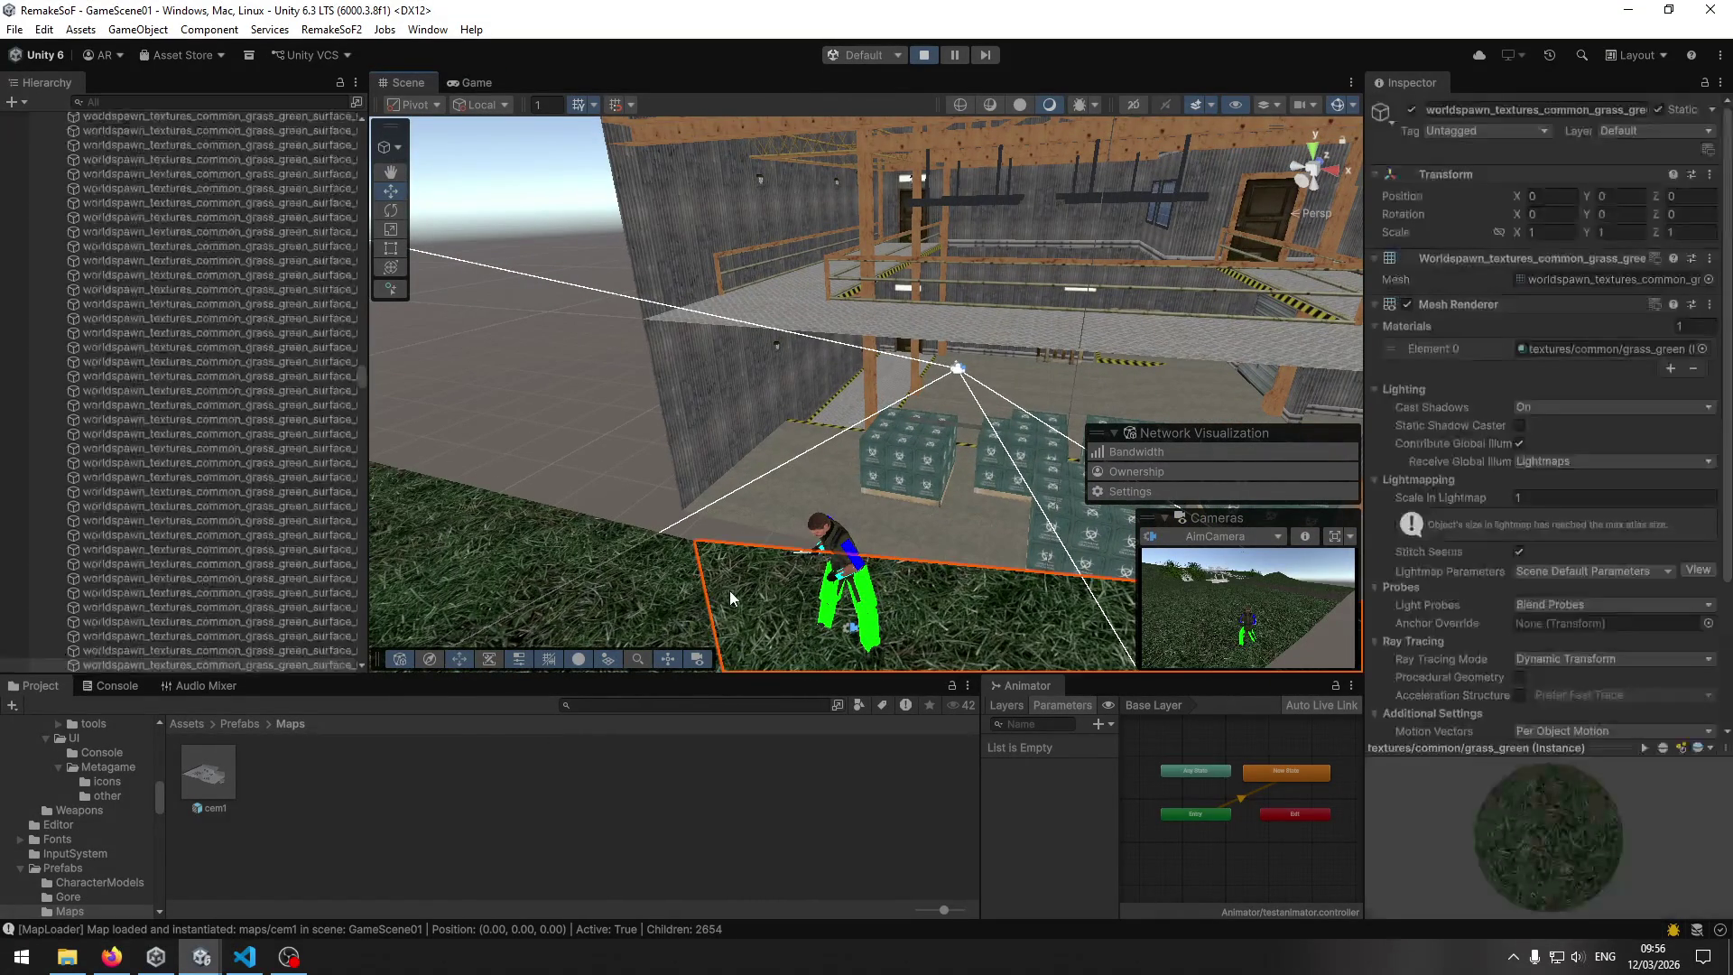
left_click(749, 502)
left_click(777, 426)
mouse_move(789, 363)
left_mouse_down()
mouse_move(163, 371)
mouse_move(333, 440)
mouse_move(379, 343)
left_mouse_up()
left_click(713, 367)
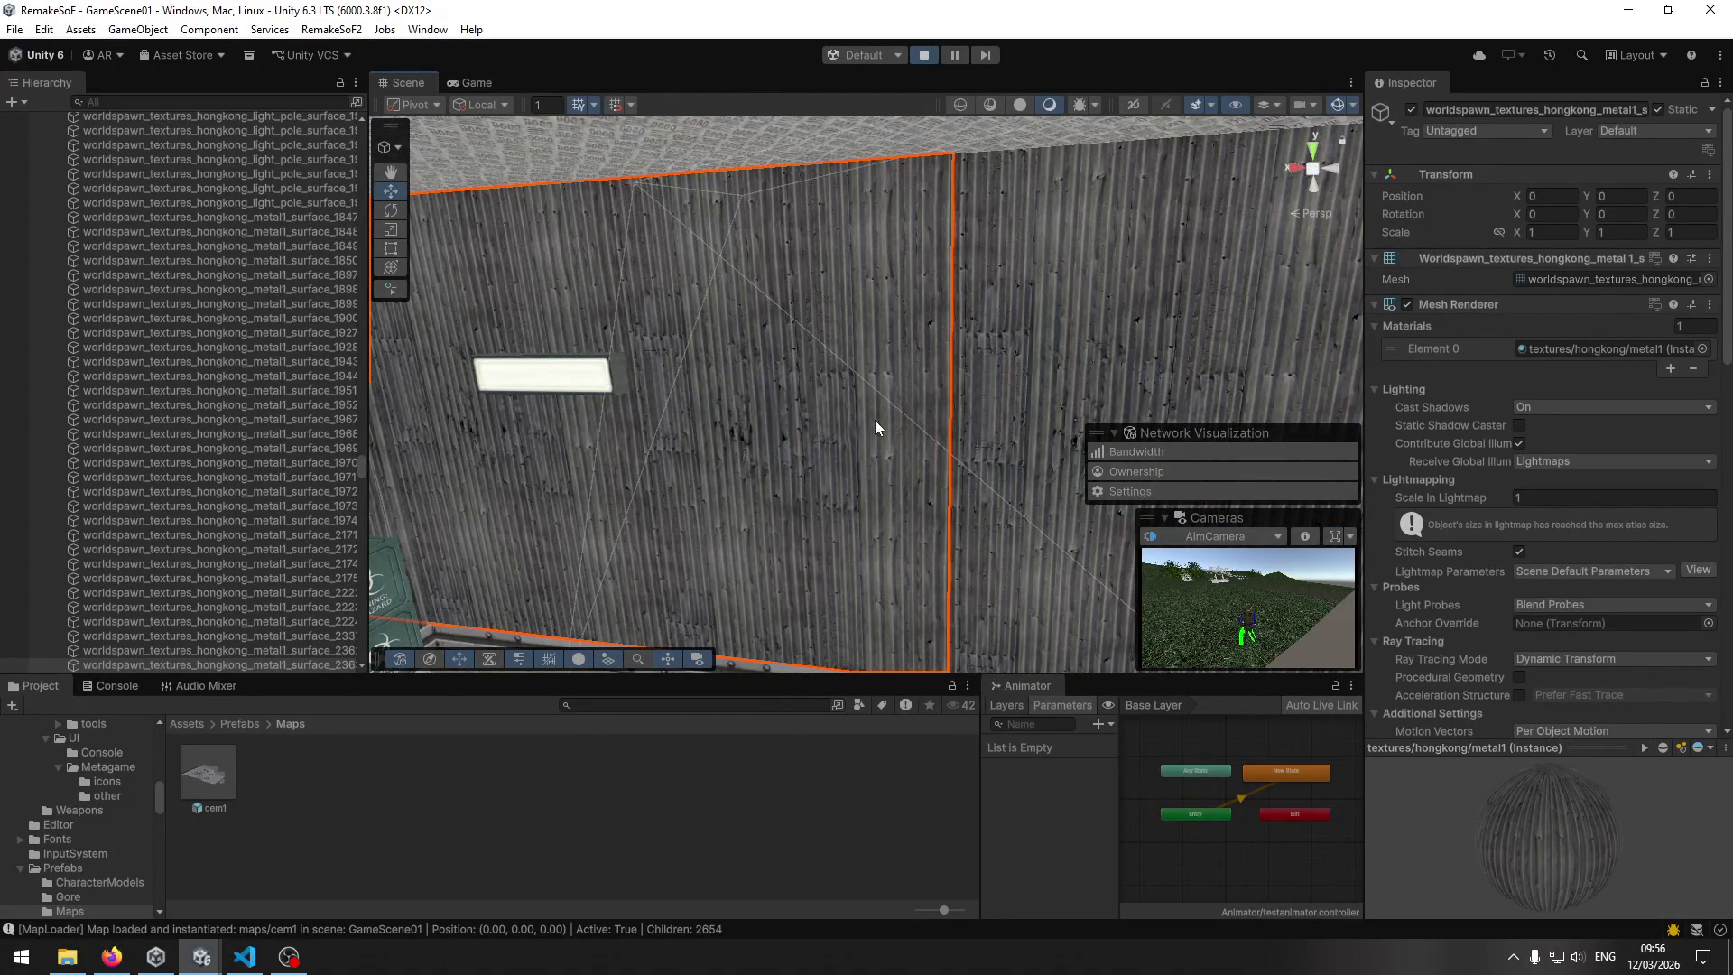
key("f")
scroll(1535, 446, "down", 10)
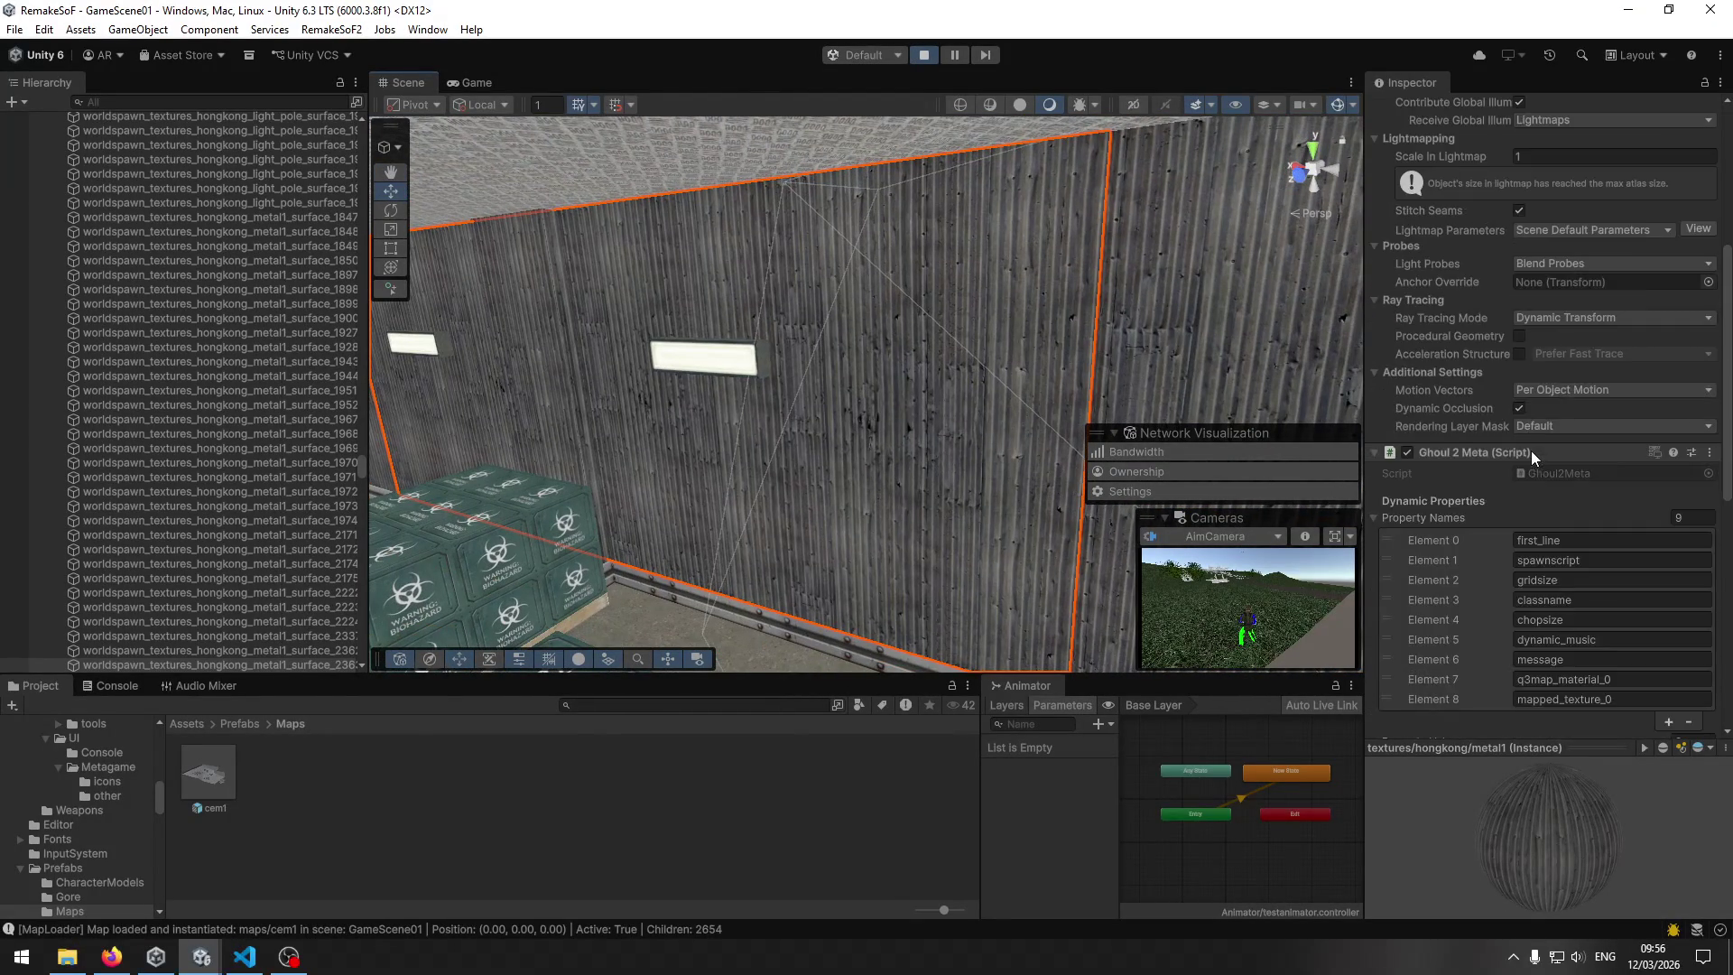
scroll(1525, 462, "up", 8)
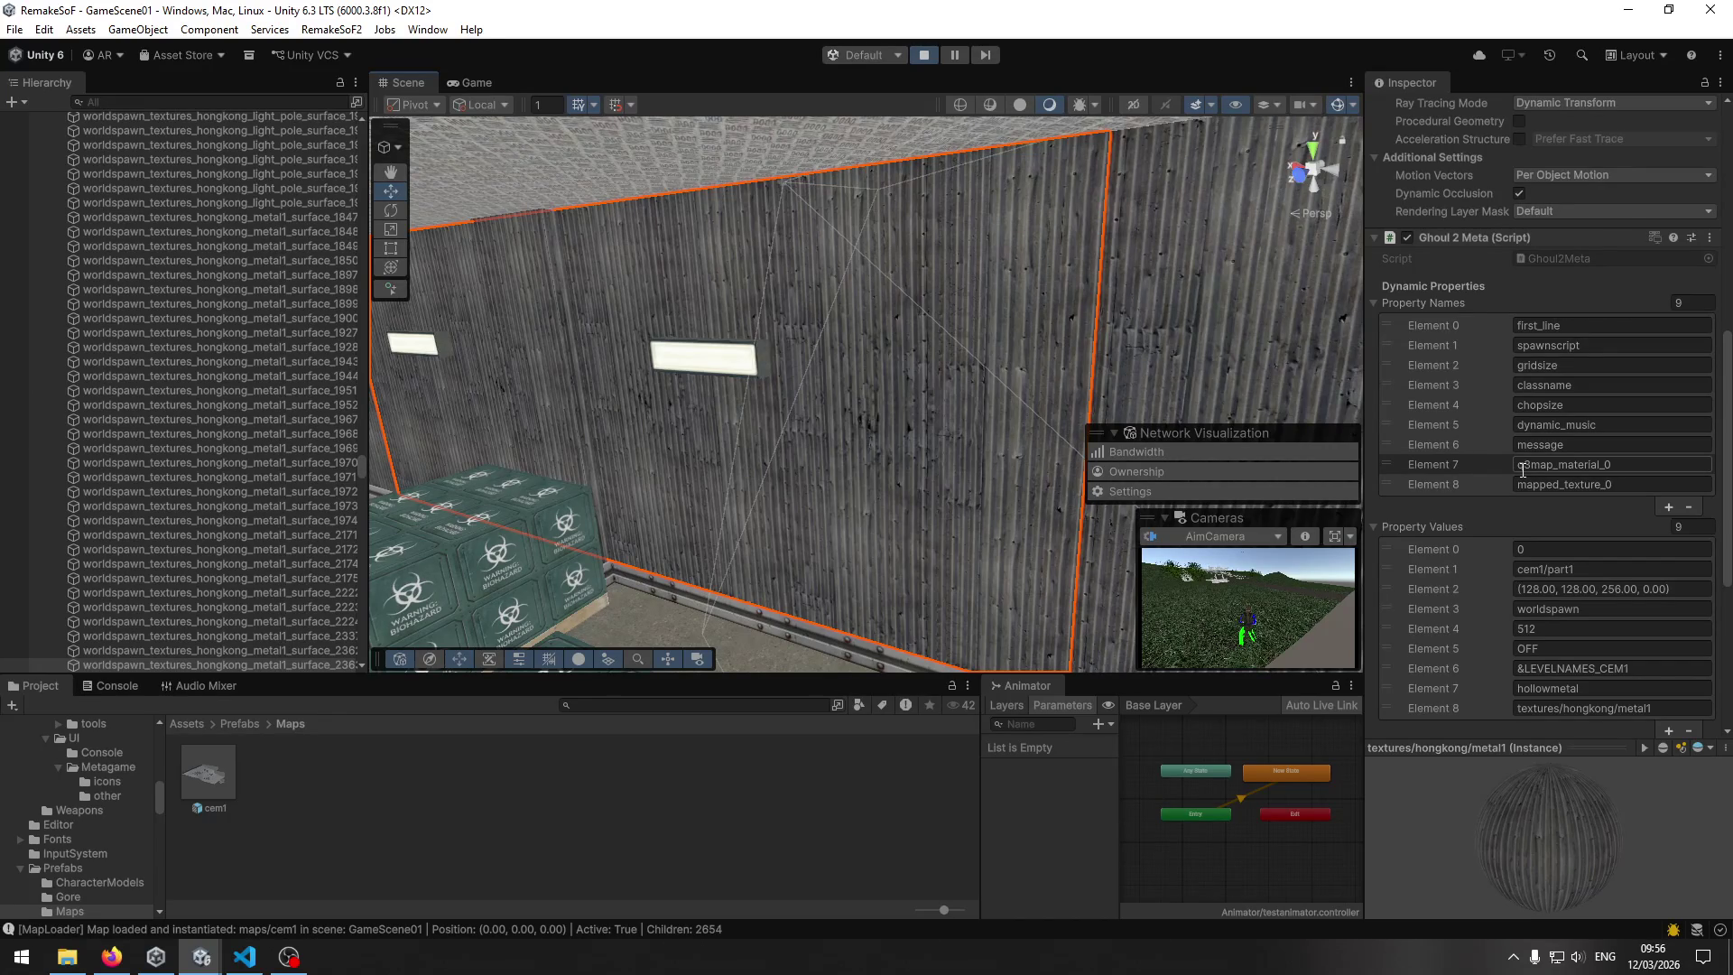
scroll(1523, 470, "down", 5)
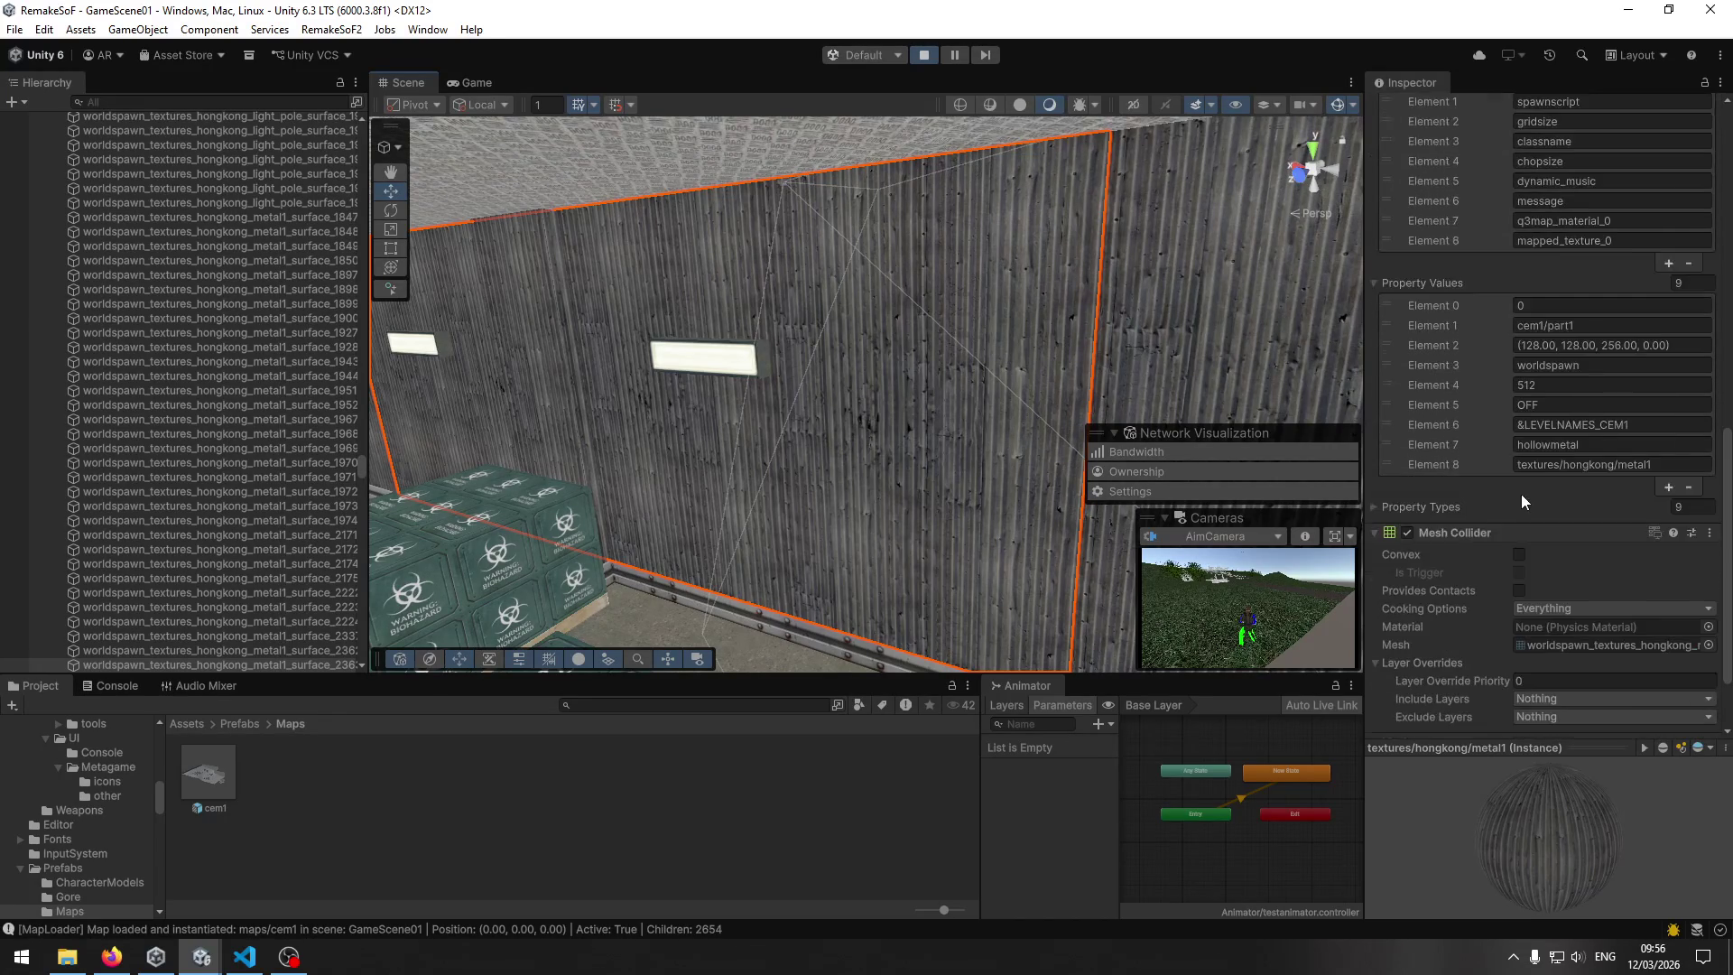
left_click(1276, 258)
mouse_move(1219, 306)
left_mouse_down()
mouse_move(1230, 340)
mouse_move(1021, 248)
mouse_move(779, 370)
left_mouse_up()
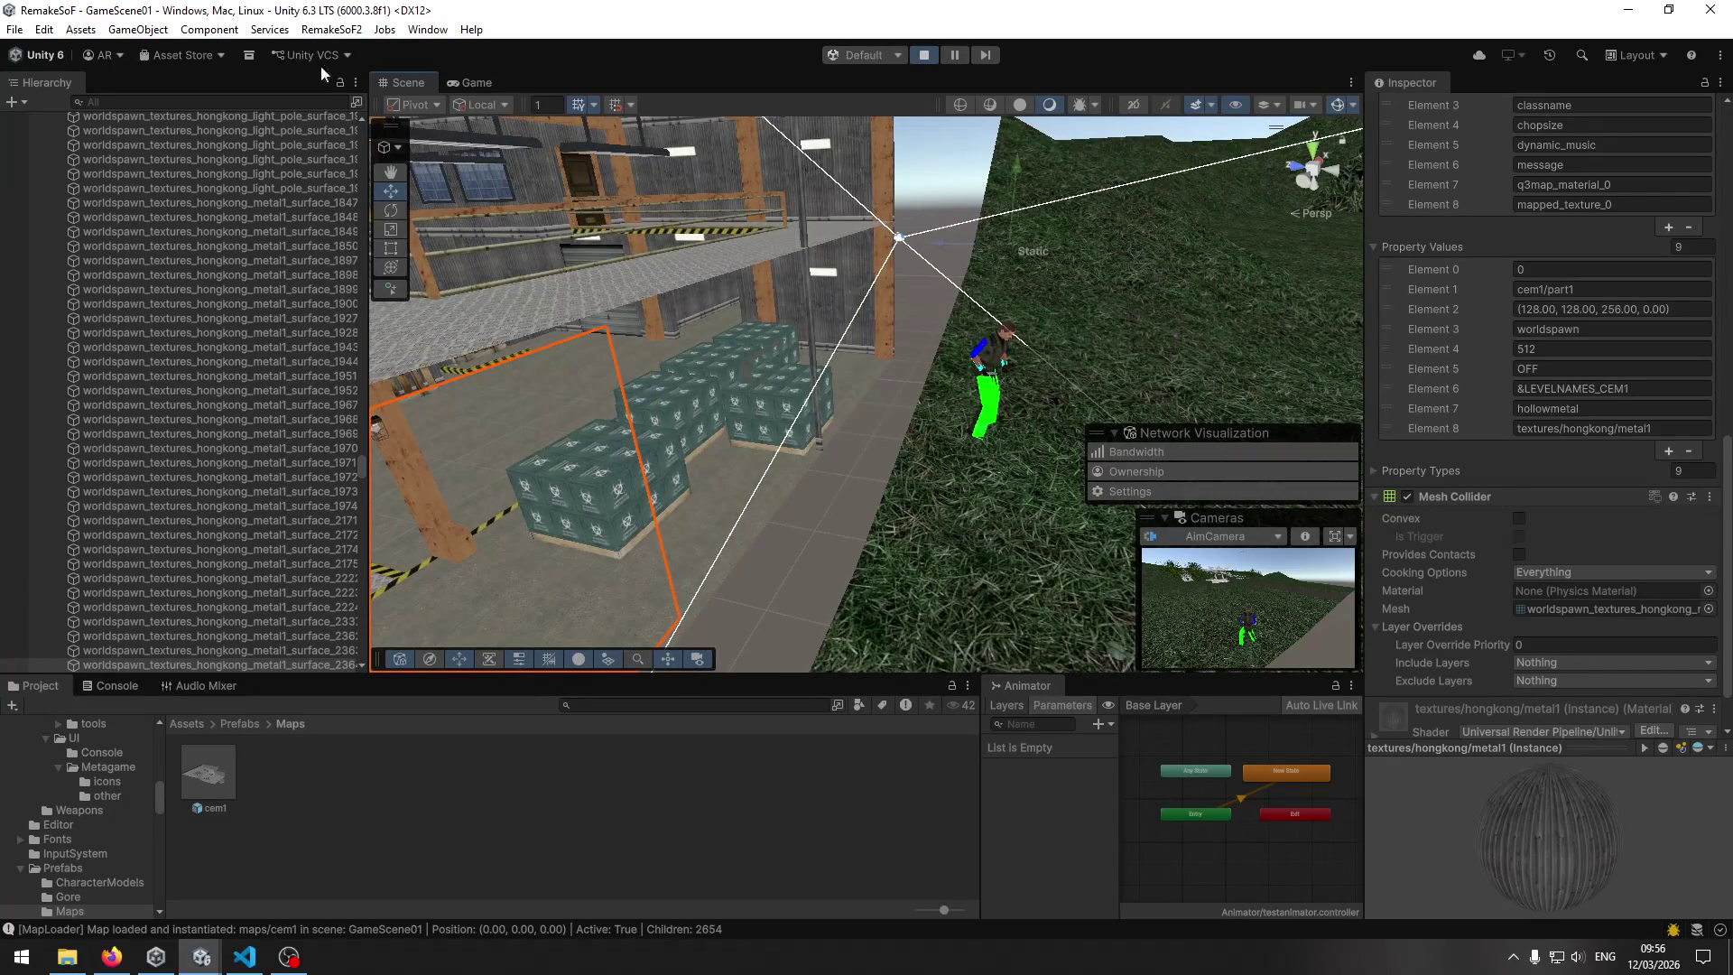
Stop Play mode, check the Console log and Maps assets, then switch to VS Code.
left_click(923, 54)
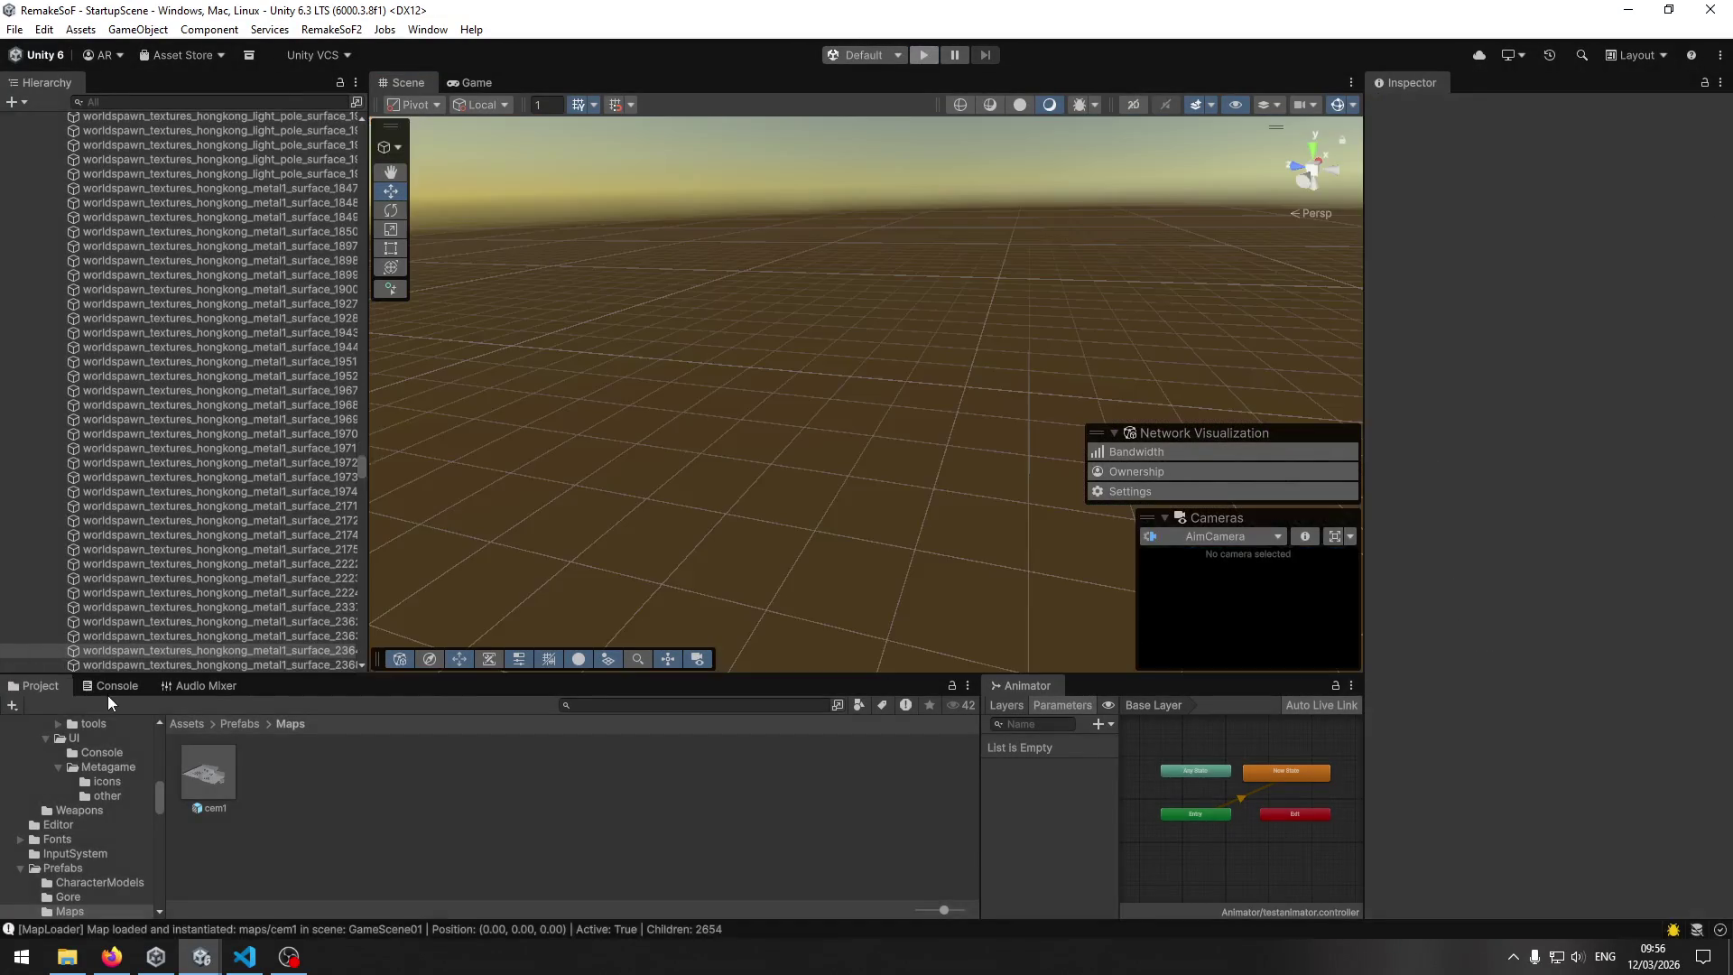
left_click(111, 692)
scroll(182, 798, "up", 1)
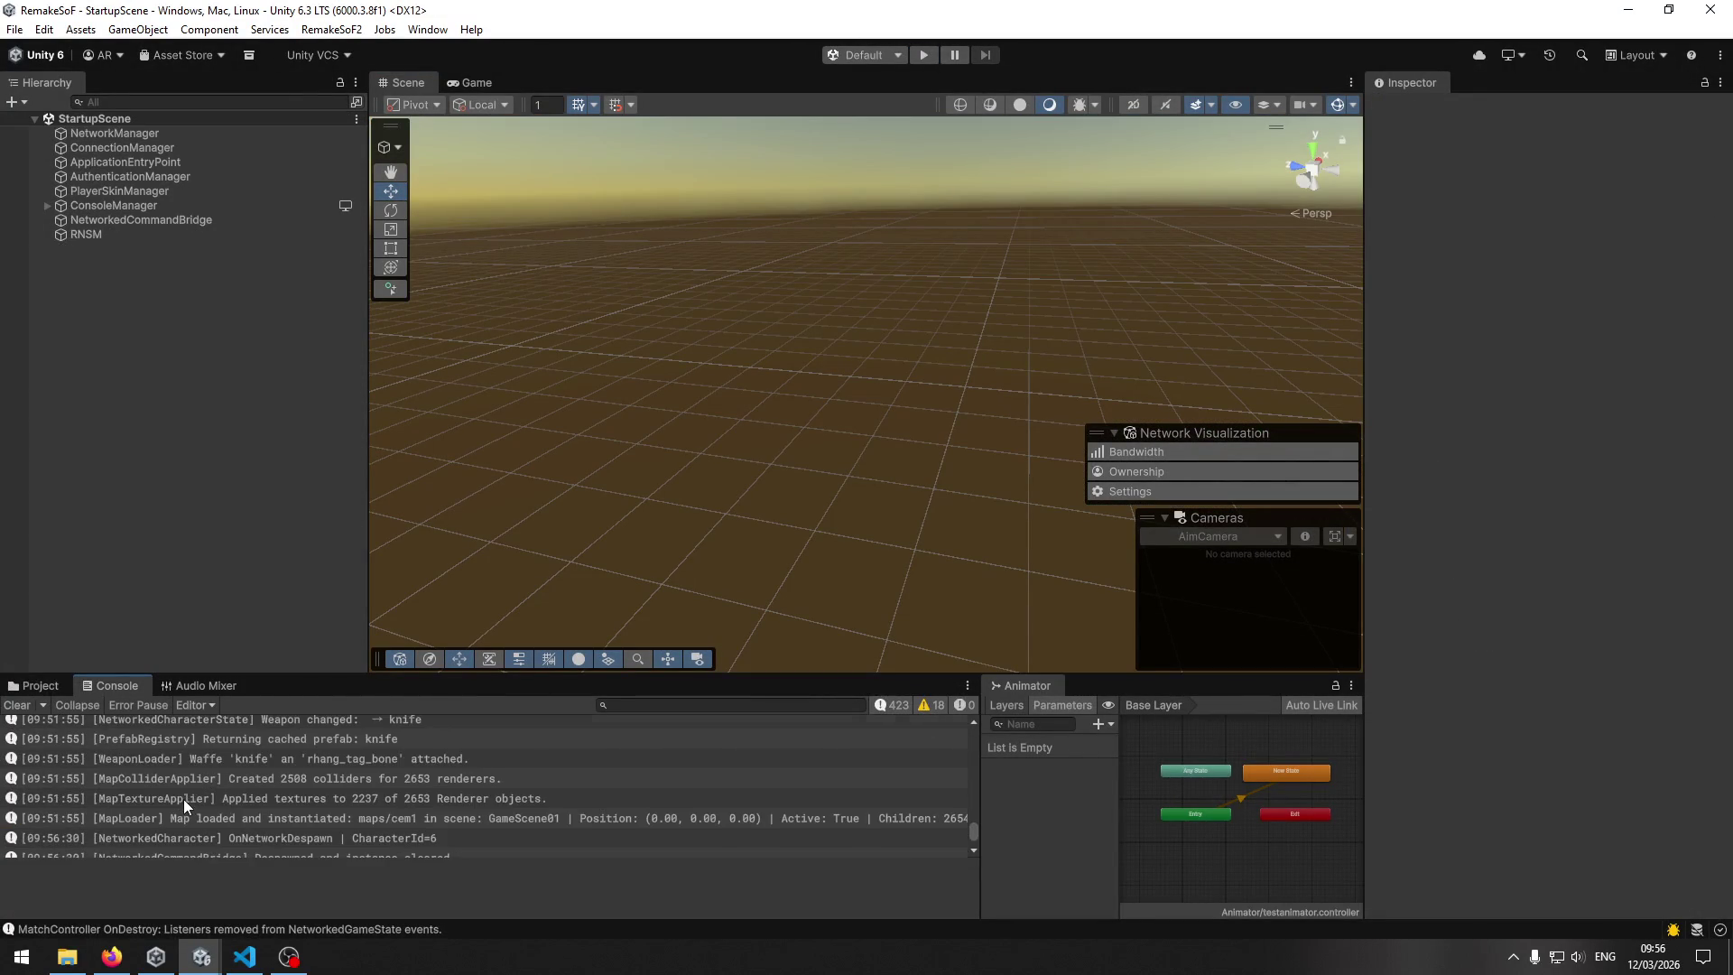
left_click(36, 685)
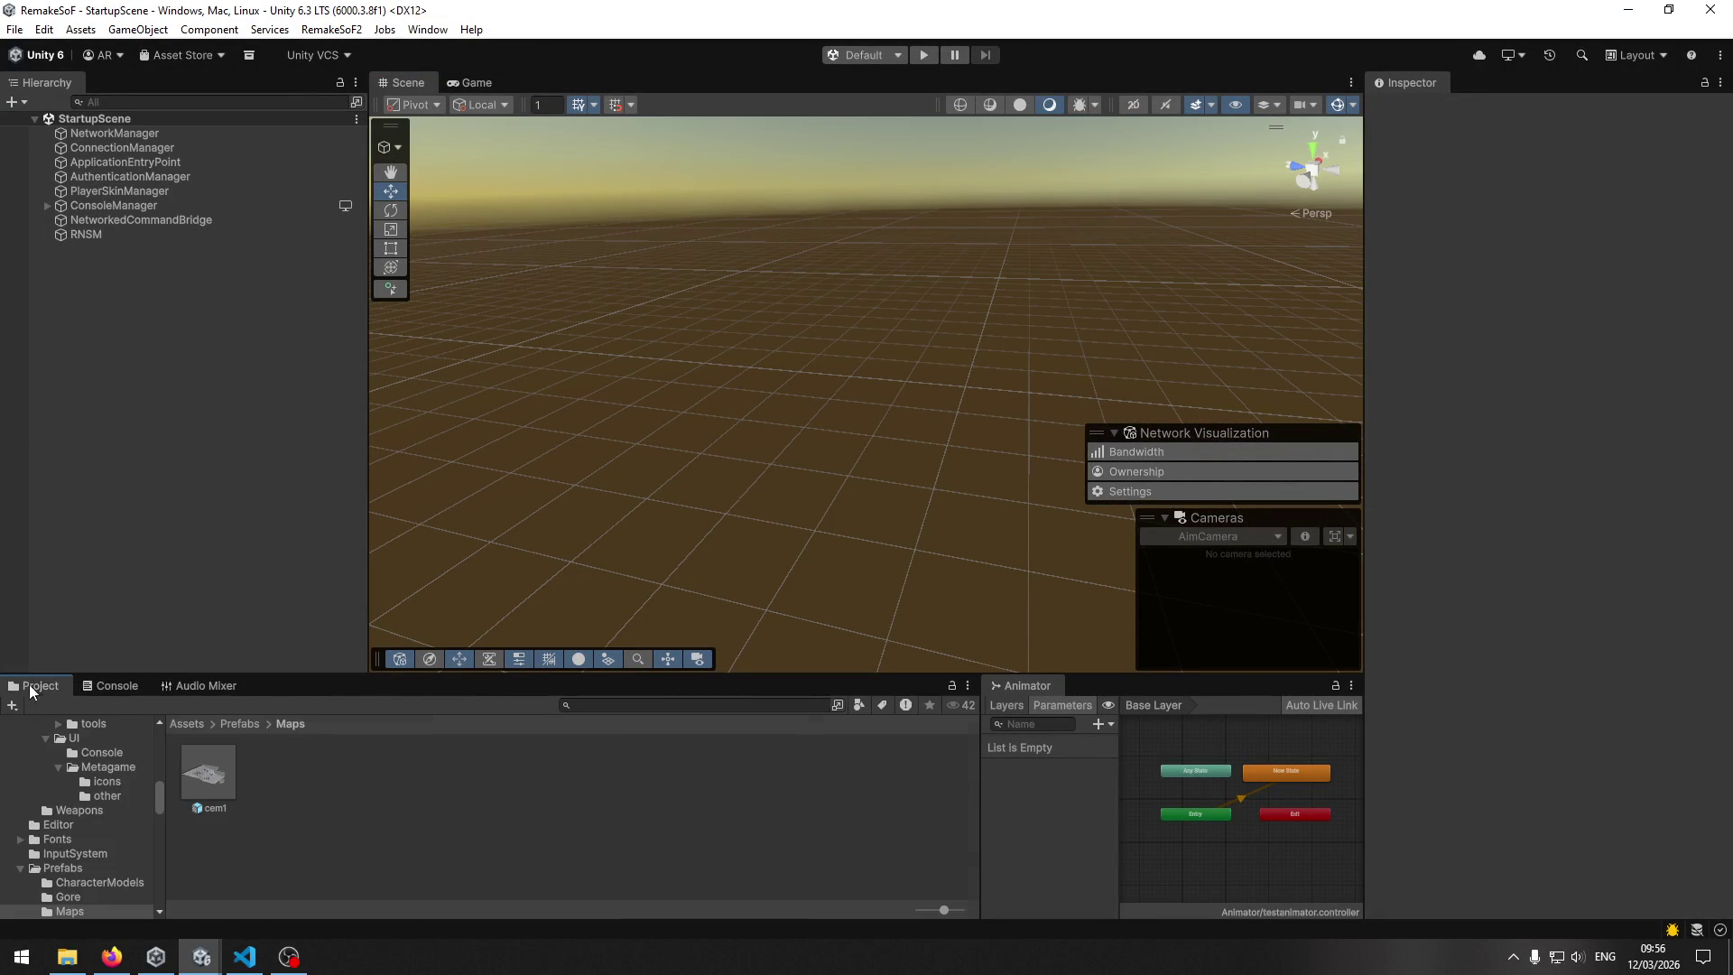
left_click(246, 964)
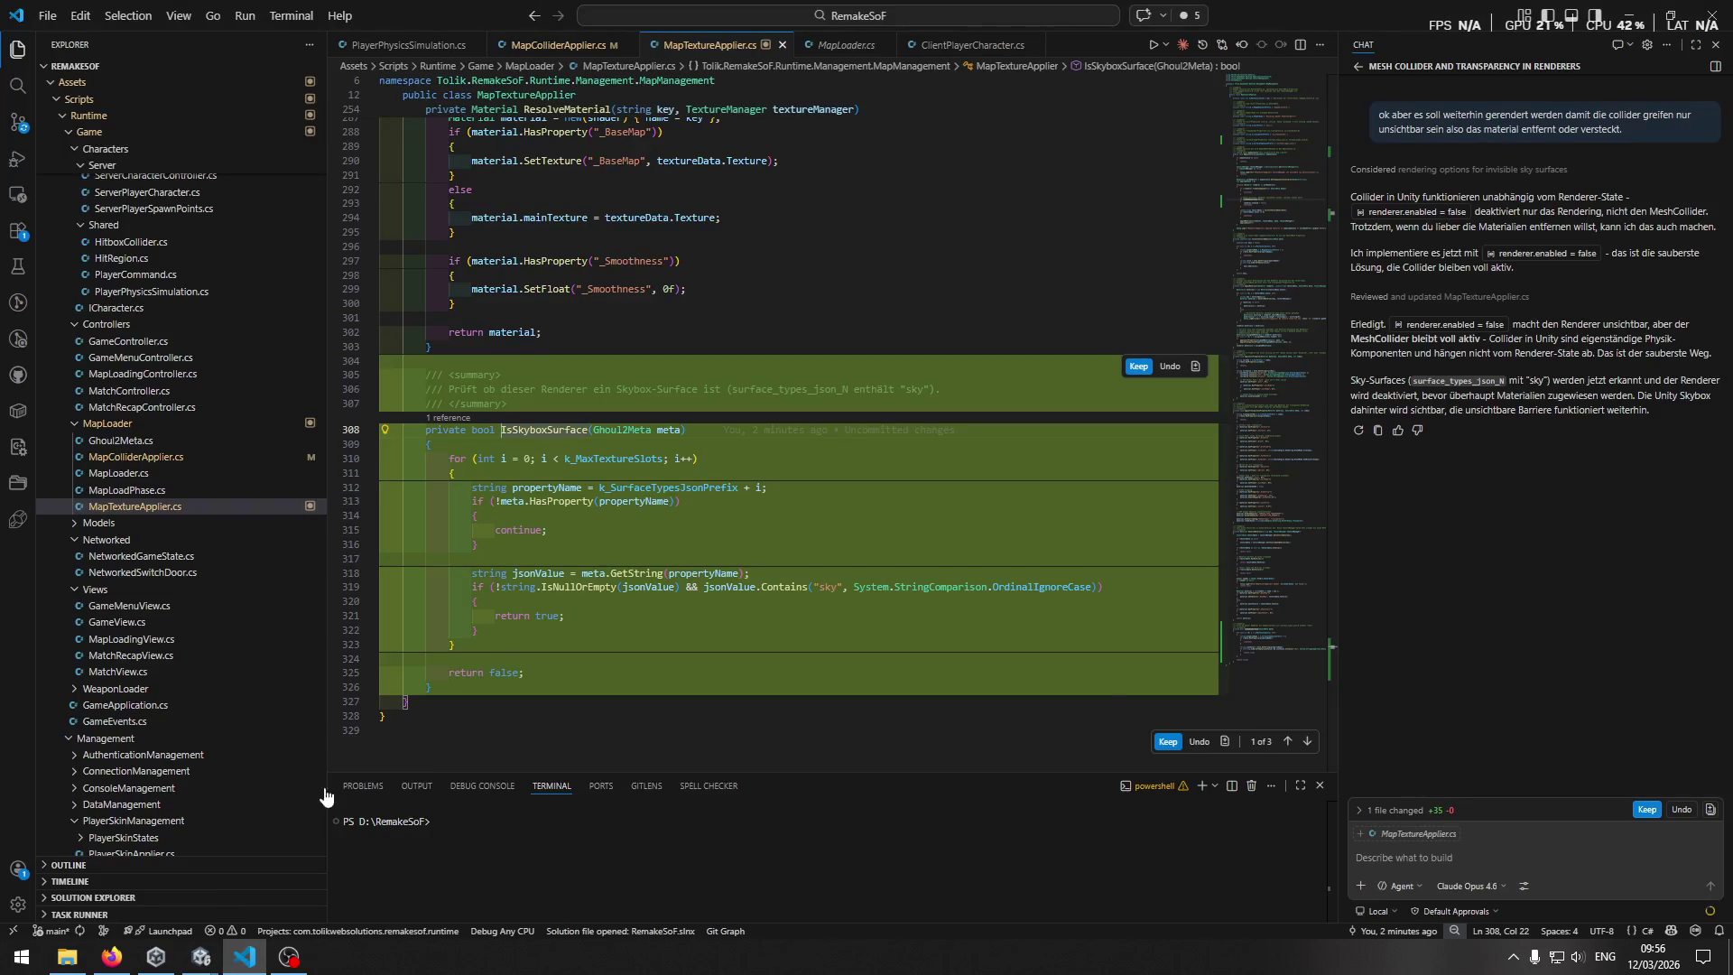
Keep the agent's IsSkyboxSurface edits and glance over MapLoader.cs.
left_click(1645, 811)
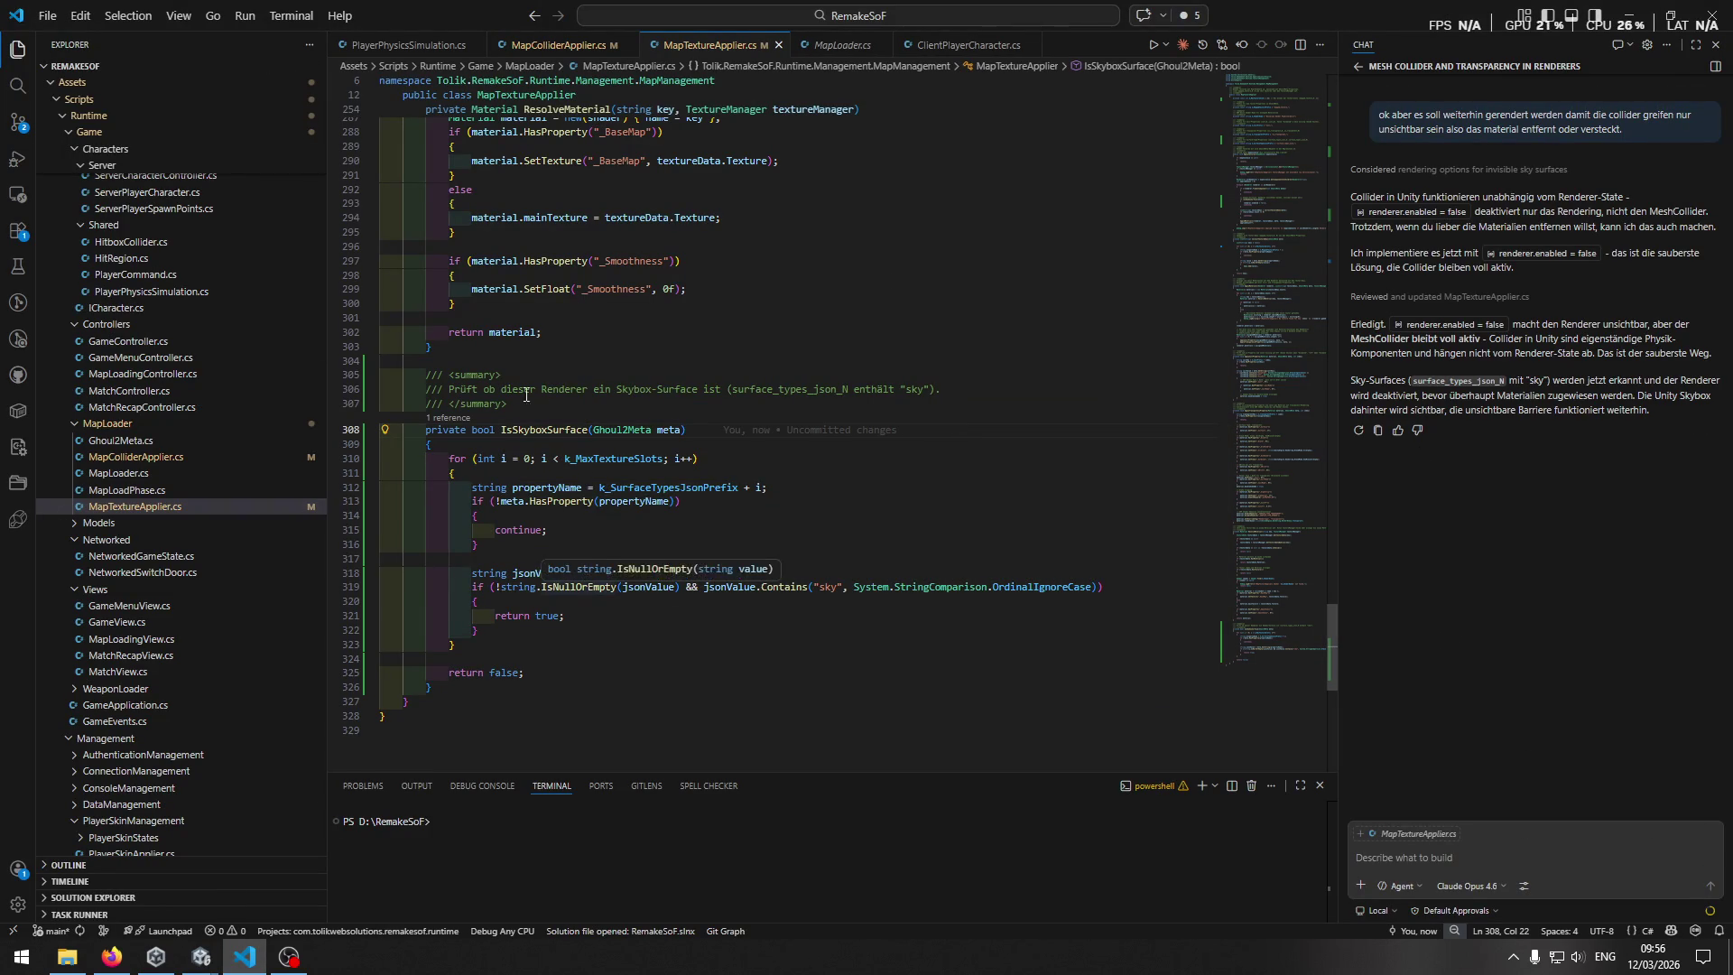
left_click(842, 45)
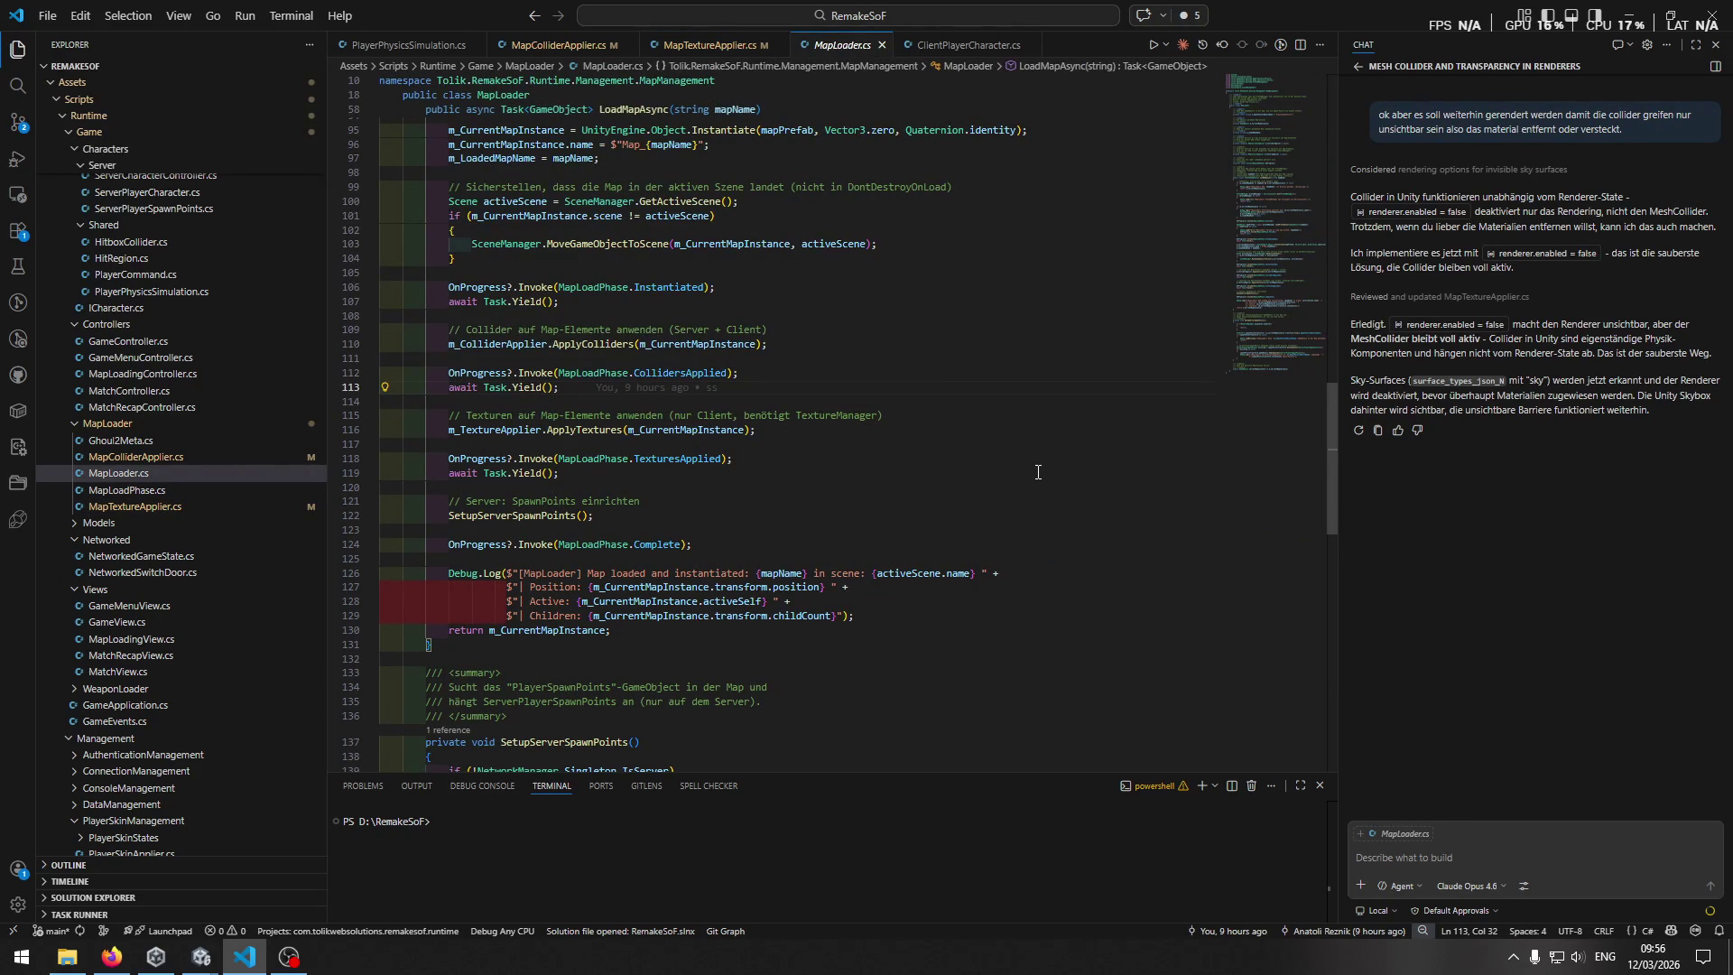
key("ctrl+Tab")
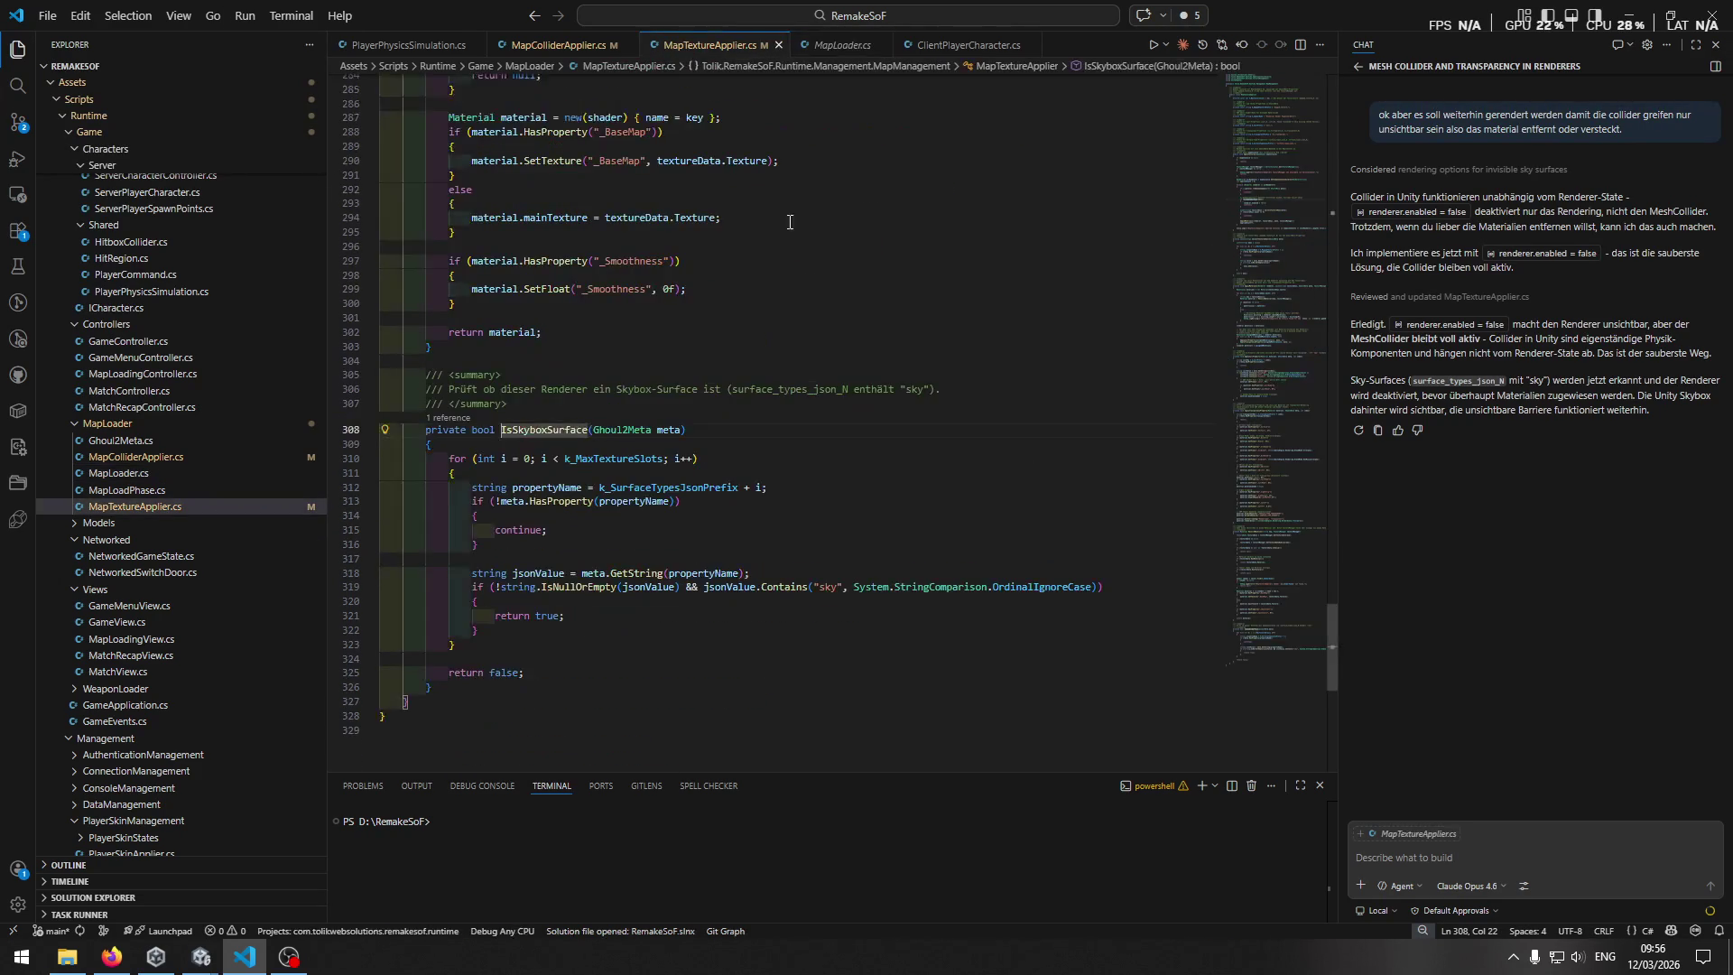
Scroll through the updated MapTextureApplier.cs, then bring Unity back to the front.
scroll(876, 478, "up", 2)
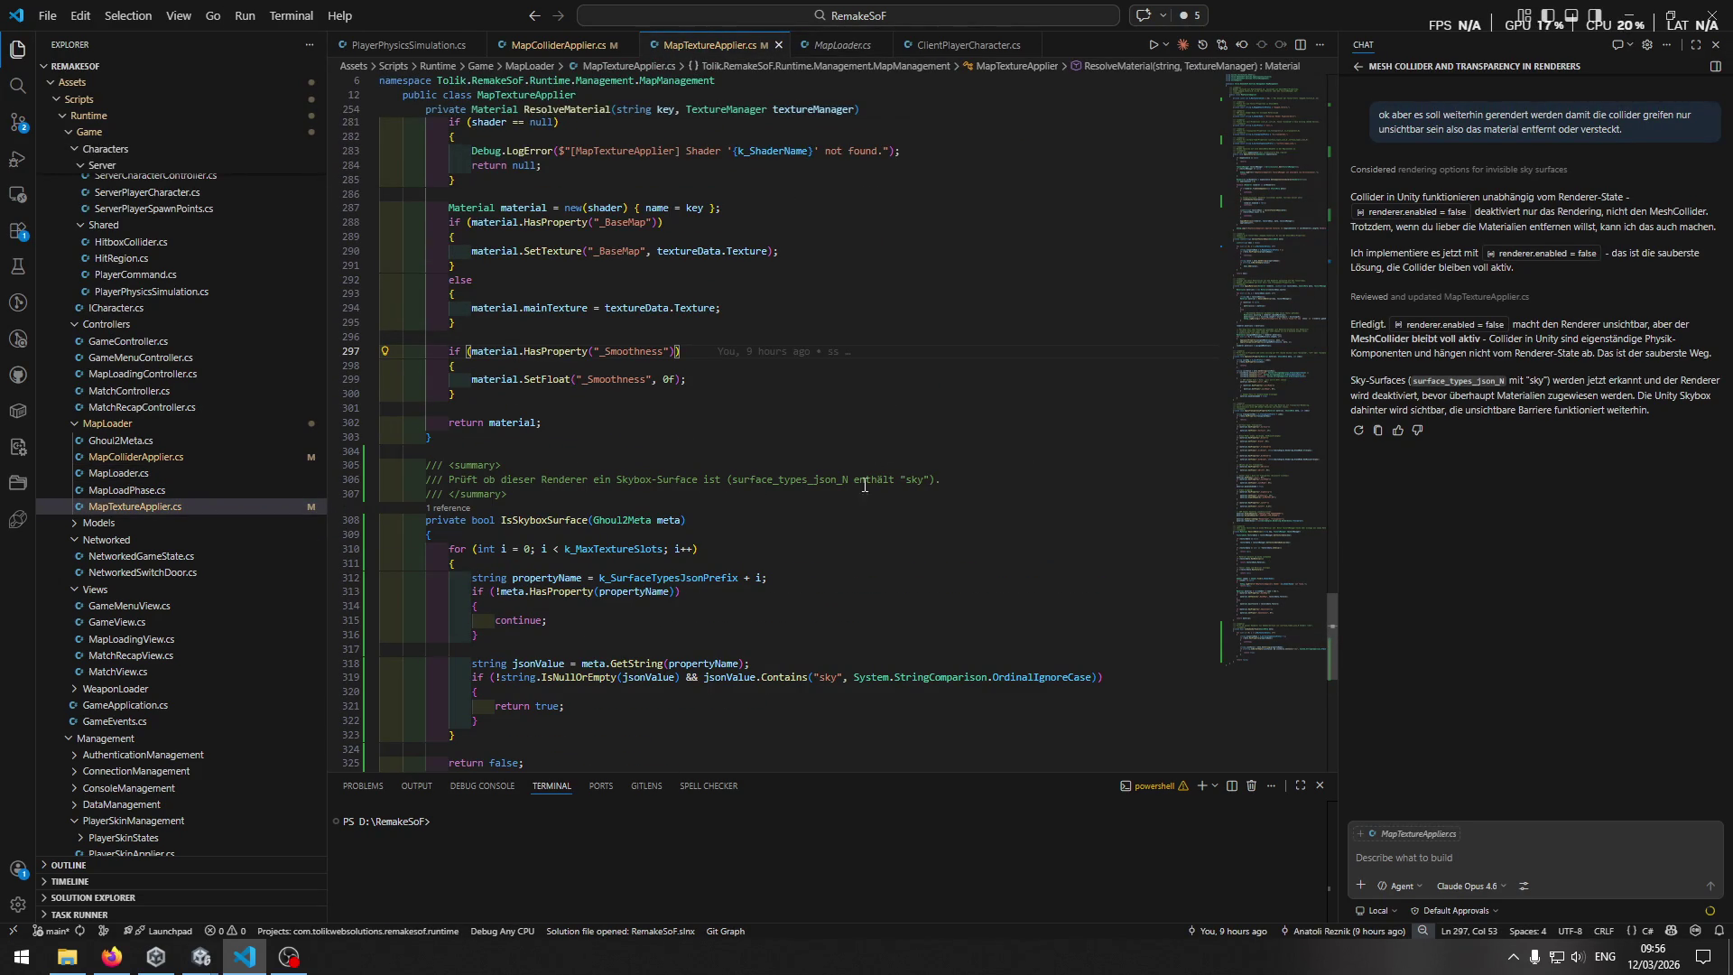
scroll(982, 476, "down", 2)
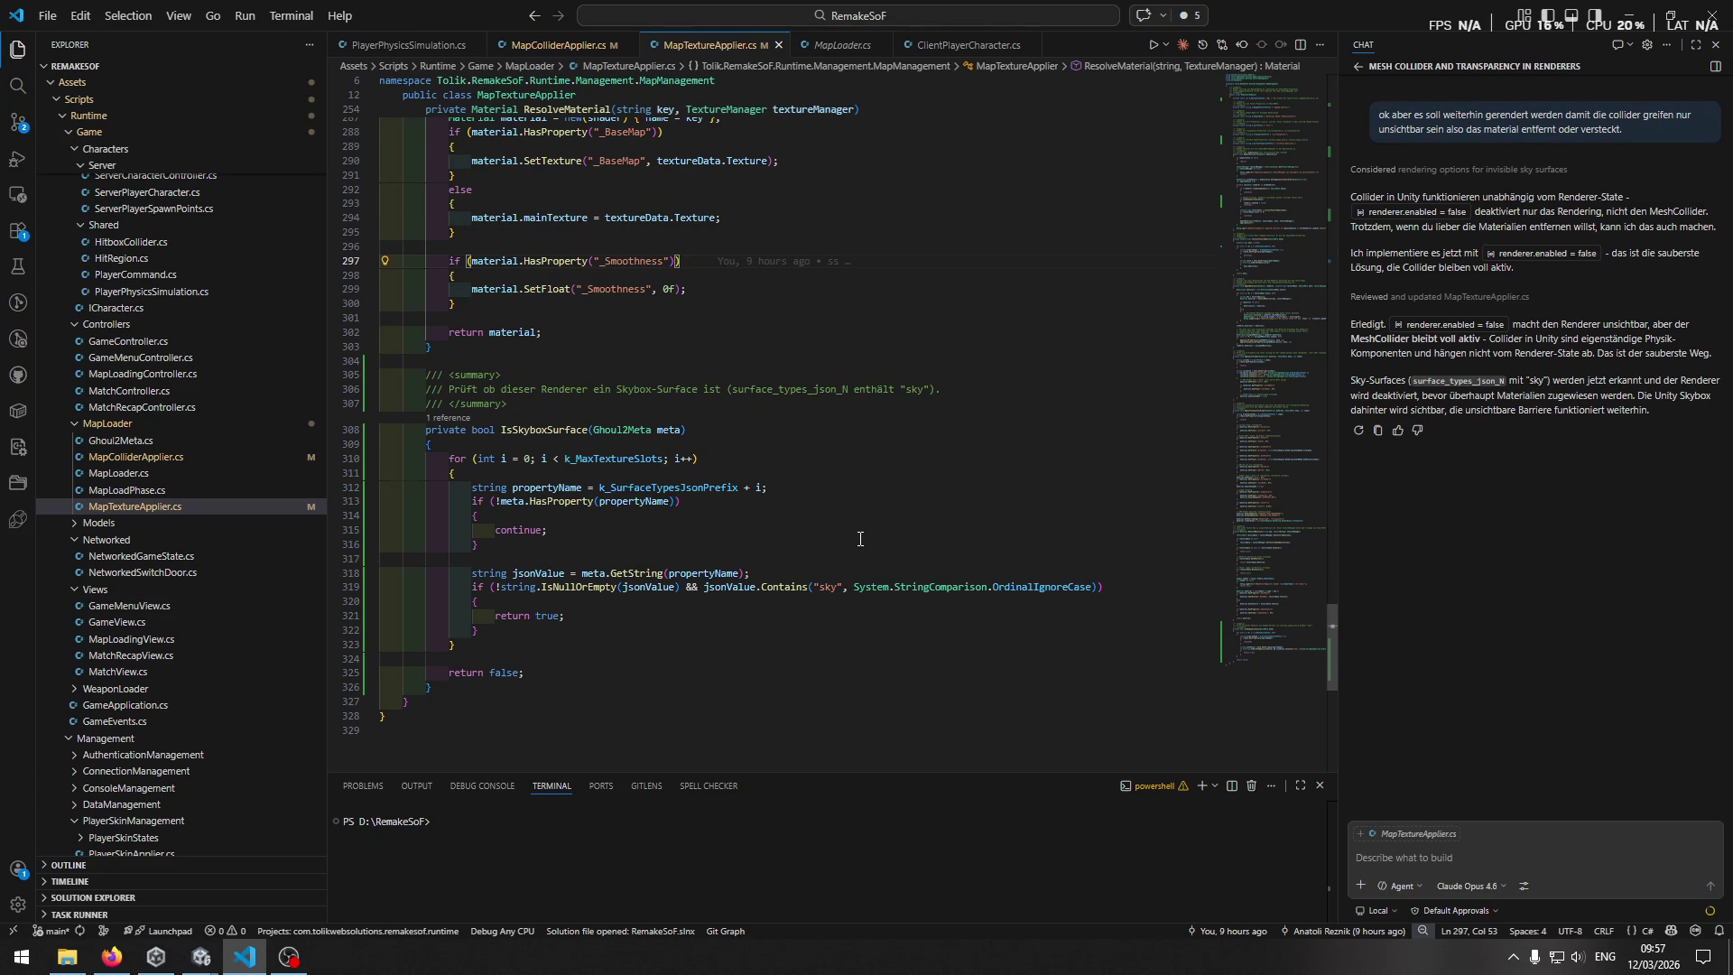
scroll(860, 539, "up", 3)
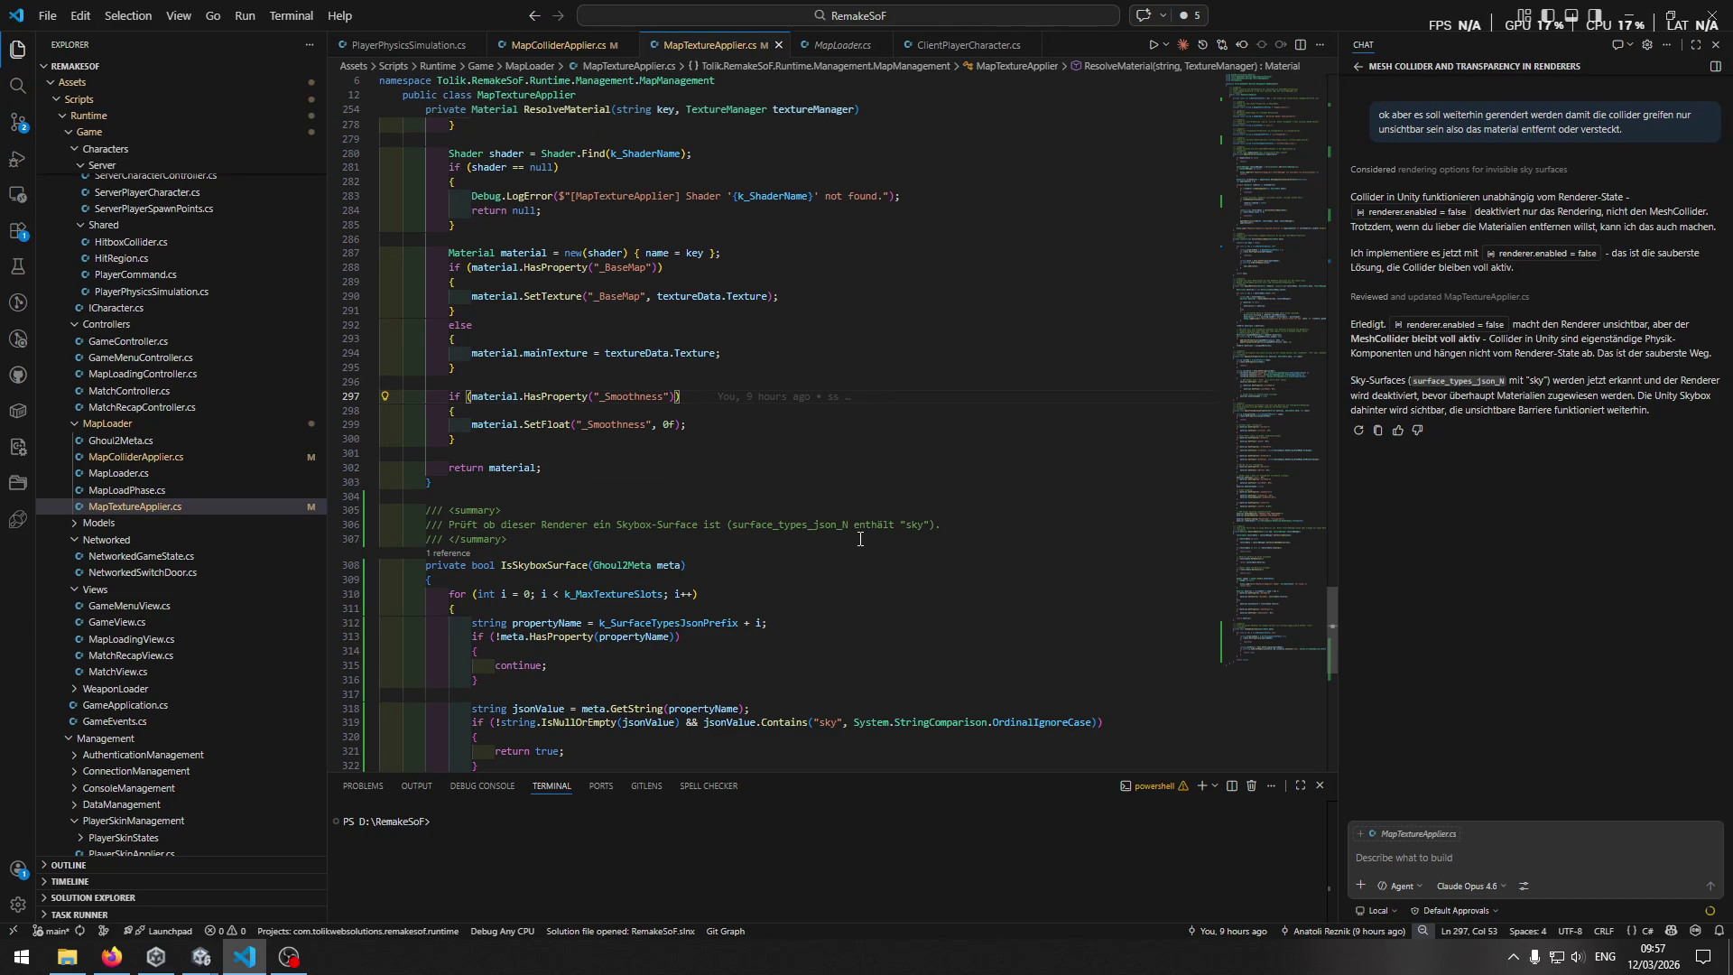
mouse_move(200, 956)
left_click(226, 876)
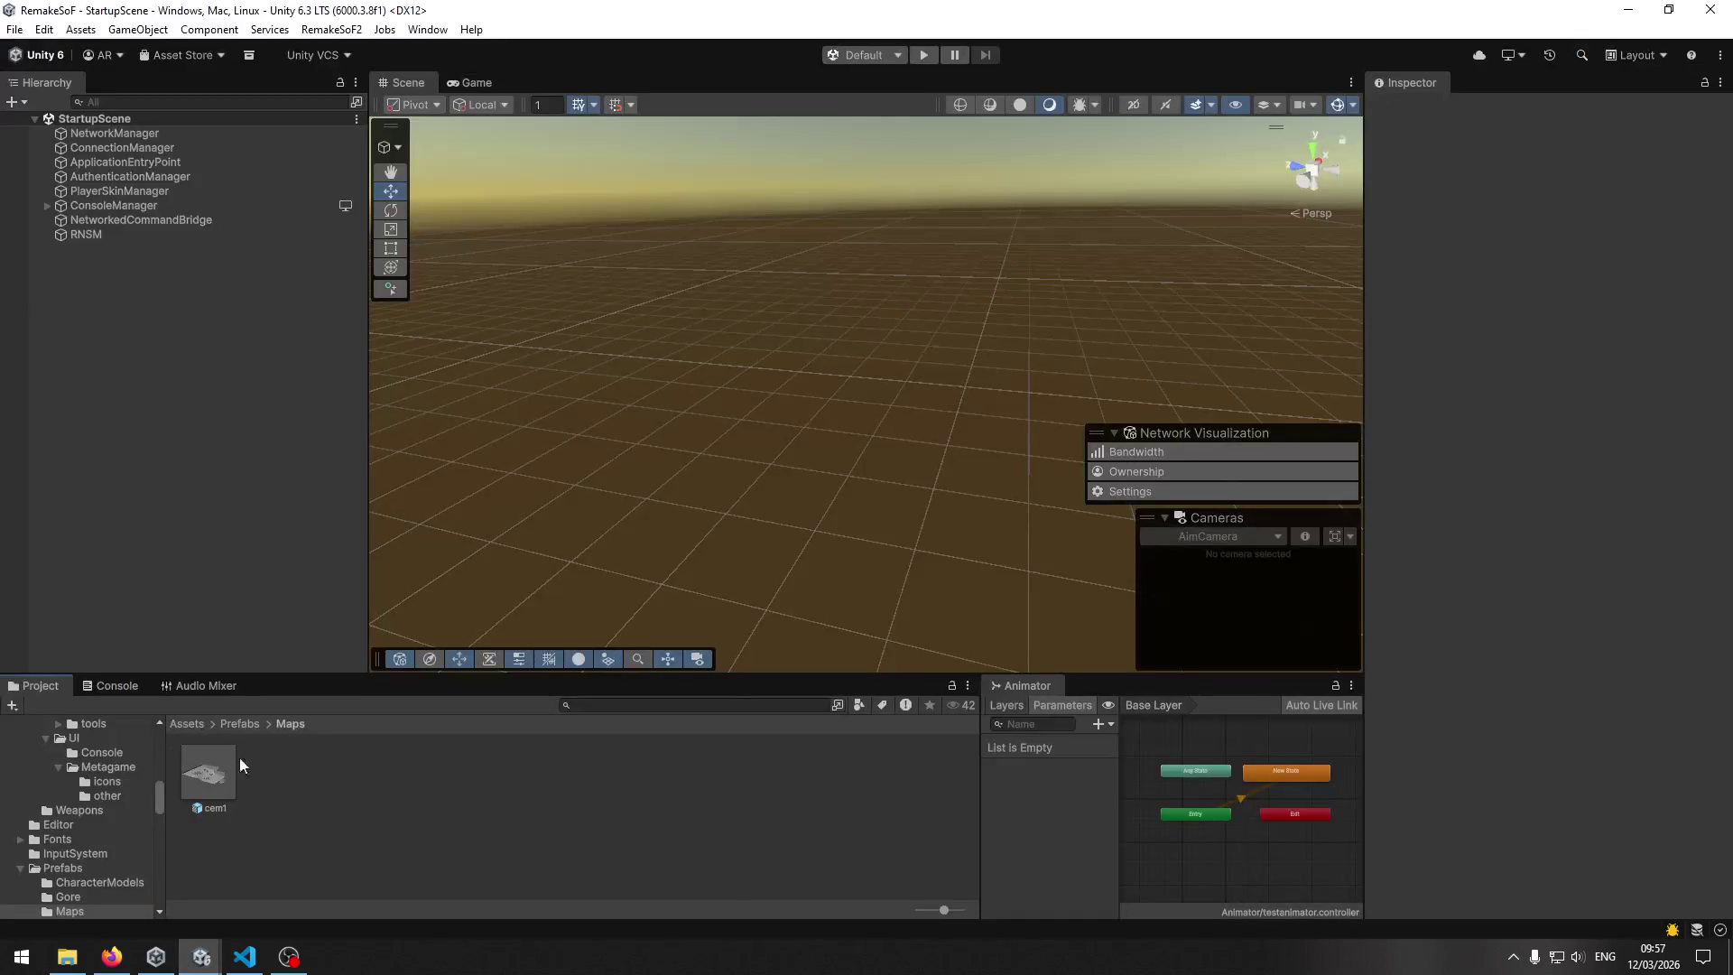
Open GameScene01 from the Scenes folder and inspect the Directional Light.
left_click(176, 724)
double_click(780, 773)
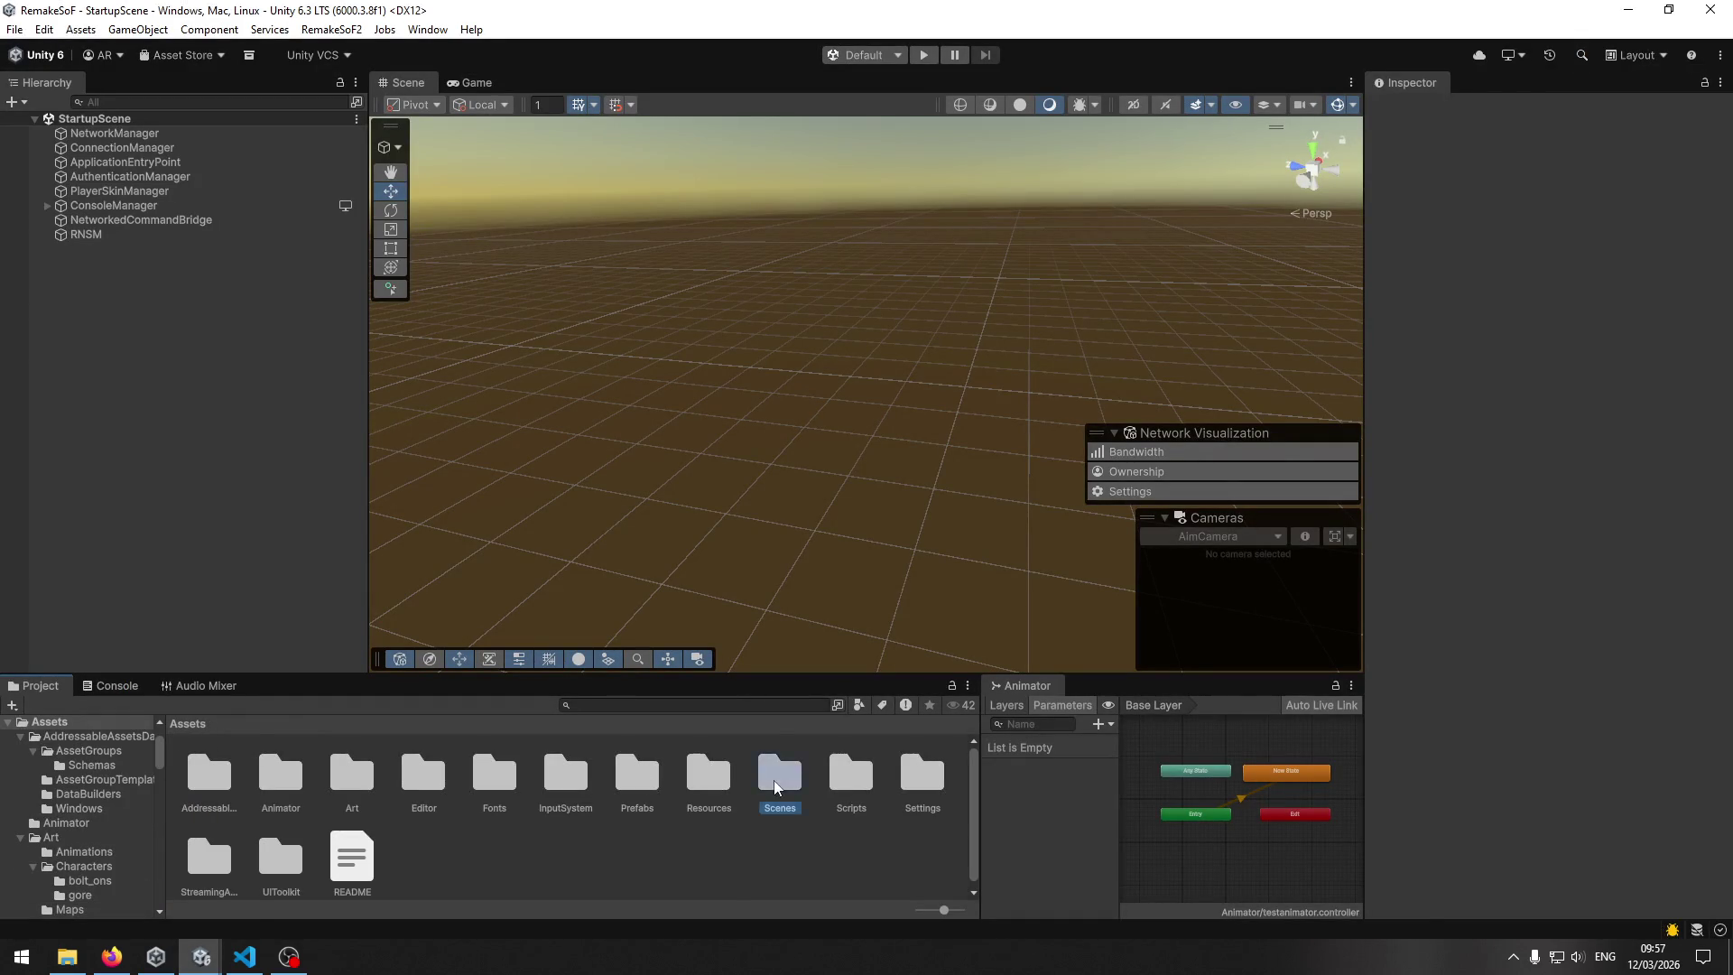
double_click(207, 772)
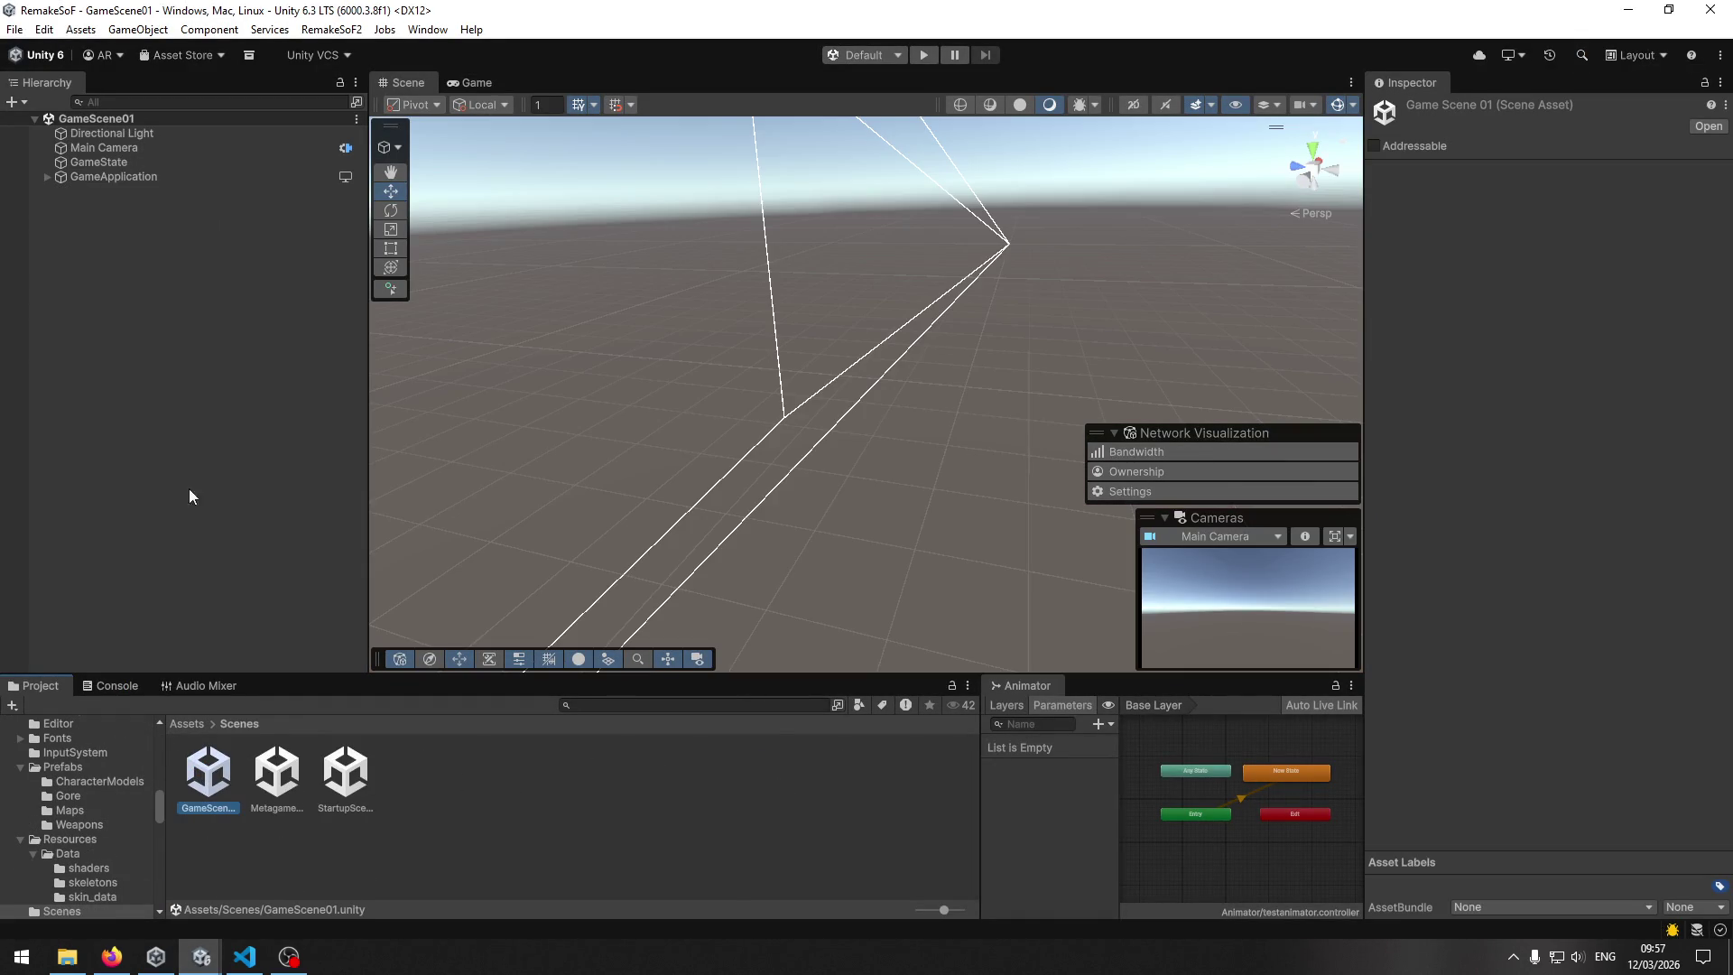
left_click(105, 135)
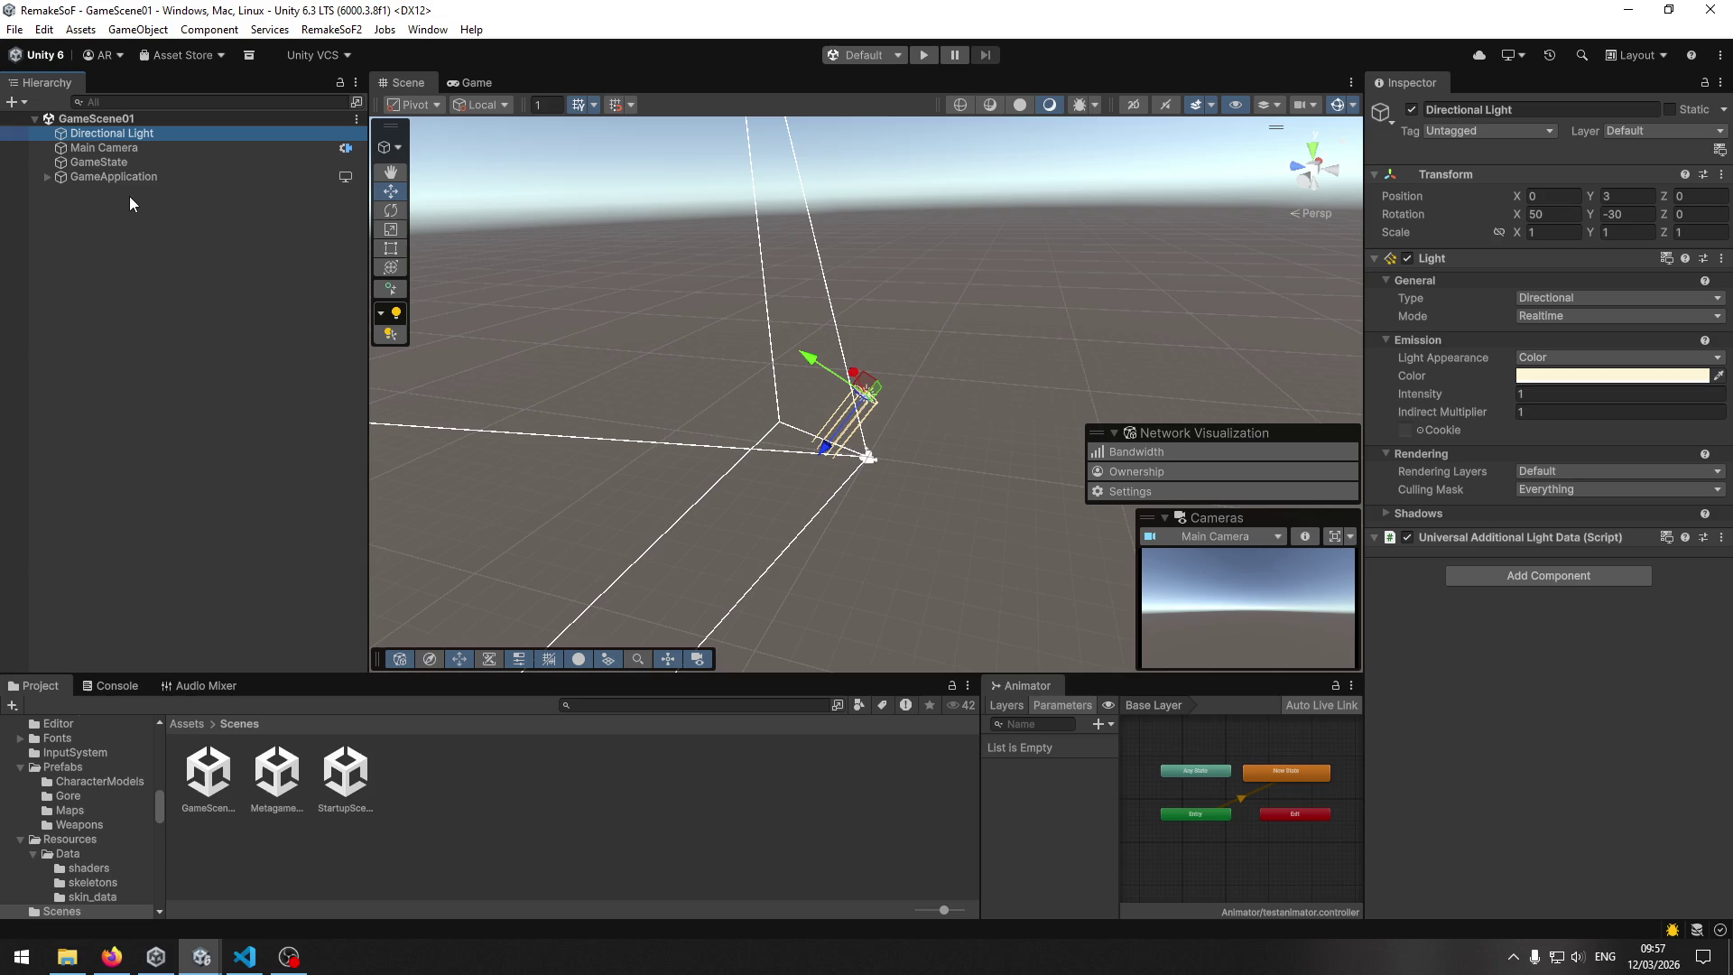
left_click(123, 148)
mouse_move(902, 388)
left_mouse_down()
mouse_move(900, 431)
mouse_move(1014, 325)
mouse_move(1482, 272)
mouse_move(736, 294)
left_mouse_up()
left_click(101, 134)
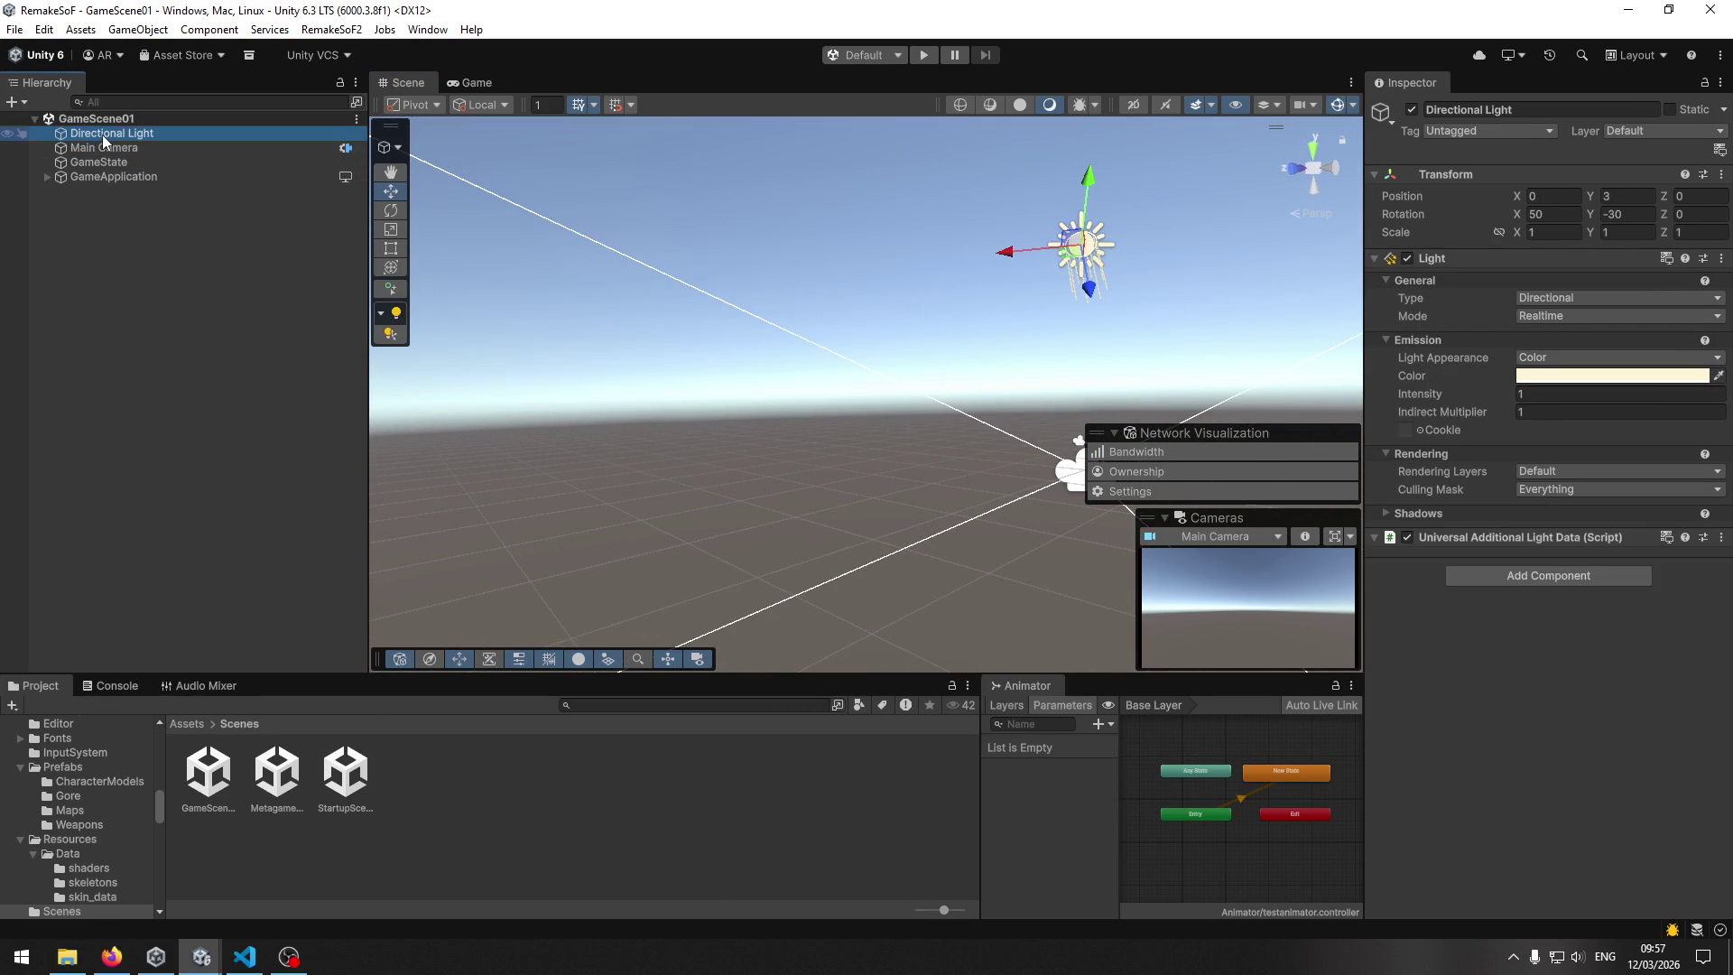
mouse_move(879, 280)
left_mouse_down()
mouse_move(681, 287)
mouse_move(1015, 289)
left_mouse_up()
Review the Main Camera's Inspector settings, including its Client/Server visibility checklist.
left_click(150, 151)
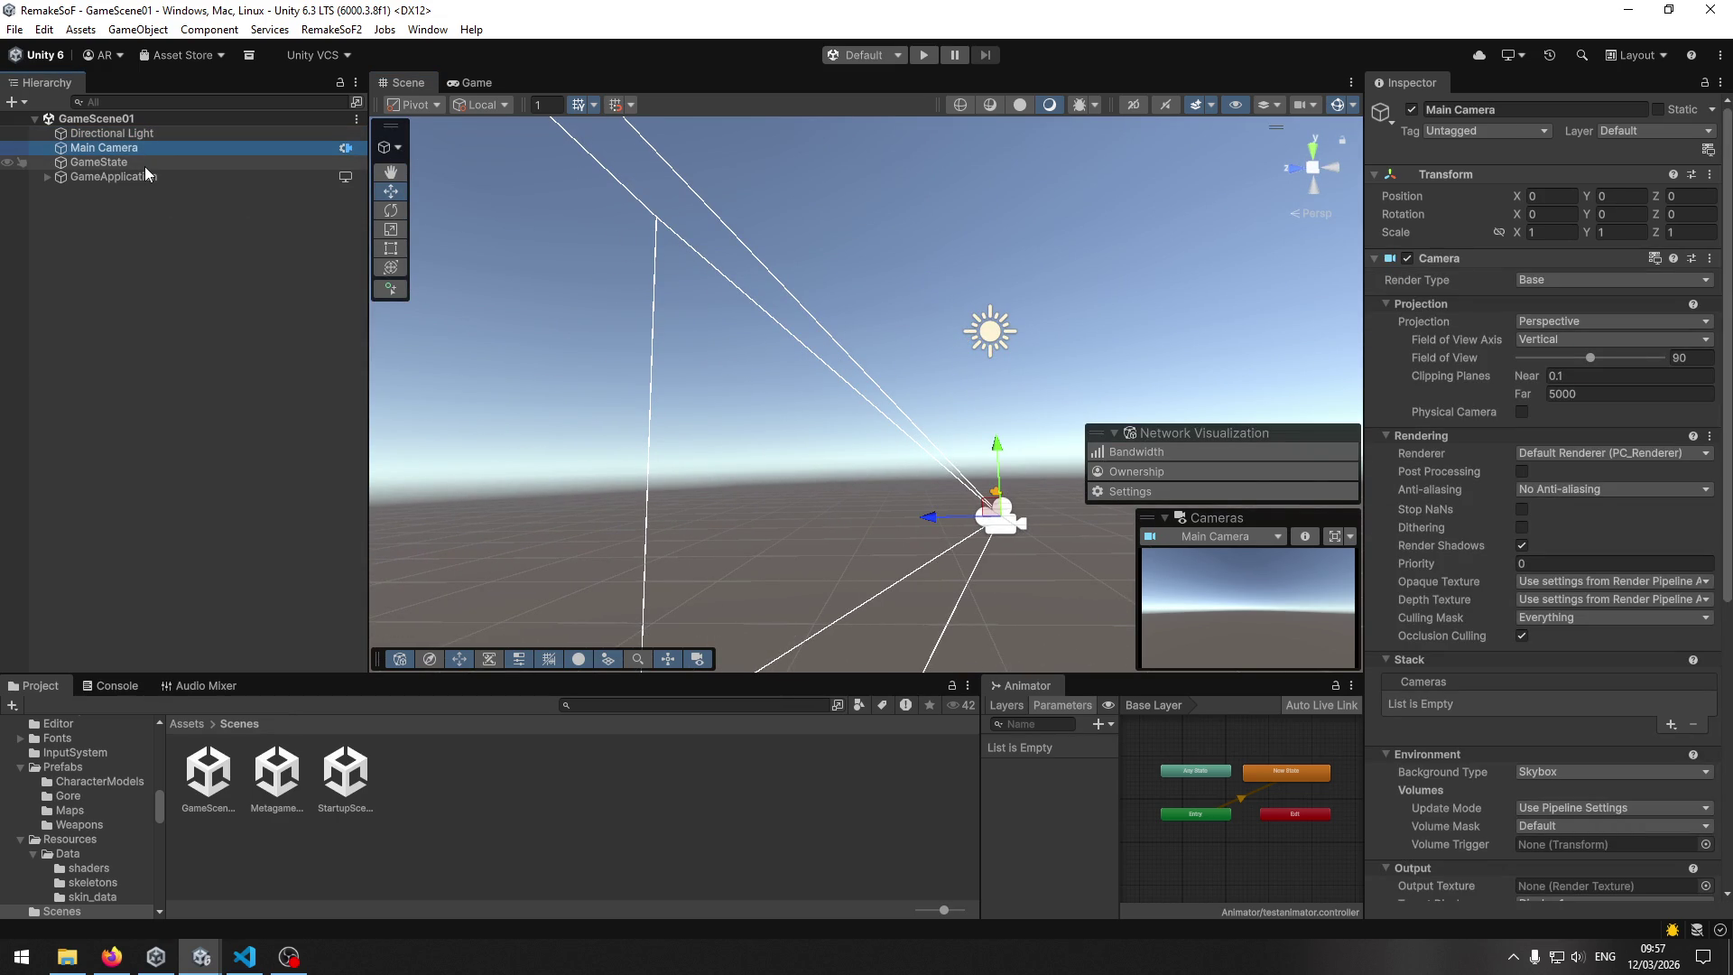
scroll(1508, 508, "down", 10)
scroll(1486, 521, "down", 2)
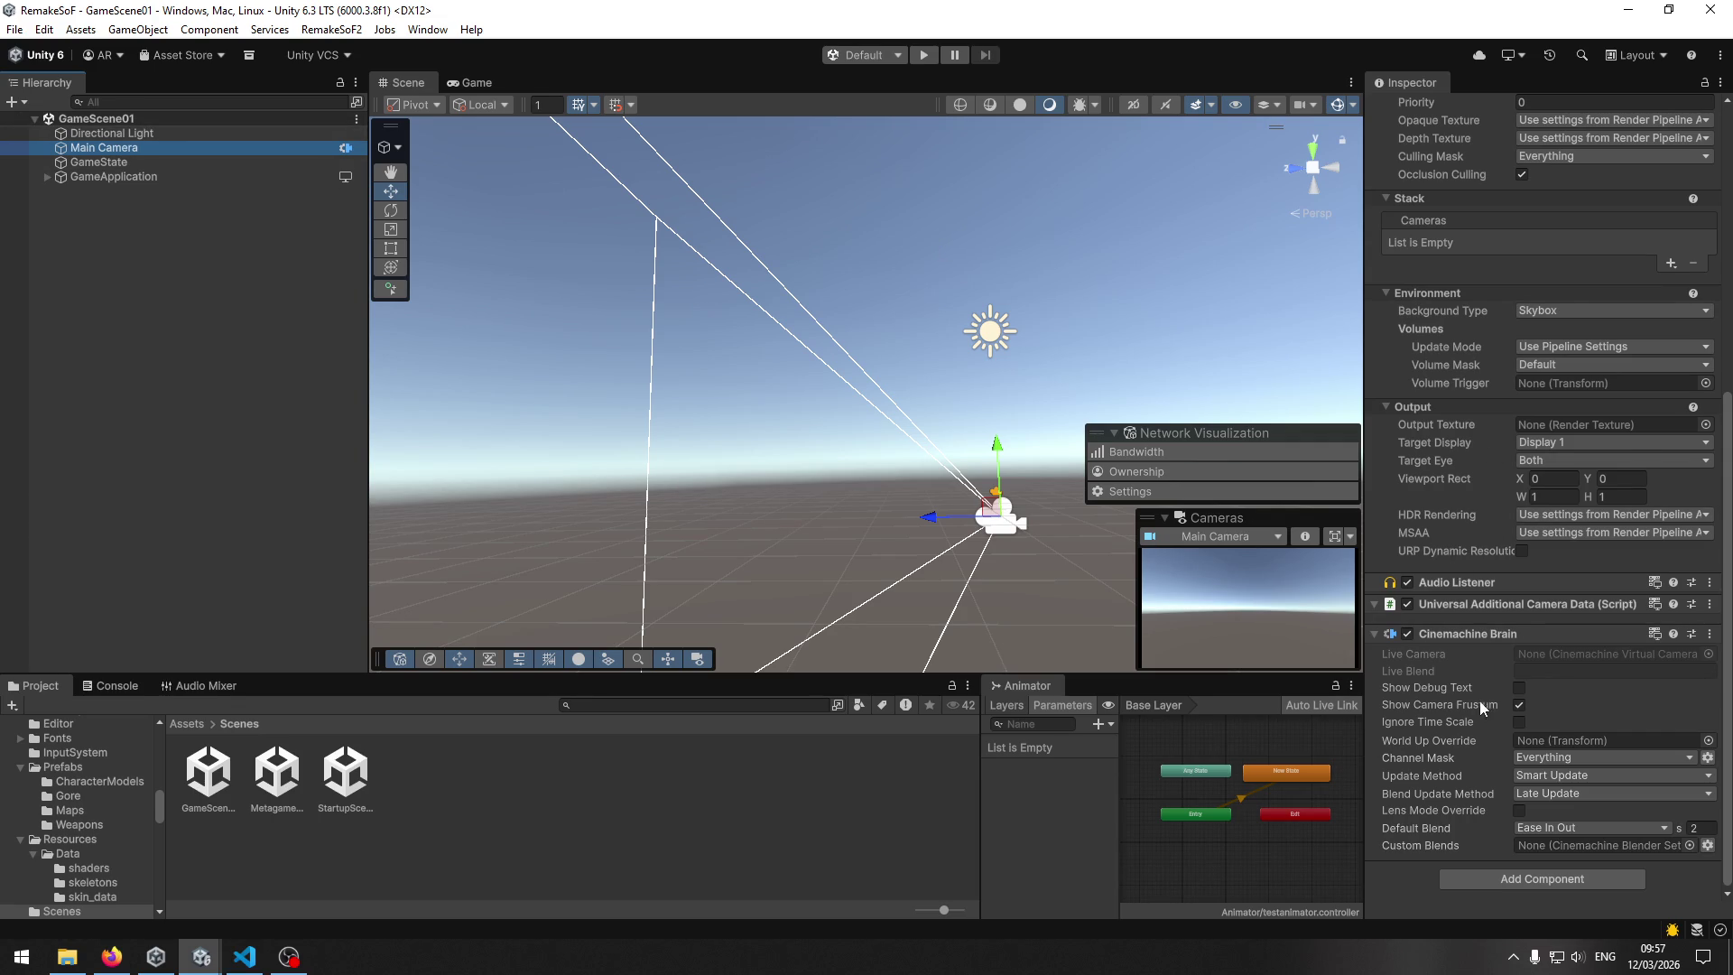
scroll(1477, 703, "up", 12)
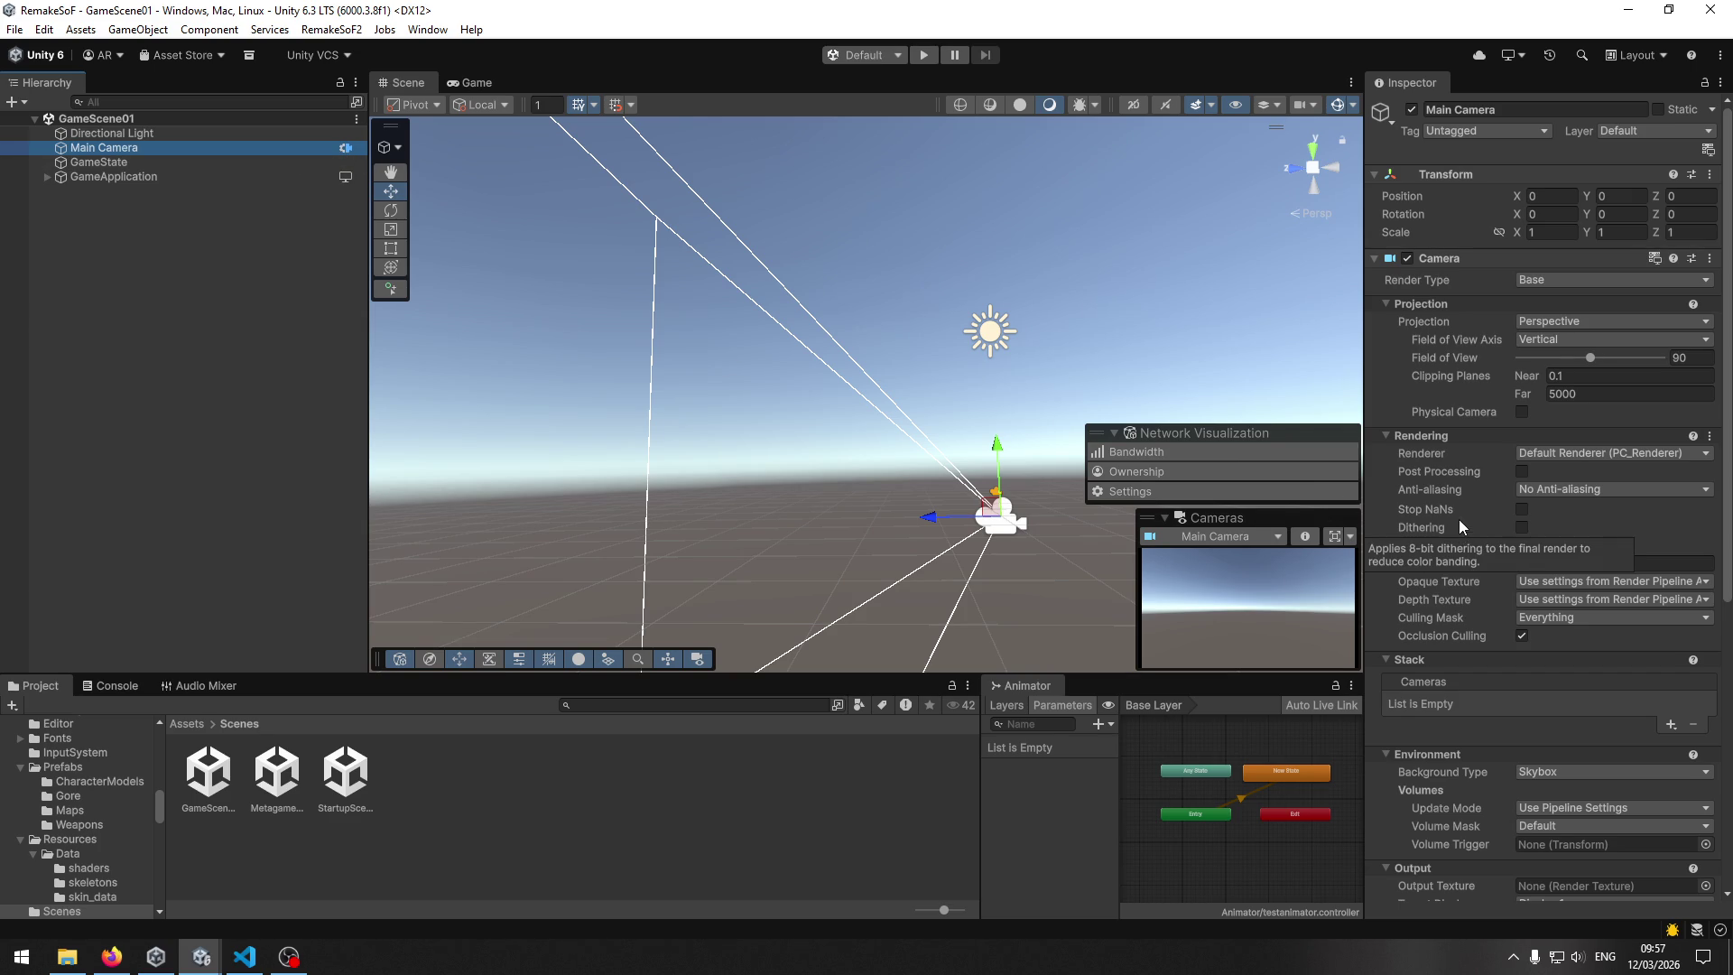
mouse_move(1459, 513)
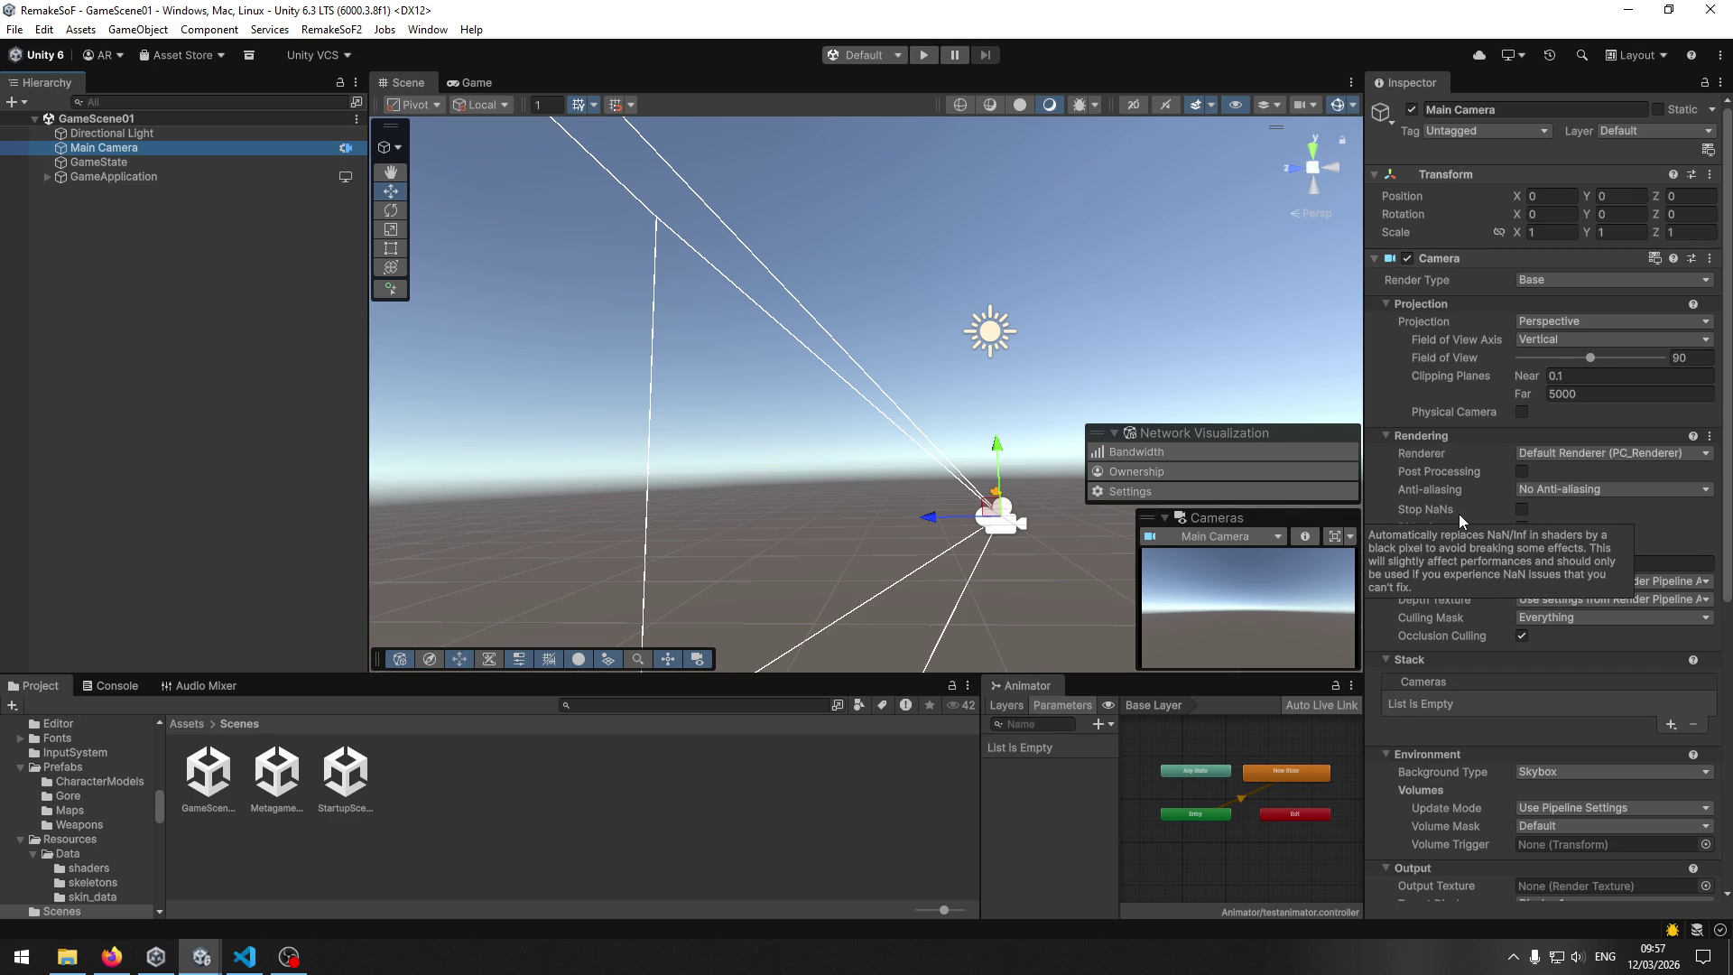
left_click(1708, 150)
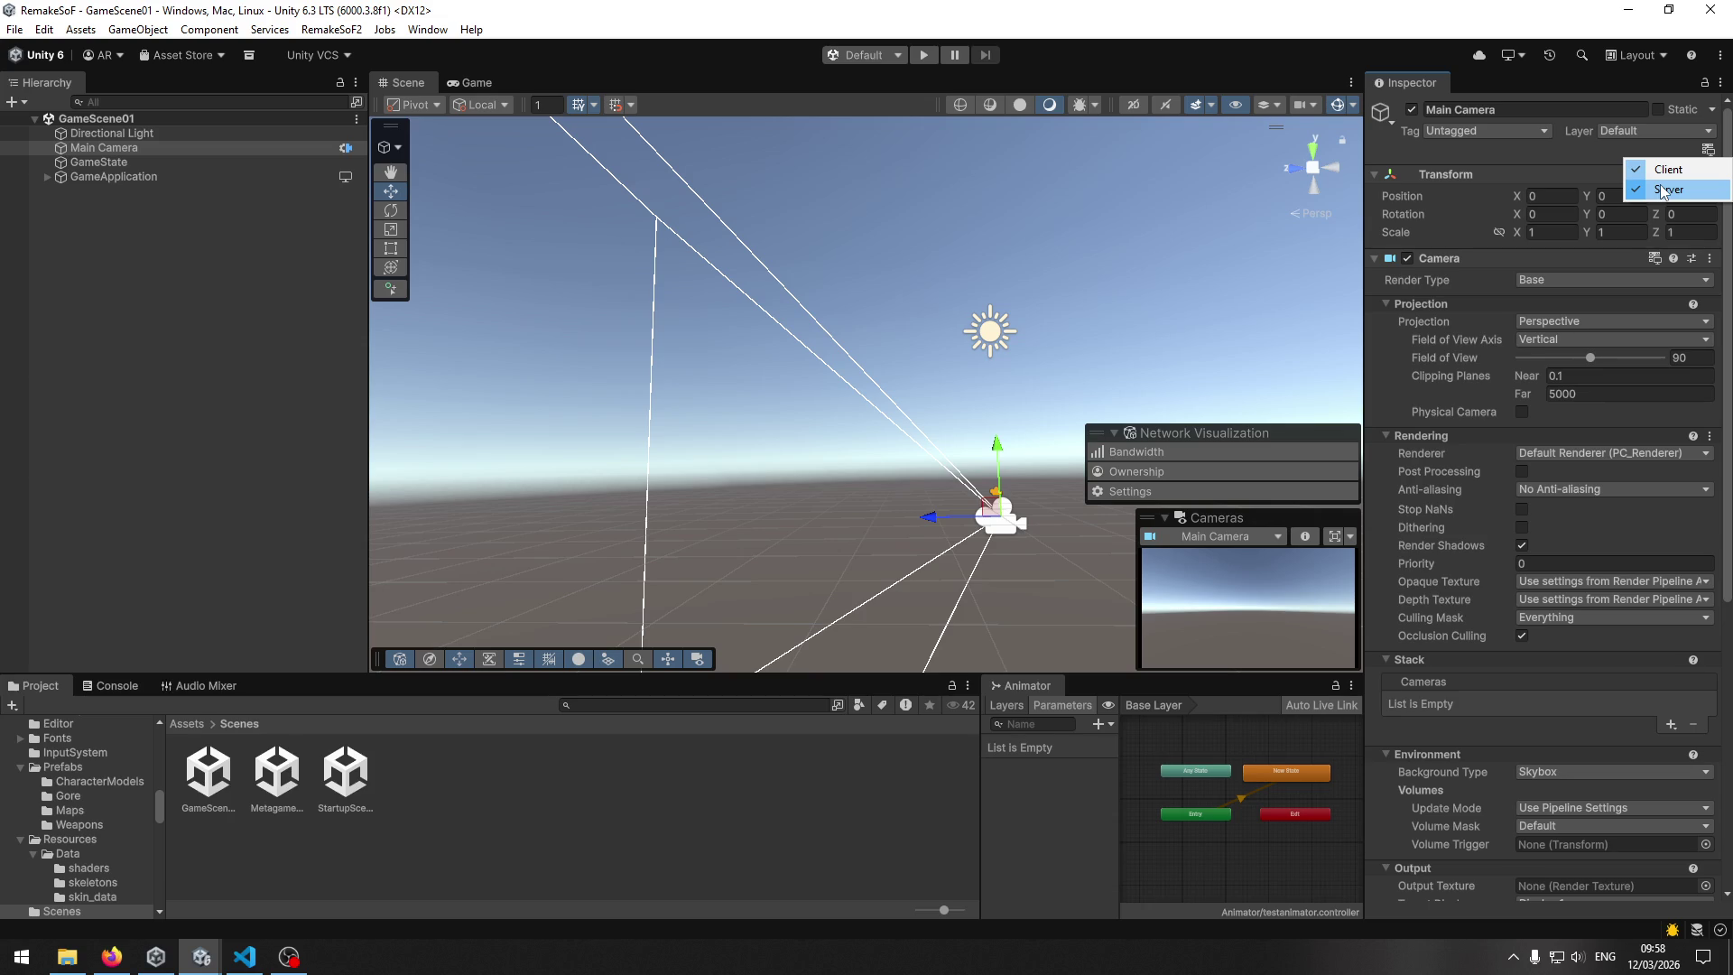
left_click(1611, 160)
scroll(1553, 670, "down", 6)
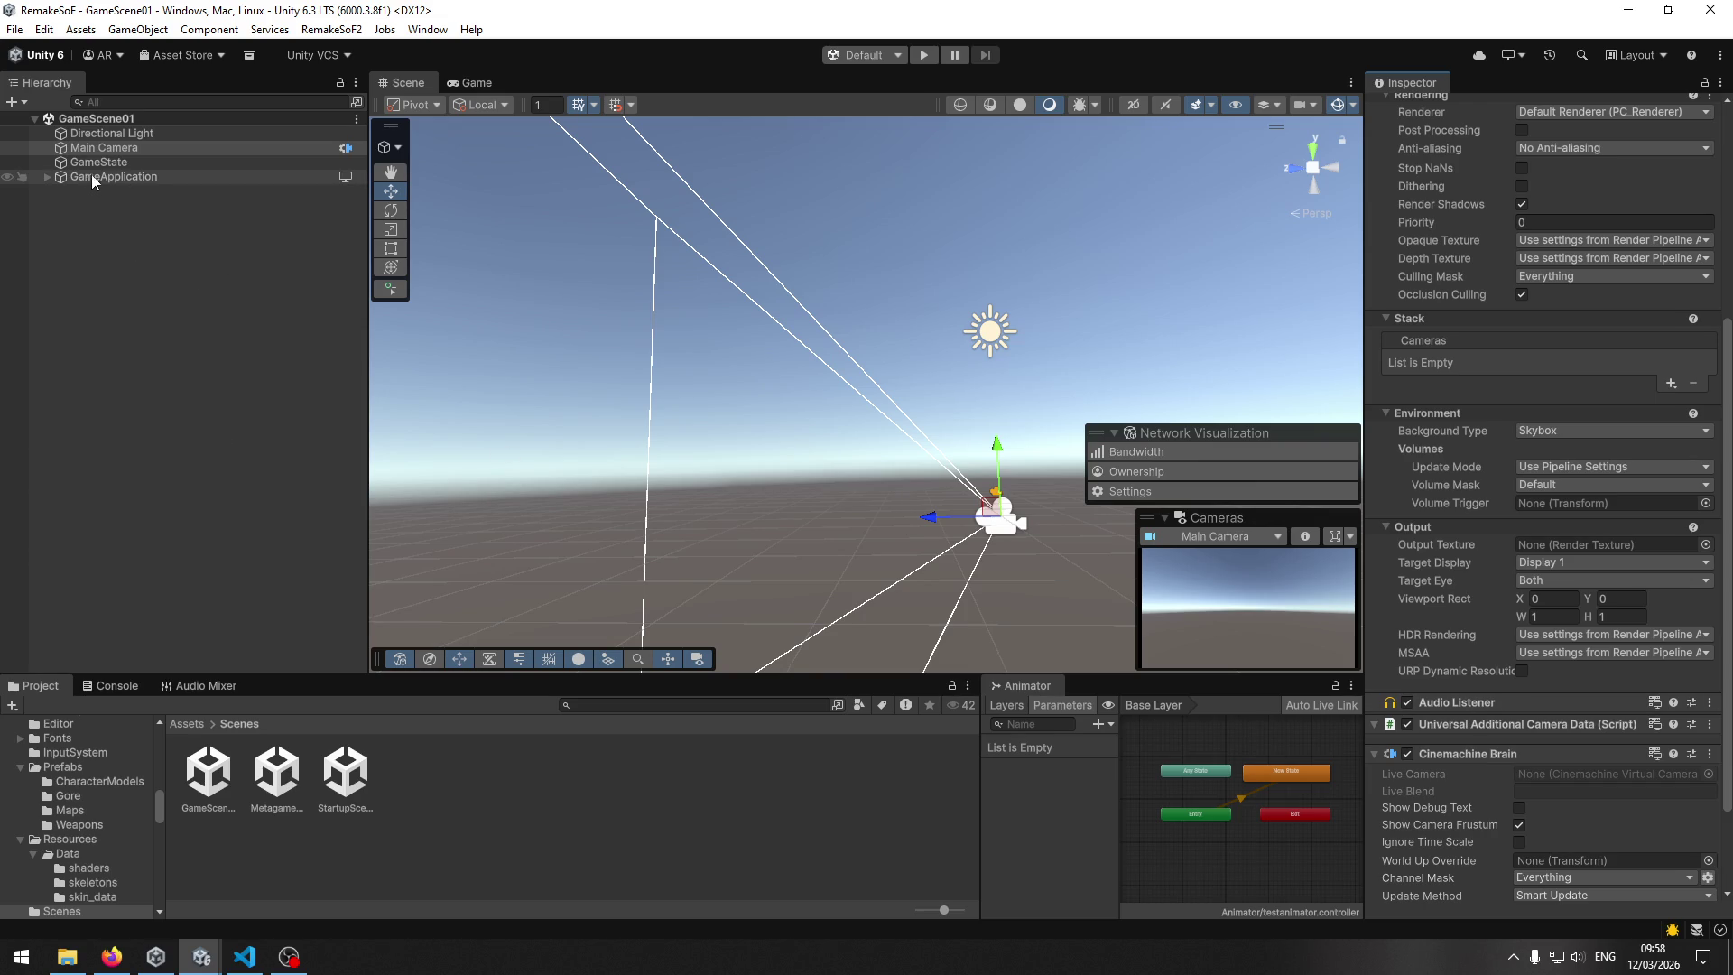
Return the Project browser to Assets and switch to MapTextureApplier.cs in VS Code.
left_click(181, 723)
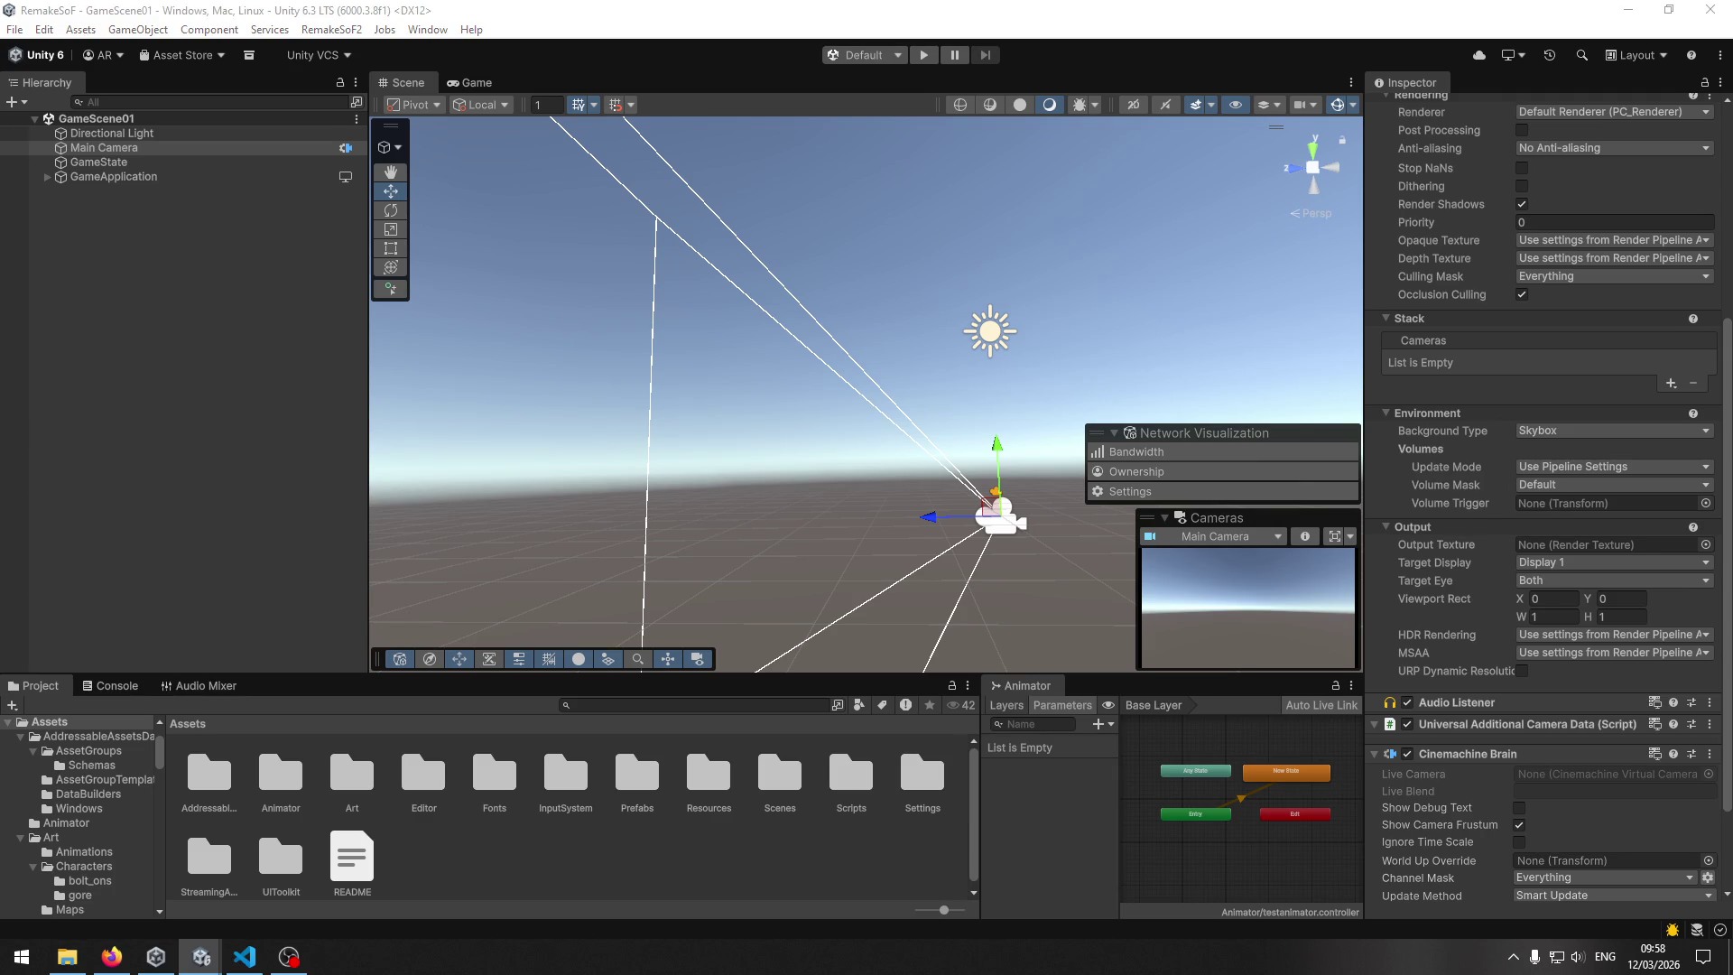
key("alt+Tab")
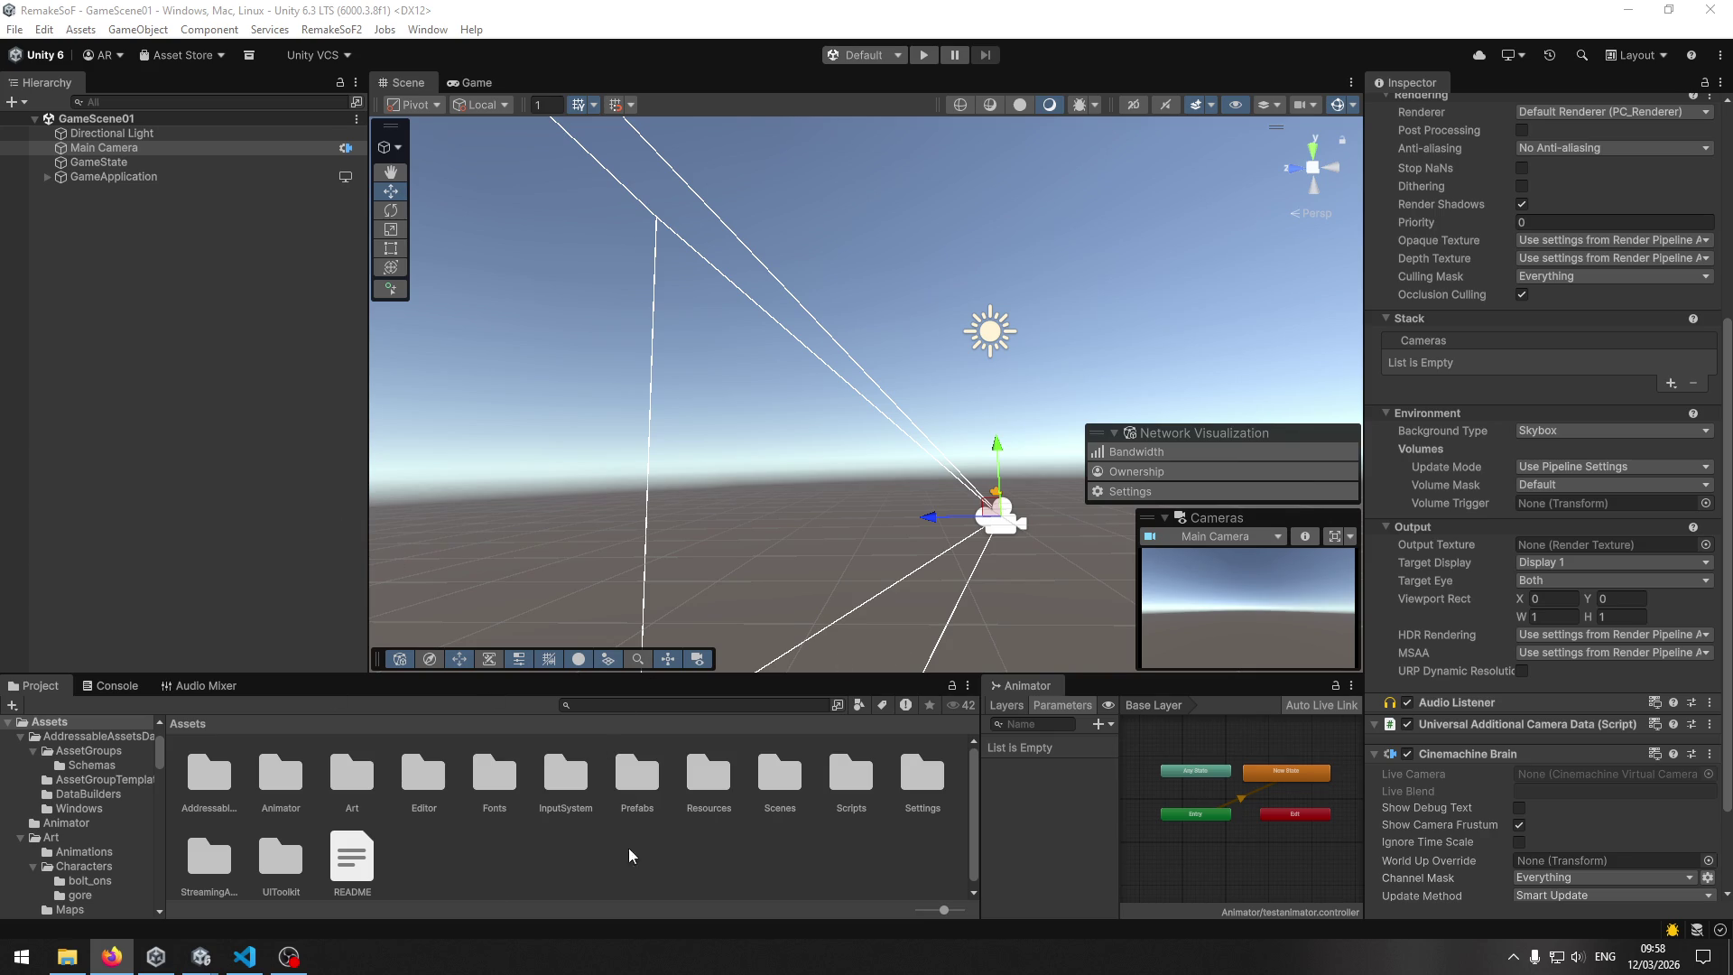
left_click(245, 956)
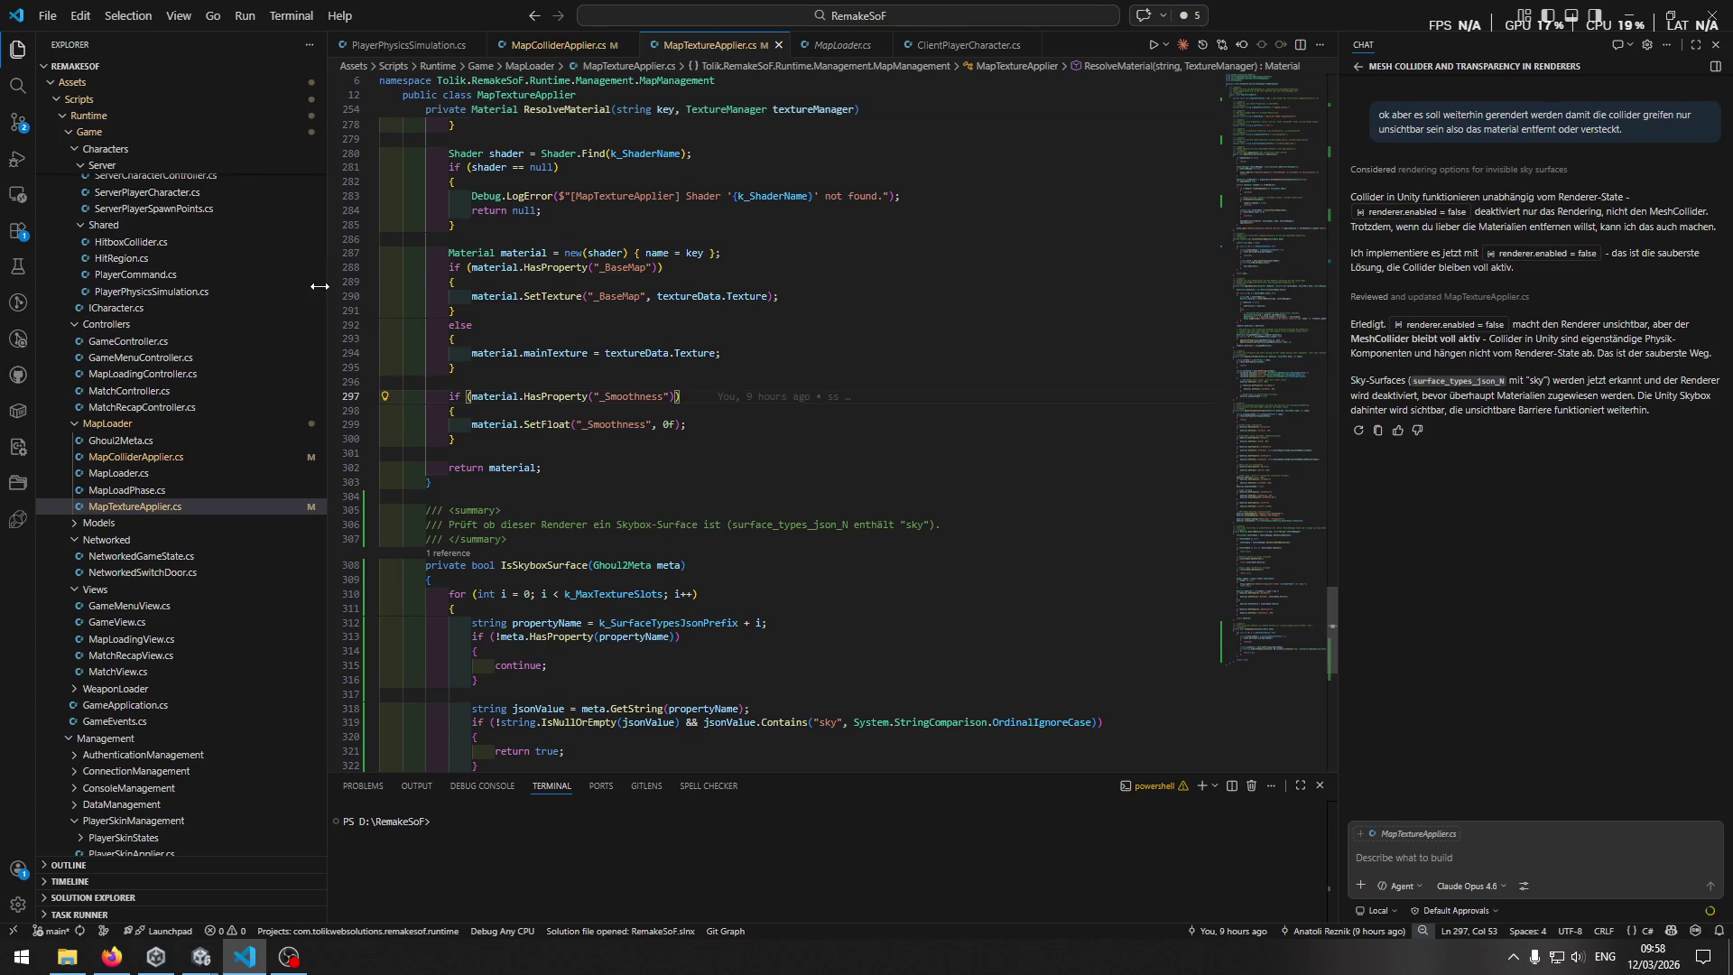
Back in Unity, scroll through the PlayerCharacter prefab's components, then open the Prefabs/Maps folder.
mouse_move(201, 956)
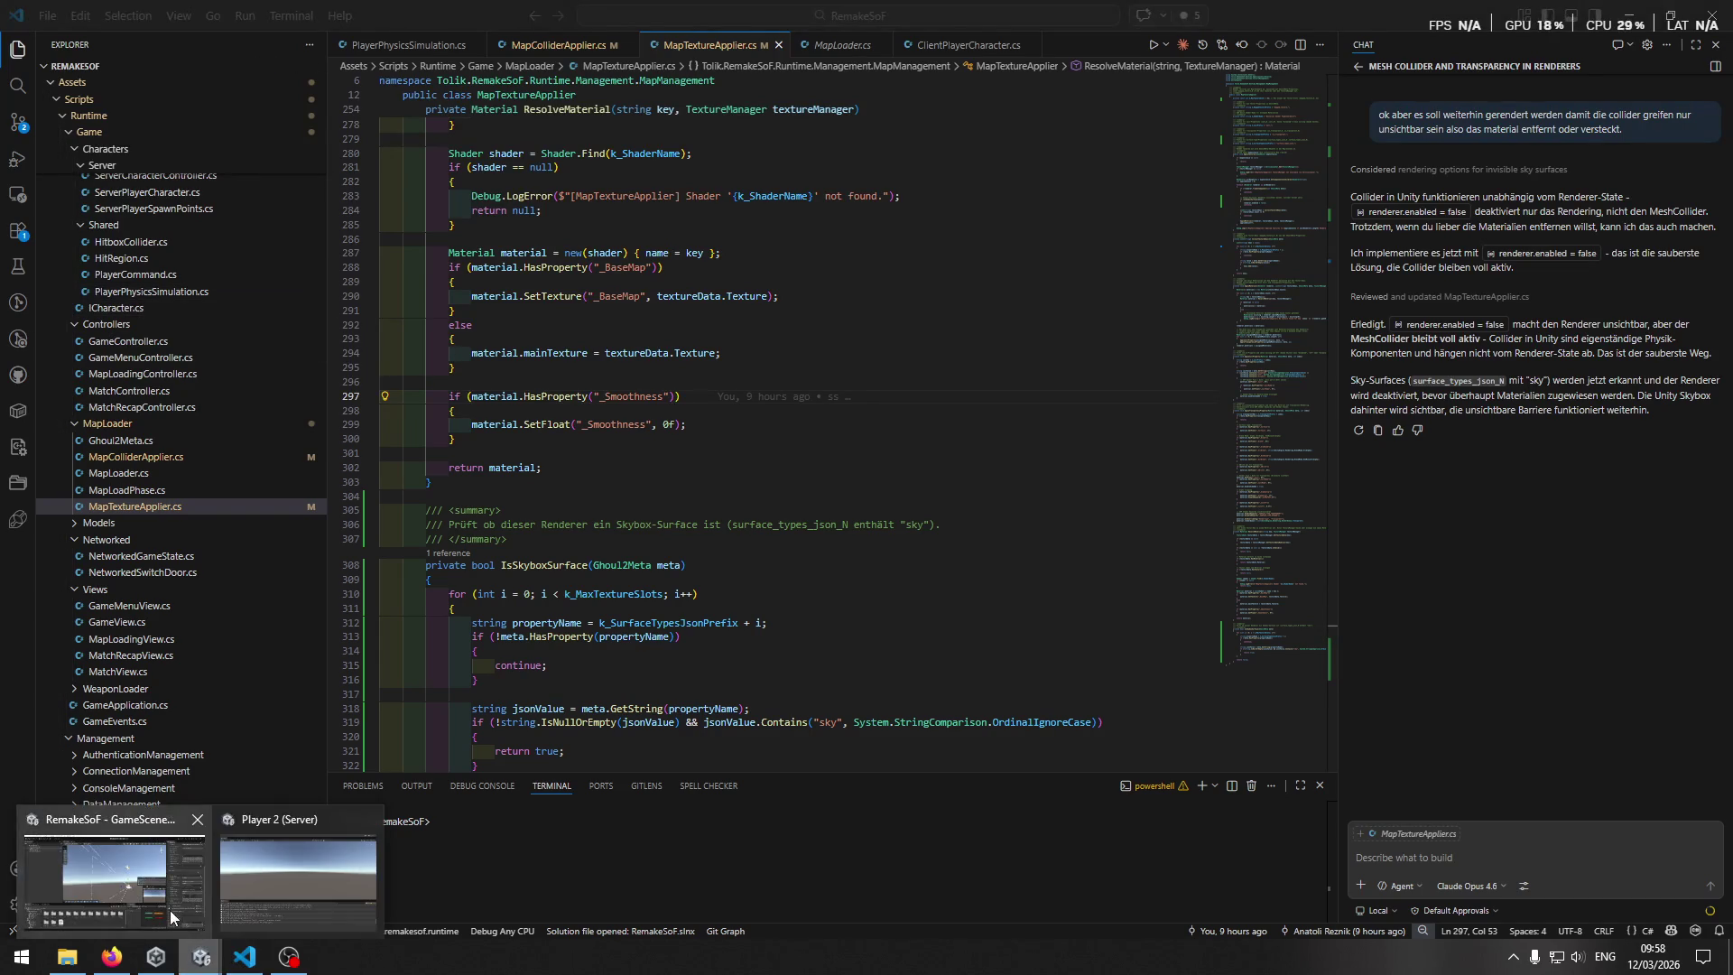
left_click(166, 906)
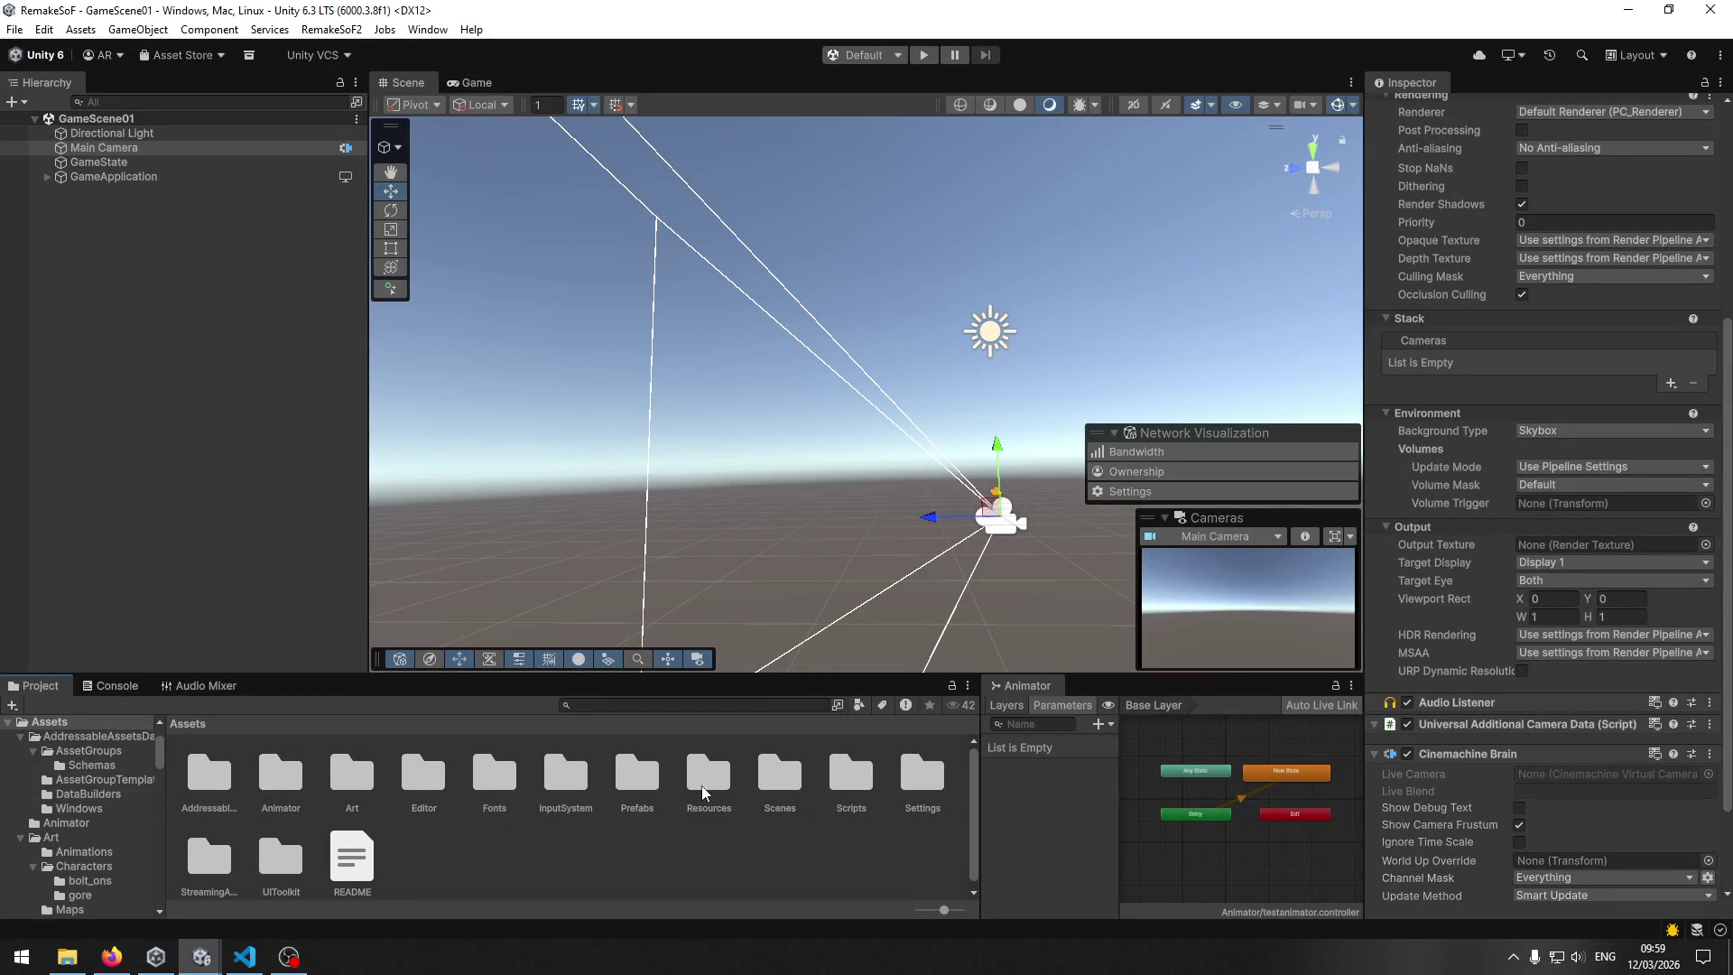
double_click(637, 776)
left_click(480, 774)
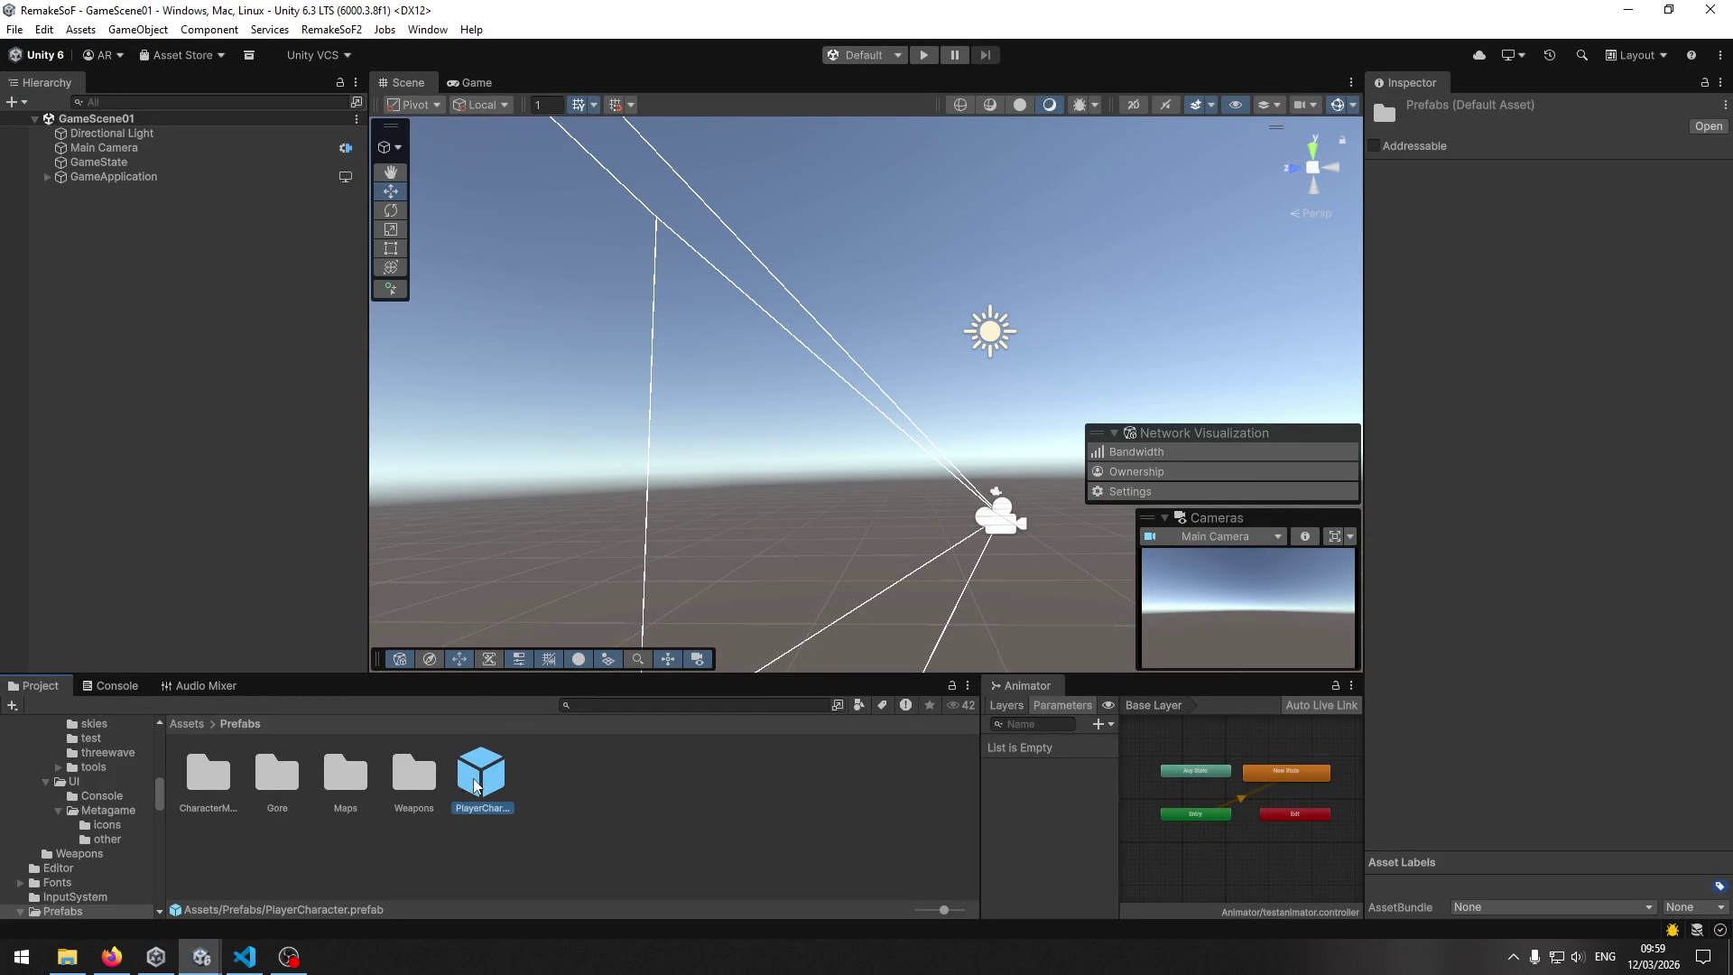
scroll(1517, 637, "down", 5)
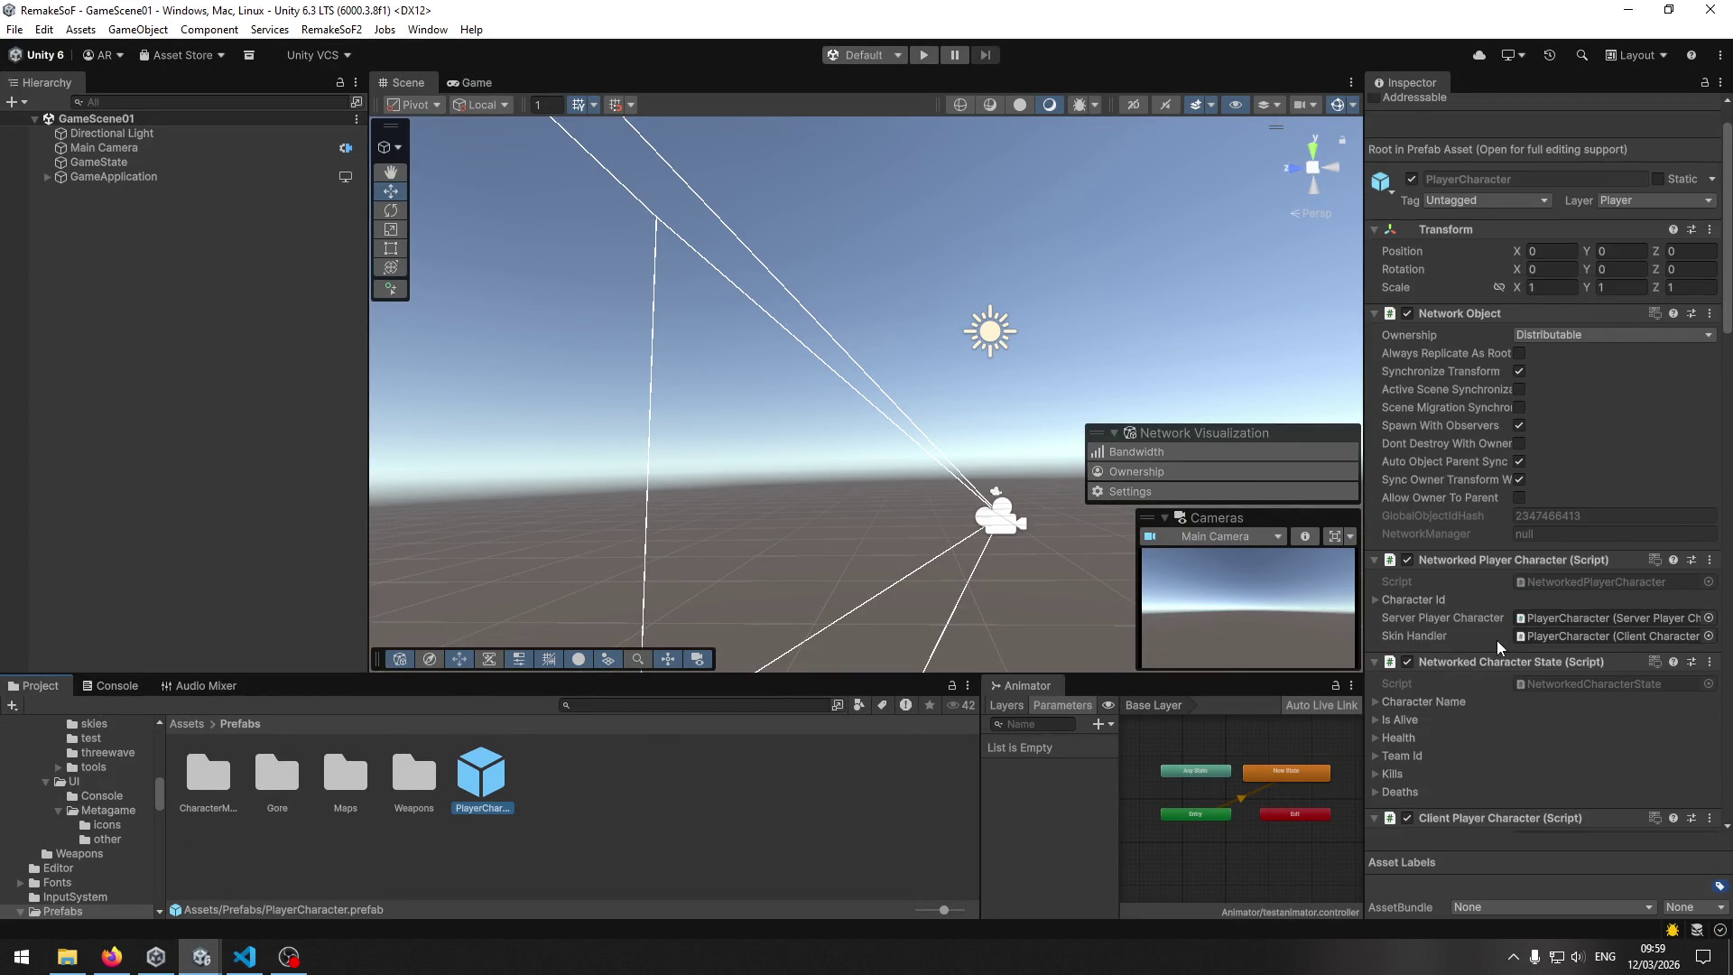
scroll(1480, 647, "down", 3)
scroll(1466, 663, "down", 3)
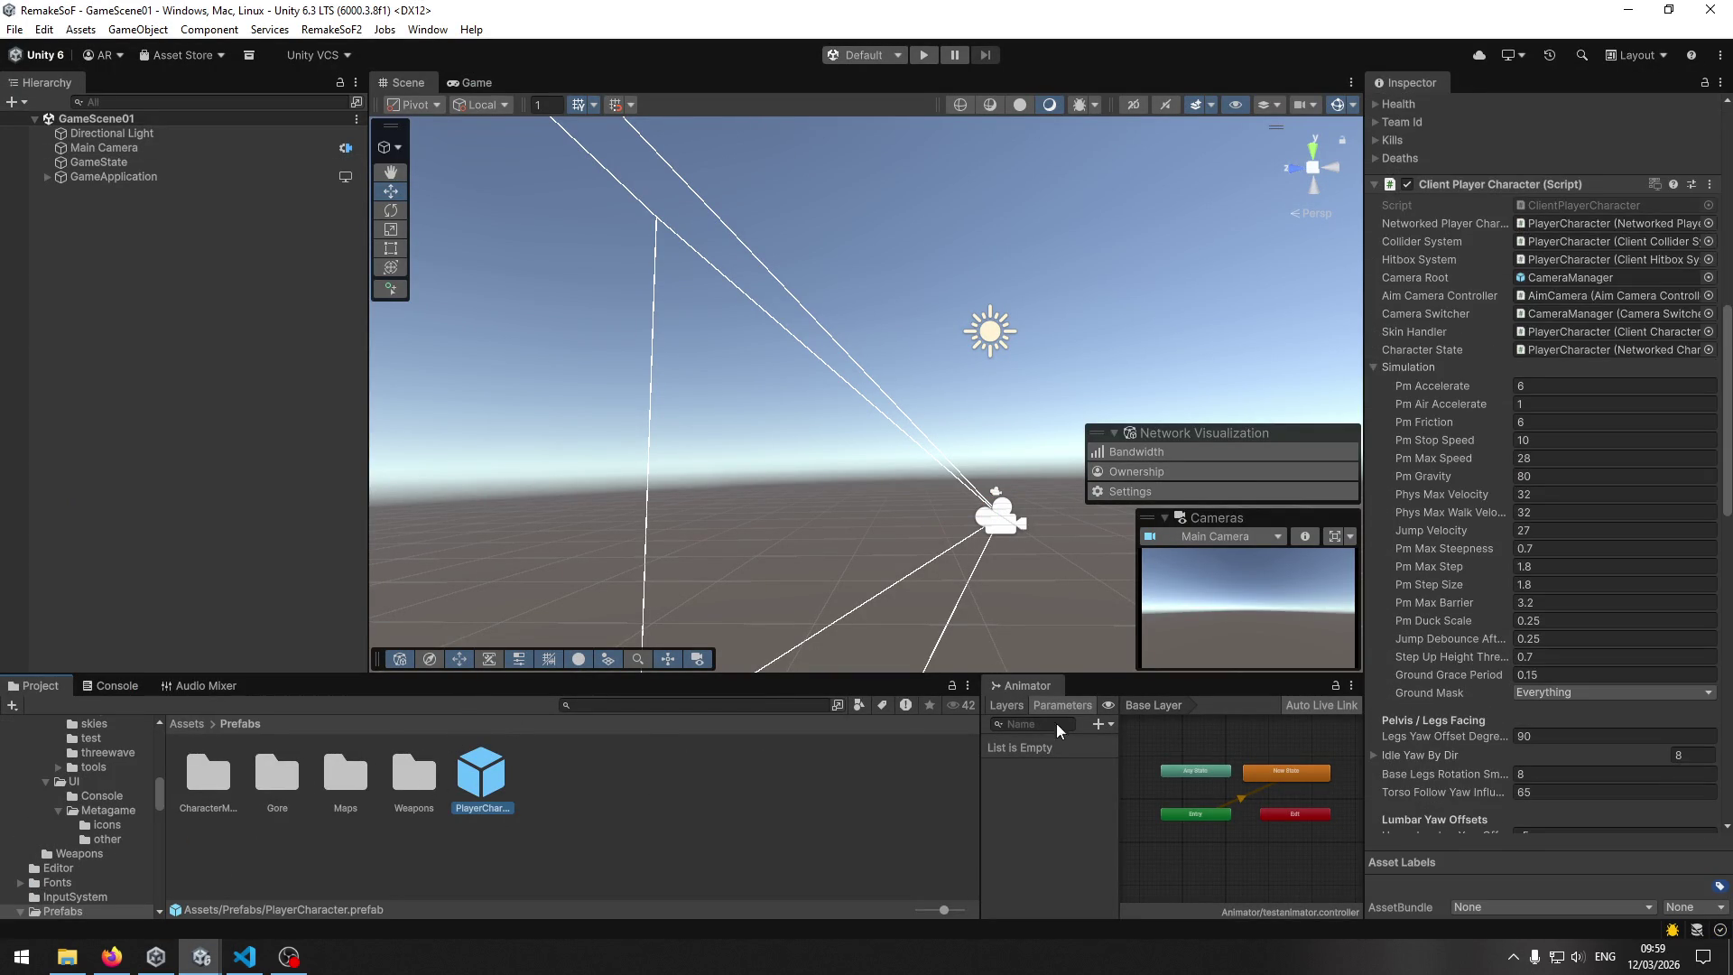
scroll(1449, 792, "down", 10)
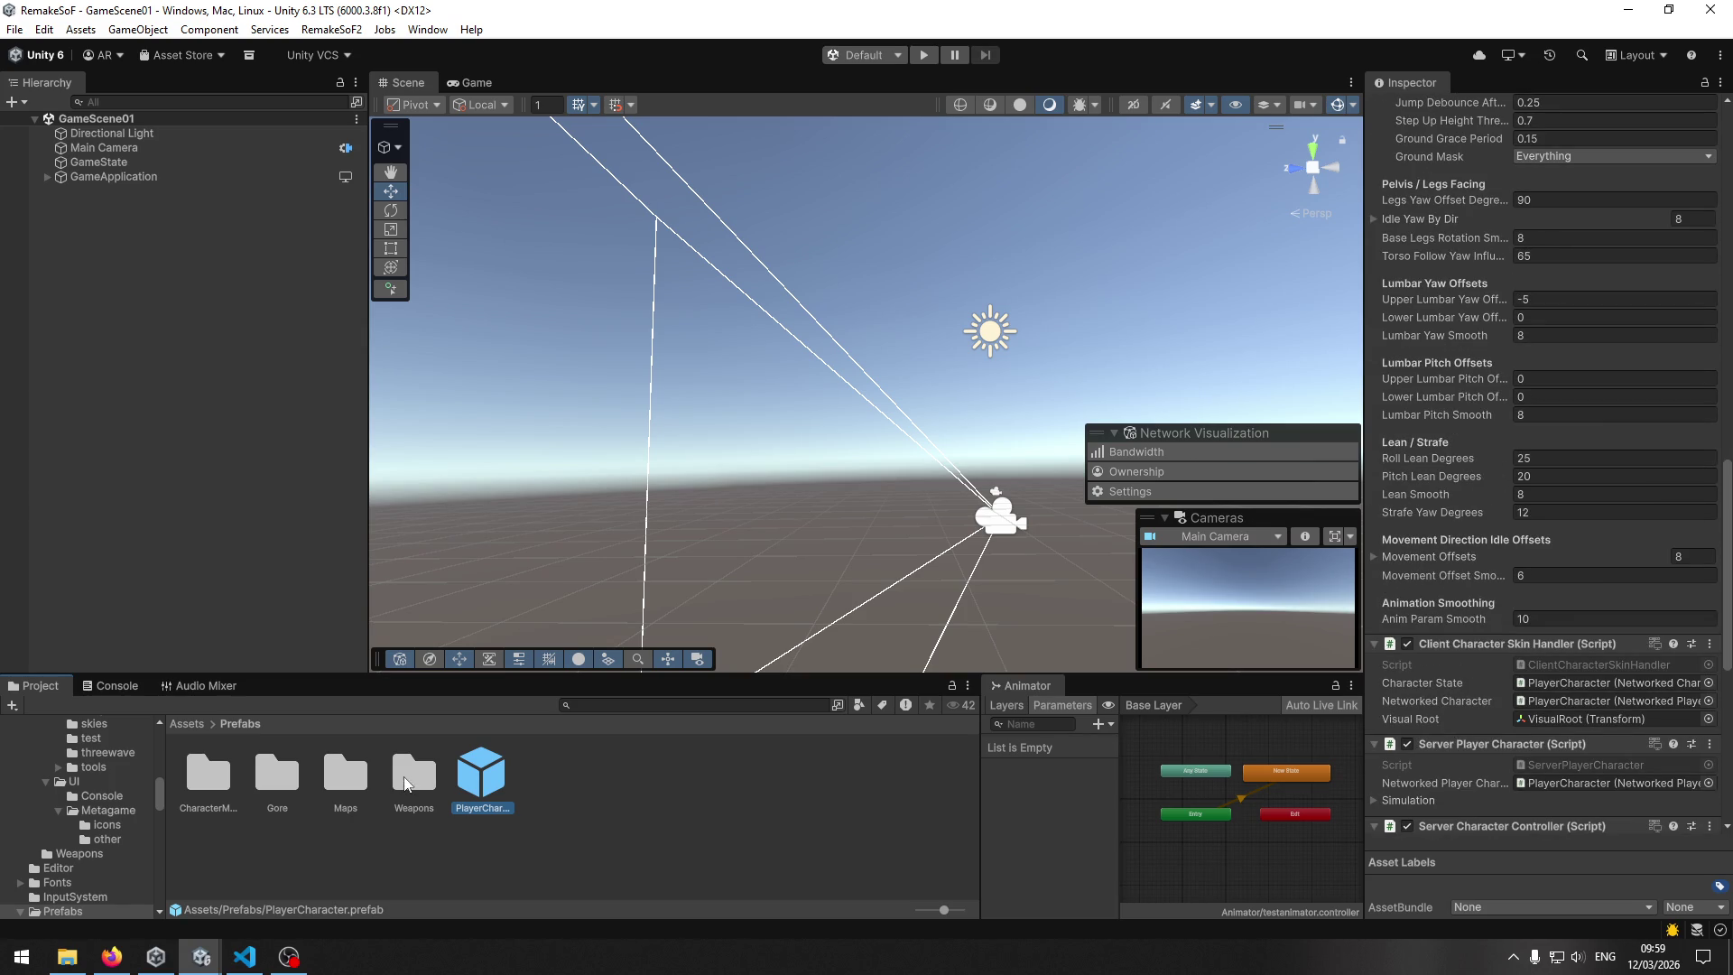
double_click(336, 775)
Open the cem1 map prefab and select several sky surface quads to read their Ghoul 2 Meta.
double_click(217, 777)
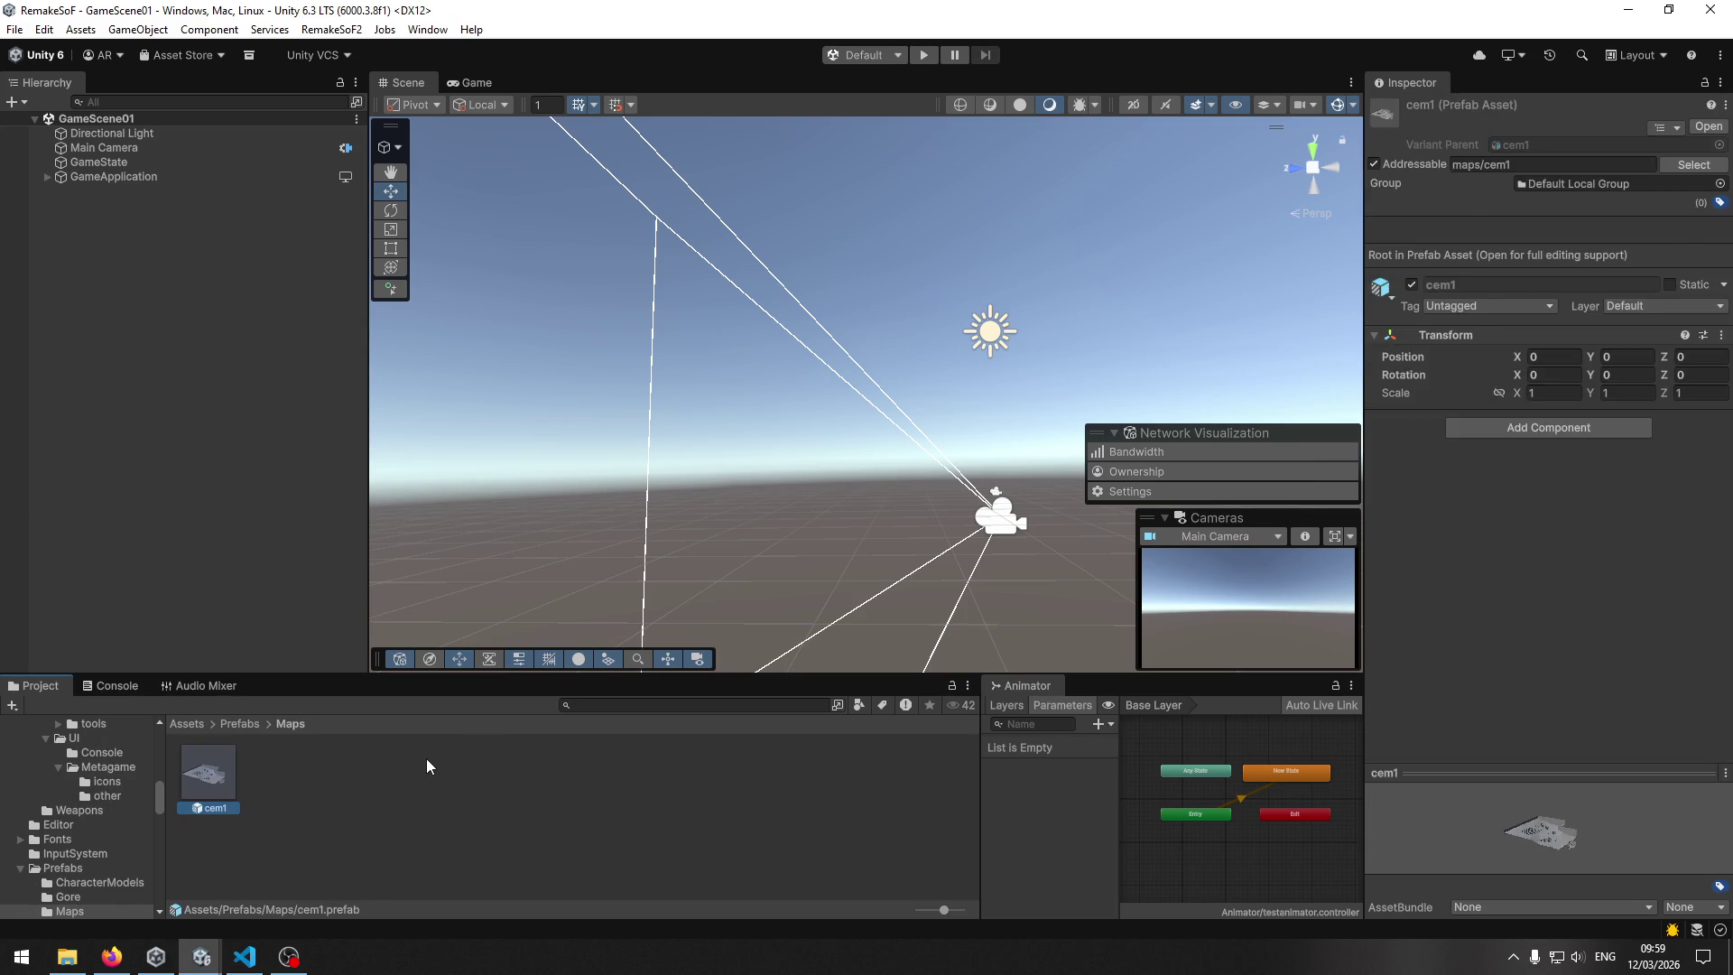
mouse_move(955, 389)
left_mouse_down()
mouse_move(929, 365)
mouse_move(945, 446)
mouse_move(889, 524)
mouse_move(978, 506)
mouse_move(939, 472)
mouse_move(696, 391)
mouse_move(965, 433)
mouse_move(638, 472)
mouse_move(716, 472)
mouse_move(771, 507)
mouse_move(781, 484)
left_mouse_up()
left_click(810, 460)
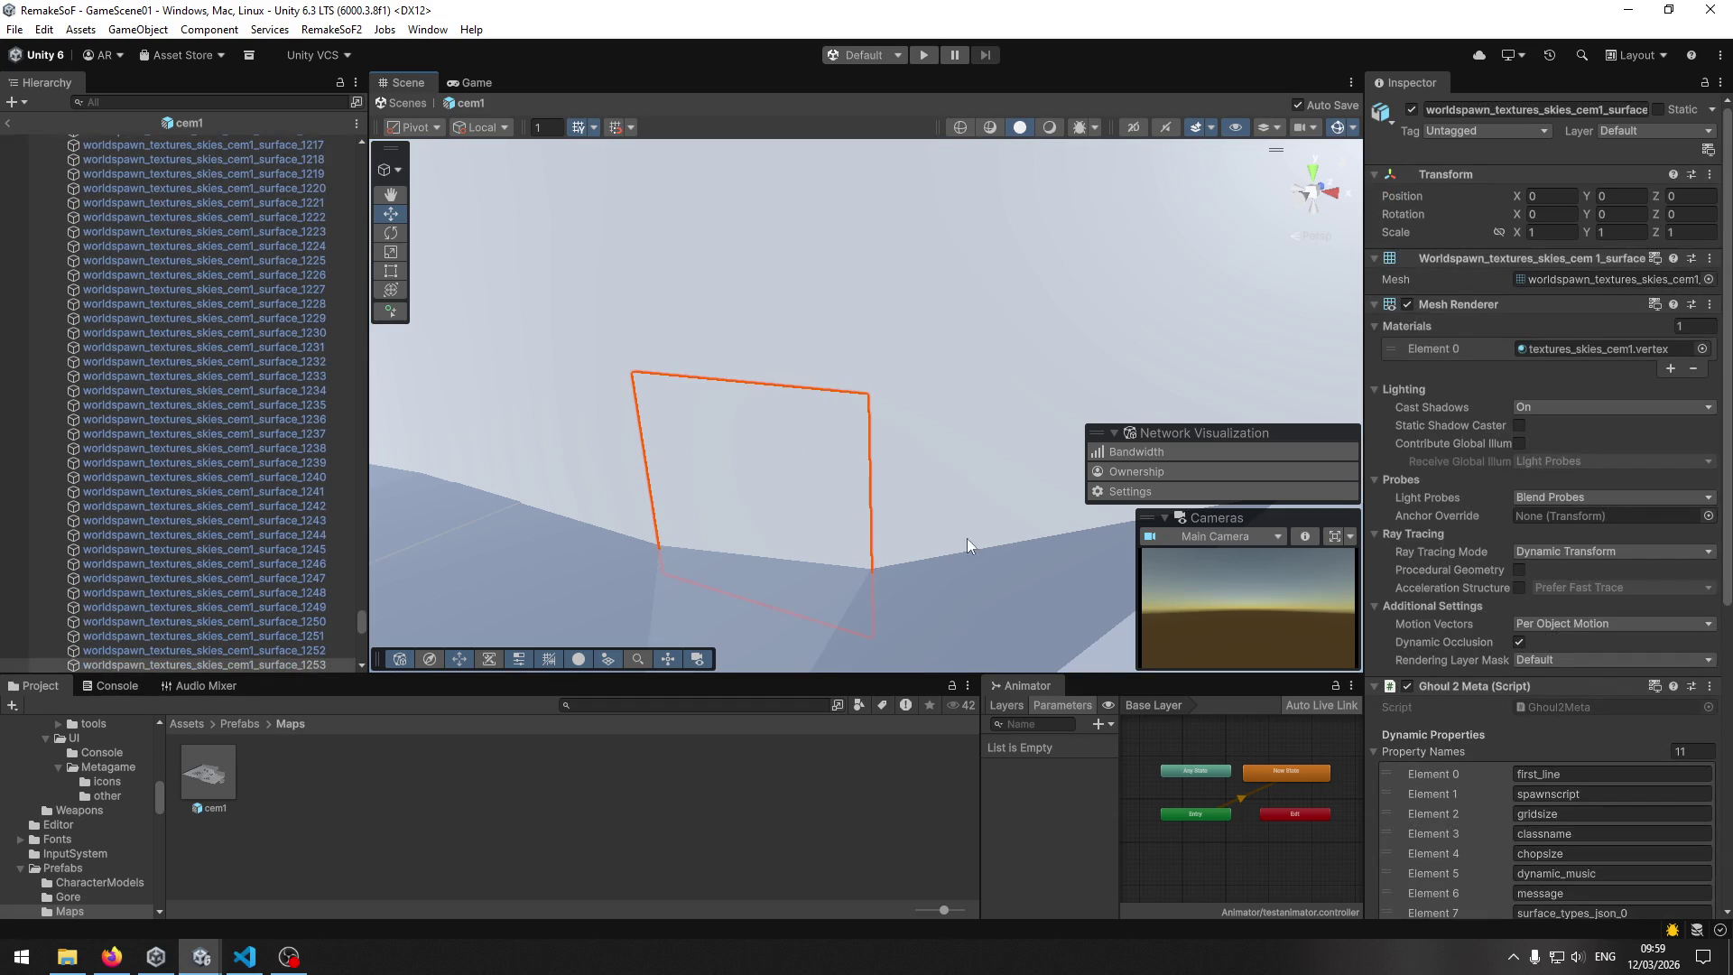
scroll(1535, 686, "down", 10)
scroll(1495, 712, "down", 5)
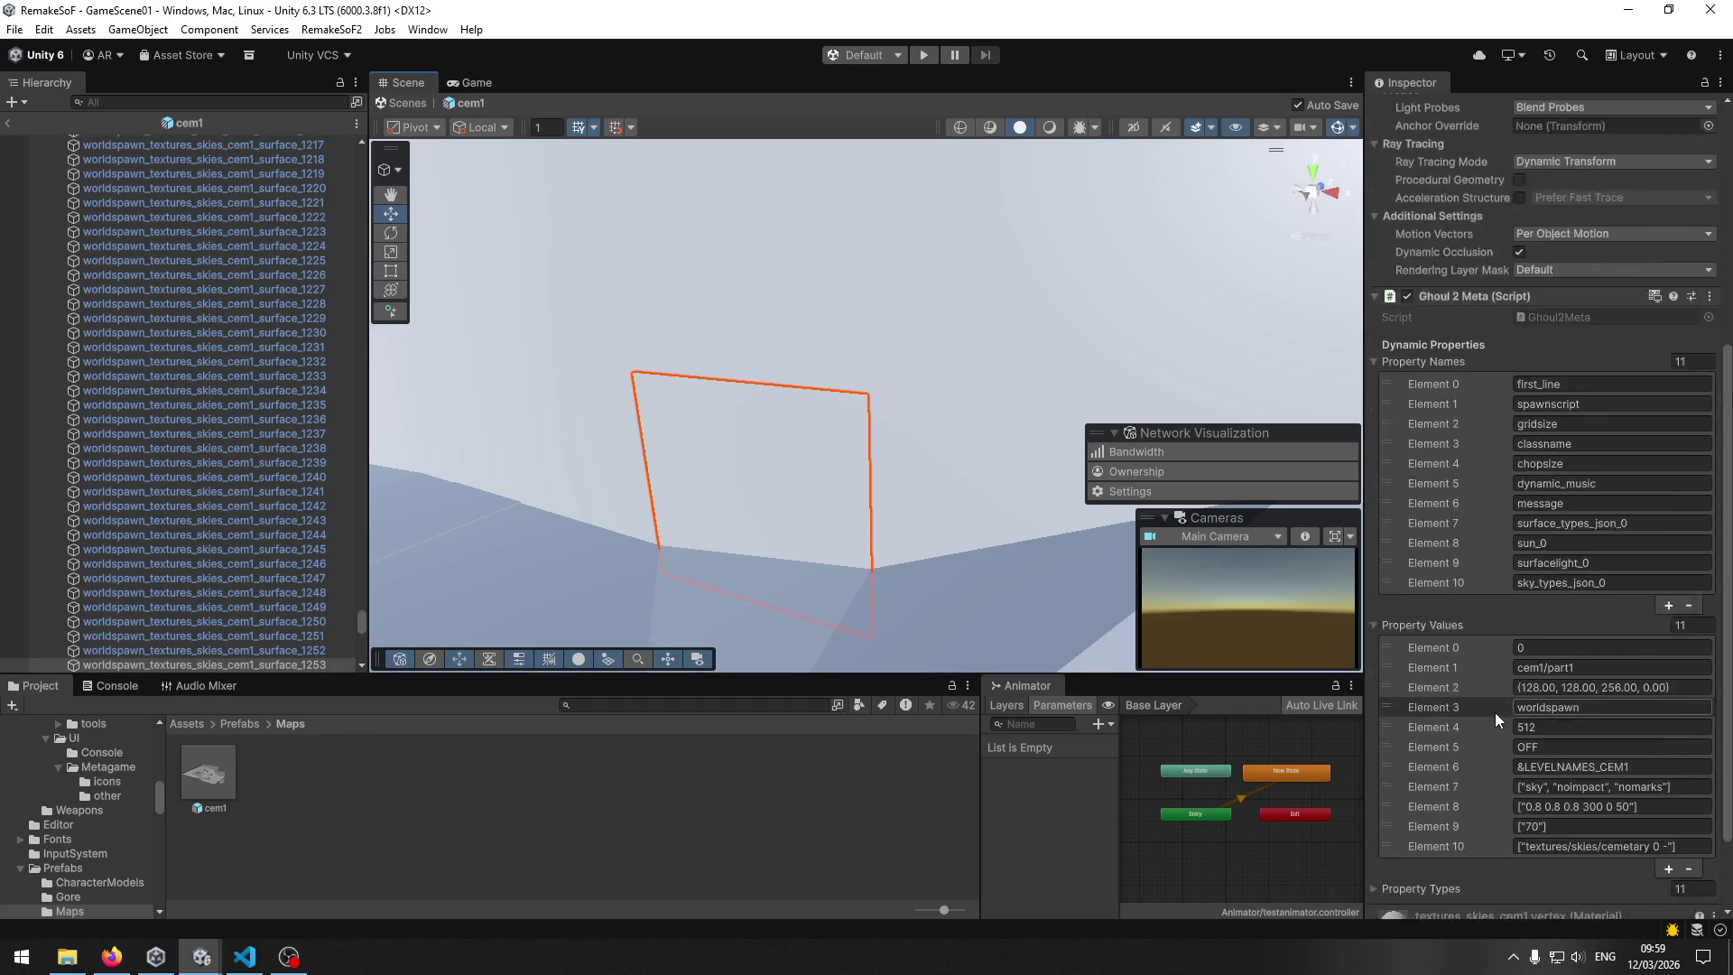
left_click(950, 332)
left_click(957, 456)
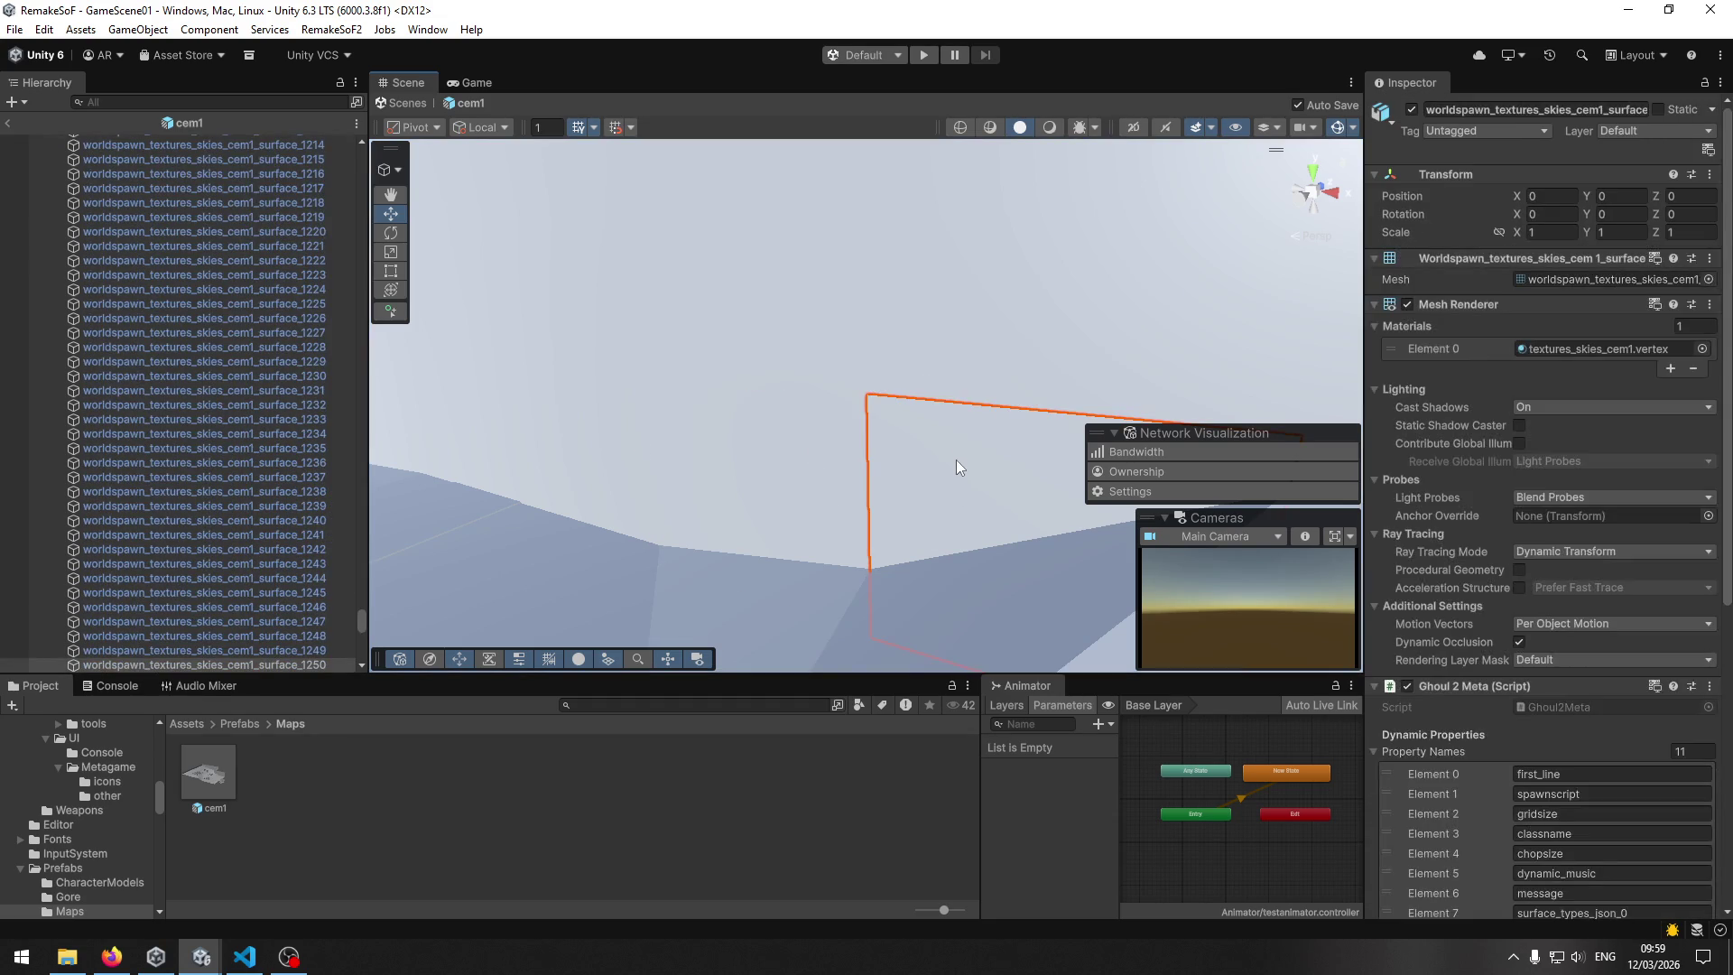
scroll(1482, 673, "down", 10)
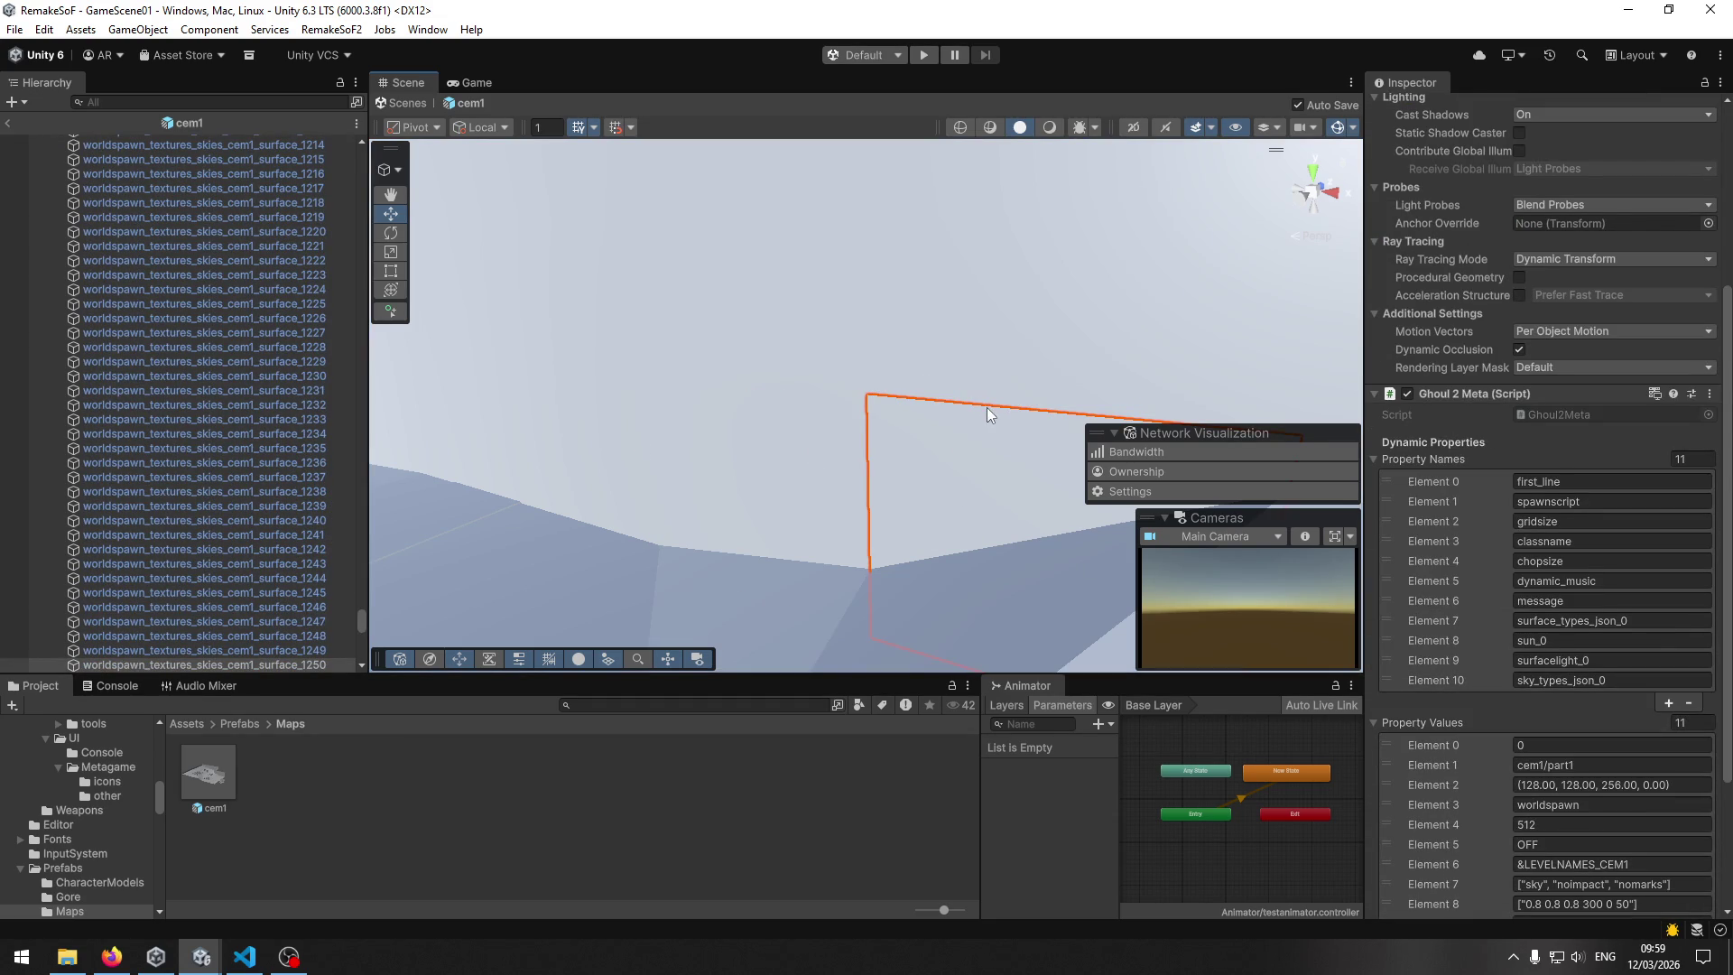
left_click(946, 397)
left_click(1011, 370)
left_click(985, 447)
left_click(998, 366)
left_click_drag(972, 476, 947, 470)
key("f")
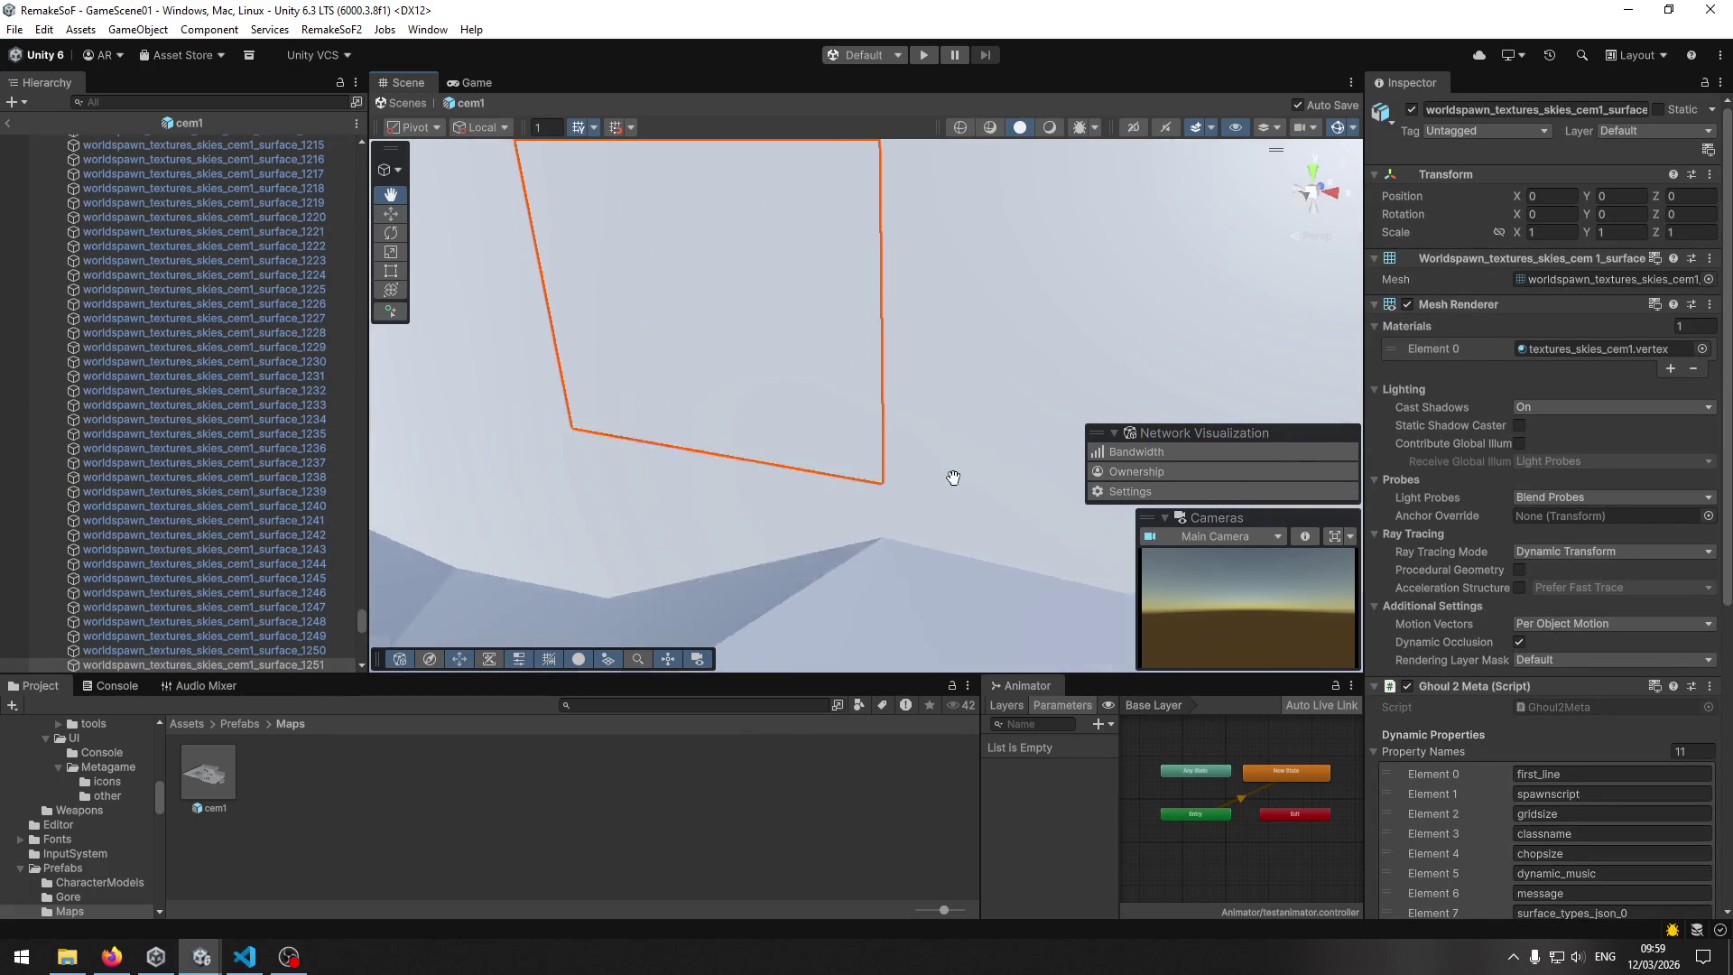
Check another sky quad's sky_types_json_0 metadata and wall surface 1803, then return to VS Code.
left_click(792, 565)
left_click(797, 565)
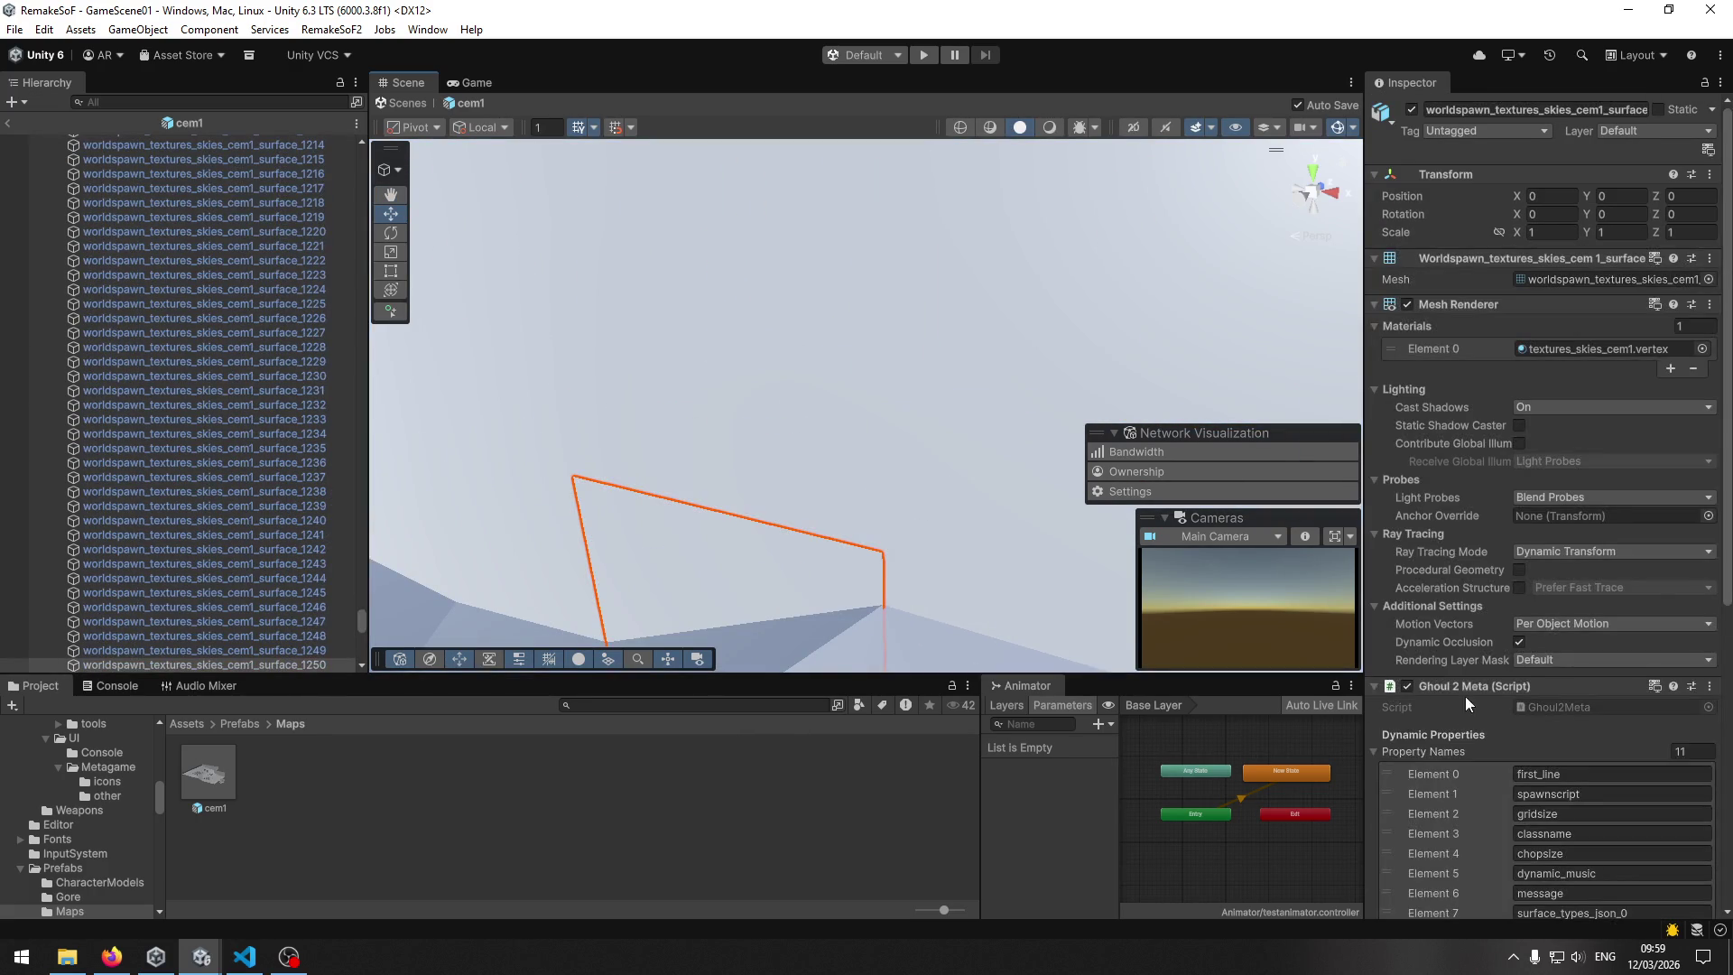
scroll(1526, 784, "down", 10)
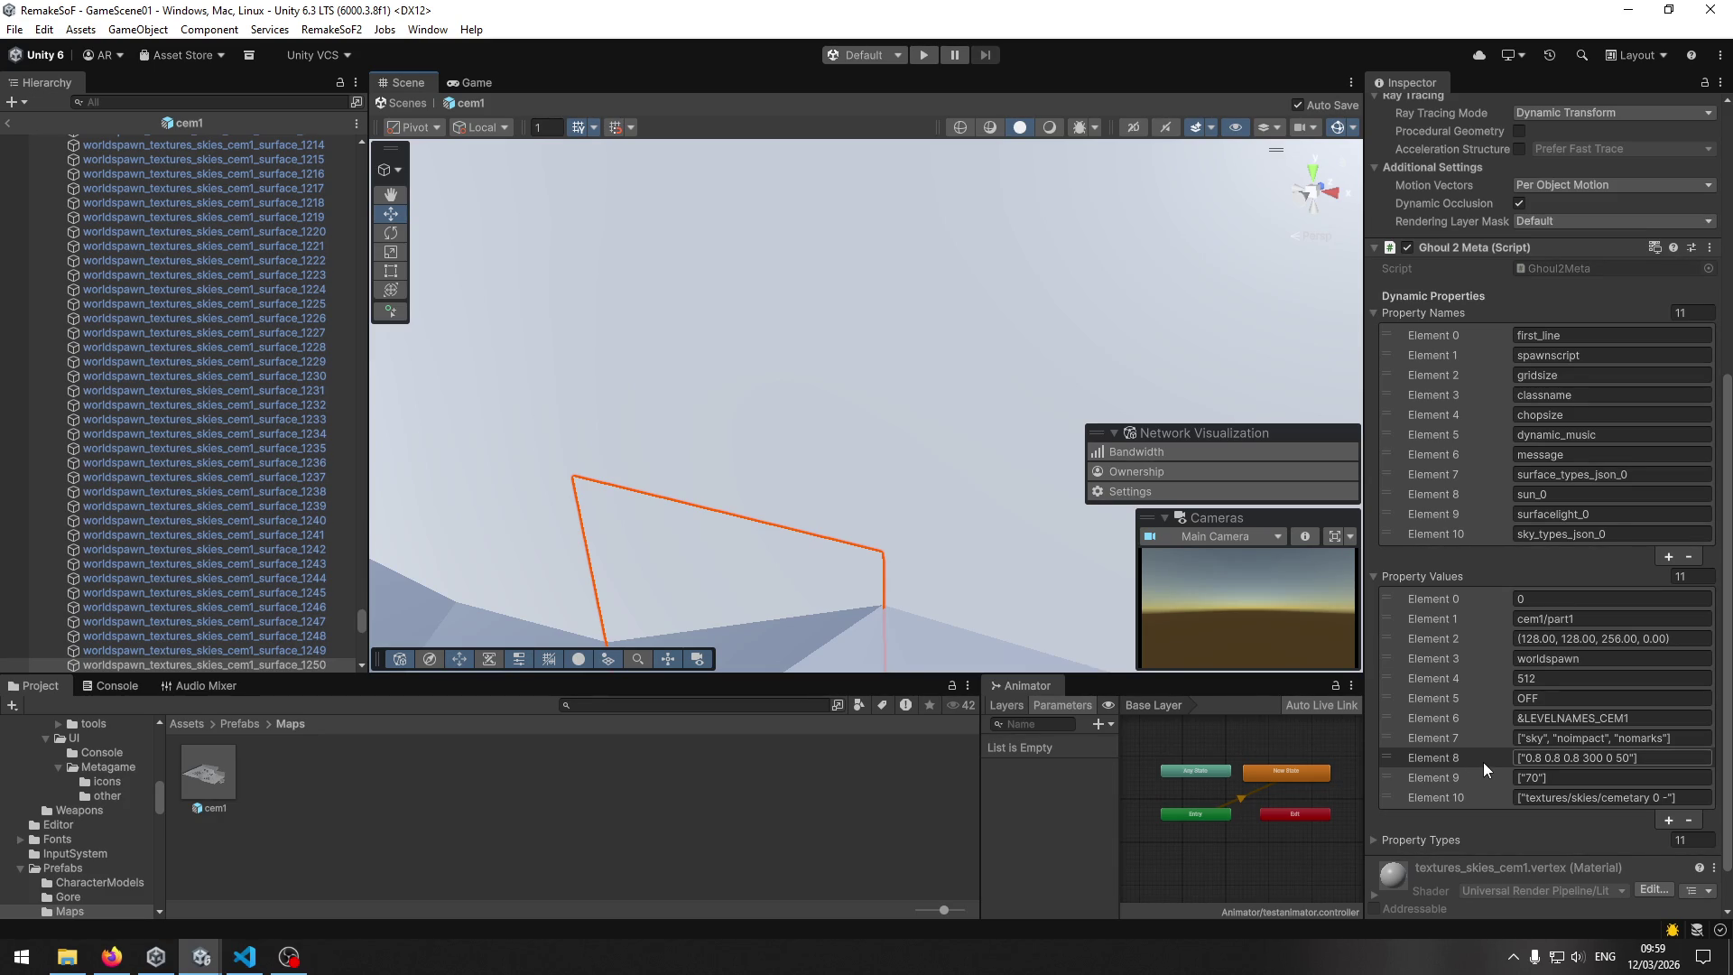
scroll(1482, 762, "down", 2)
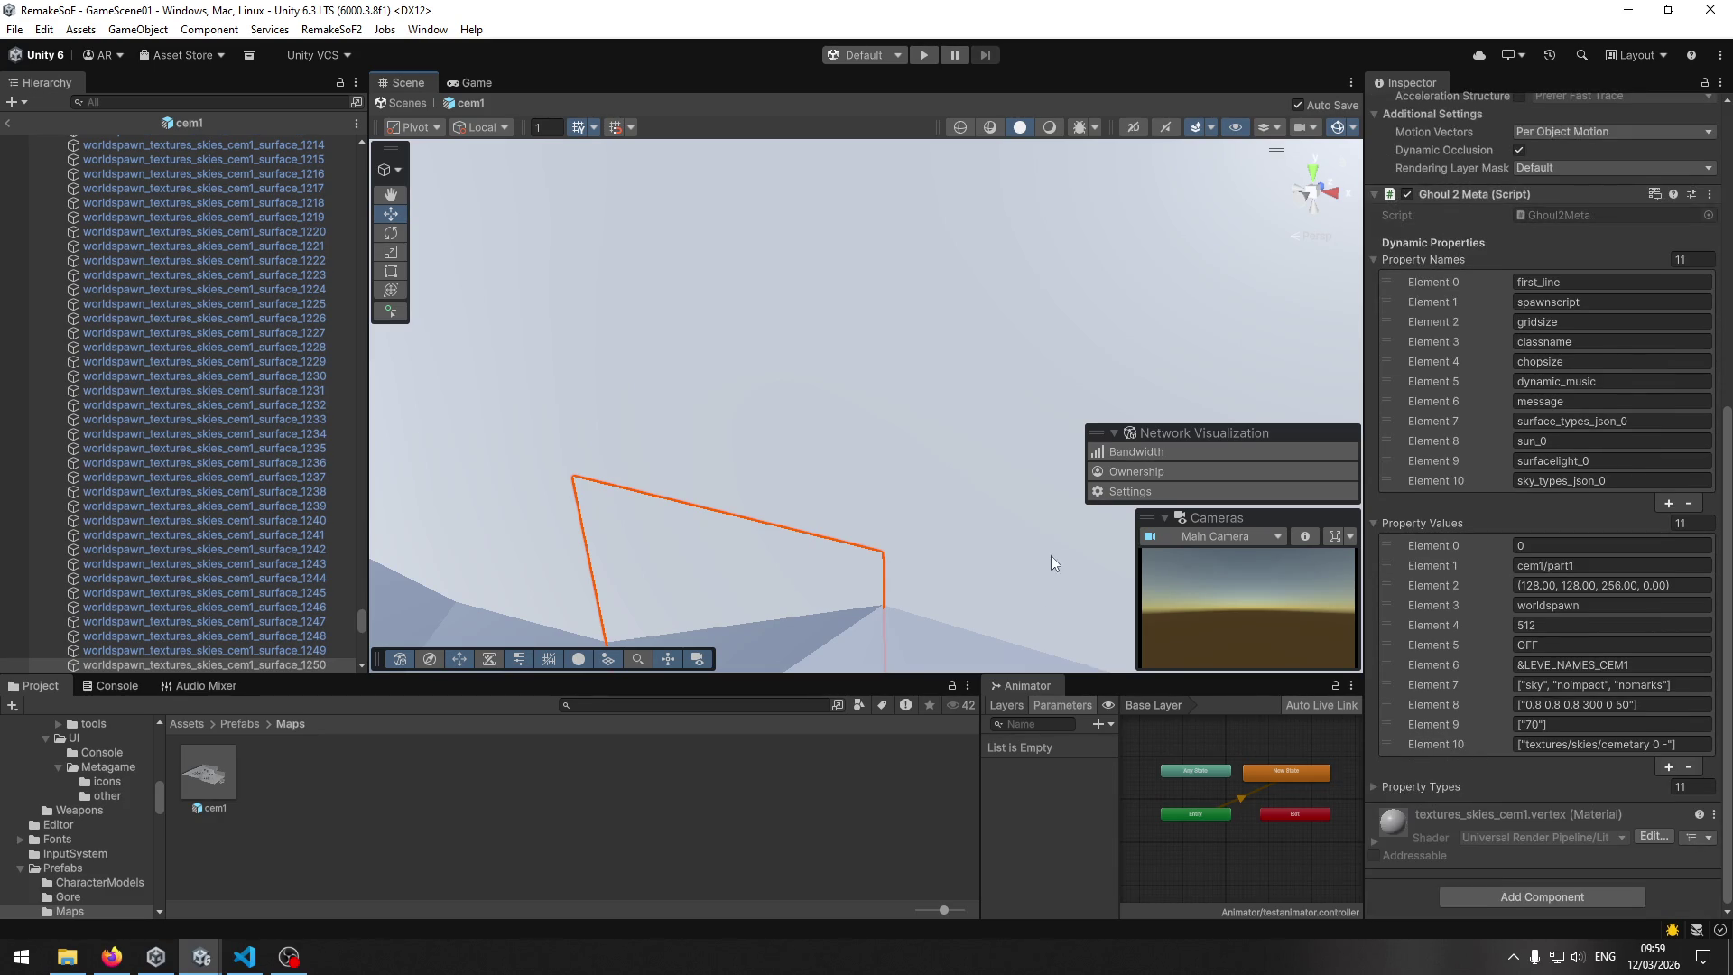
scroll(1049, 566, "down", 3)
mouse_move(995, 512)
left_mouse_down()
mouse_move(967, 496)
mouse_move(854, 522)
mouse_move(713, 512)
mouse_move(912, 545)
mouse_move(743, 550)
mouse_move(503, 487)
mouse_move(623, 492)
mouse_move(728, 453)
mouse_move(905, 503)
mouse_move(875, 480)
mouse_move(806, 512)
mouse_move(677, 501)
left_mouse_up()
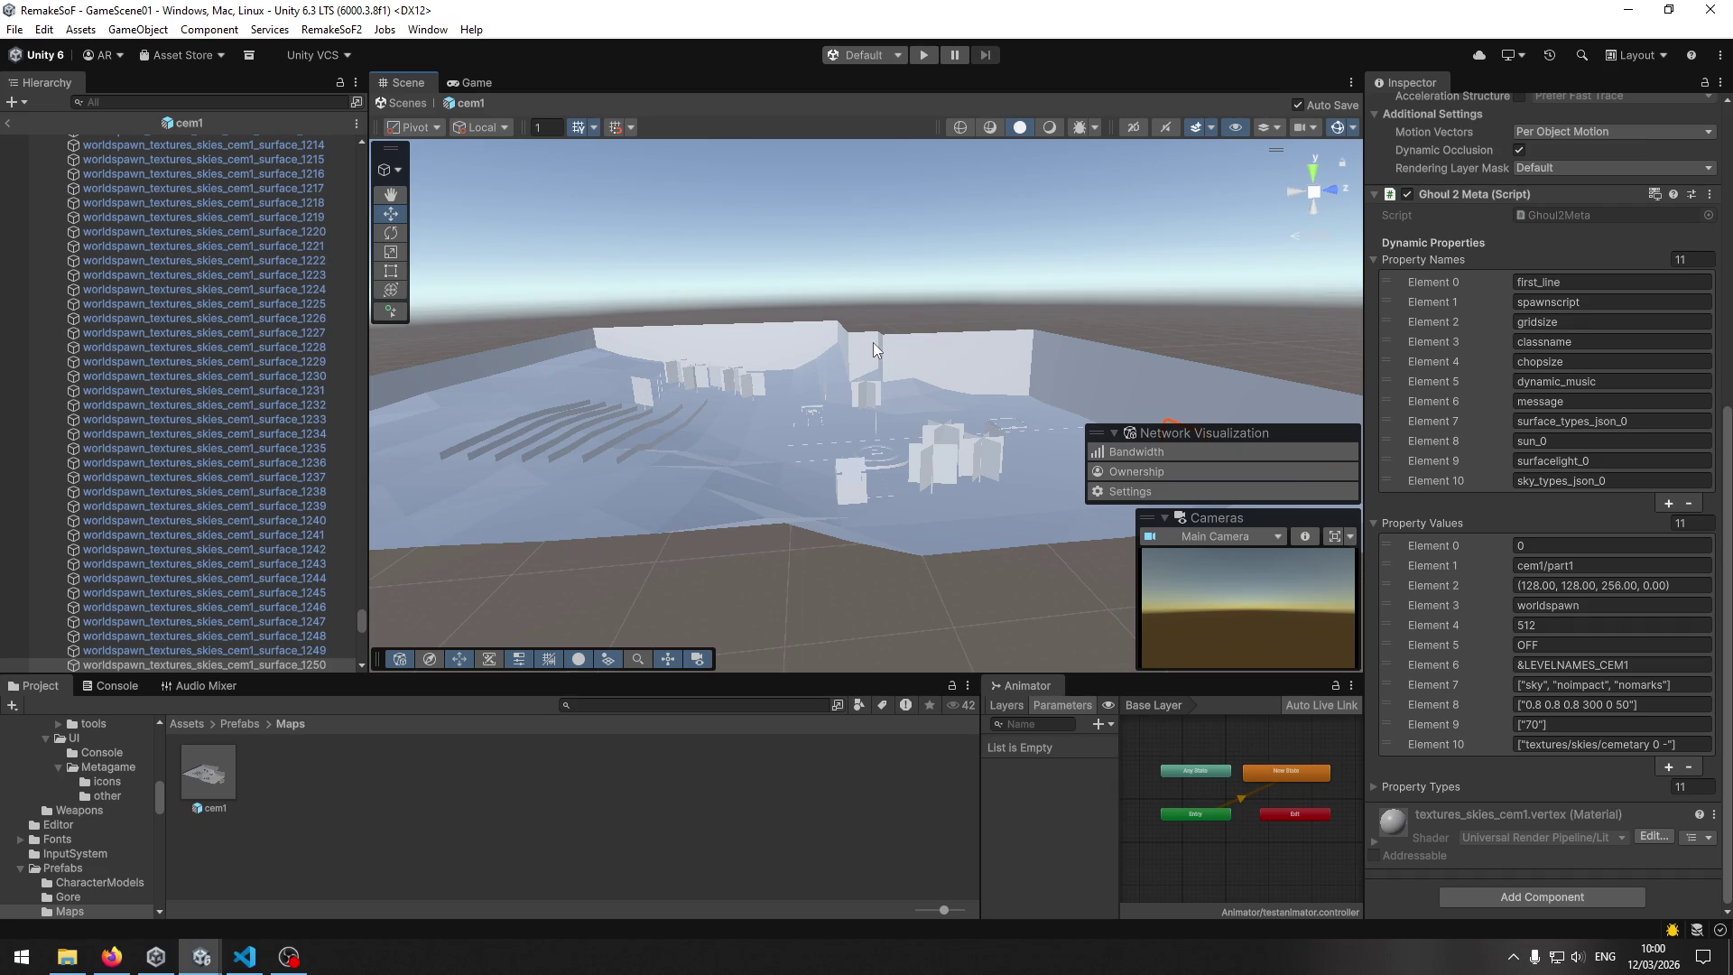
left_click(978, 362)
left_click(979, 362)
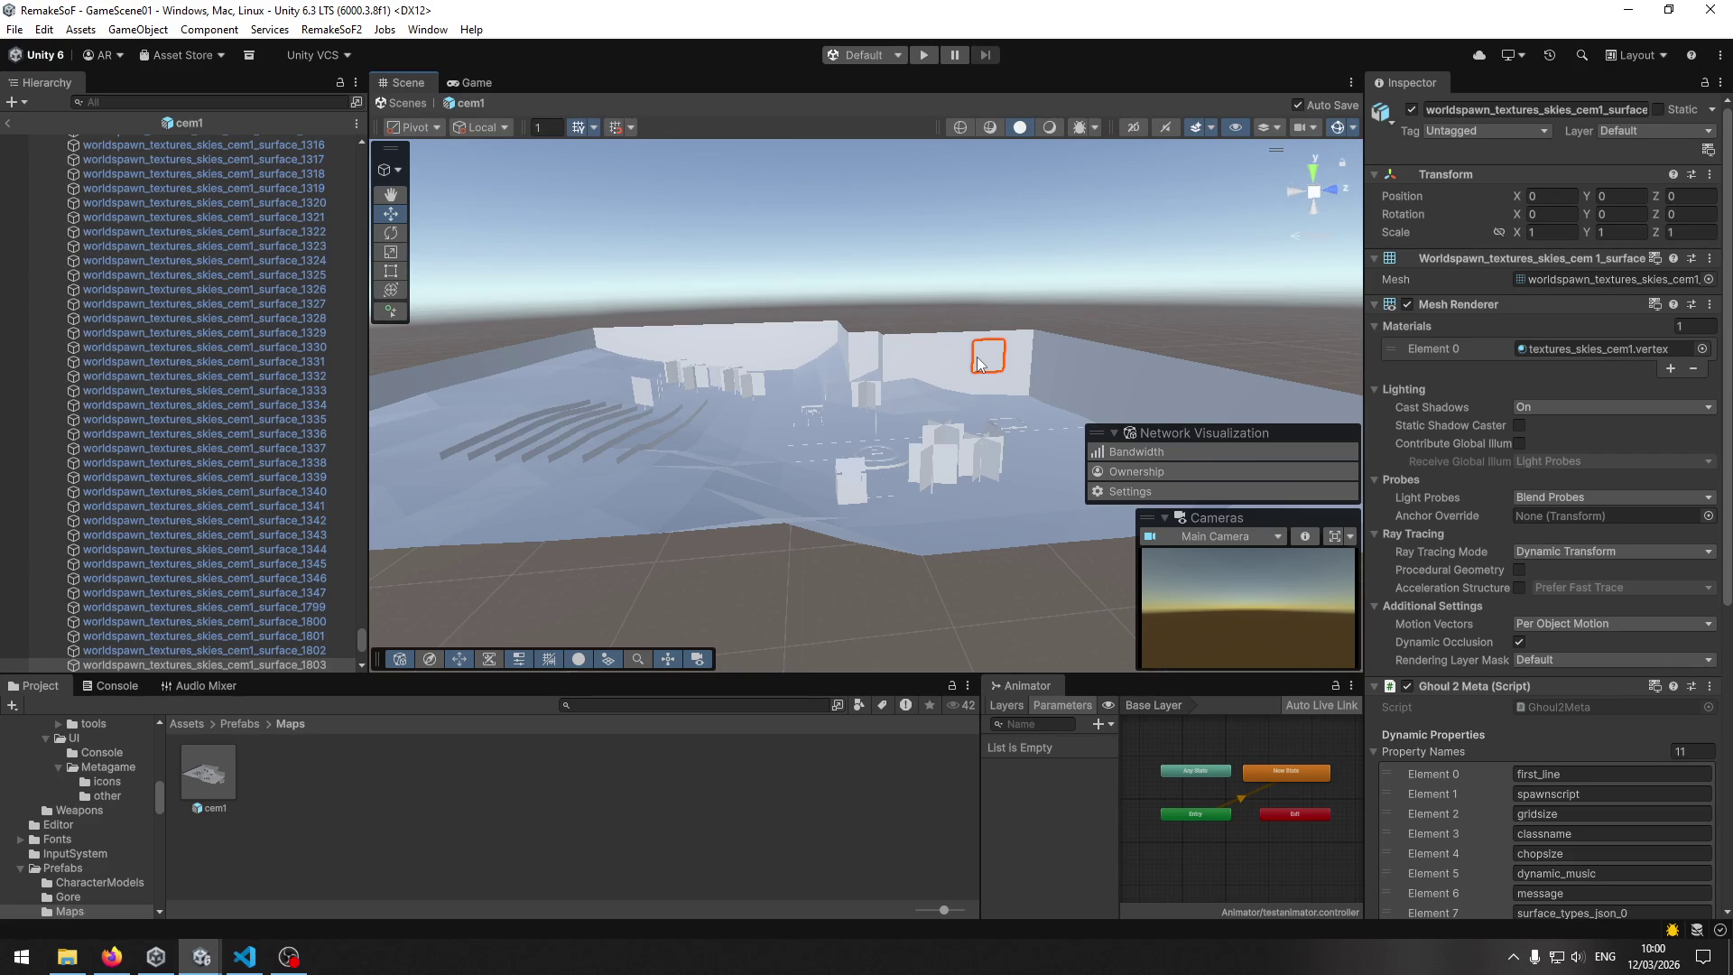
left_click(244, 956)
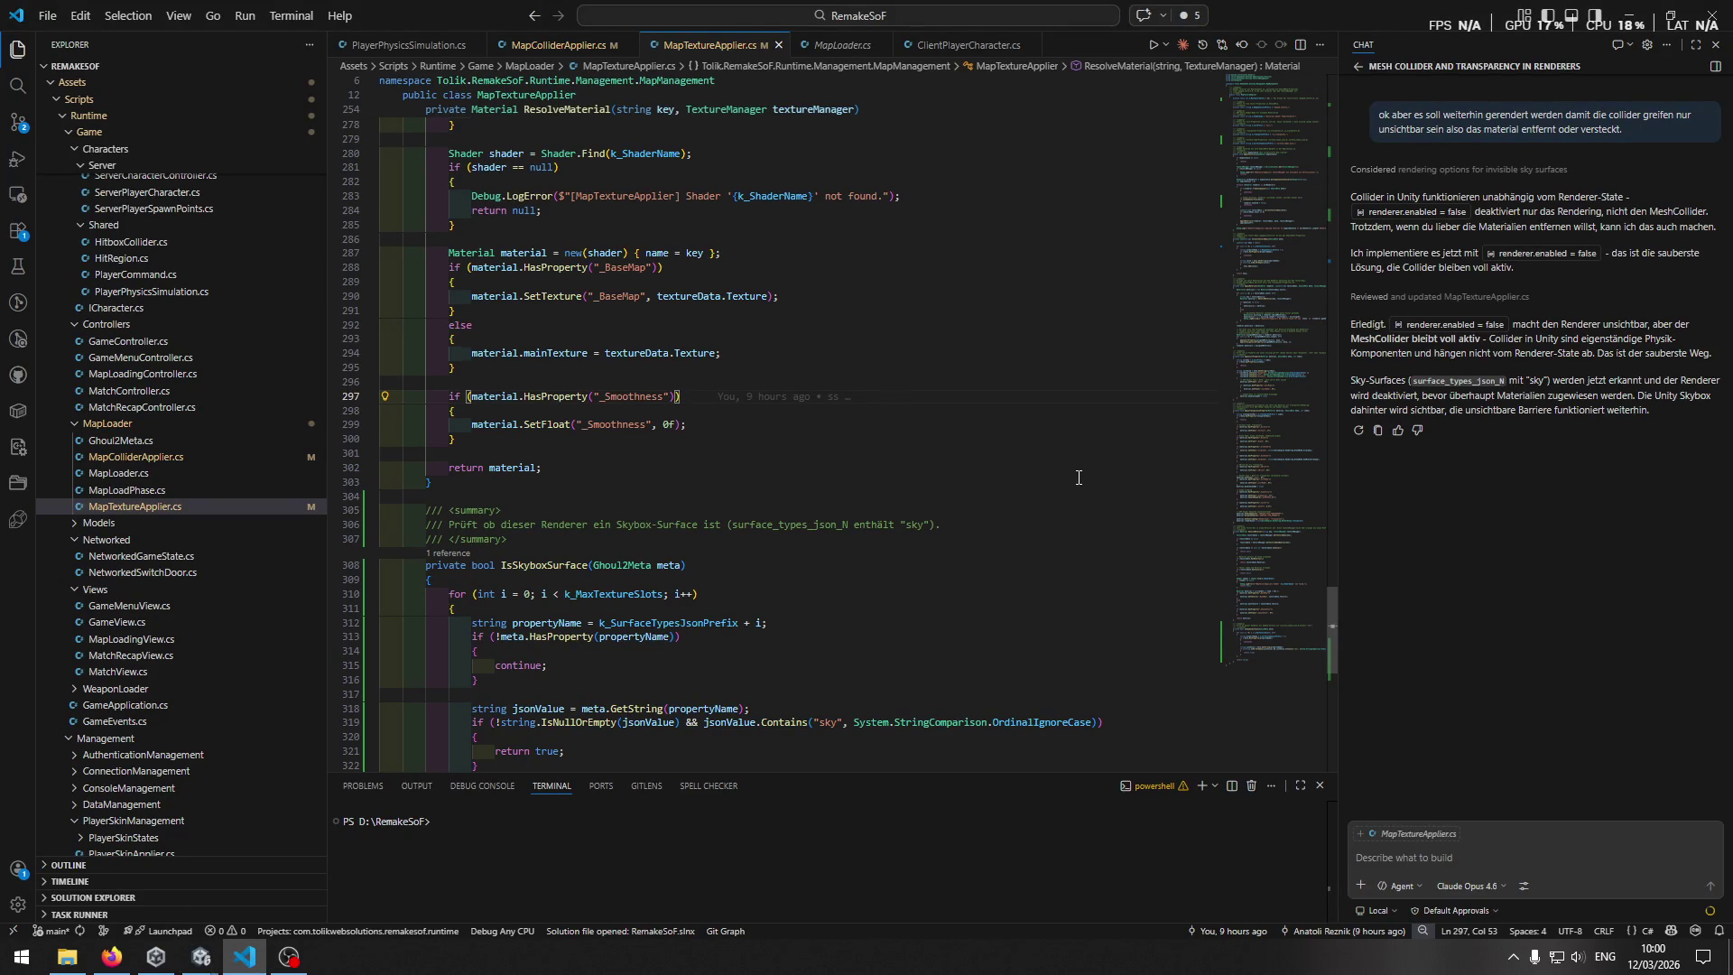
Switch the Copilot chat to Ask mode with the Auto model.
left_click(1467, 886)
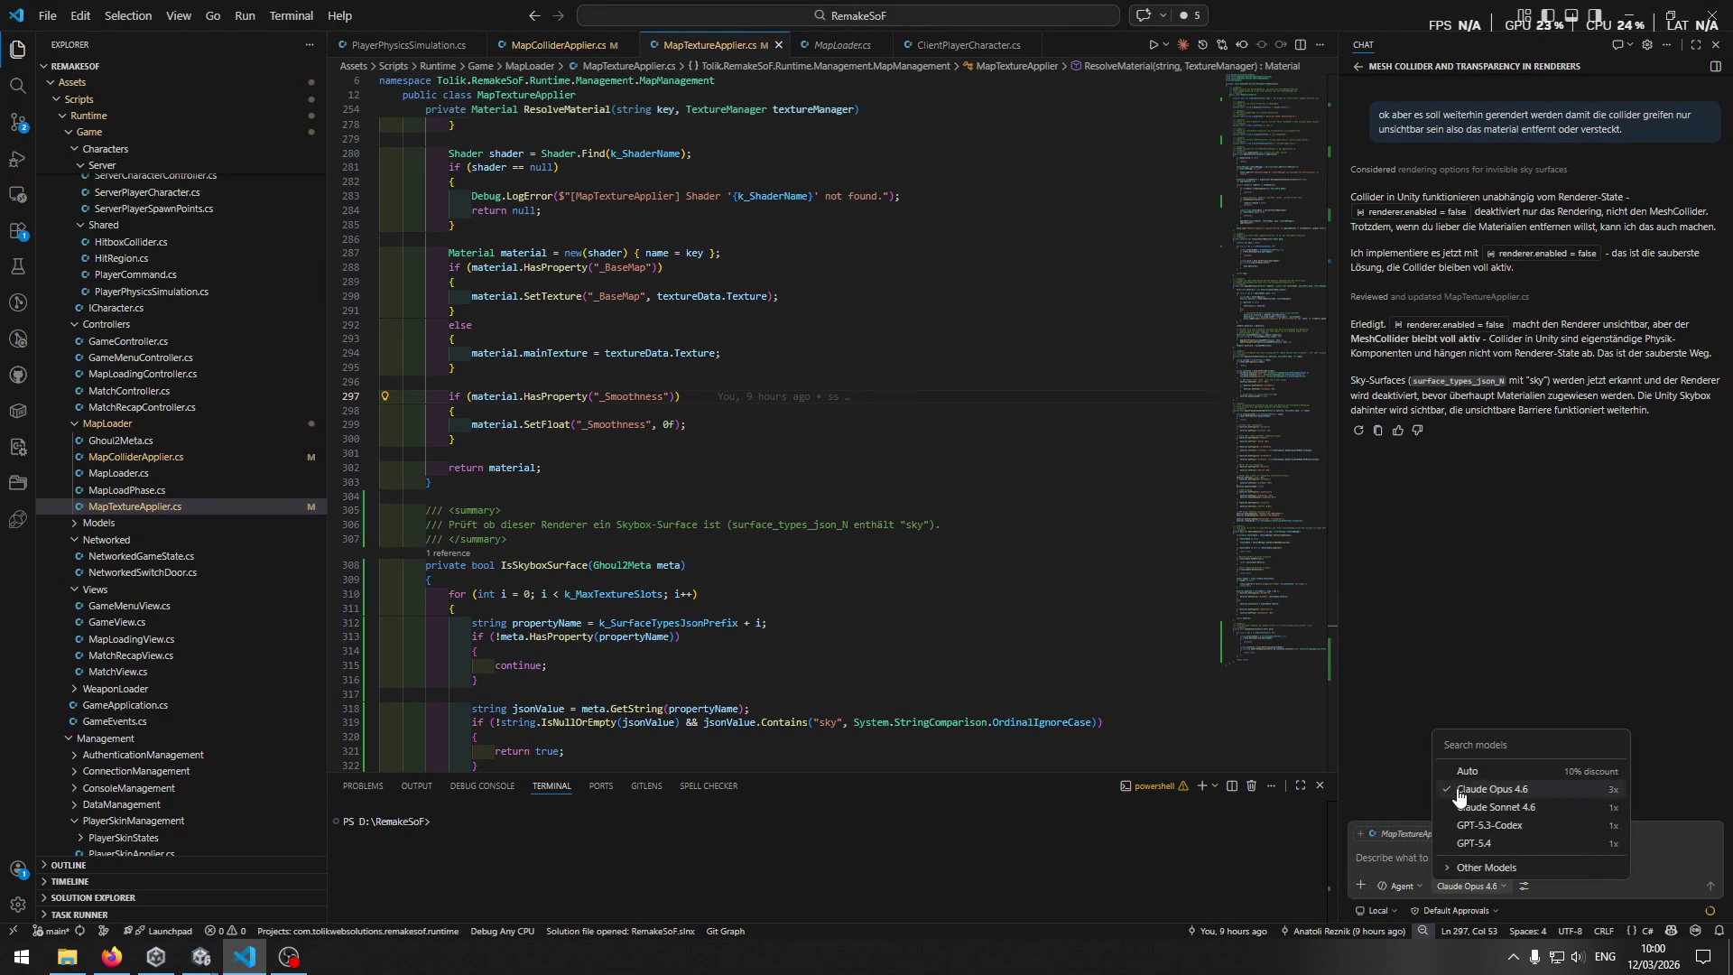
left_click(1401, 886)
left_click(1401, 885)
left_click(1404, 821)
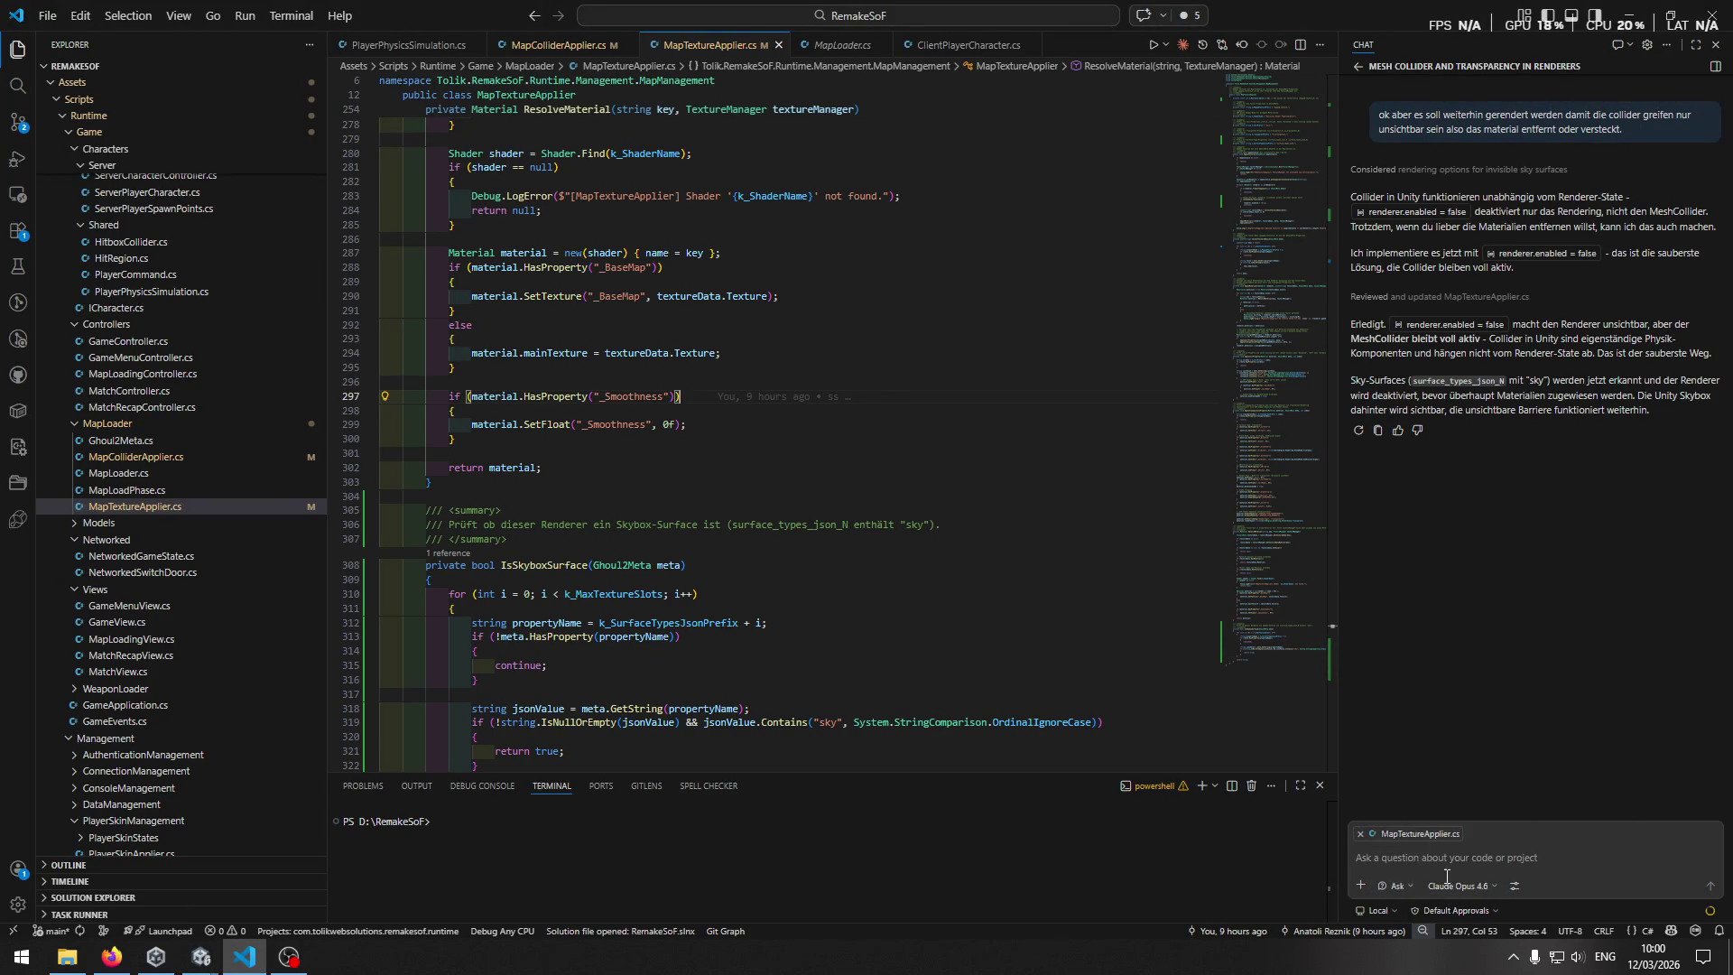
left_click(1461, 886)
left_click(1457, 771)
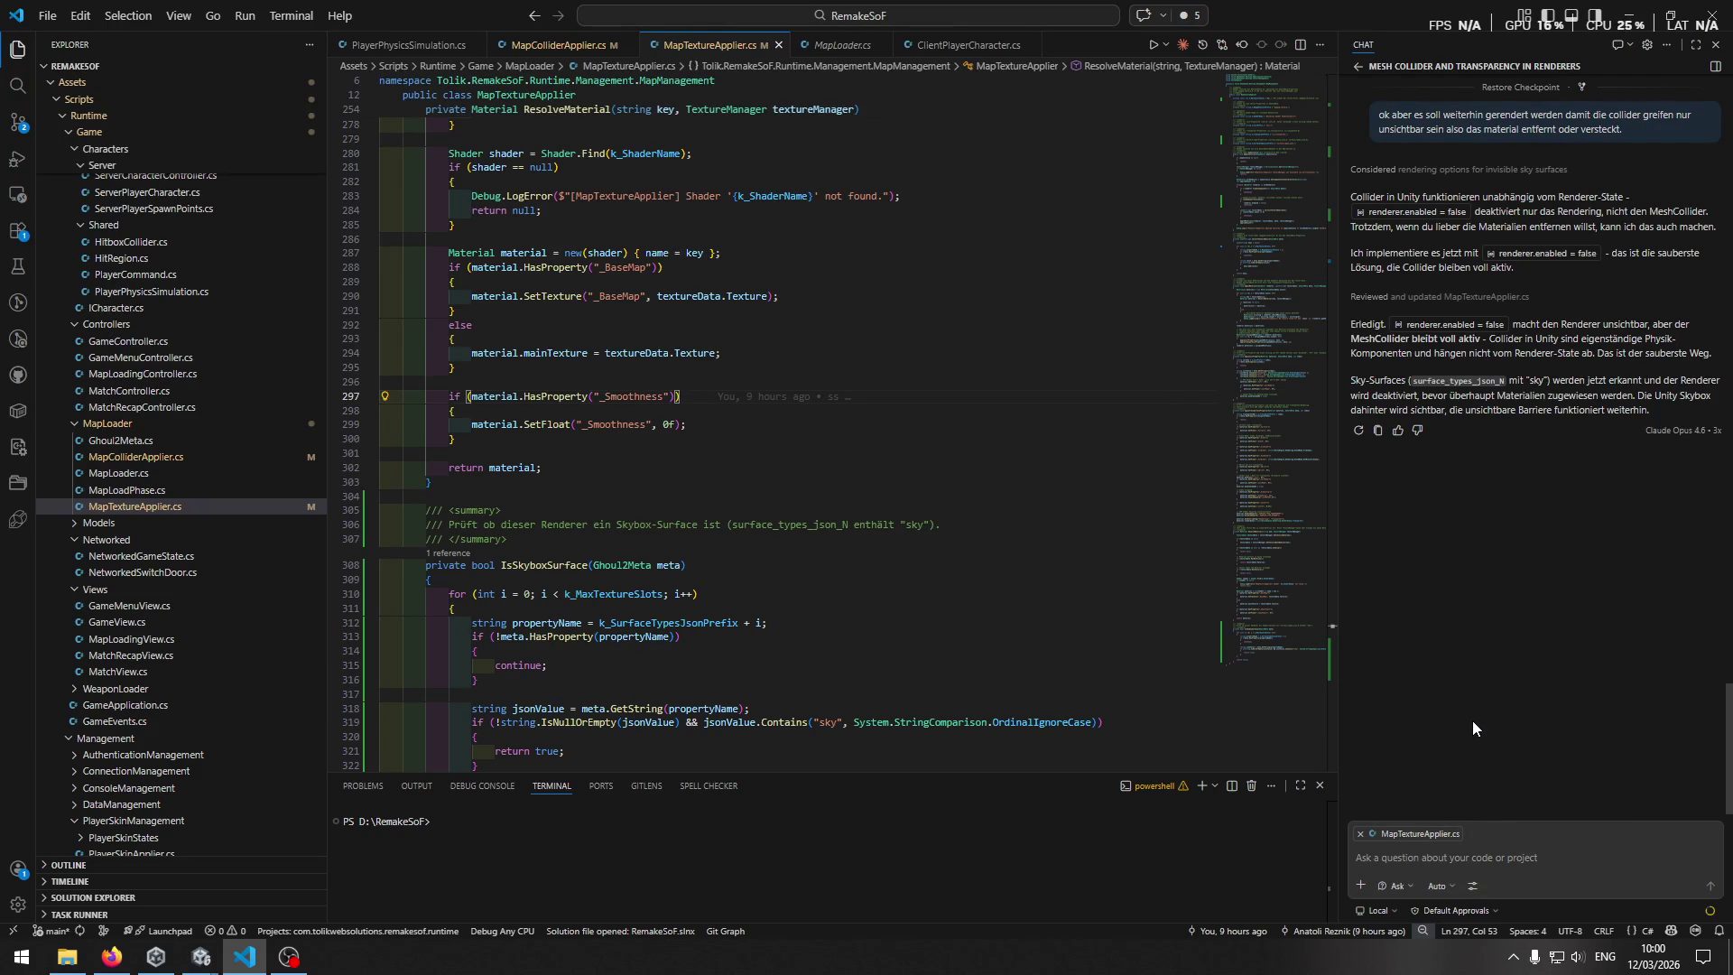
scroll(925, 605, "down", 3)
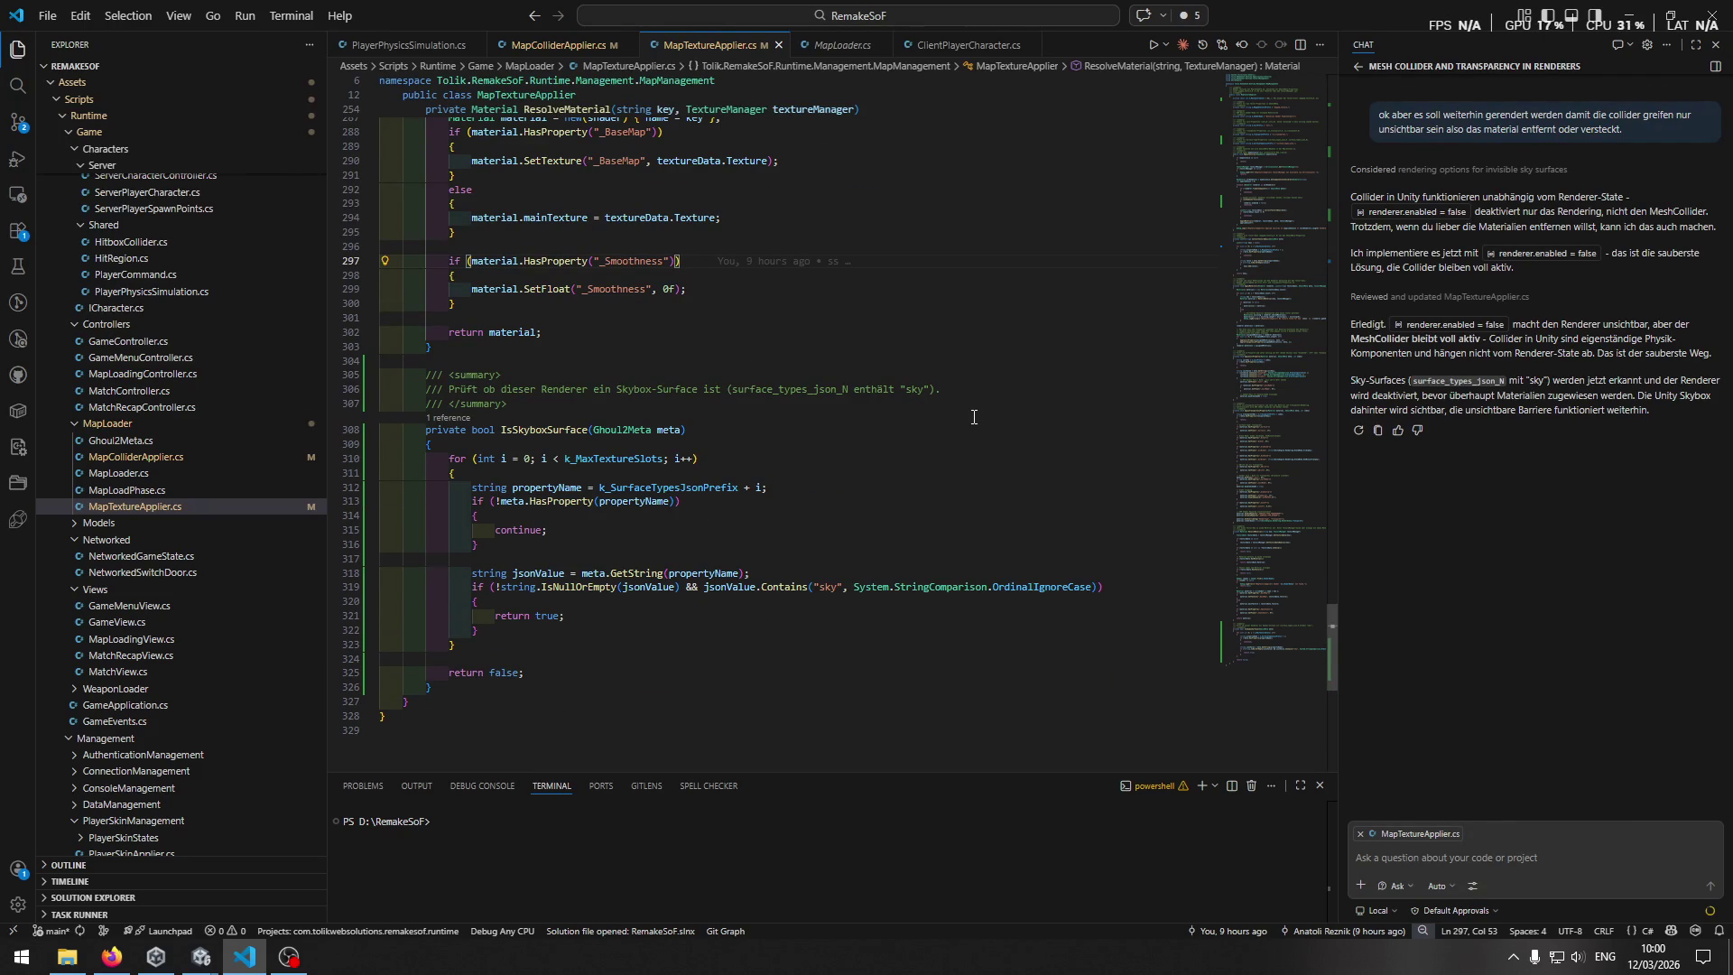
Draft a German question about applying the skybox texture instead of hiding the renderer, and which texture fits each surface.
left_click(1611, 849)
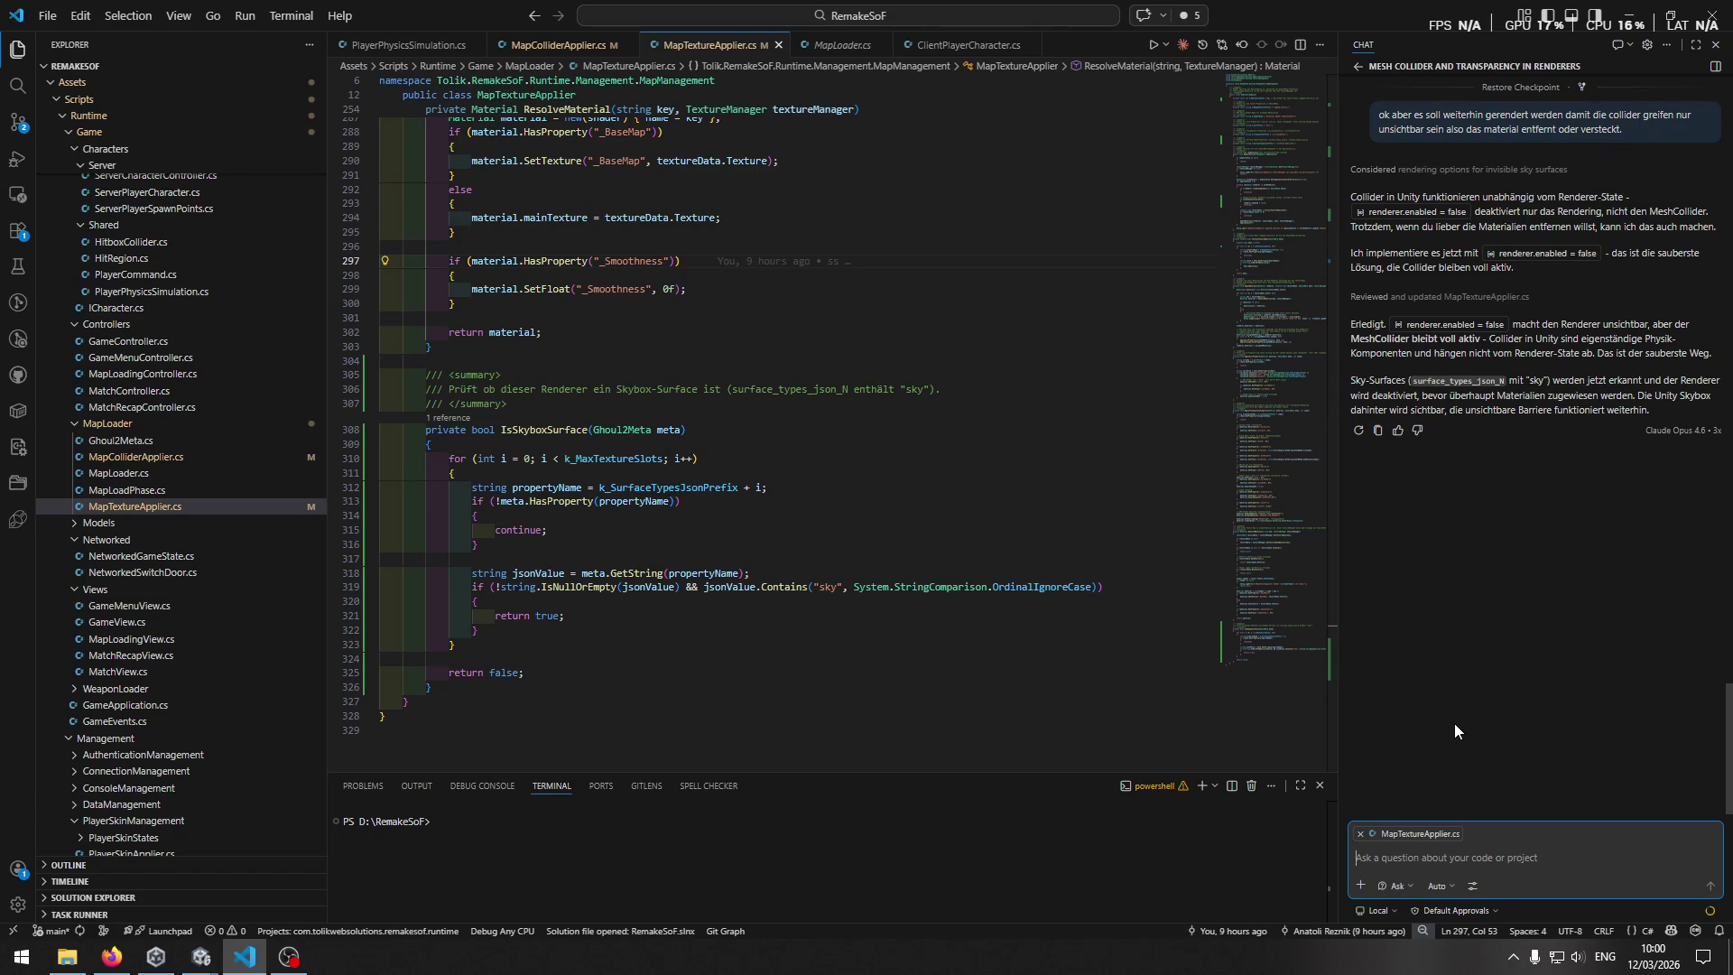
type("was würde ")
type("passieren")
key("ctrl+a")
type("wie")
key("ctrl+z")
key("End")
type("wenn ich dort jetzt statt ")
type("den ren")
type("derer auszu")
type("blen")
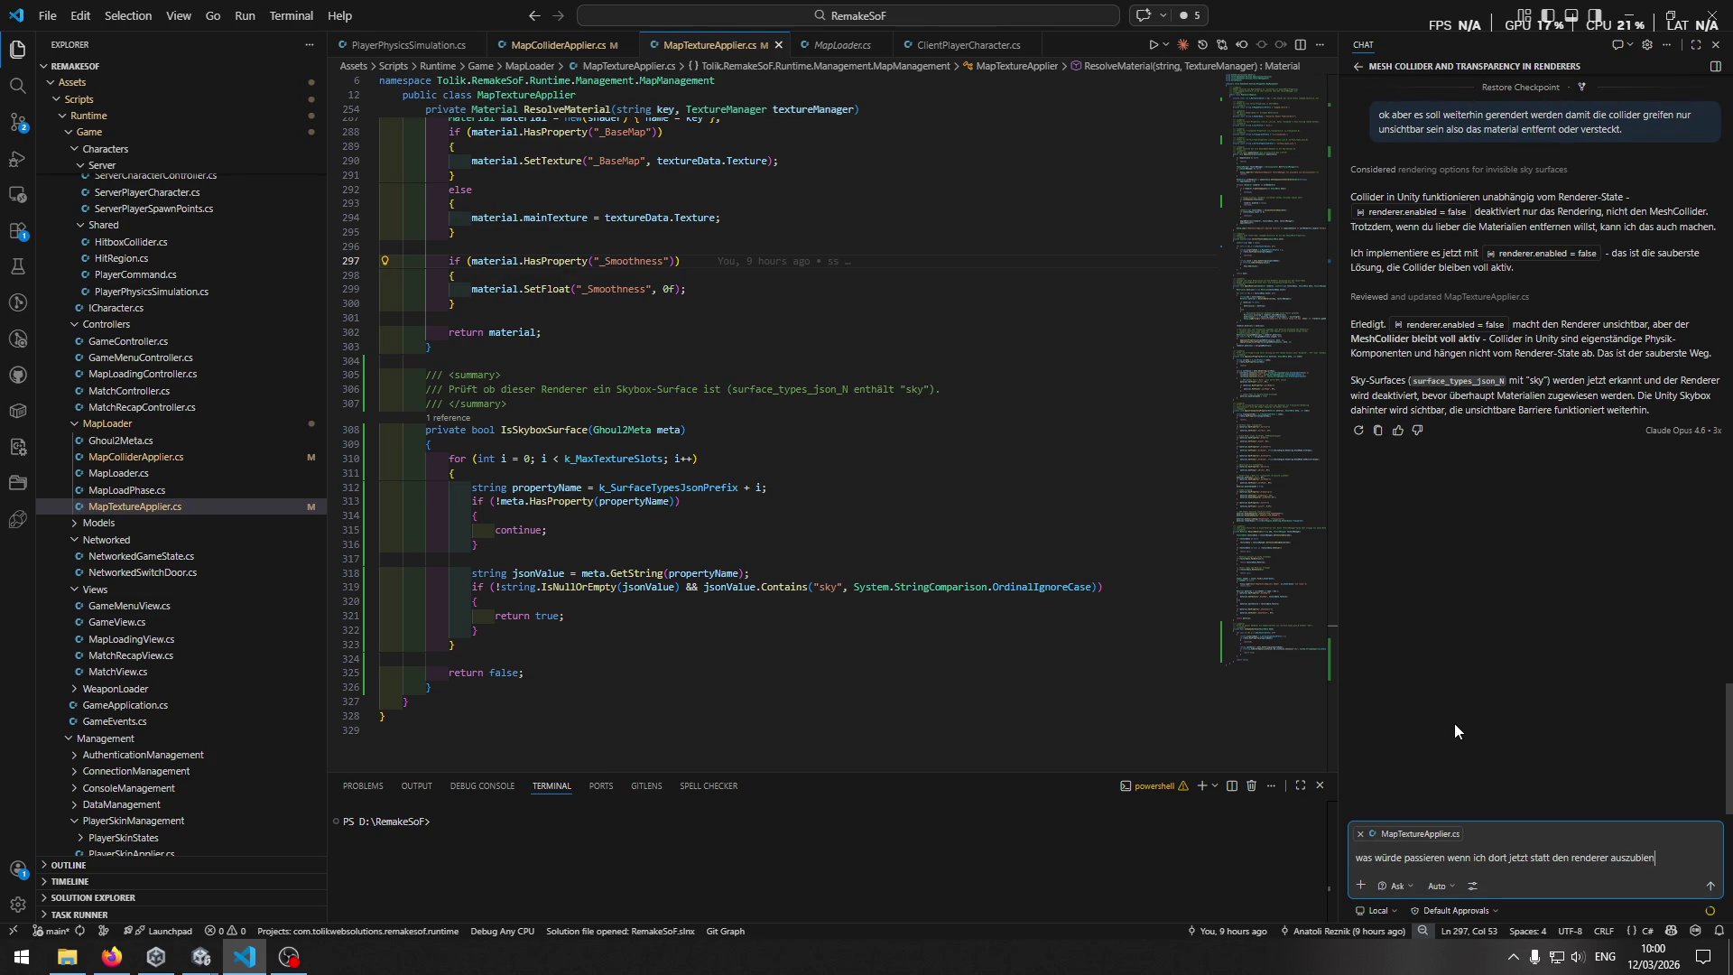
type("den die entspre")
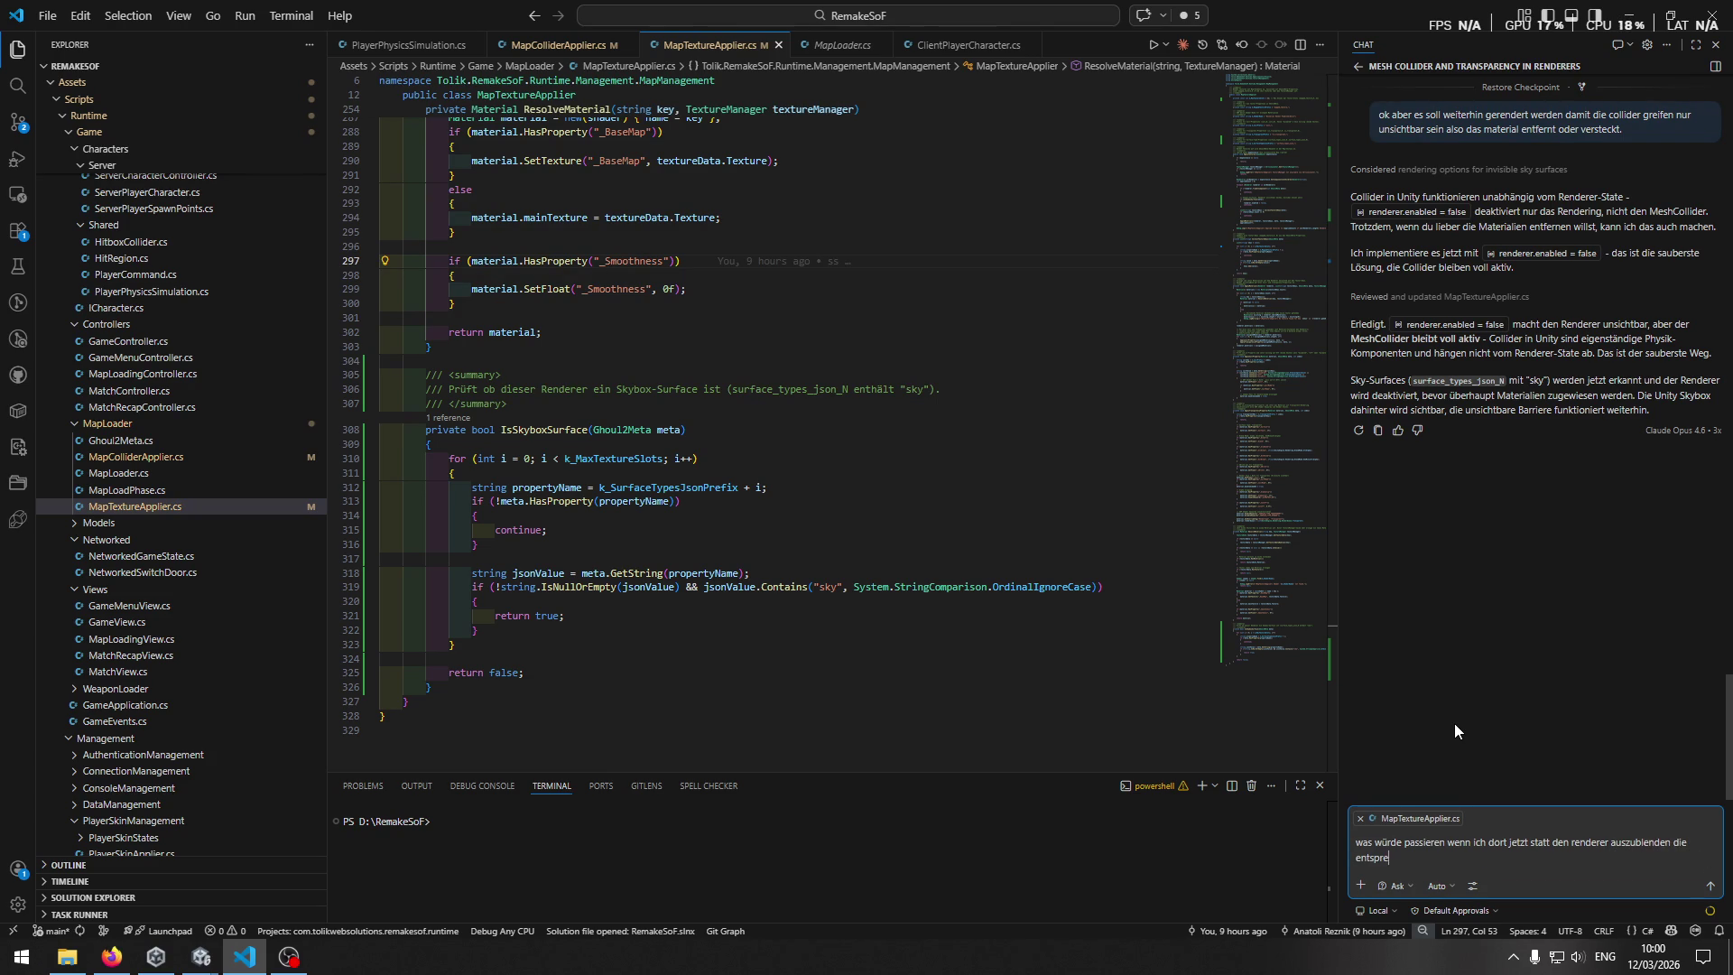
type("chende skybox")
type(" texture setze ")
type("oder wird das nicht reichen")
type(". wie weiß")
type(" ich")
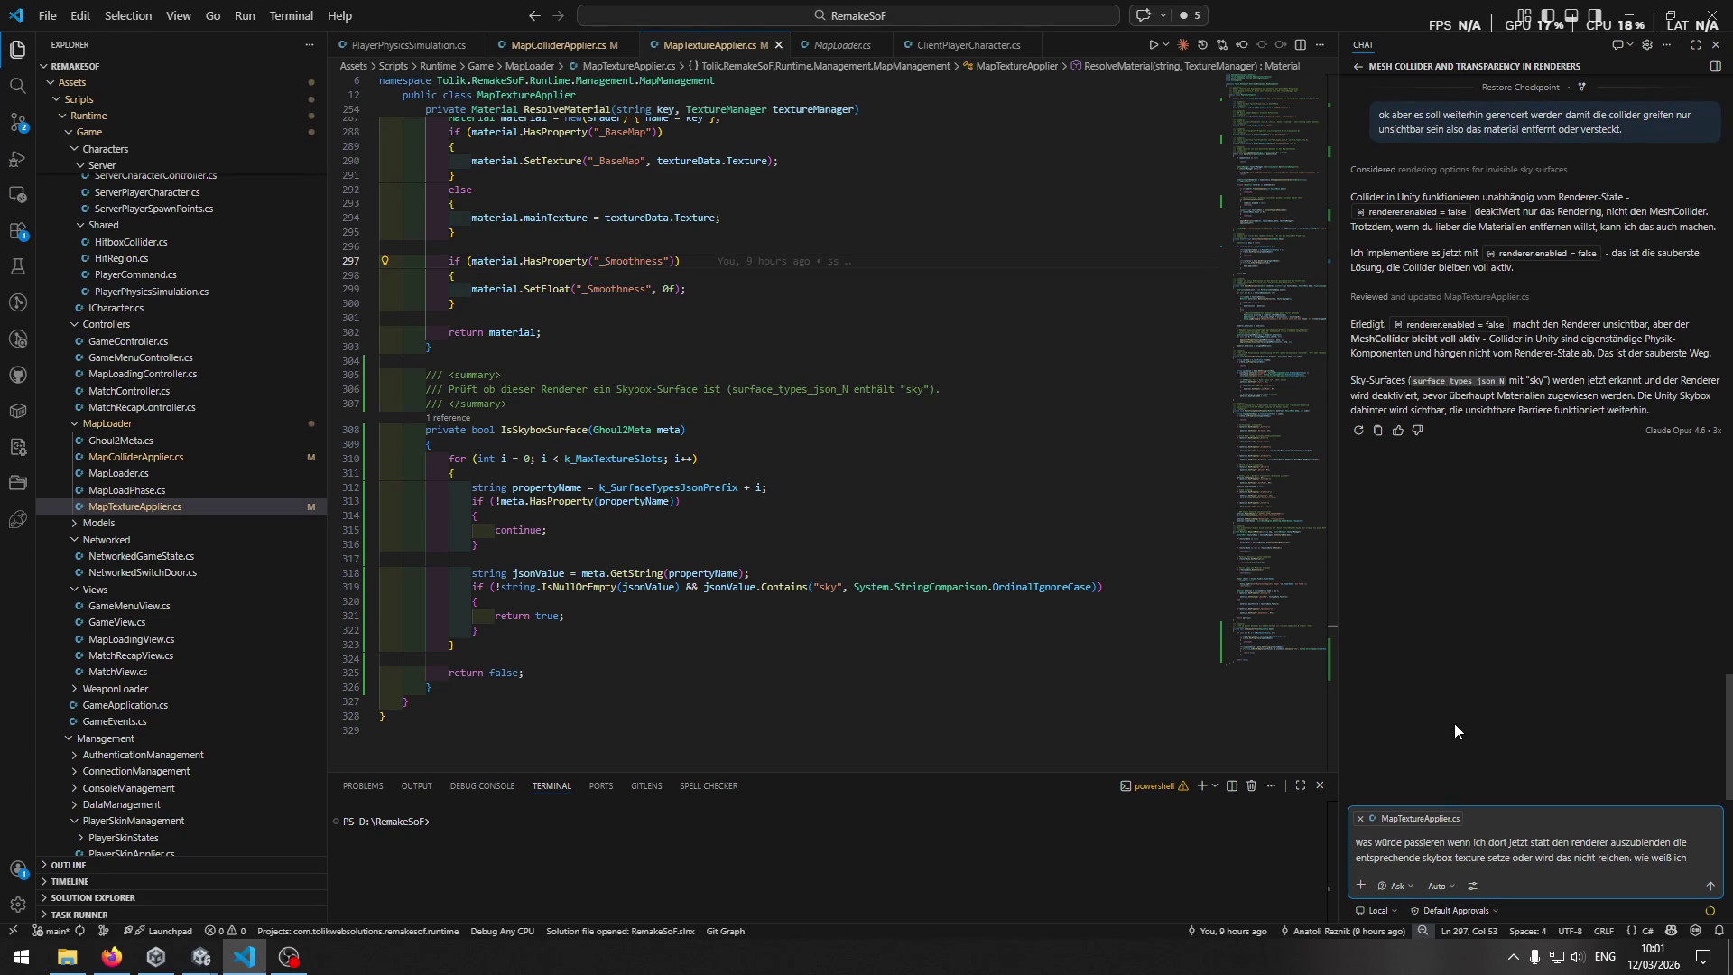
type(" zu welchem")
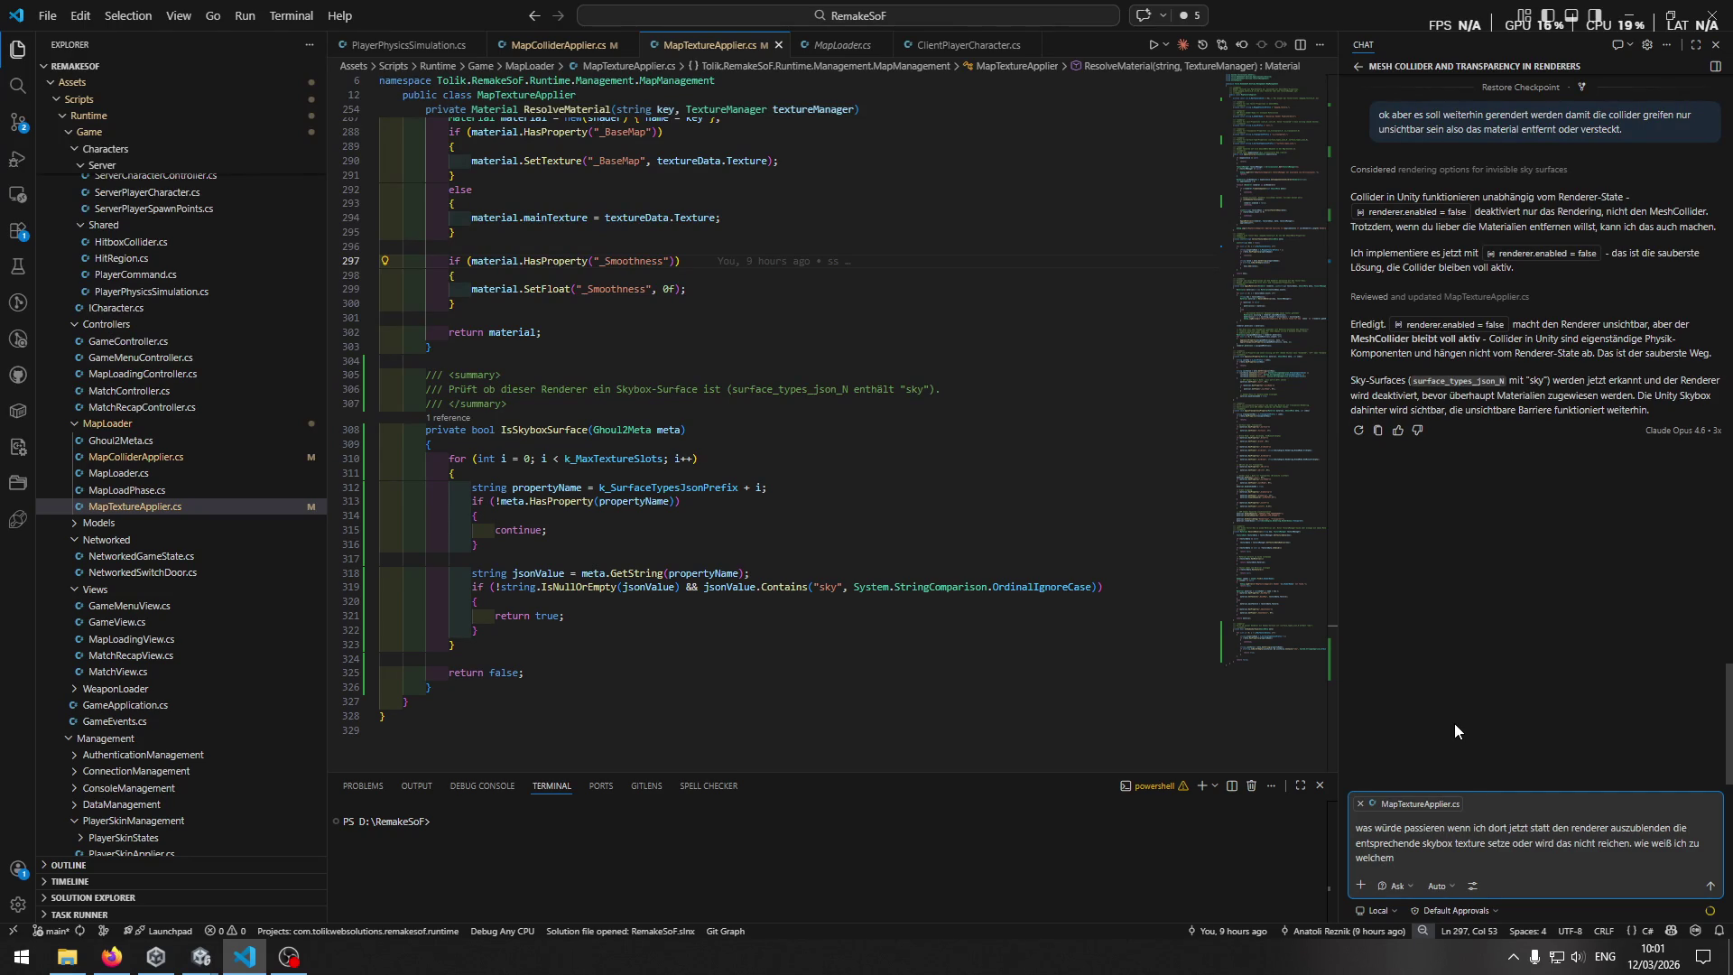
type("fläche welche")
type(" texture gilt")
type("?")
key("alt+Tab")
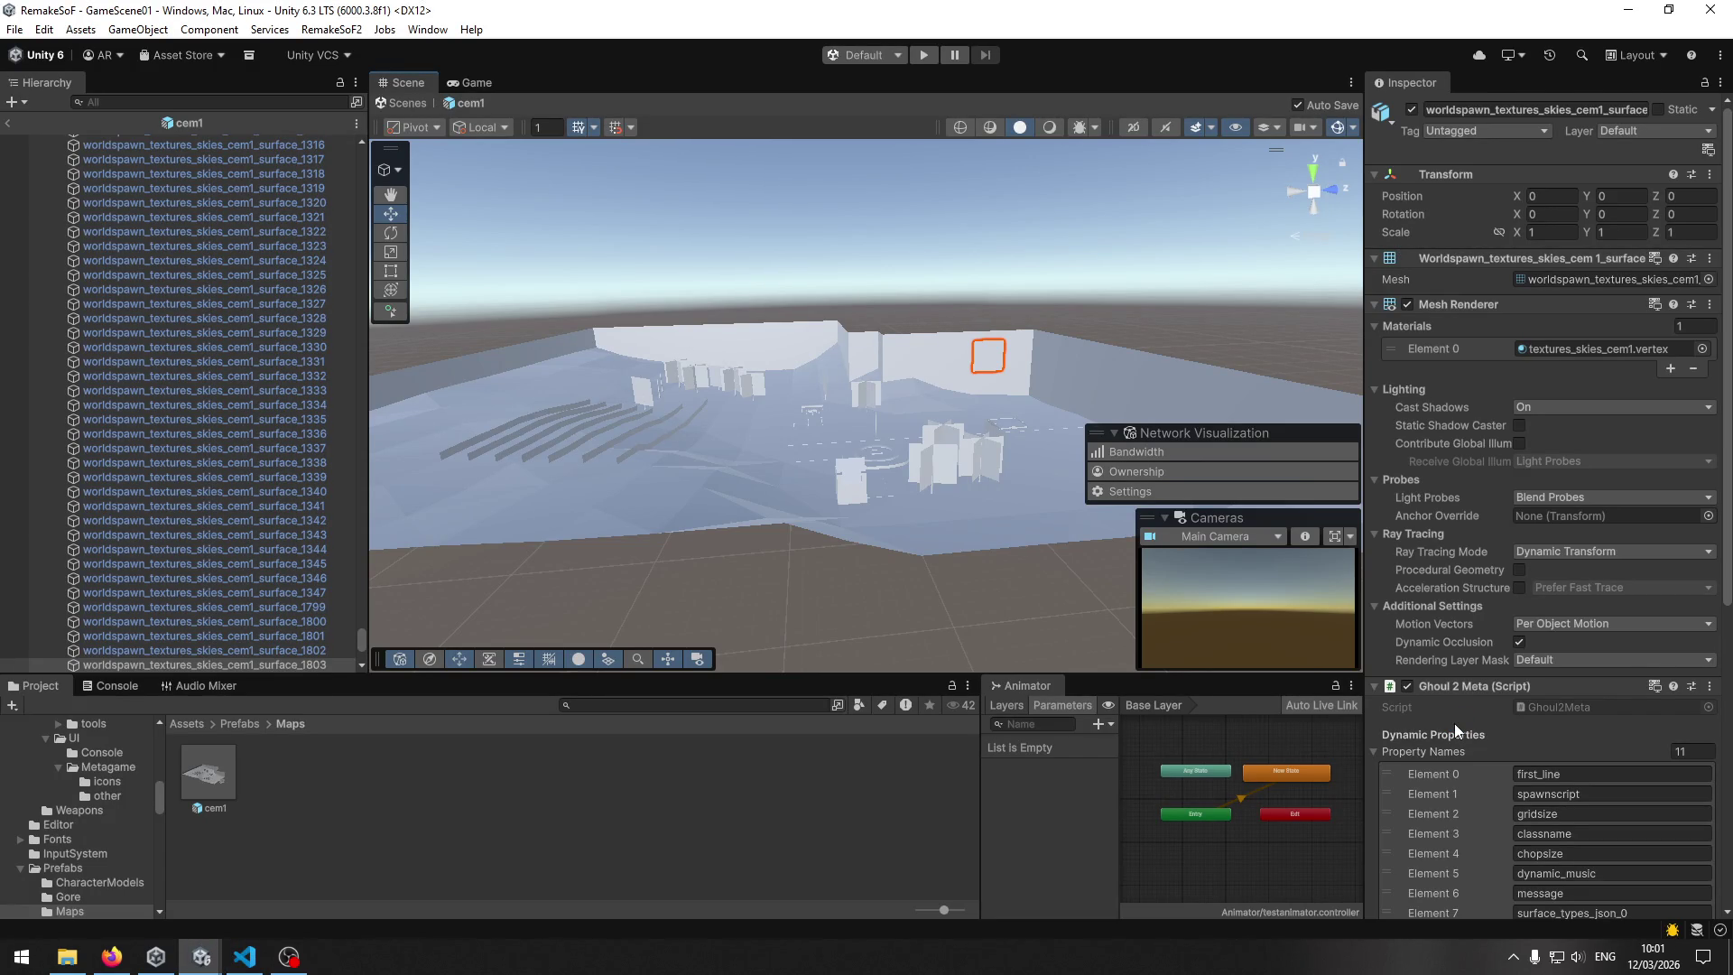
Read the sky surface's Ghoul 2 Meta values, then add 'das kann ich garnicht mehr sagen oder?' to the chat draft.
scroll(1513, 720, "down", 8)
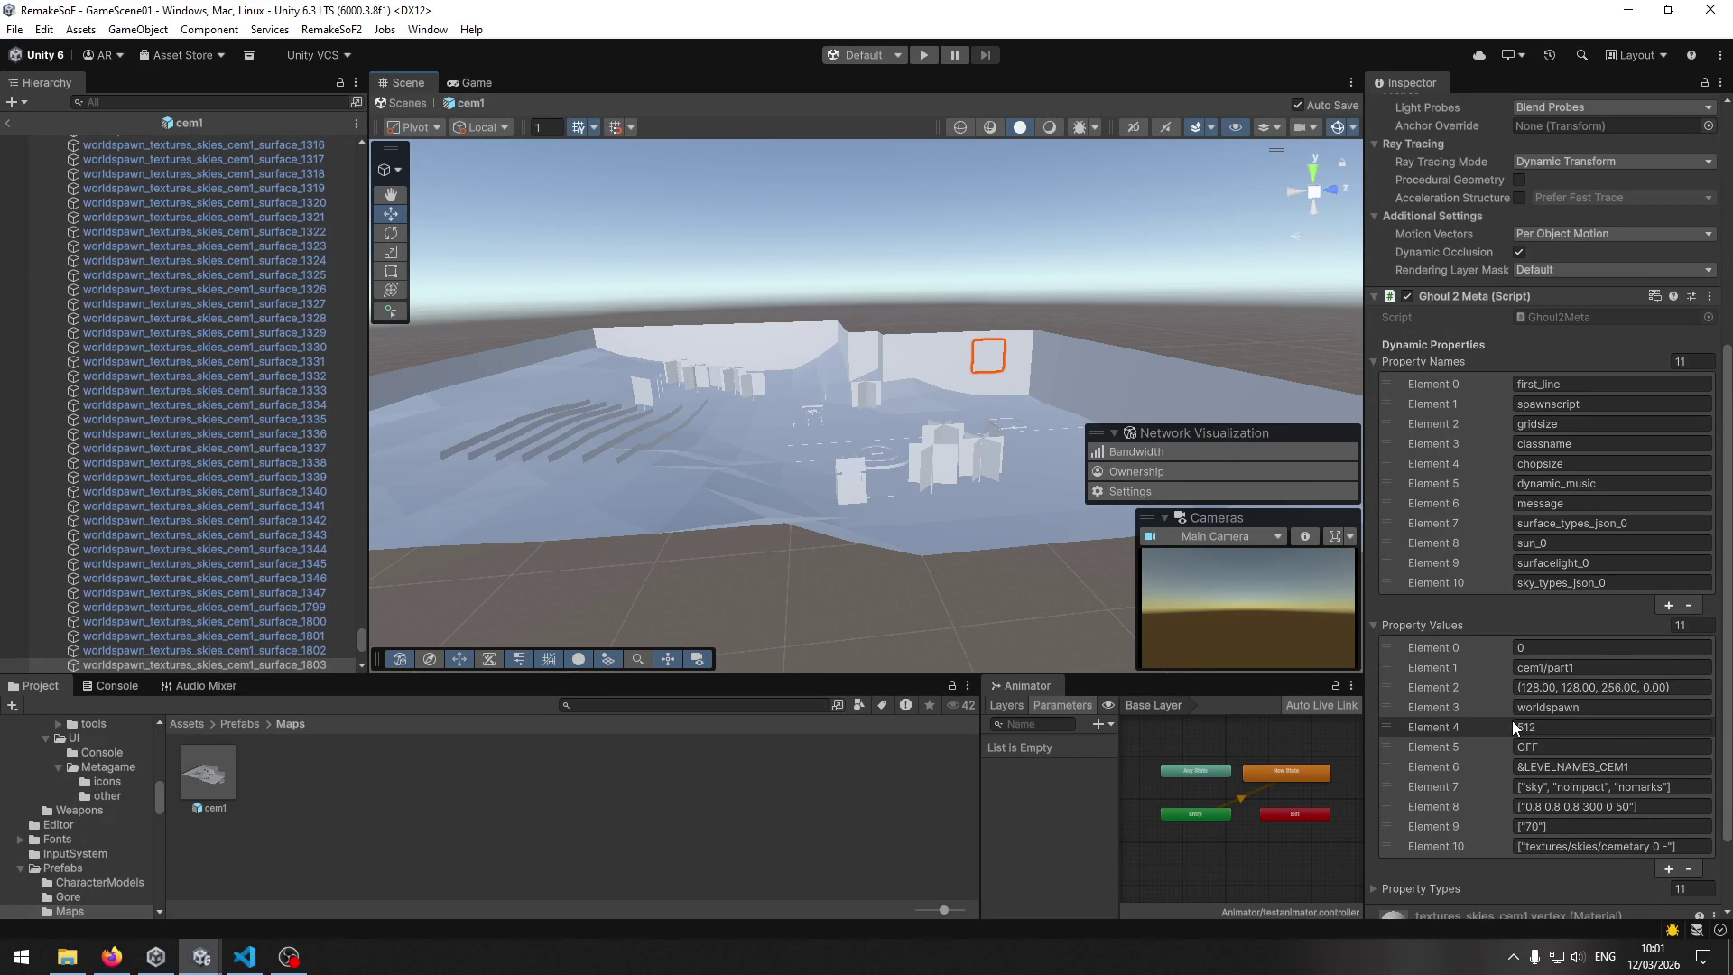
scroll(1513, 720, "down", 2)
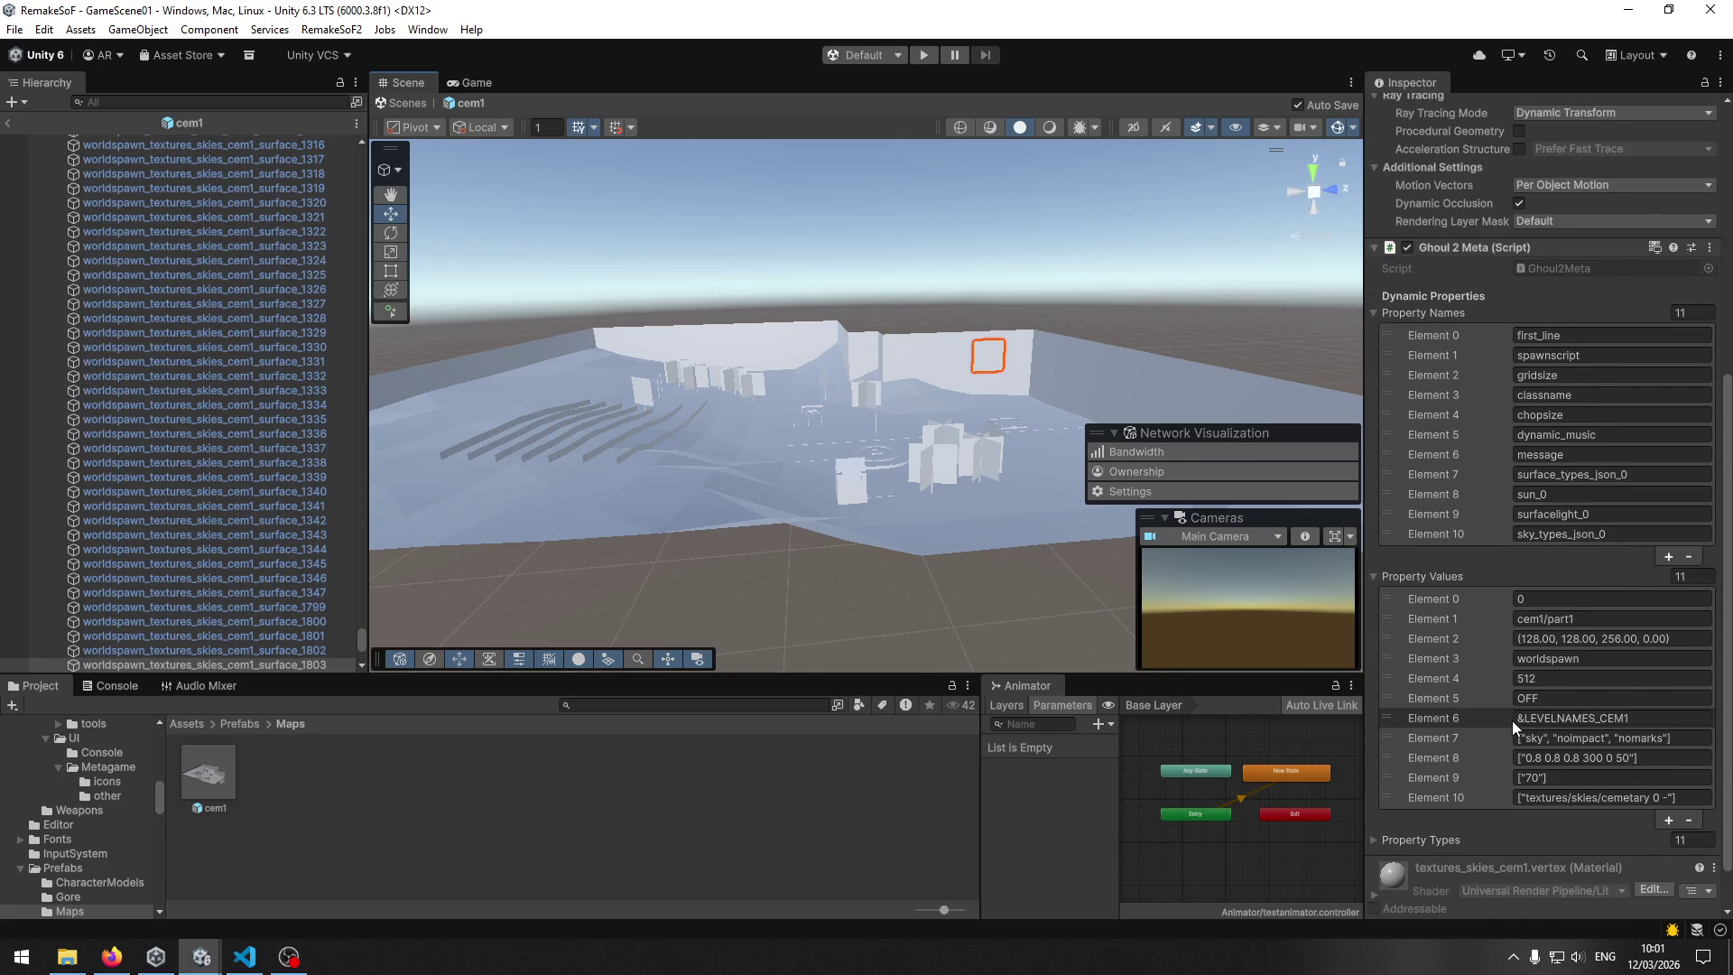
key("alt+Tab")
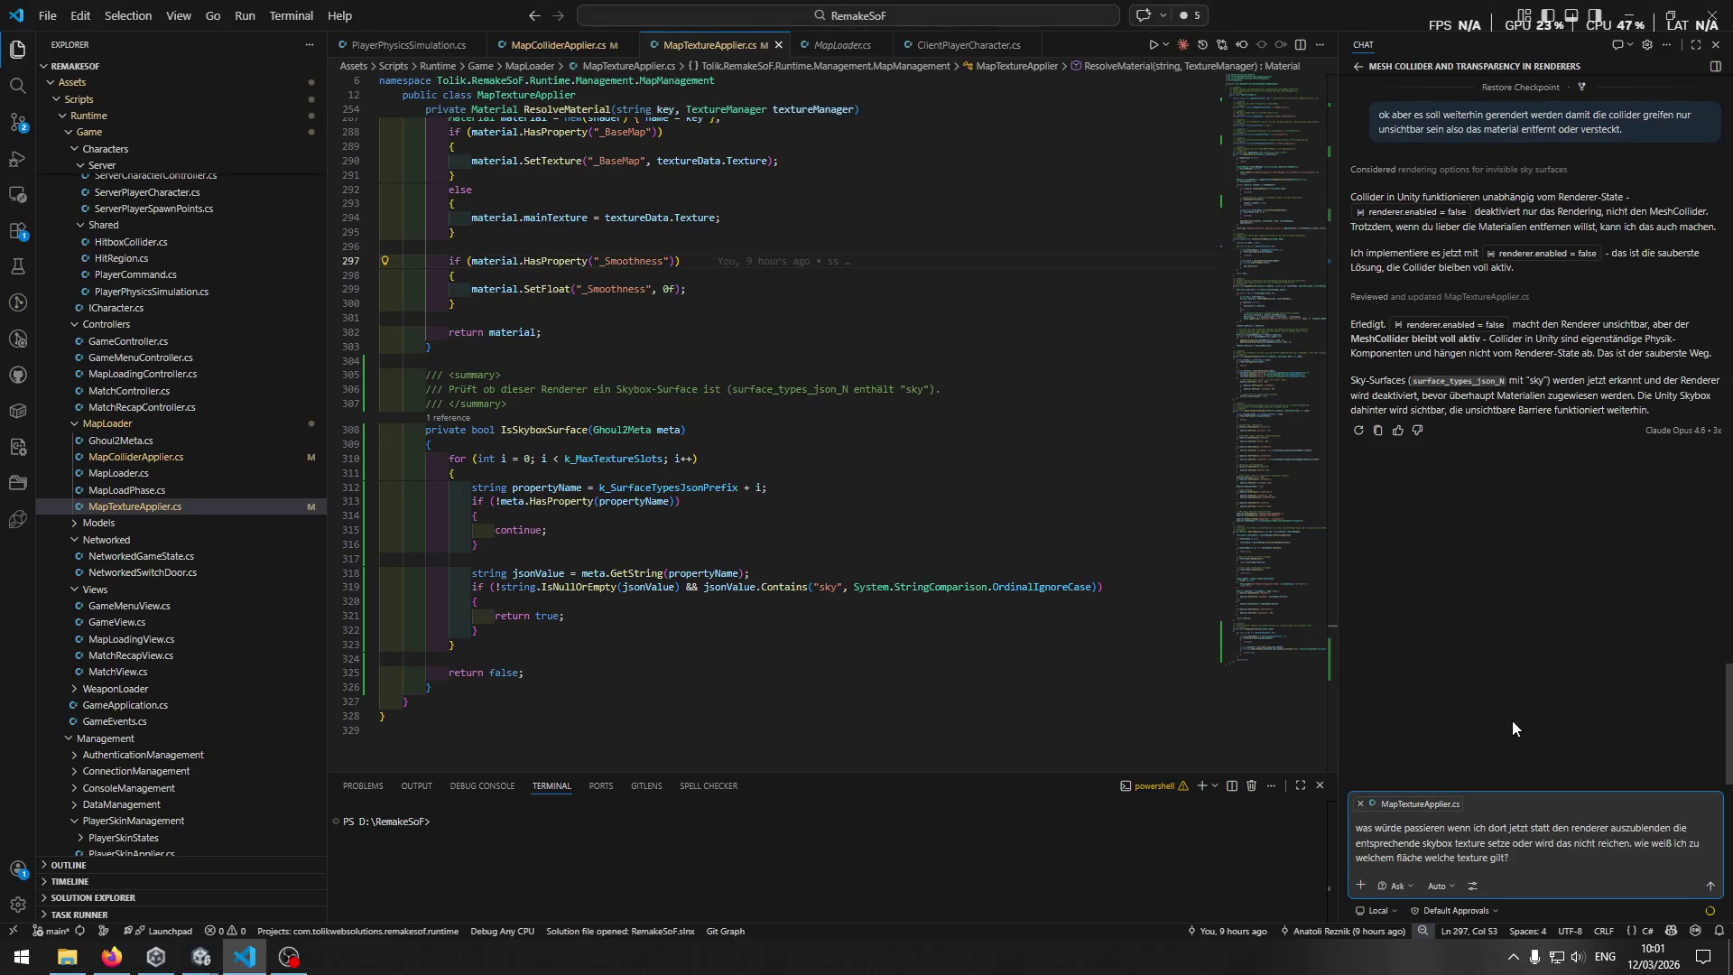
key("BackSpace")
type("das kann ich garnicht mehr sagen oder?")
key("shift+Return")
key("alt+Tab")
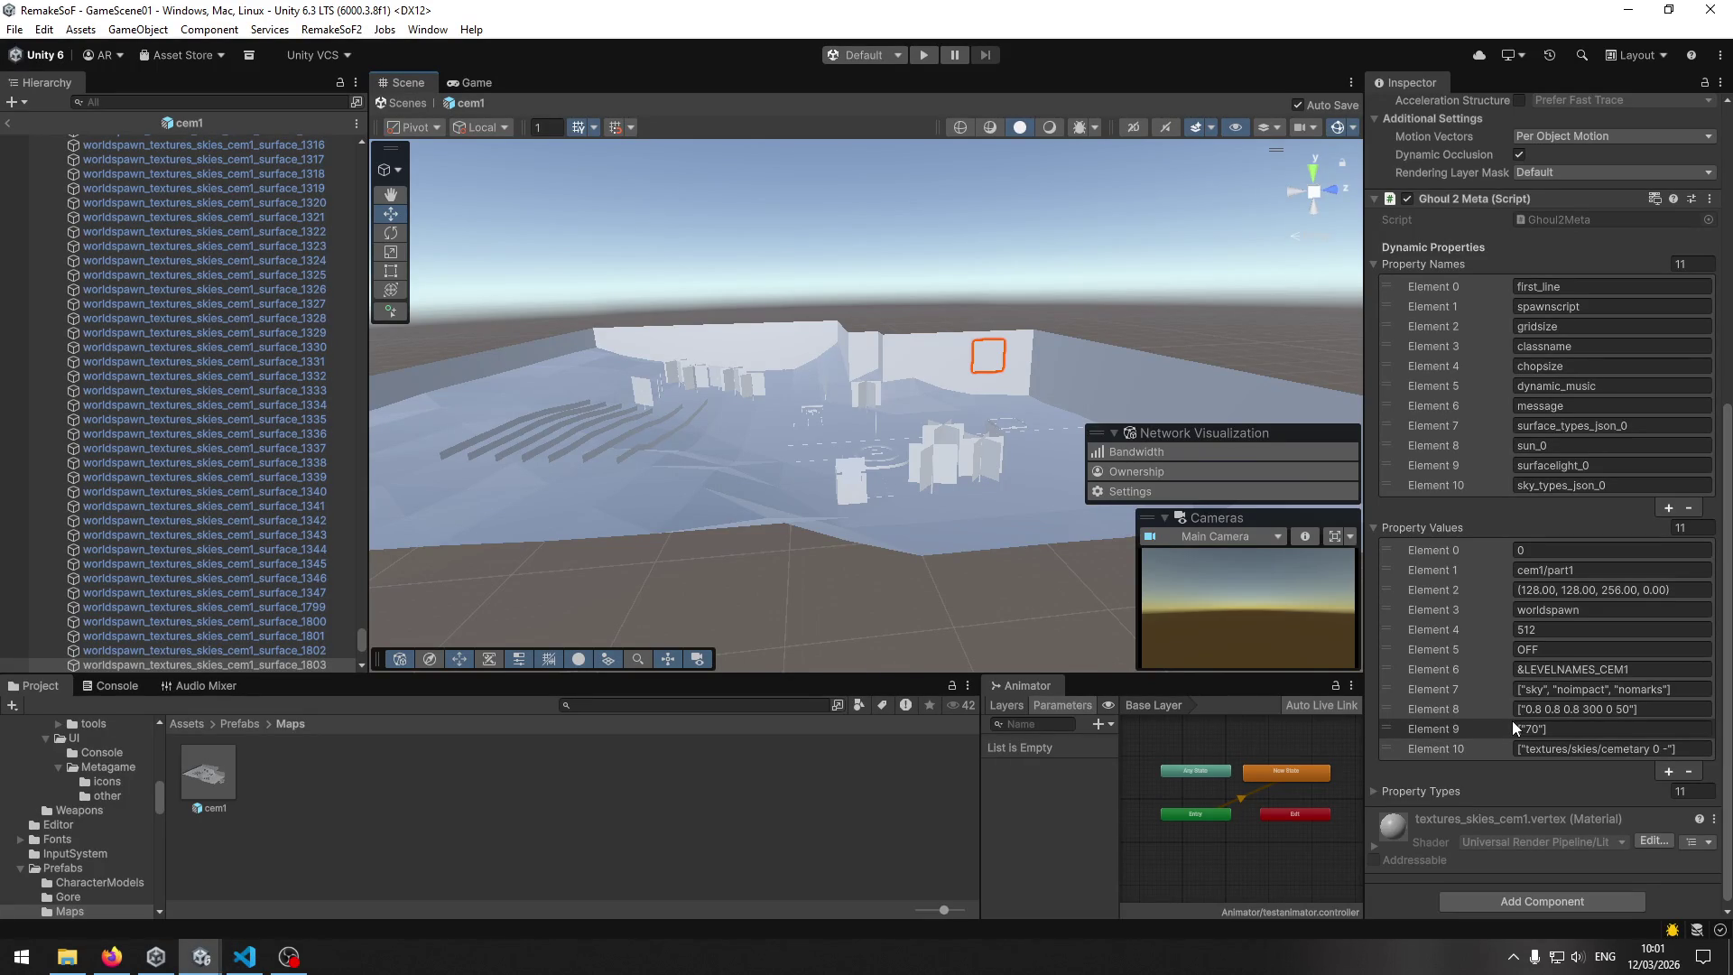
key("alt+Tab")
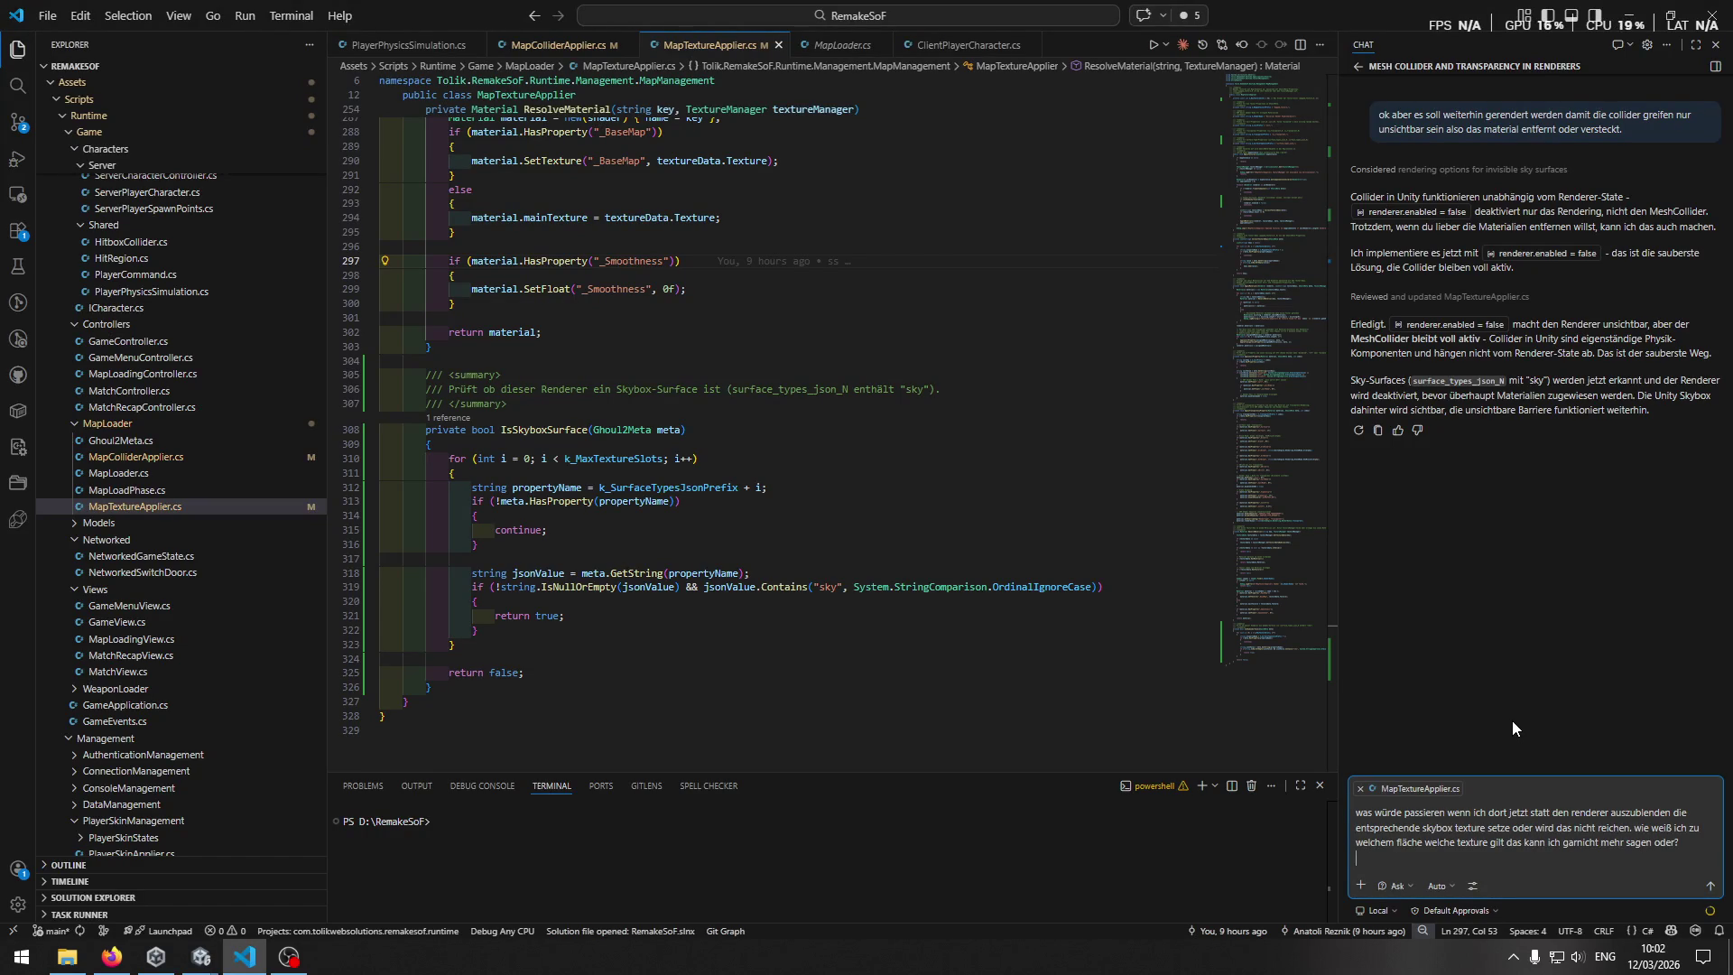
Send the question 'wäre da der ansatz durch unity skybox besser wo ist der unterschied zur alten sof2'.
type("Könnte")
key("ctrl+BackSpace")
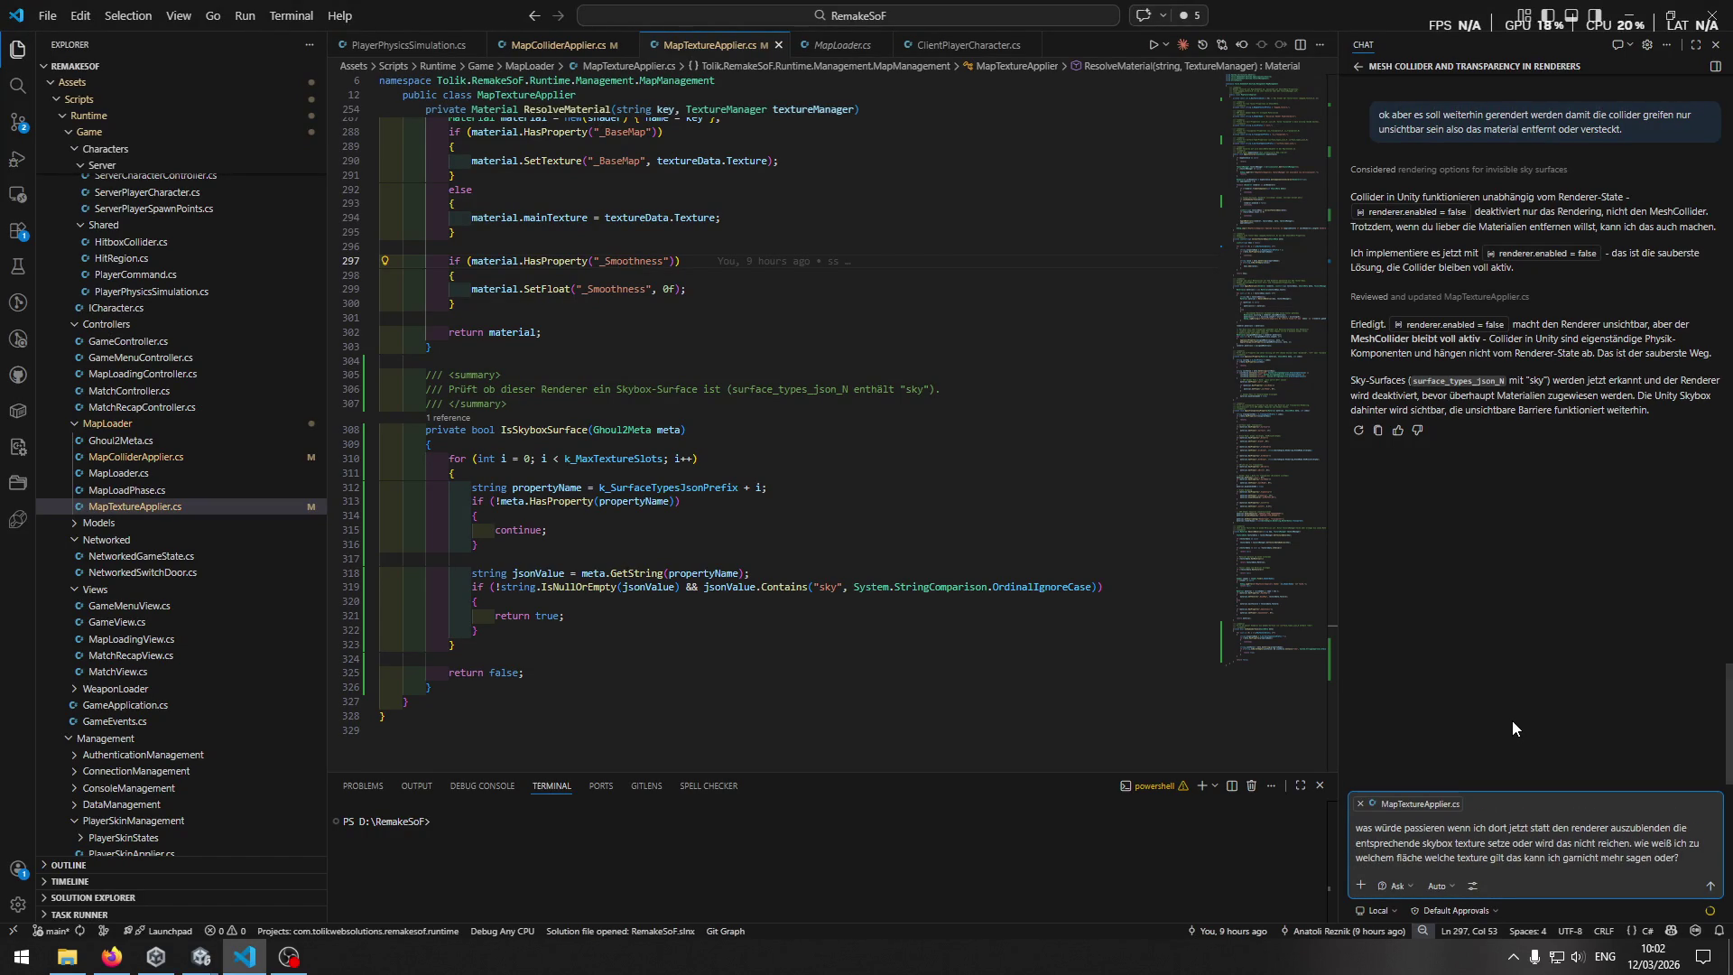
type("wäre da der")
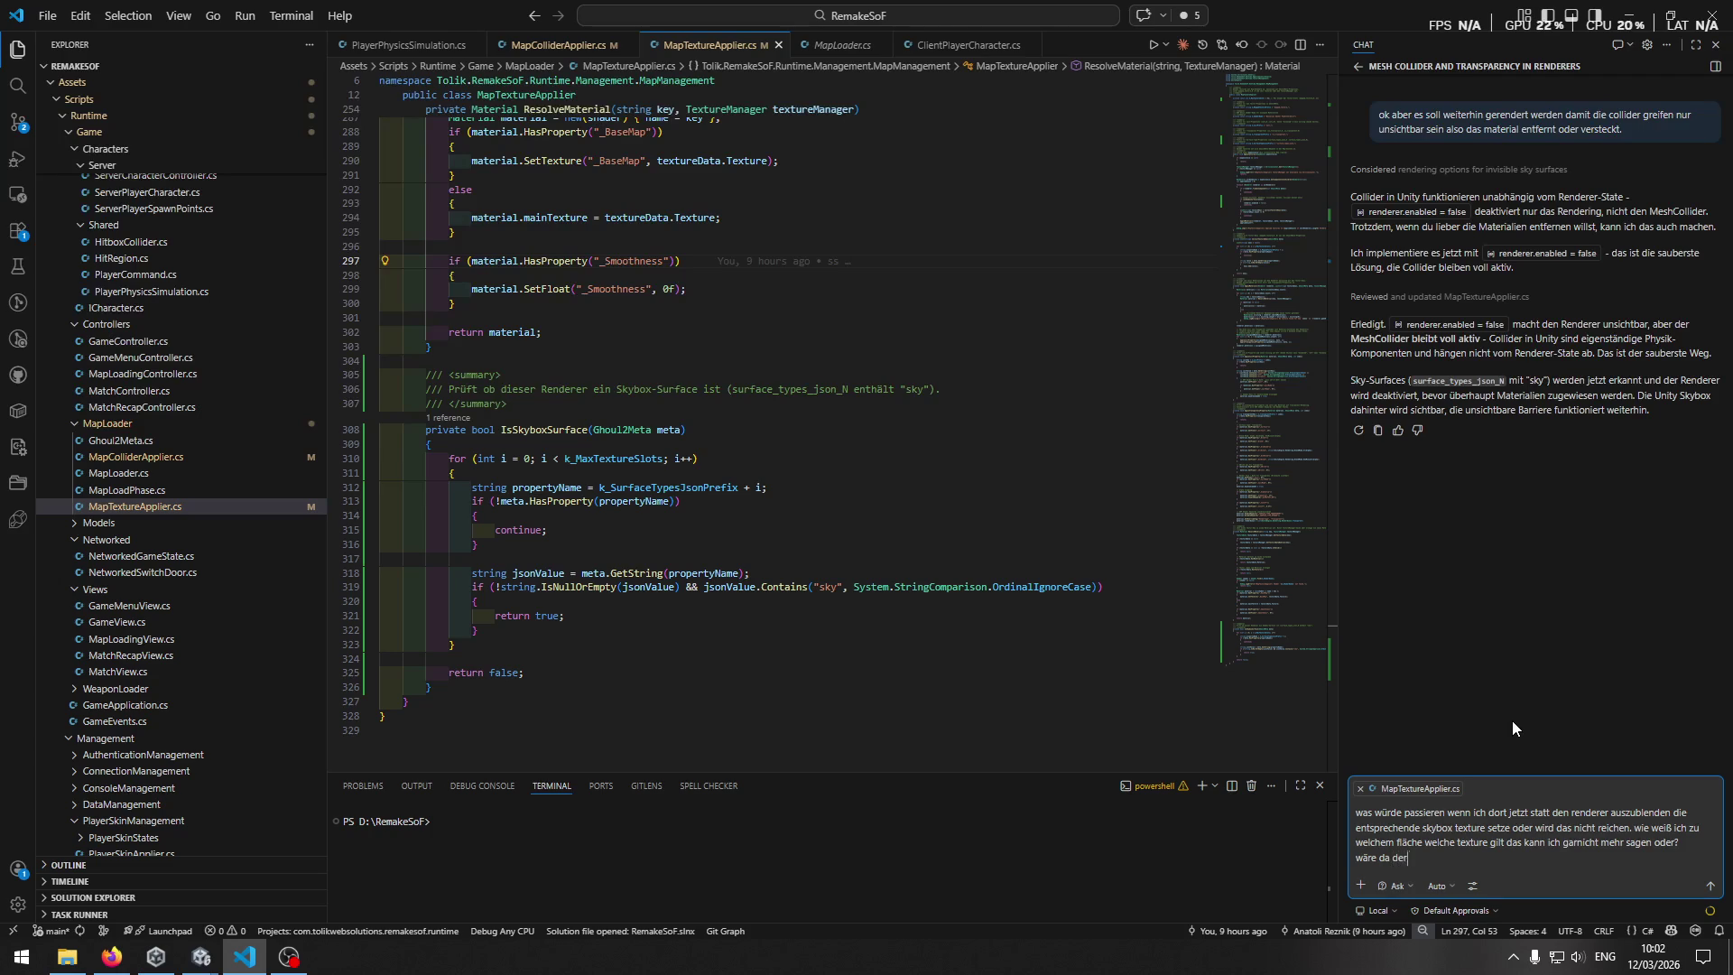
type(" ansatz ")
type("durch unity skybo")
type("x besser ")
type("wo ist der untersch")
type("ied zu")
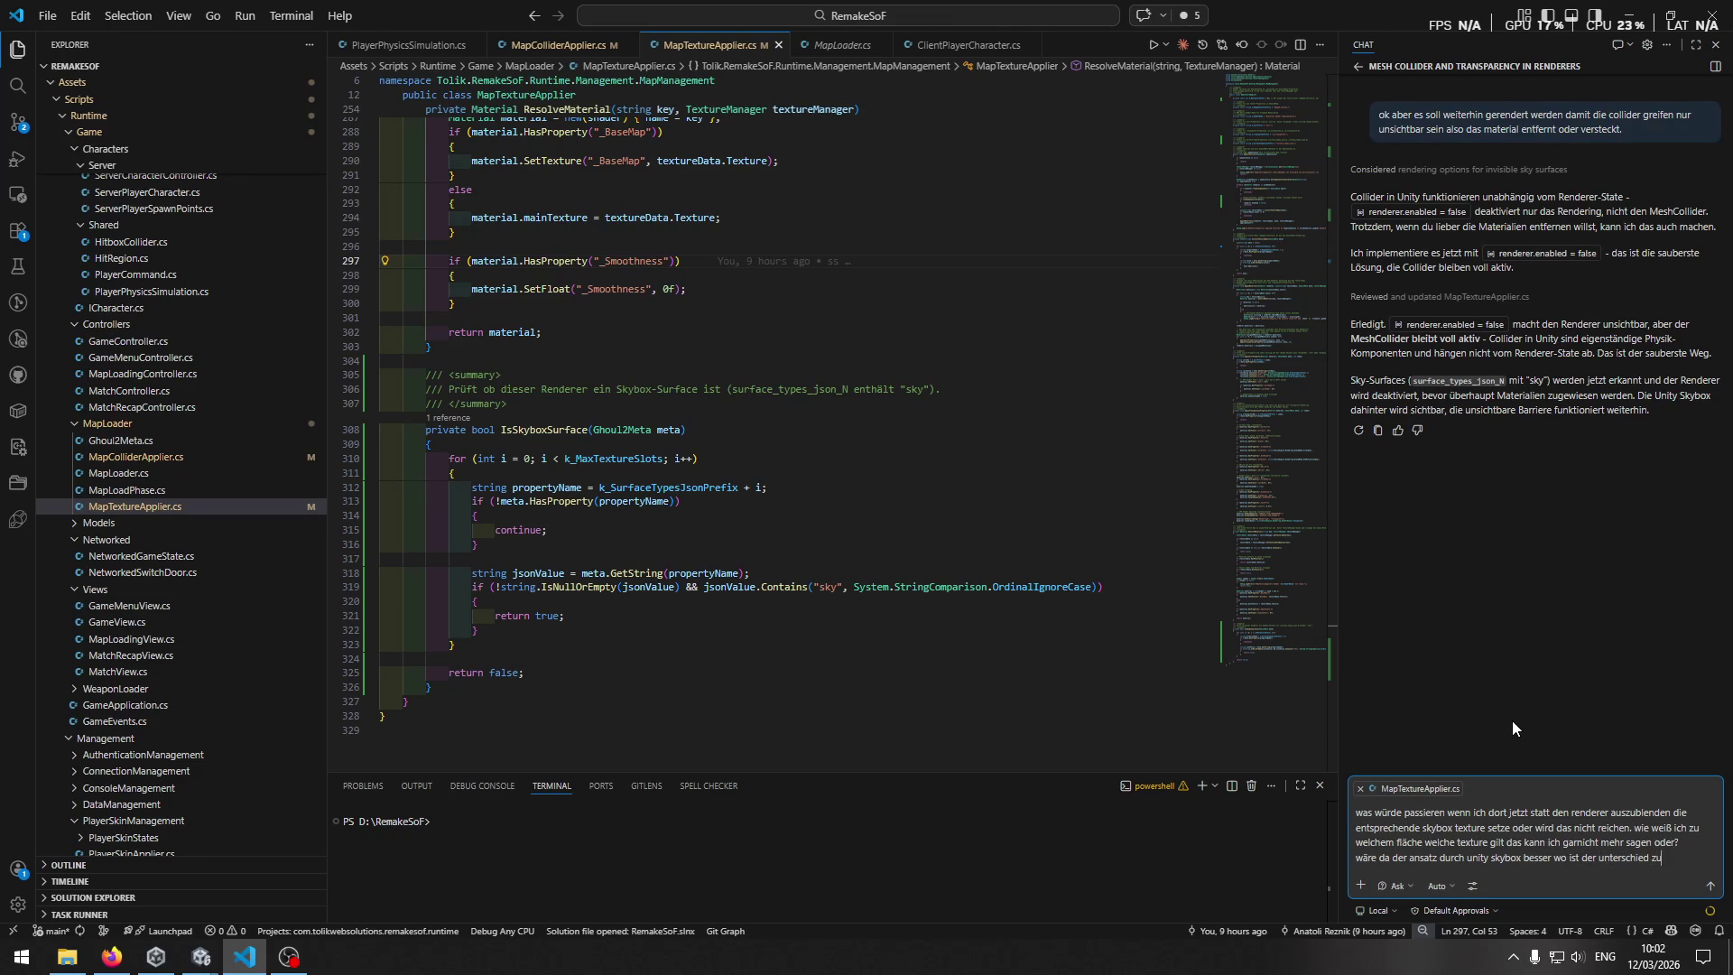
type("r alten sof2")
key("Return")
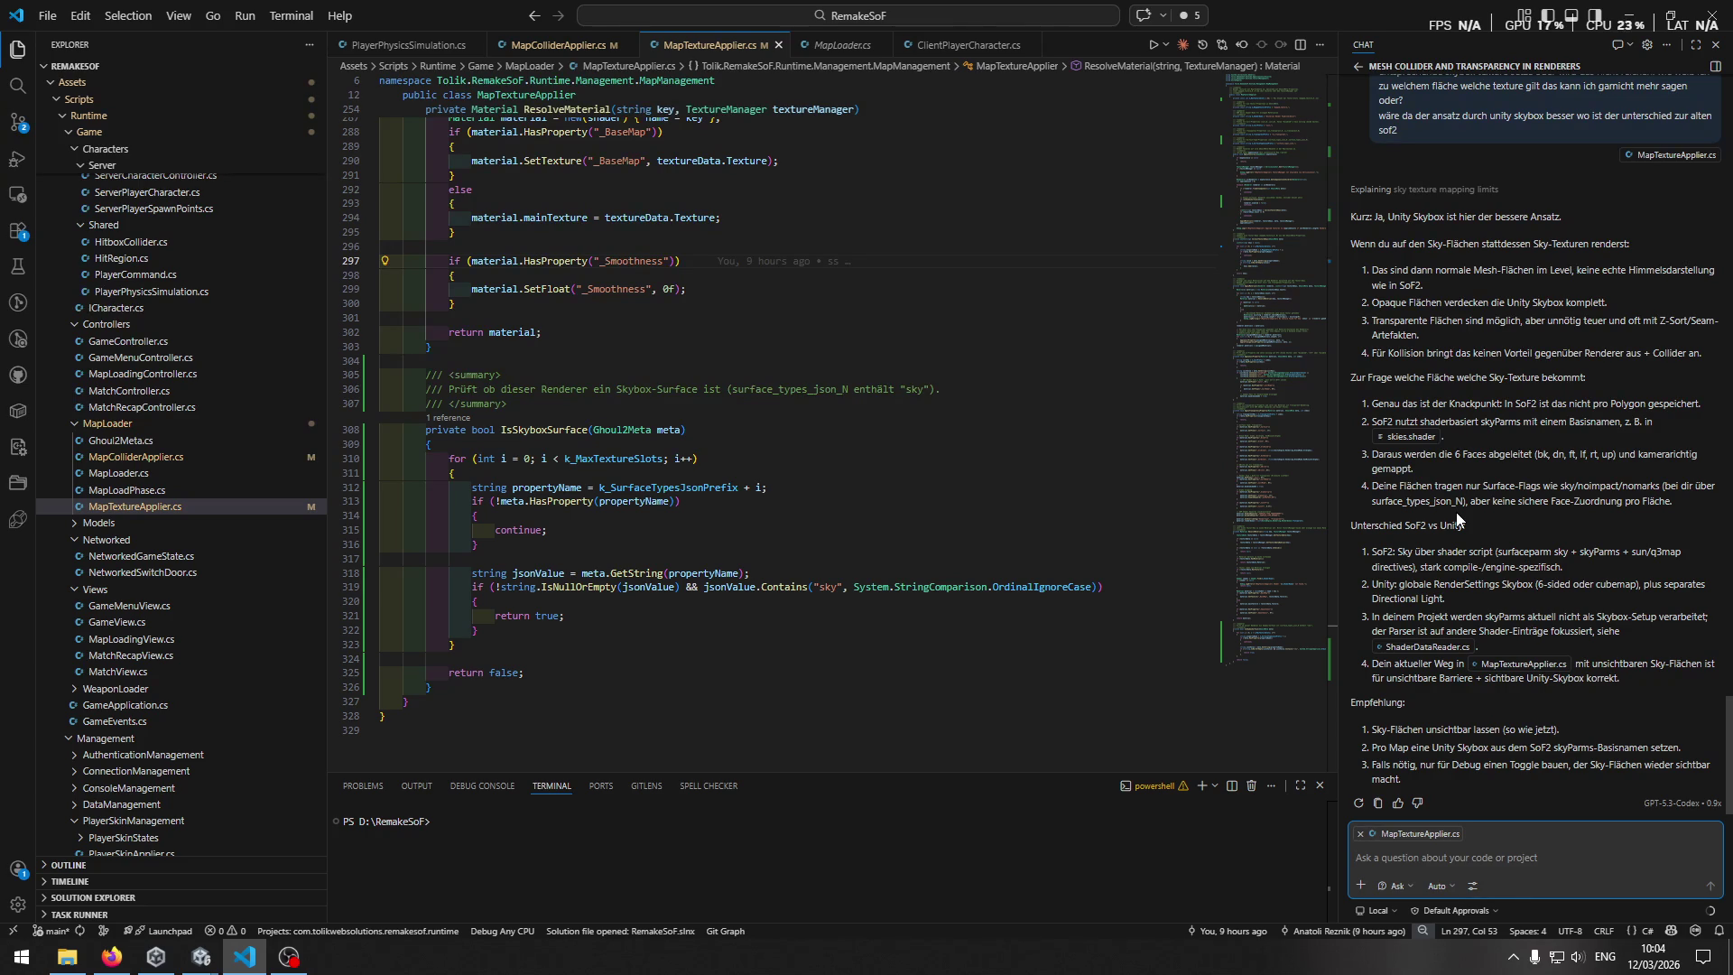
Type that the Ghoul2Meta holds the face assignment per surface, probably for the whole surface.
type("ich ")
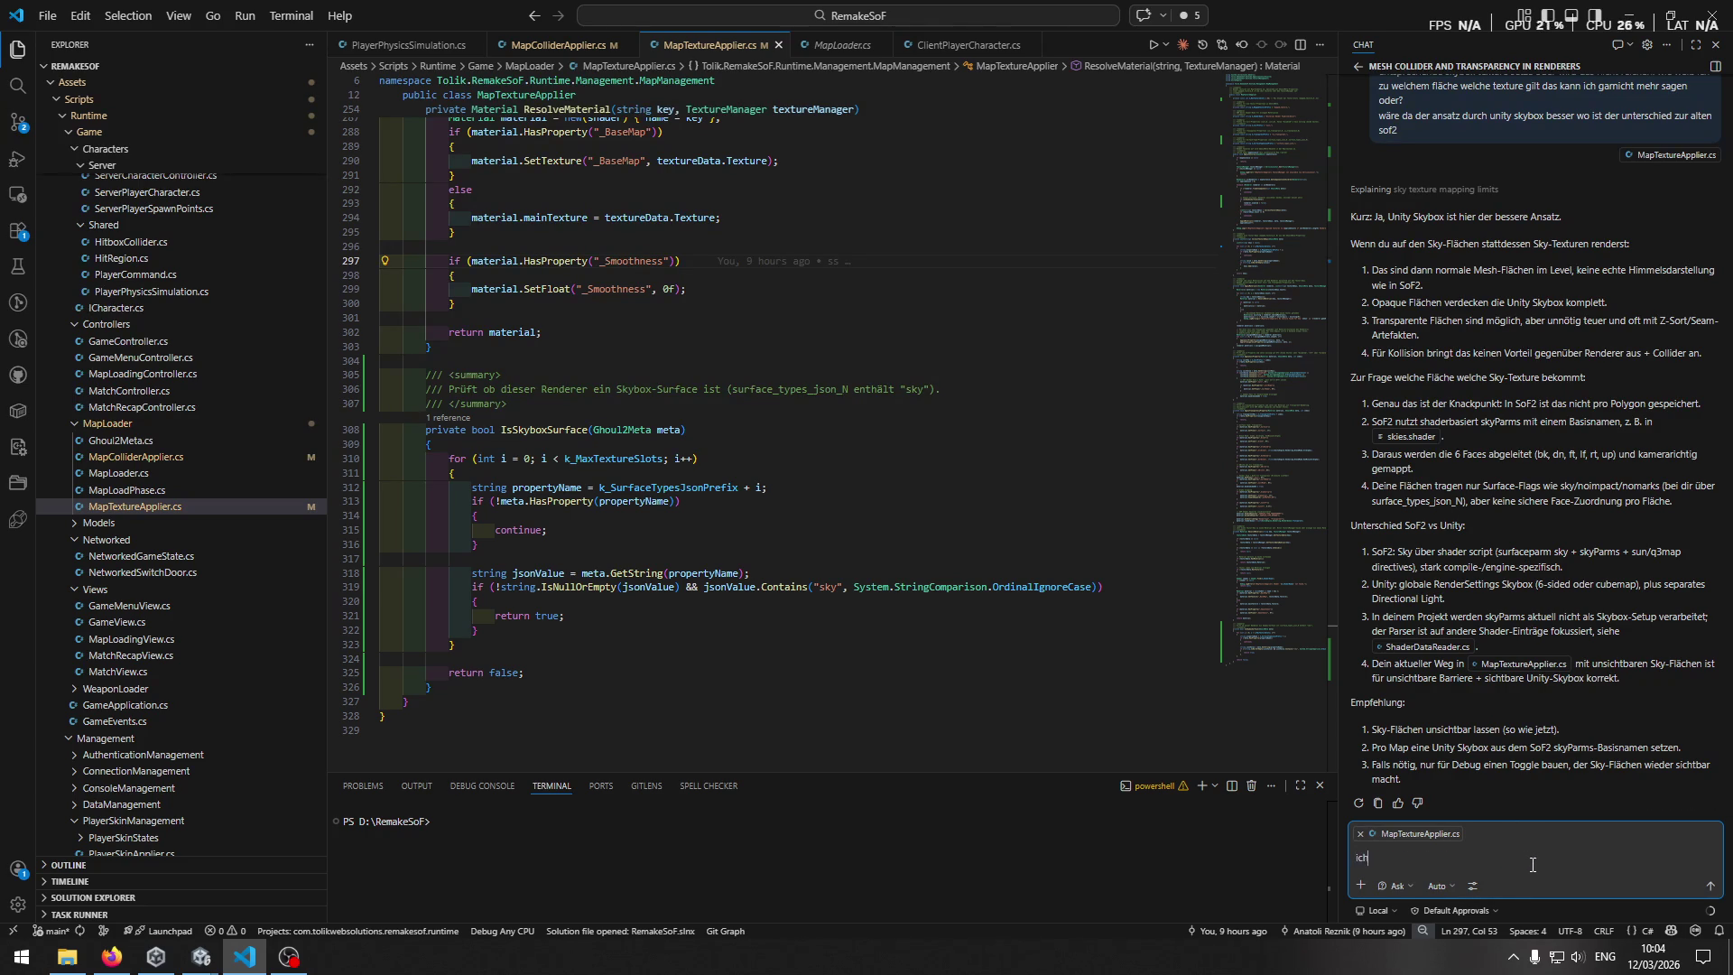
type("habe in der gho")
type("ul2meta die")
type(" face-zuor")
type("dnung pro f")
type("läche")
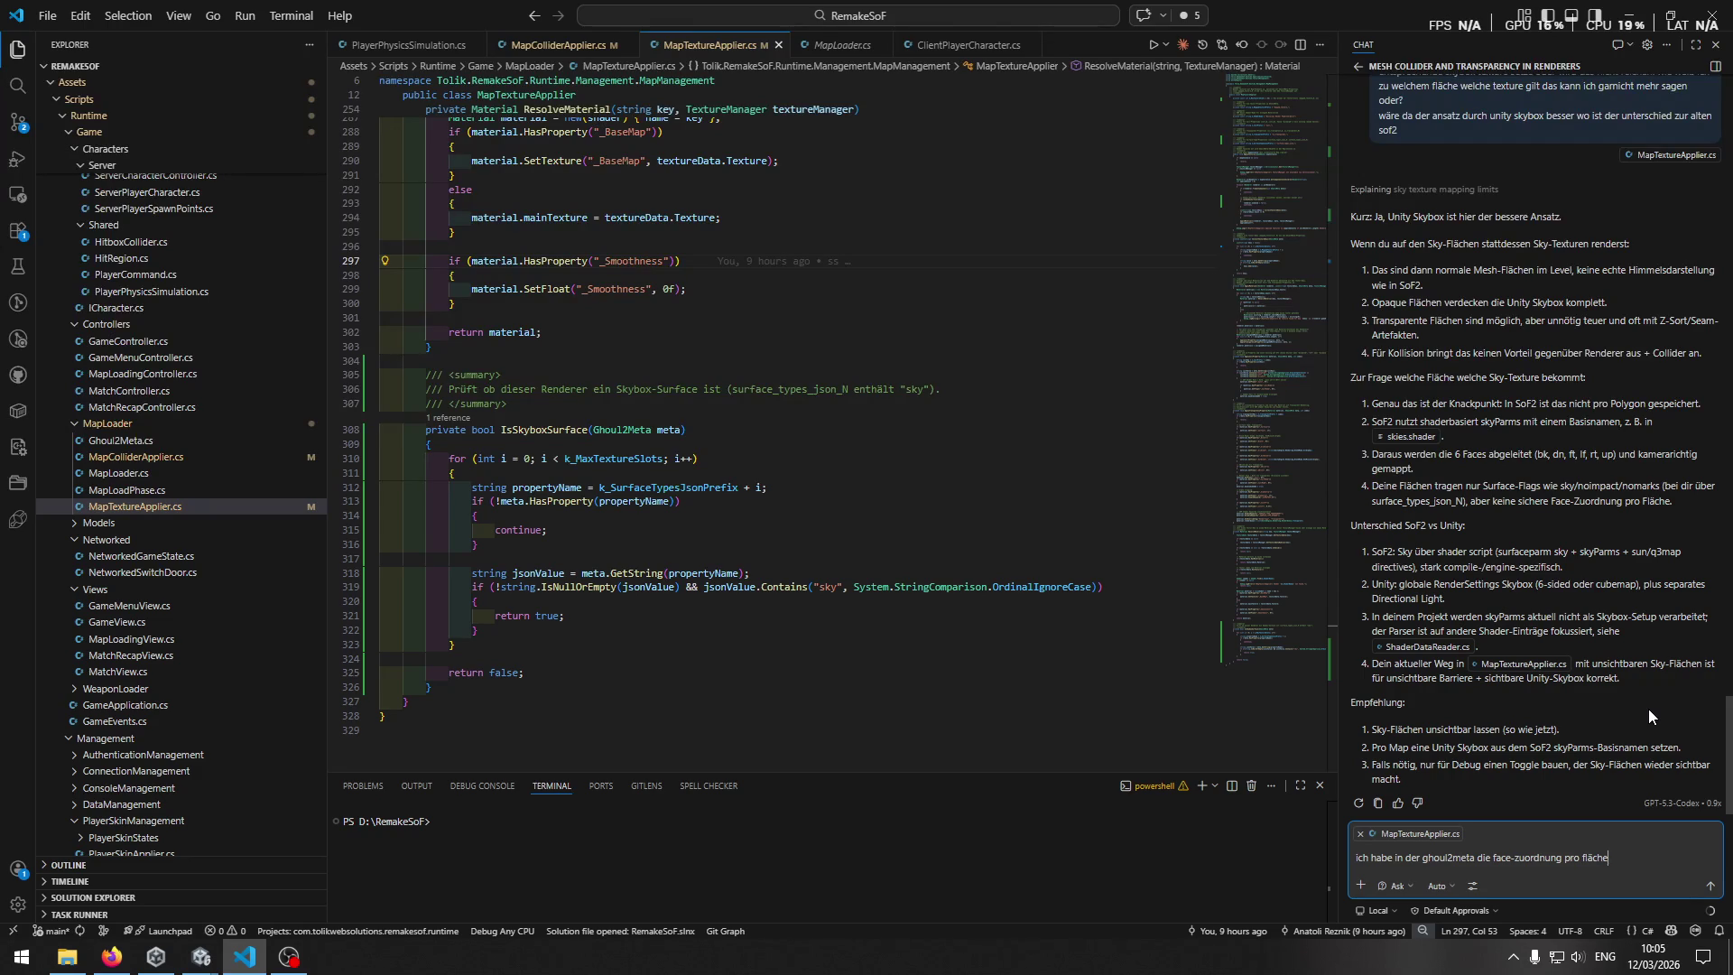
type(" bzw. vermutl")
type("ich auf die ge")
type("samt fläche")
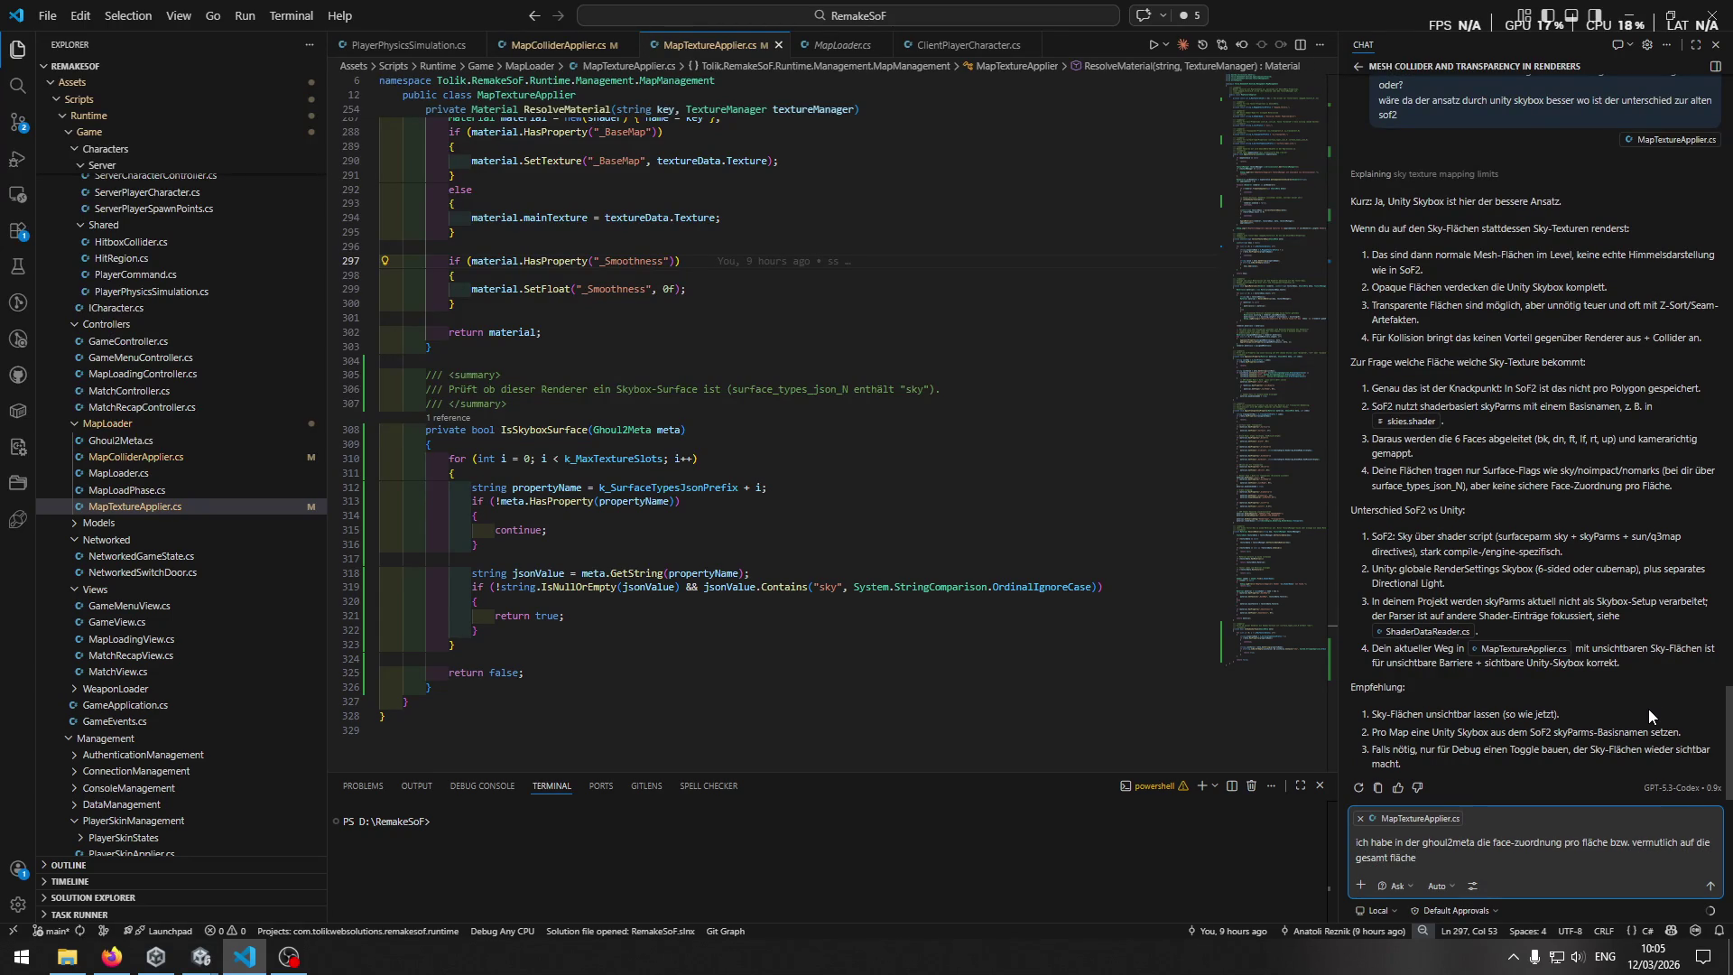
type(".")
key("alt+Tab")
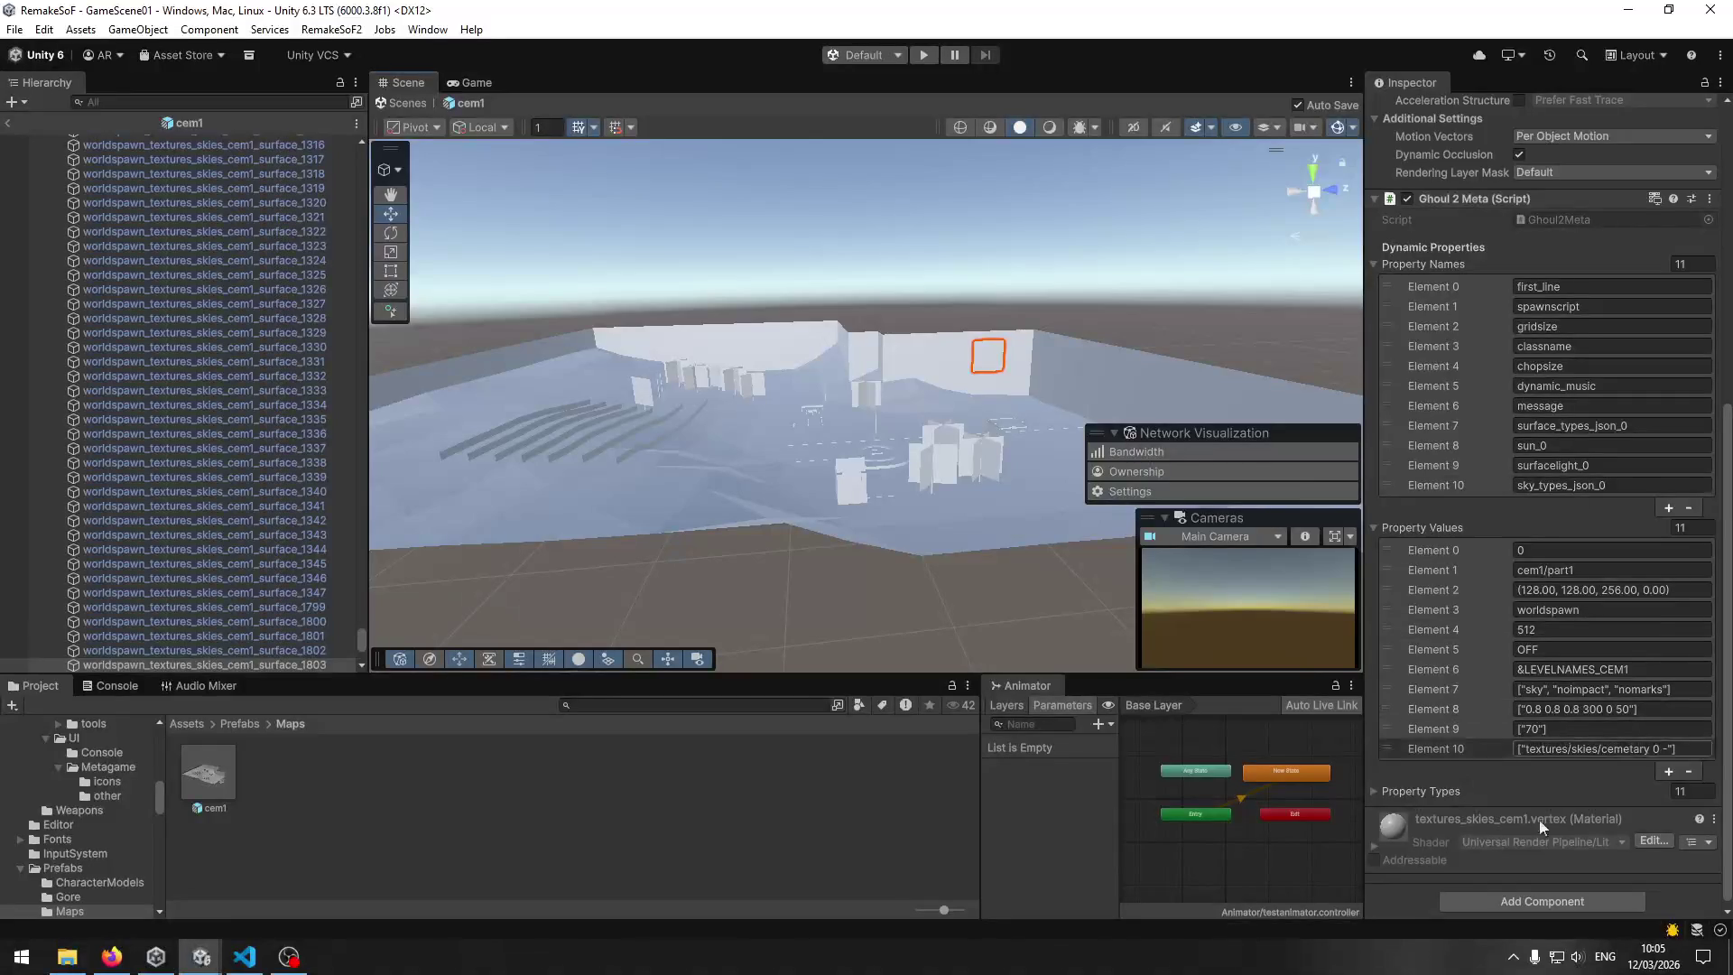
Copy the sun_0 and surfacelight_0 values from Unity's Ghoul2Meta into the chat draft, adding 'sowie ein surface_typ'.
left_click(1517, 710)
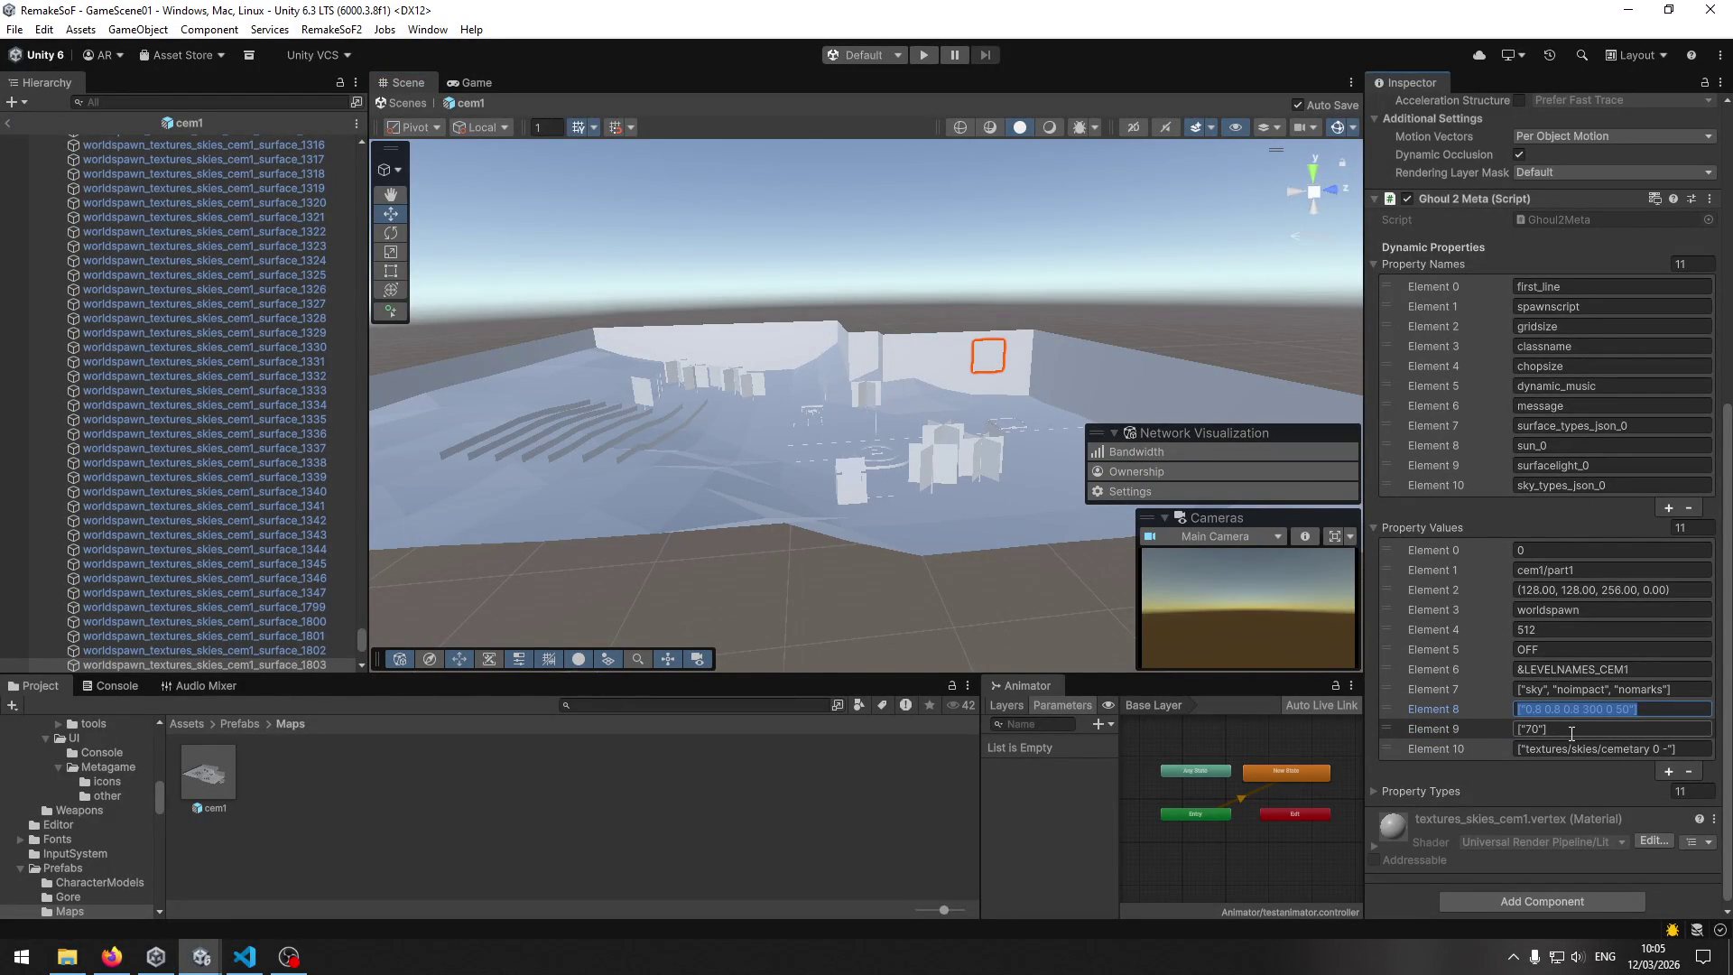
key("ctrl+c")
key("alt+Tab")
key("ctrl+v")
type("sow")
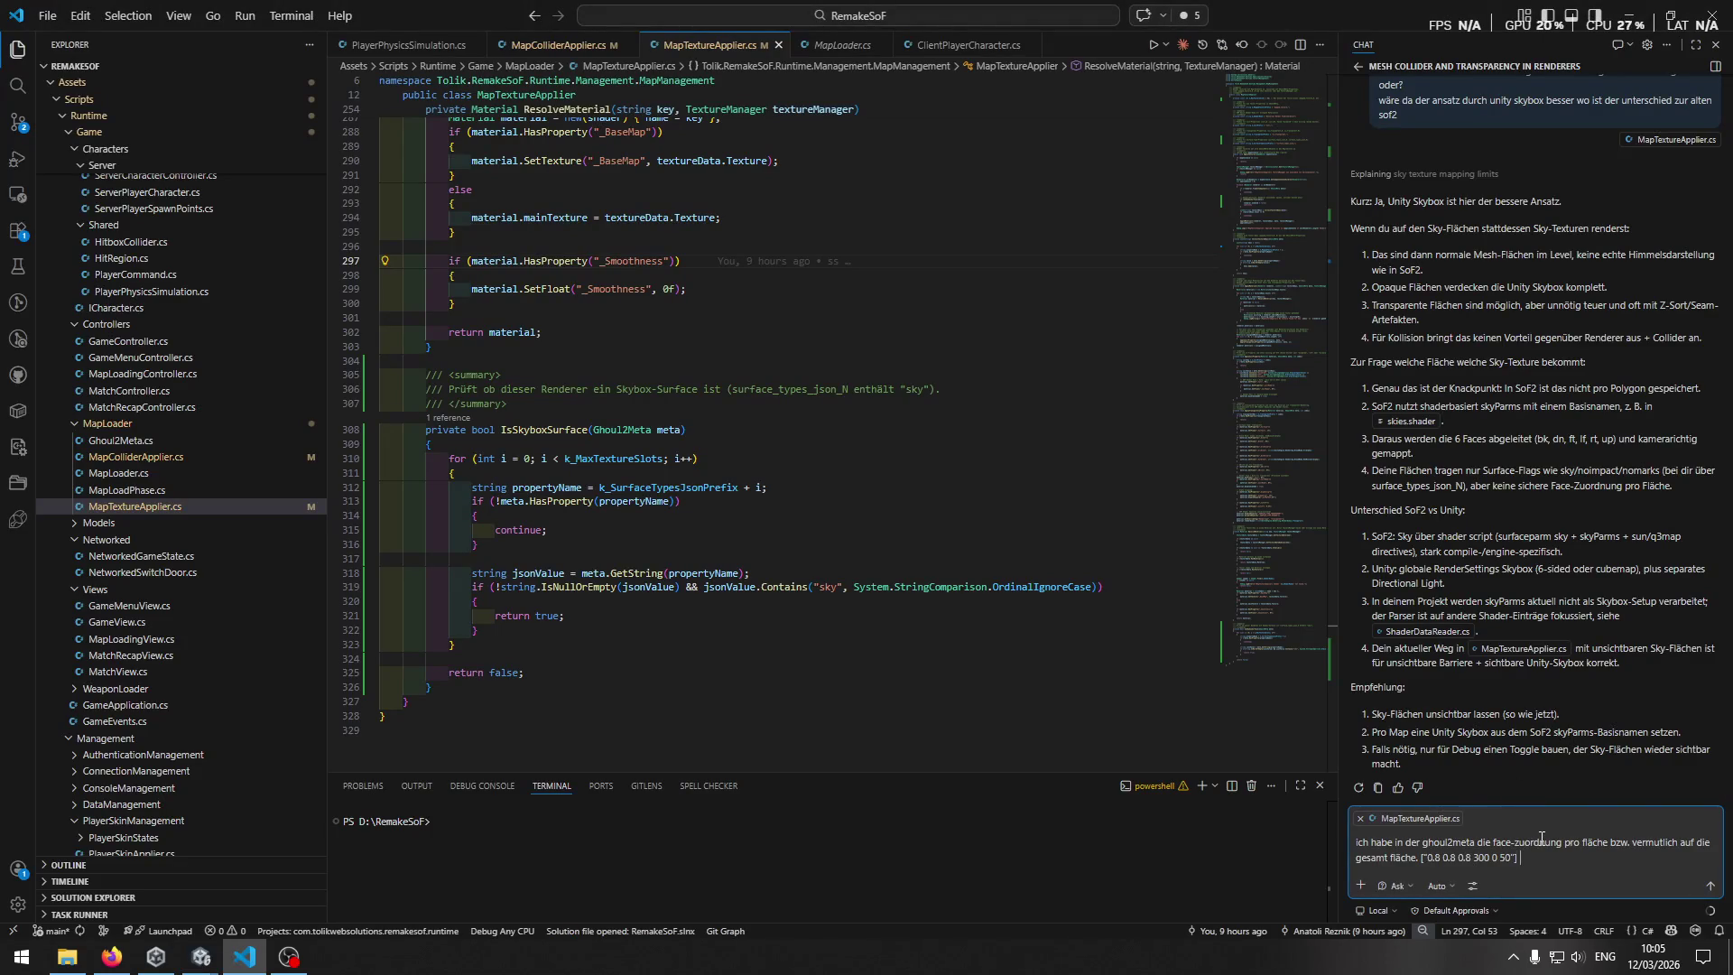
type("ie ein surfac")
type("e_typ")
key("alt+Tab")
left_click(1584, 731)
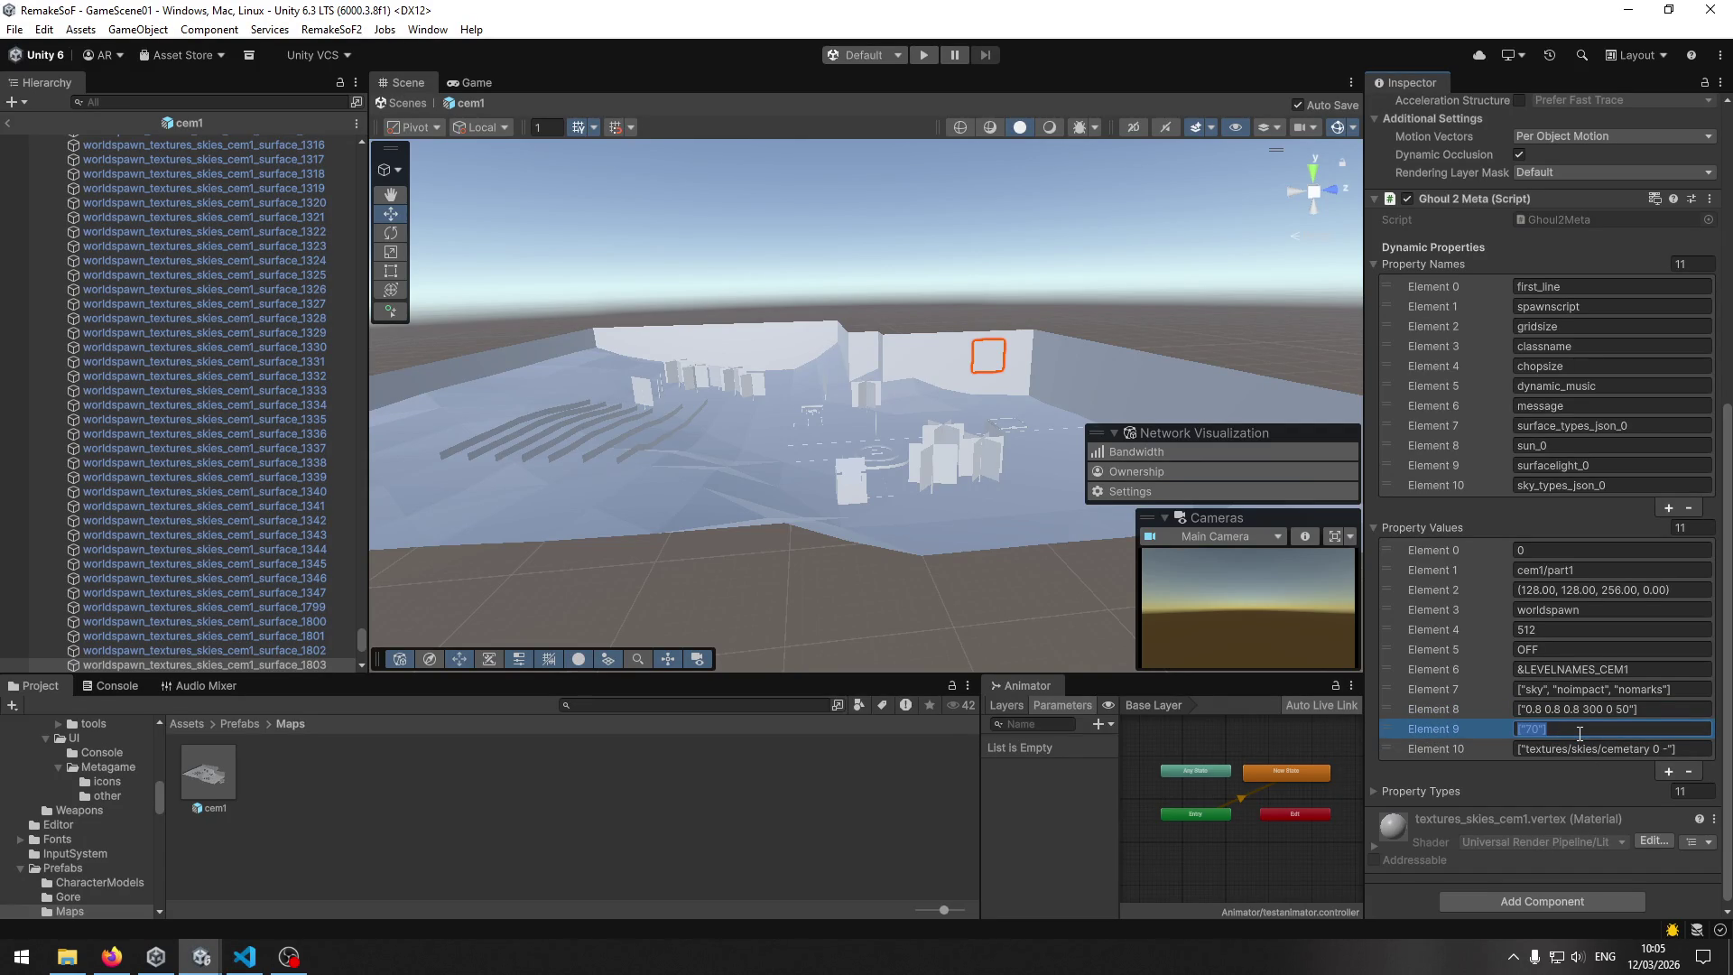
key("ctrl+c")
key("alt+Tab")
key("ctrl+v")
Paste the cemetary sky texture value with the sky_types_json_0 name before it, ending with a period.
key("alt+Tab")
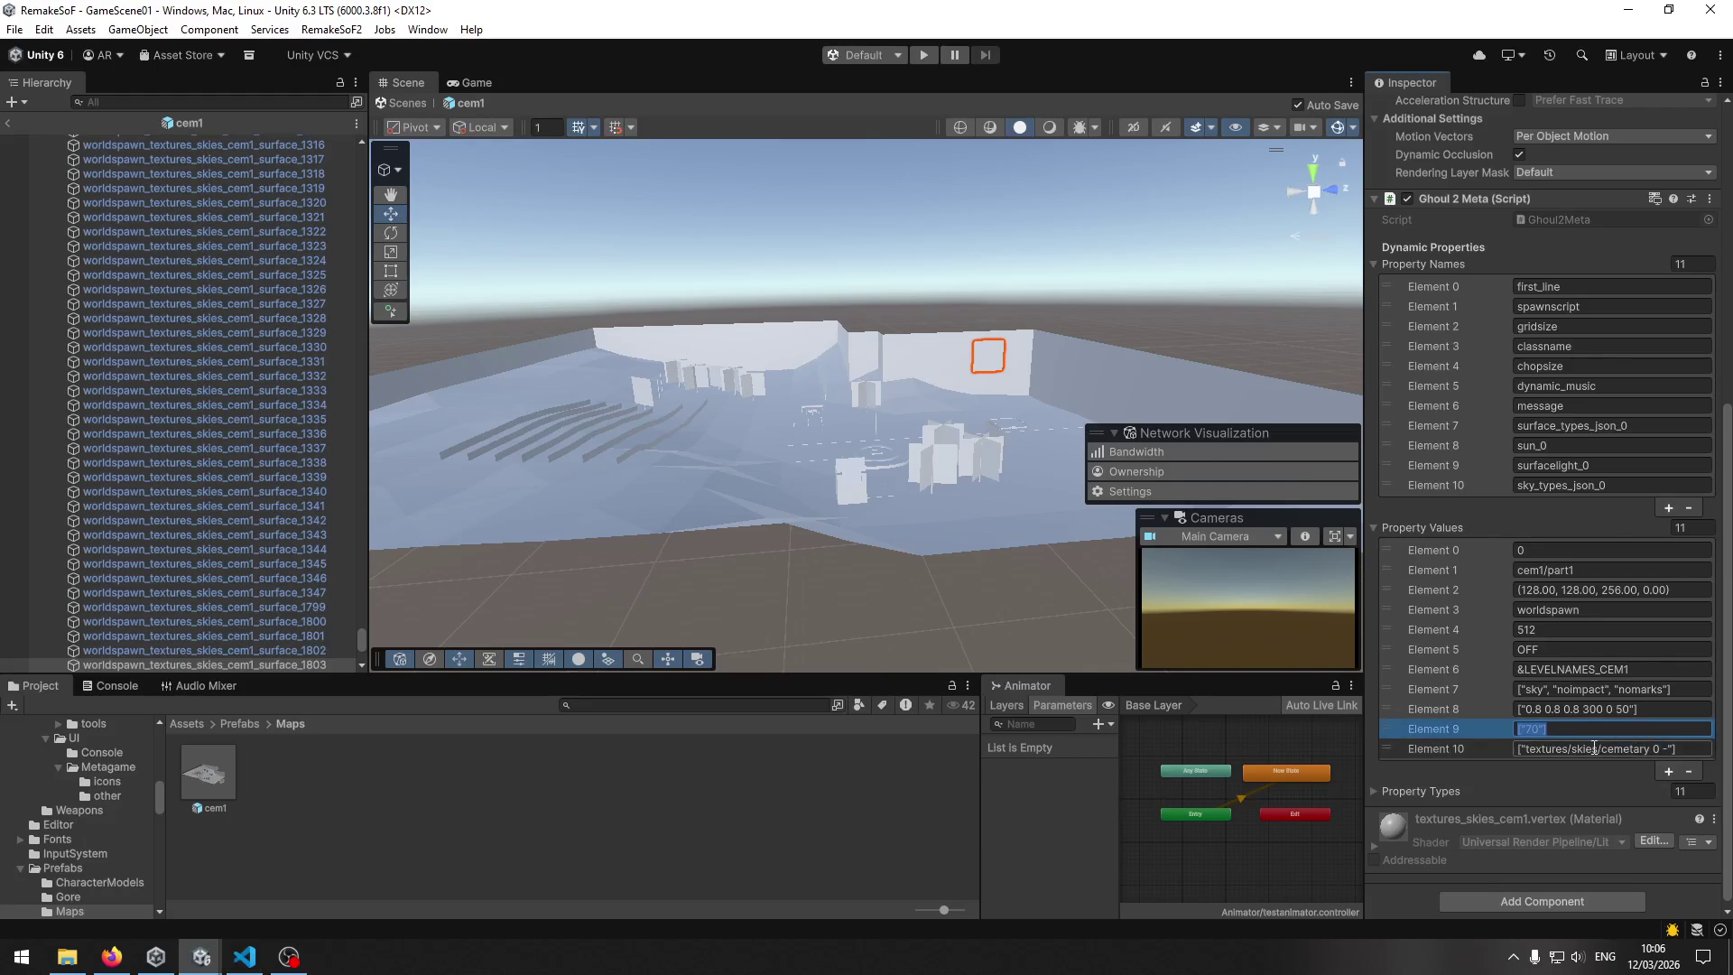
key("alt+Tab")
key("ctrl+v")
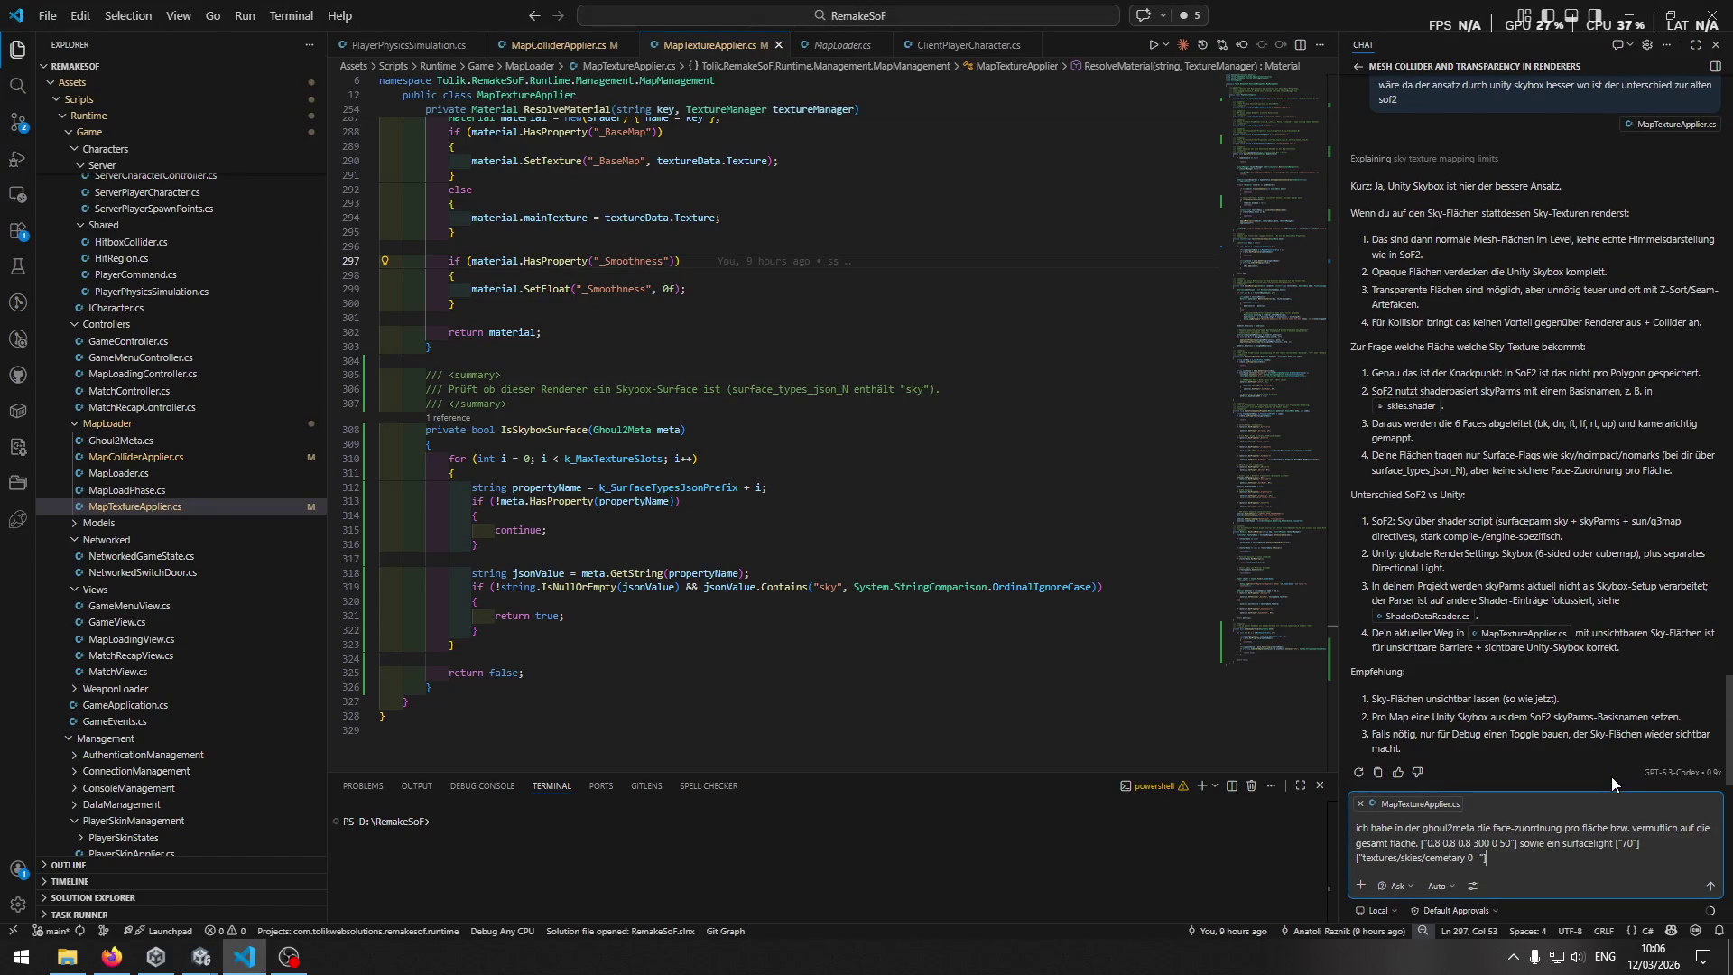
key("alt+Tab")
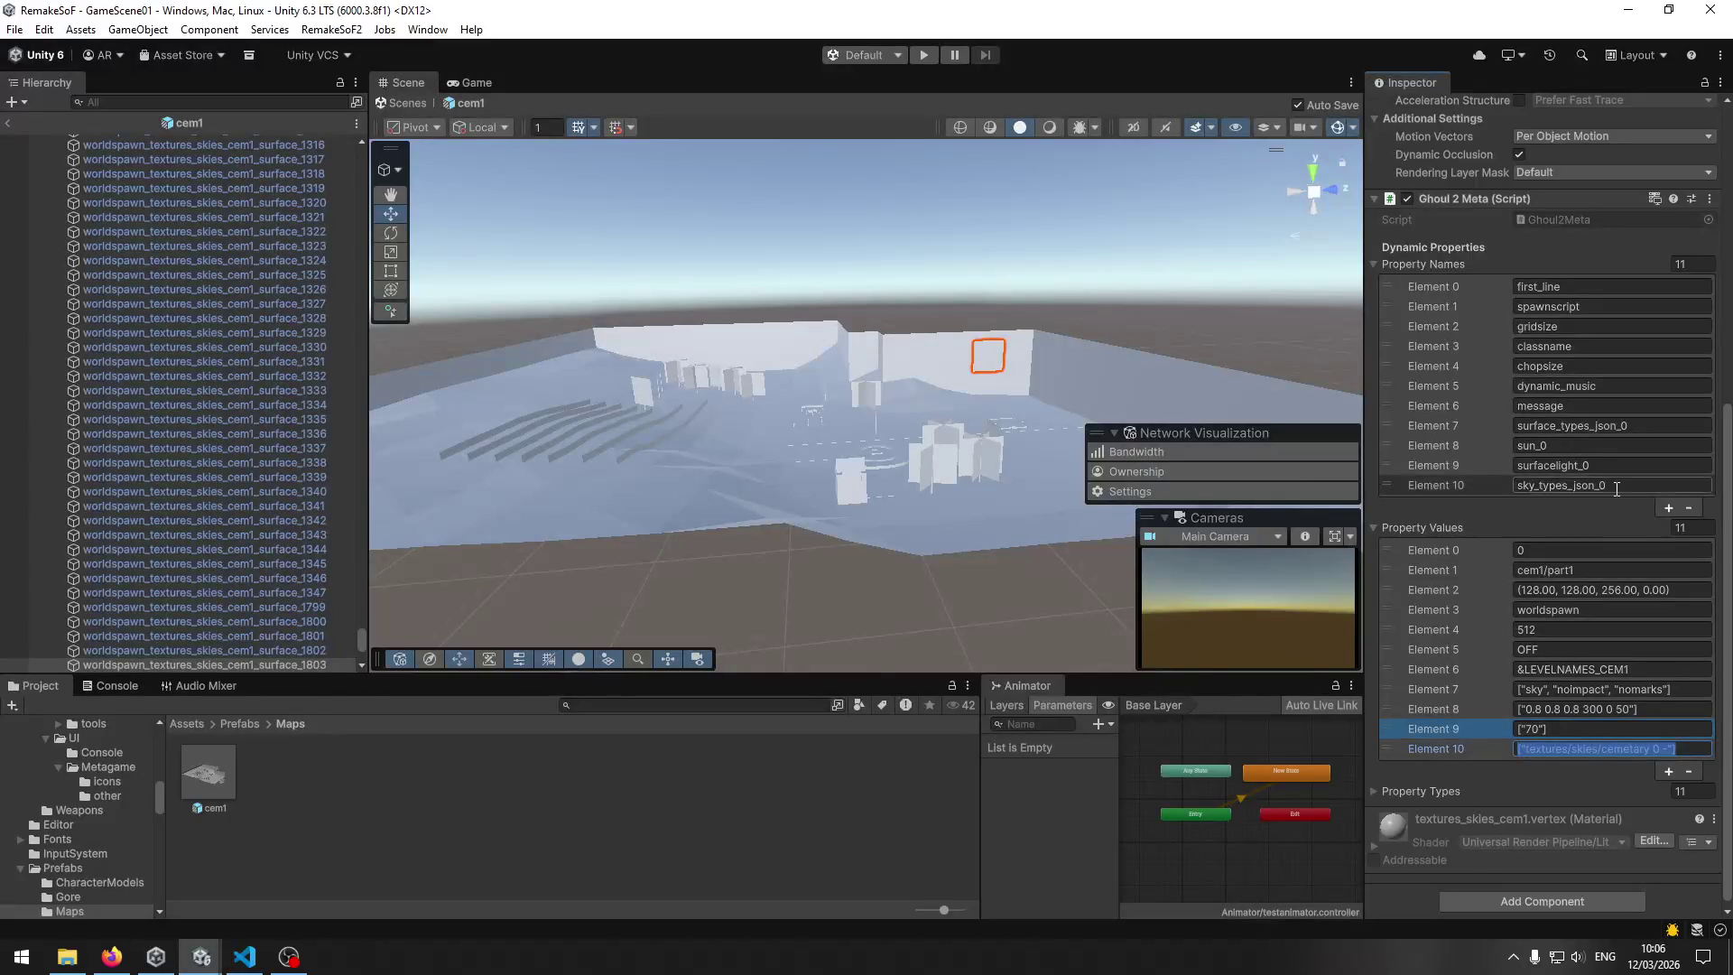
key("alt+Tab")
left_click(1359, 858)
key("ctrl+v")
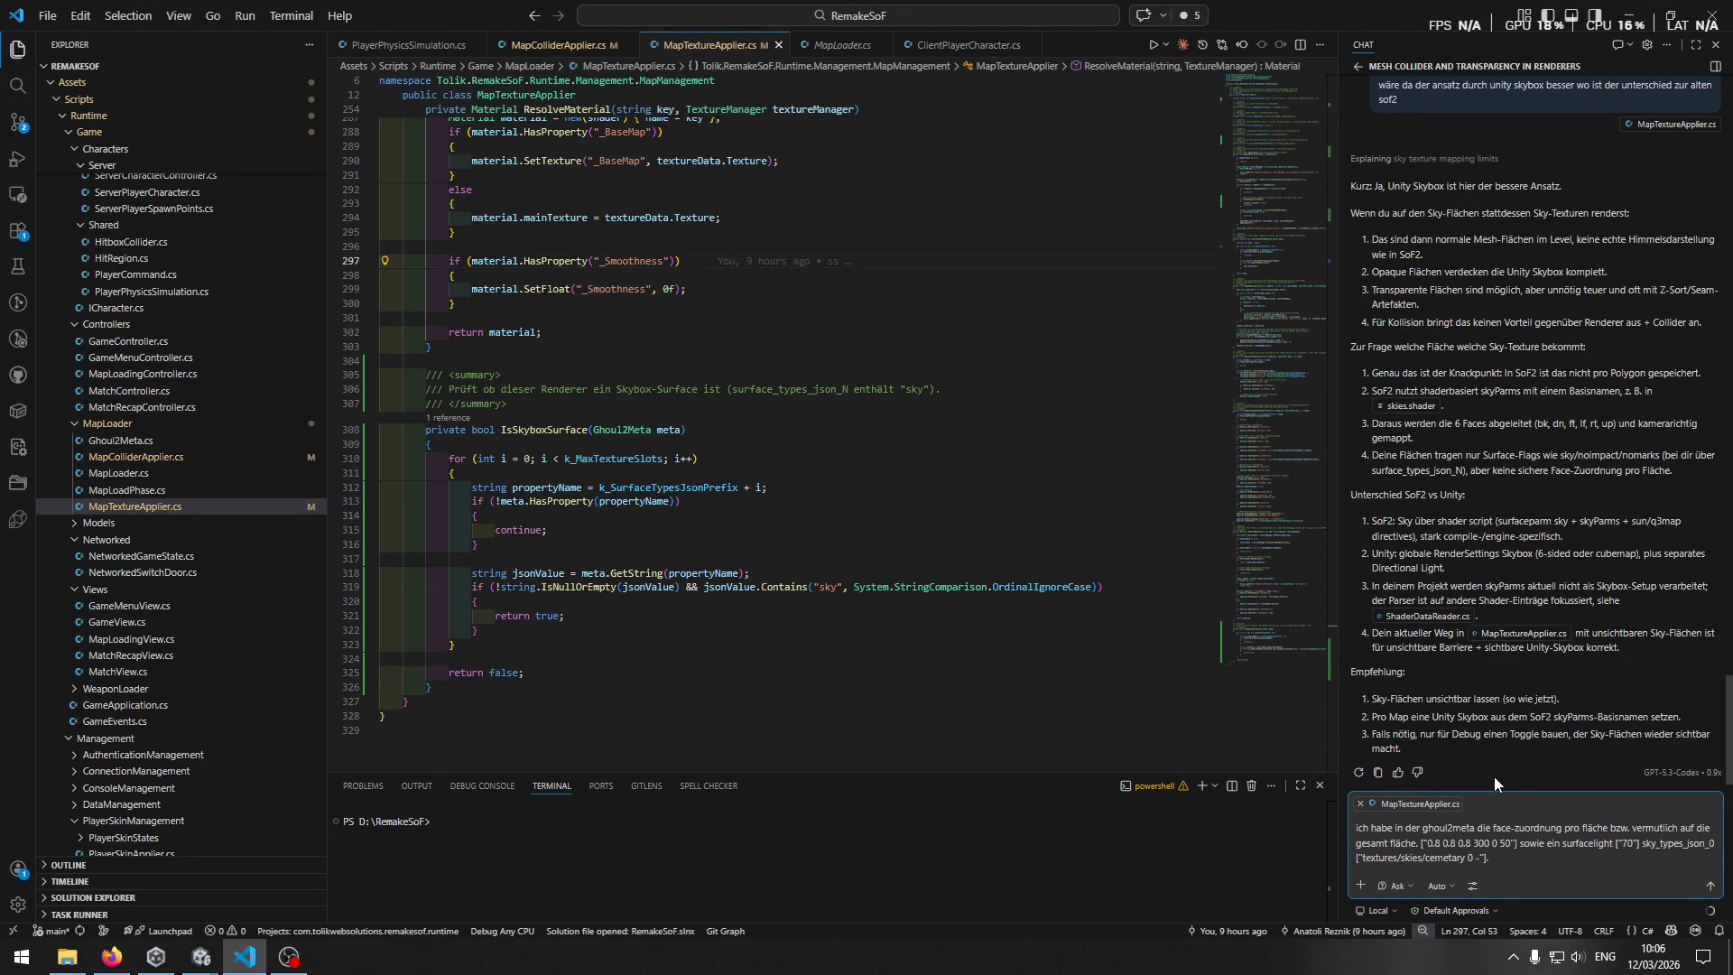
type(".")
key("shift+Return")
Insert 'und' before sky_types_json_0 in the draft and start a new line.
key("alt+Tab")
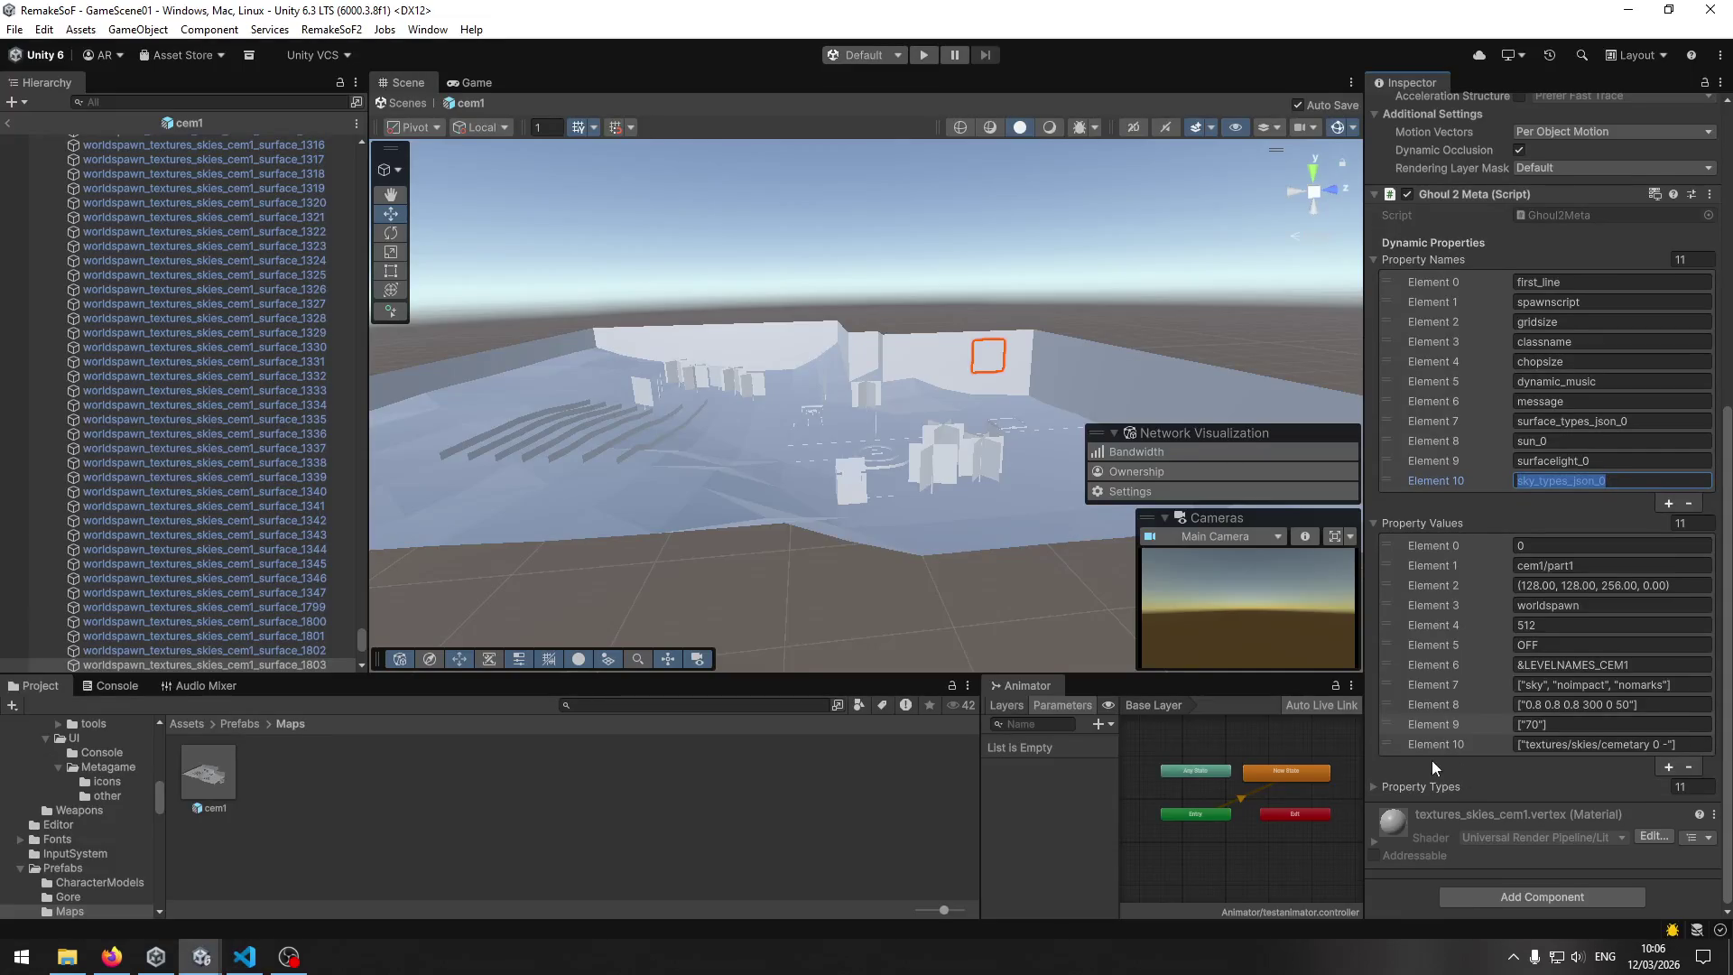
left_click(1466, 767)
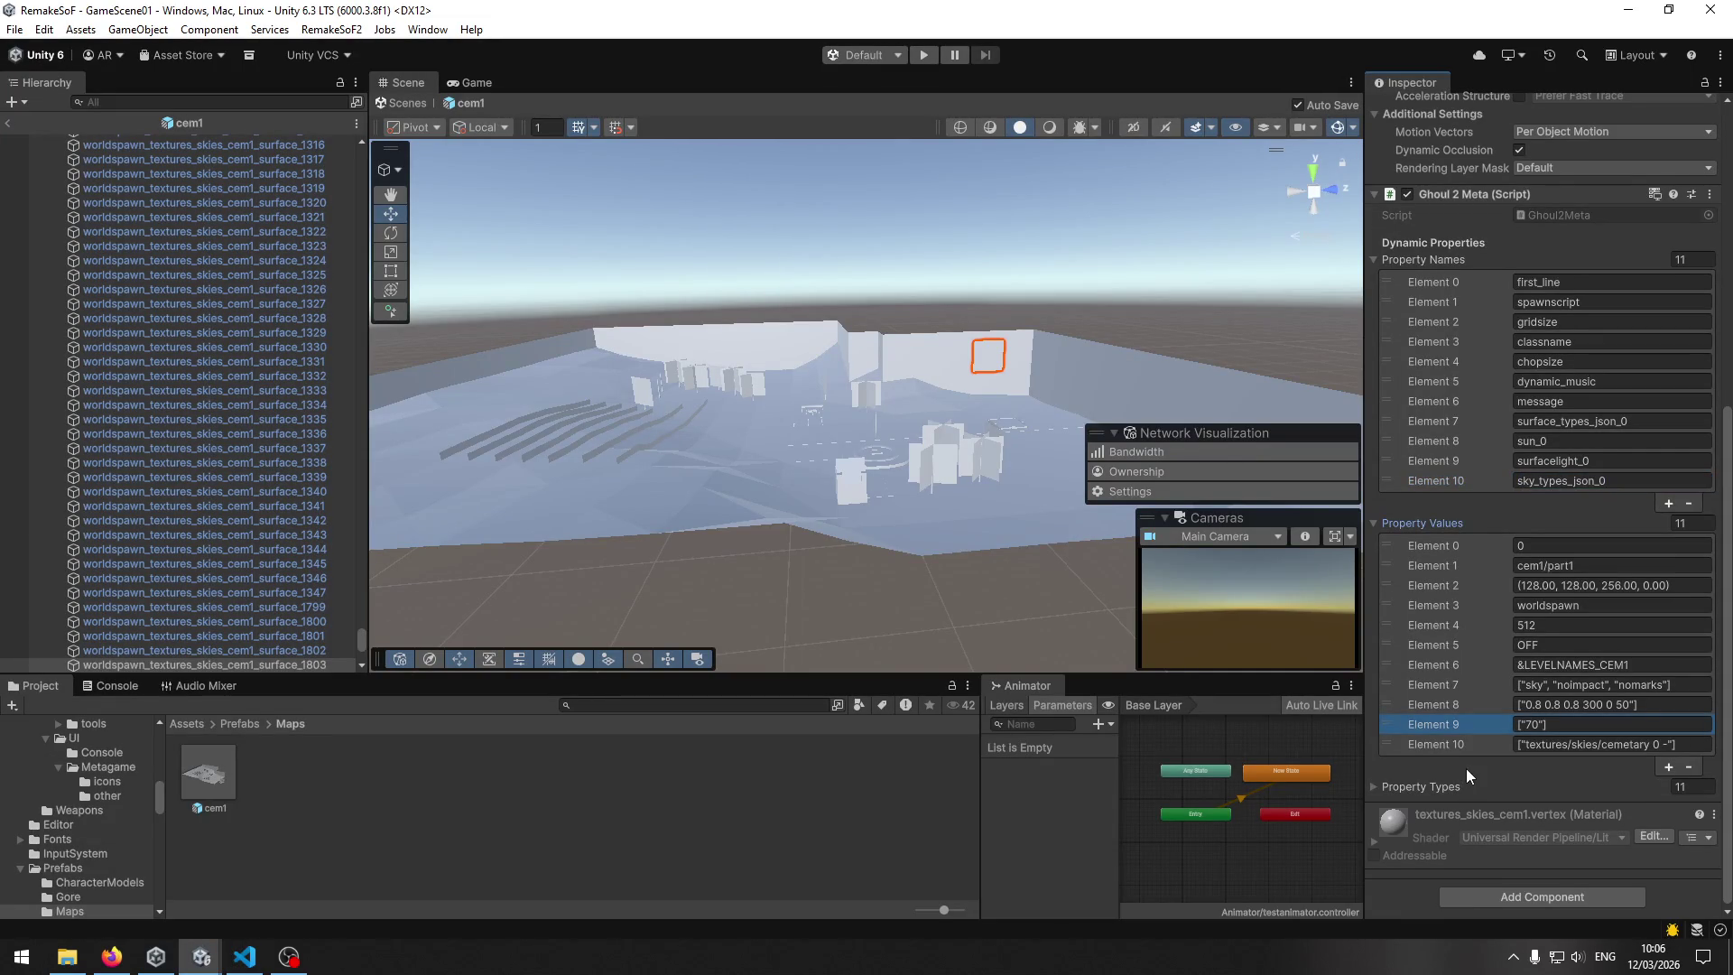
key("alt+Tab")
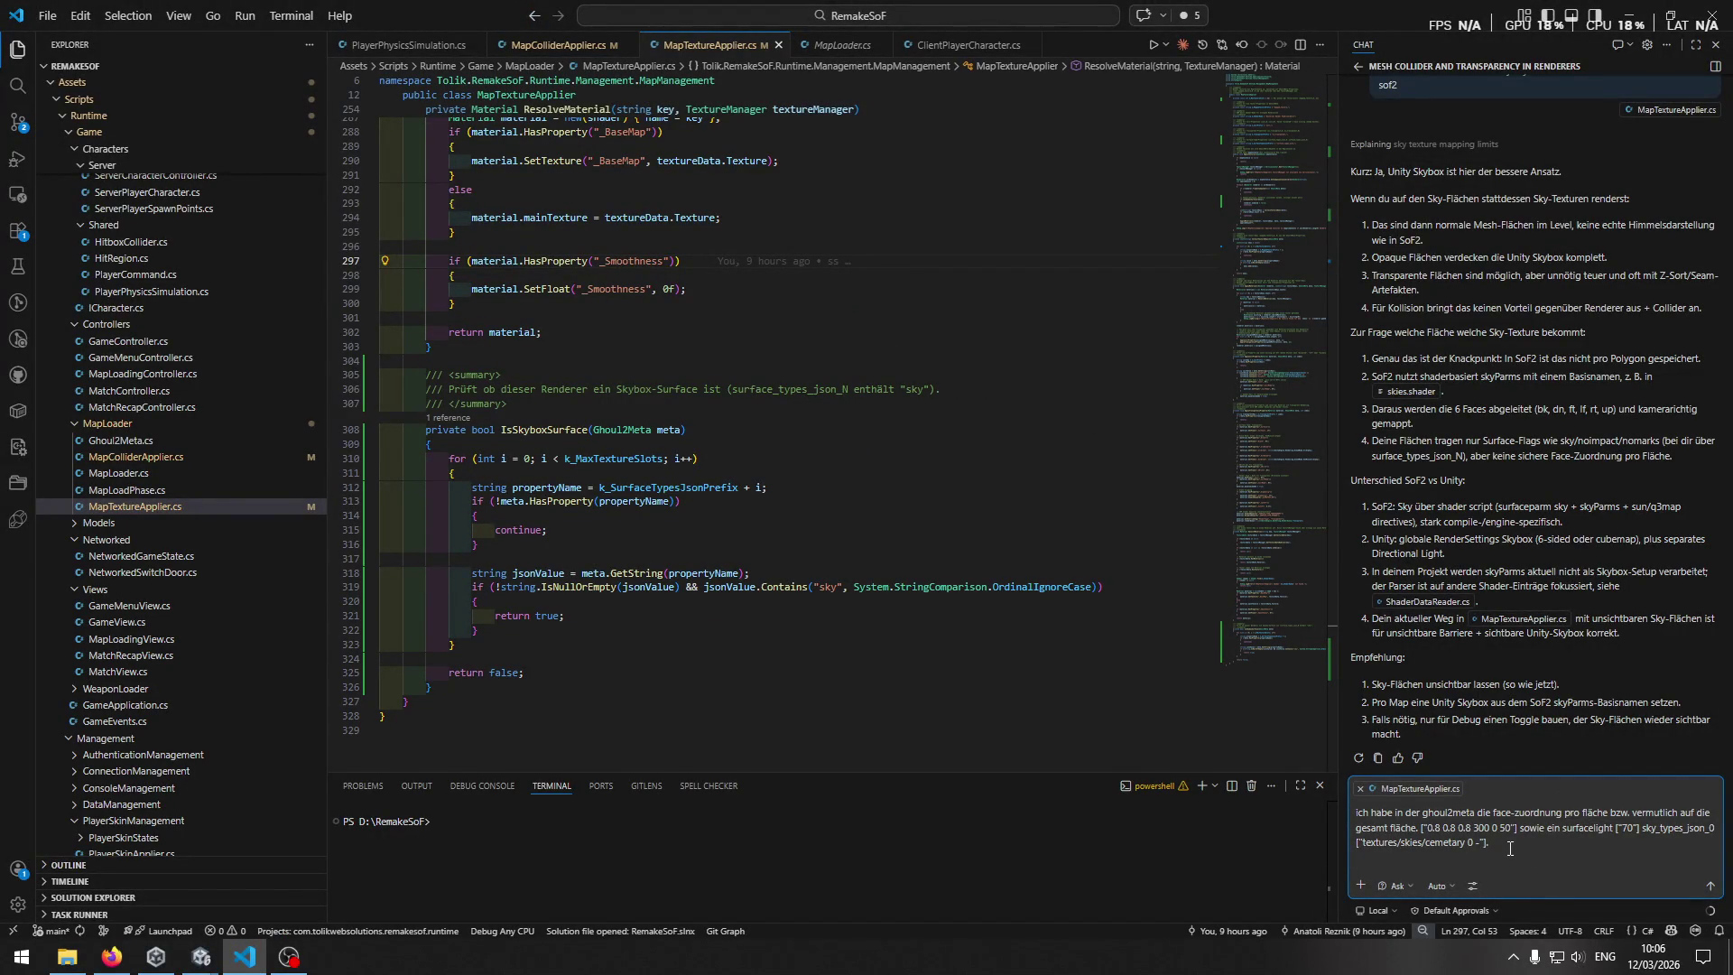
left_click(1643, 827)
type("u nd")
key("alt+Tab")
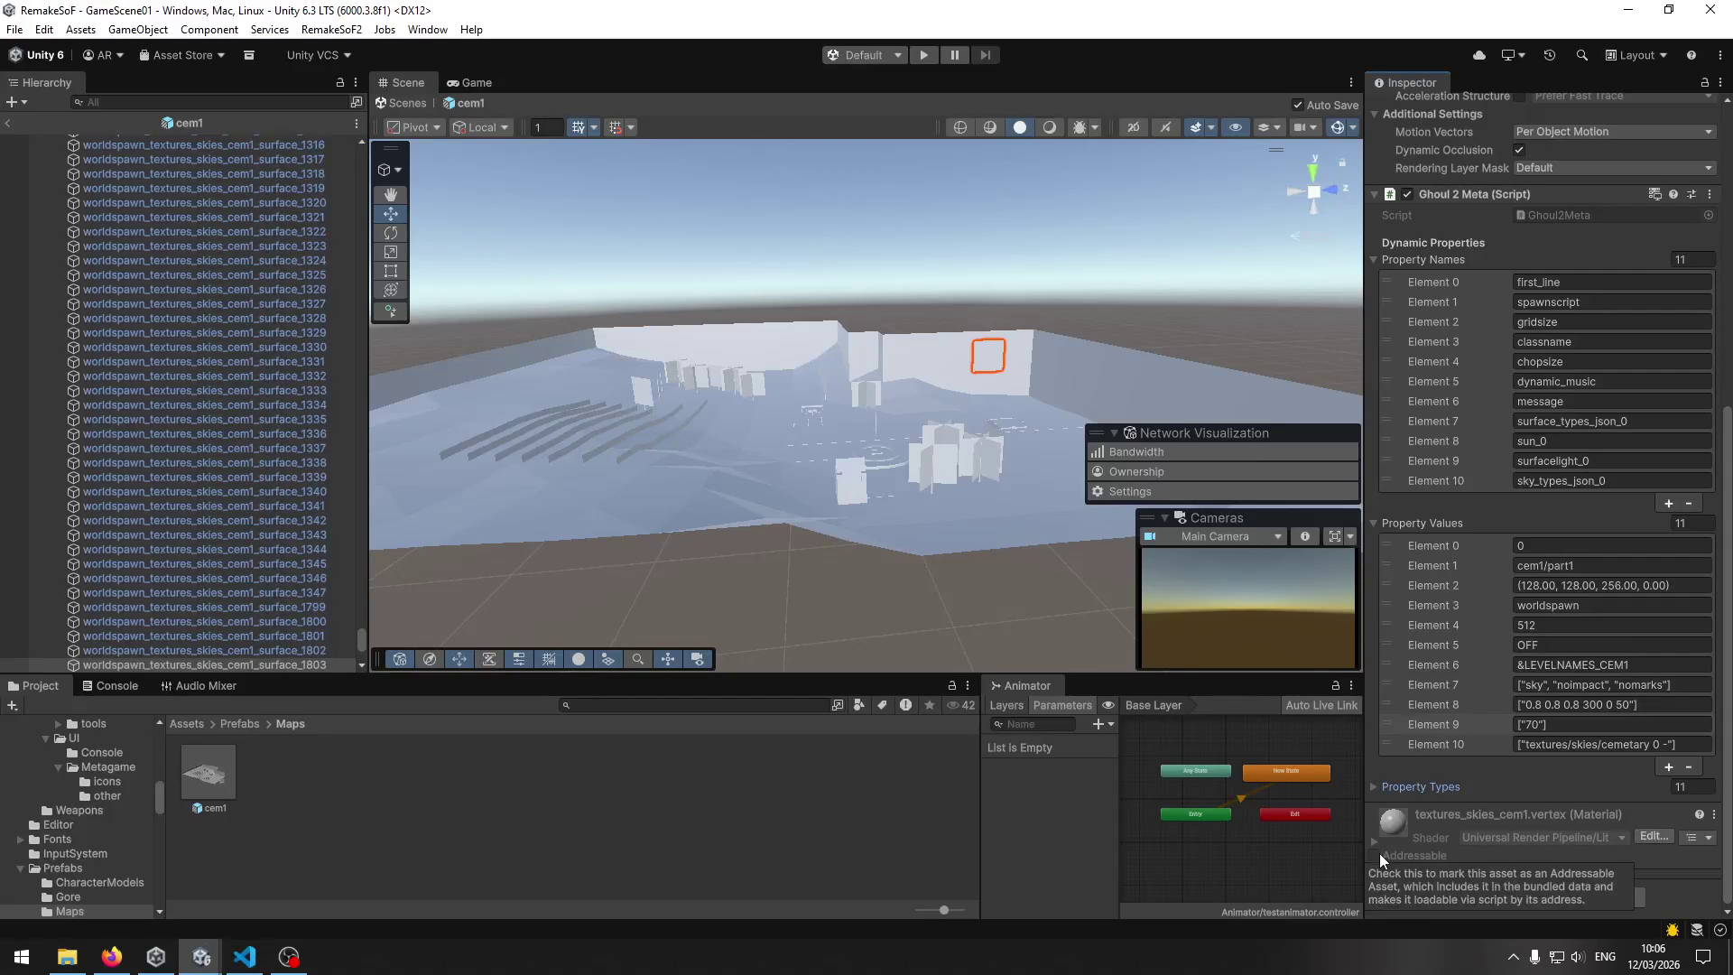
key("alt+Tab")
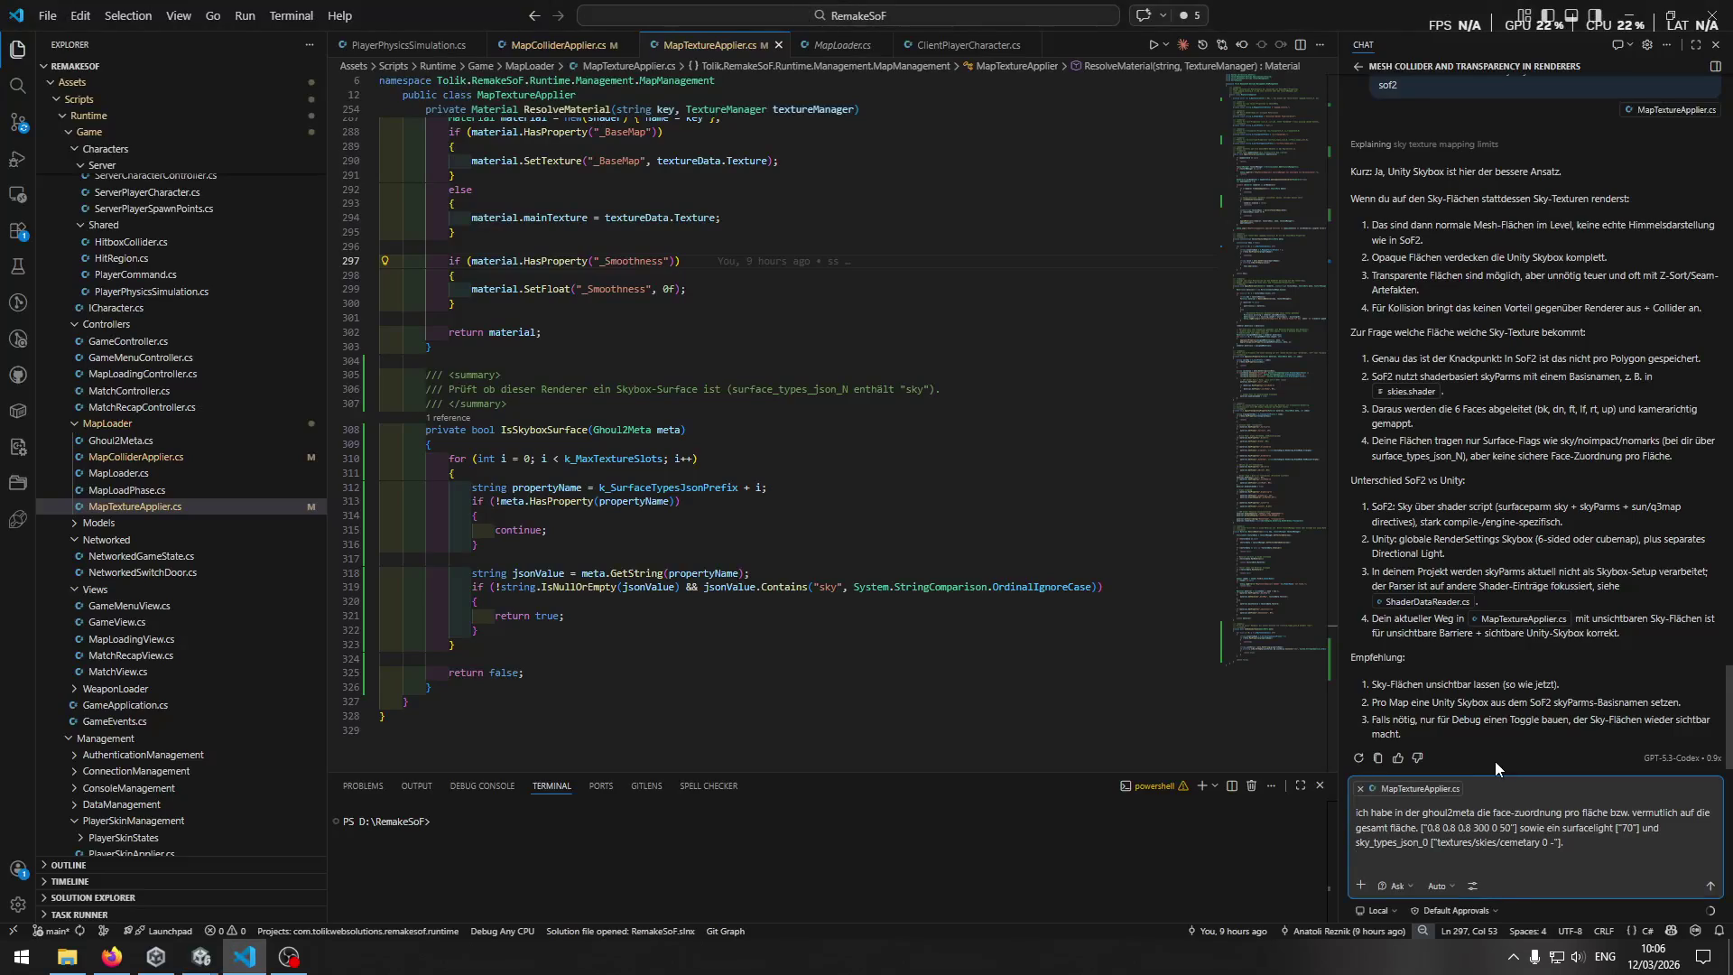
key("shift+Return")
Send the German follow-up asking whether these values help rebuild the skybox faces or to use the standard skybox.
type("wird mir das helfen")
type(" um die")
type(" skybox ")
type("fläche")
type("n")
type(" zu baue")
key("BackSpace")
key("BackSpace")
key("BackSpace")
type("nachz")
type("ubauen oder ")
type("lohnt e")
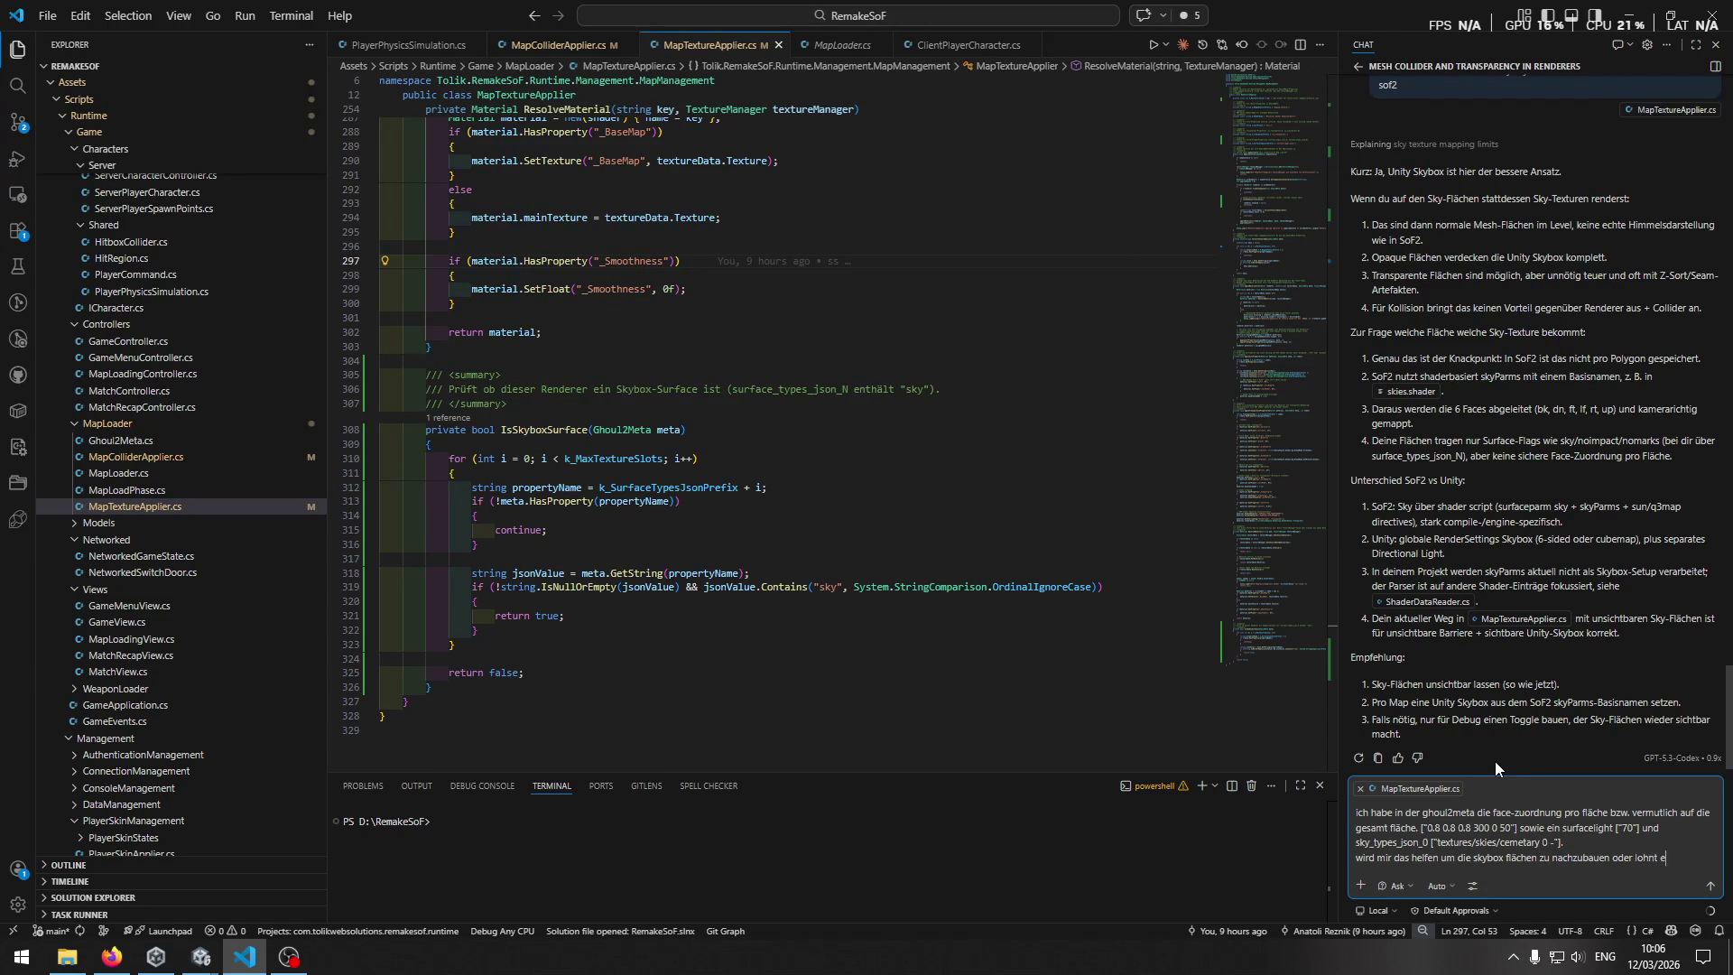
type("s sich hier nich")
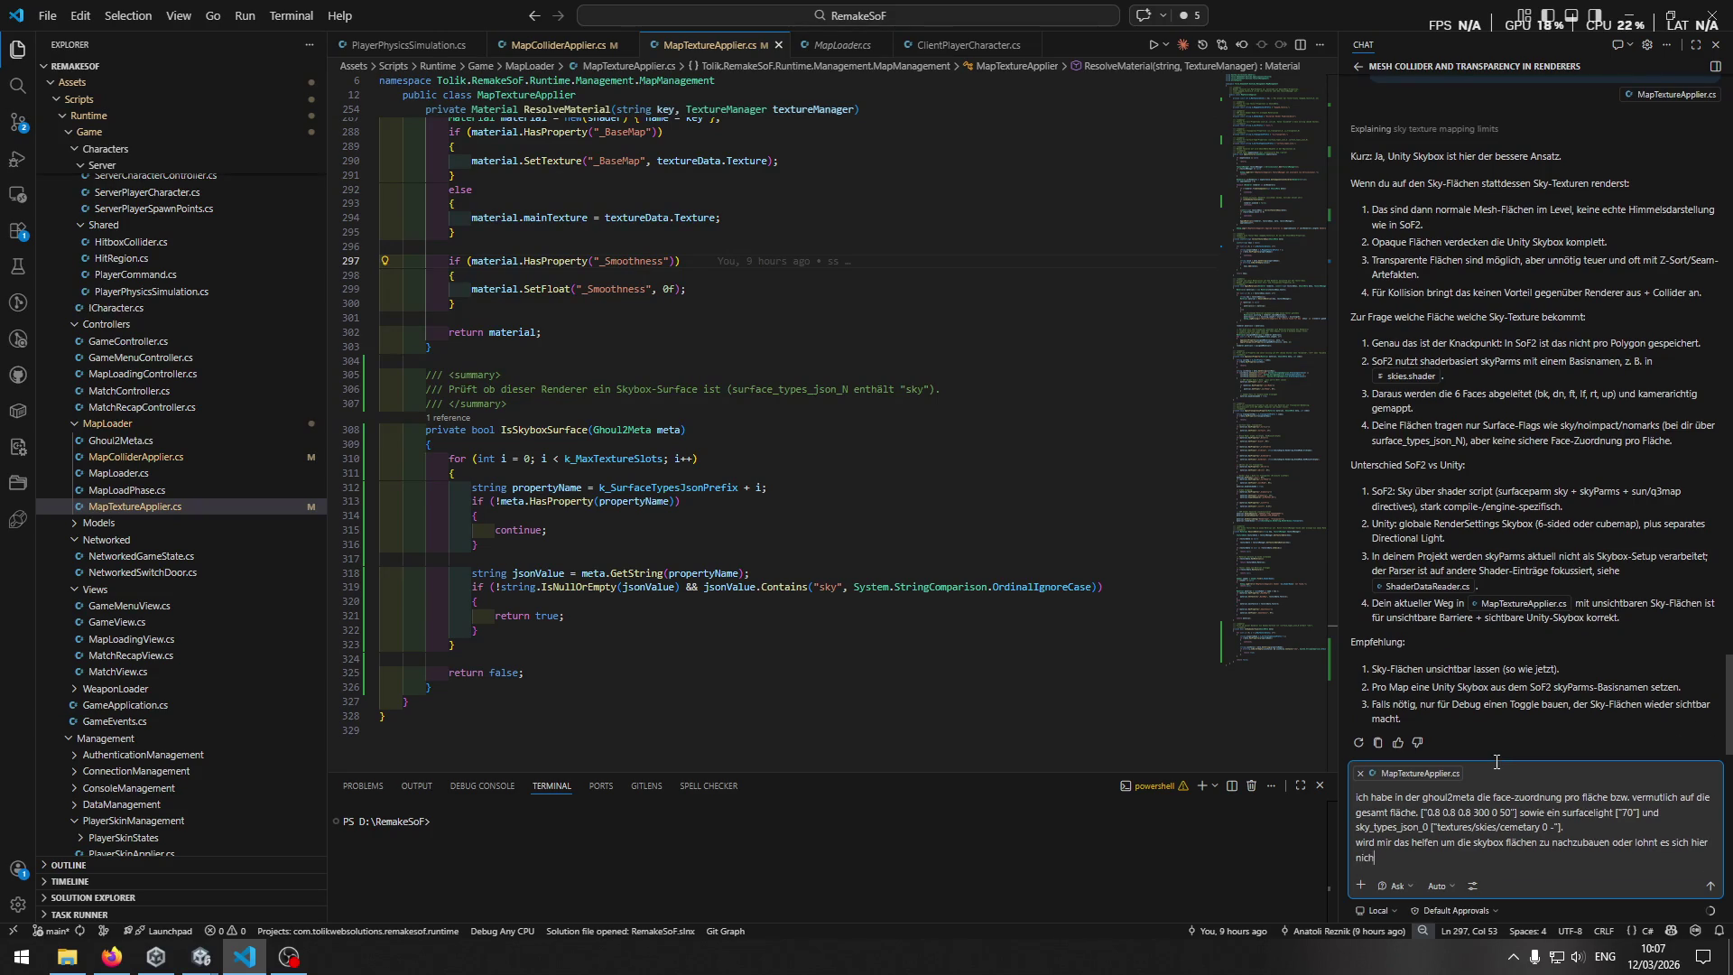
type("t und ich sollte")
type(" den uniut")
type("y standard verwenden?")
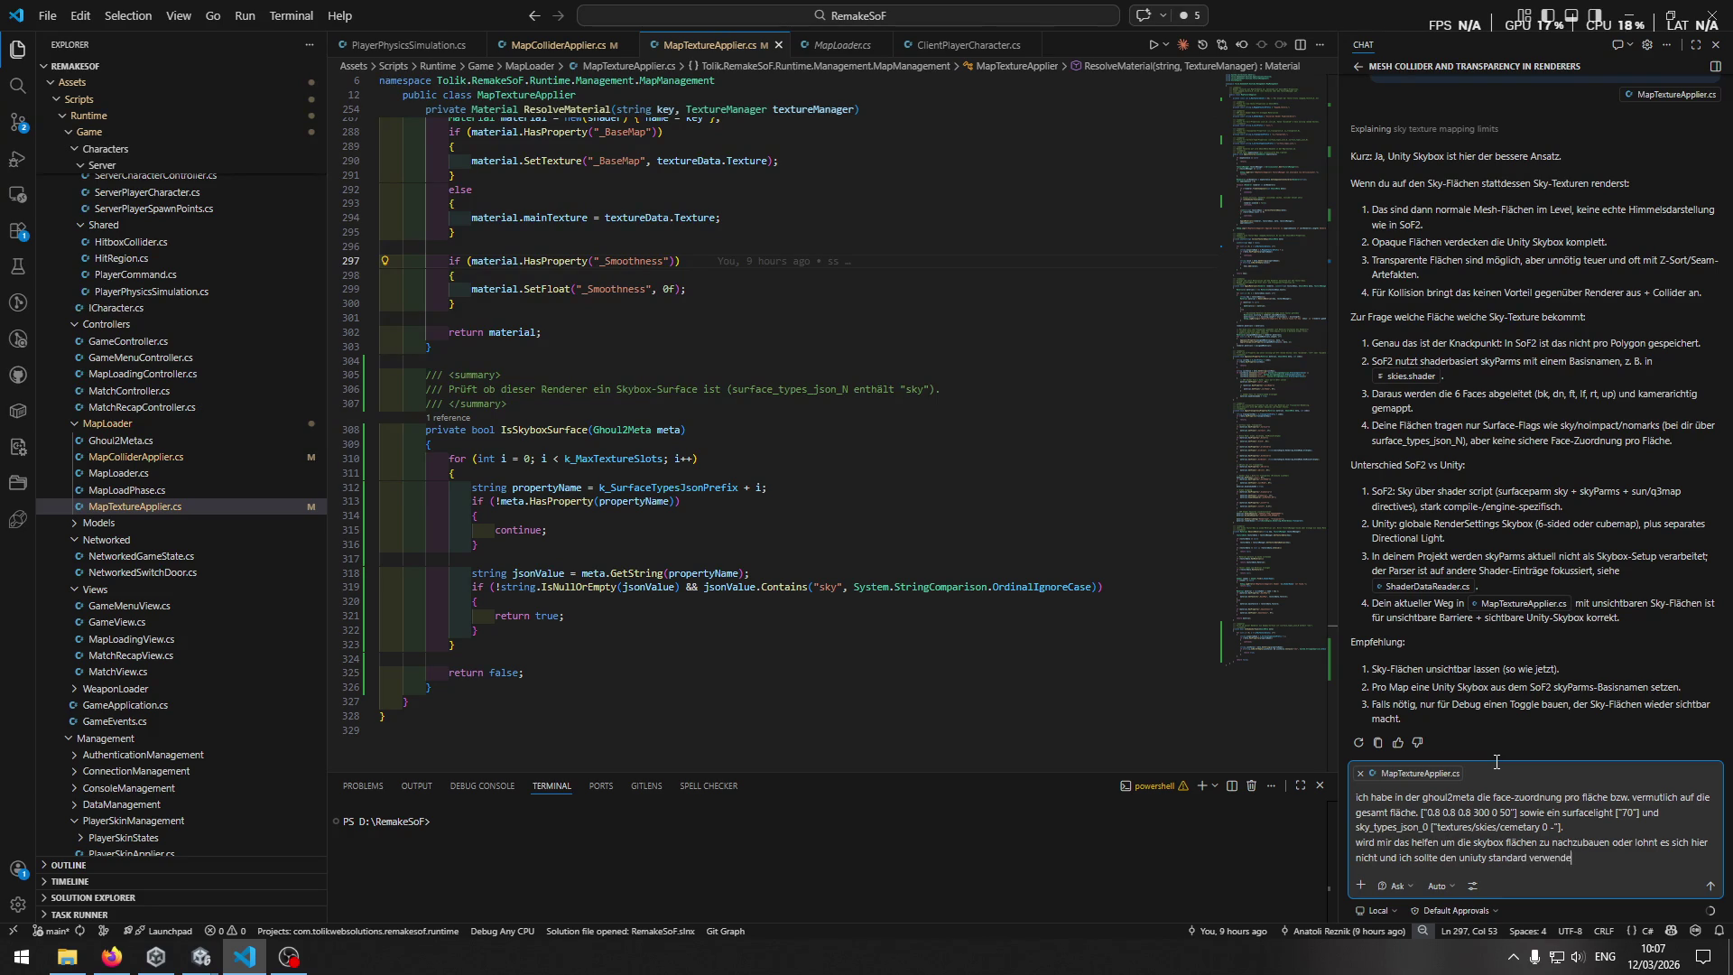
key("Return")
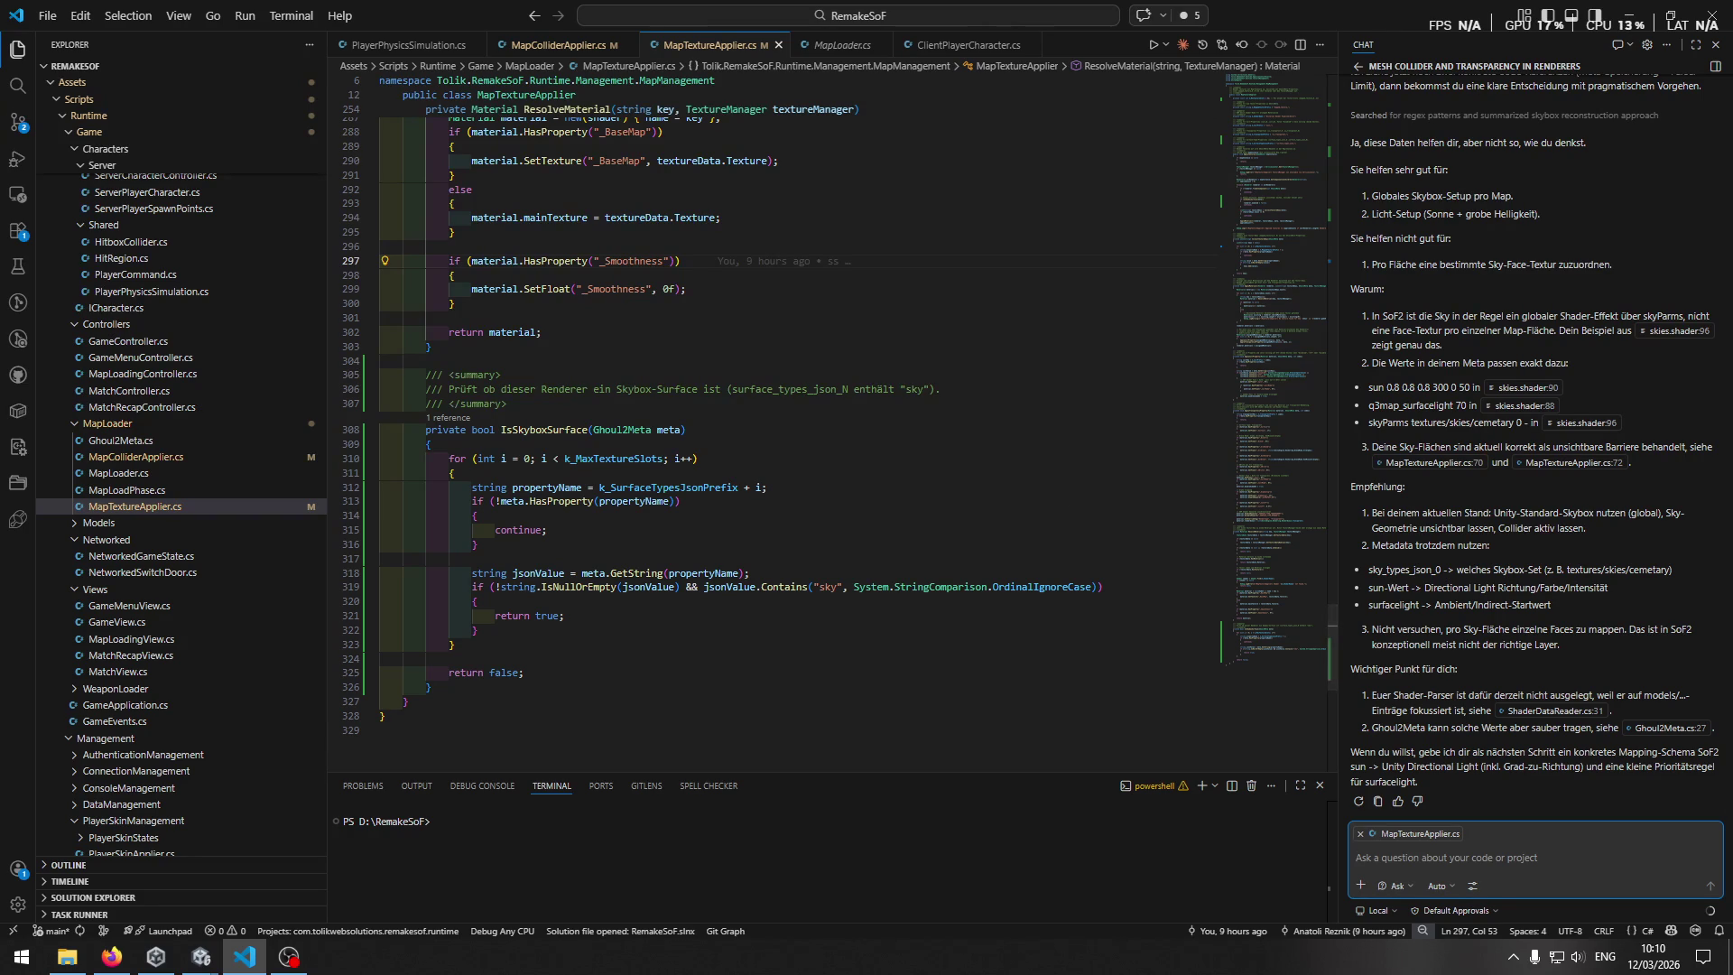
After reading Copilot's global-skybox recommendation, switch away briefly and refocus the code editor.
key("alt+Tab")
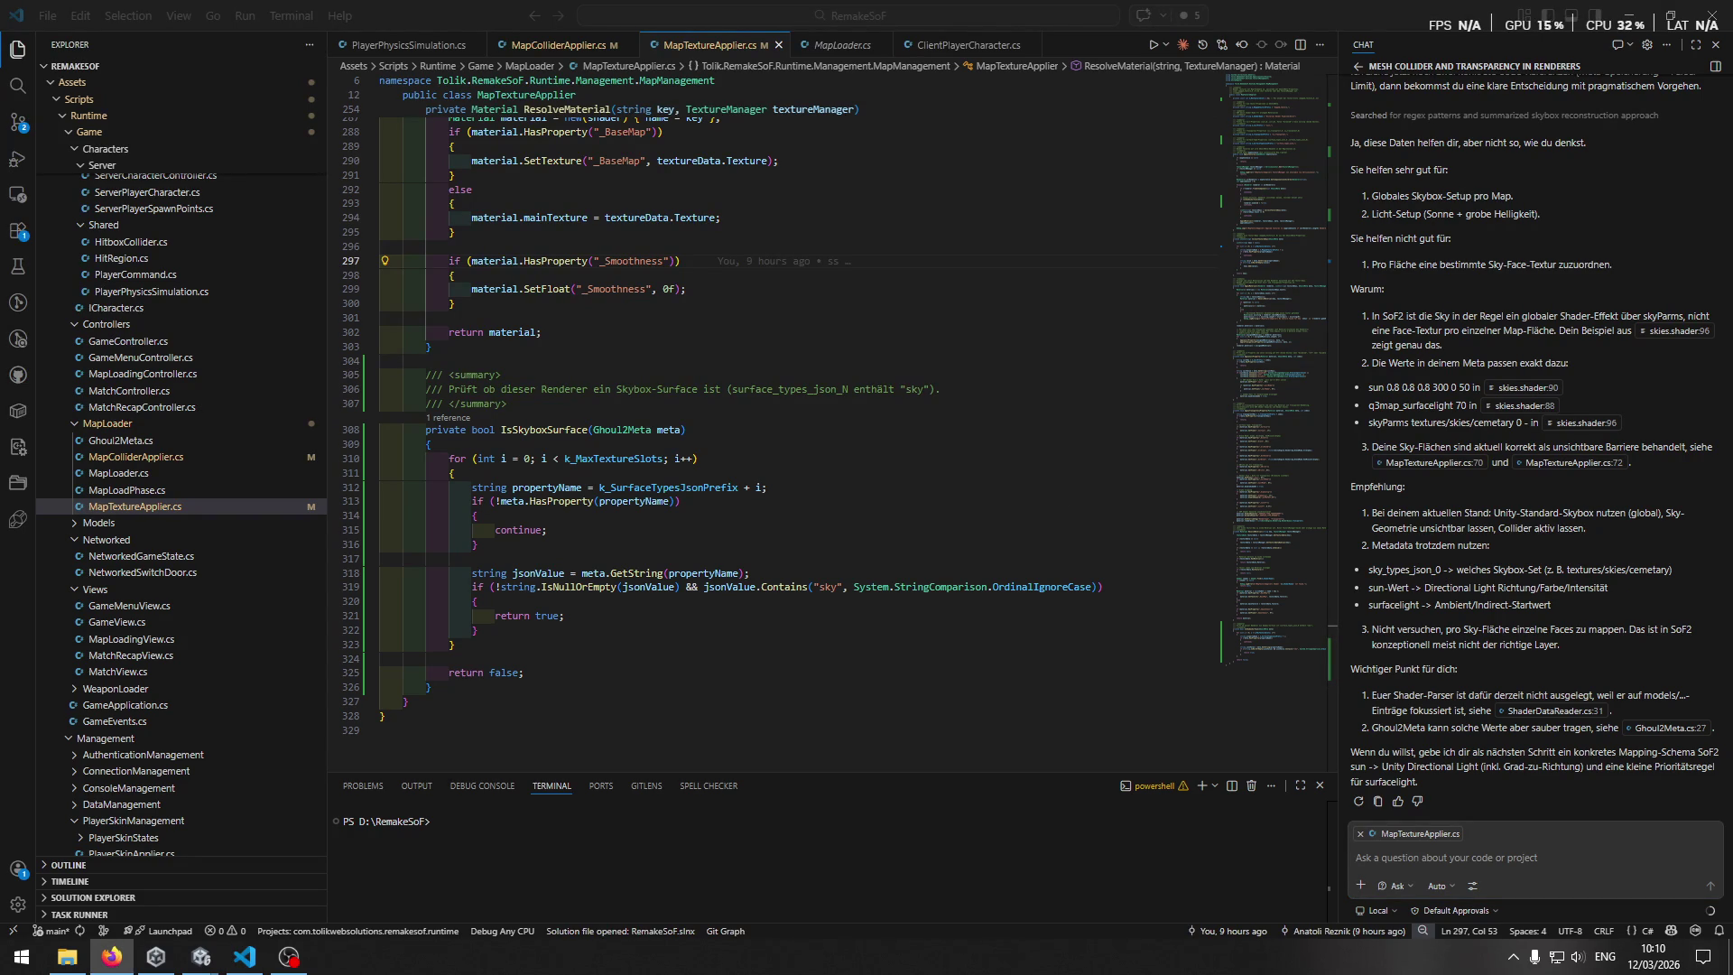
left_click(1605, 826)
Open MapLoader.cs and mark line 119, right after the textures are applied.
scroll(896, 393, "up", 5)
scroll(893, 390, "down", 3)
left_click(852, 43)
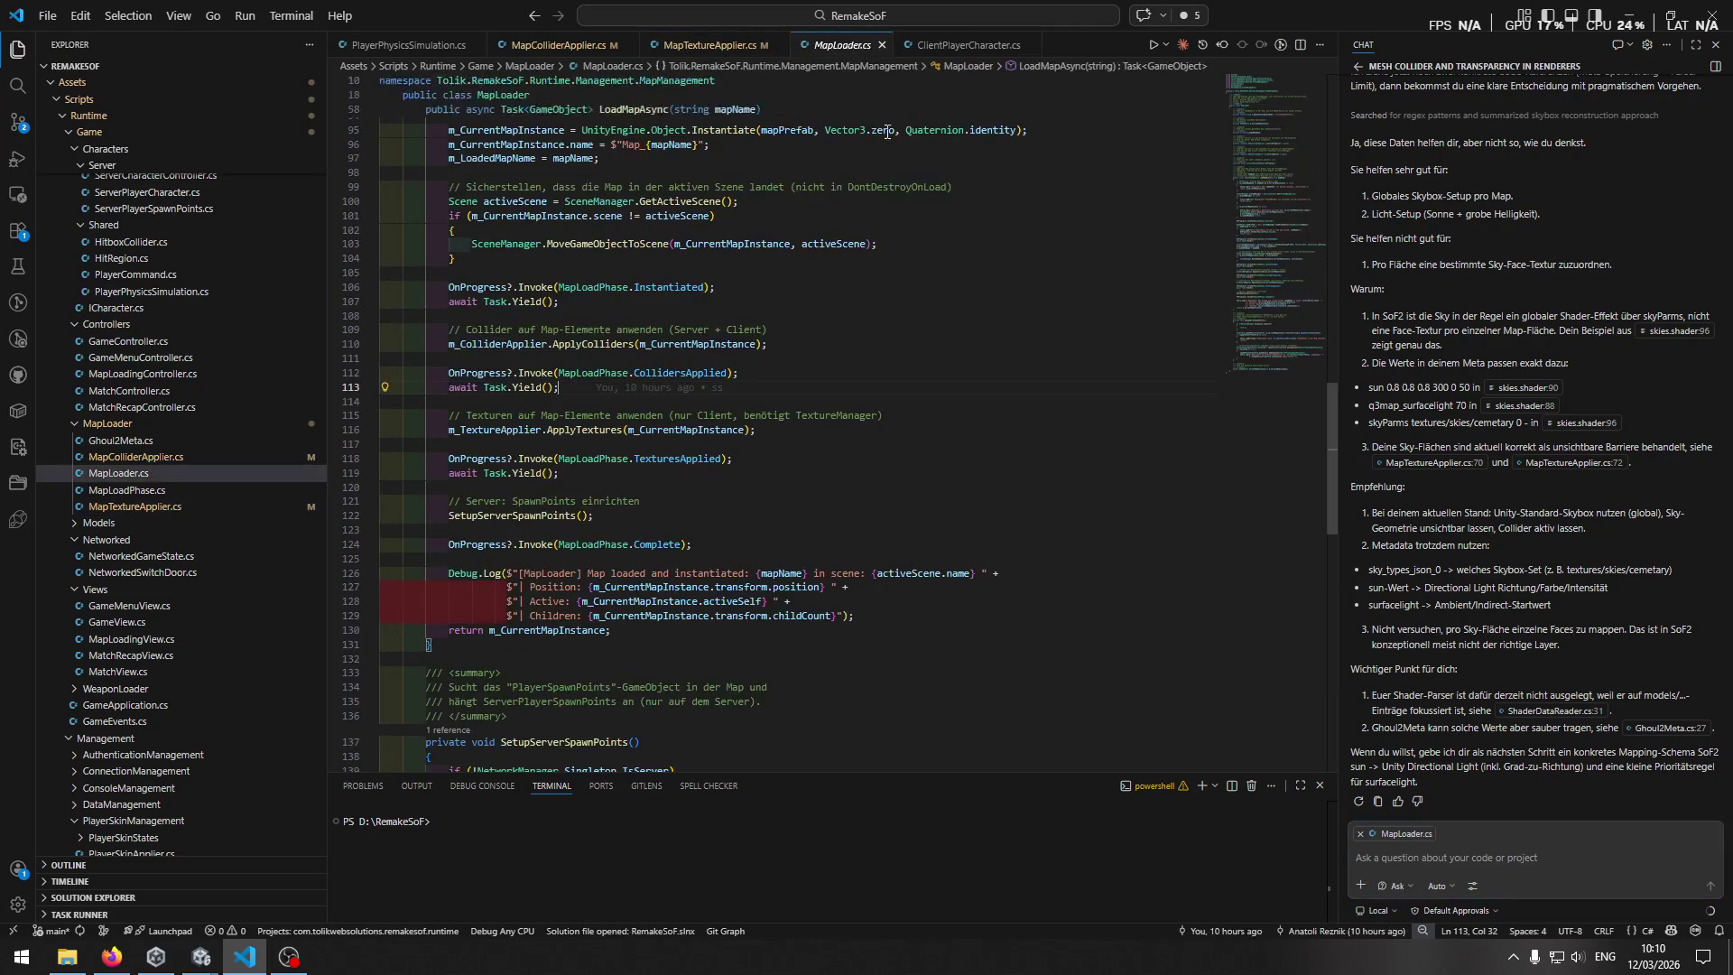
scroll(906, 503, "up", 1)
left_click(911, 519)
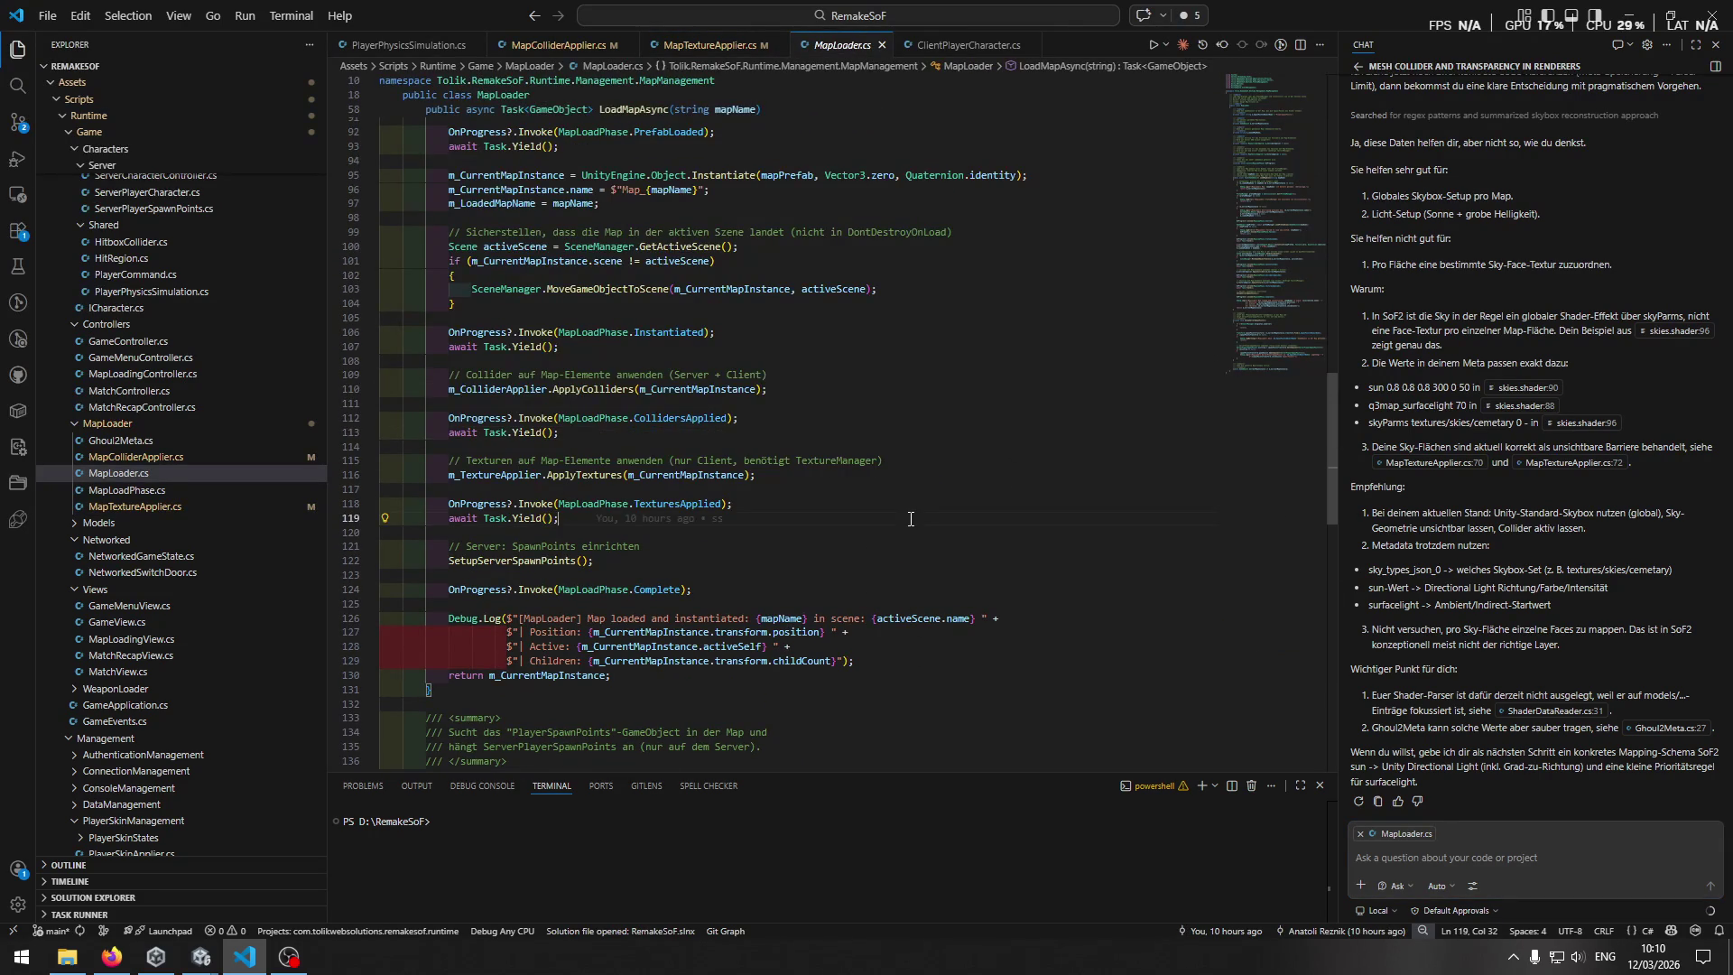
Draft the chat request 'kannst du entsprechend … skybox zur laufzeit erstellen'.
left_click(1544, 861)
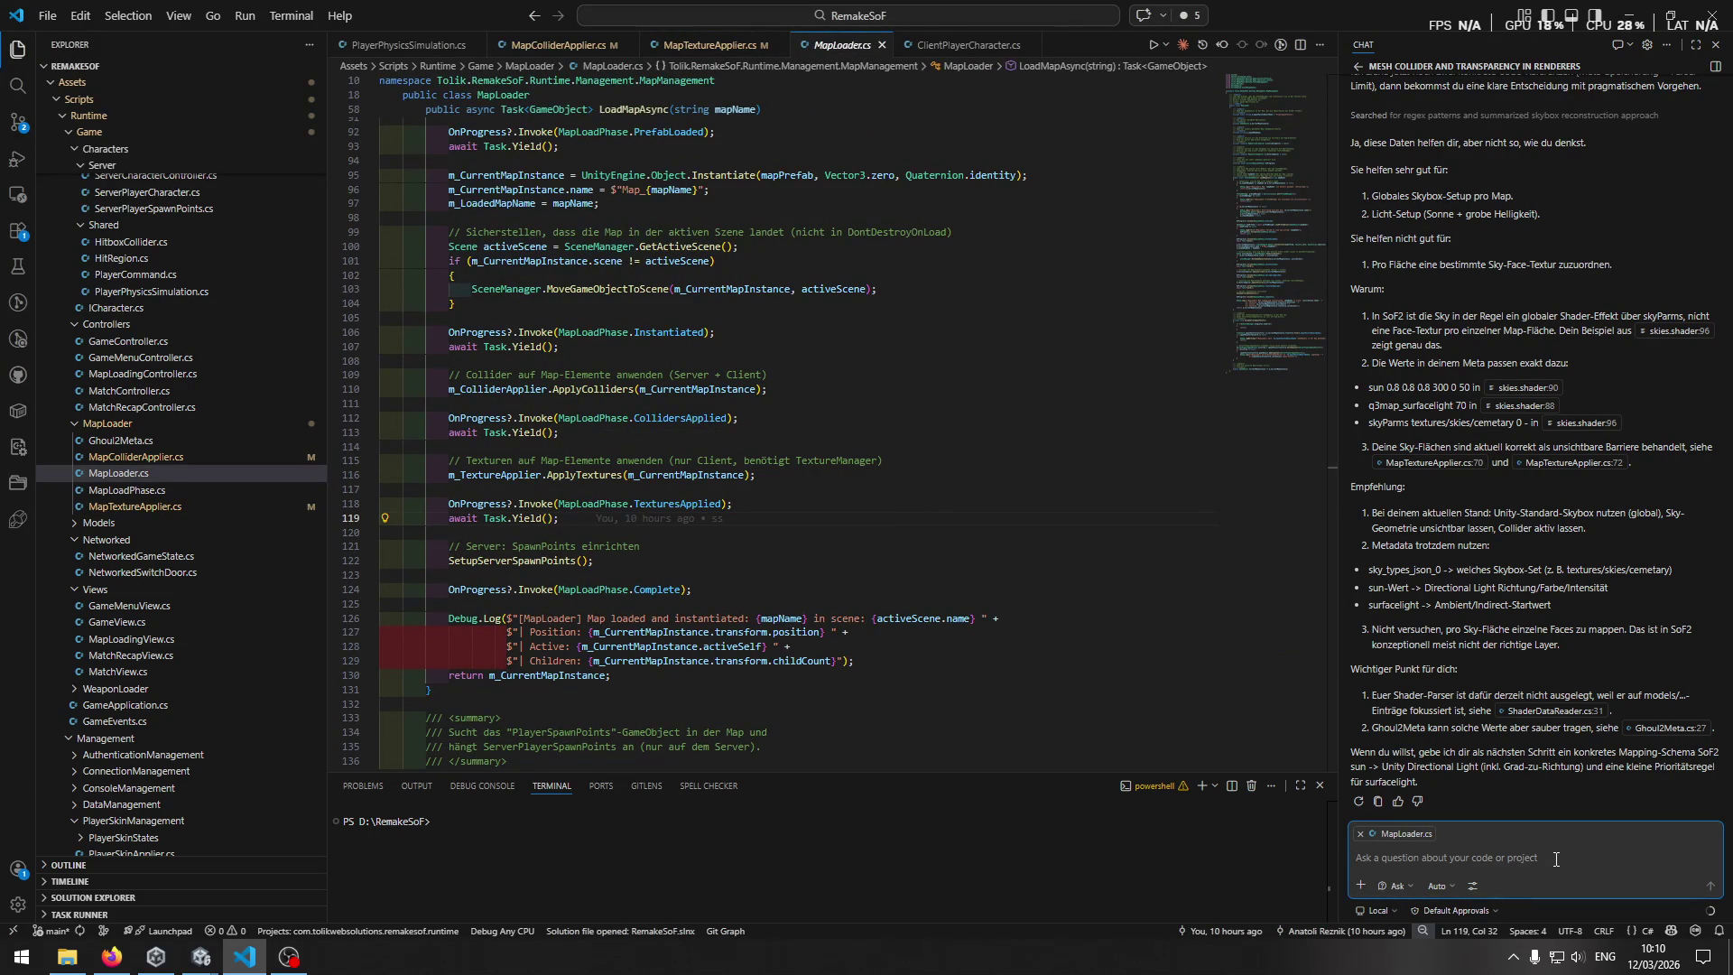
type("kannst du entsprechend i")
key("BackSpace")
type("skybox zur ")
type("laufzeit erstellen")
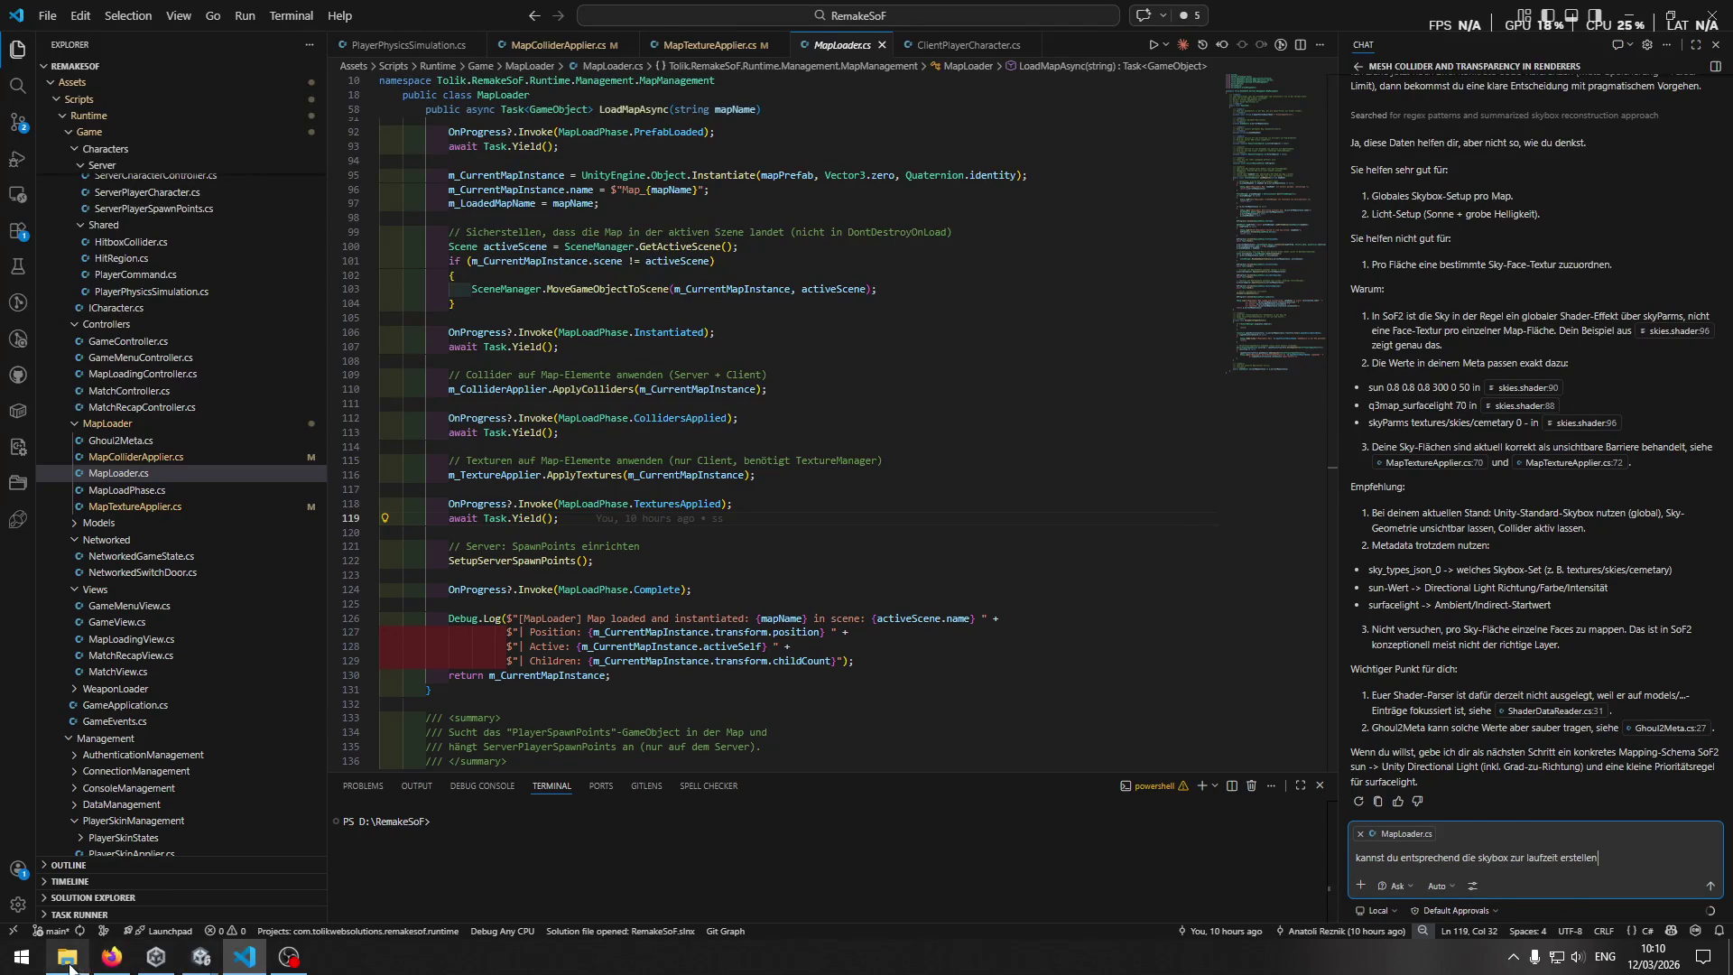
left_click(68, 957)
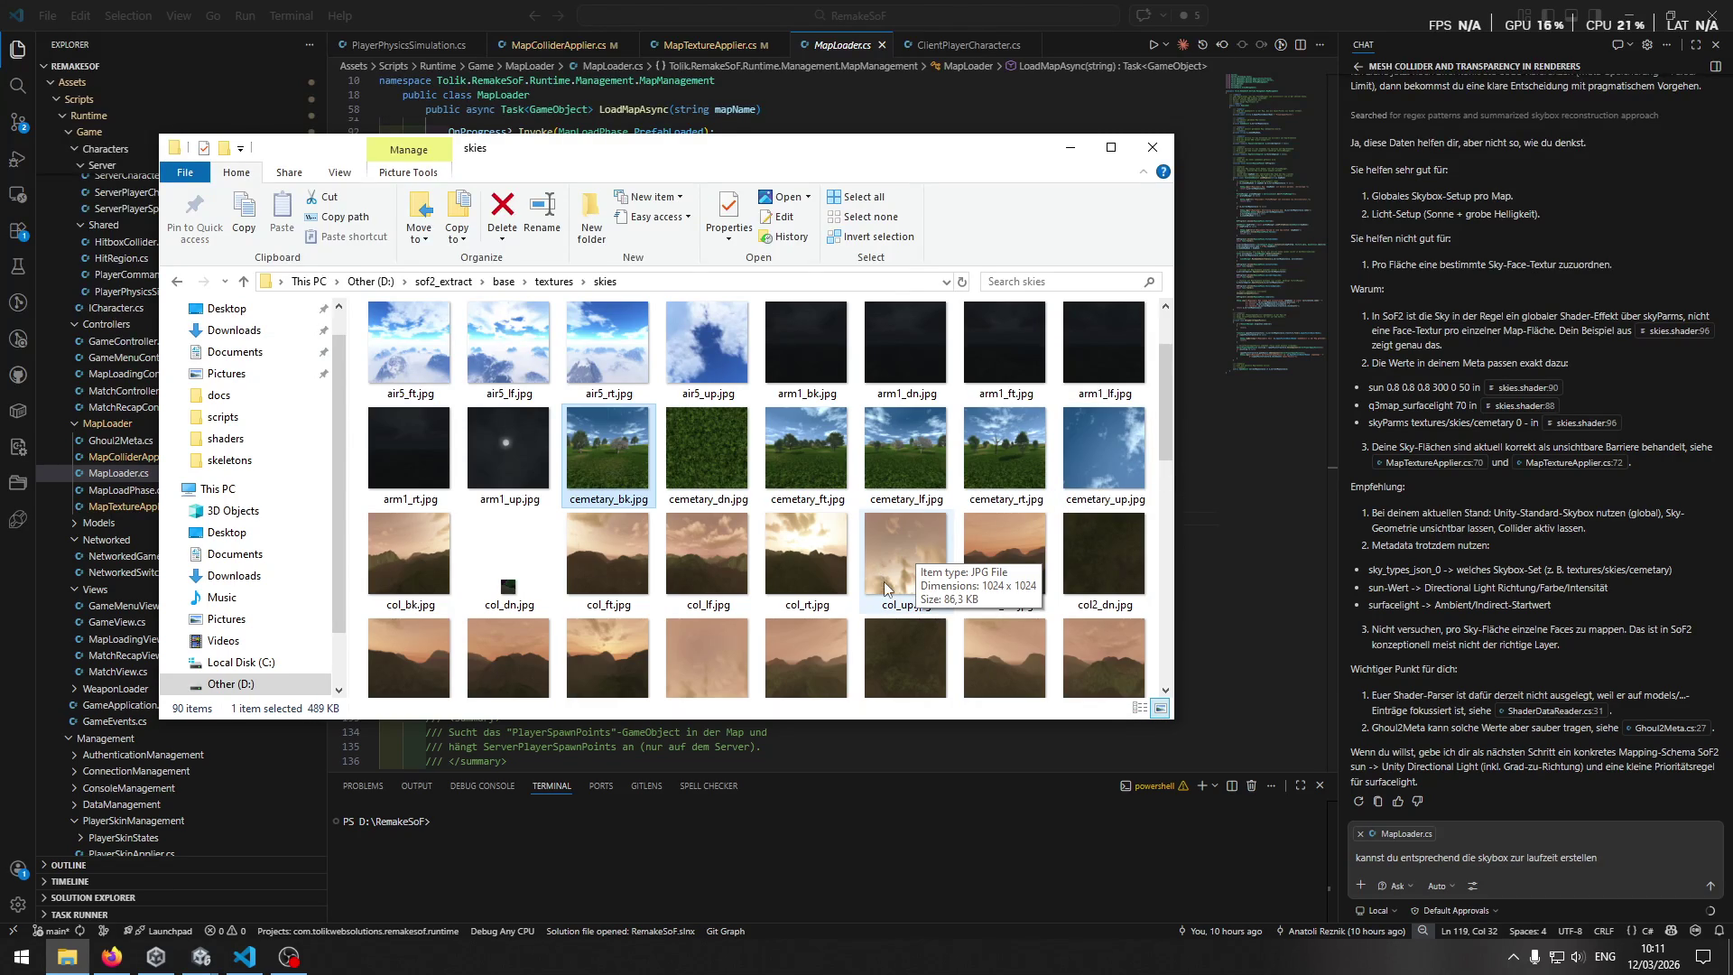
scroll(885, 587, "down", 2)
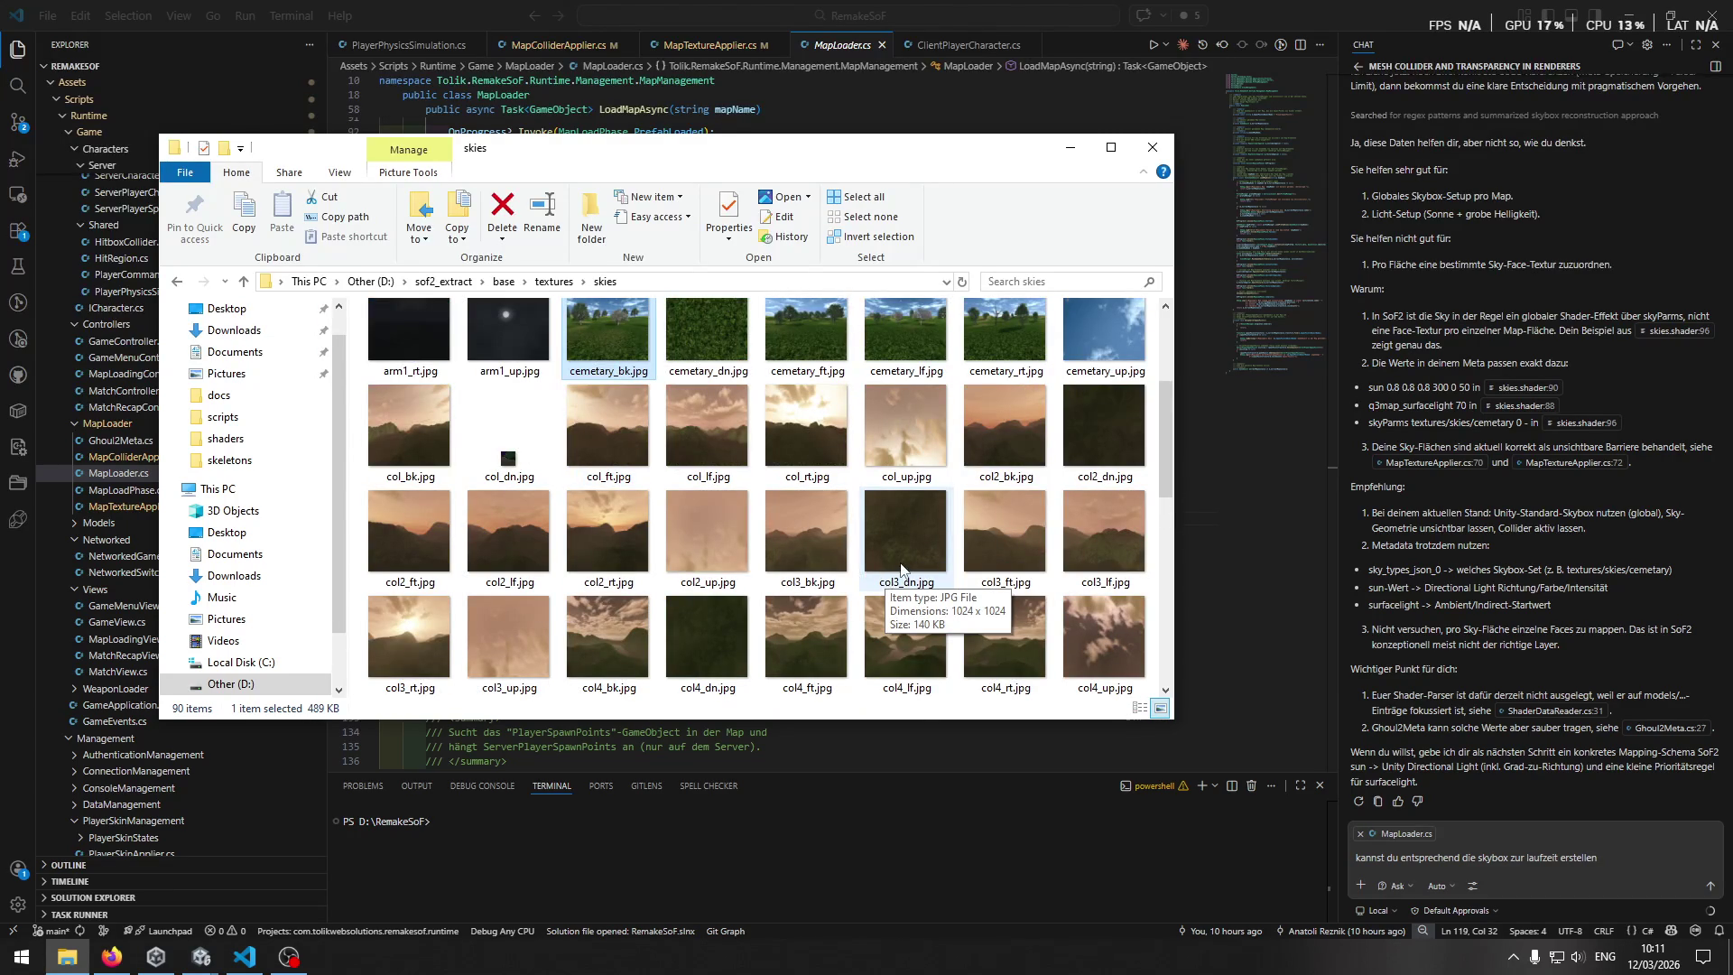
scroll(885, 579, "up", 2)
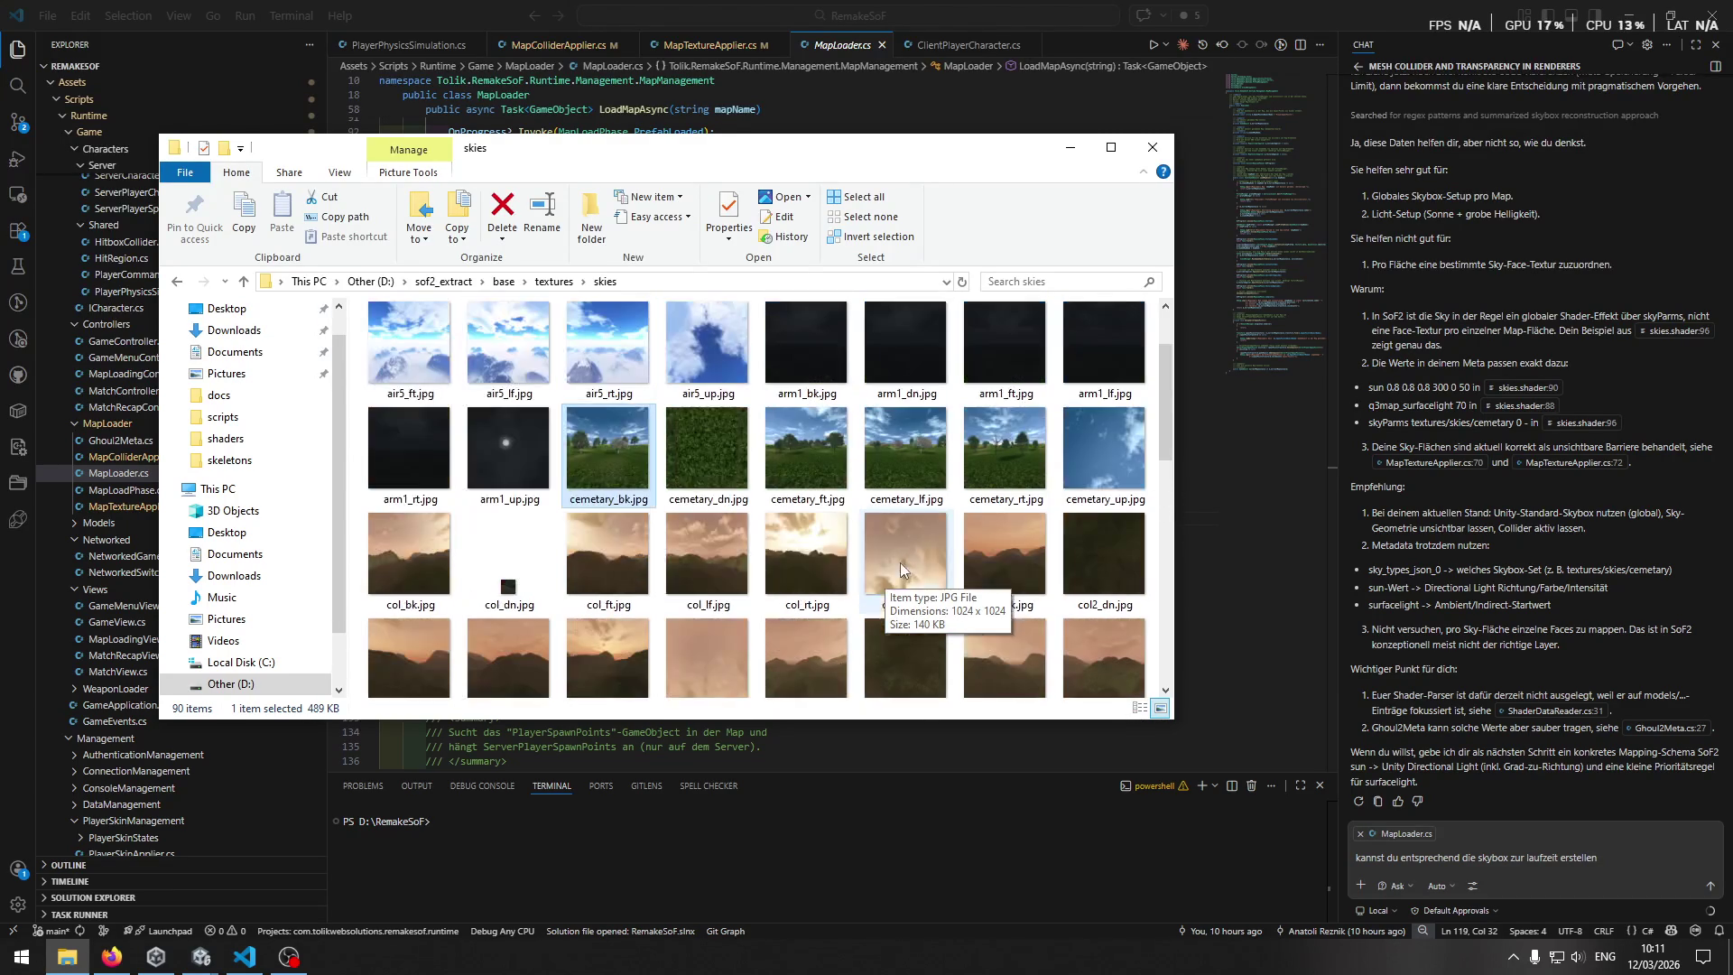
Continue the chat request with 'Beim laden der map wird' while reviewing MapLoader.cs and the skies folder.
left_click(1199, 463)
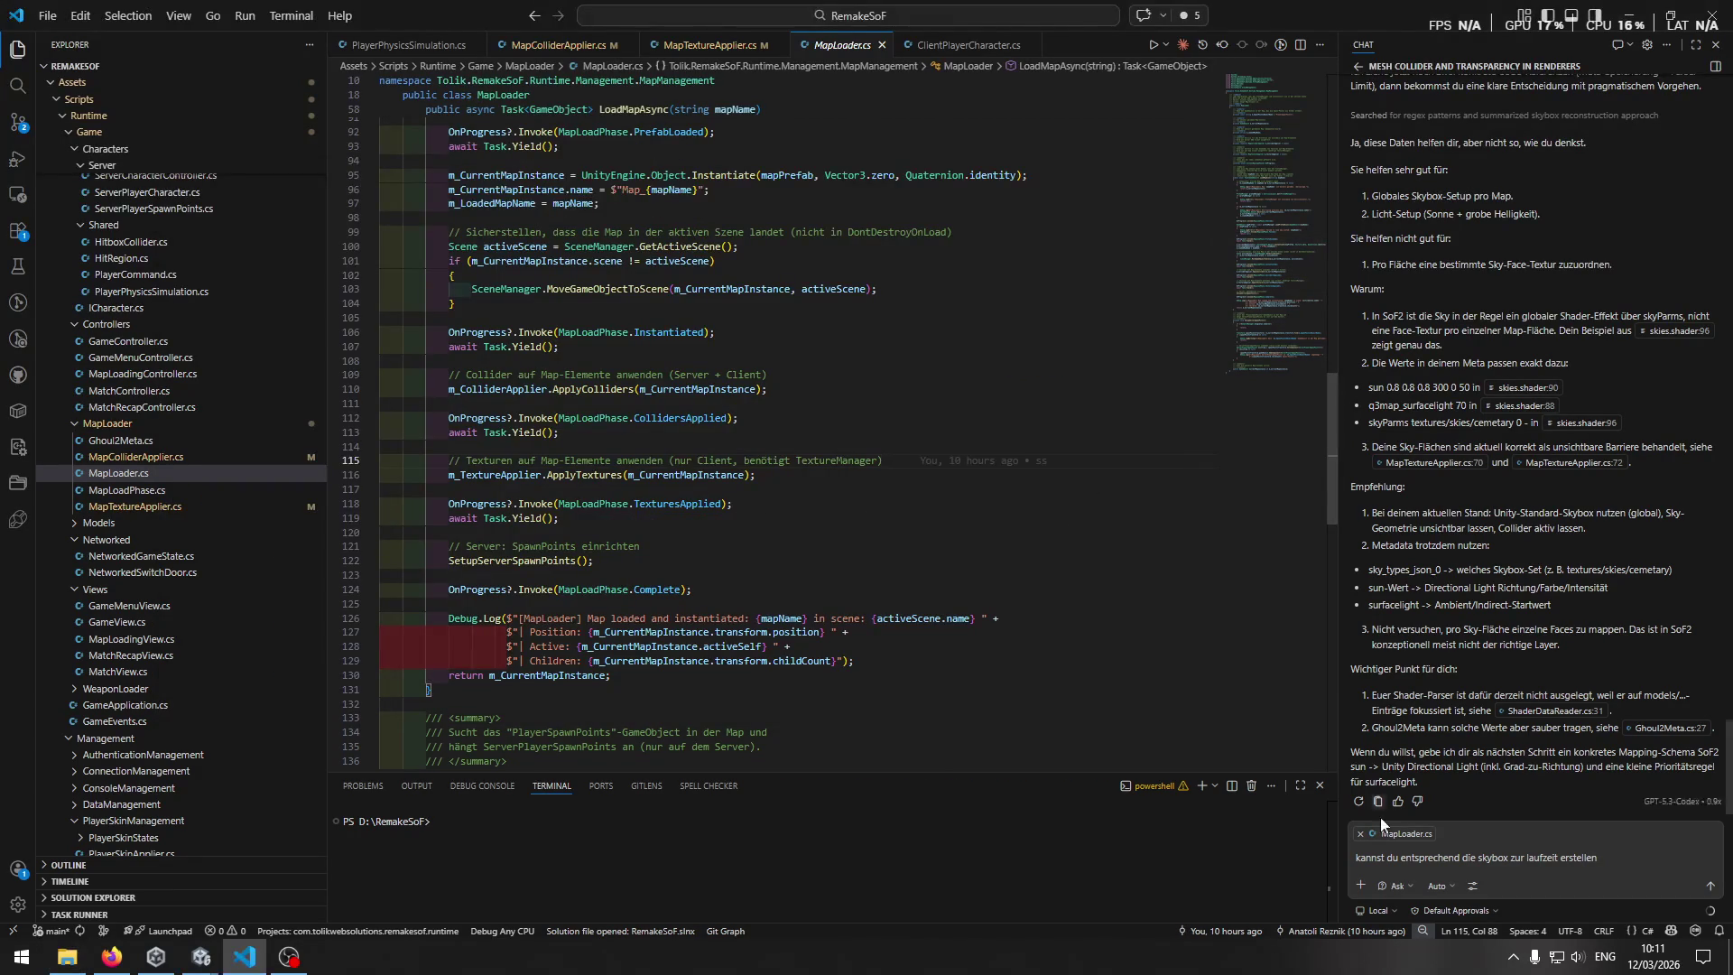
left_click(1620, 860)
type(".")
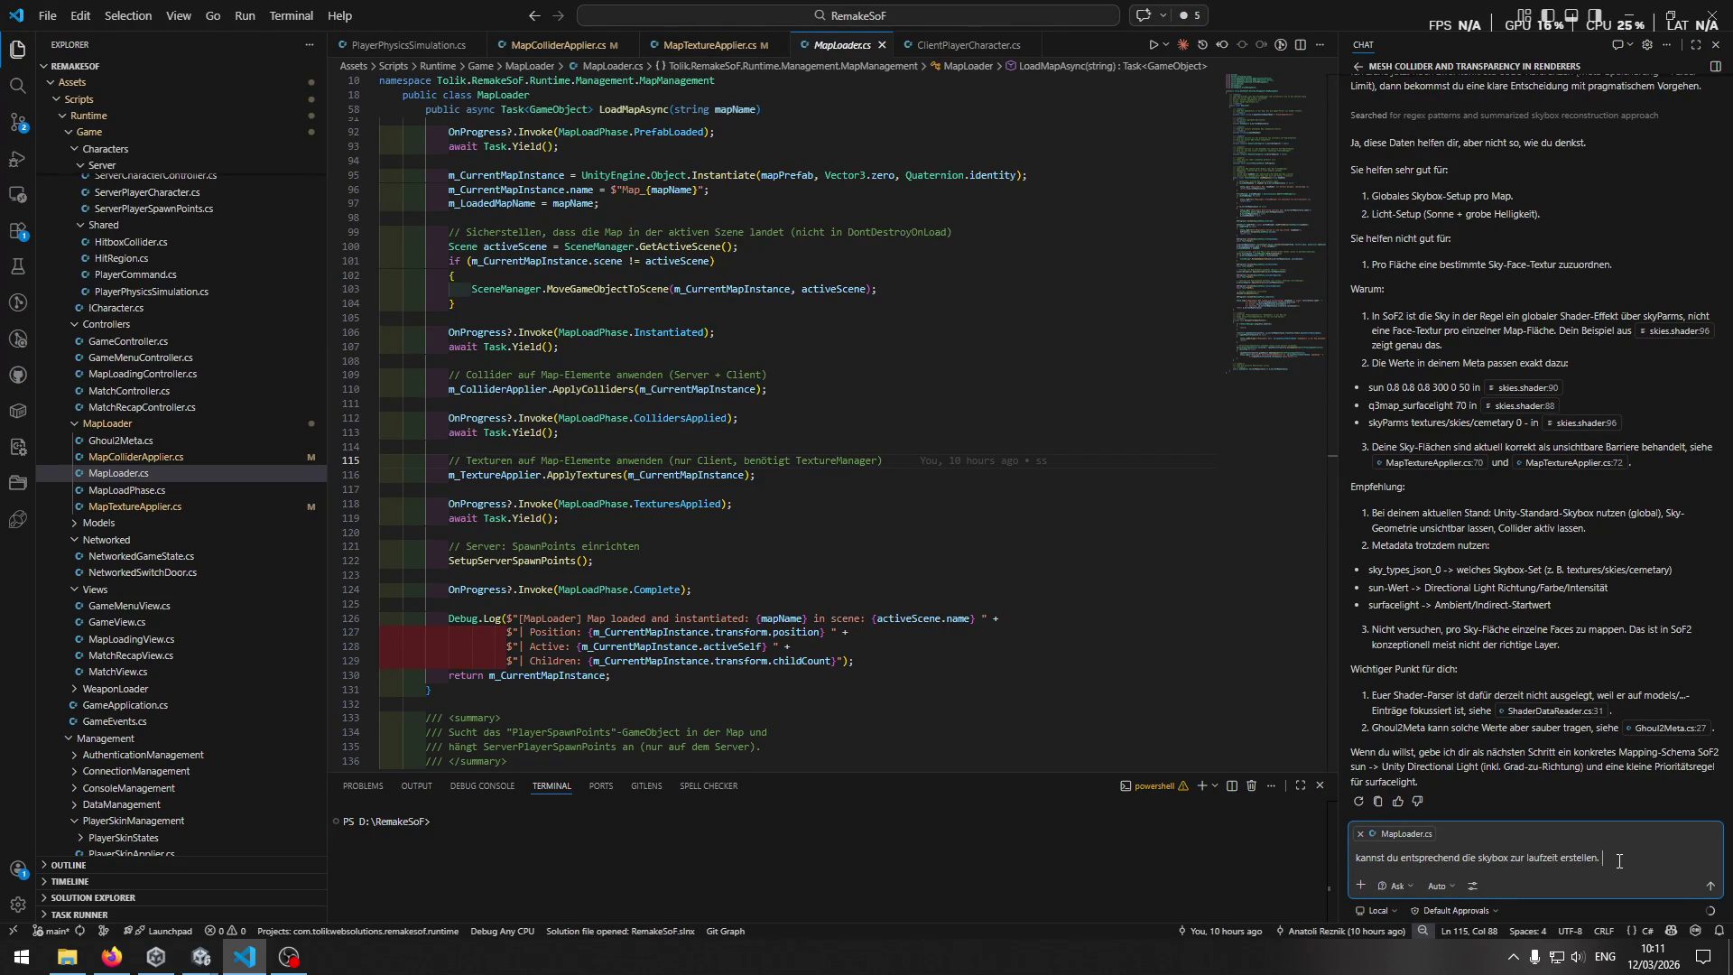
type("B")
type("eim laden der ma")
type("p ")
type("wird")
scroll(890, 471, "up", 20)
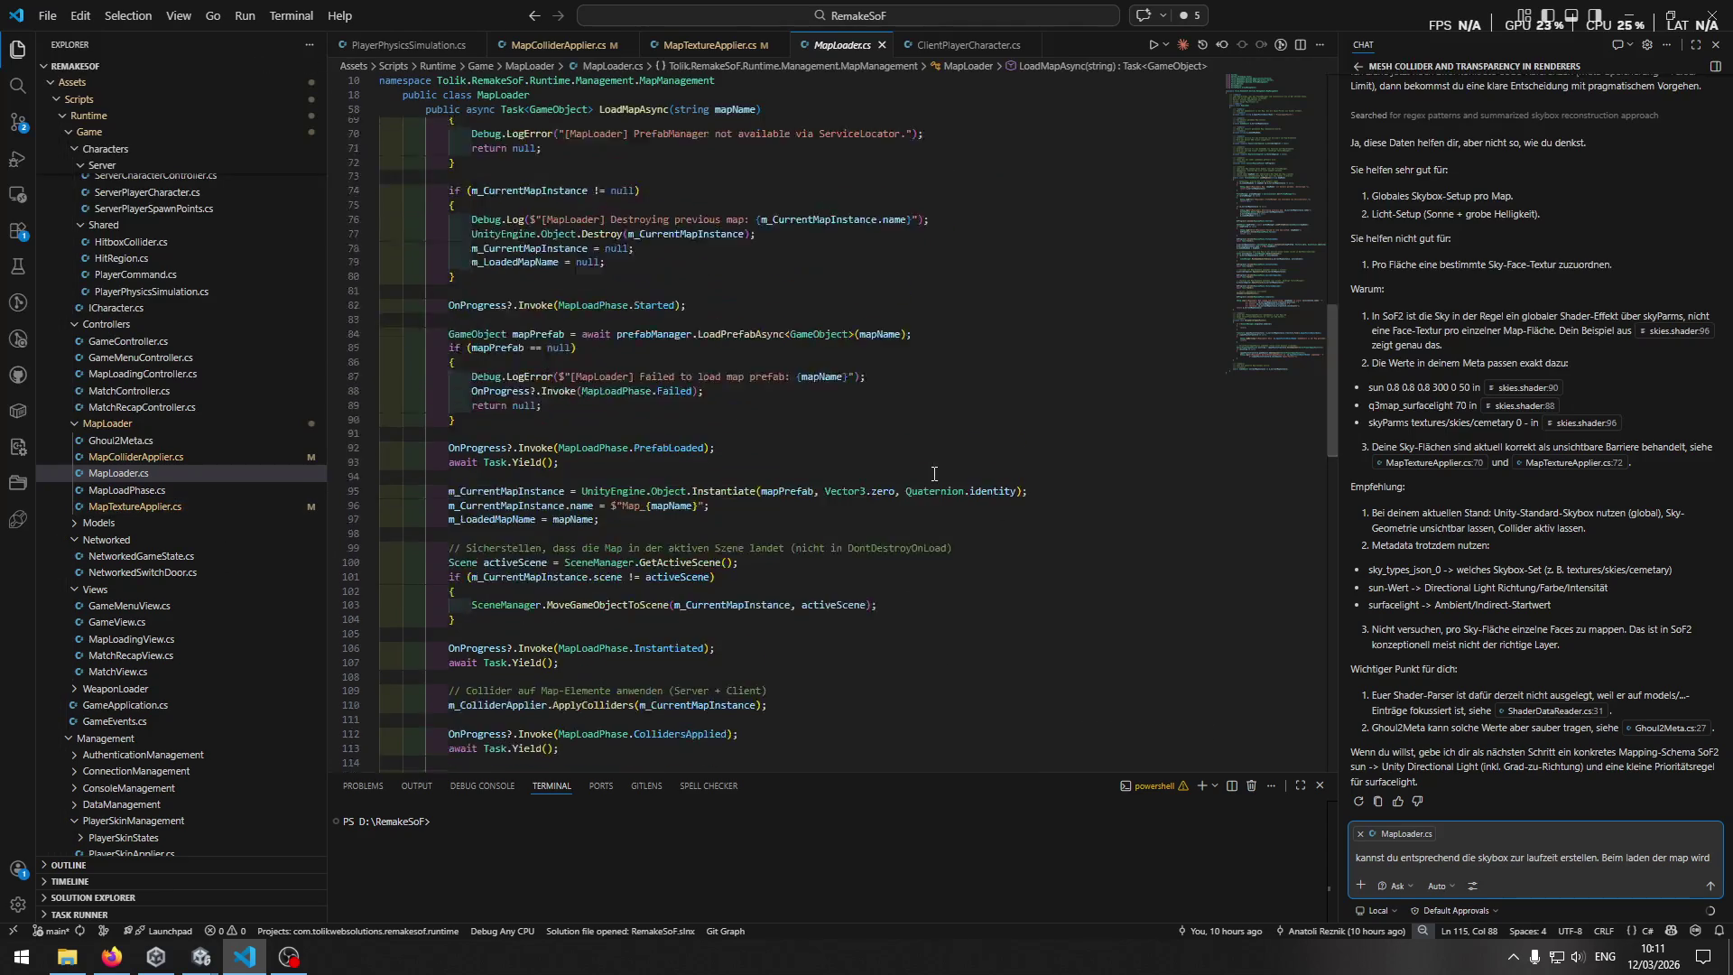
scroll(890, 471, "down", 20)
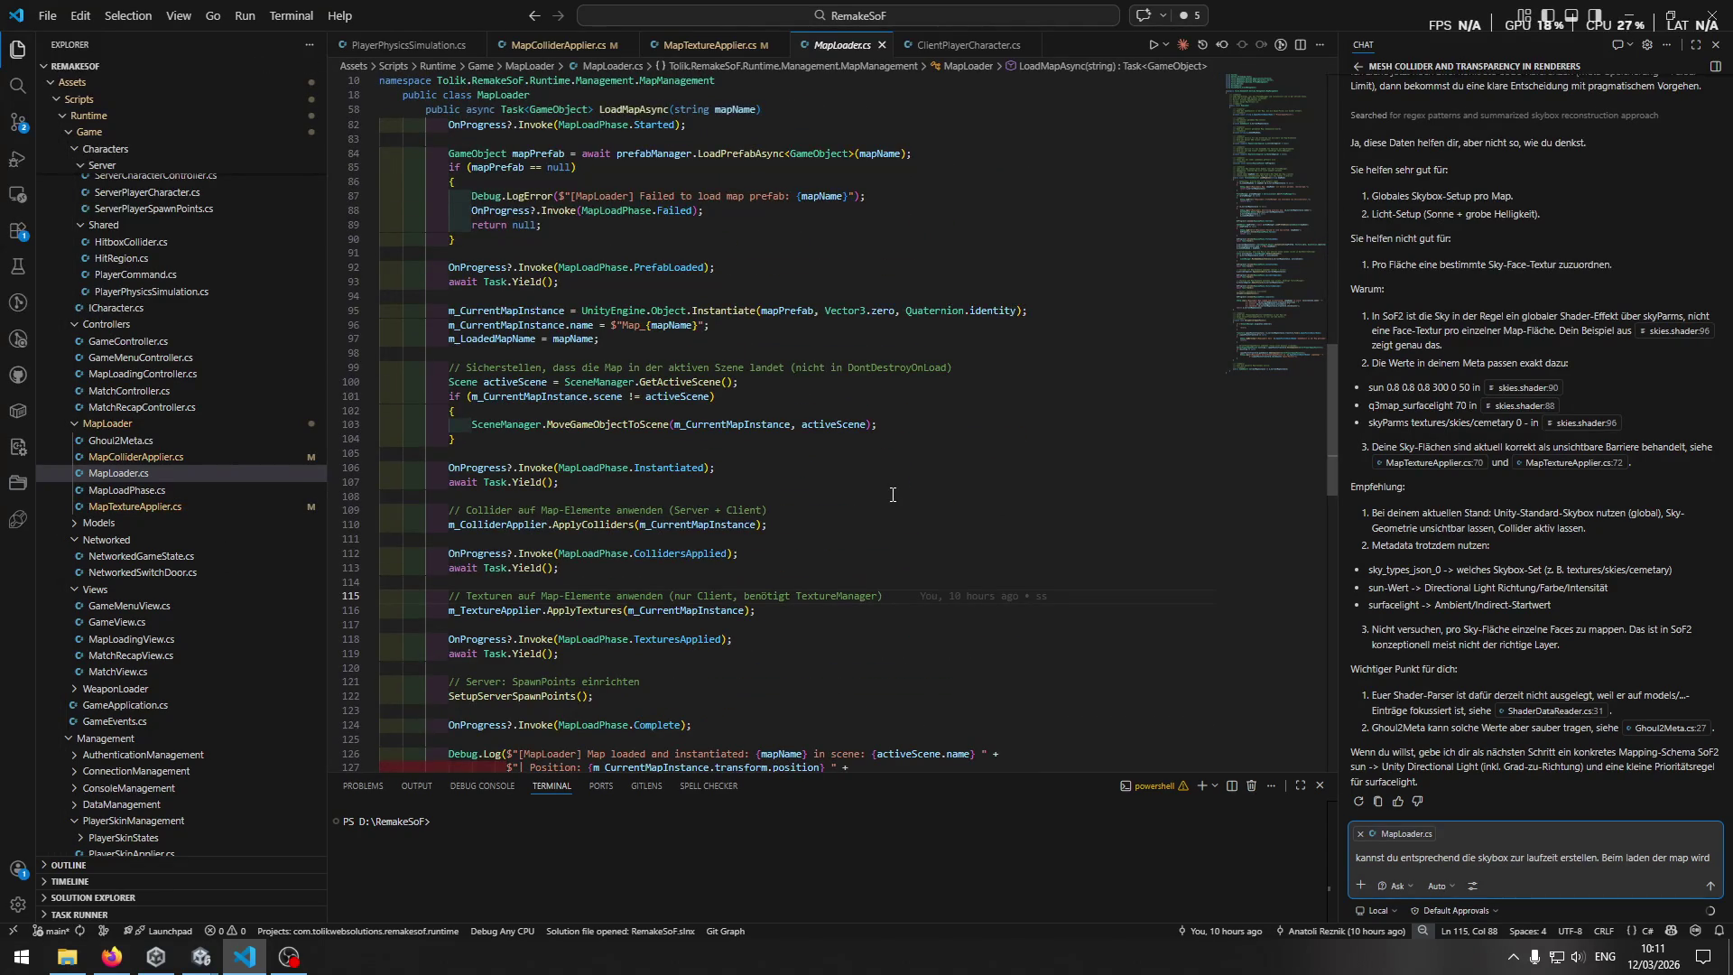
scroll(892, 495, "down", 7)
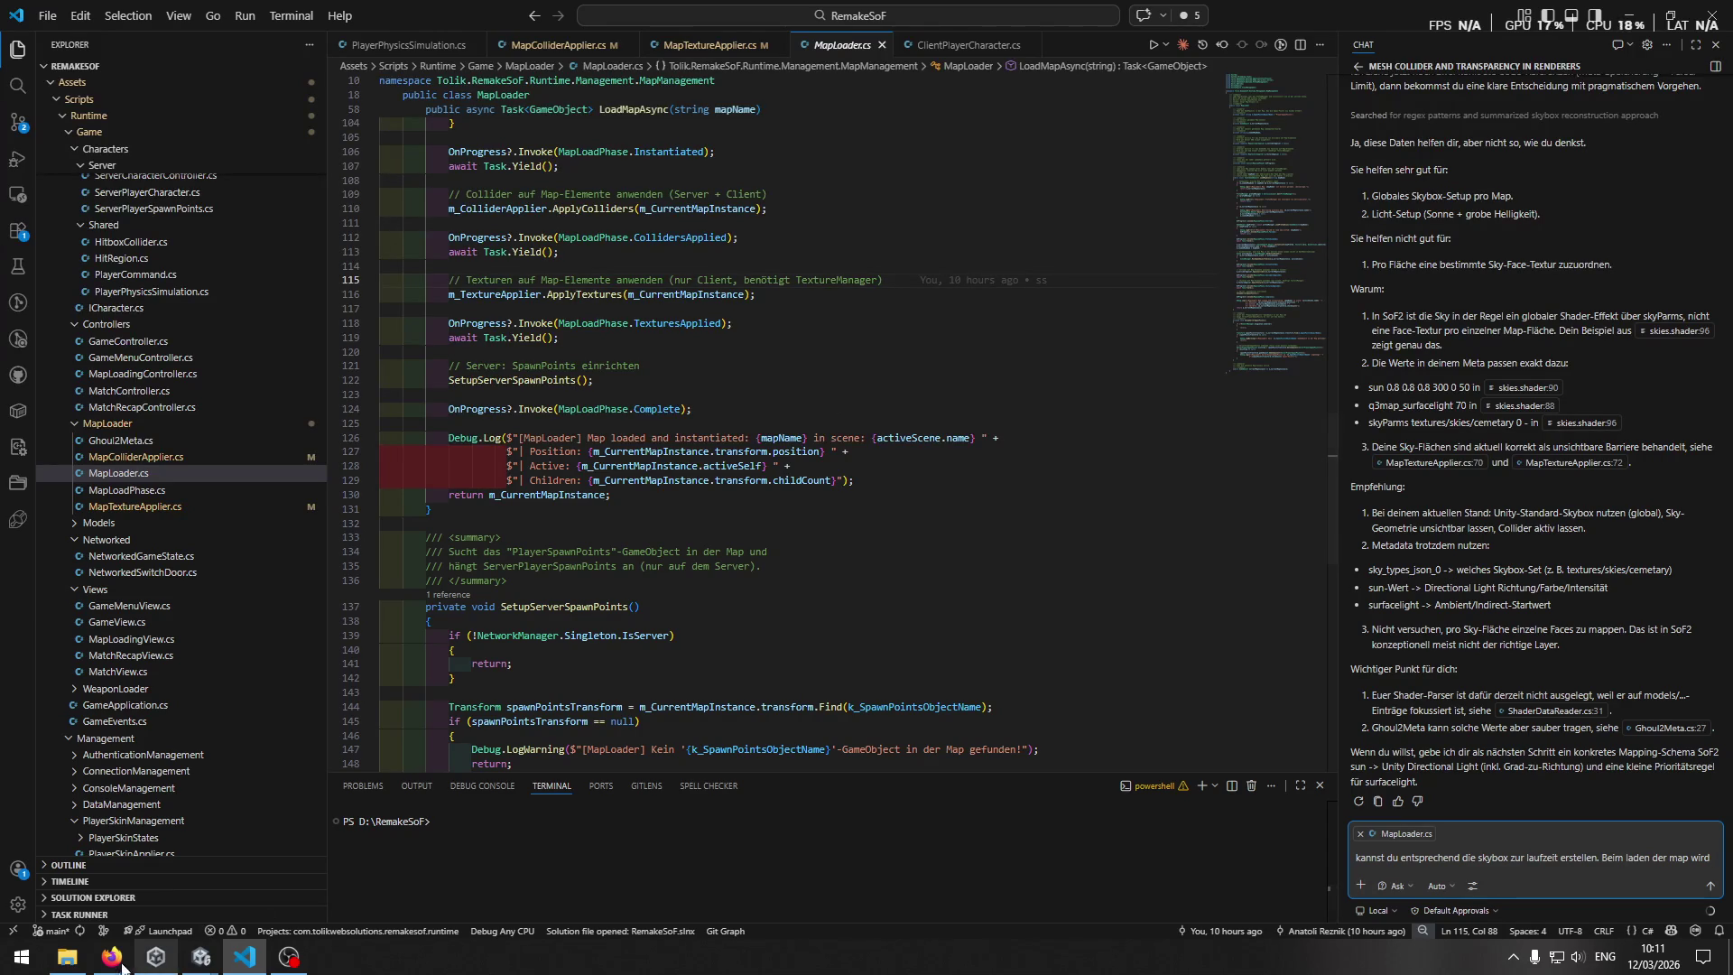
left_click(67, 956)
mouse_move(713, 582)
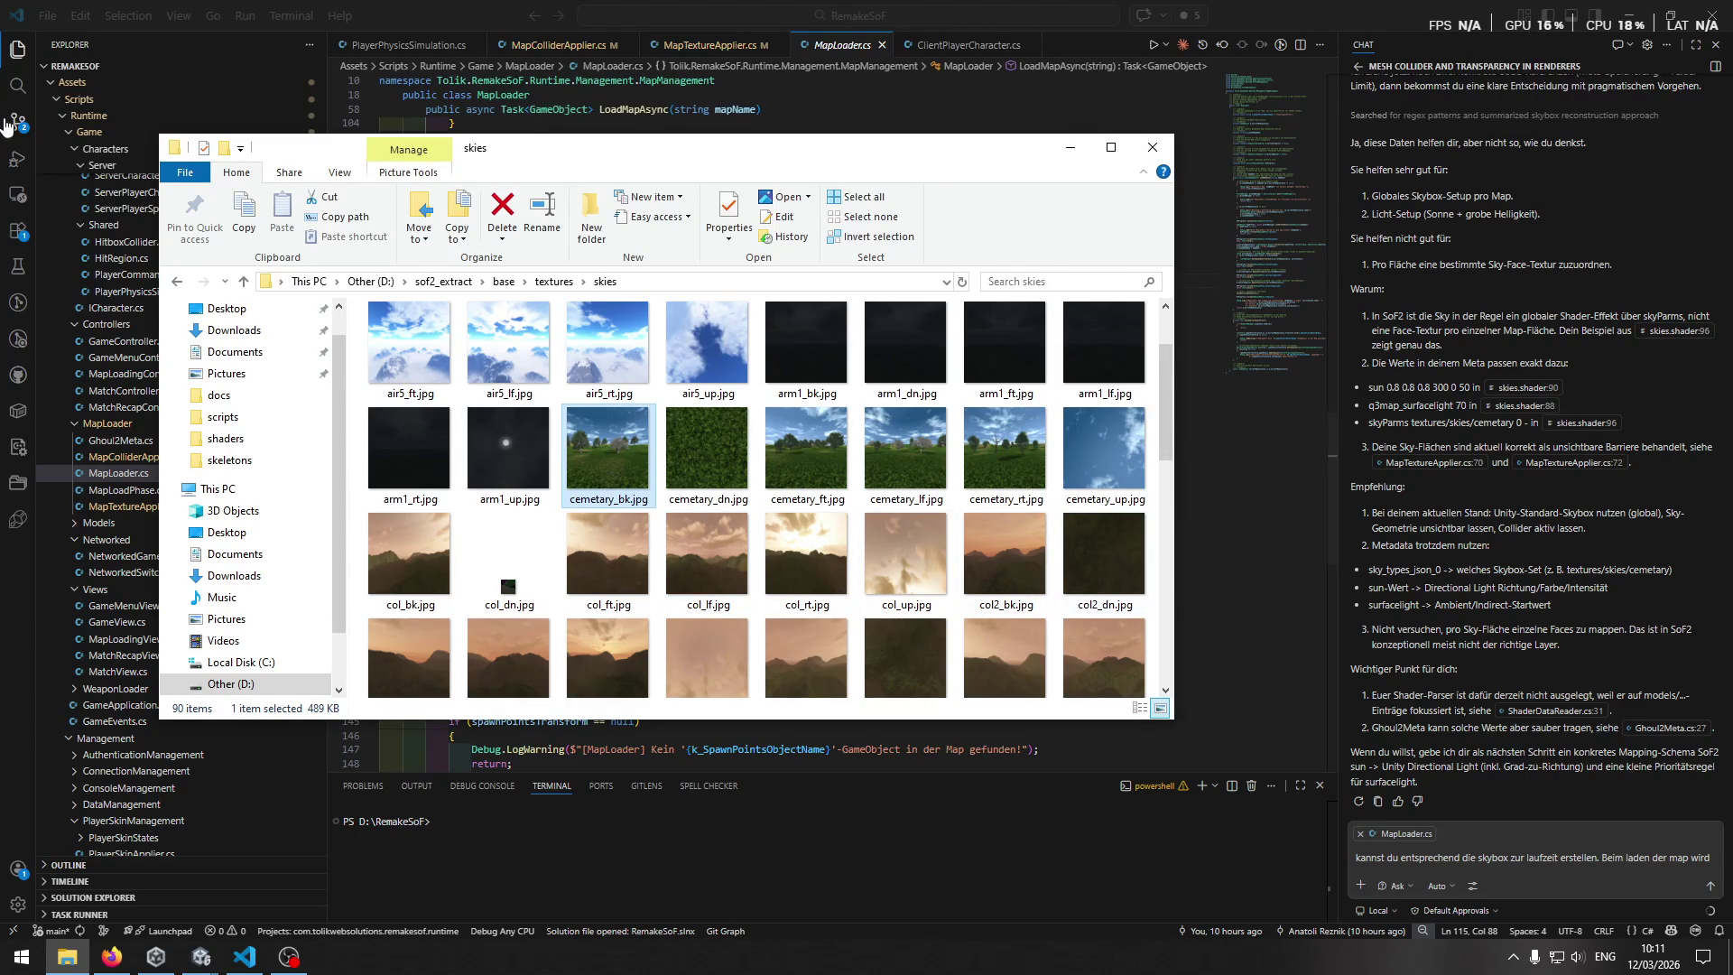
Search for textures/skies/cem1 and select the textures/skies/cemetary skyParms path on skies.shader line 96.
left_click(18, 86)
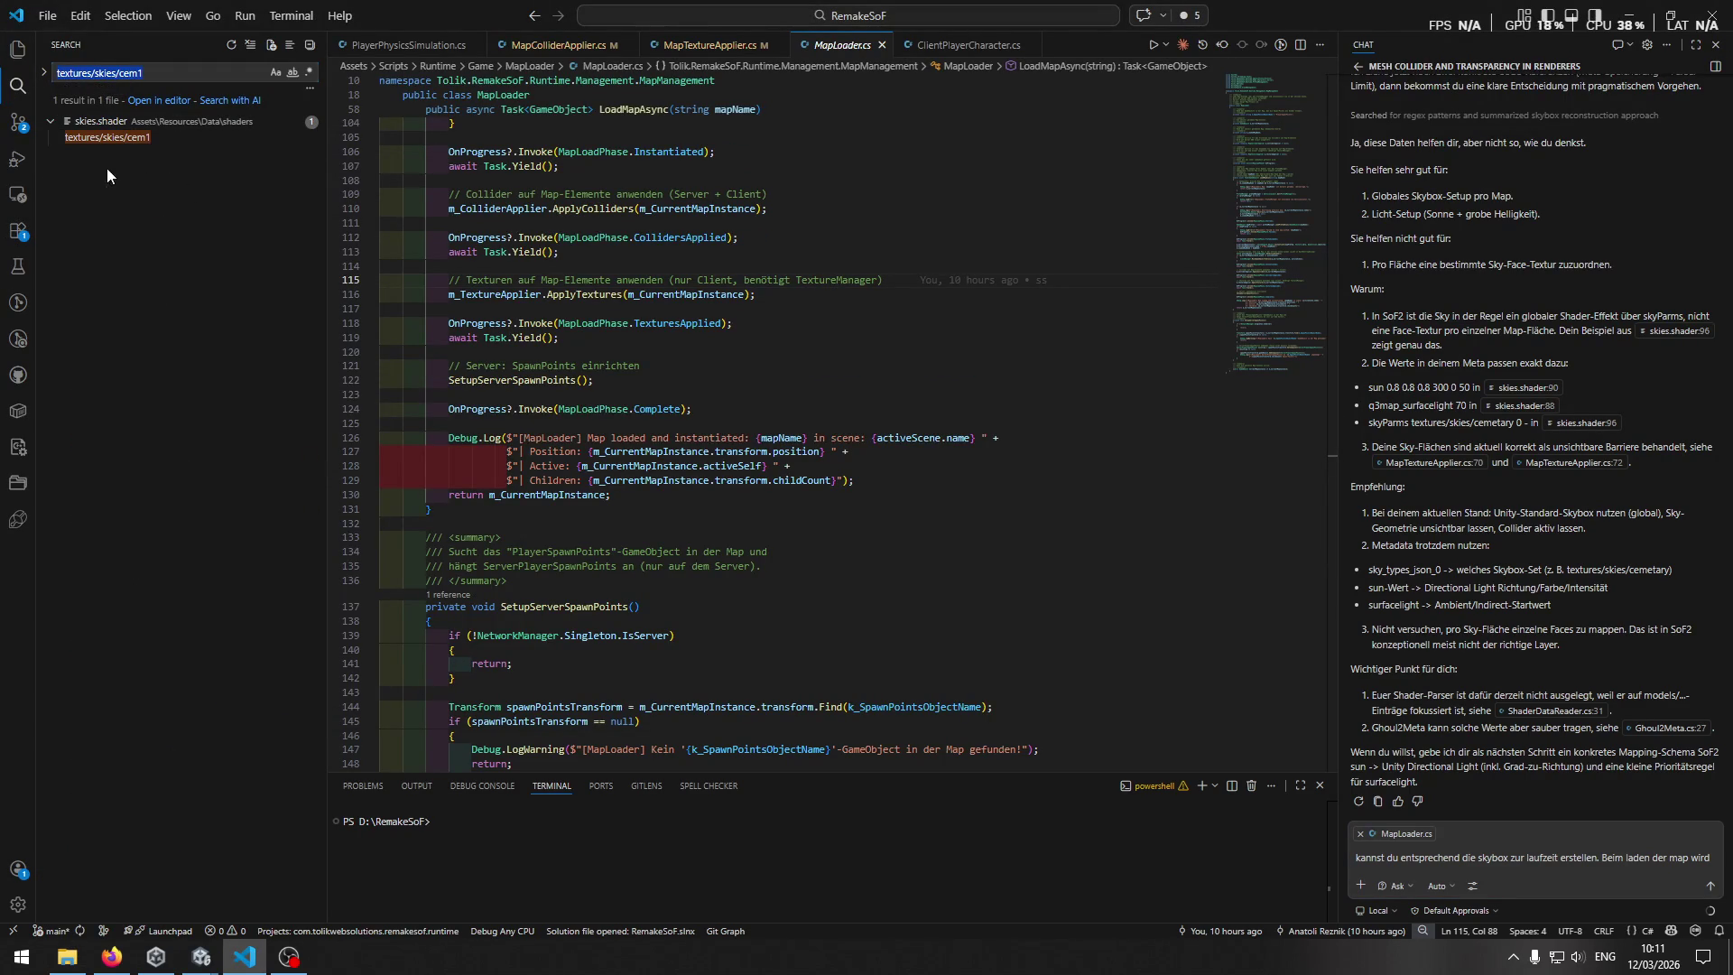
left_click(106, 137)
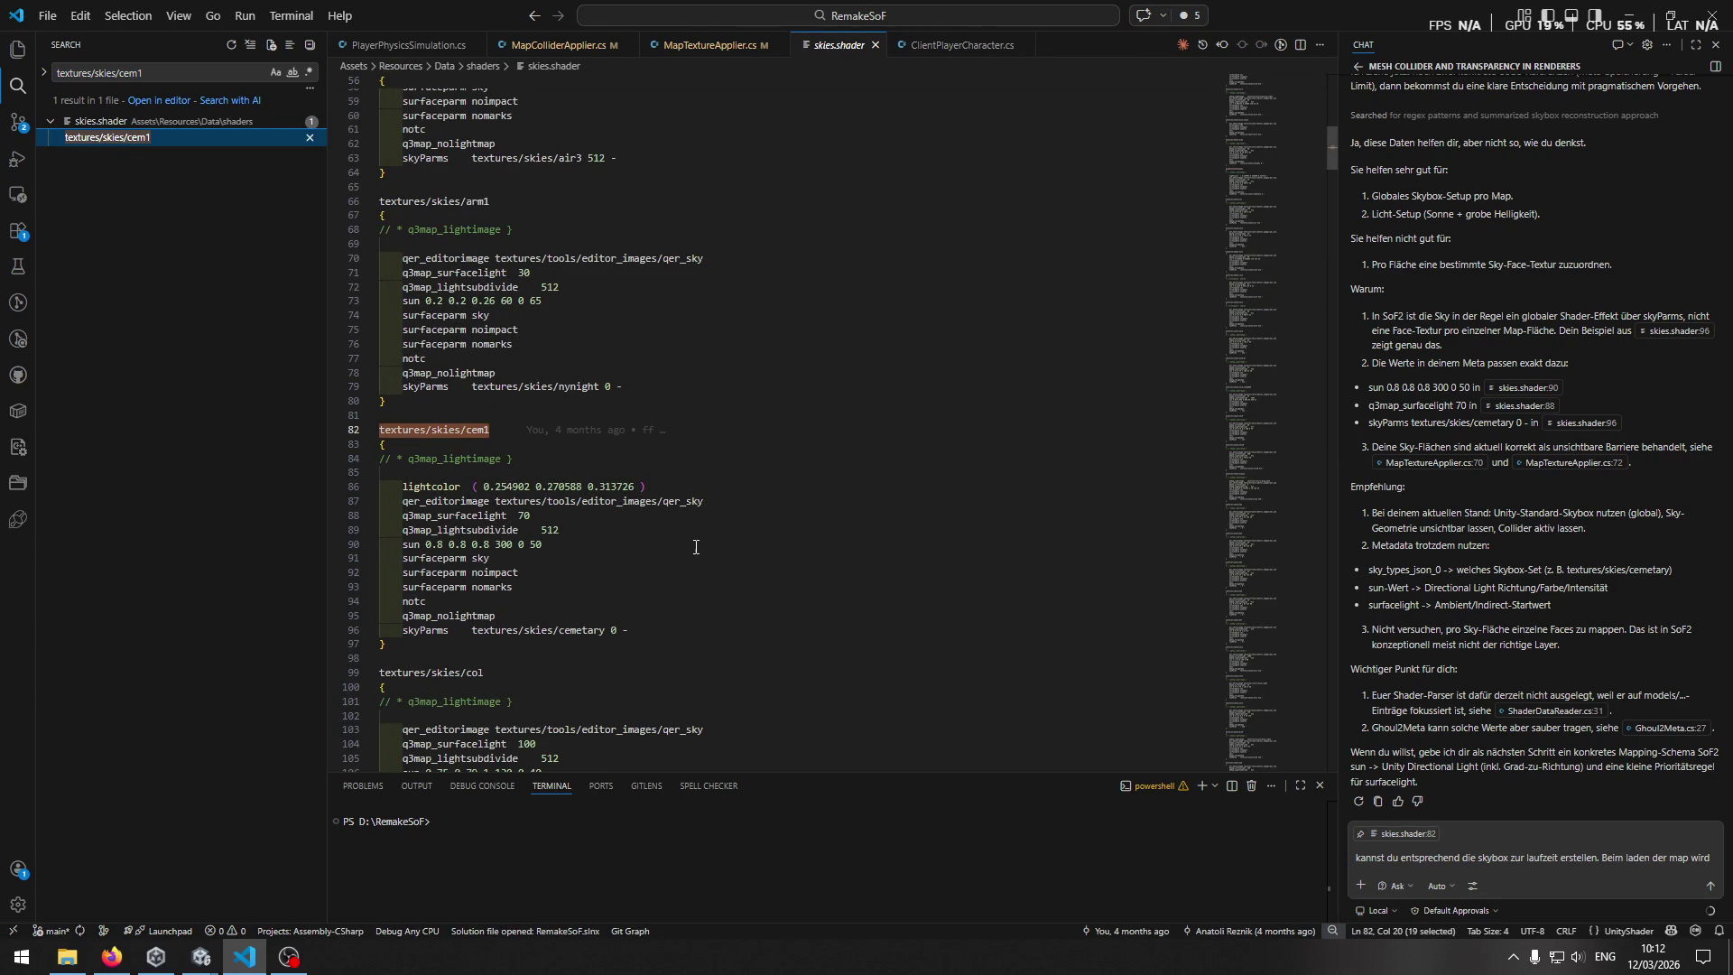
left_click(622, 631)
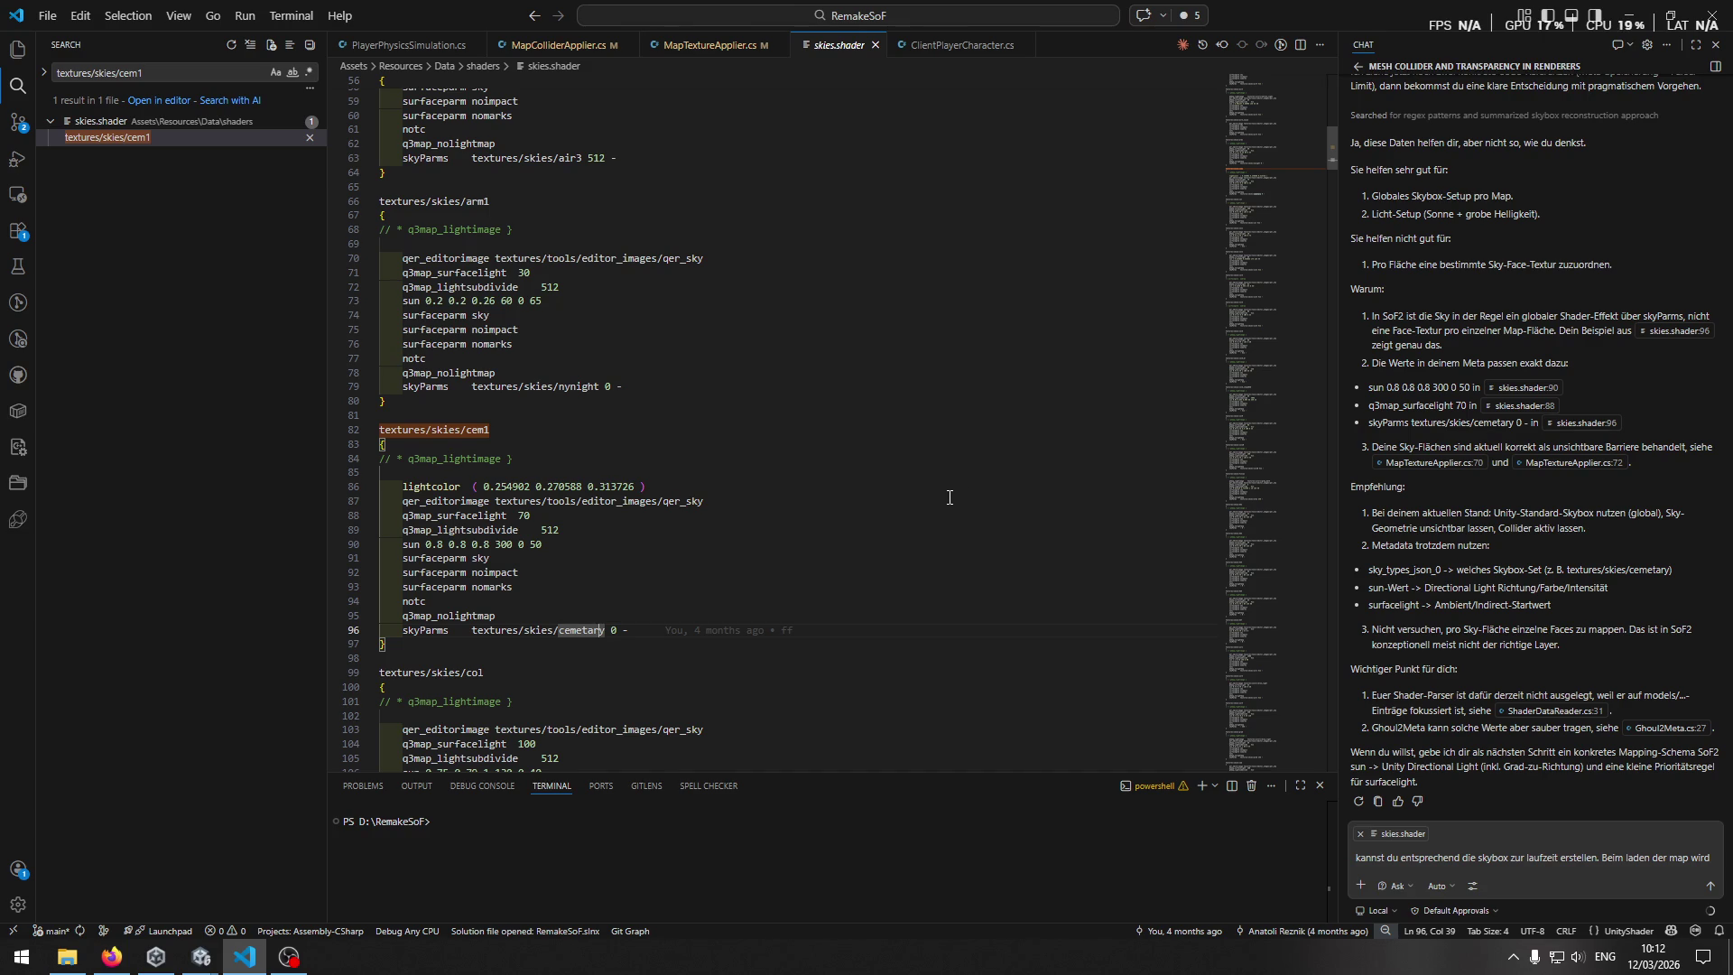
key("ctrl+shift+e")
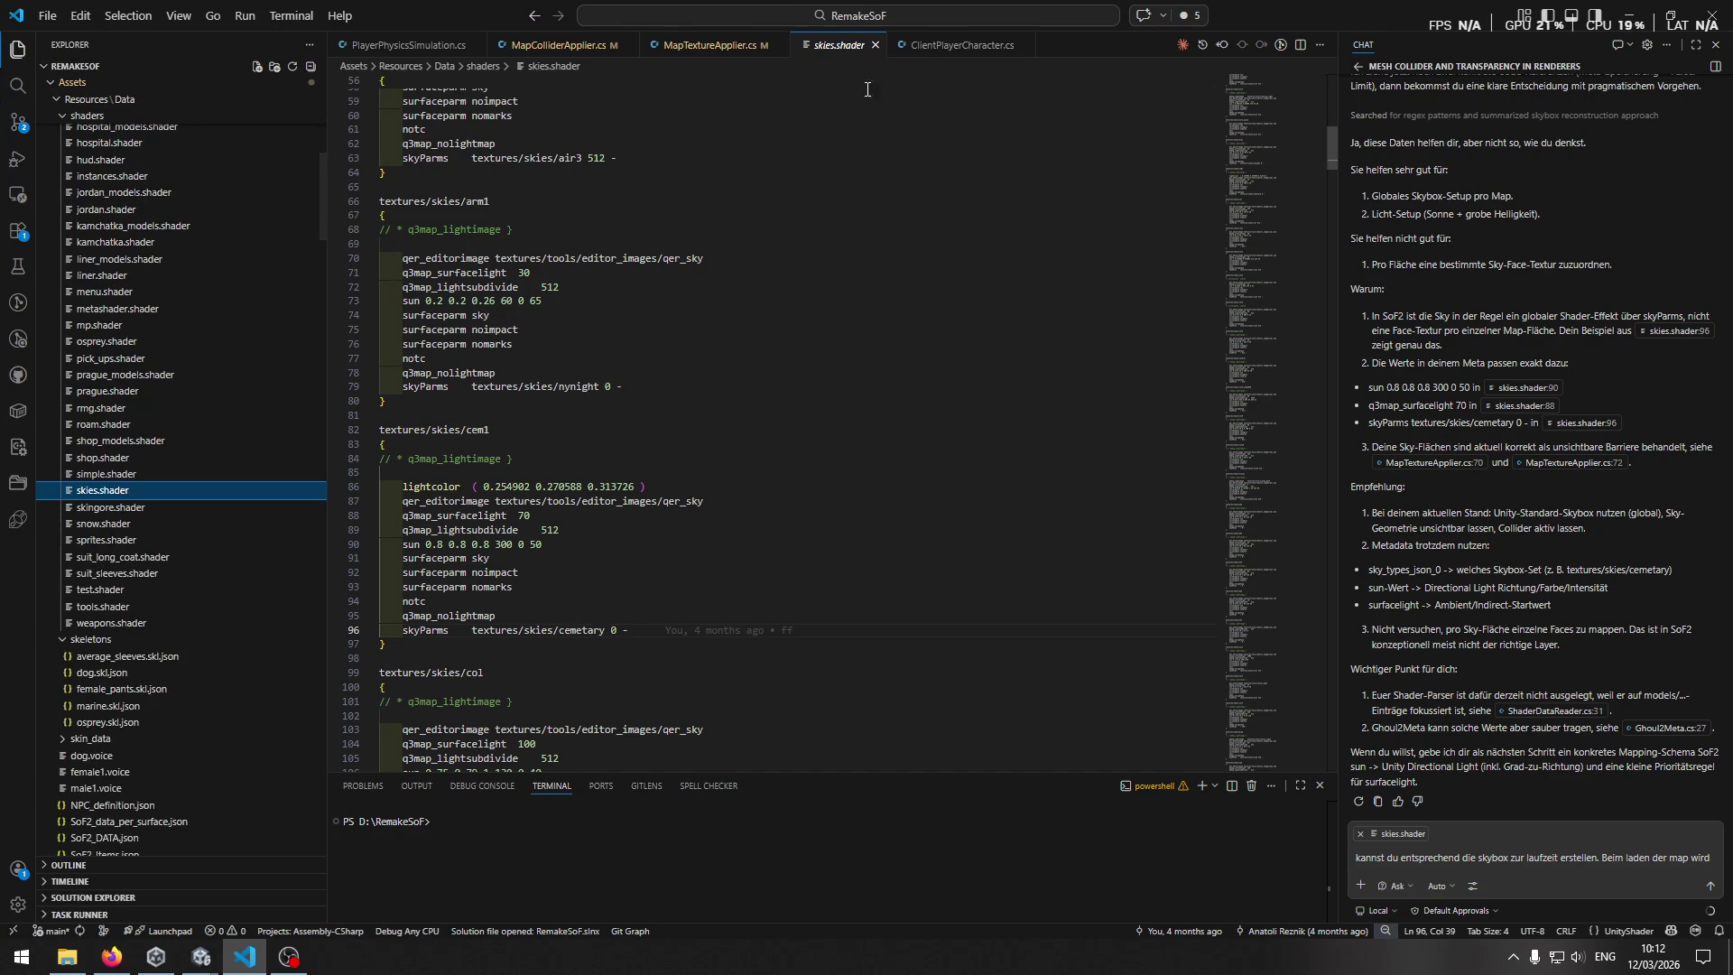
left_click(875, 45)
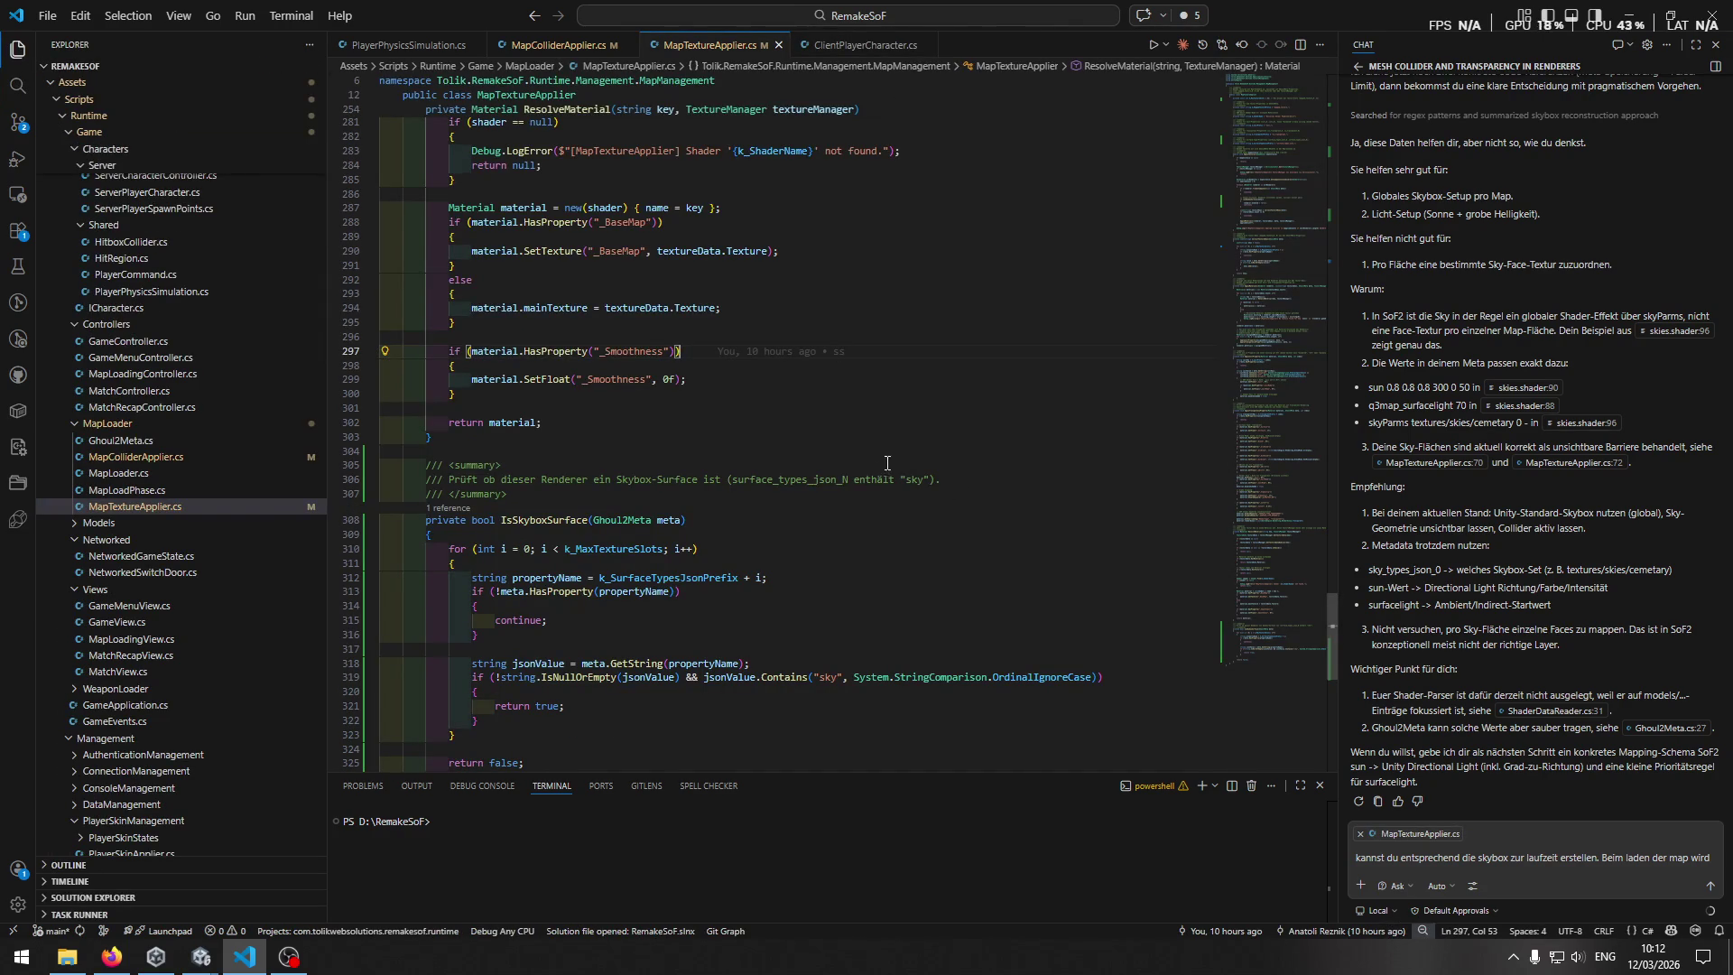
key("ctrl+shift+t")
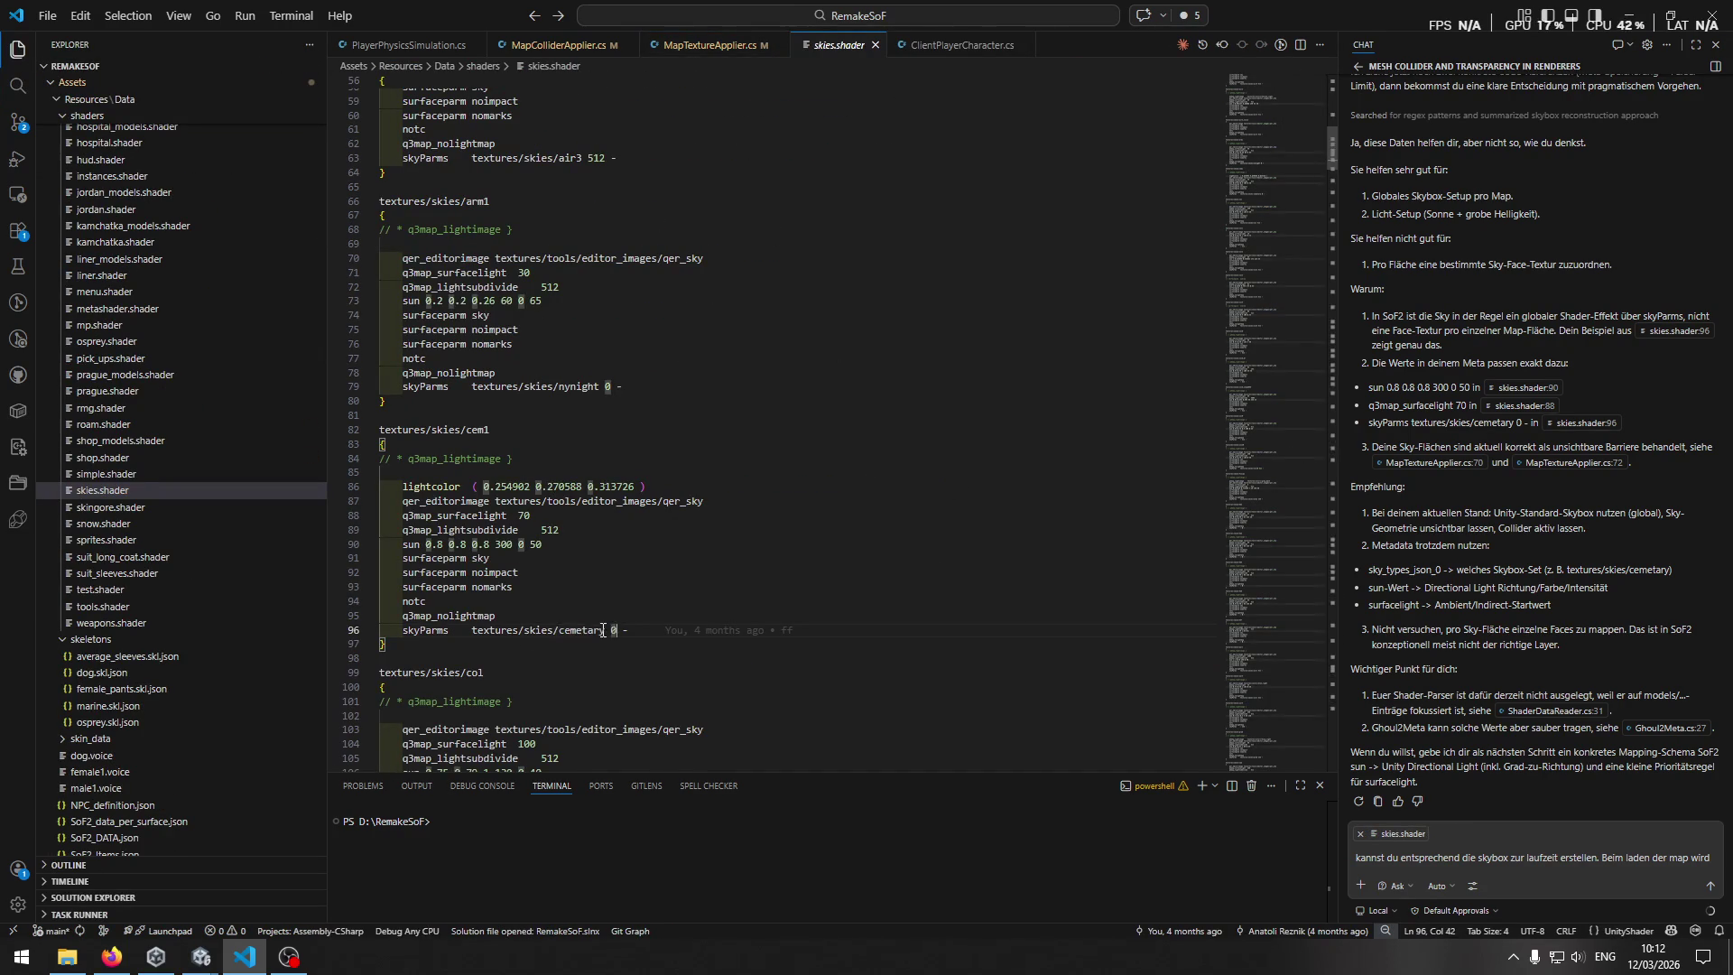
left_click_drag(471, 630, 609, 630)
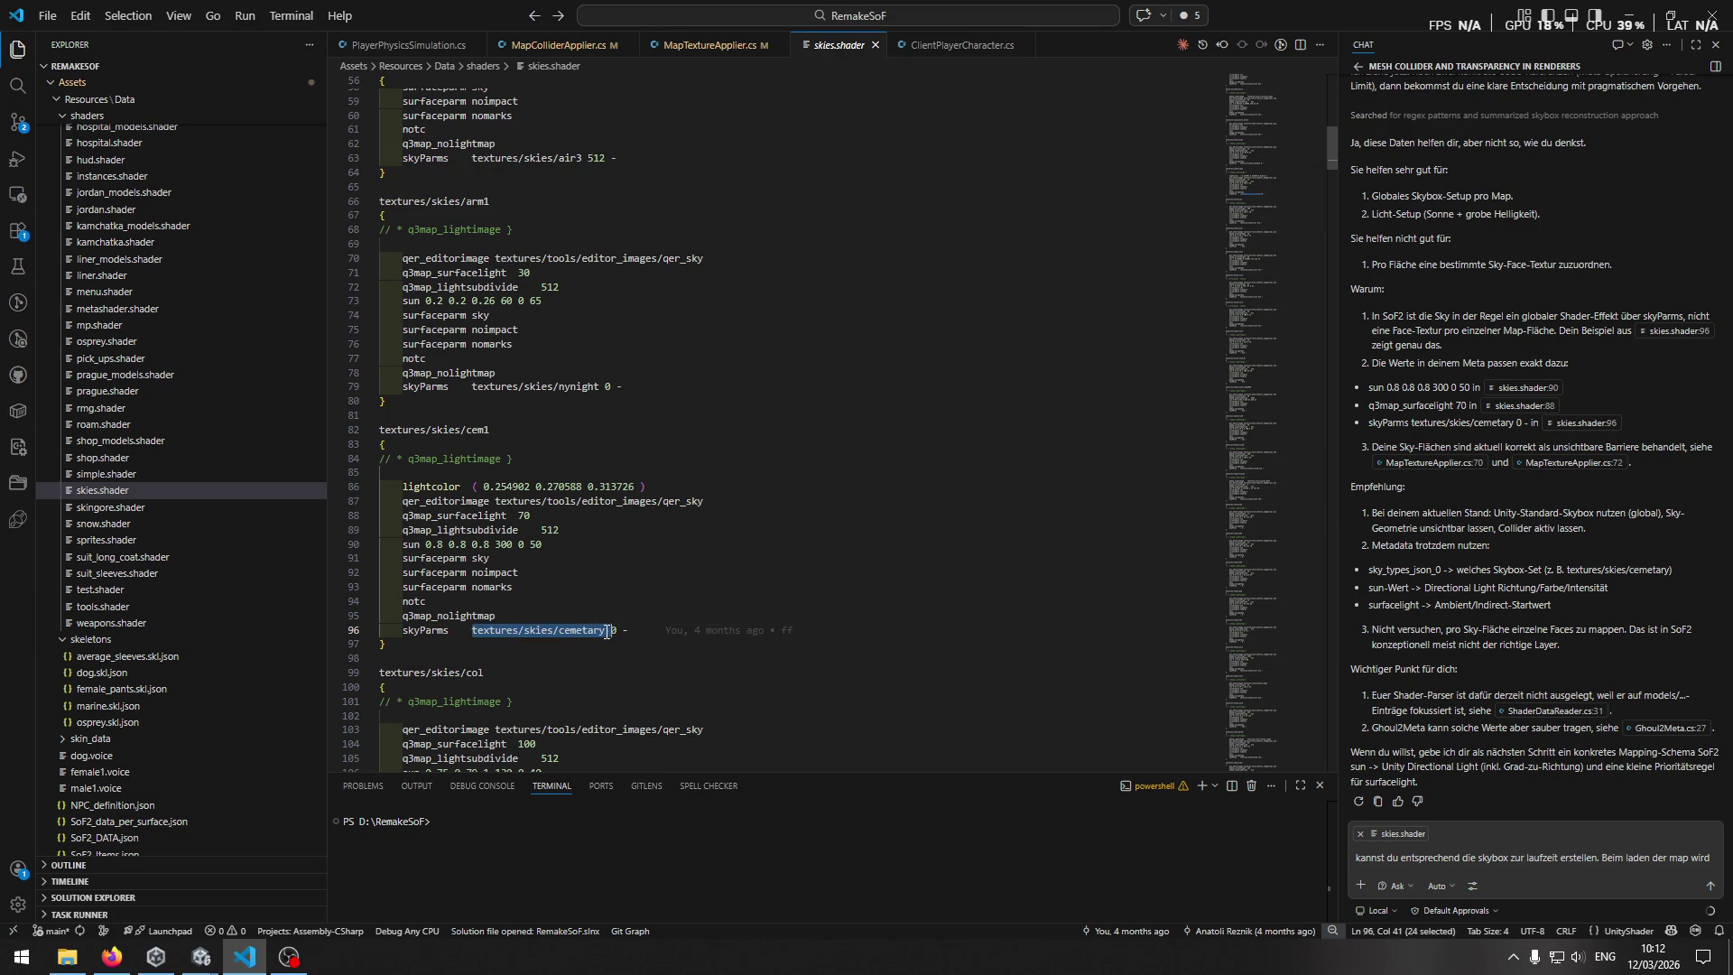
key("ctrl+w")
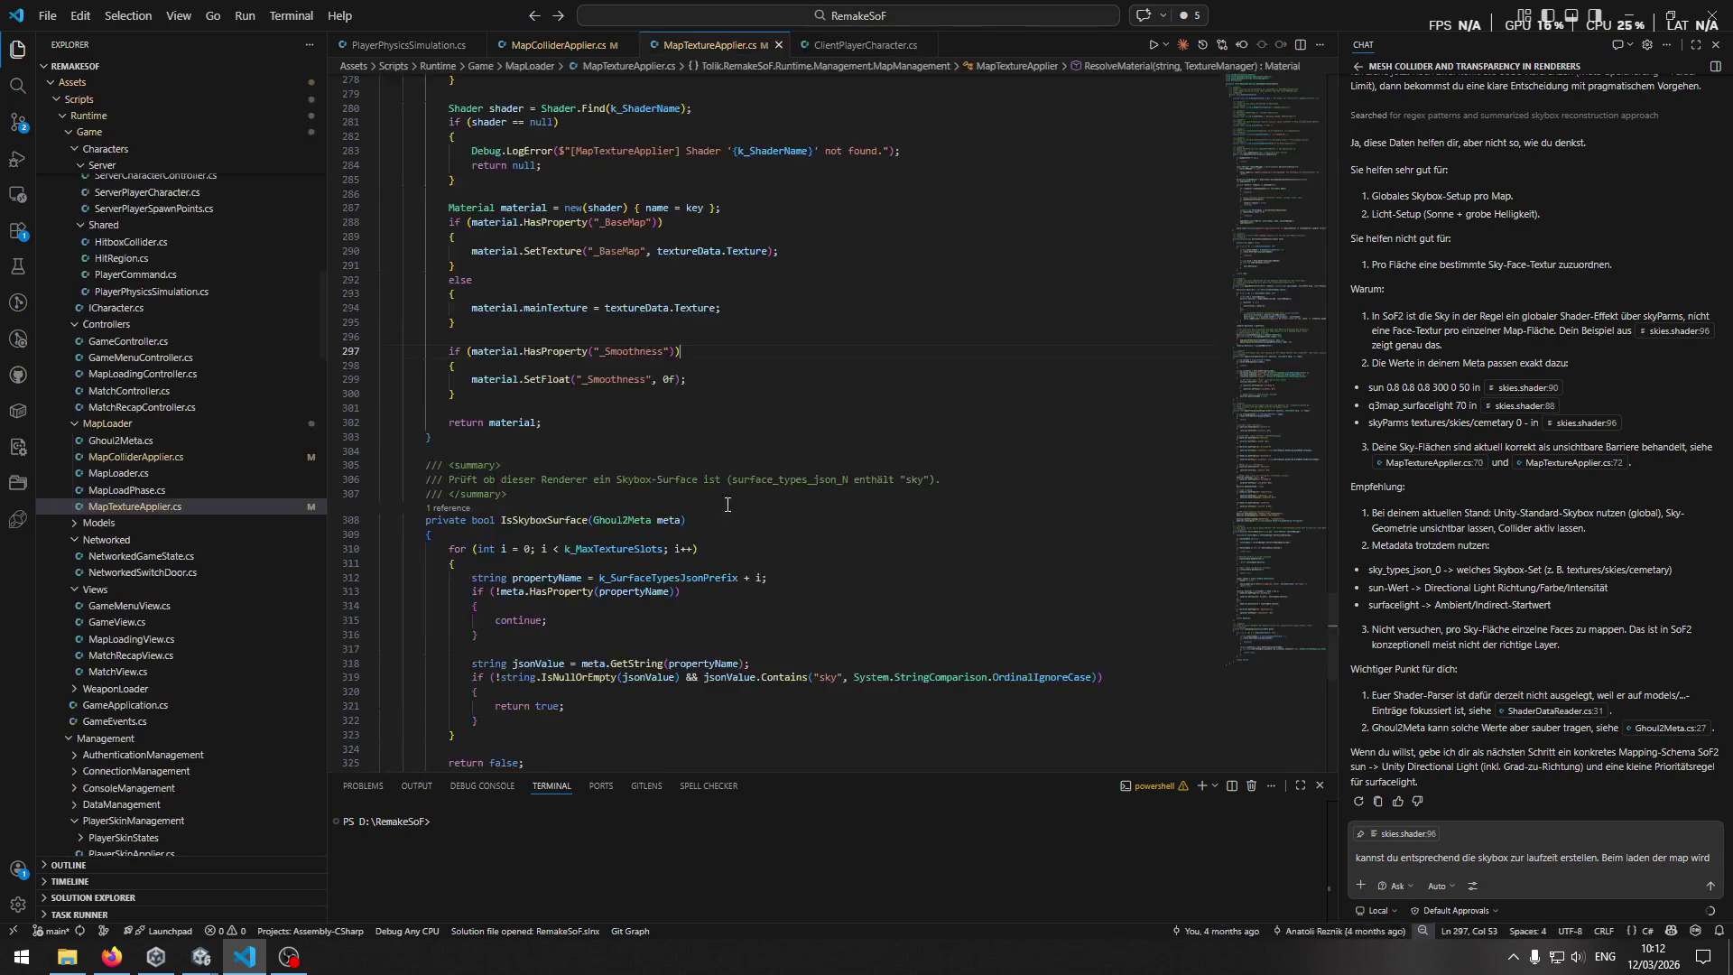
Change 'wird' to 'soll' in the chat draft and add a line 'für den ghoul2meta ke'.
left_click(1584, 864)
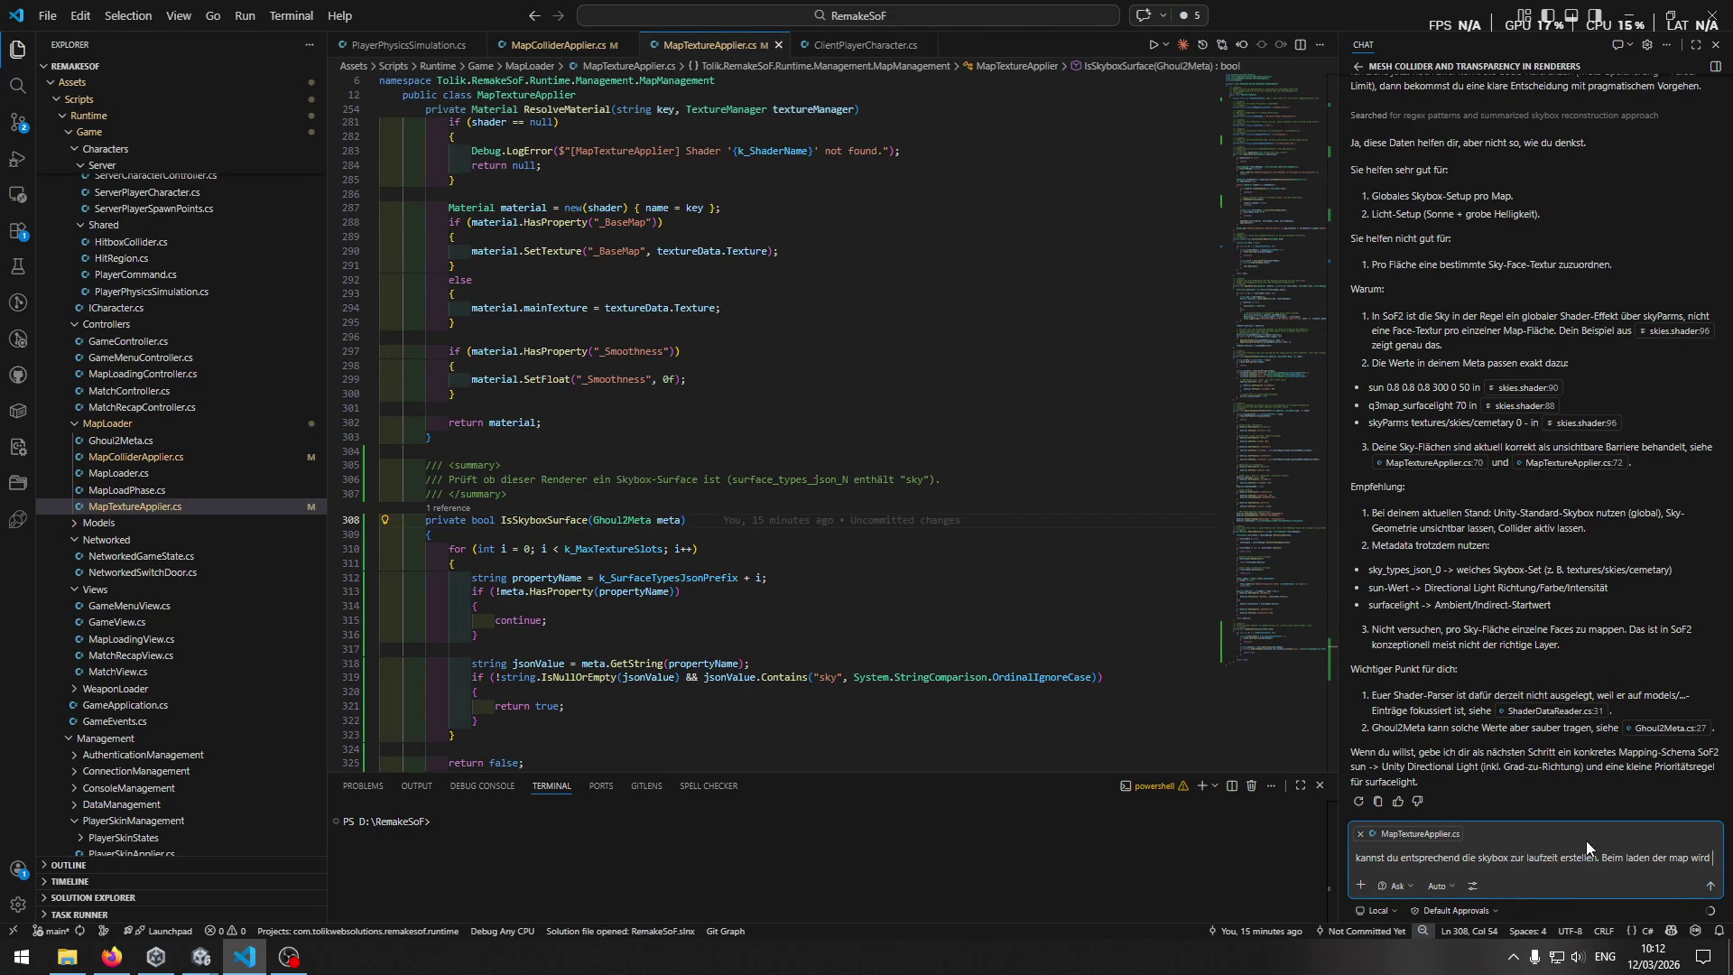
key("BackSpace")
key("BackSpace")
key("BackSpace")
type("soll")
key("shift+Return")
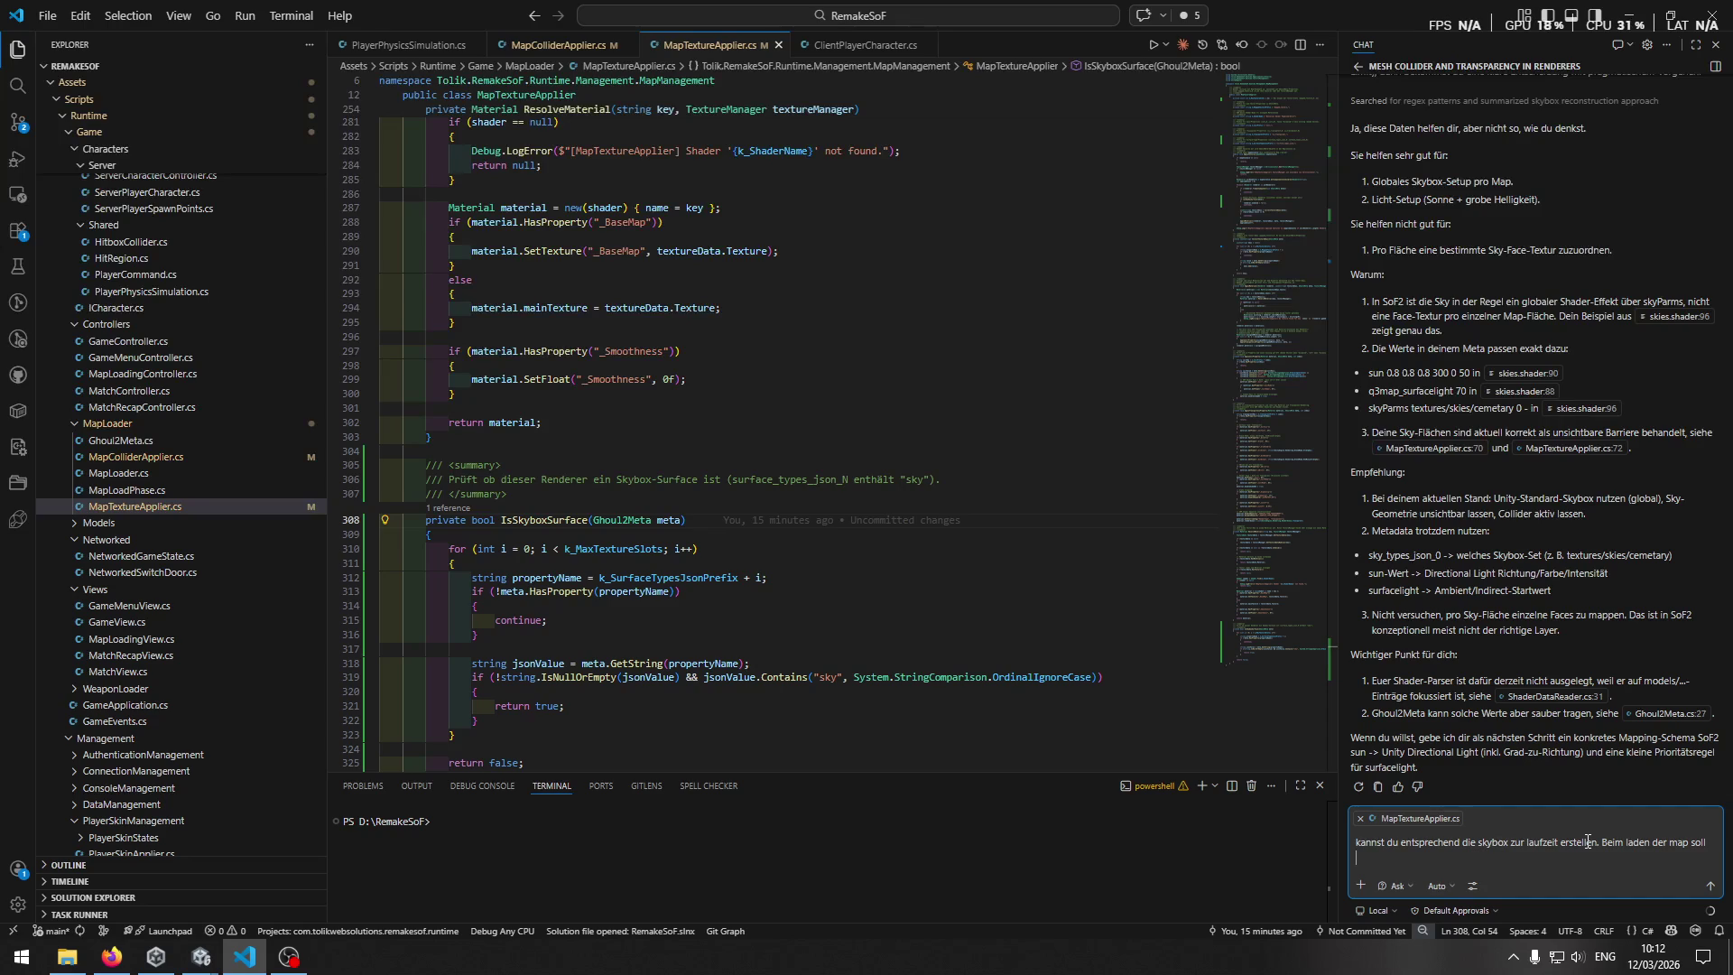
type("für d")
type("en ")
type("ghoul")
type("2meta ke")
Scroll through MapTextureApplier.cs back to line 297, then bring Unity to the front.
scroll(843, 456, "down", 2)
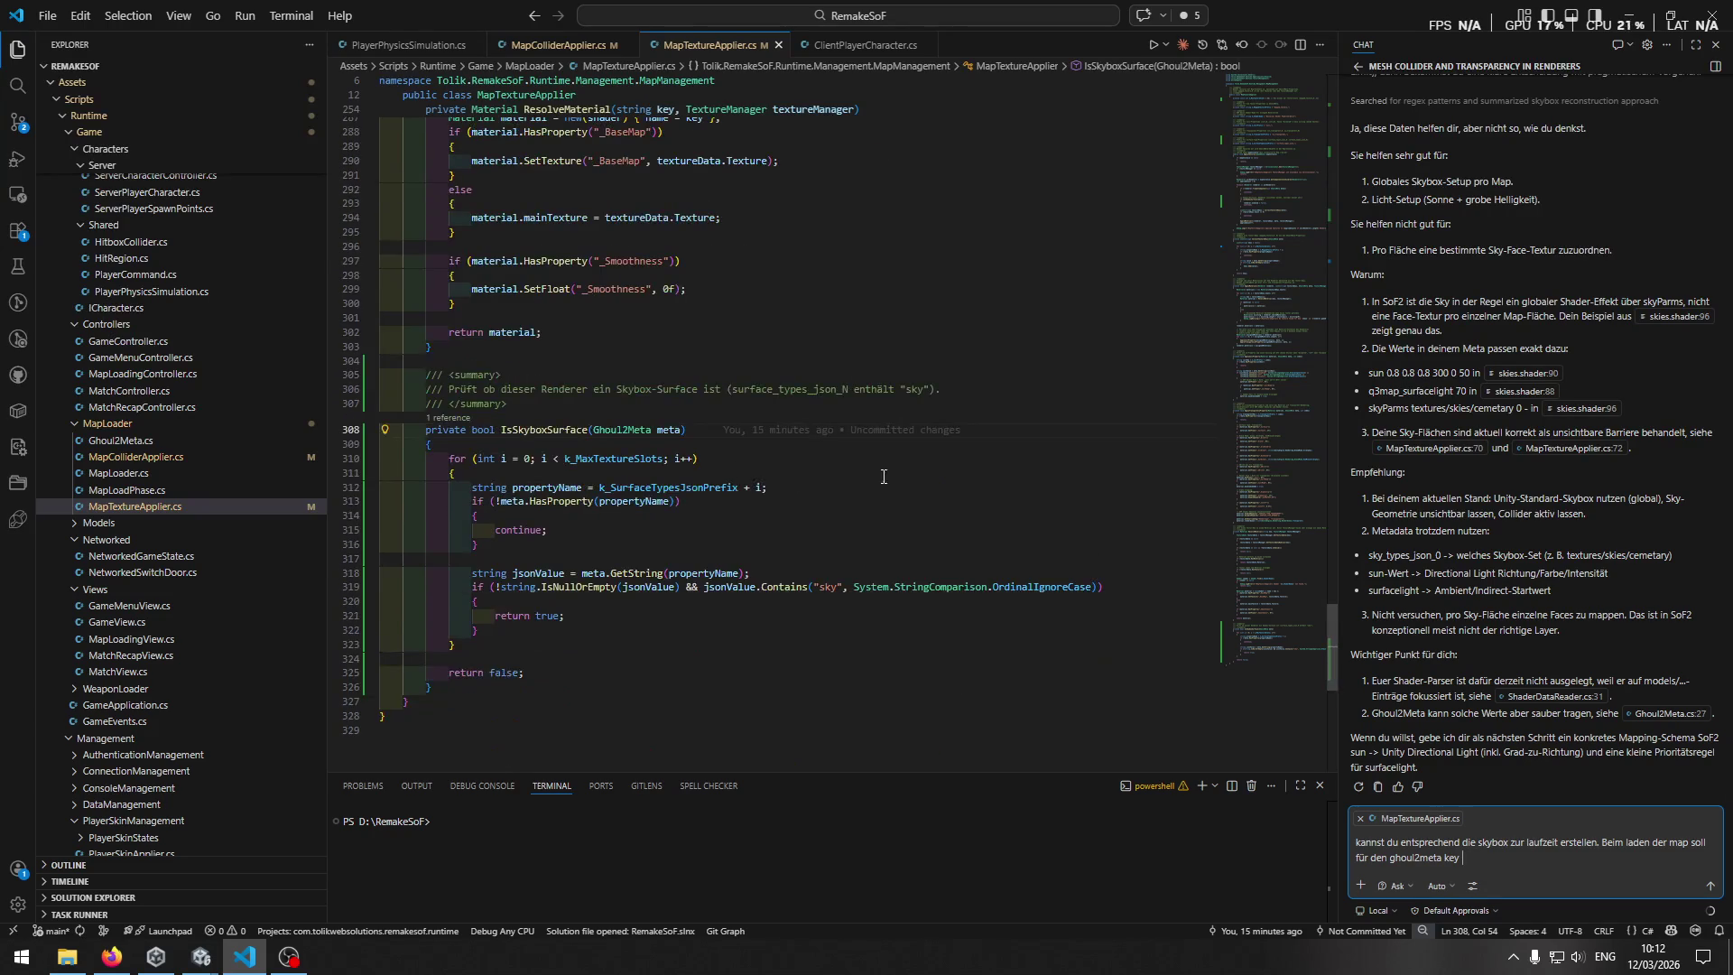
scroll(887, 465, "up", 5)
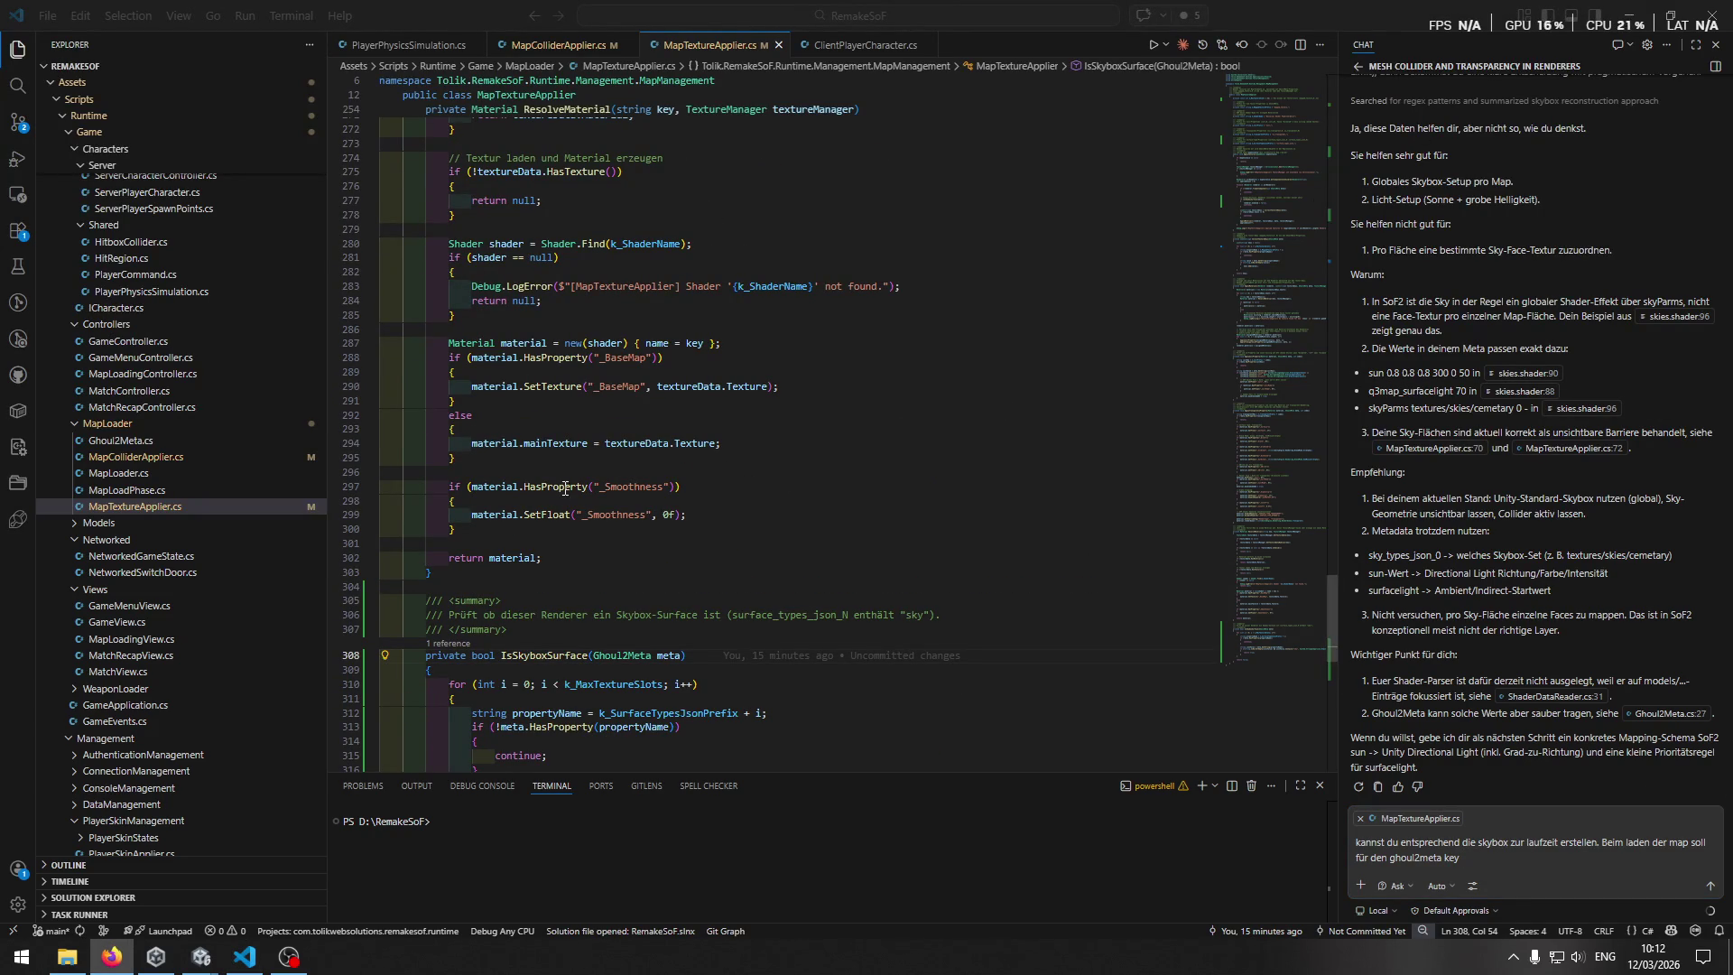
scroll(707, 537, "up", 5)
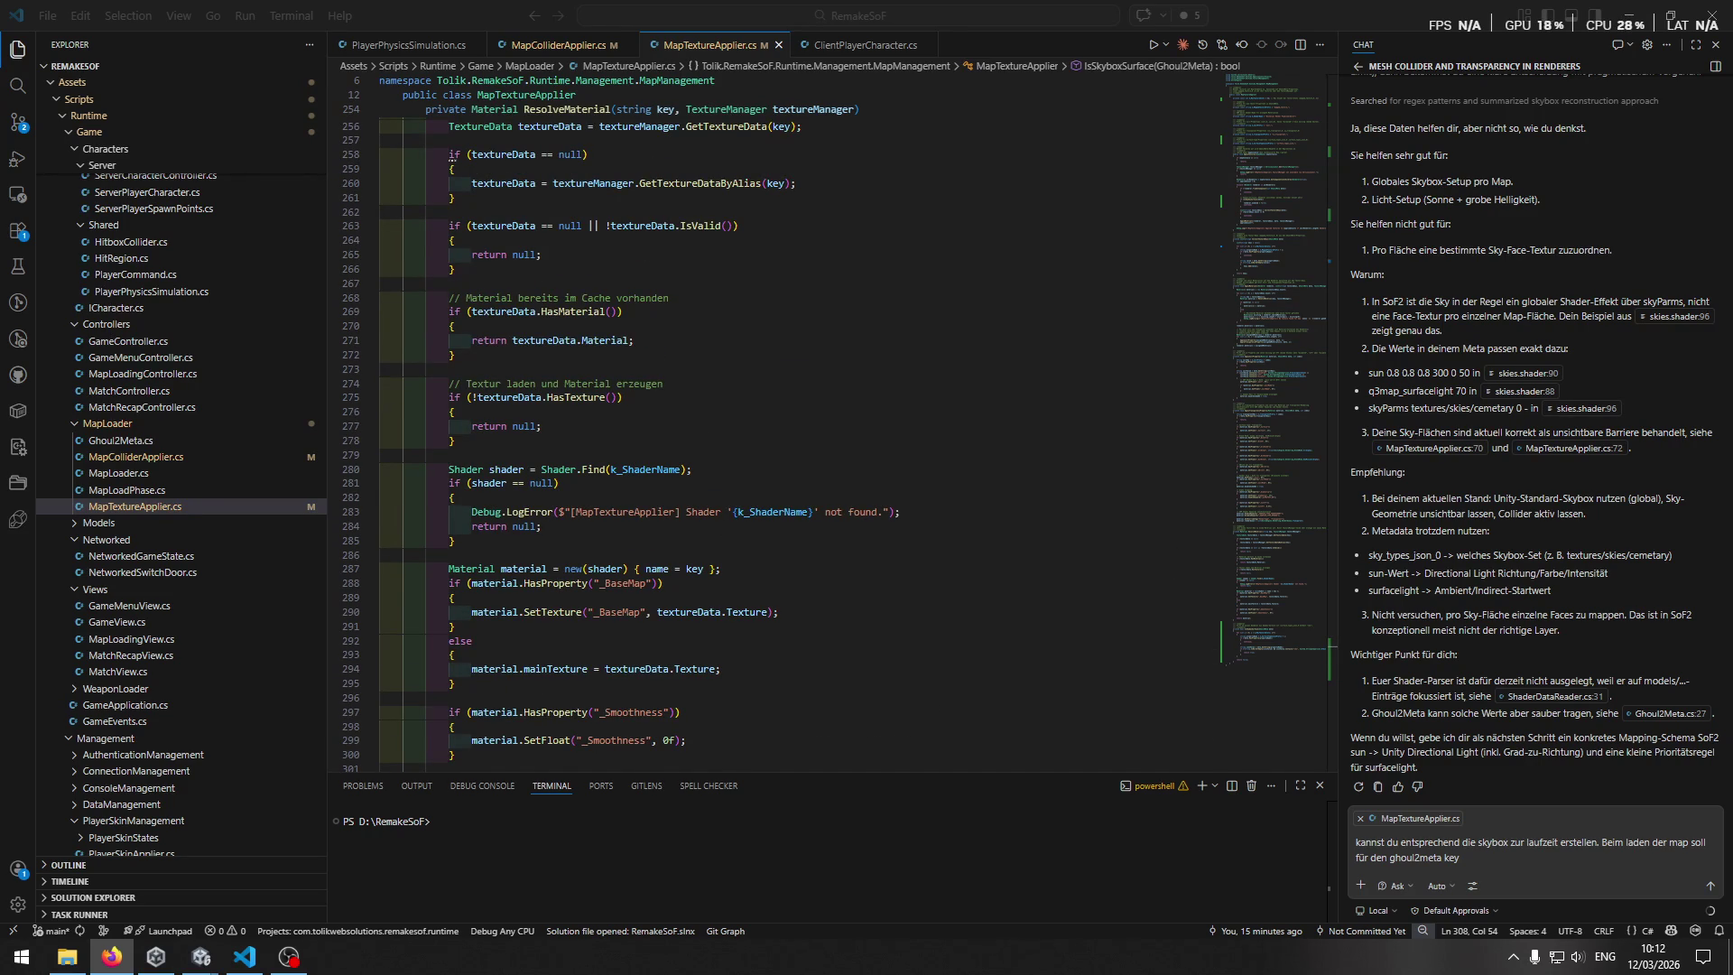
scroll(796, 457, "up", 15)
scroll(796, 457, "up", 20)
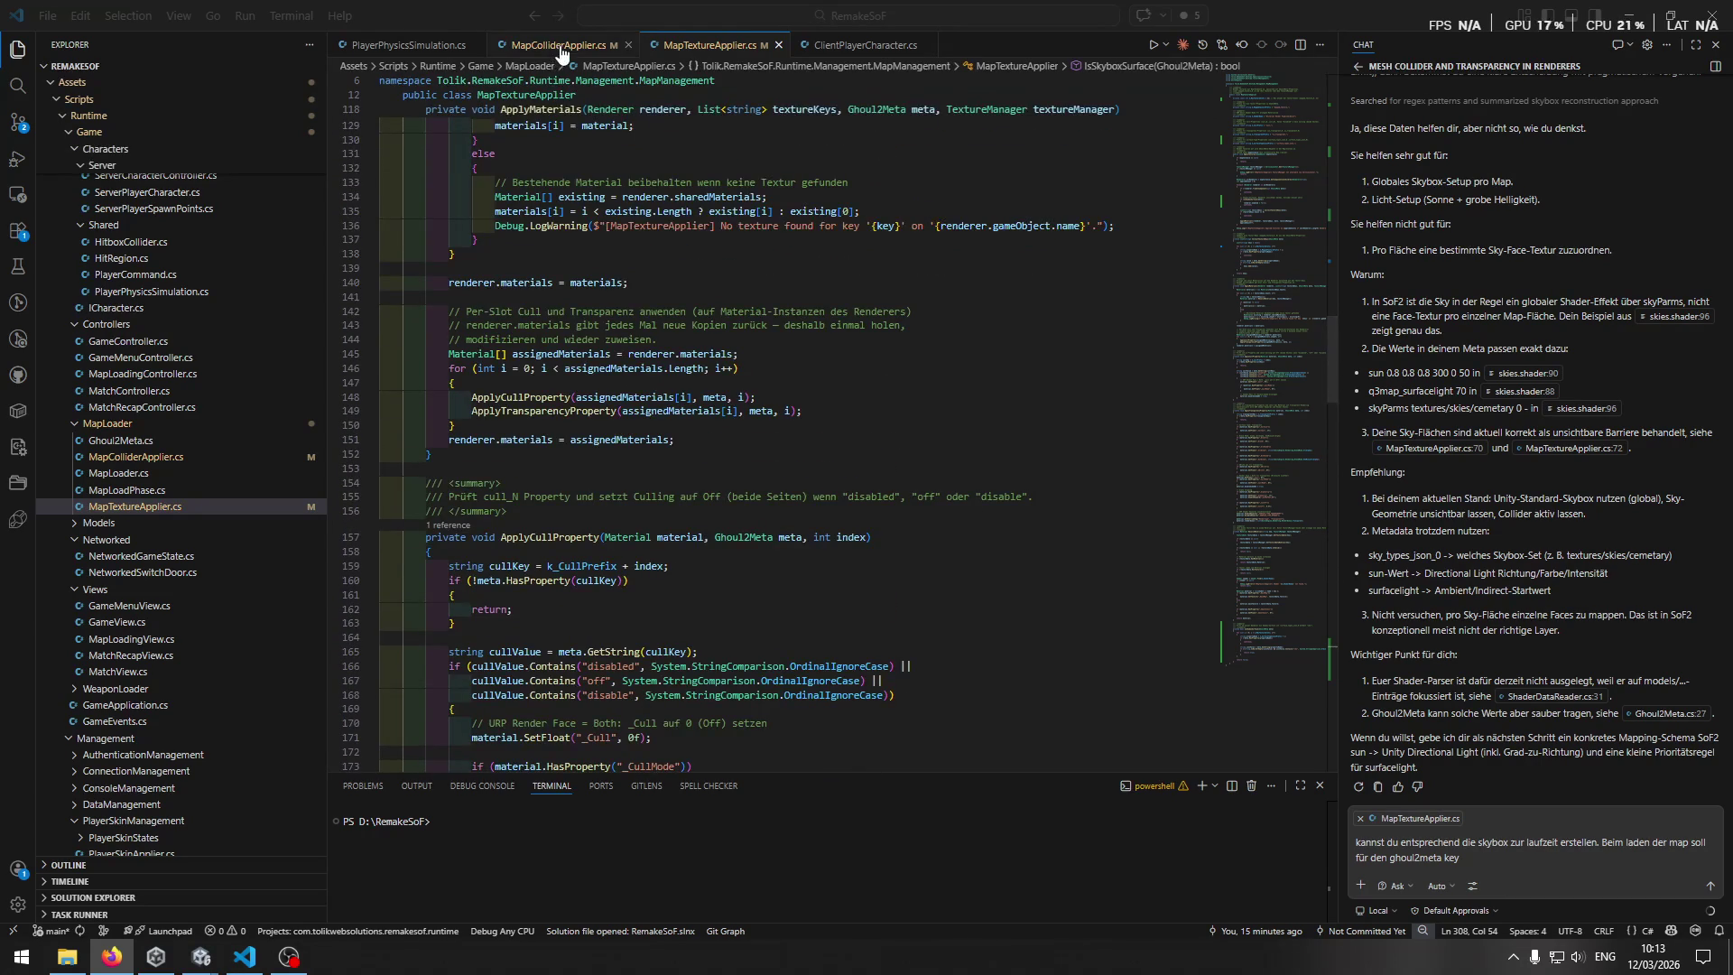
scroll(763, 311, "up", 6)
scroll(763, 311, "up", 20)
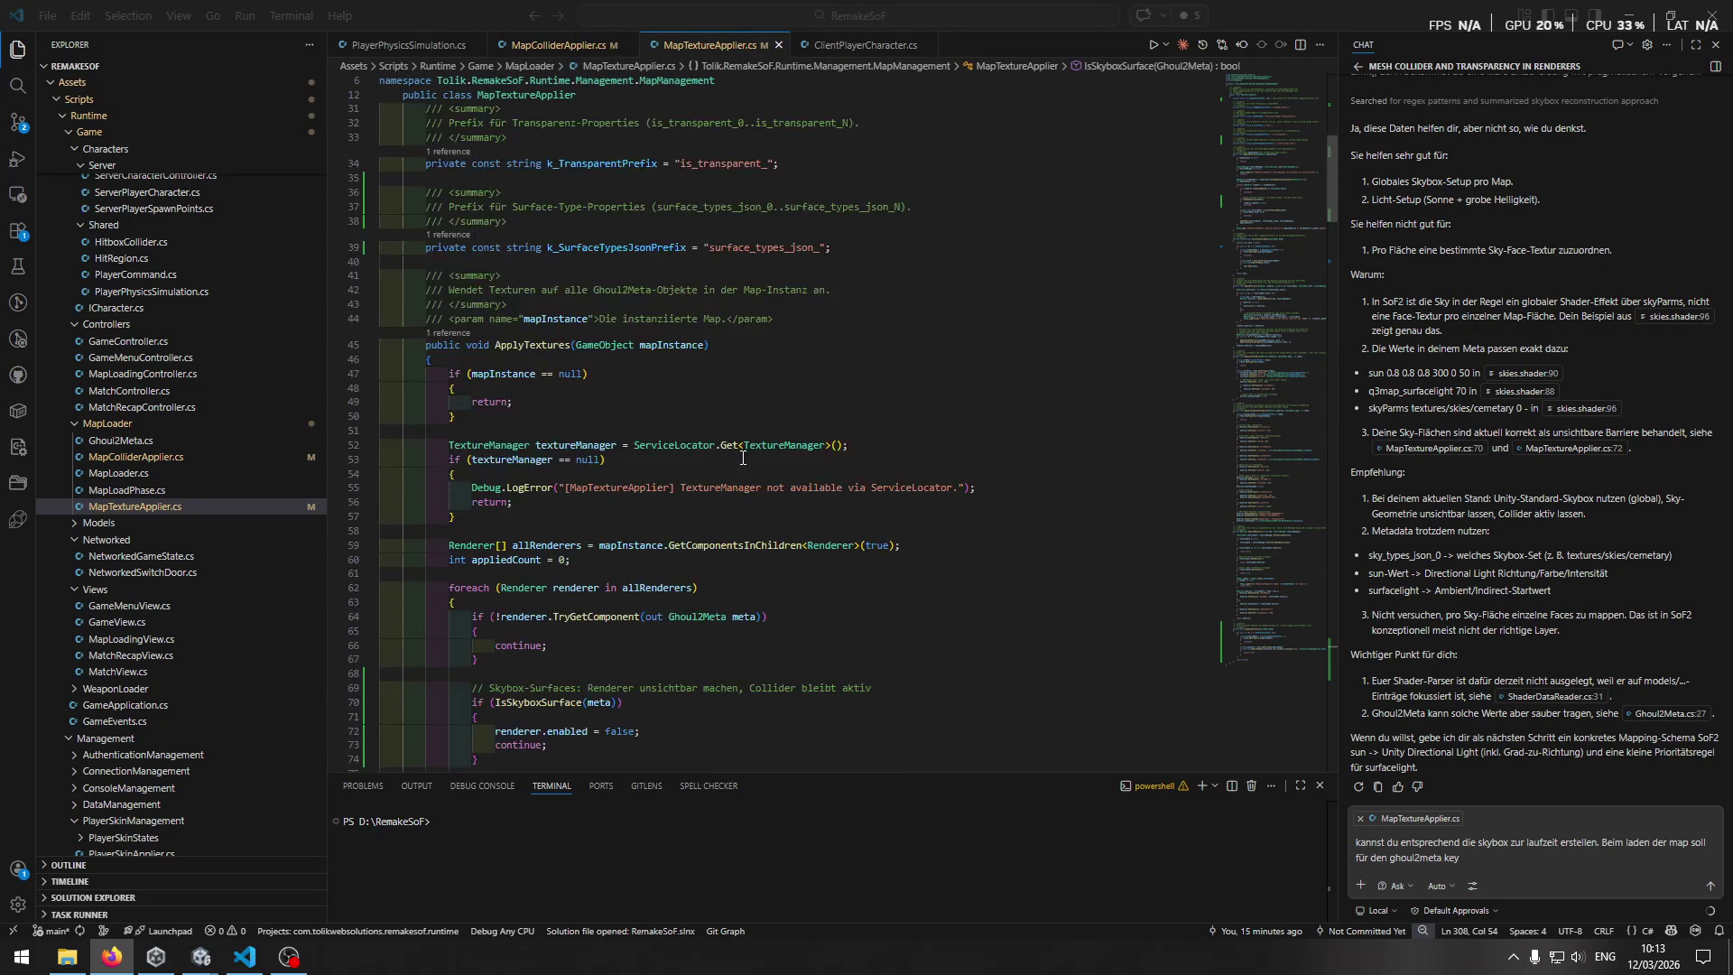
scroll(742, 459, "up", 7)
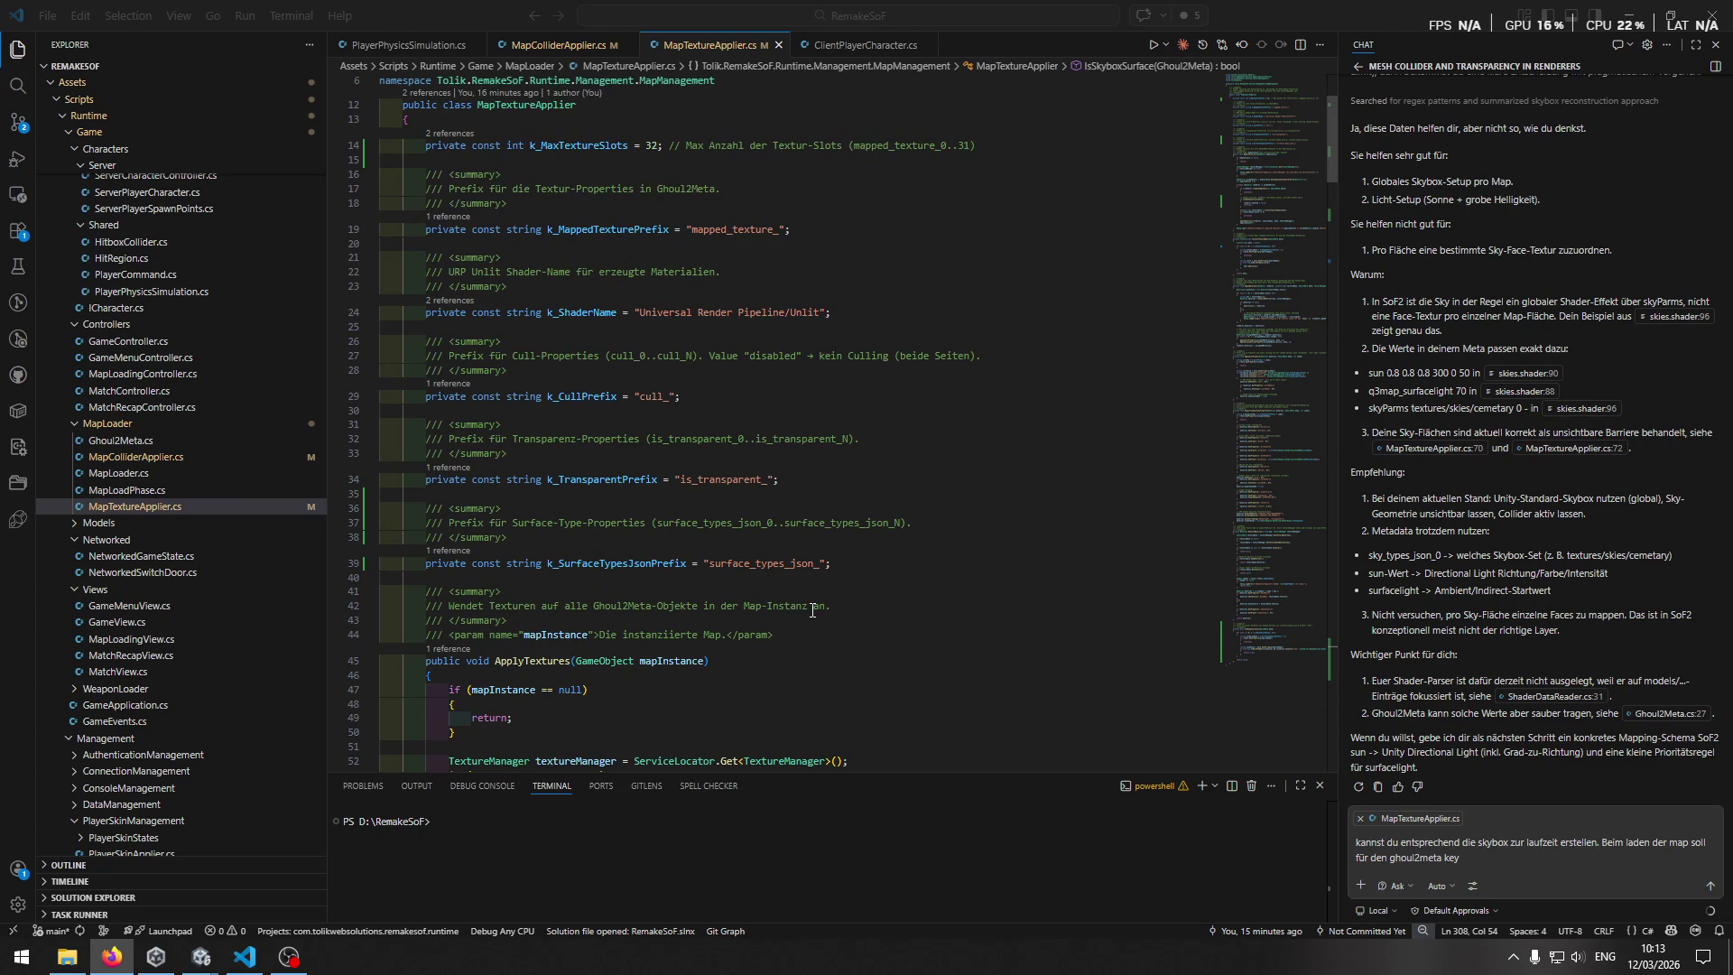
key("alt+Left")
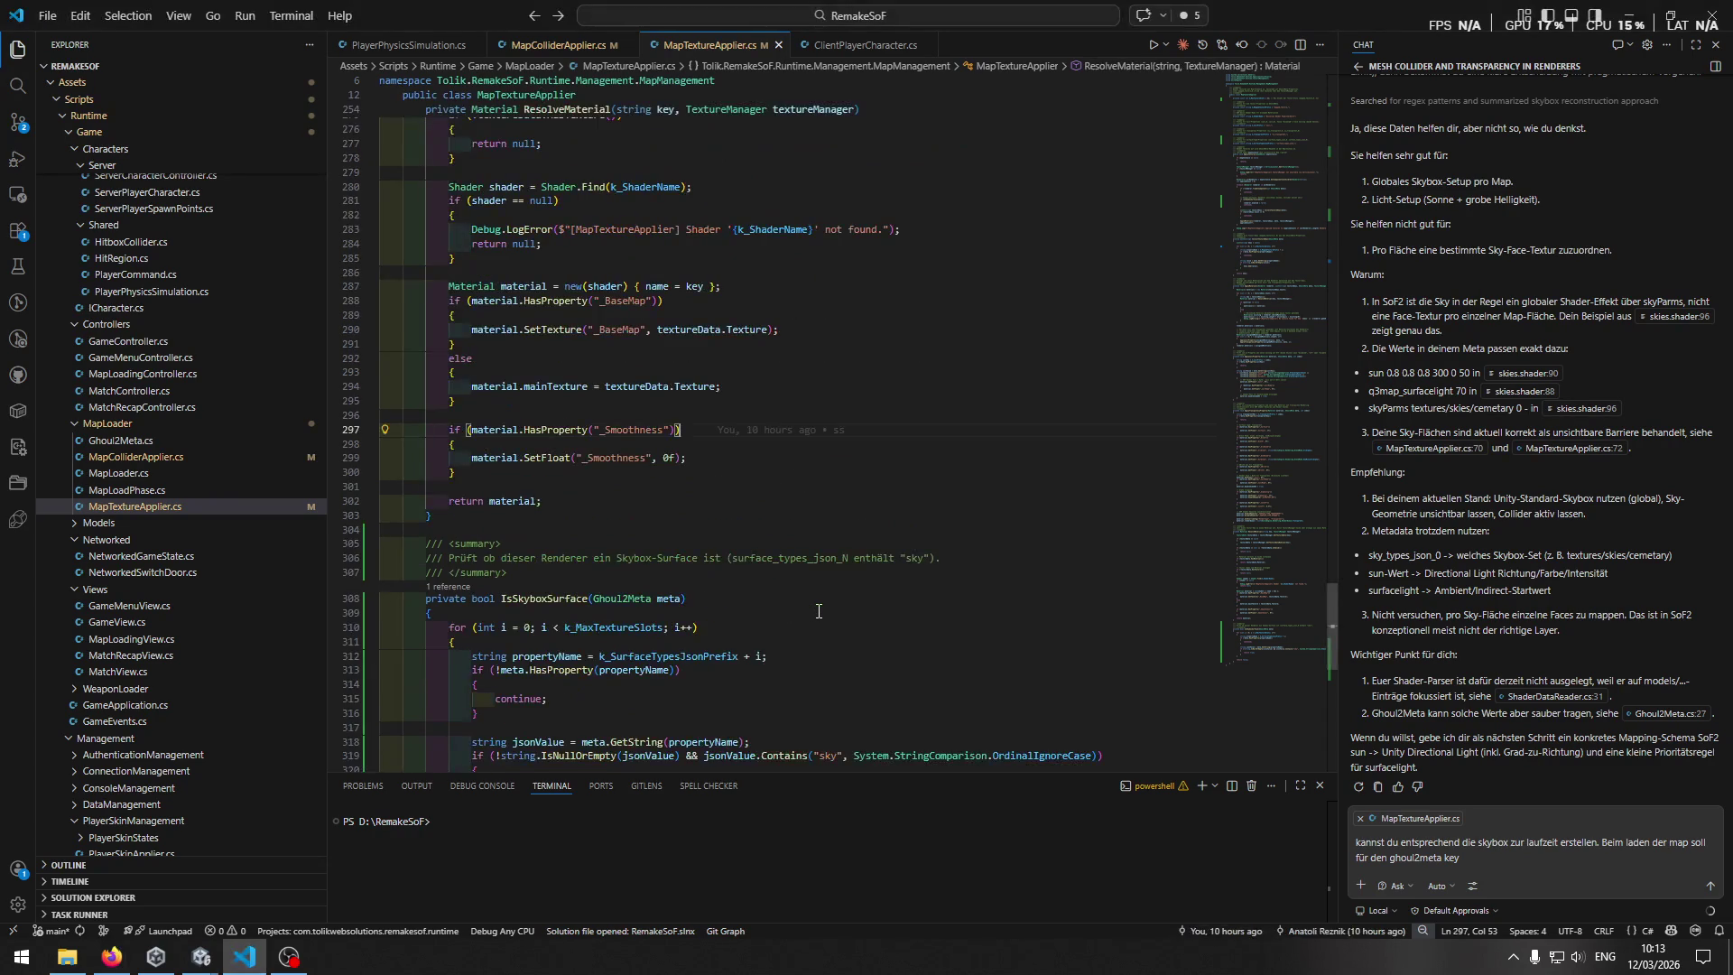
mouse_move(201, 955)
left_click(161, 888)
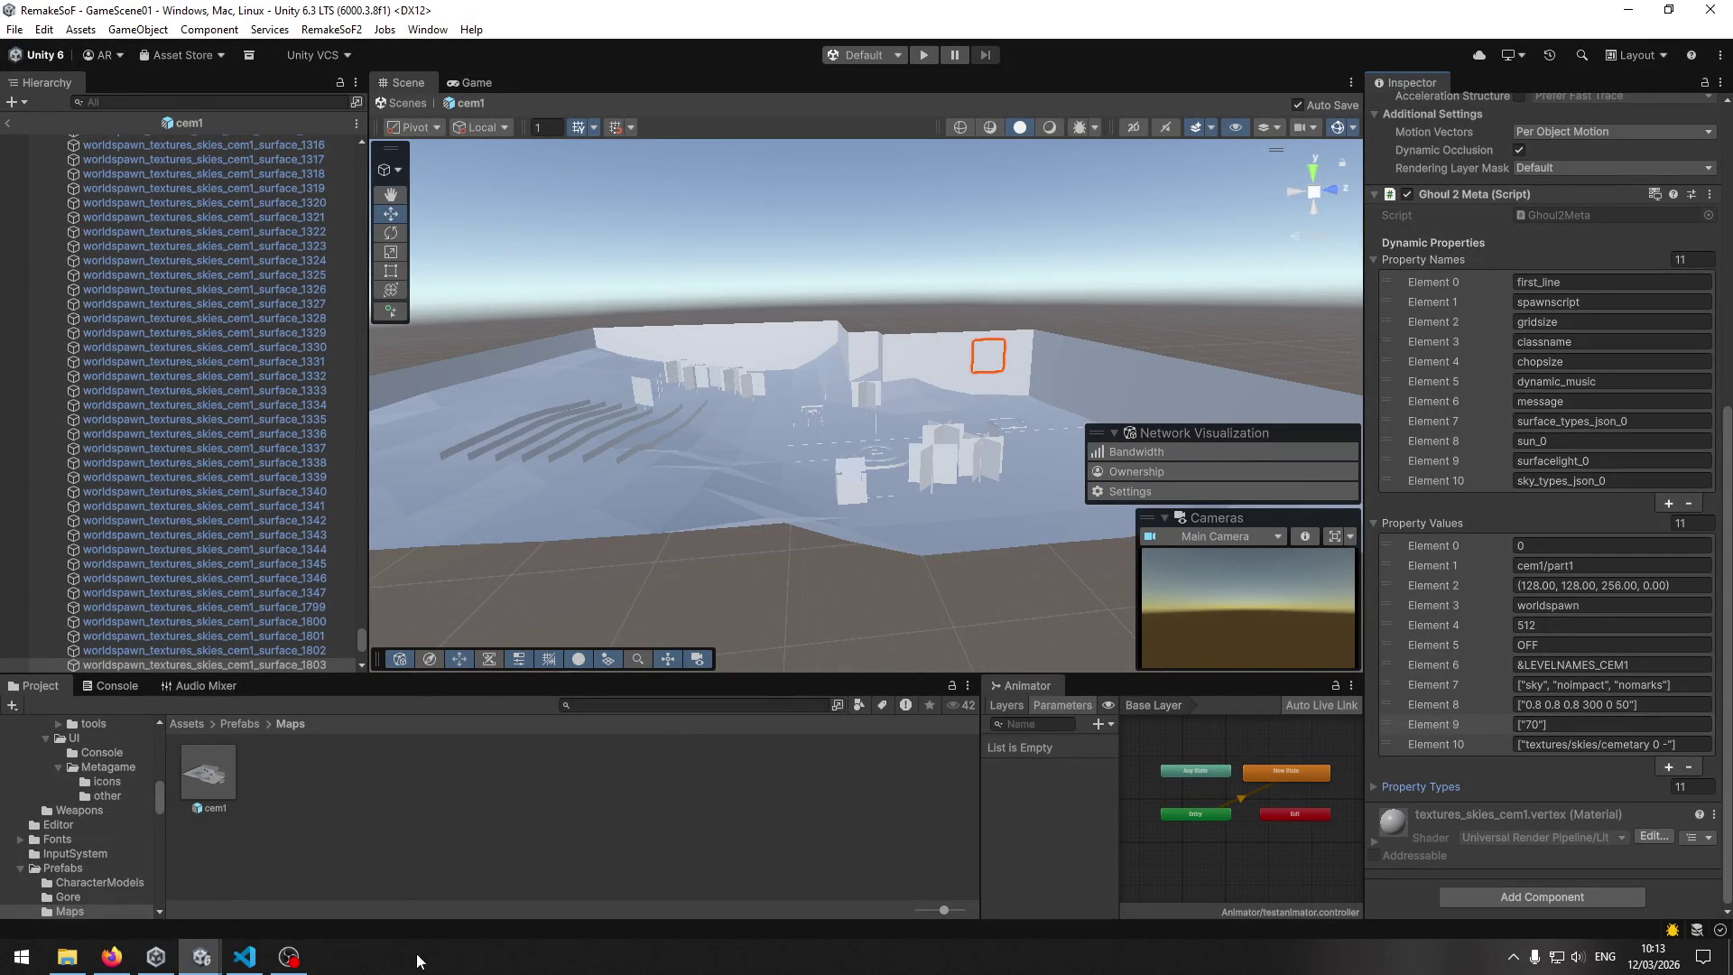
mouse_move(246, 957)
left_click(300, 885)
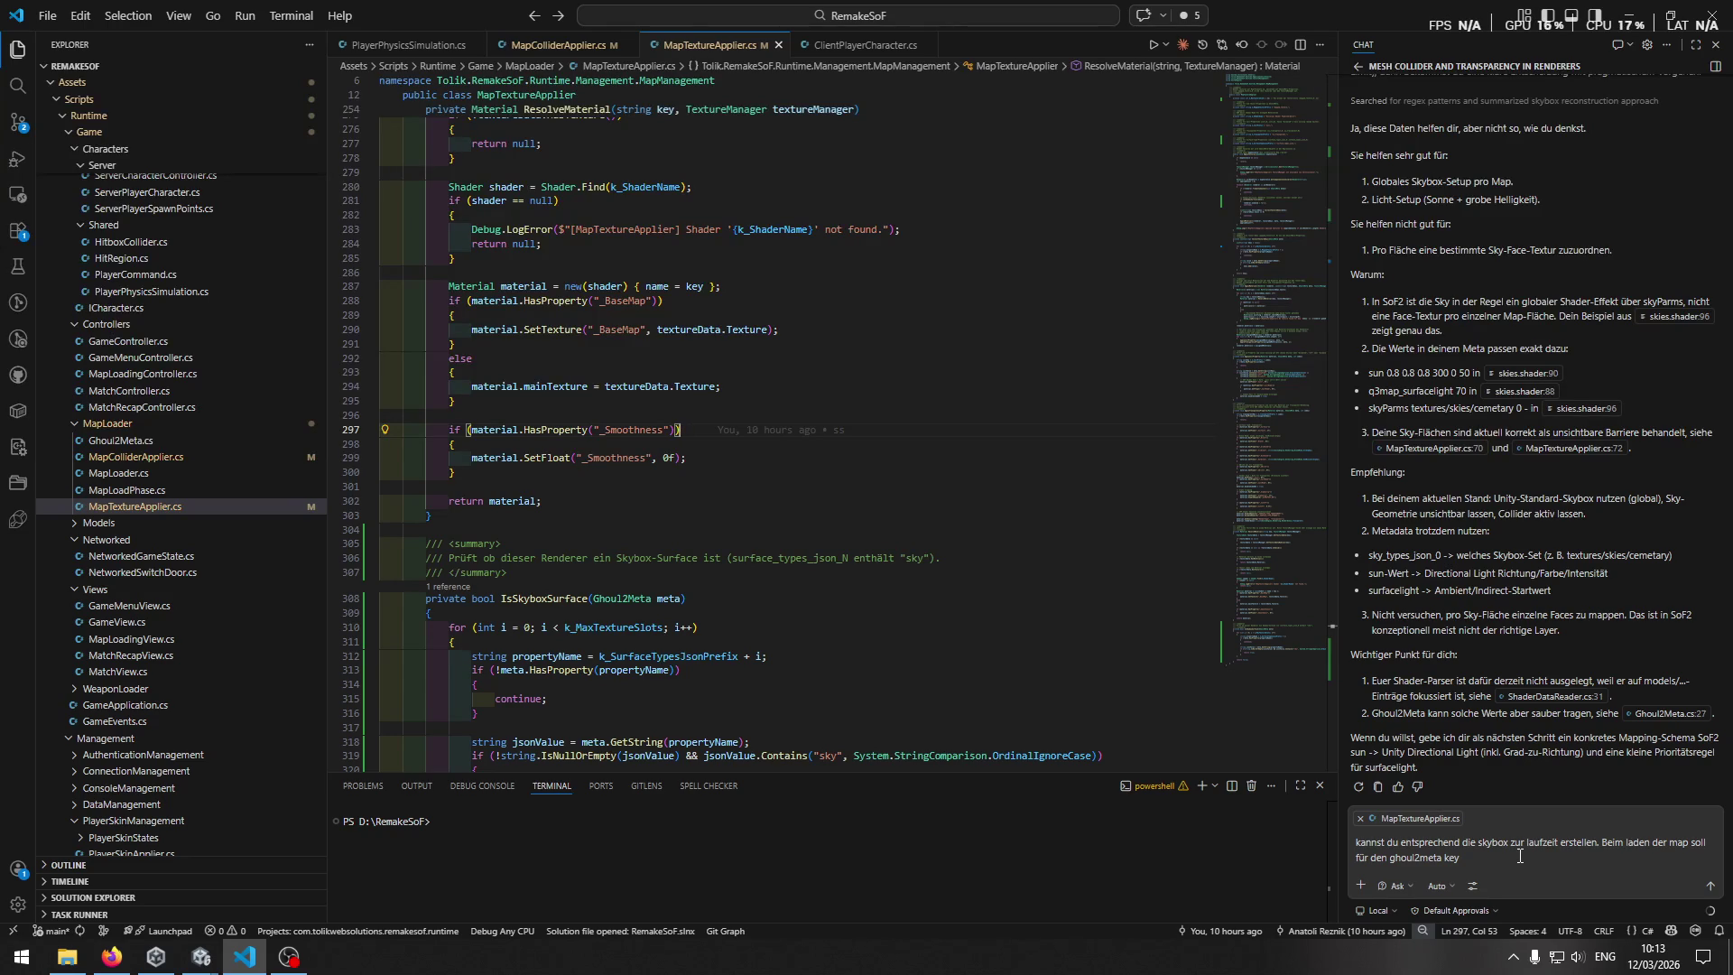
Add 'sky_types_json_N value "textures/skies/cemetary"' to the chat prompt.
left_click(1513, 862)
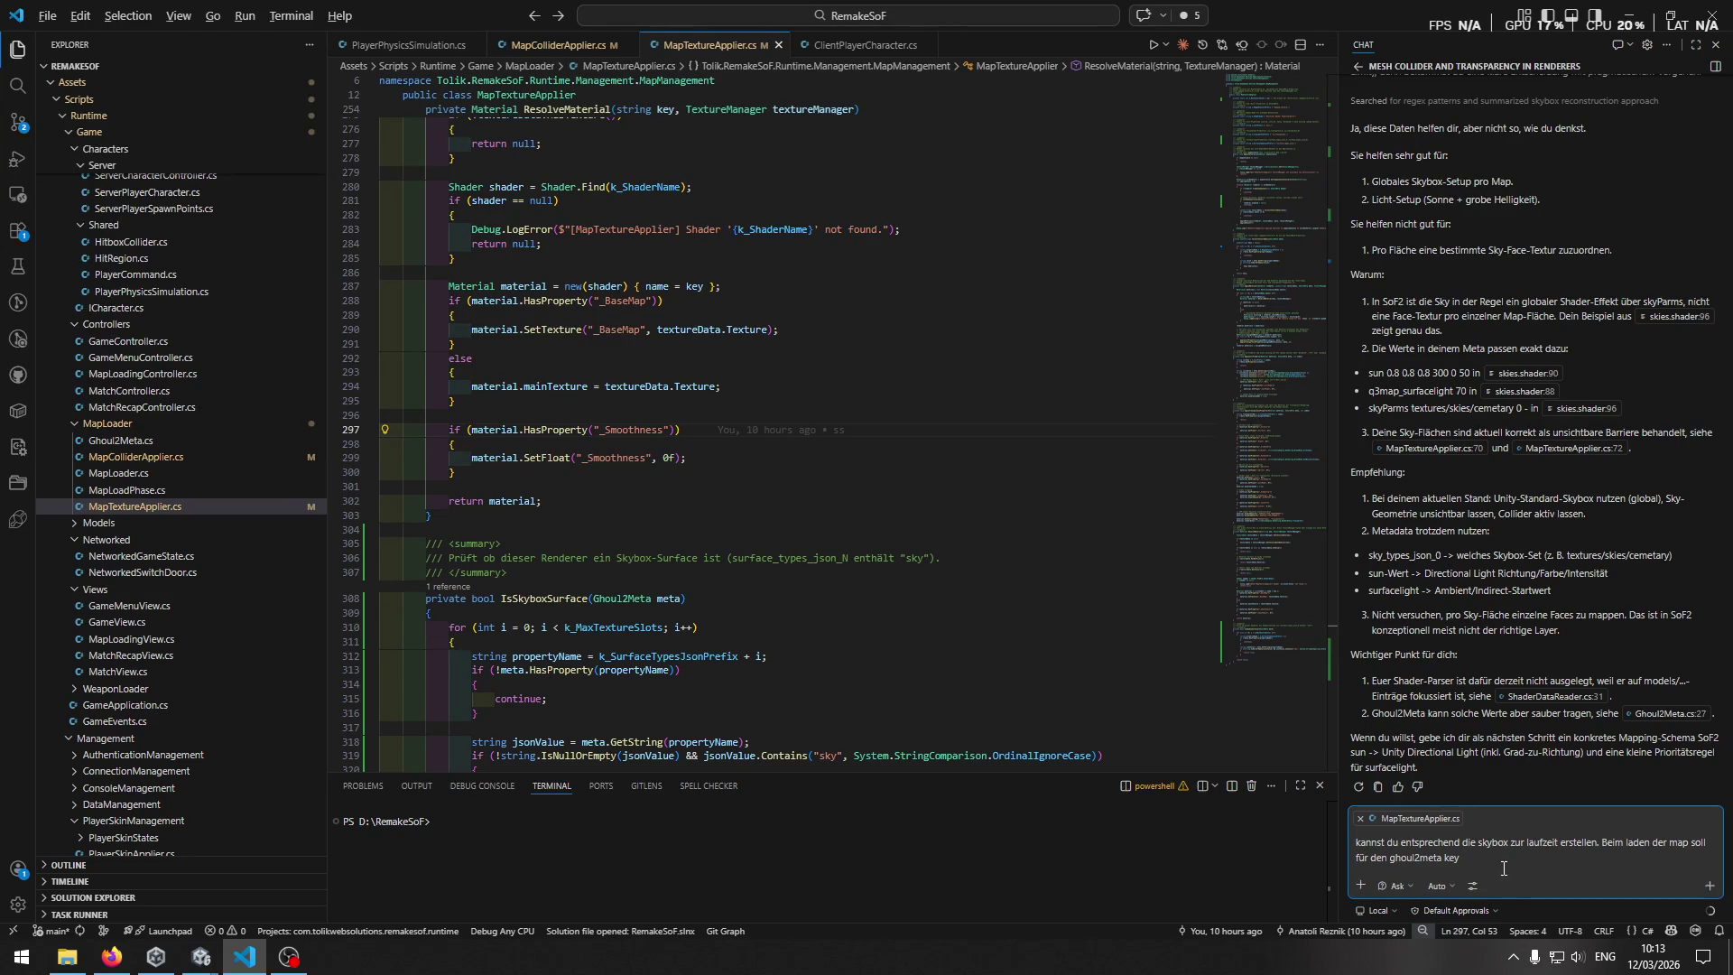
key("alt+Tab")
key("alt+Tab")
type("sky_types_jso")
type("n_")
key("alt+Tab")
key("alt+Tab")
type("N die")
key("BackSpace")
key("BackSpace")
key("BackSpace")
type("value")
key("BackSpace")
type("textures/skies/cemetary")
type("\"")
Add a new line: 'über "cemetary_X" alle 6 texturen geladen werden.'.
key("shift+Return")
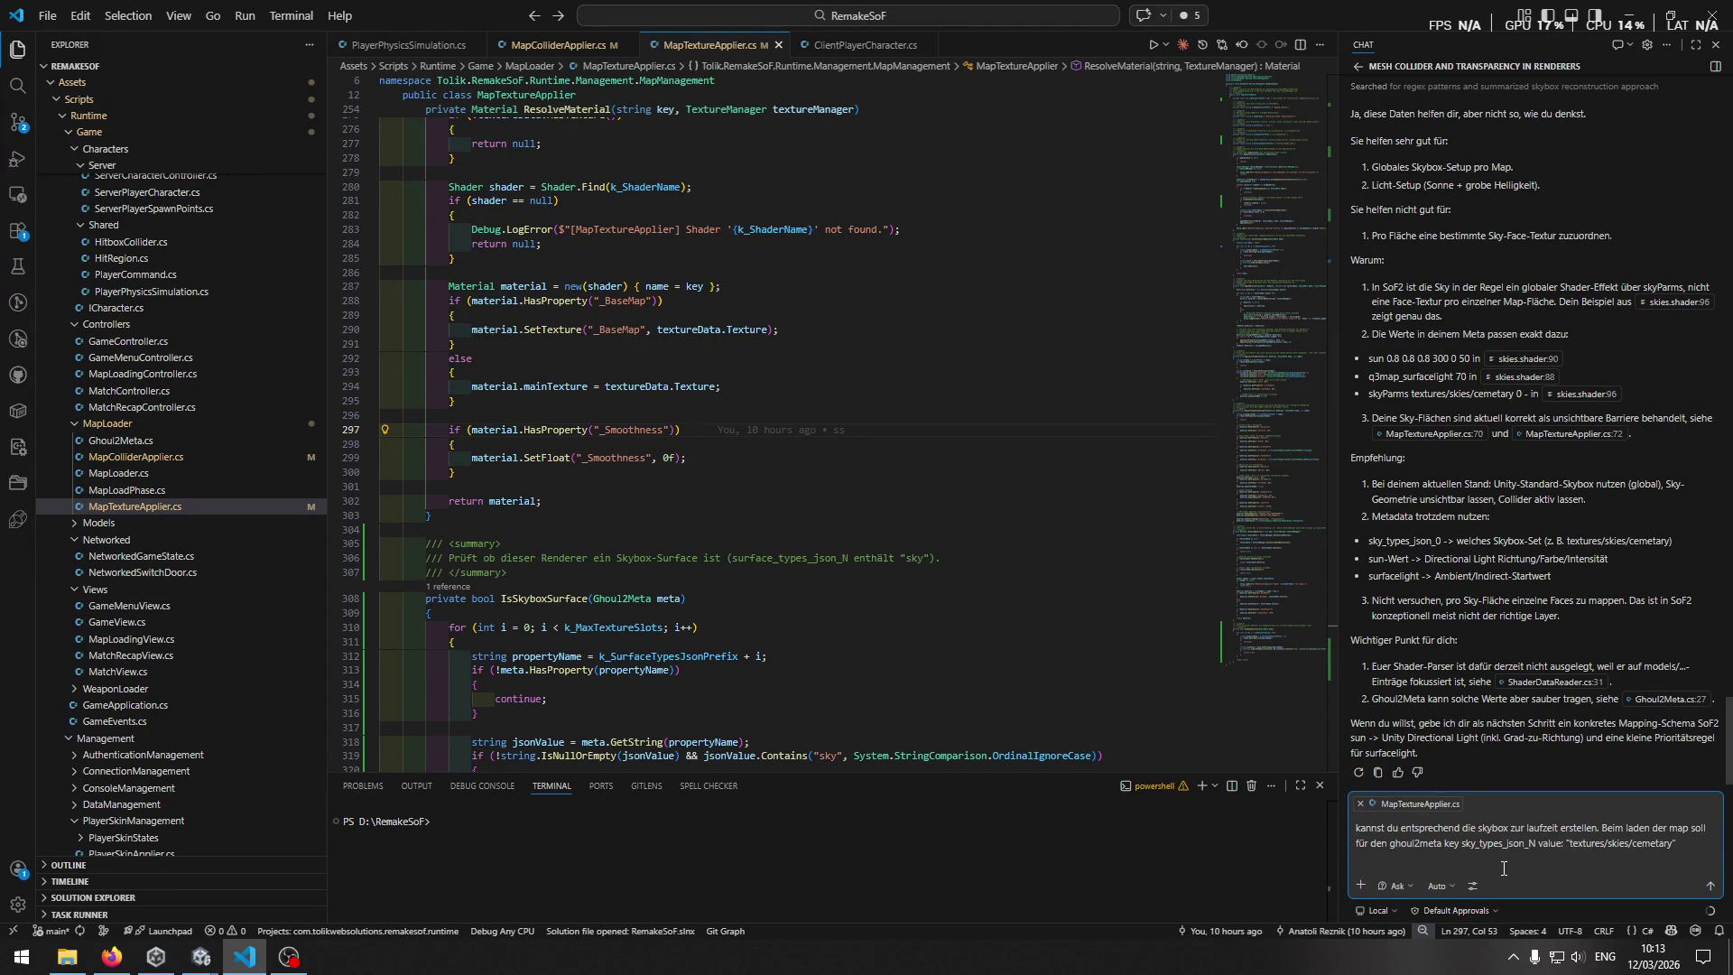
type("über /")
type("cemetry")
key("BackSpace")
key("BackSpace")
type("ary")
type("\" über \"cemetary_")
type("X\"")
type(" alle")
type(" 6 texturen geladen")
type(" werden.")
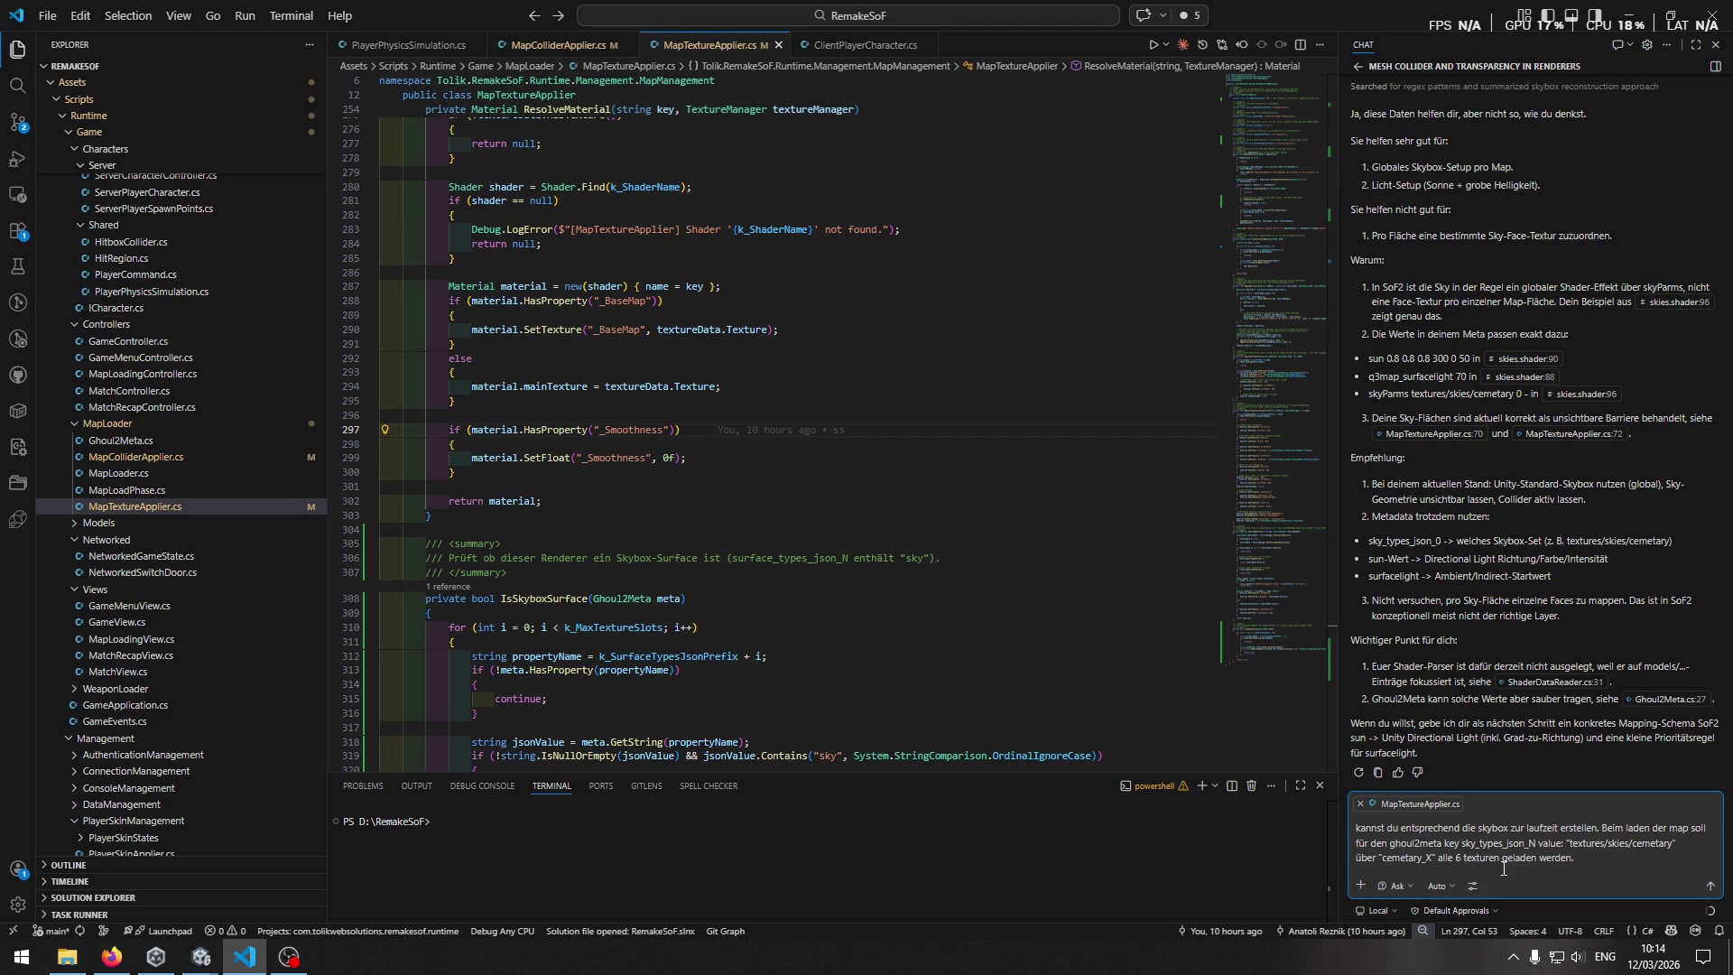
key("alt+Tab")
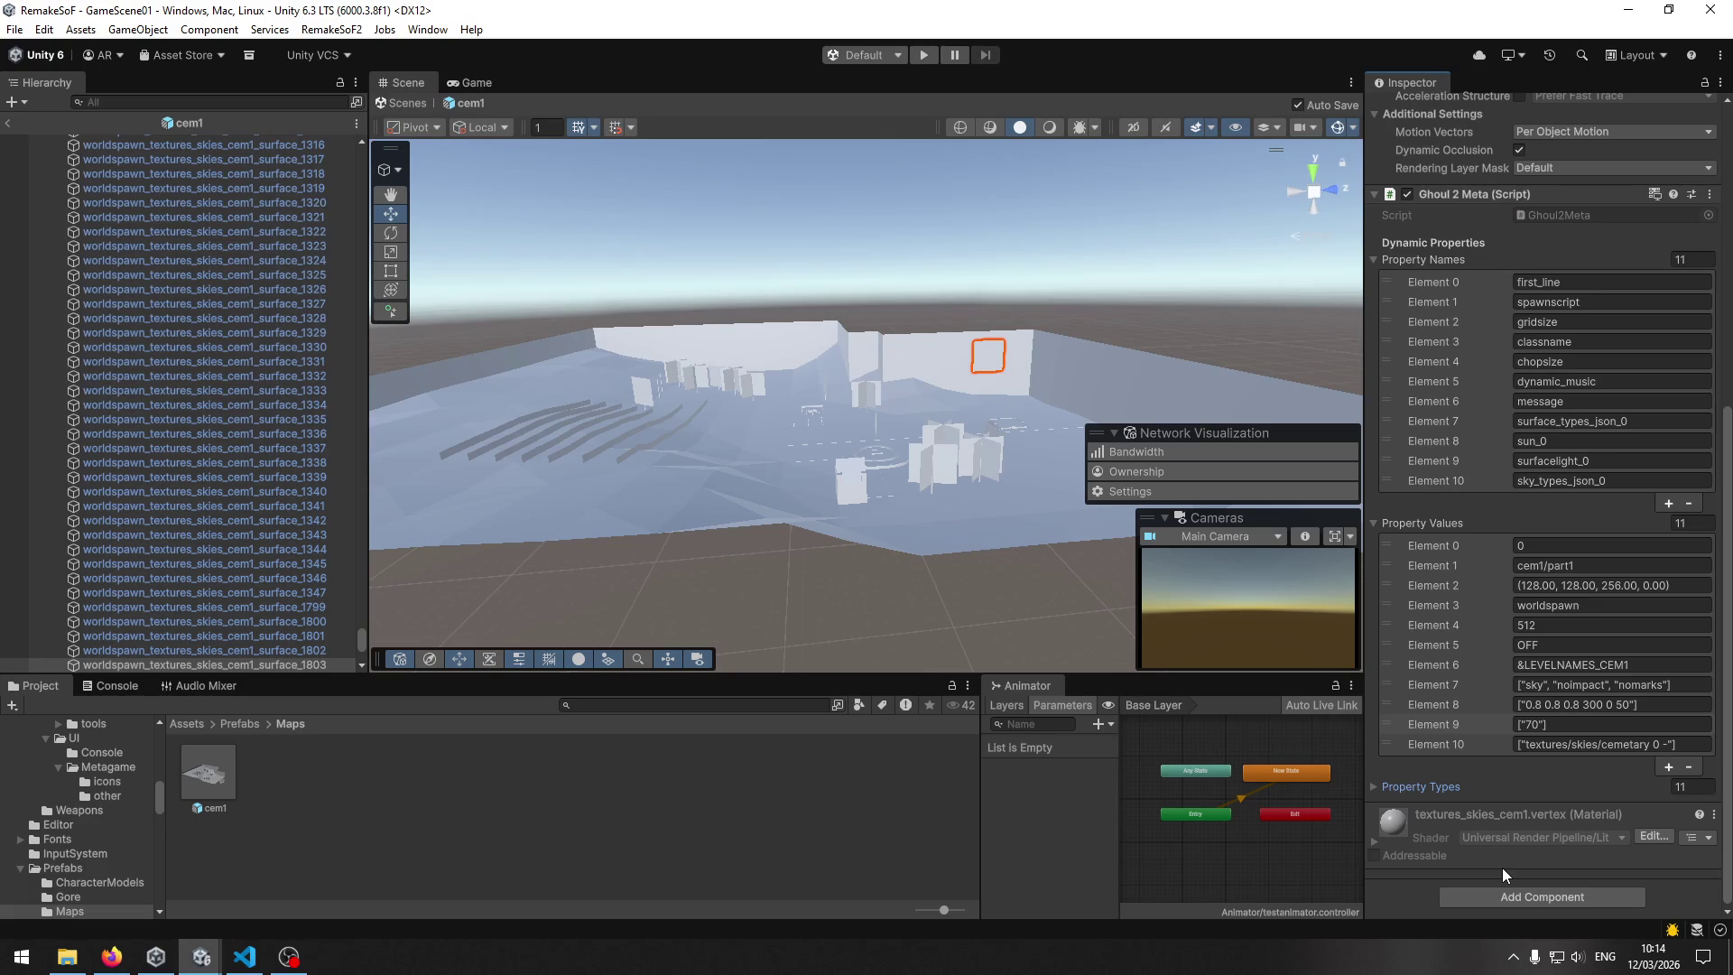
Replace the prompt's placeholder value with Element 10's ["textures/skies/cemetary 0 -"] copied from Unity.
key("alt+Tab")
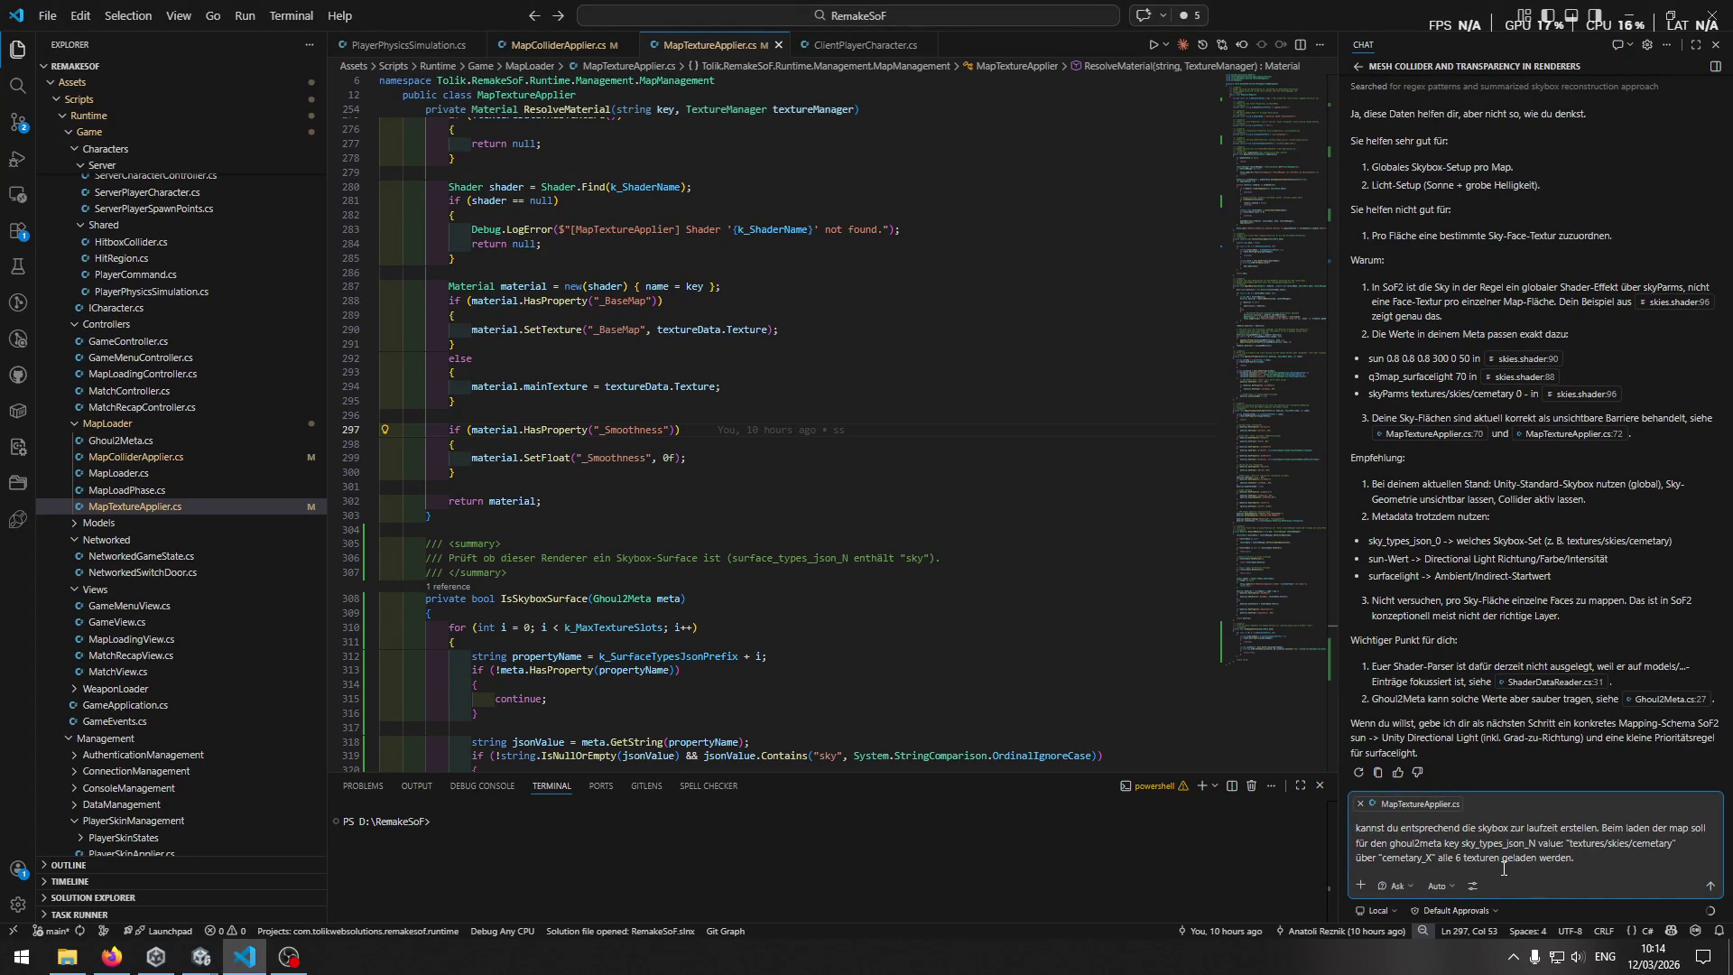
key("alt+Tab")
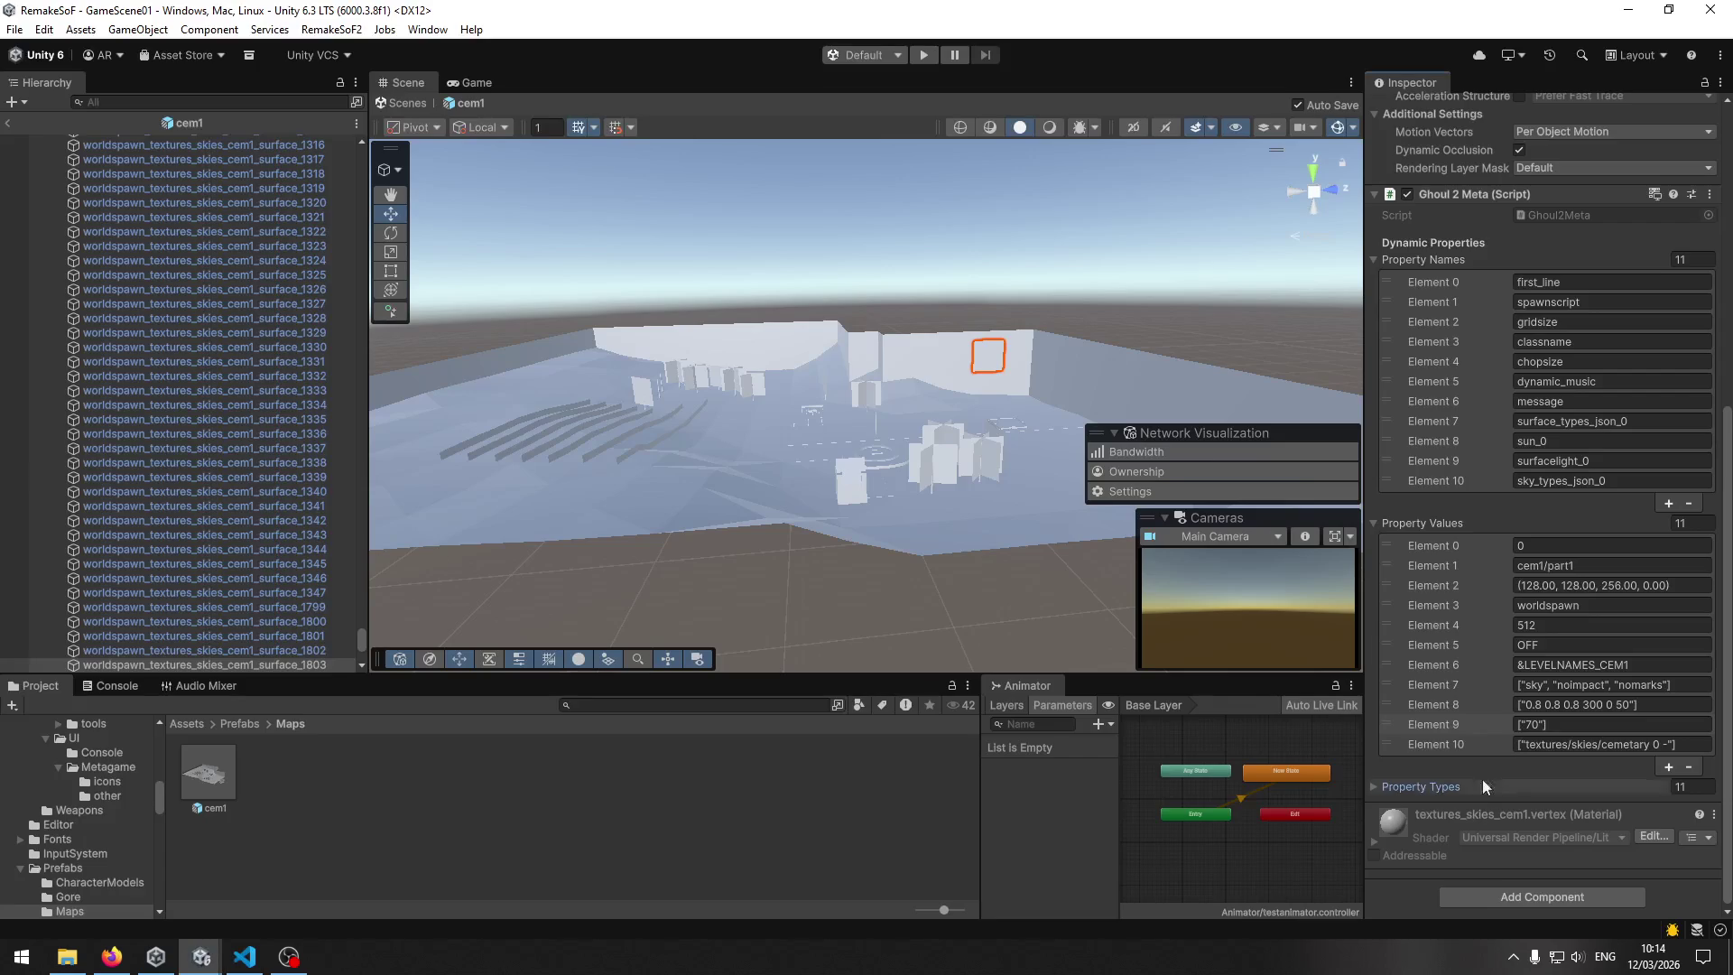
left_click(1536, 744)
key("alt+Tab")
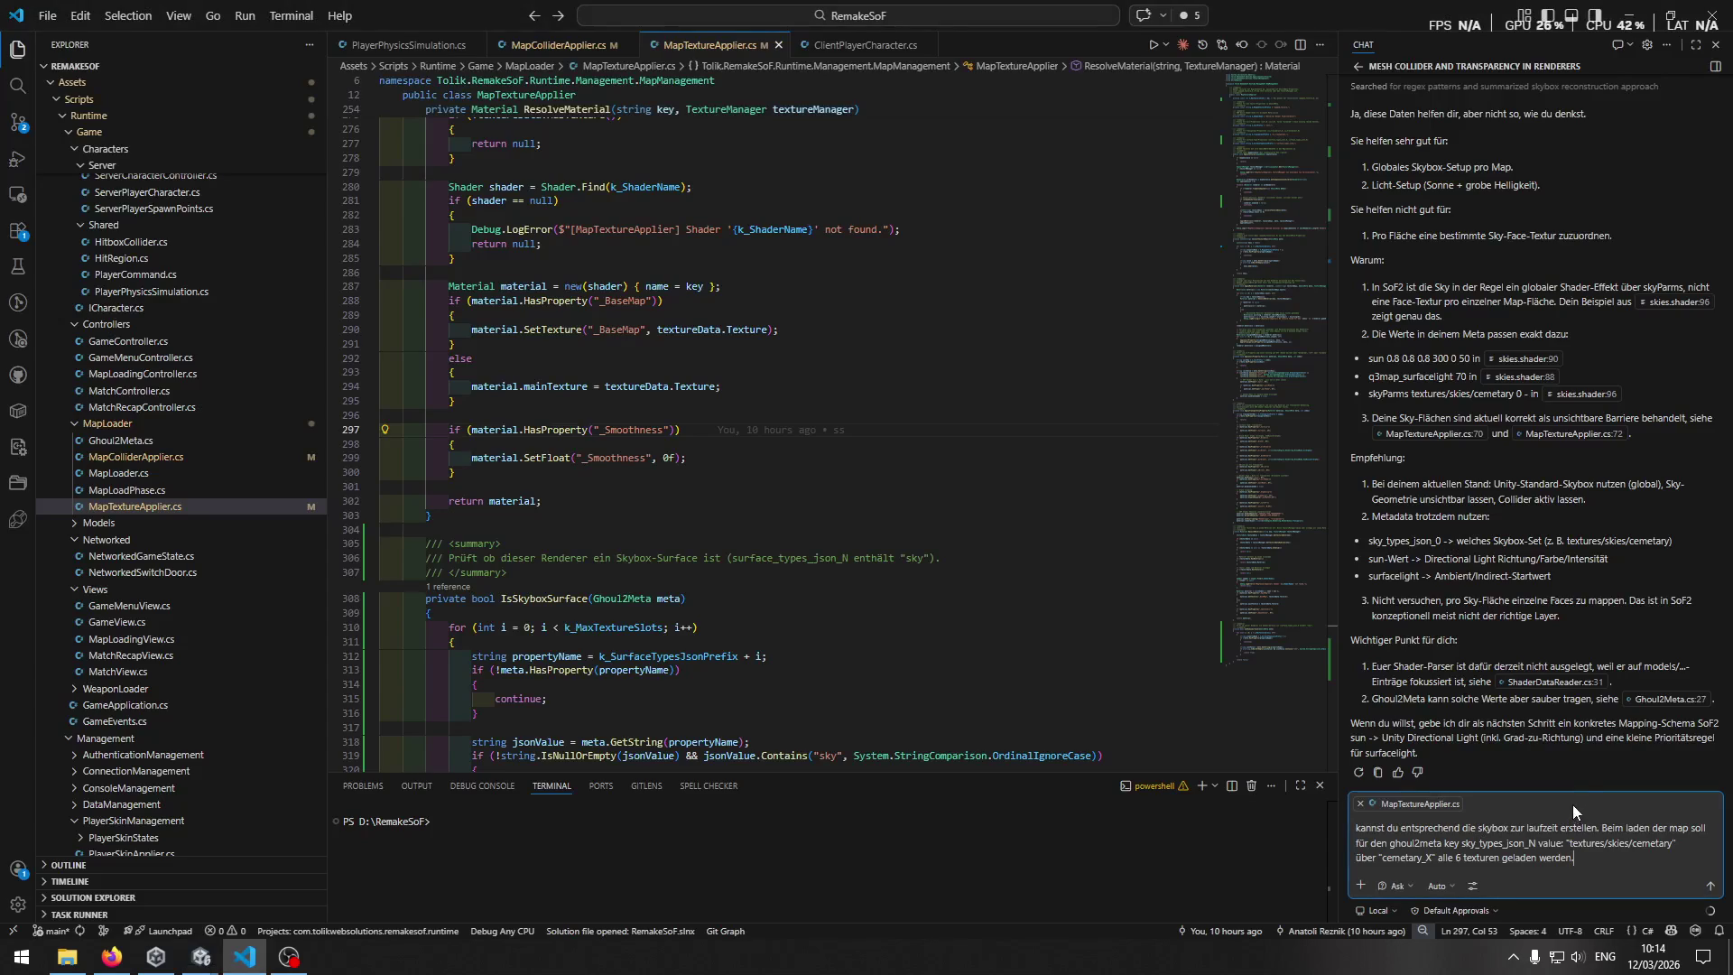
left_click_drag(1568, 844, 1677, 844)
type("[\"textures/skies/cemetary 0 -\"]")
left_click(1613, 862)
Compare the metadata of cem1 sky surface 1316 with a sup_beam01b2 surface in Unity.
key("alt+Tab")
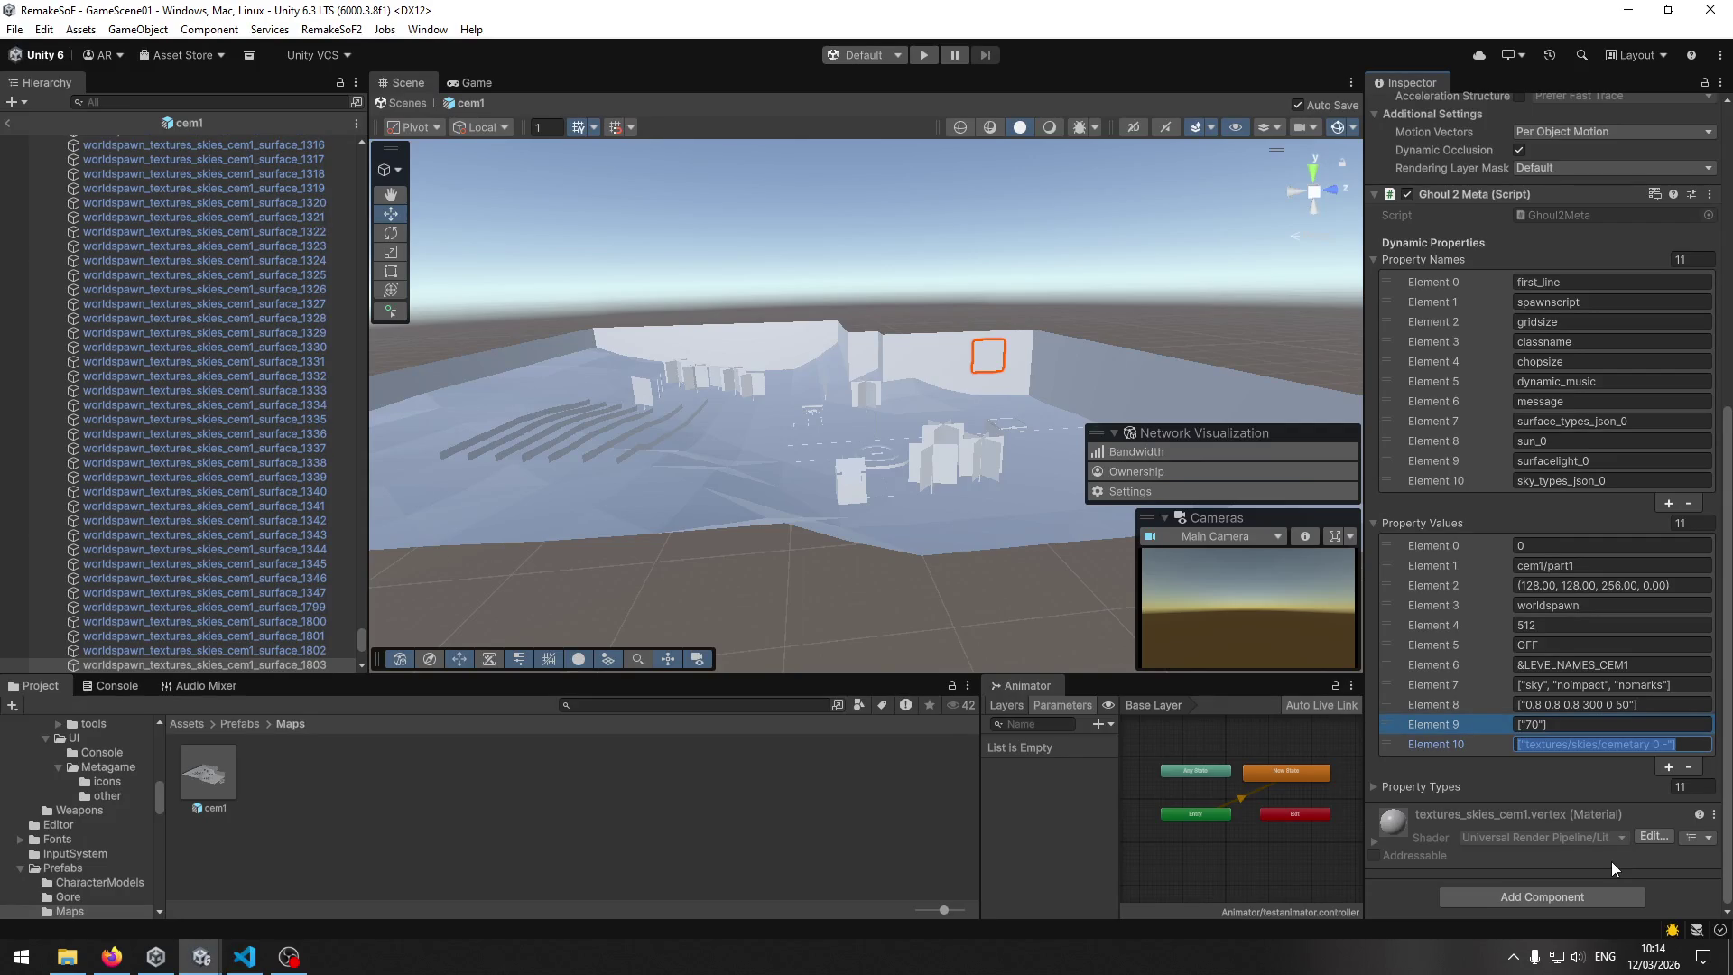
left_click(1498, 763)
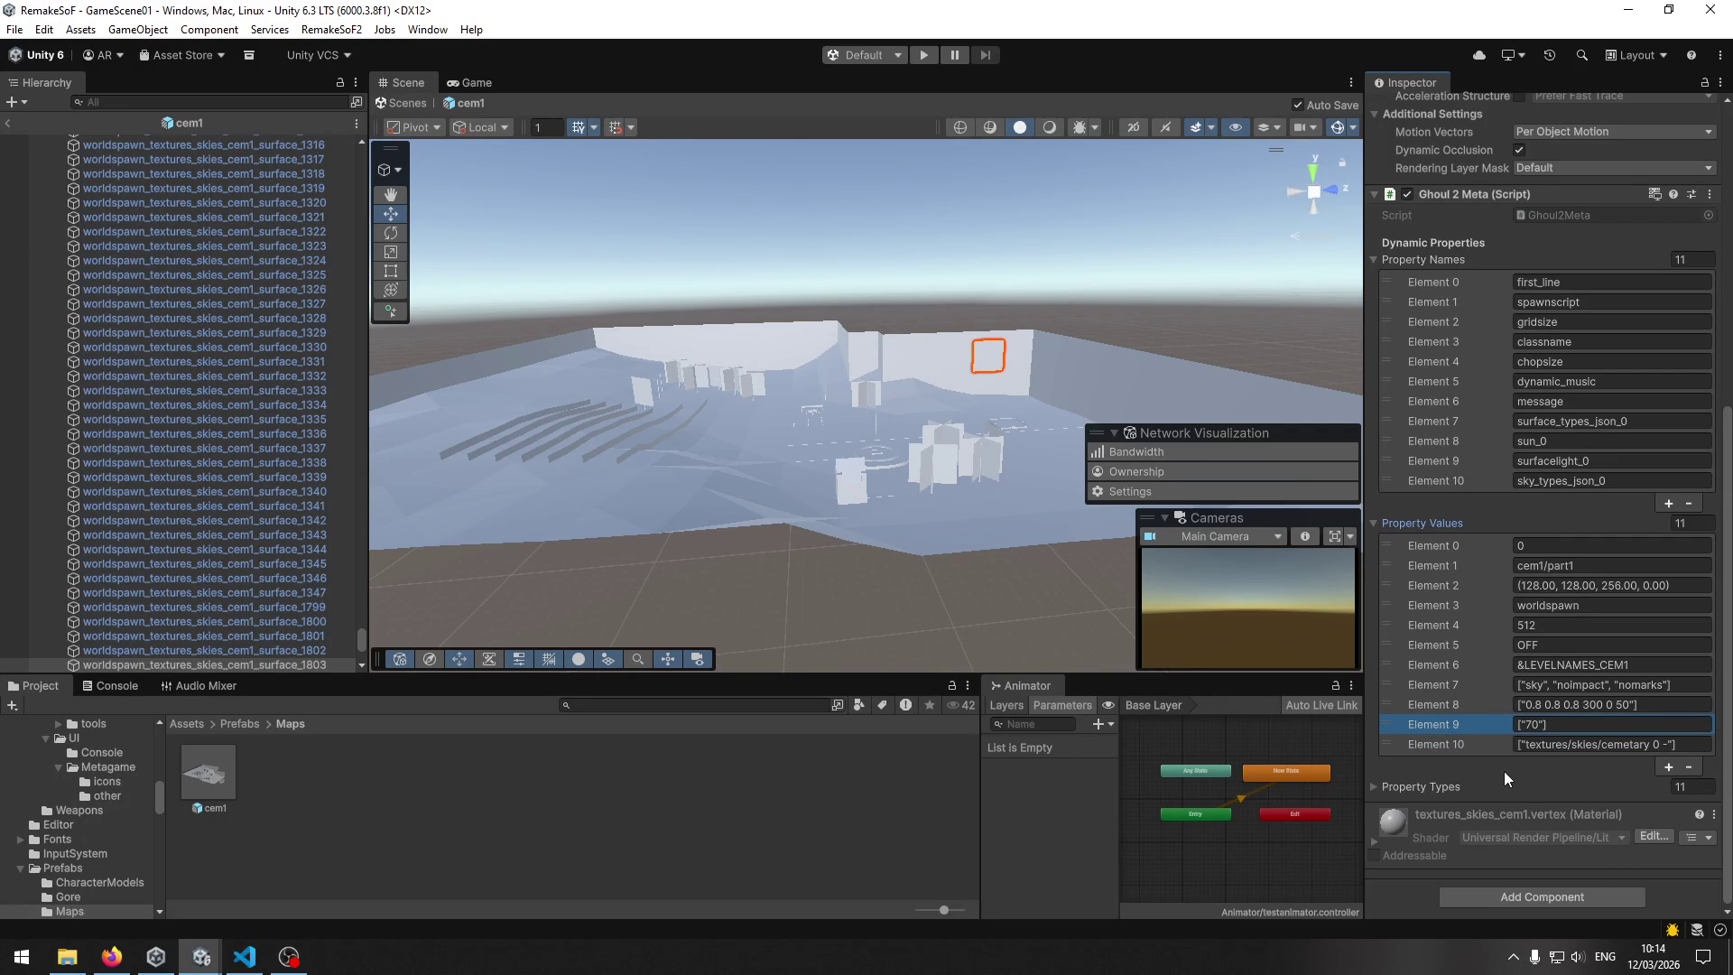
left_click(896, 758)
left_click(962, 354)
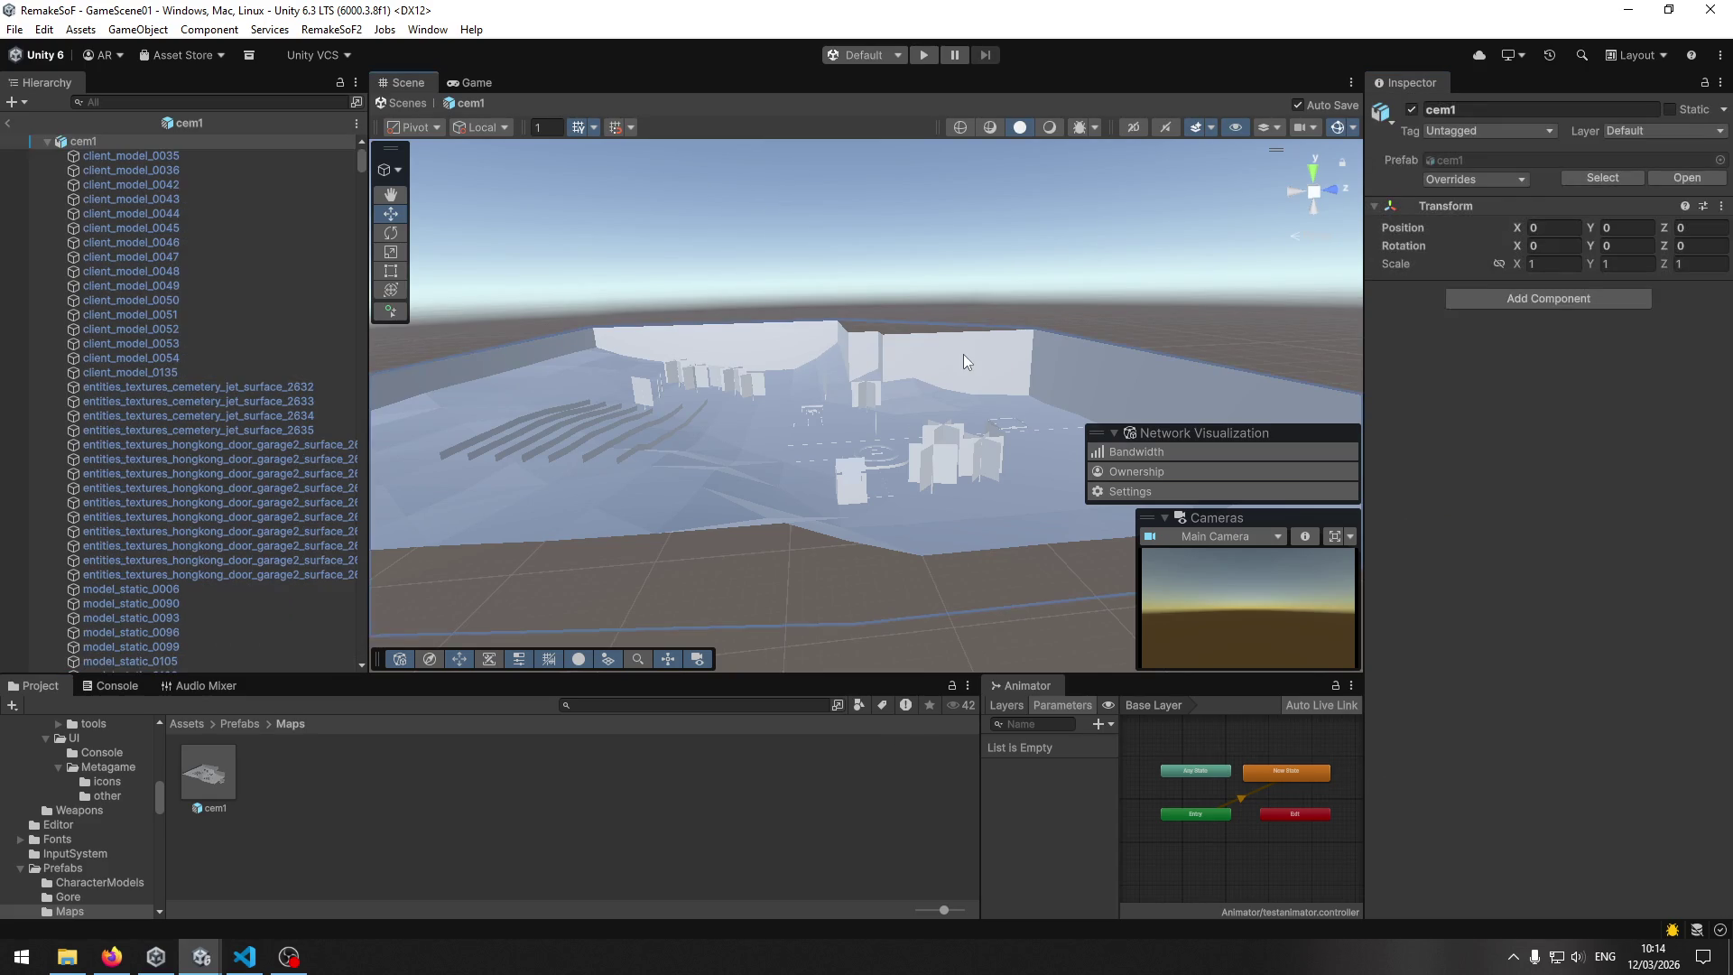
scroll(1466, 782, "down", 5)
scroll(1466, 782, "down", 3)
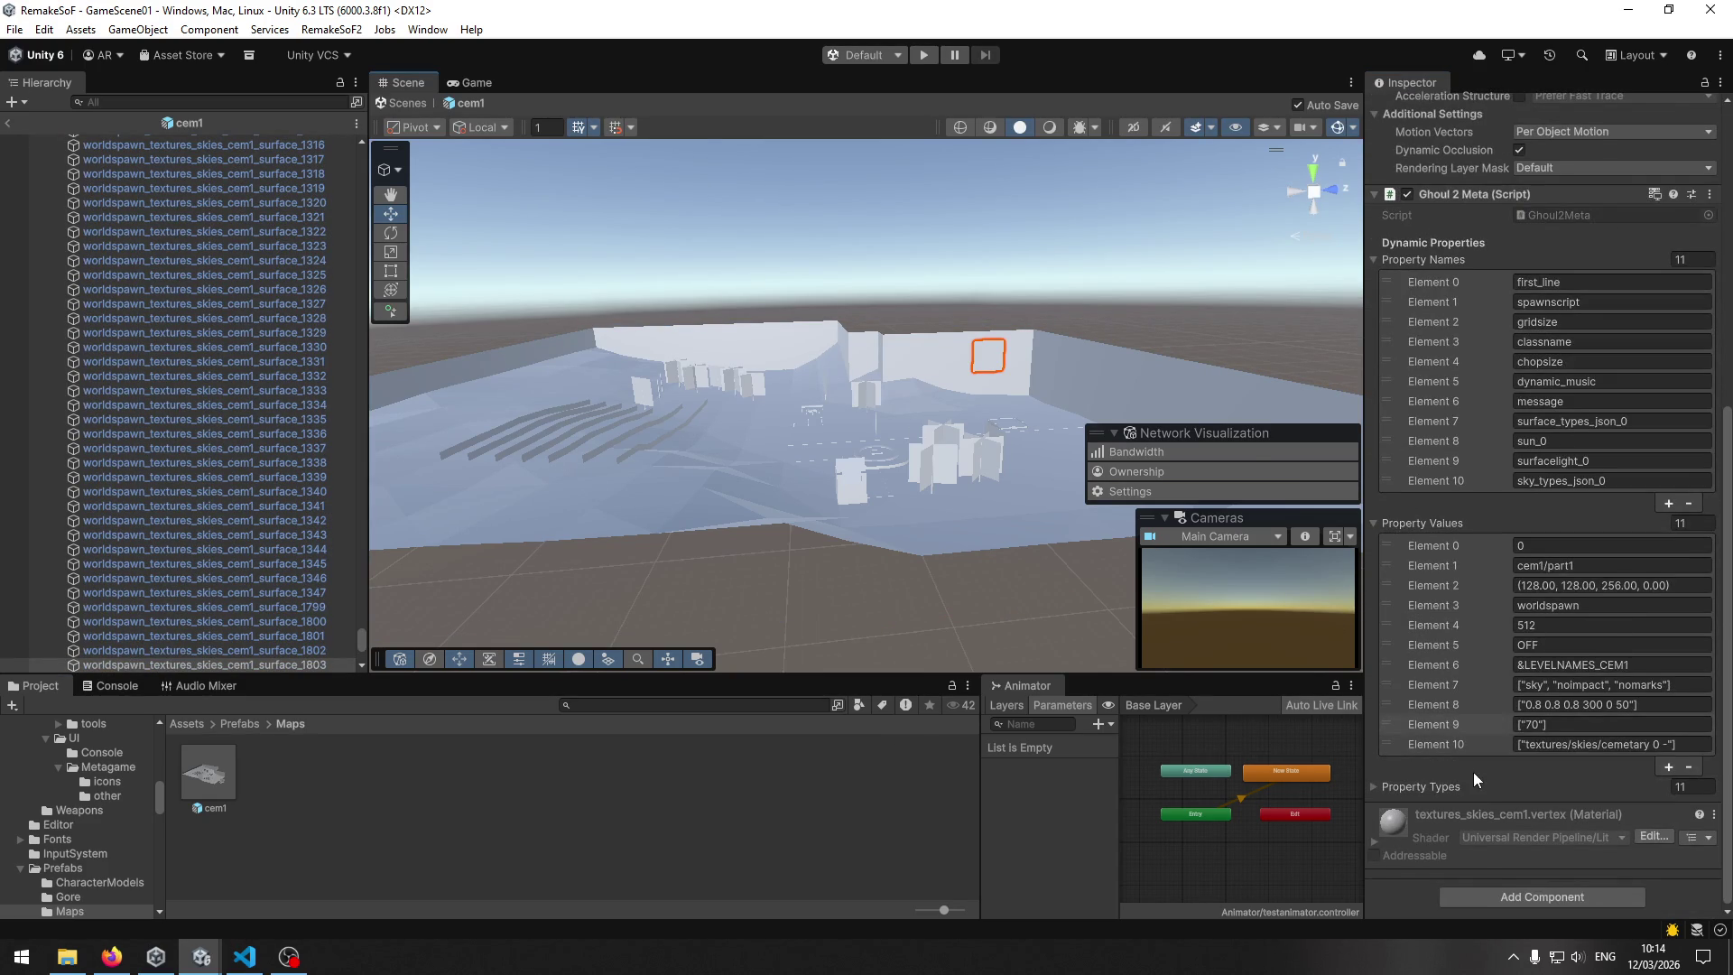
scroll(96, 534, "up", 5)
left_click(189, 469)
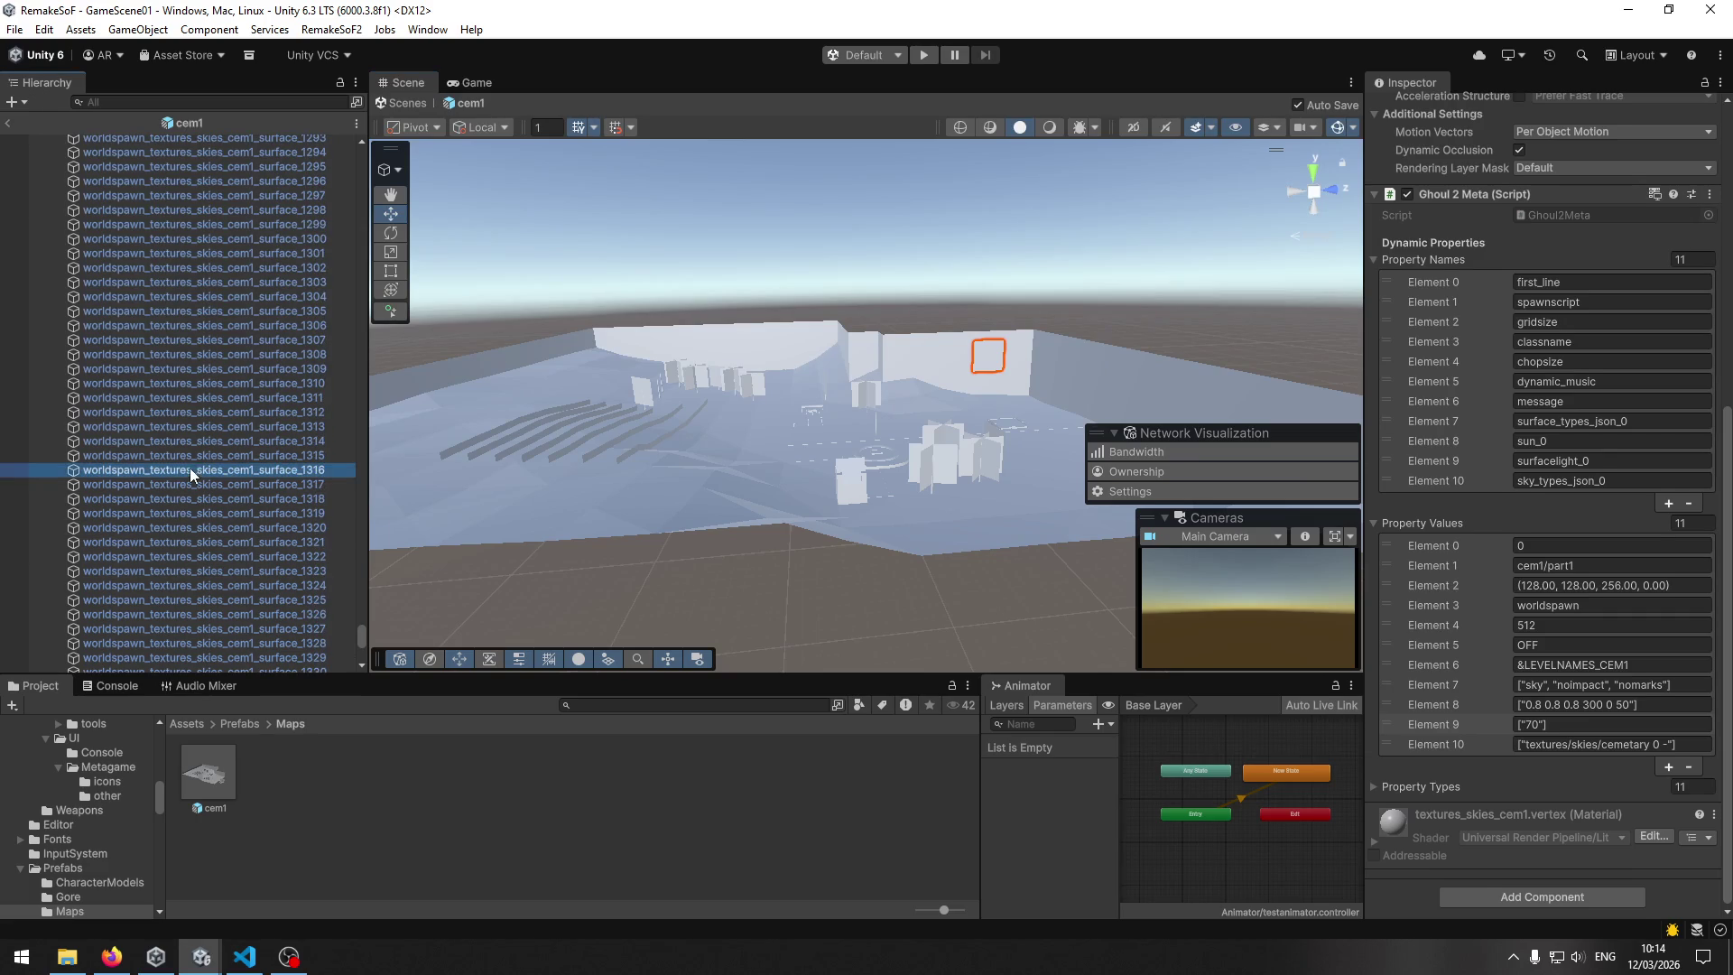
mouse_move(360, 639)
left_mouse_down()
mouse_move(366, 133)
mouse_move(334, 458)
mouse_move(357, 511)
left_mouse_up()
left_click(274, 414)
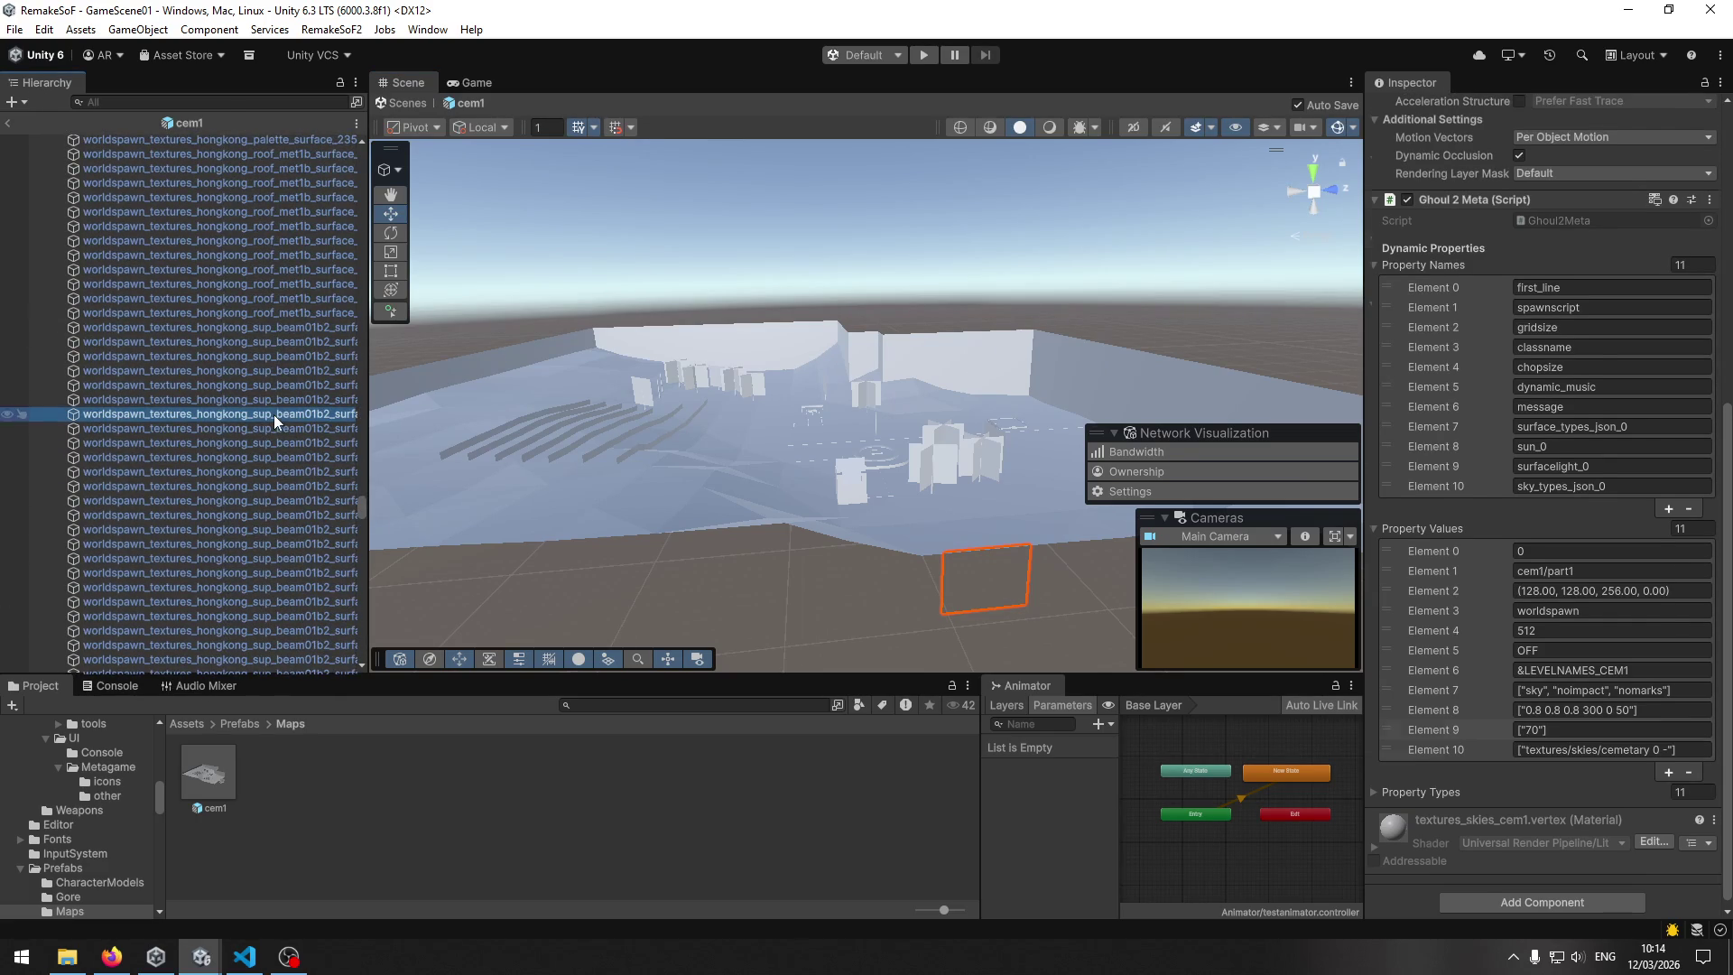
key("alt+Tab")
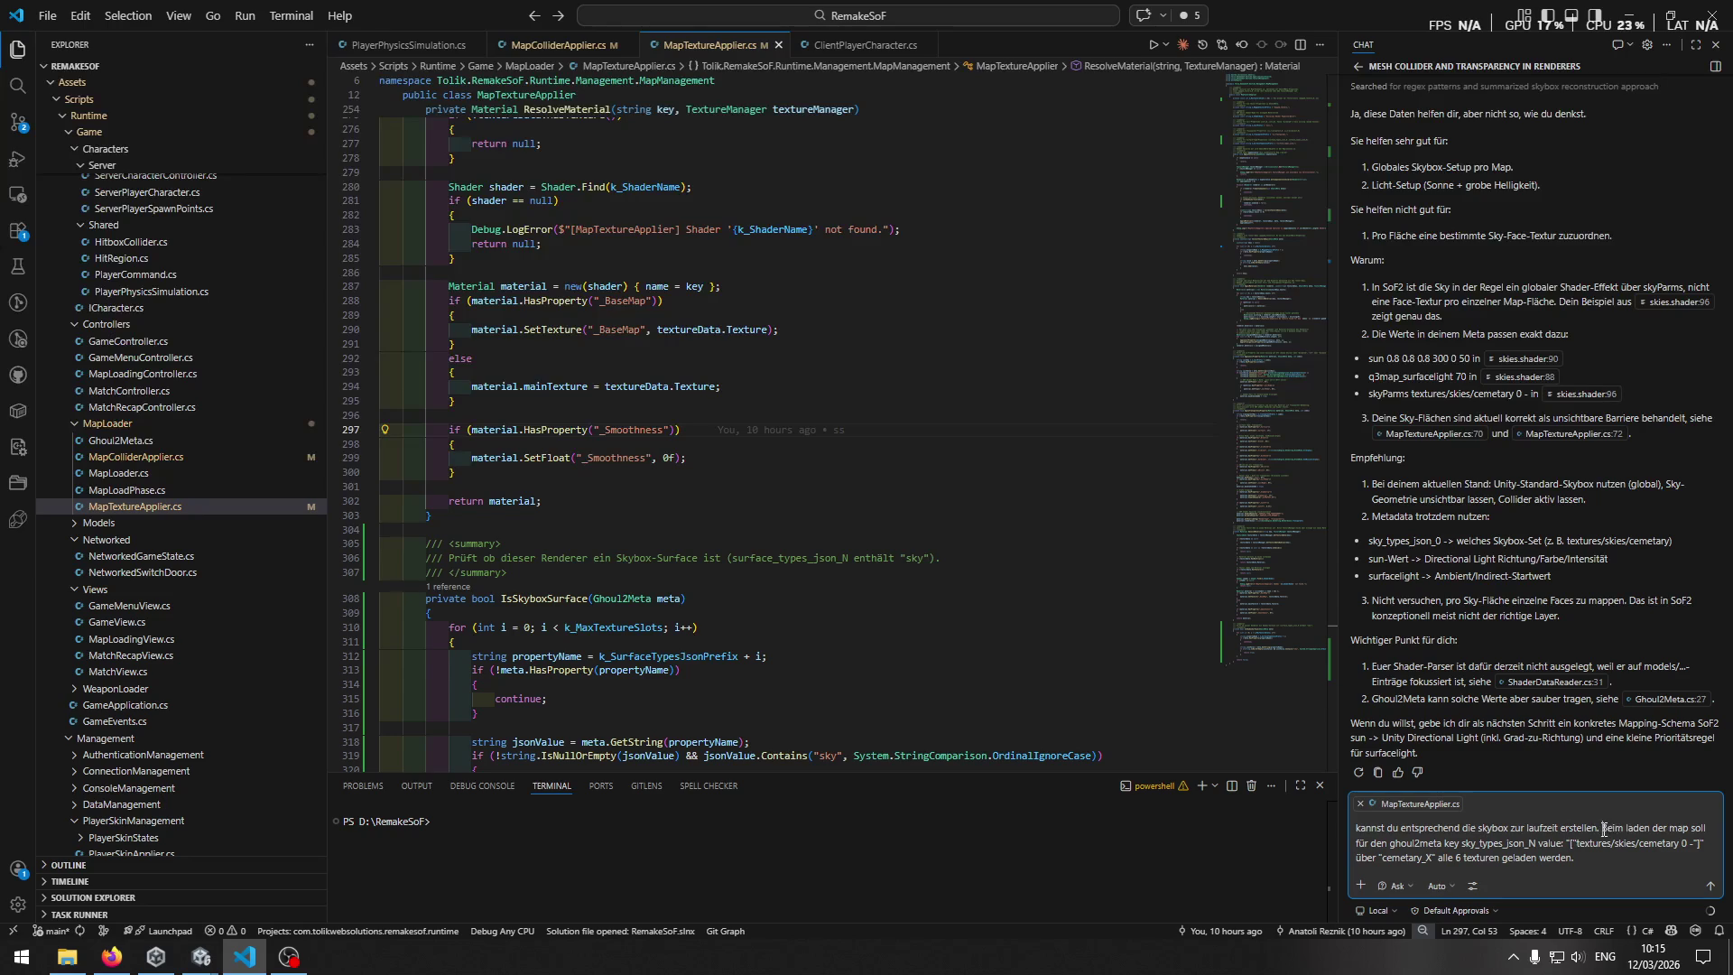
Add 'ein renderer gefunden werden mit diesen ghoul2meta daten. Dann einmalig' to the prompt.
left_click(1689, 829)
key("shift+Return")
key("shift+Return")
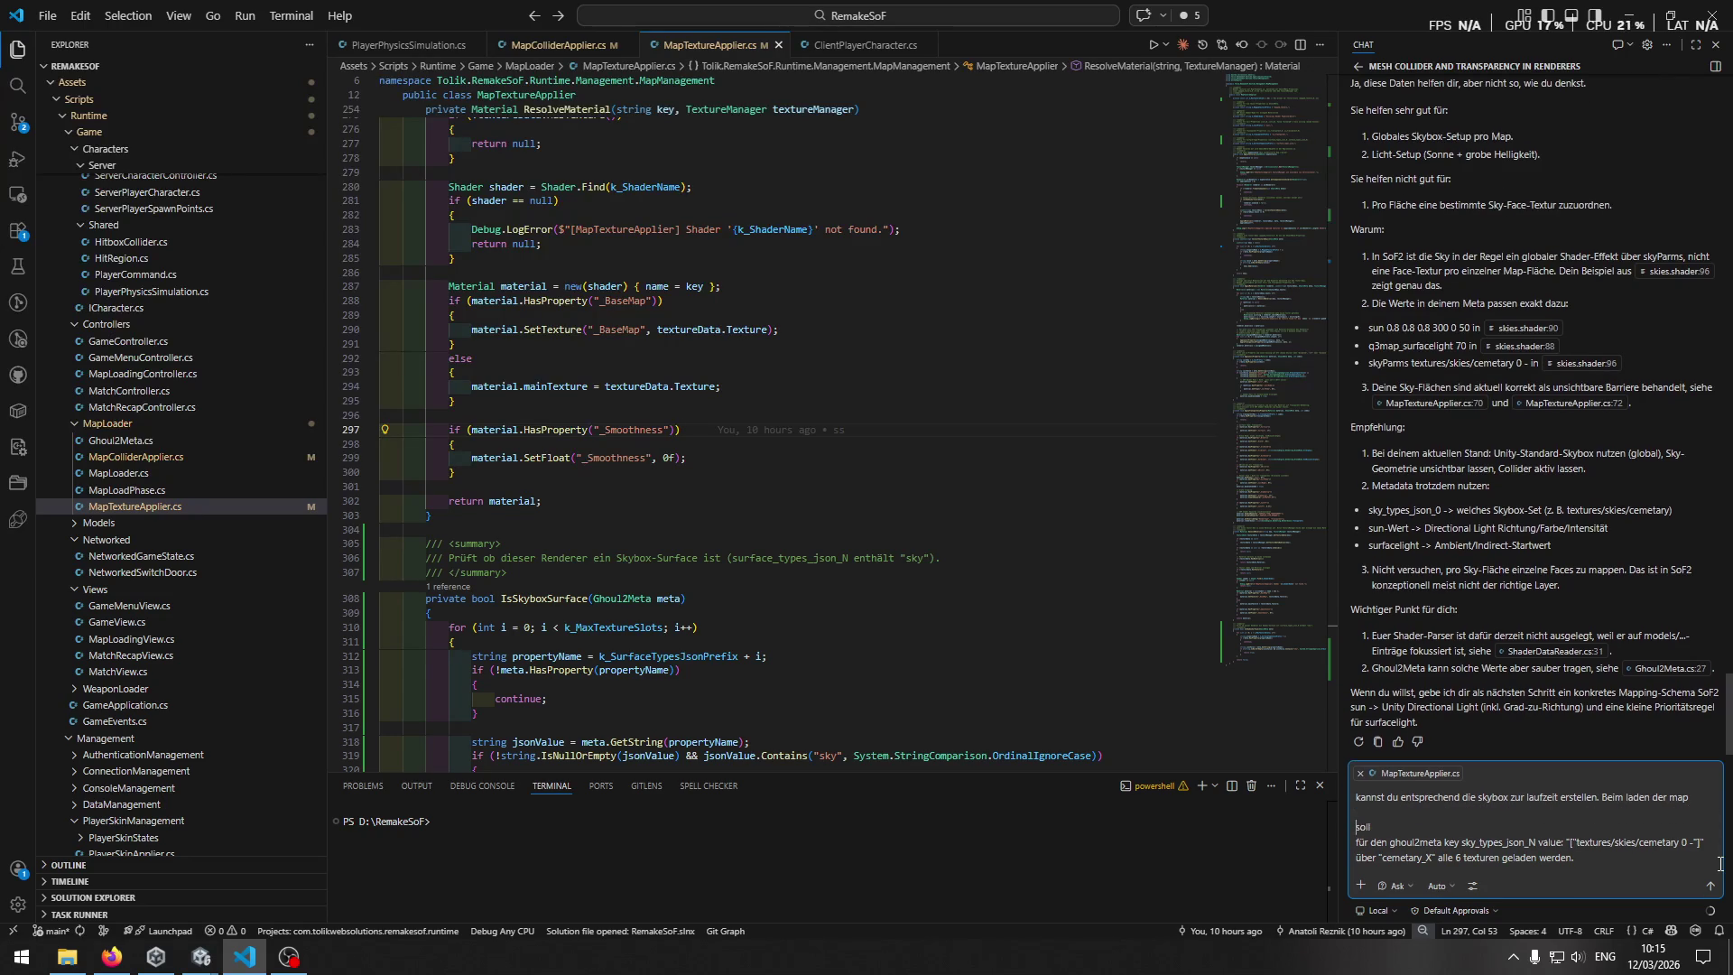
key("alt+Tab")
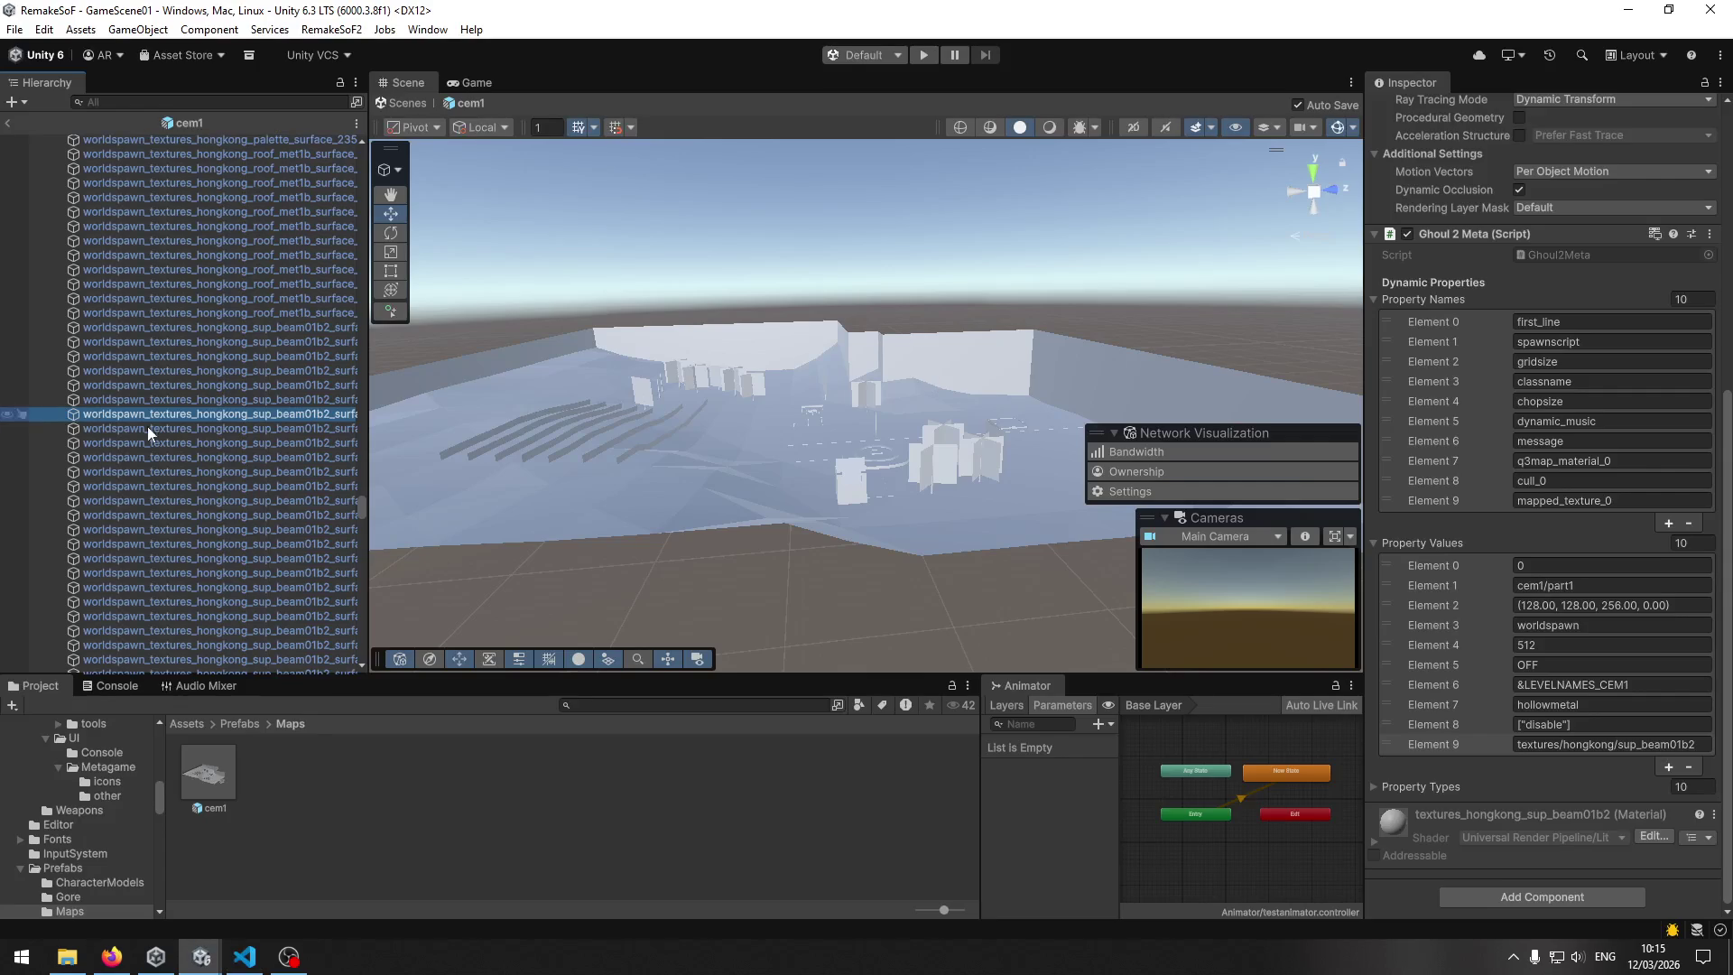
scroll(255, 502, "up", 3)
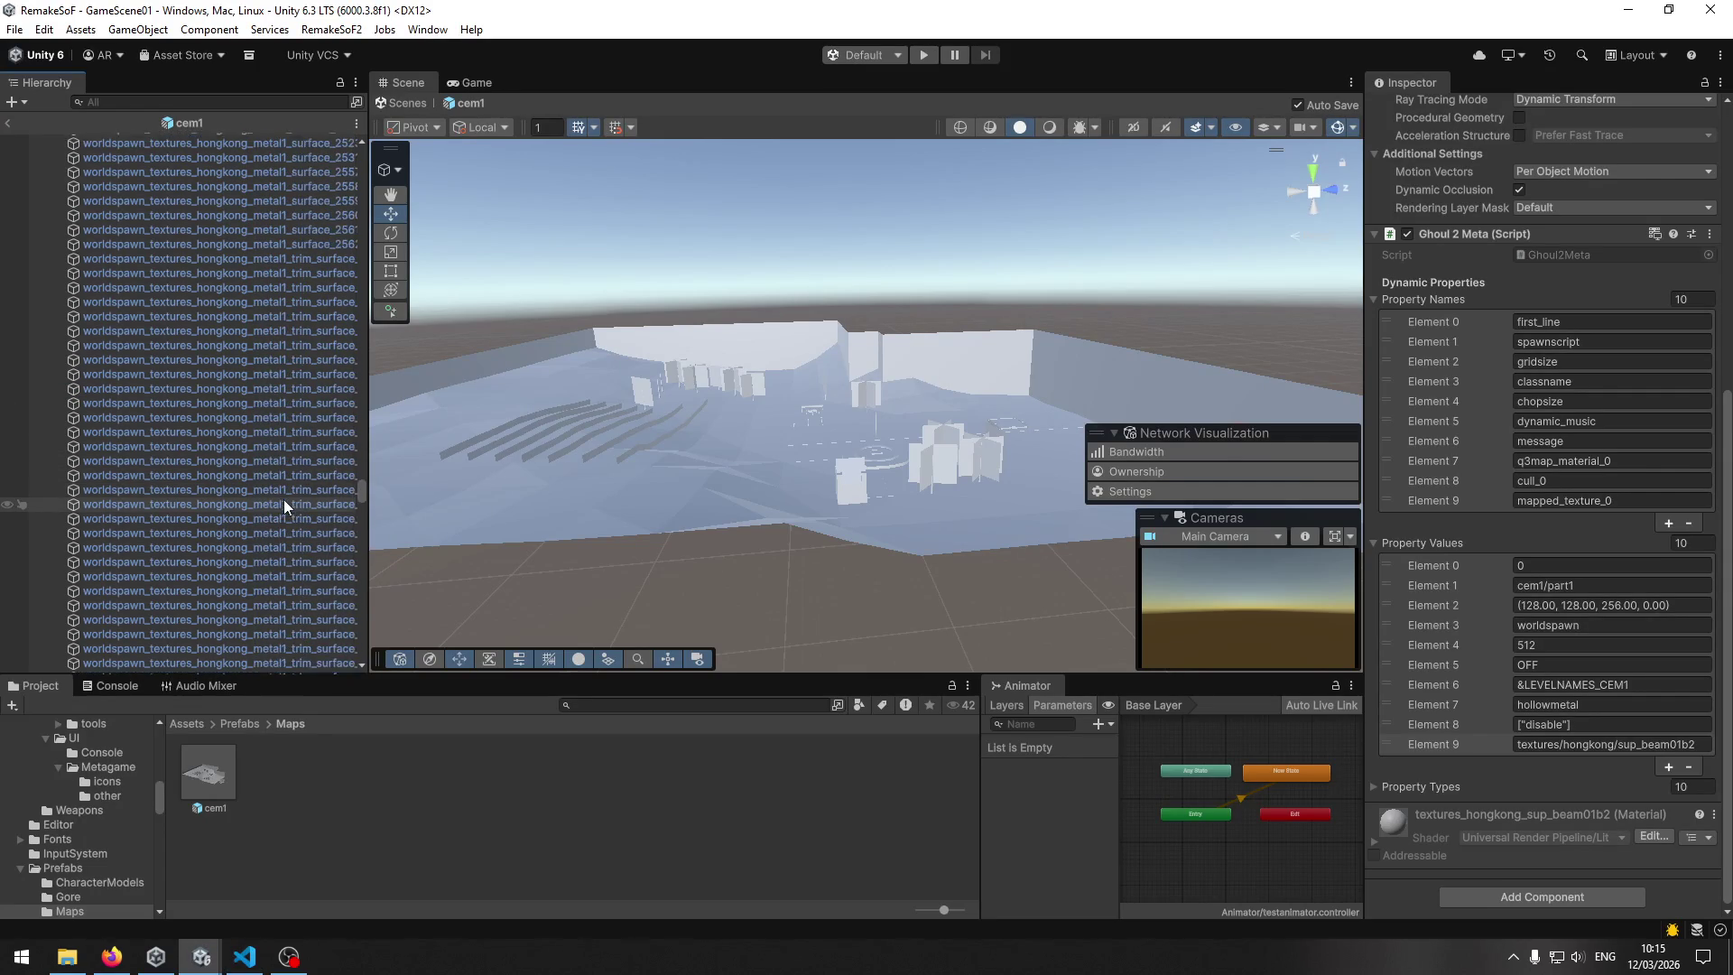
key("alt+Tab")
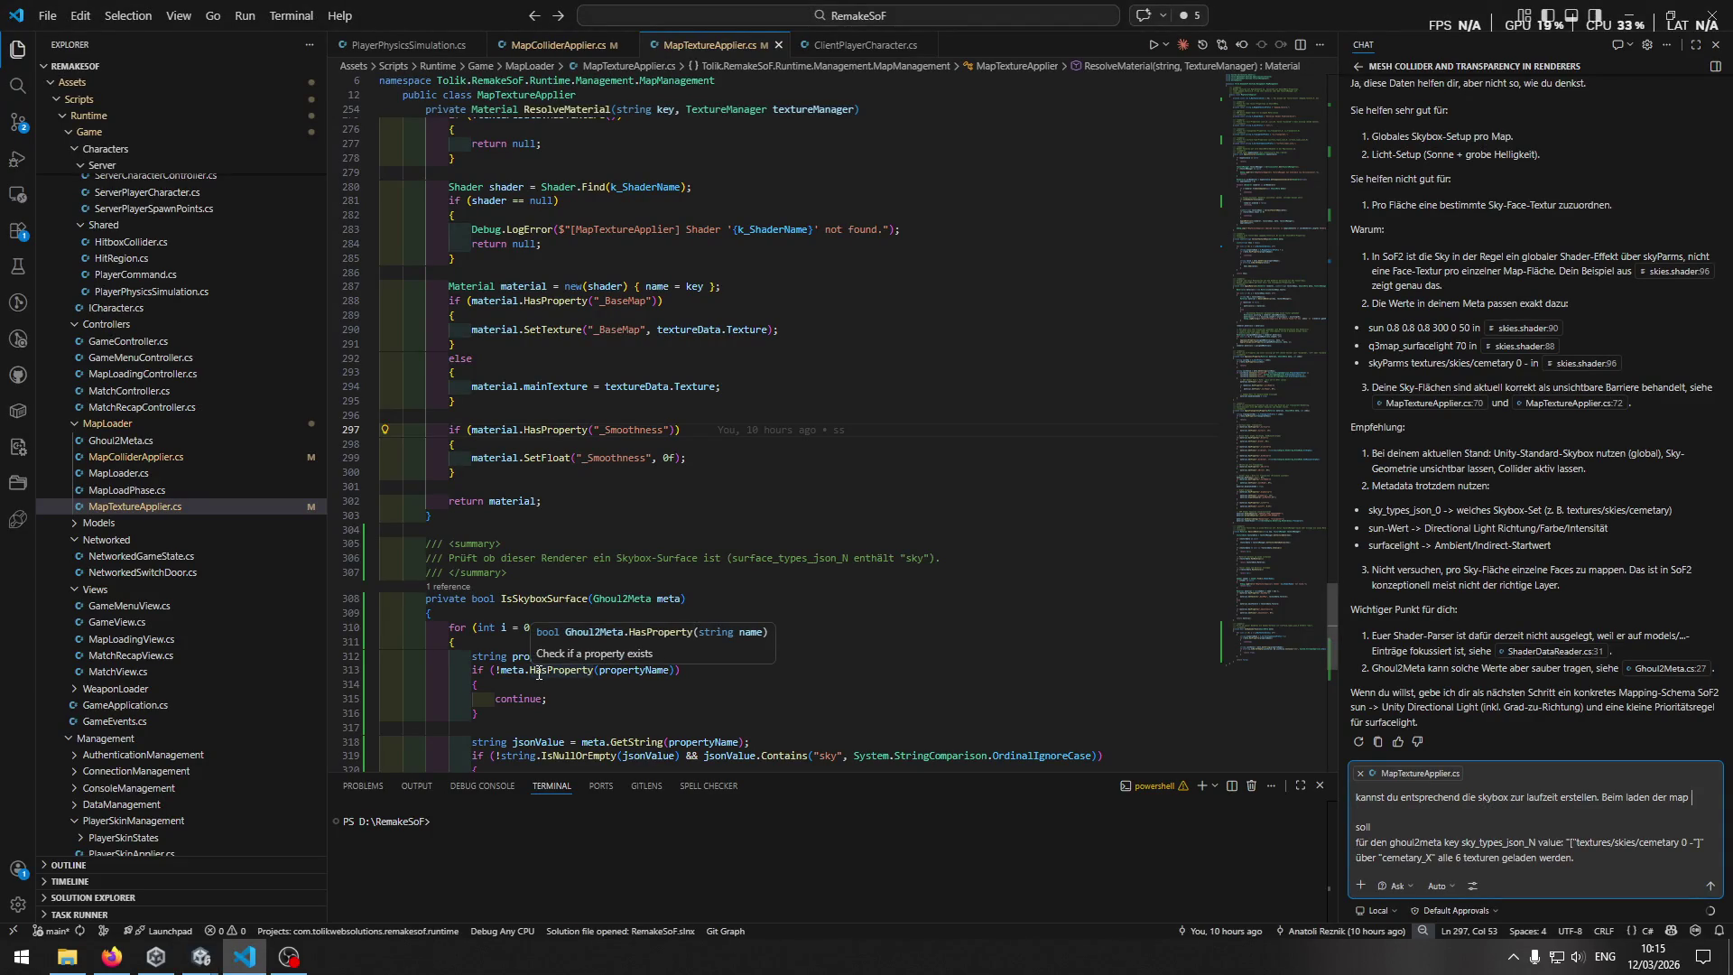
type("ein renderer ")
type("gefunden ")
type("werden mit diesen ")
type("meta")
key("BackSpace")
key("BackSpace")
key("BackSpace")
type("ghoul2meta daten")
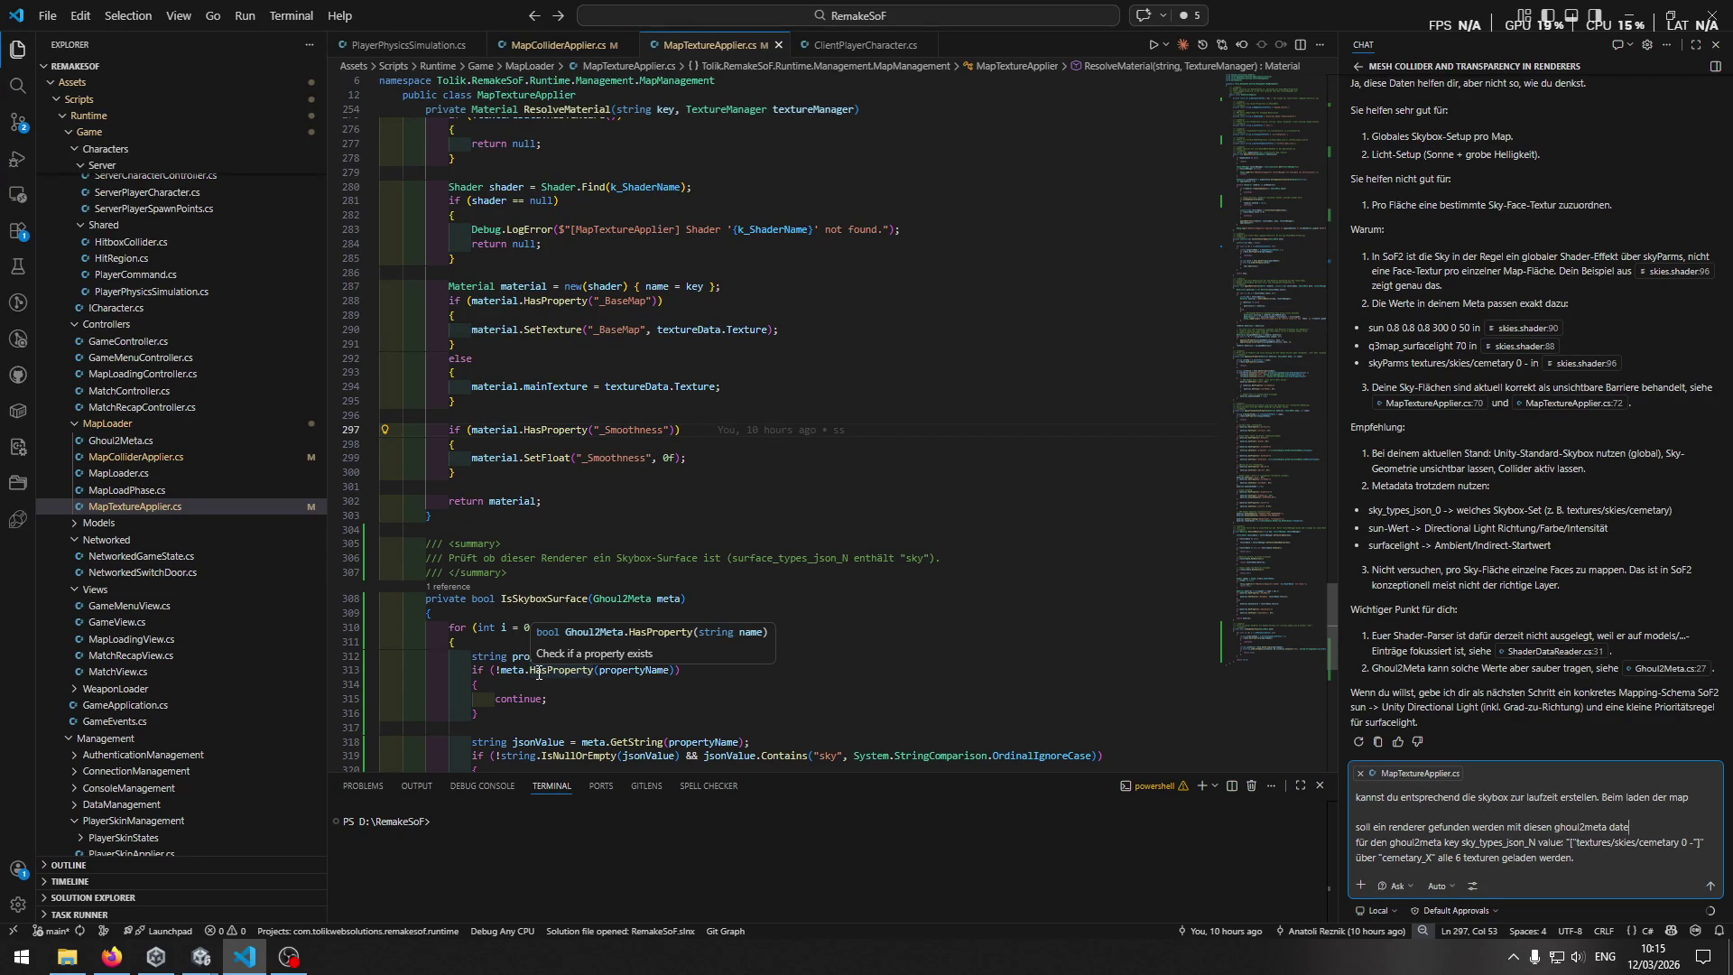
key("BackSpace")
type(". Dann einmalig,")
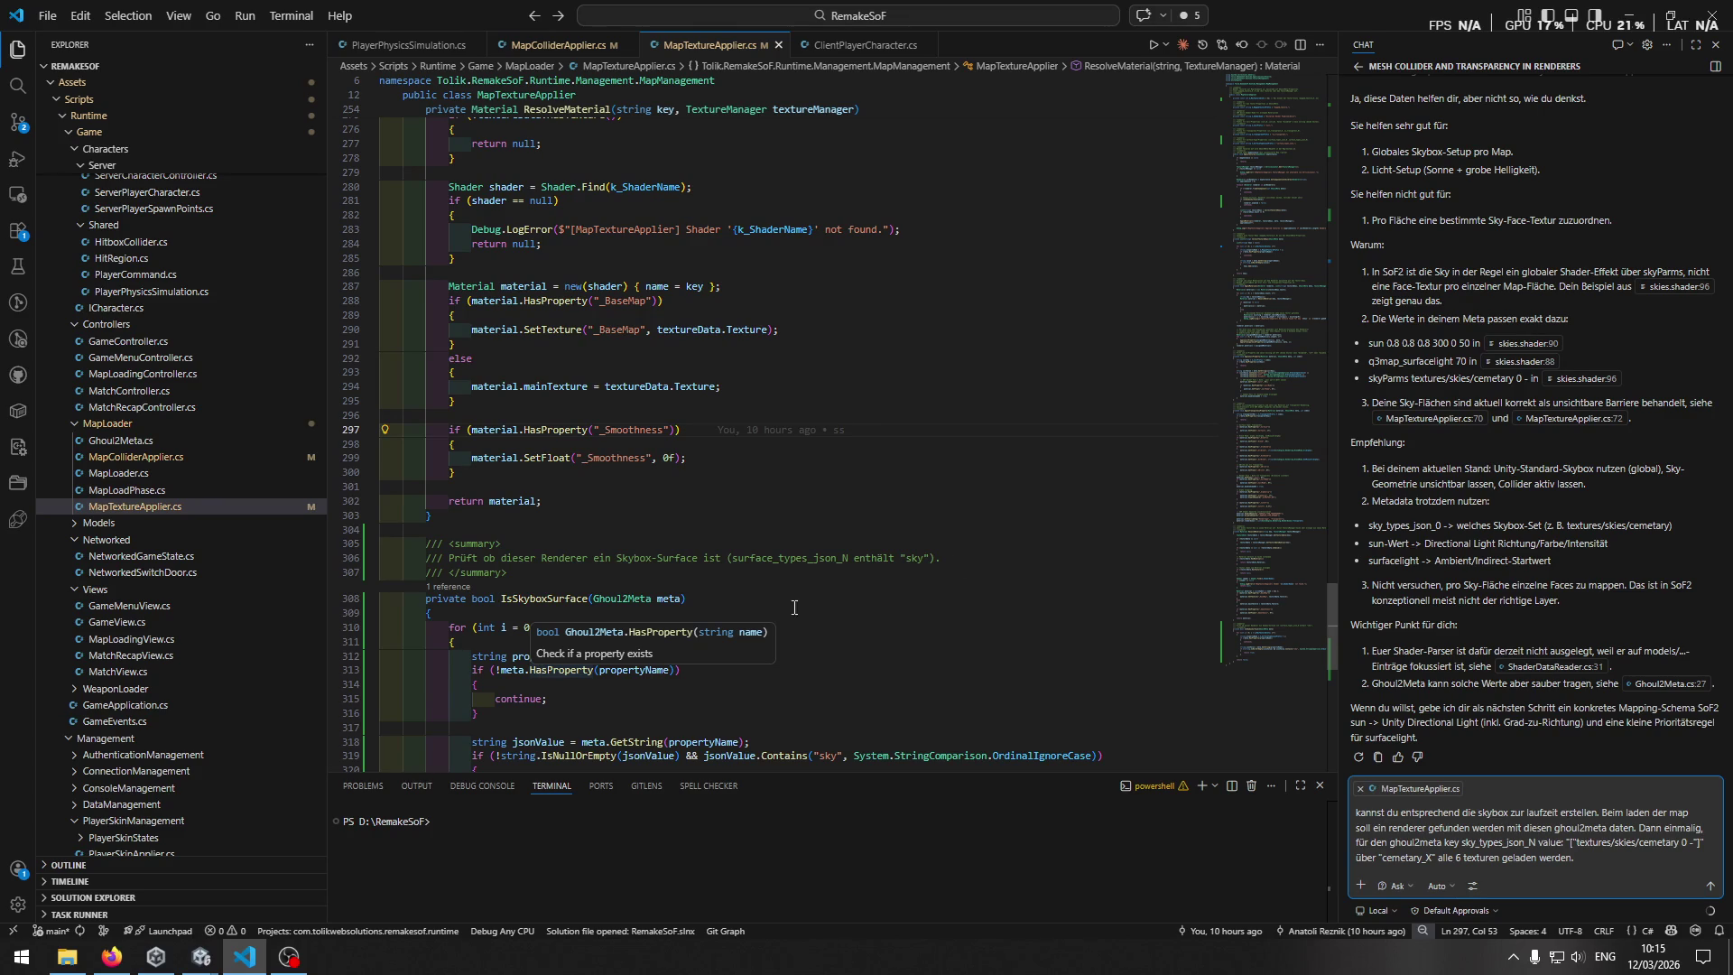
Finish the prompt with 'die skybox erstellen' and return to Unity.
key("alt+Tab")
key("alt+Tab")
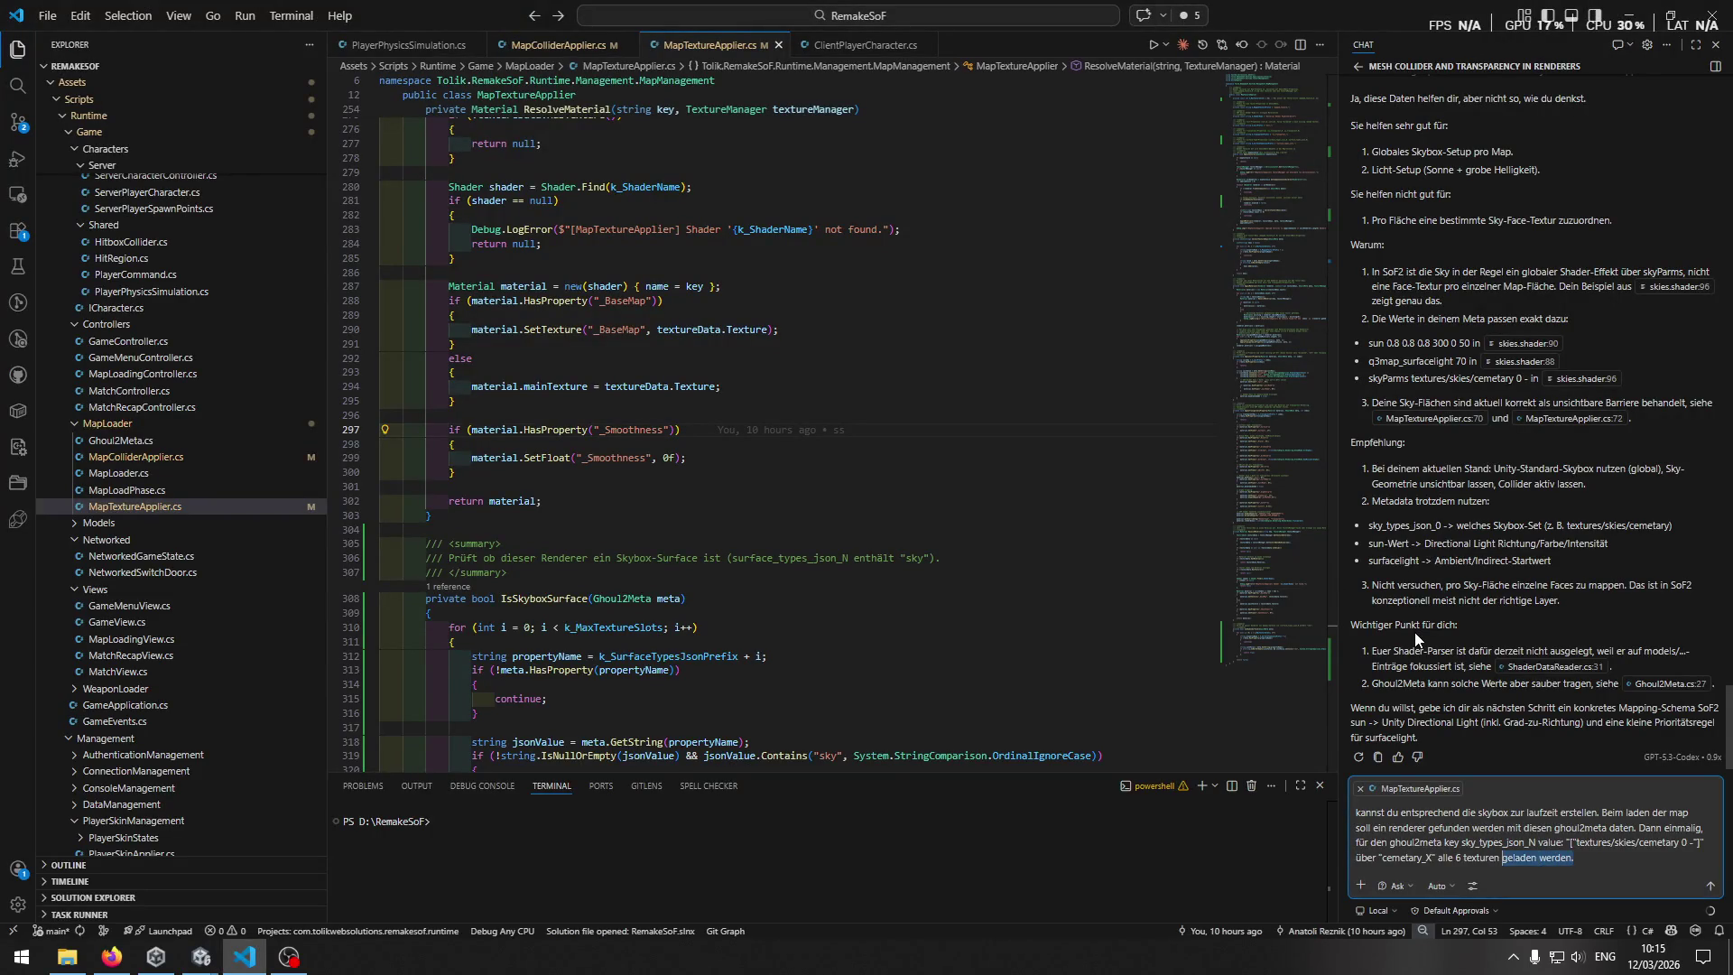
key("alt+Tab")
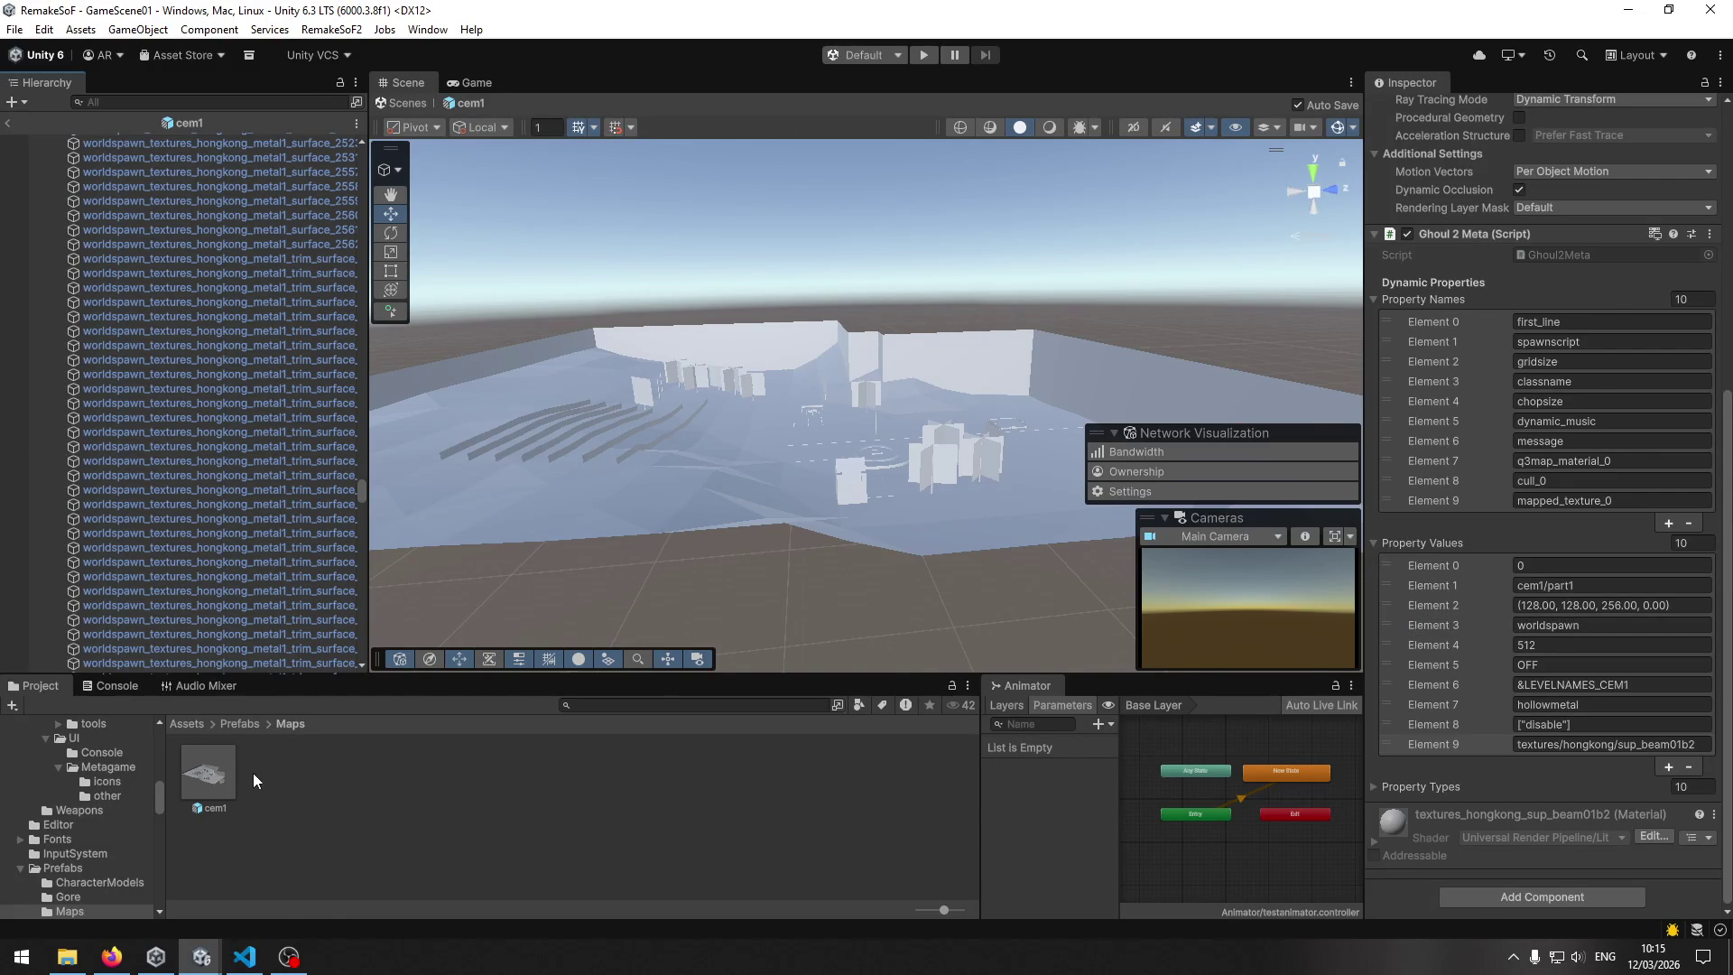
key("alt+Tab")
type("die skybox erstellen.")
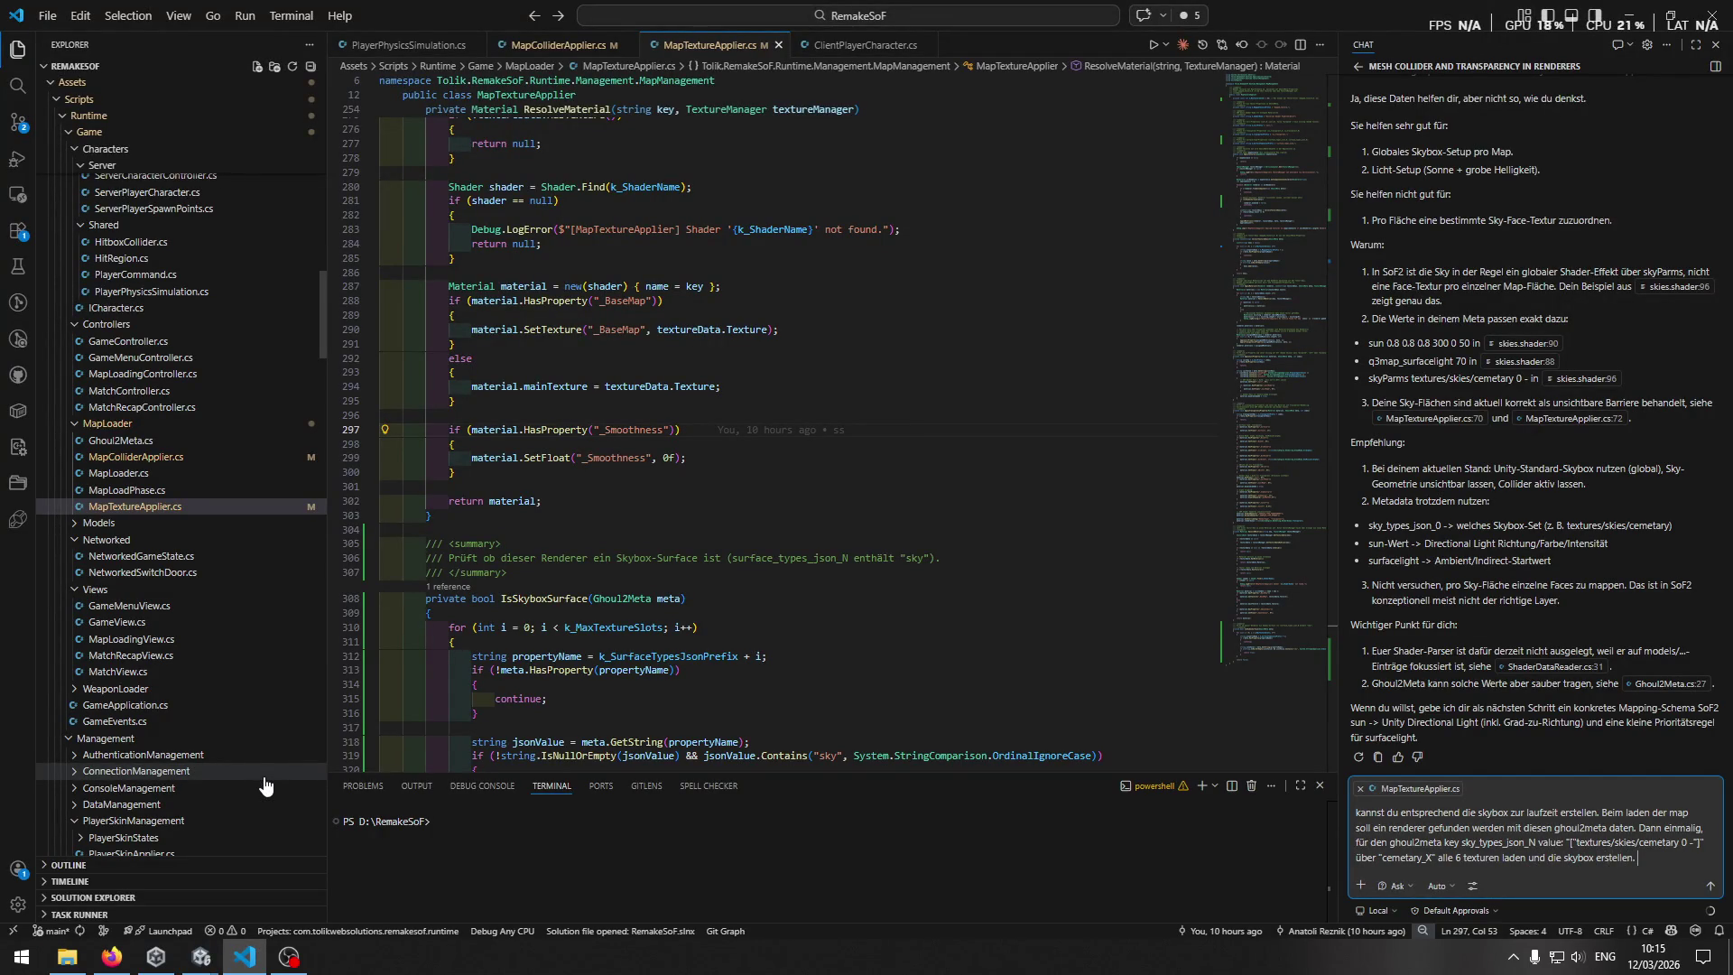
key("alt+Tab")
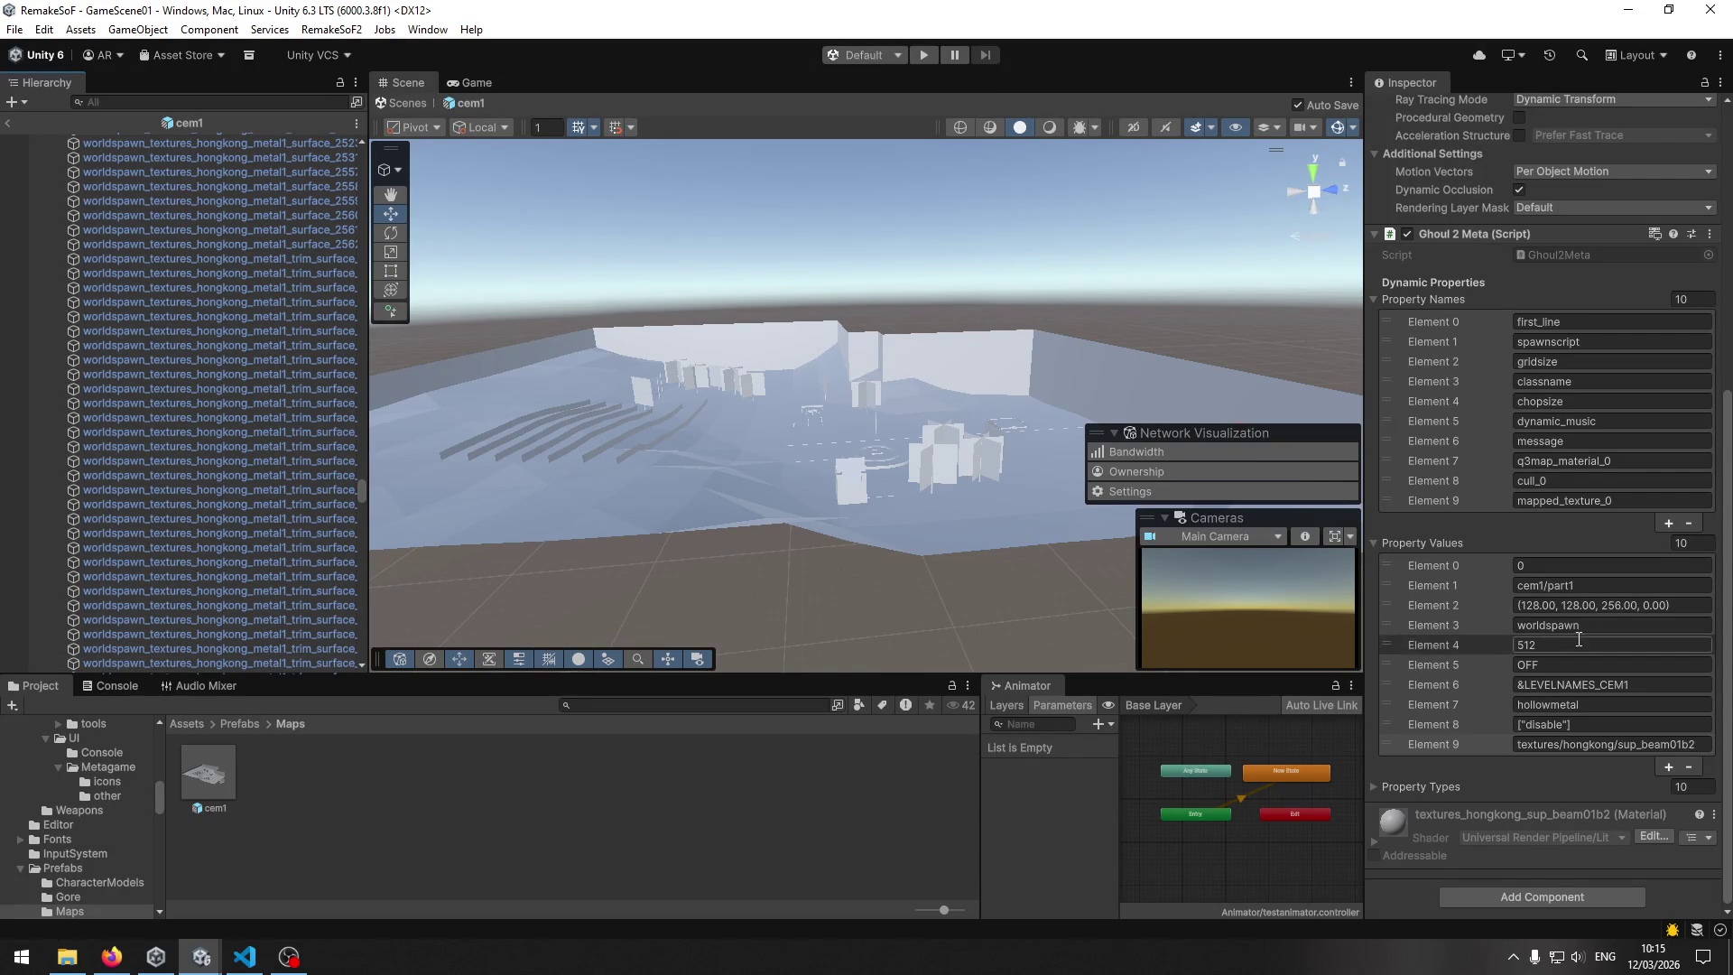
In Unity, select a skies_cem1 sky surface and inspect its sun_0 name and value under Ghoul 2 Meta.
scroll(1575, 601, "up", 10)
scroll(1583, 622, "down", 5)
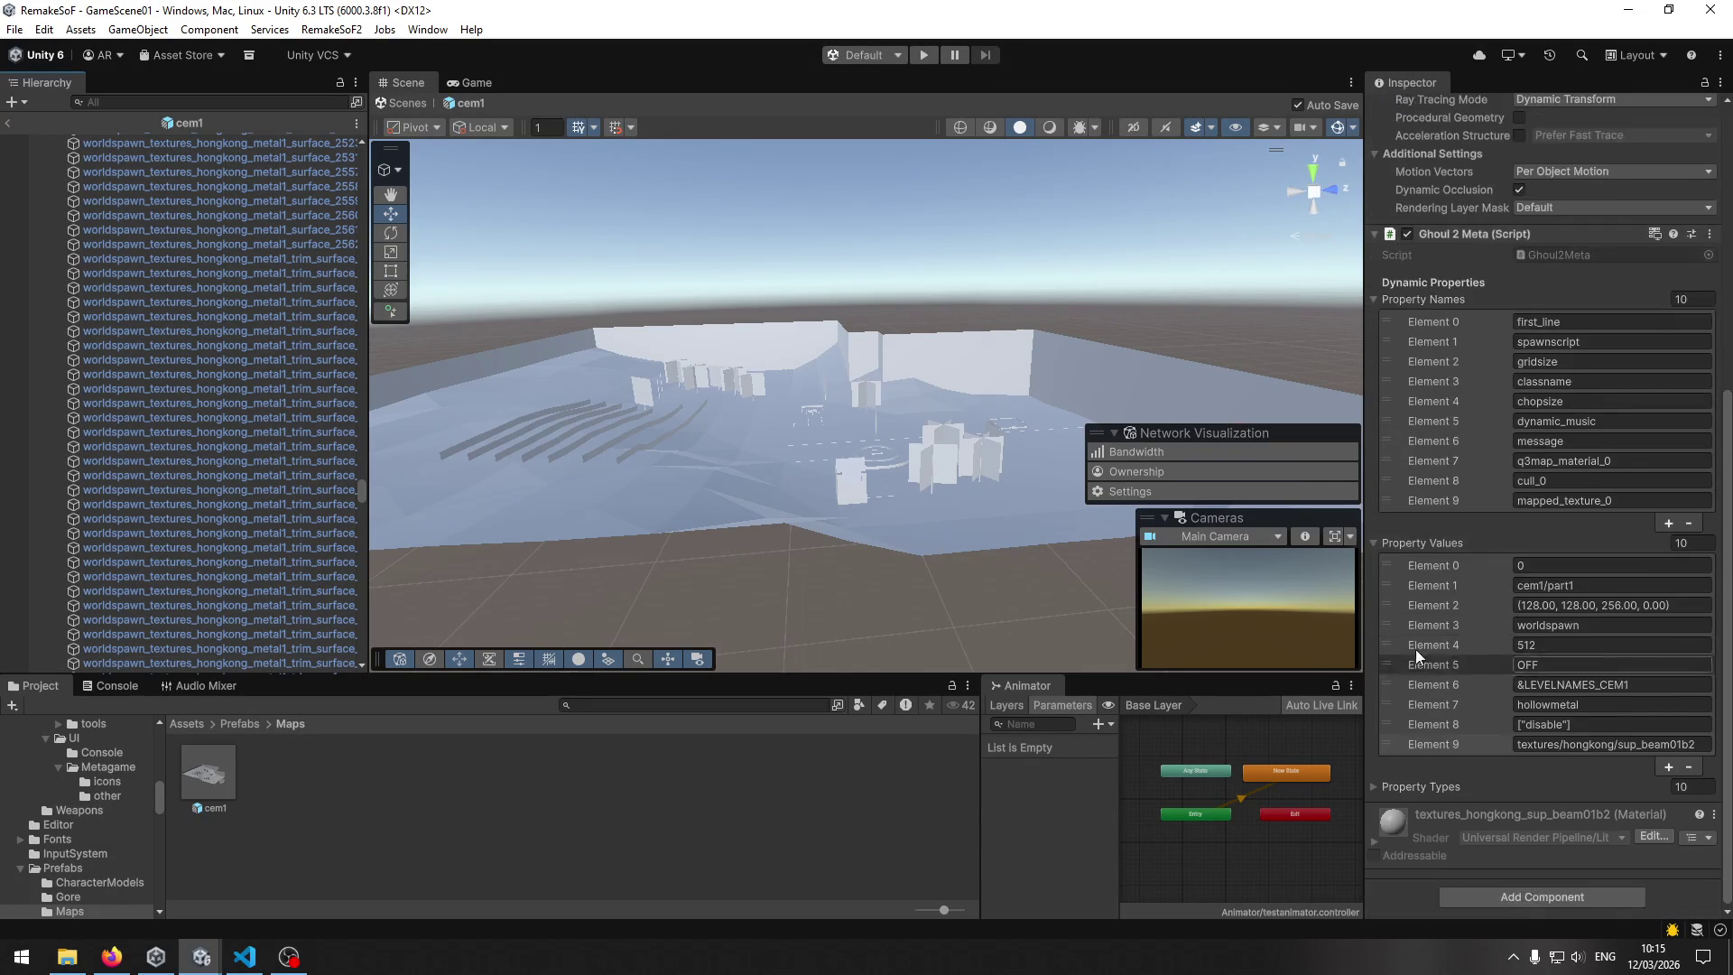
left_click(1011, 361)
left_click(1011, 362)
scroll(1506, 606, "down", 10)
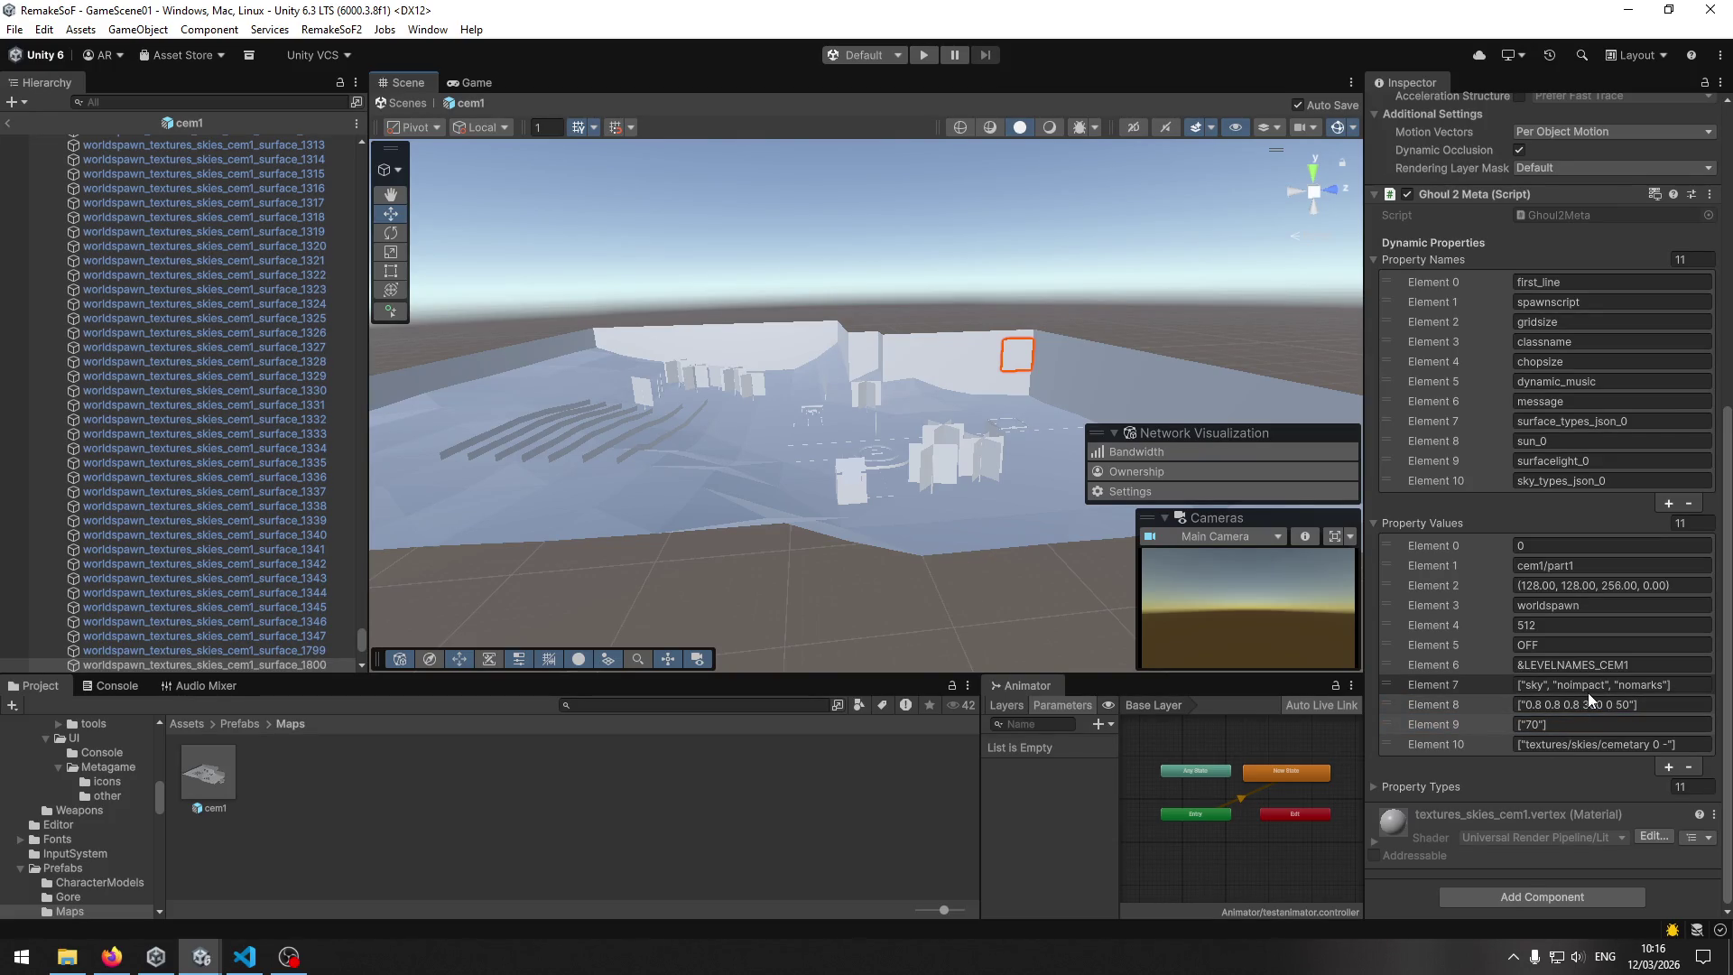
left_click(1584, 440)
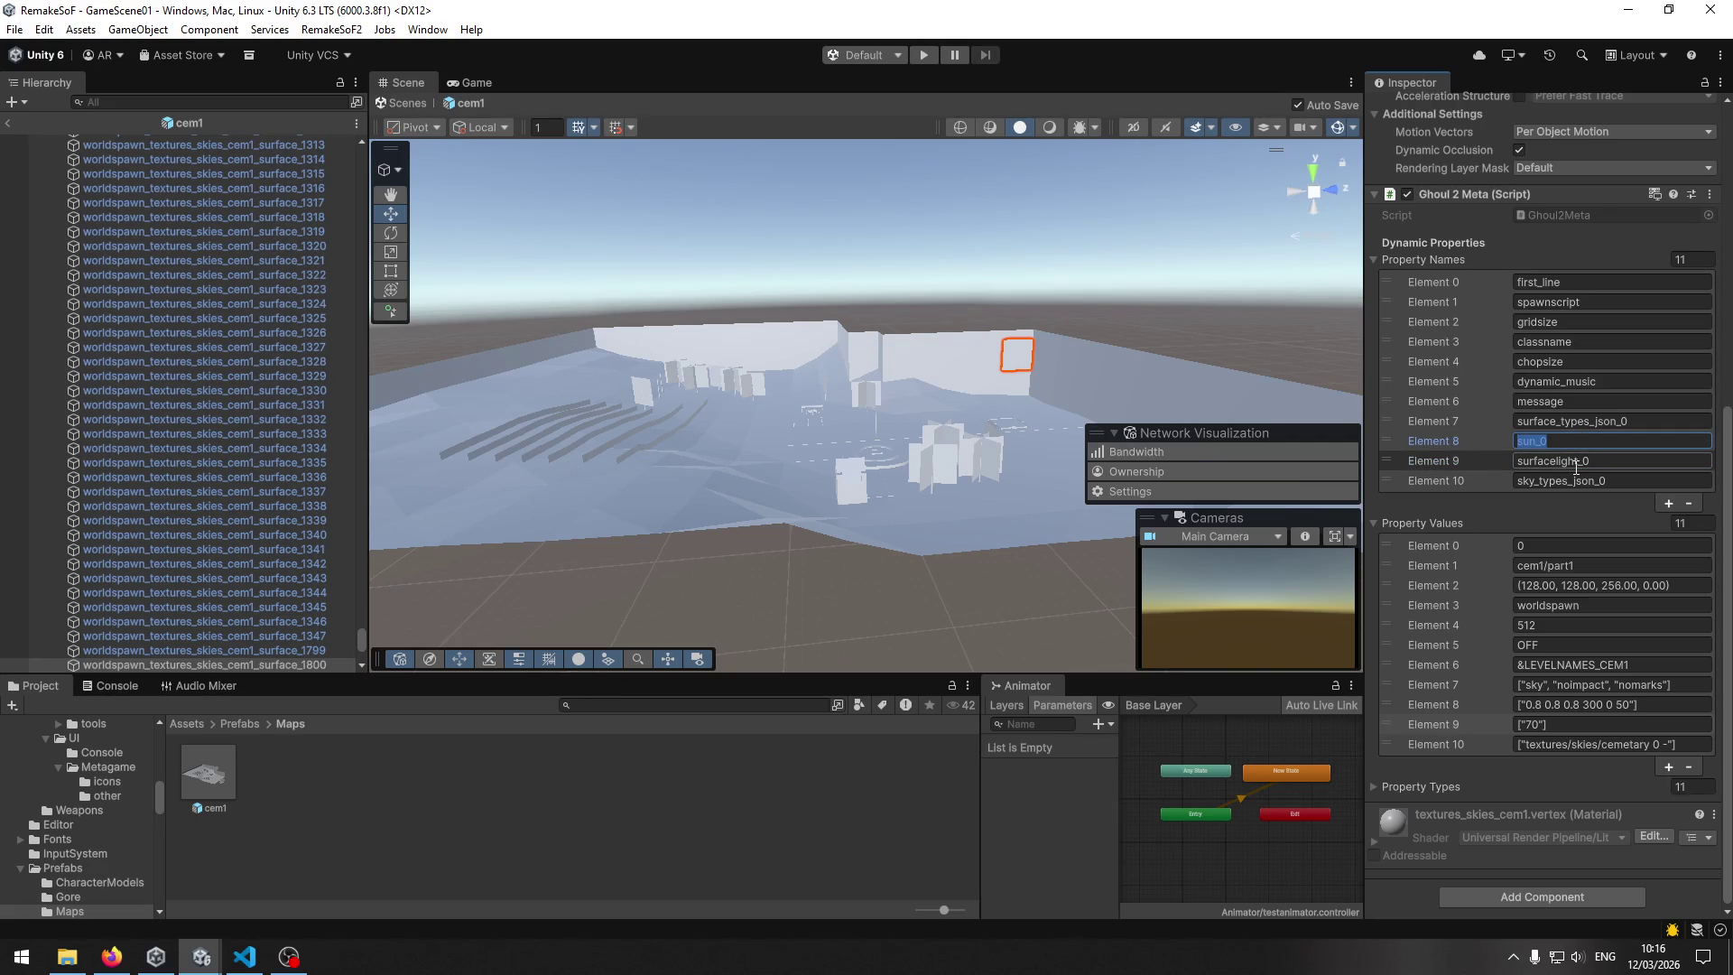
left_click(1569, 705)
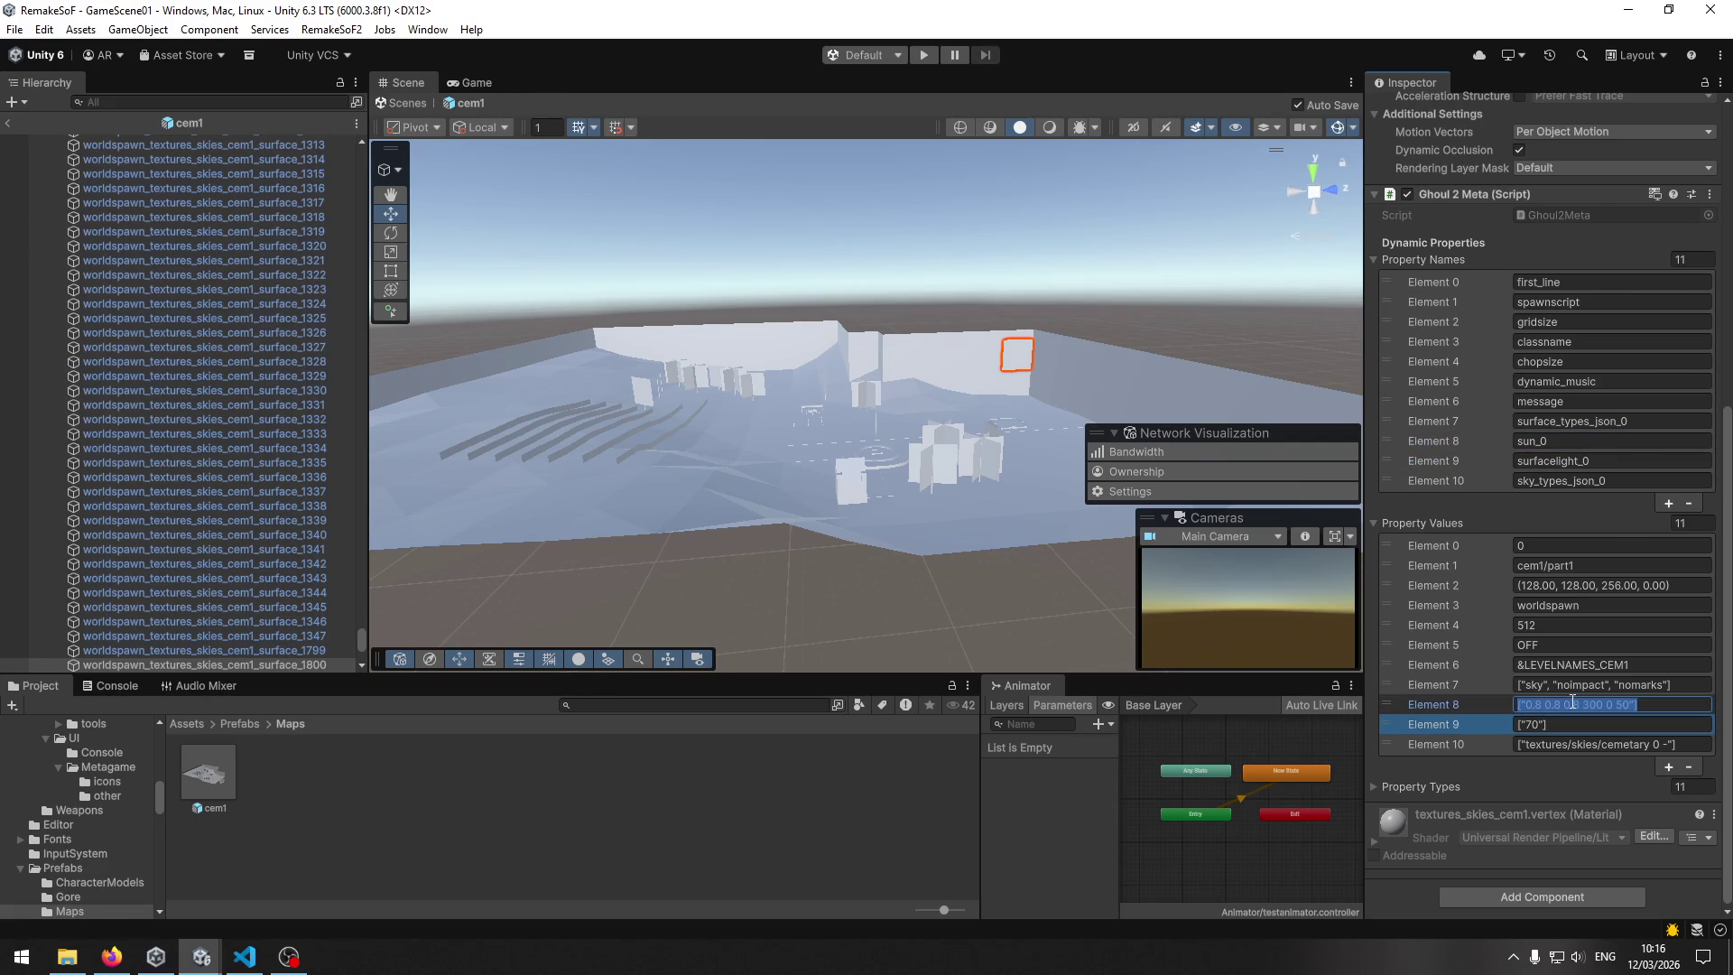
Return to VS Code and remove the stray 's' from the Copilot message.
key("alt+Tab")
type("s")
key("BackSpace")
key("BackSpace")
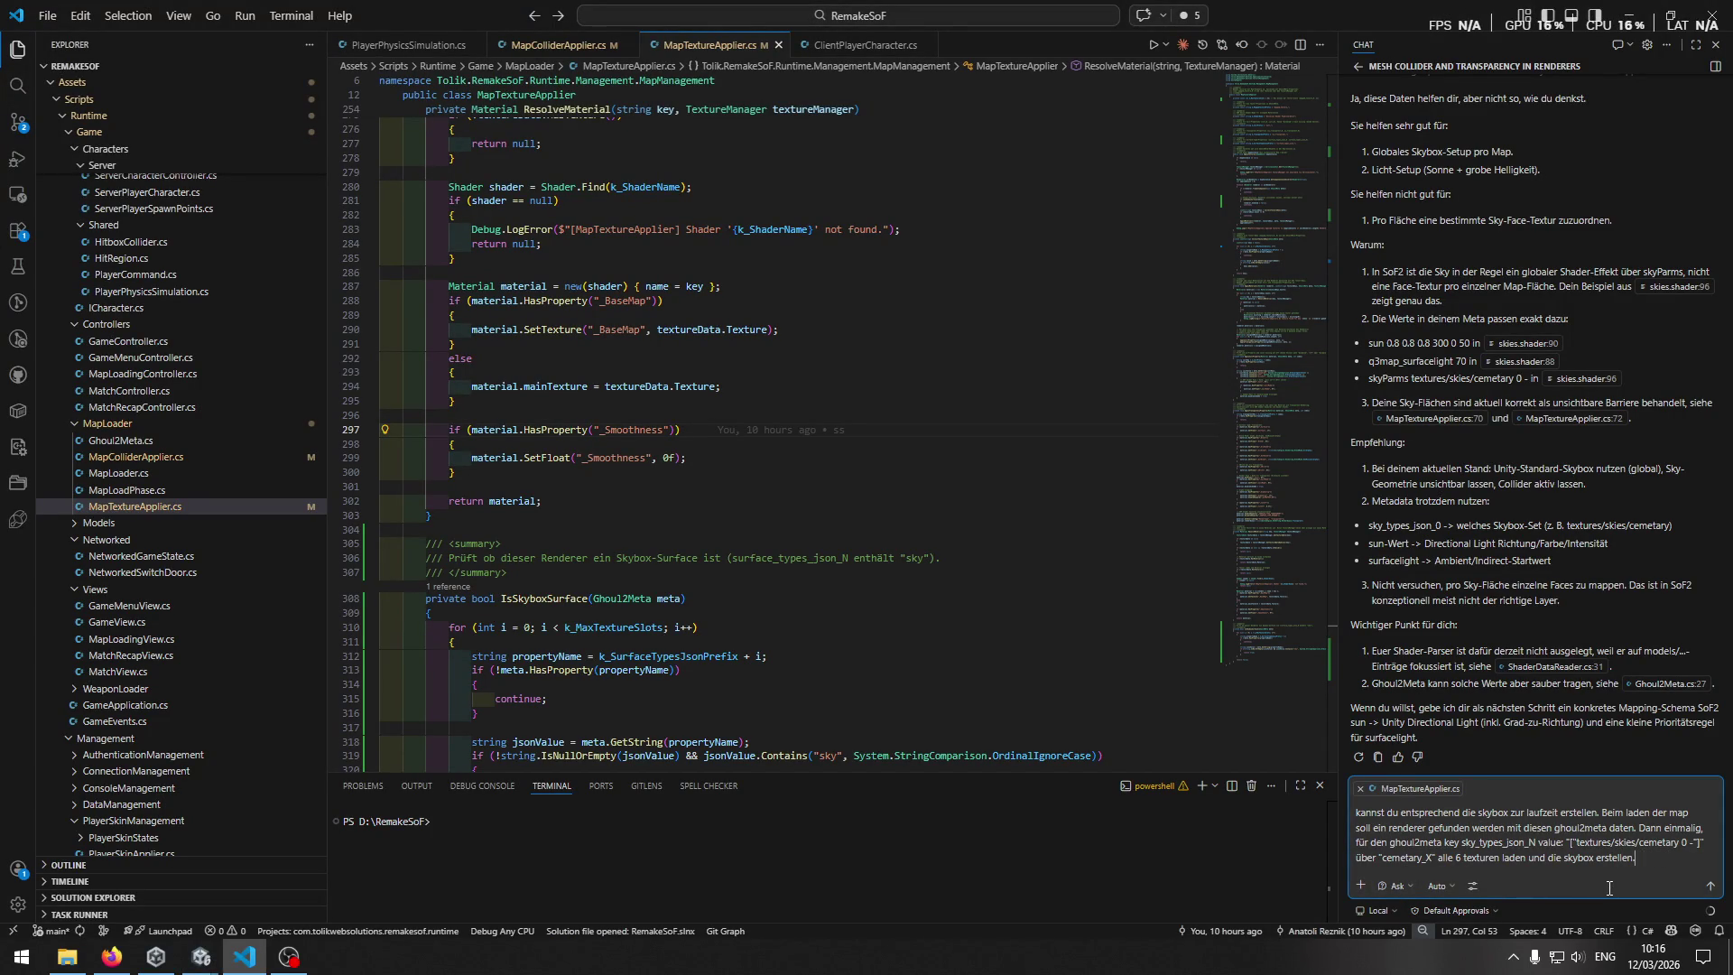
Set the Copilot chat to Agent mode with the Claude Opus 4.6 model.
left_click(1396, 887)
left_click(1419, 860)
left_click(1446, 885)
left_click(1480, 826)
Delete the half-written 'dann auch das direction' follow-up and send the skybox request.
type("dann auch")
key("BackSpace")
key("BackSpace")
key("BackSpace")
type("ann auch das")
type(" direction")
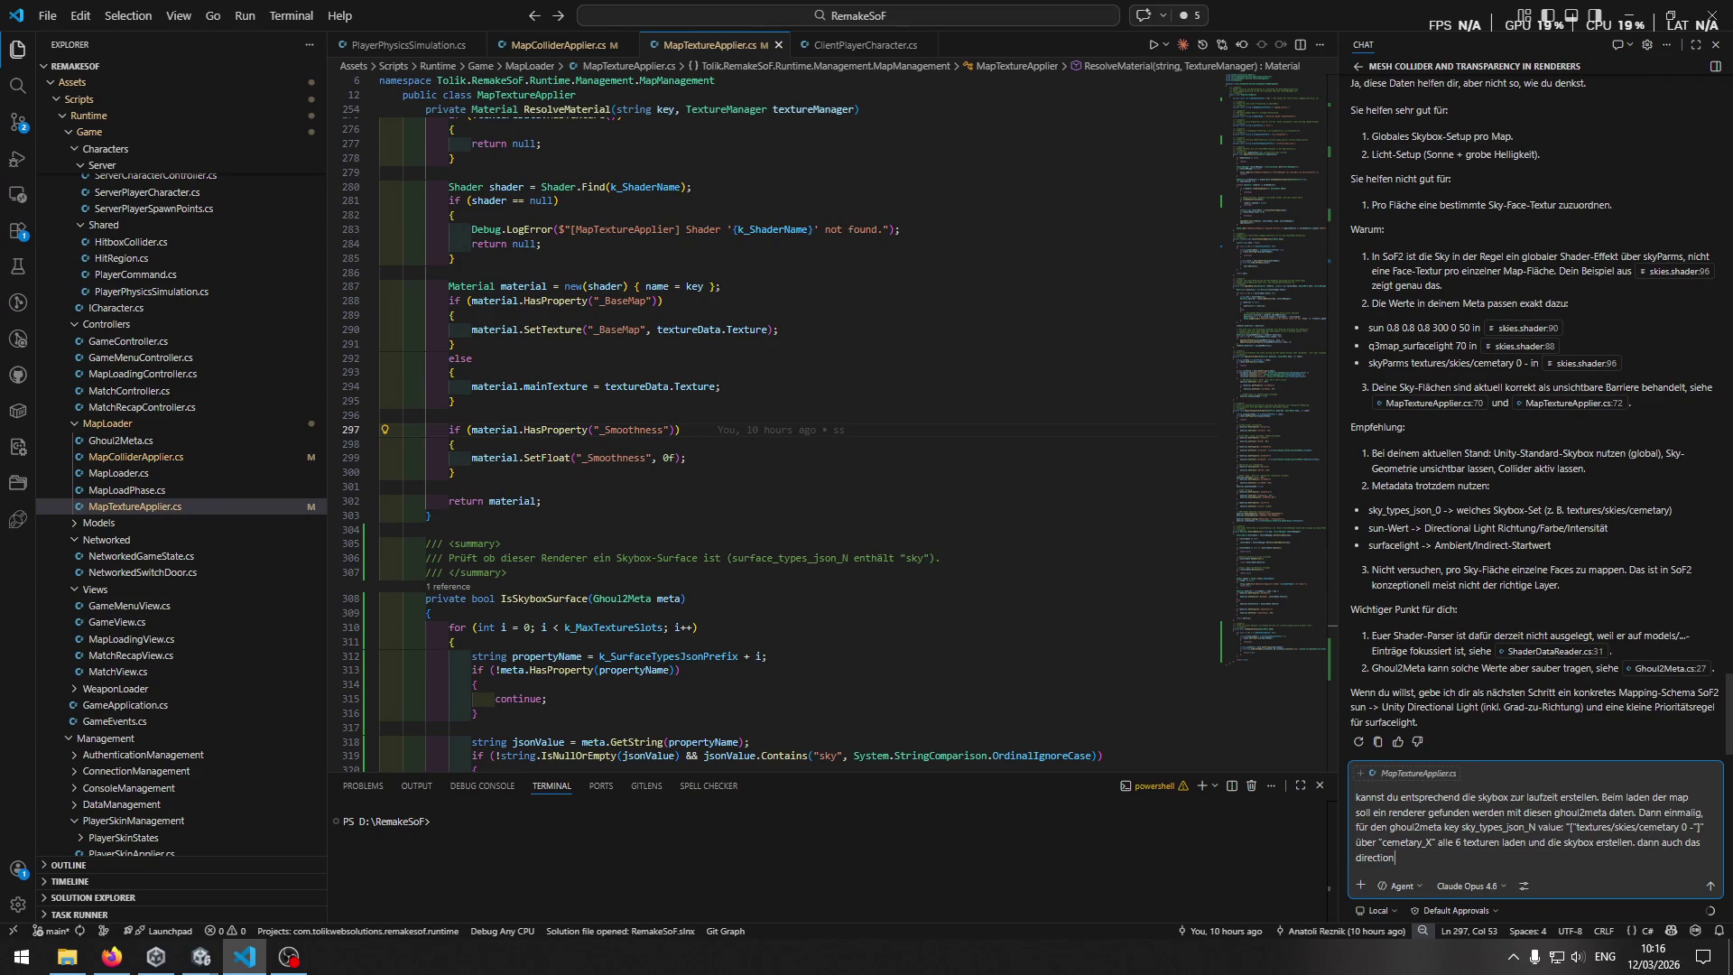
key("BackSpace")
key("BackSpace")
key("BackSpace")
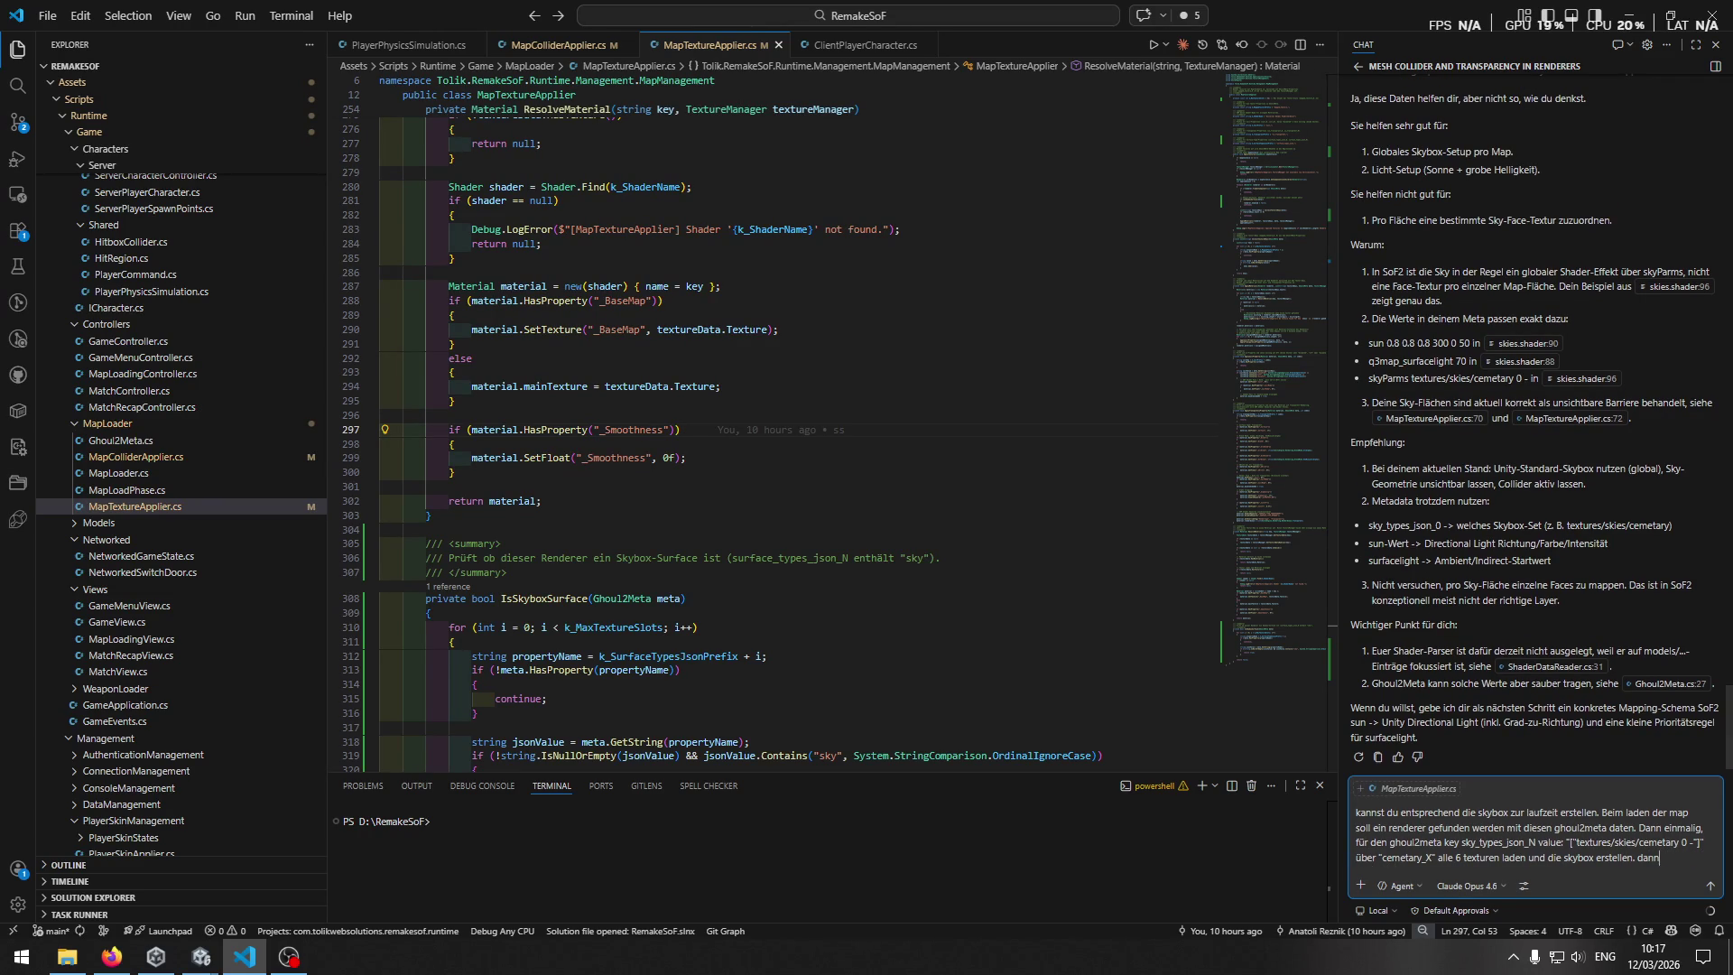
key("BackSpace")
key("BackSpace")
left_click(1711, 887)
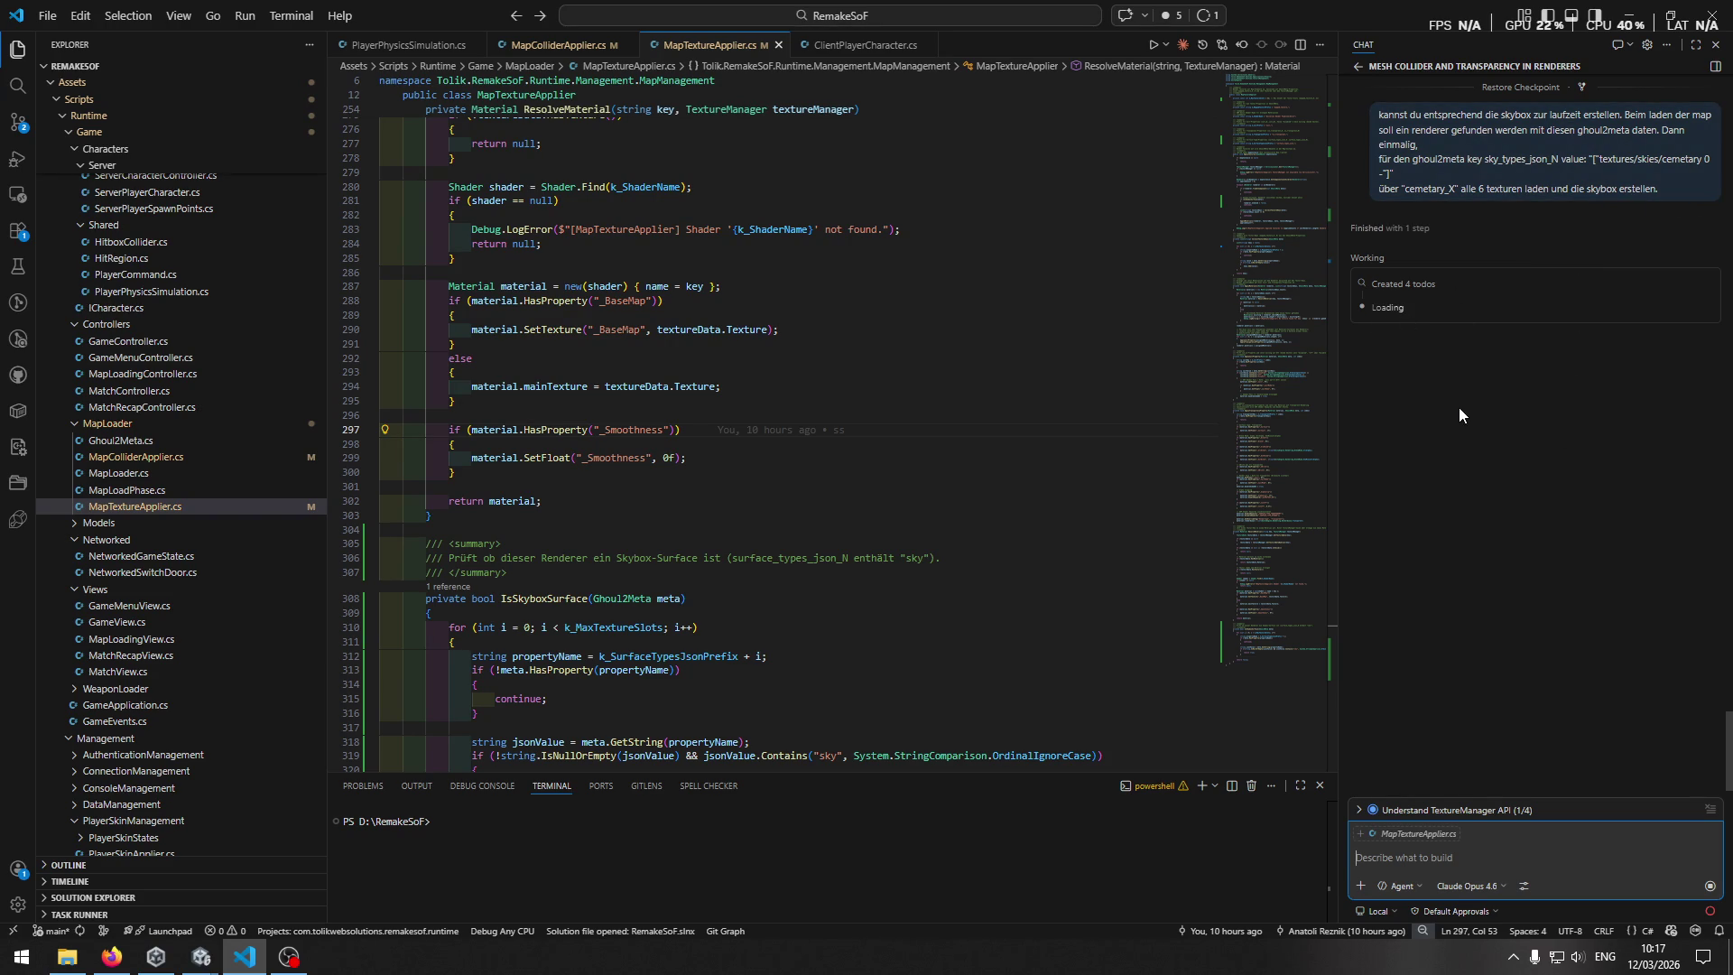
Expand the agent's four-item todo list and look over the code around line 295.
left_click(1365, 811)
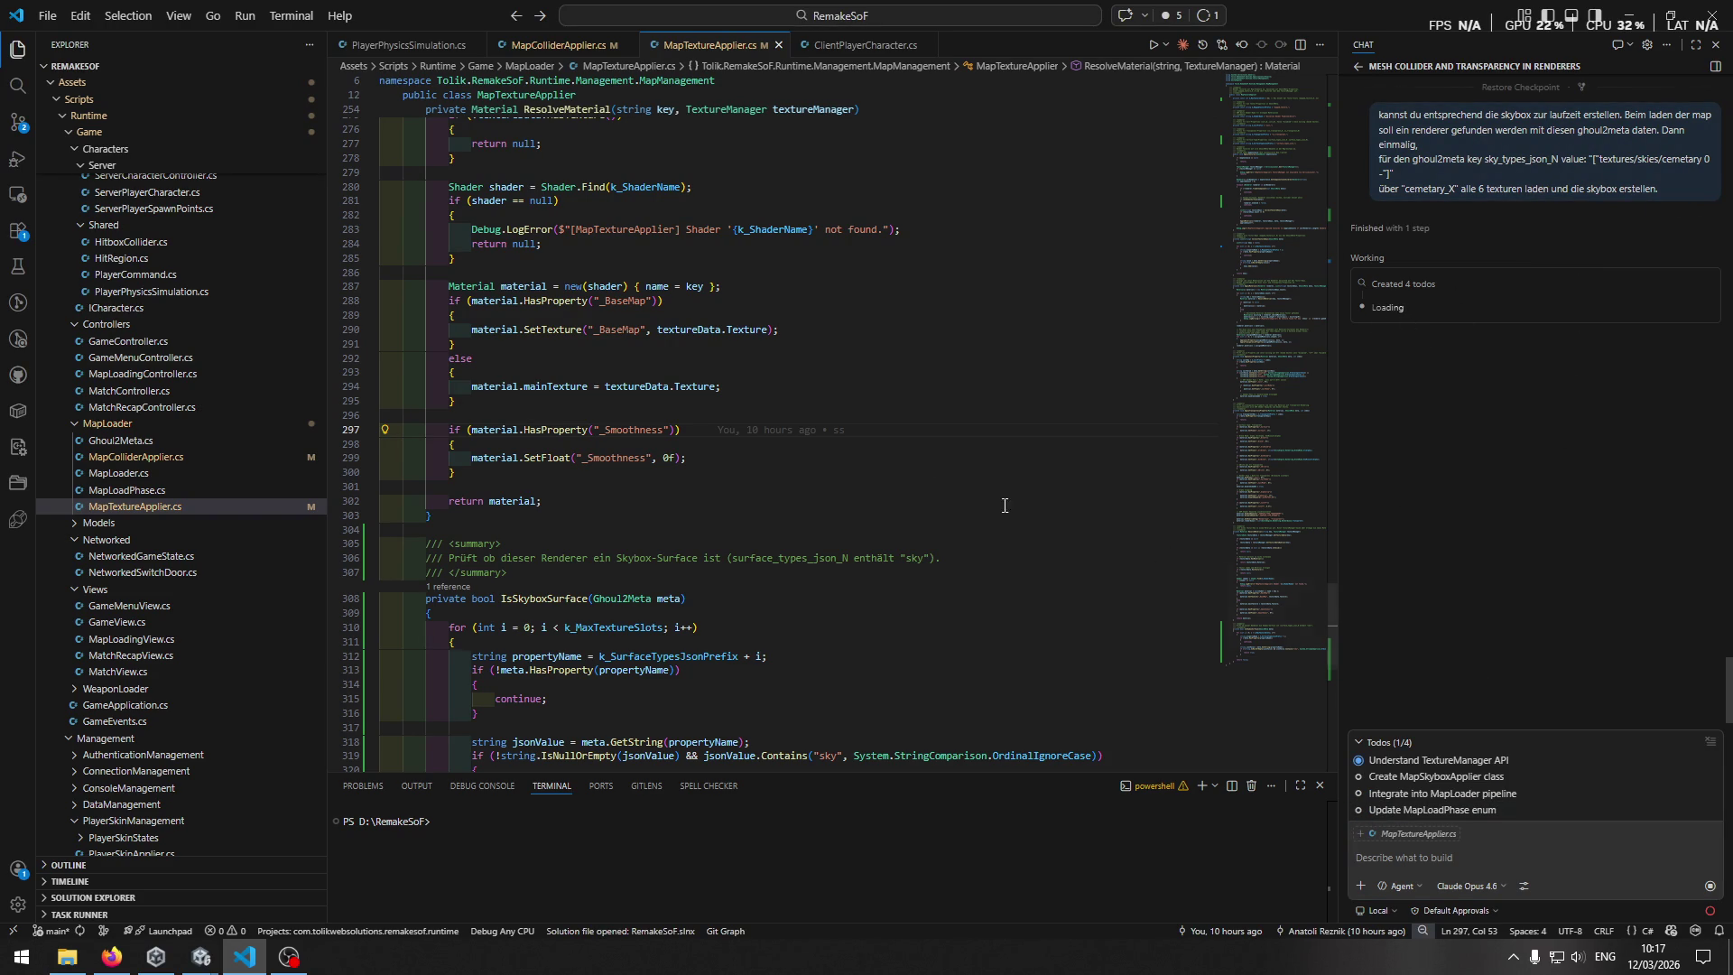
scroll(960, 364, "down", 1)
key("Up")
key("Up")
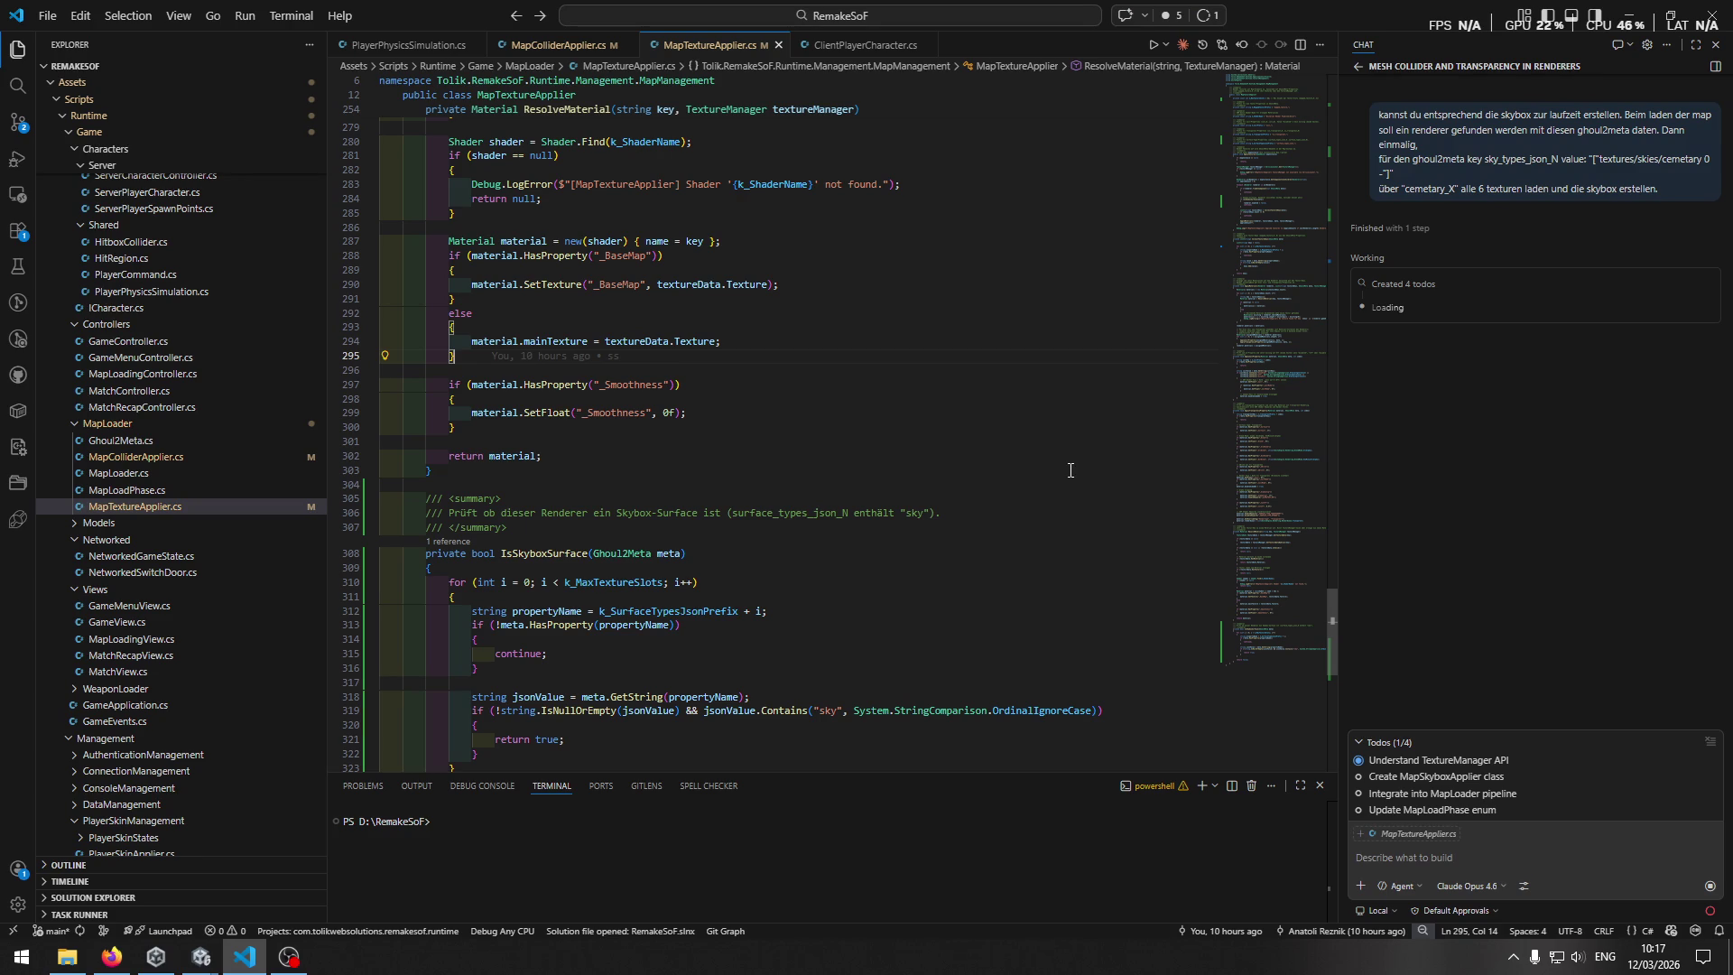
scroll(1029, 425, "up", 1)
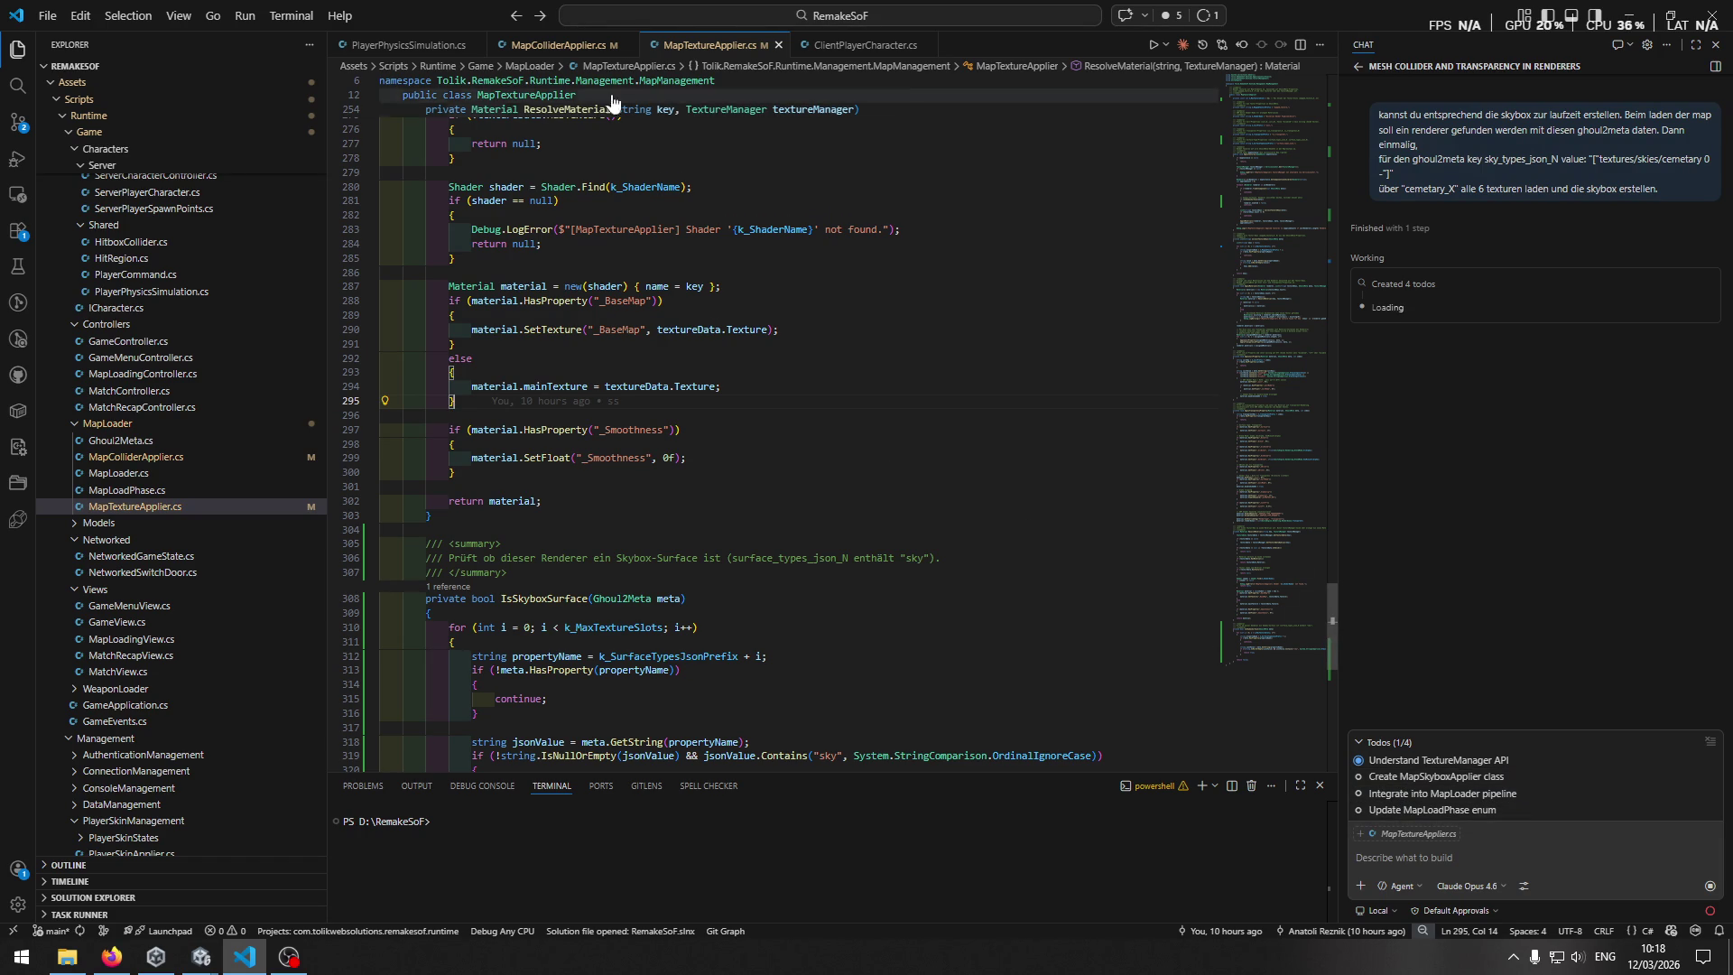
Flip between MapColliderApplier.cs and MapTextureApplier.cs while the agent reads files.
left_click(564, 45)
left_click(727, 53)
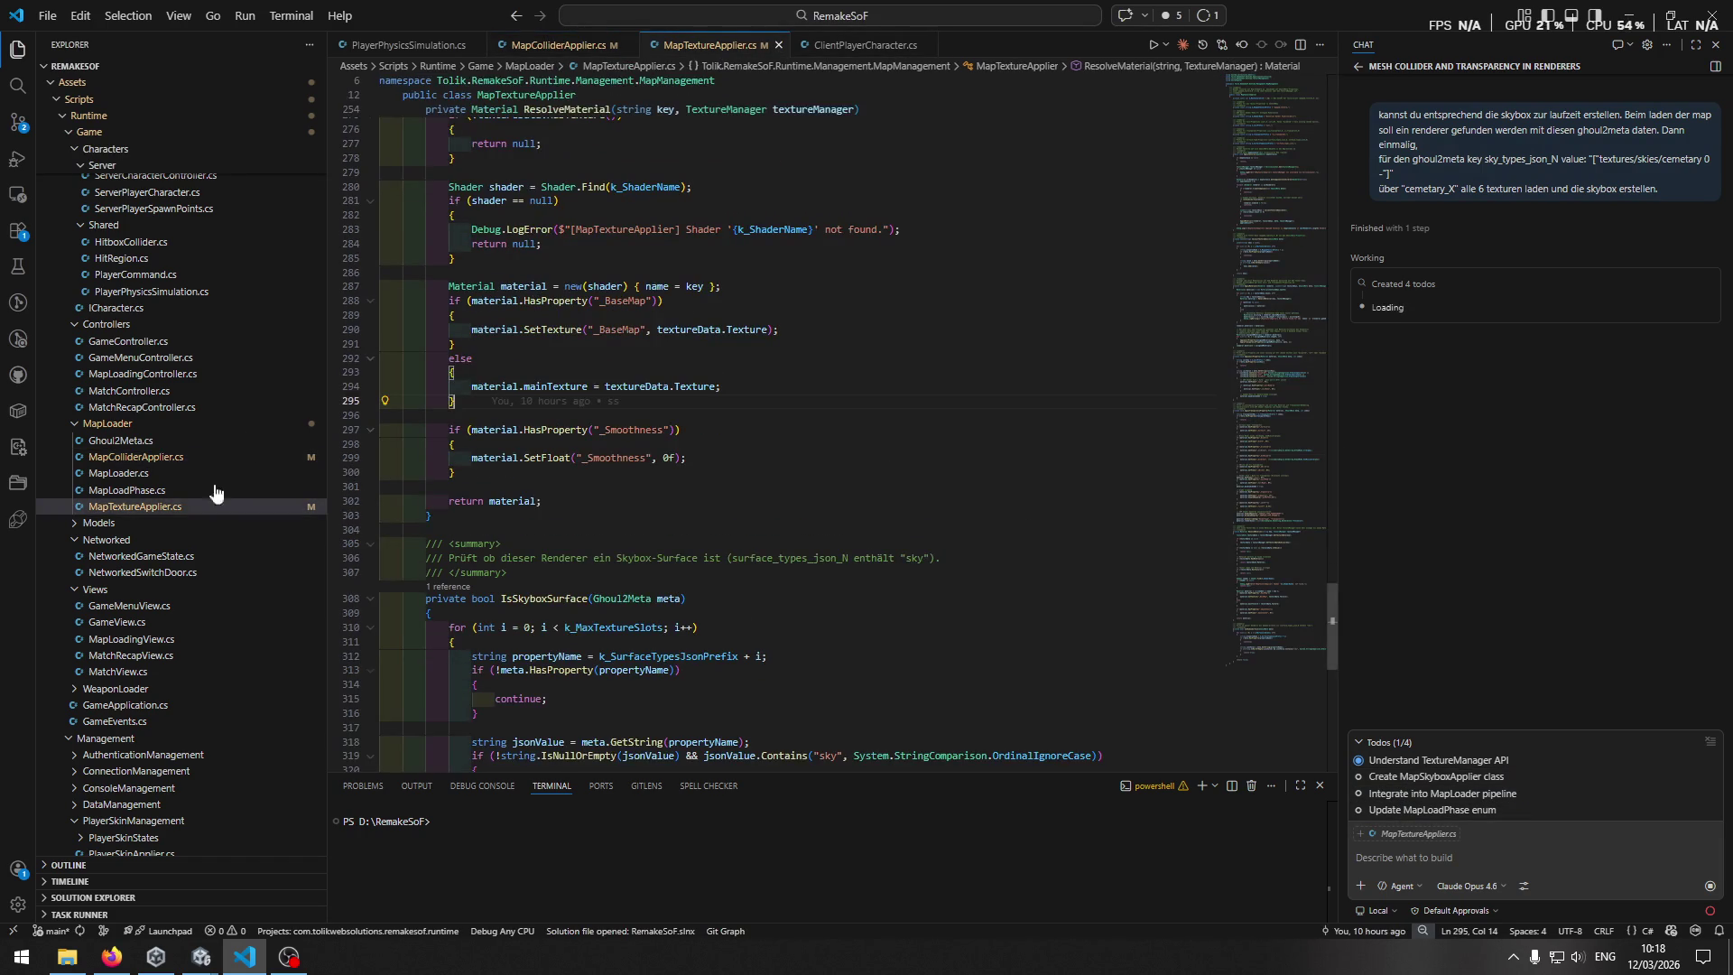
left_click(173, 507)
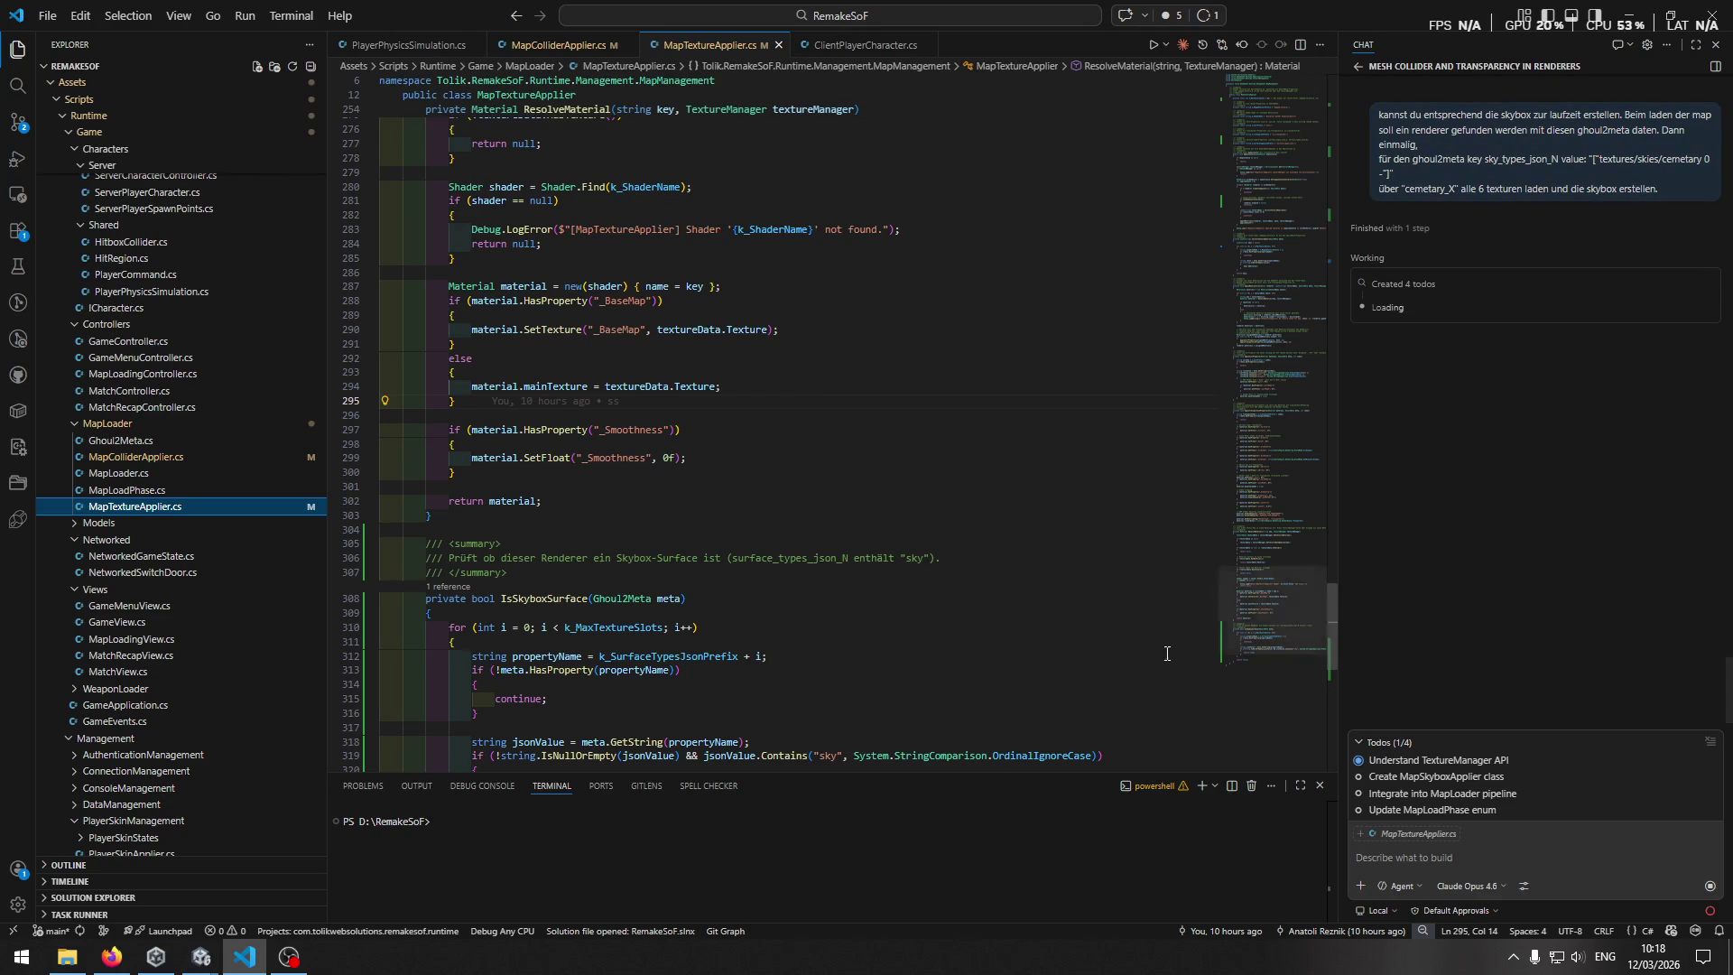
scroll(796, 535, "up", 3)
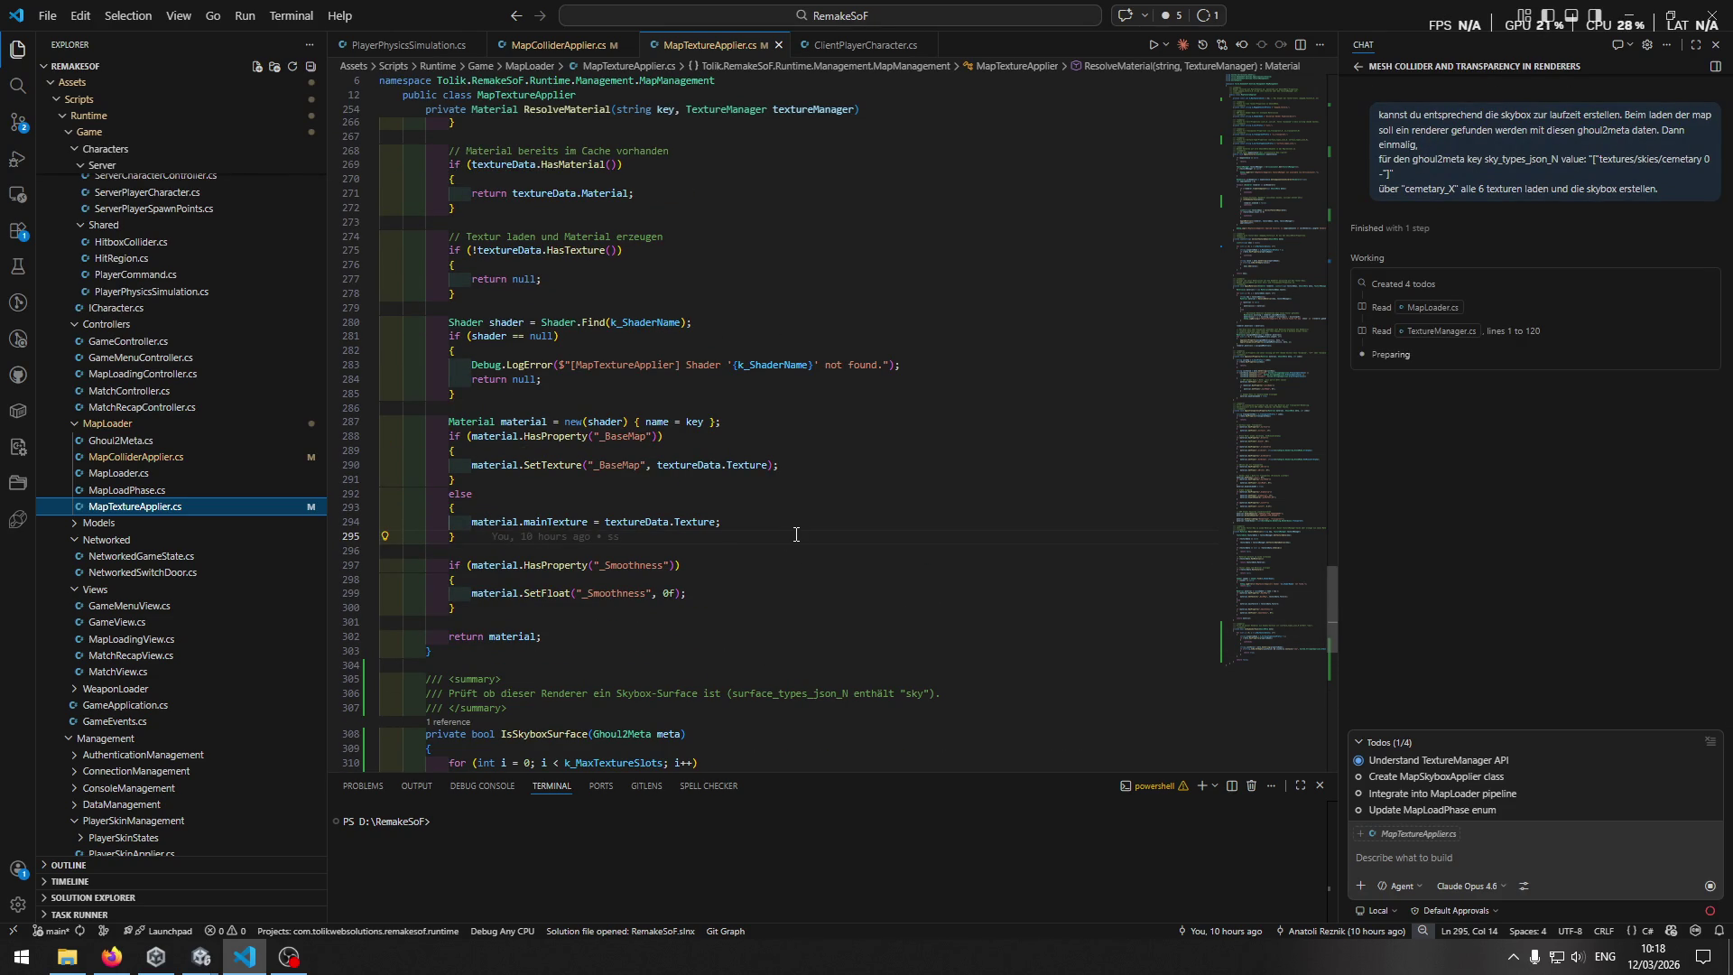
scroll(796, 534, "up", 4)
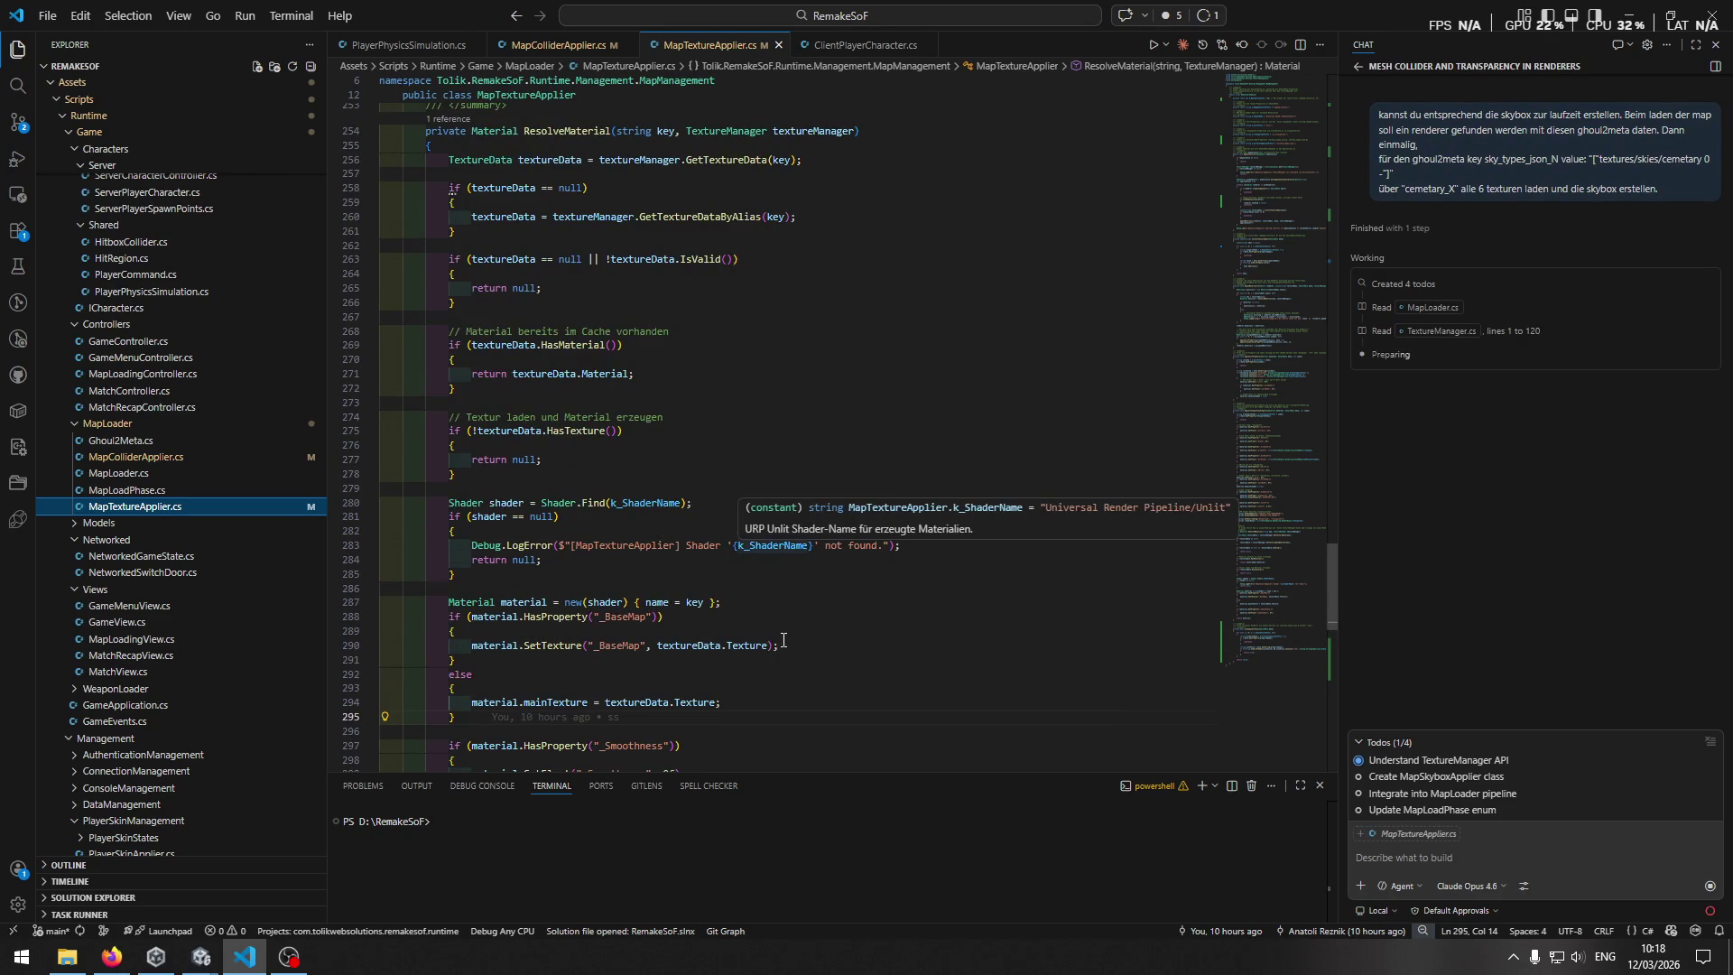
scroll(878, 503, "down", 5)
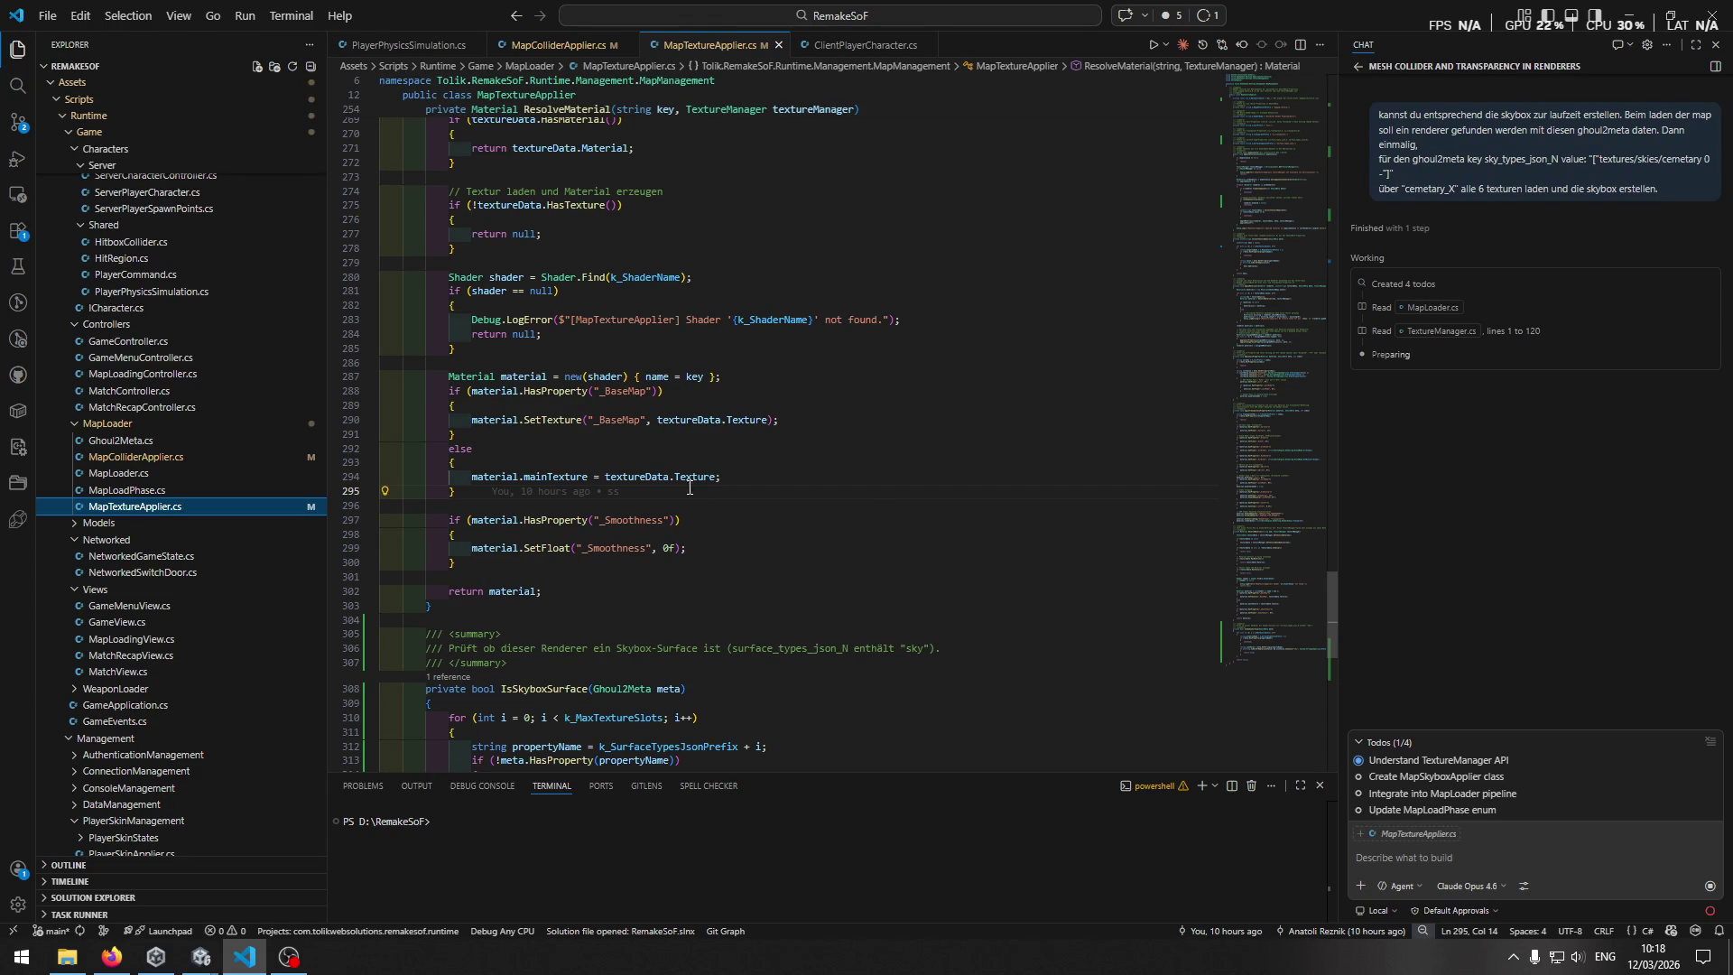
scroll(799, 441, "up", 6)
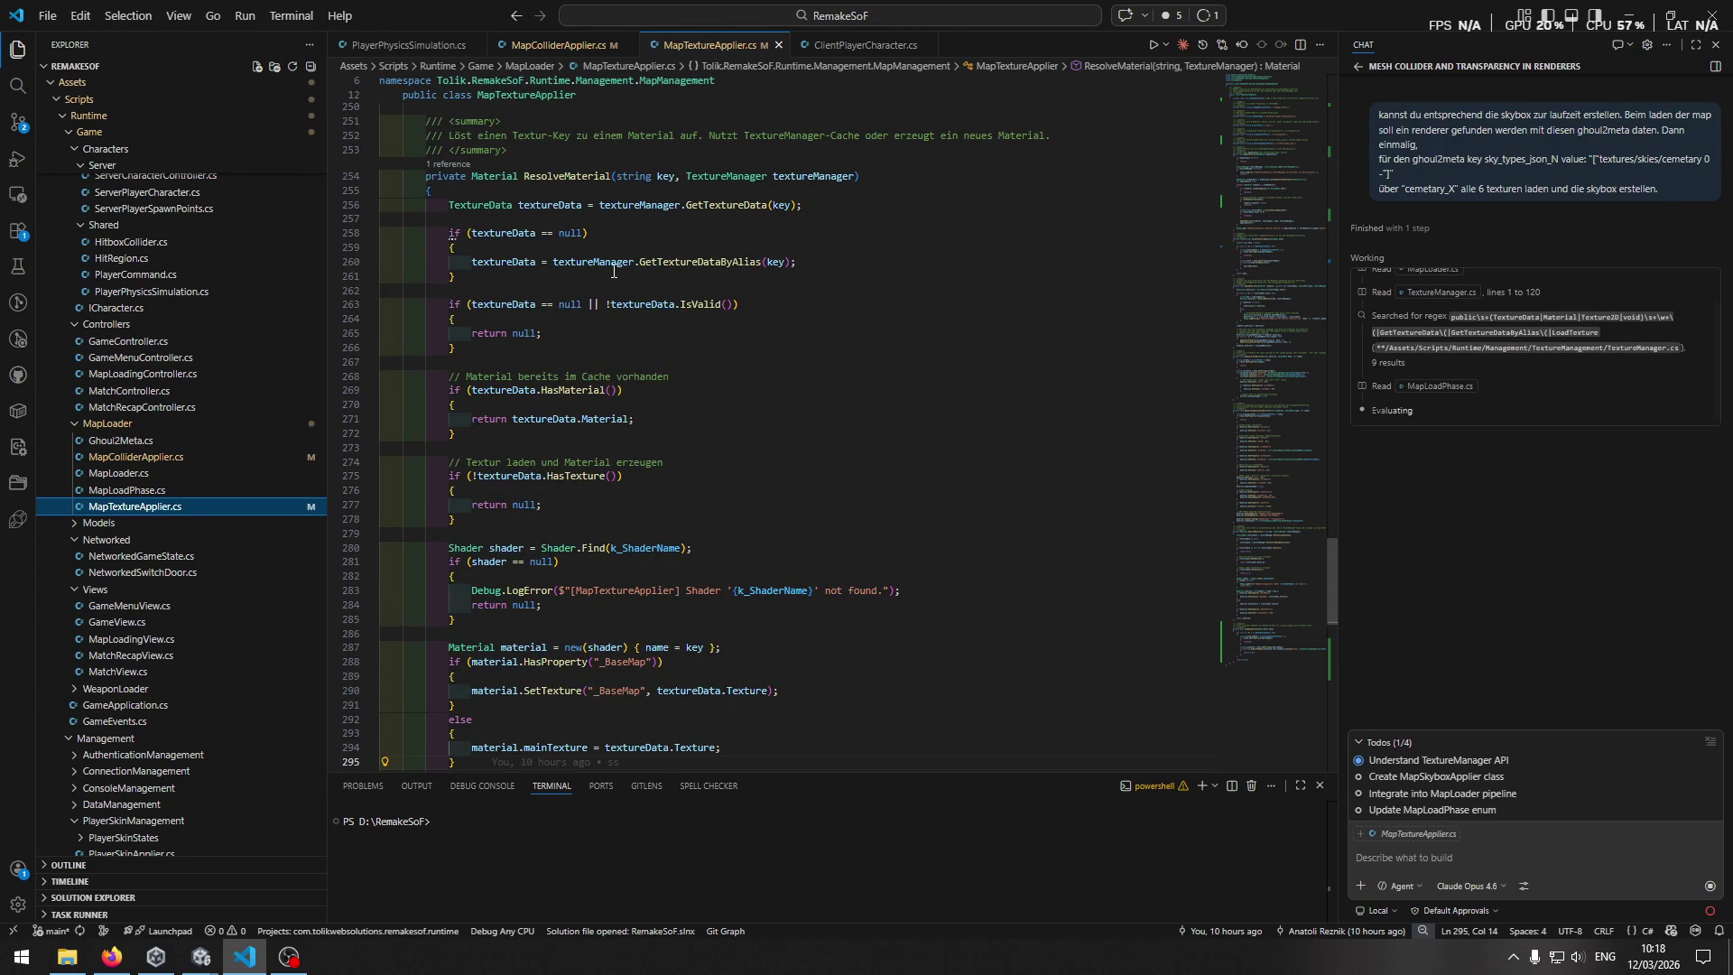
left_click(558, 44)
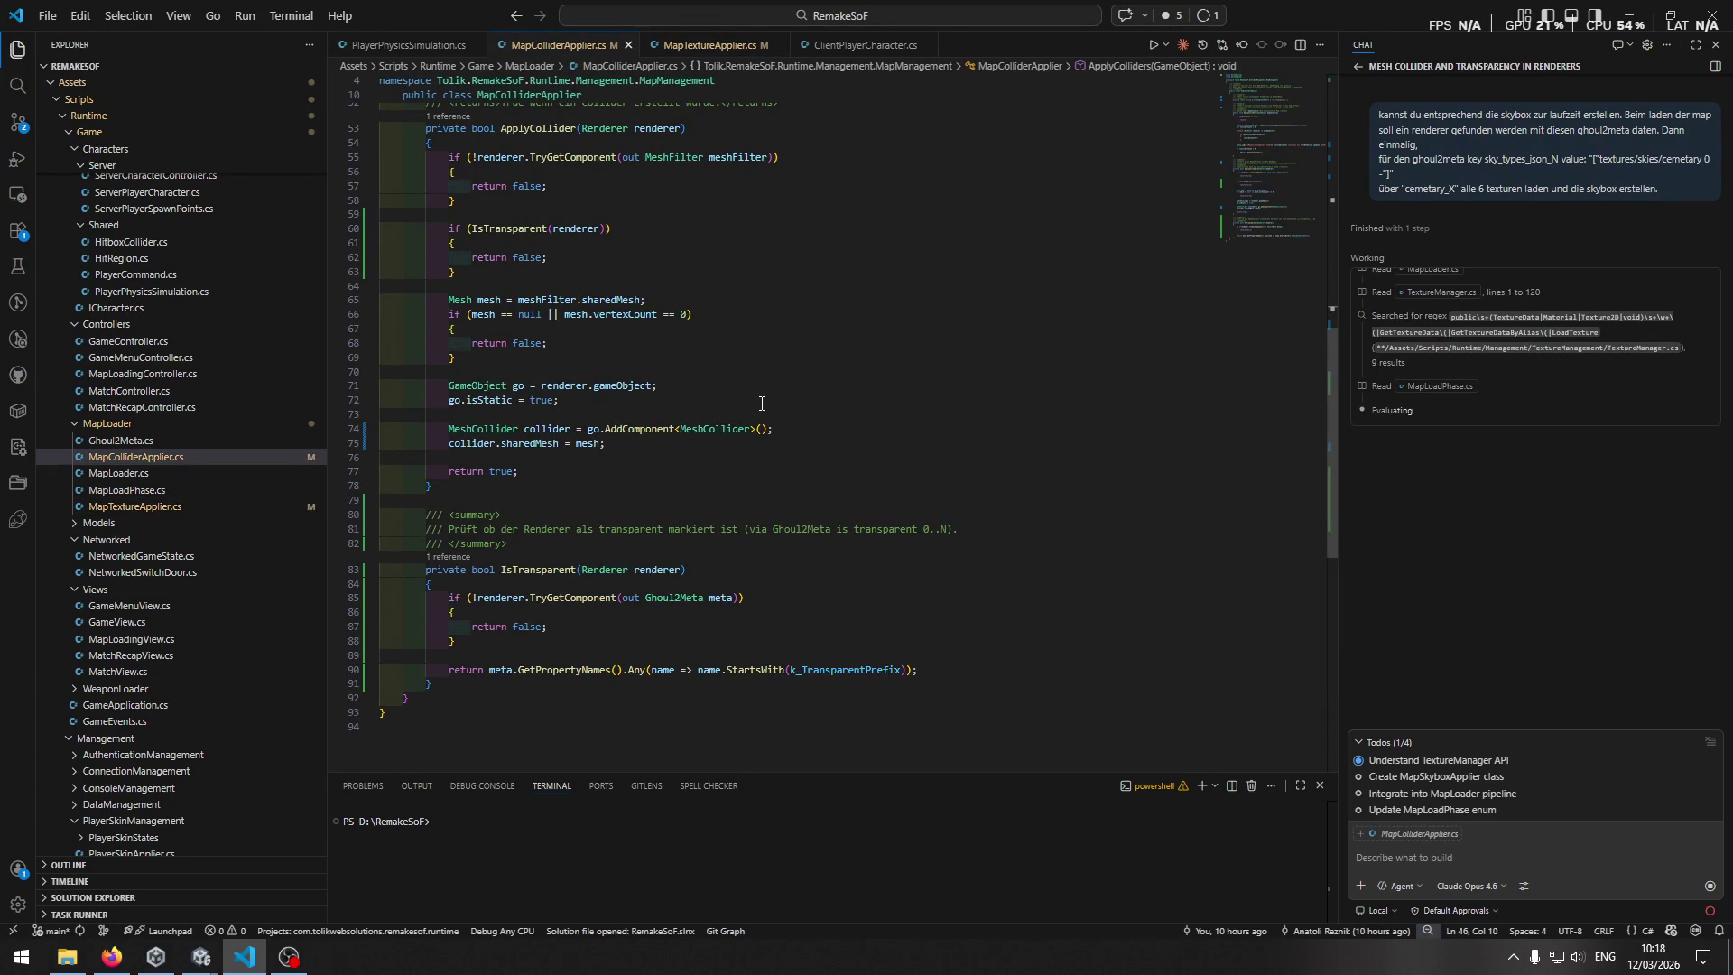
Open MapLoader.cs and examine the m_TextureApplier ApplyTextures call on lines 116–119.
scroll(758, 403, "up", 9)
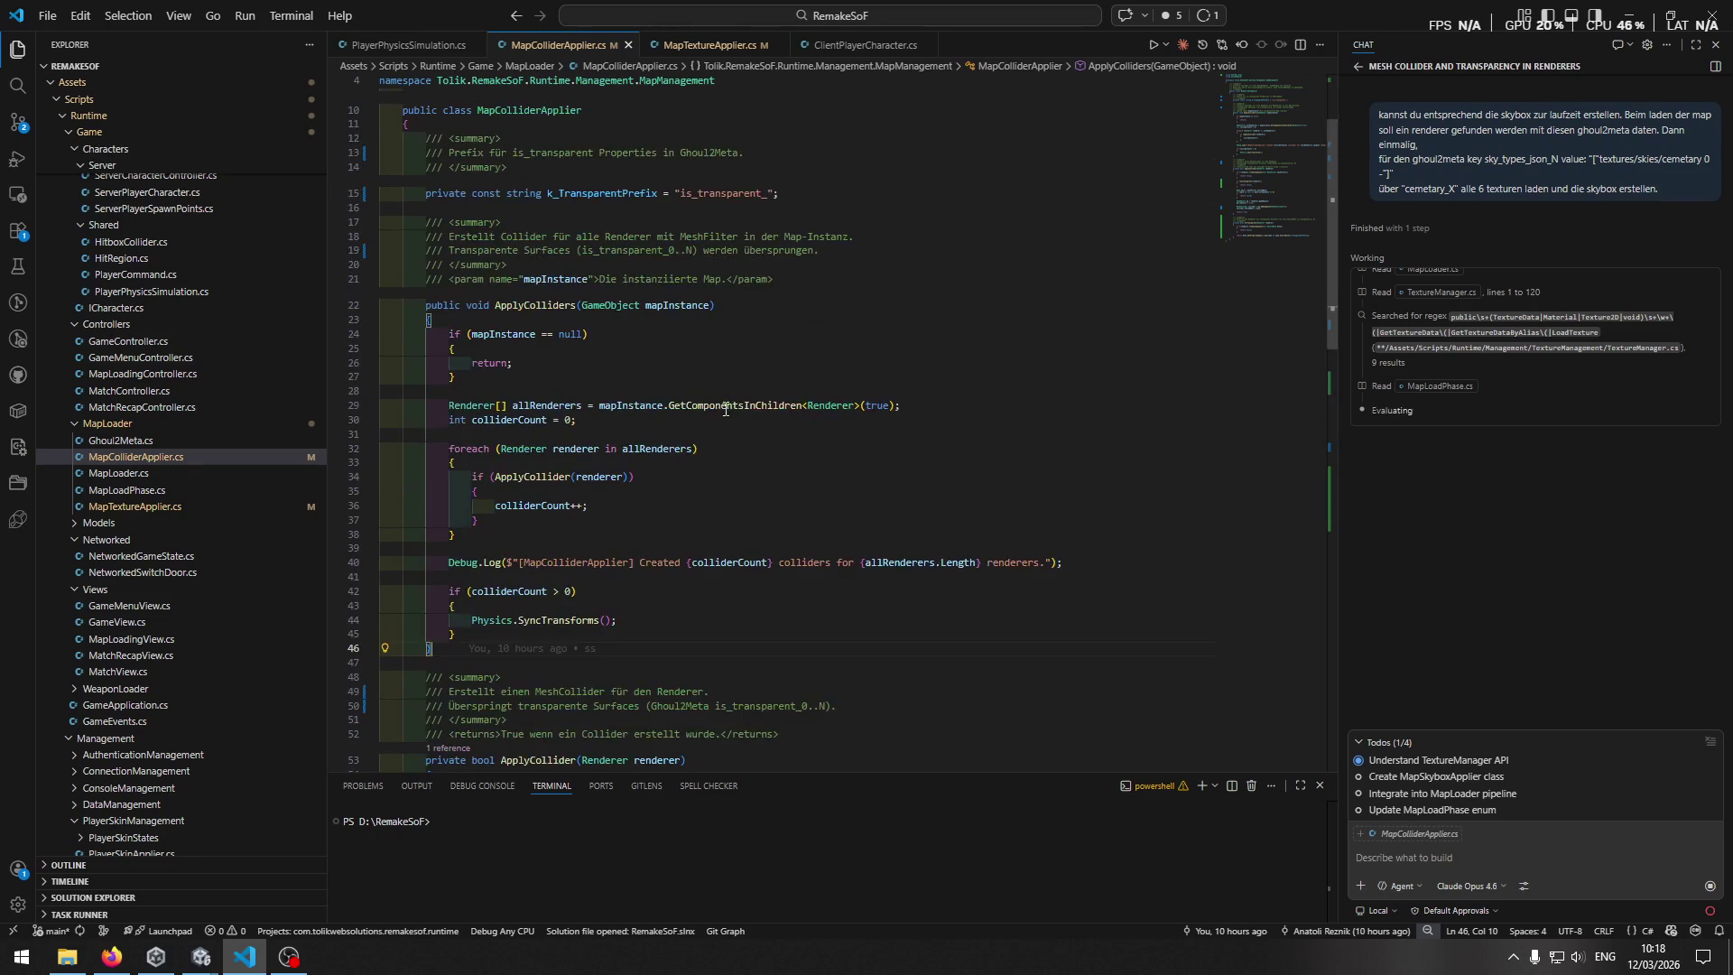
left_click(127, 474)
scroll(621, 456, "up", 2)
scroll(622, 456, "up", 3)
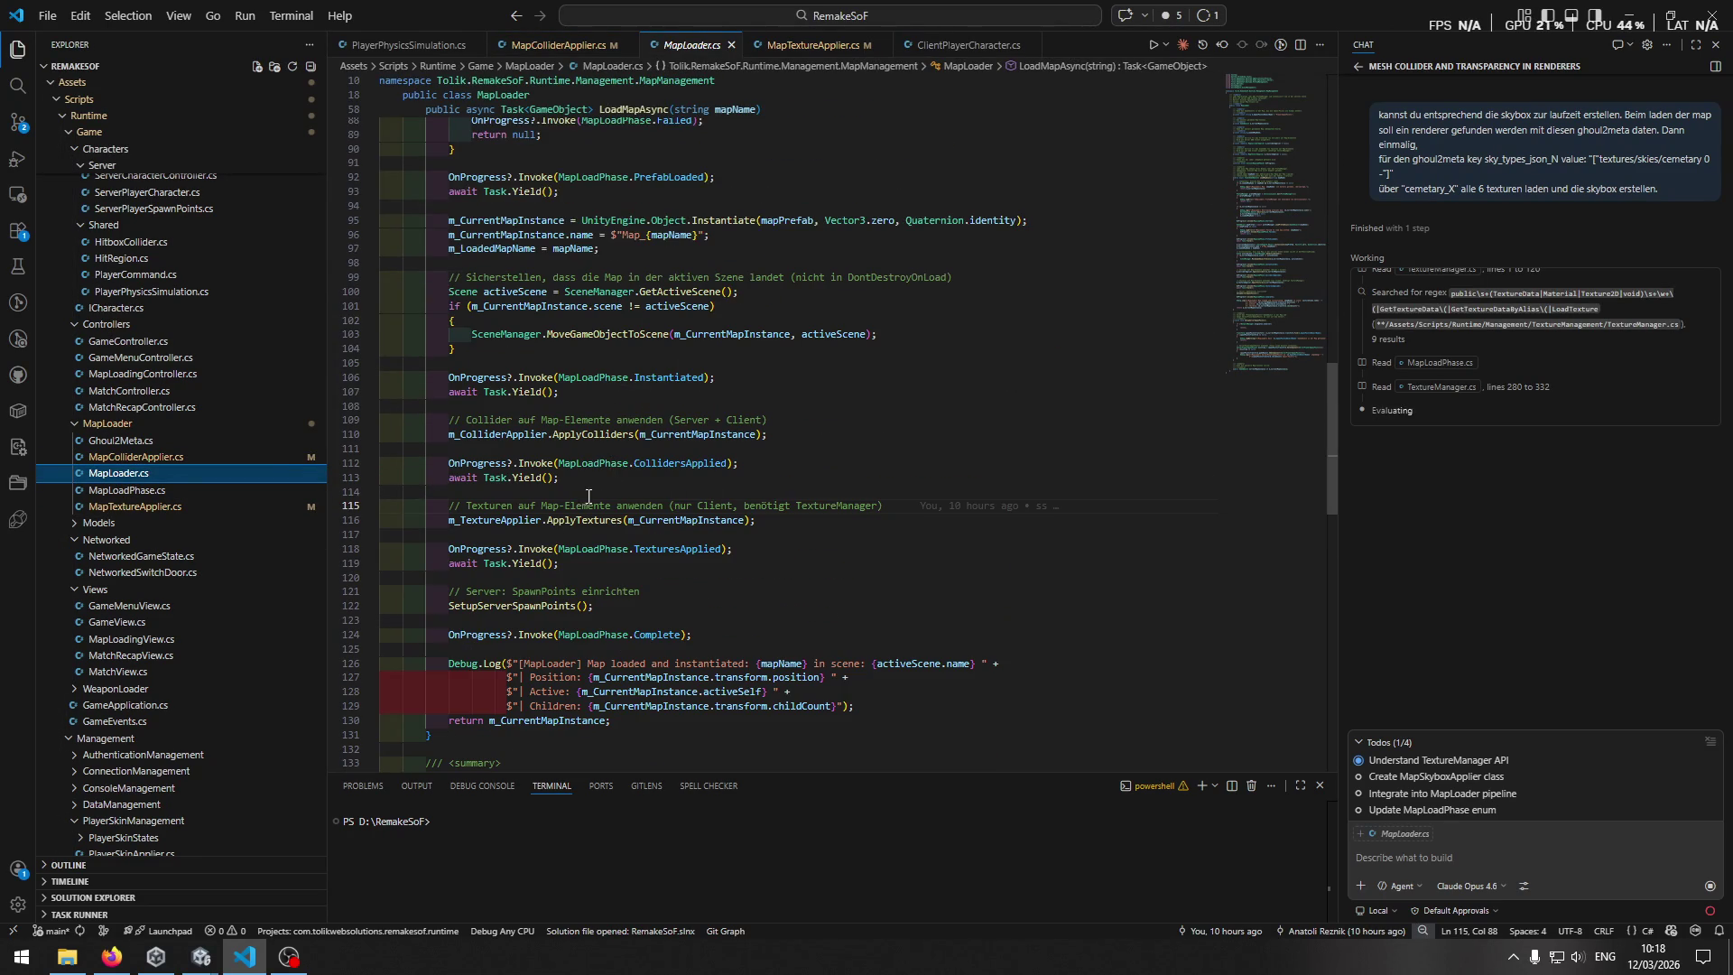
double_click(517, 520)
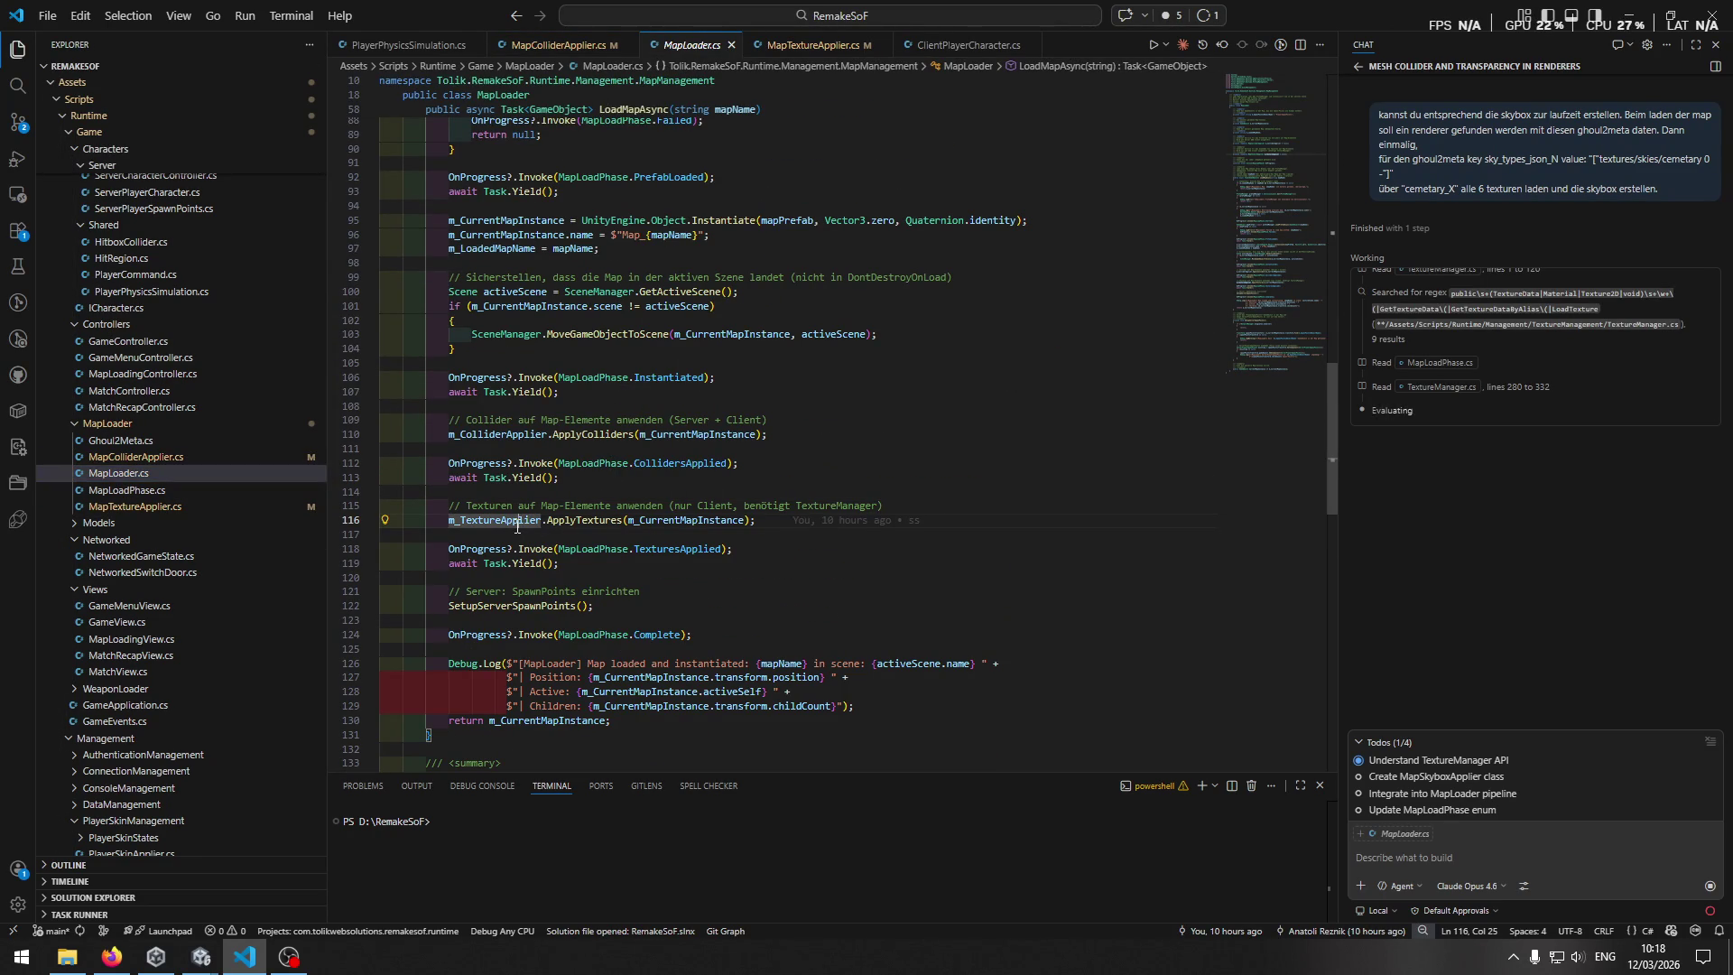
left_click(588, 521)
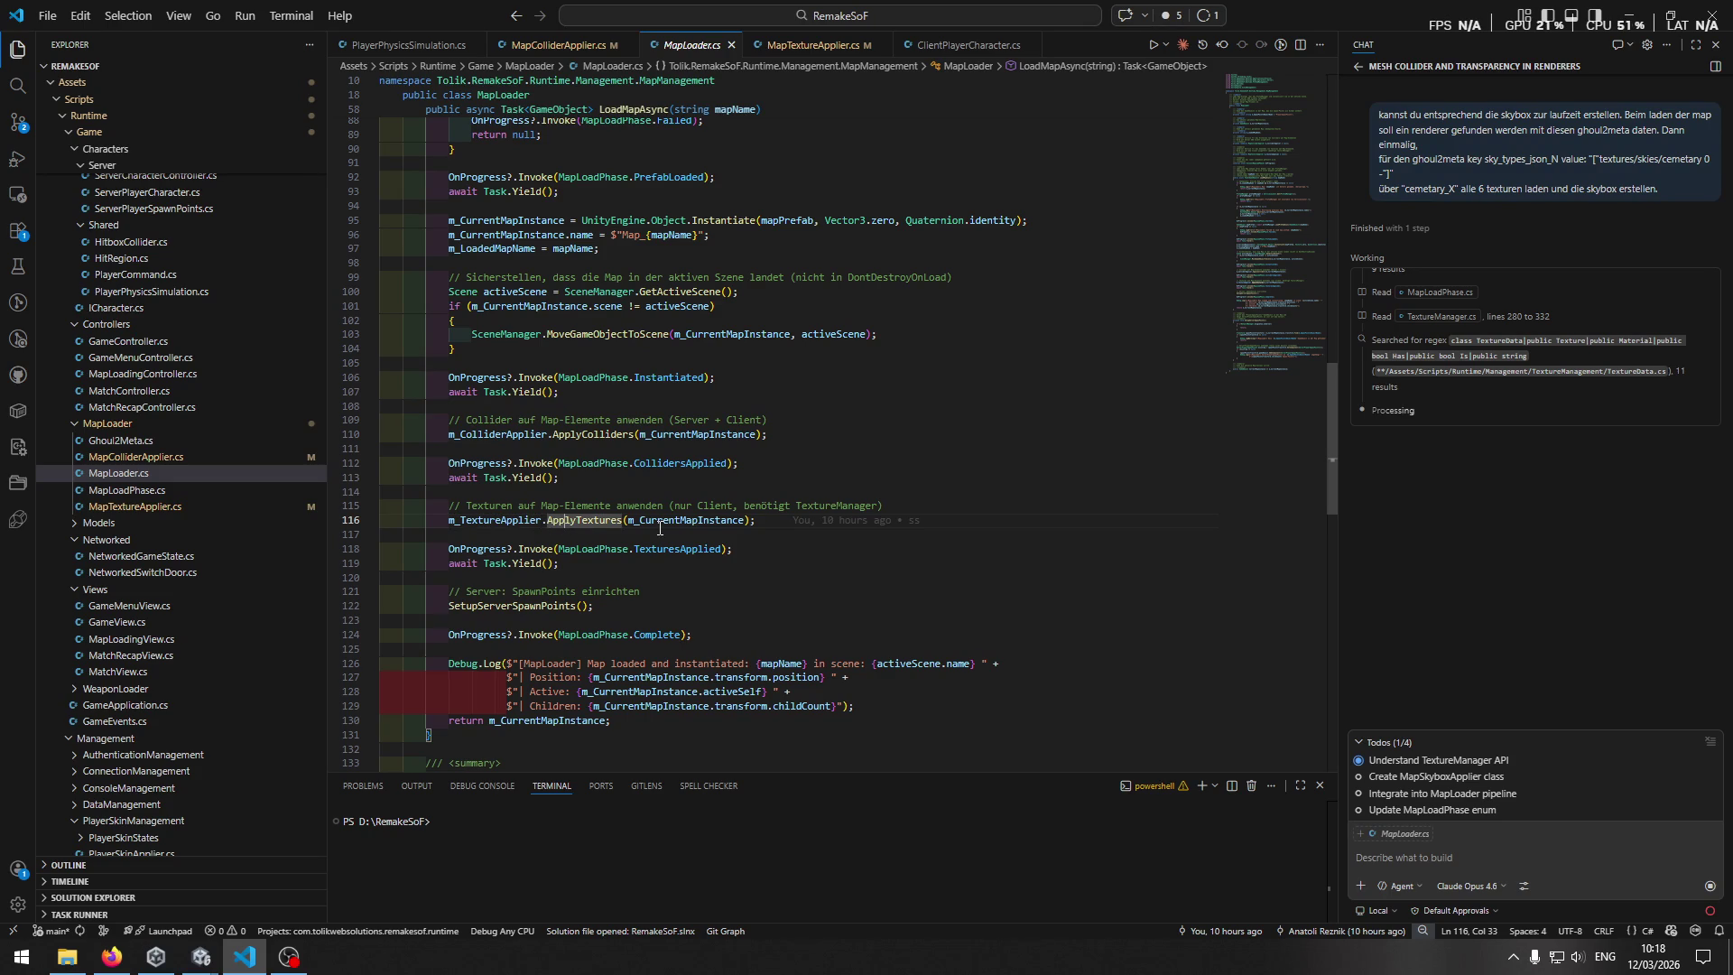
left_click(793, 563)
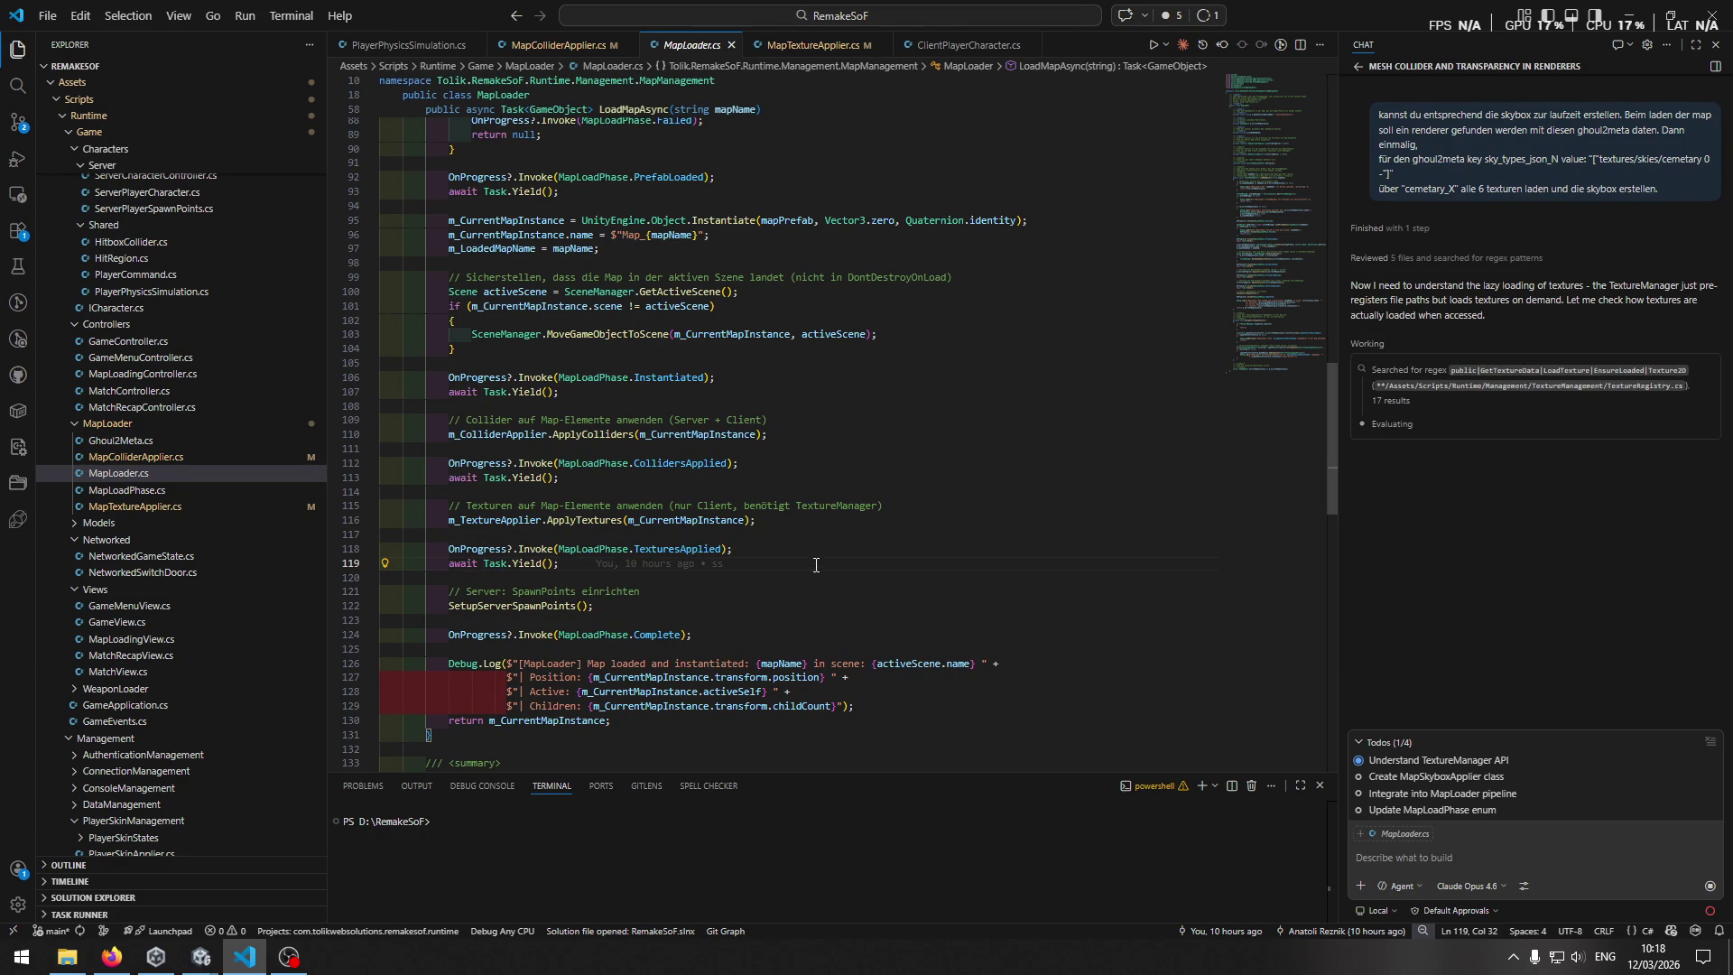
scroll(865, 571, "up", 4)
scroll(866, 571, "up", 8)
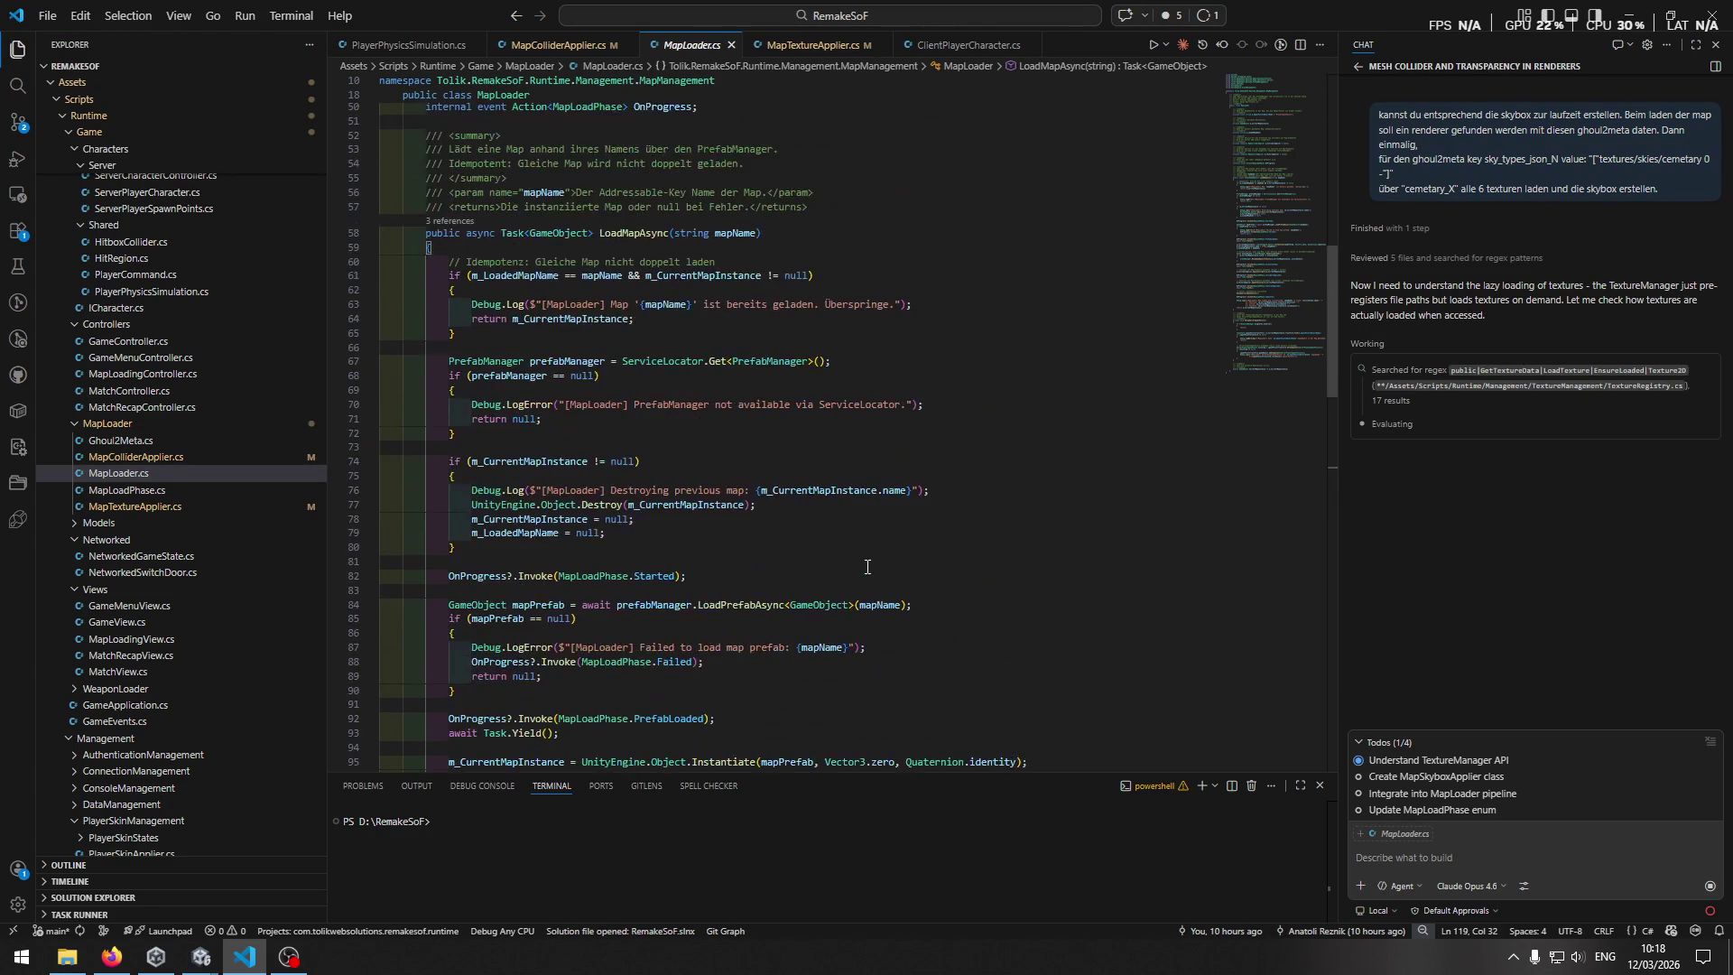
scroll(866, 567, "down", 12)
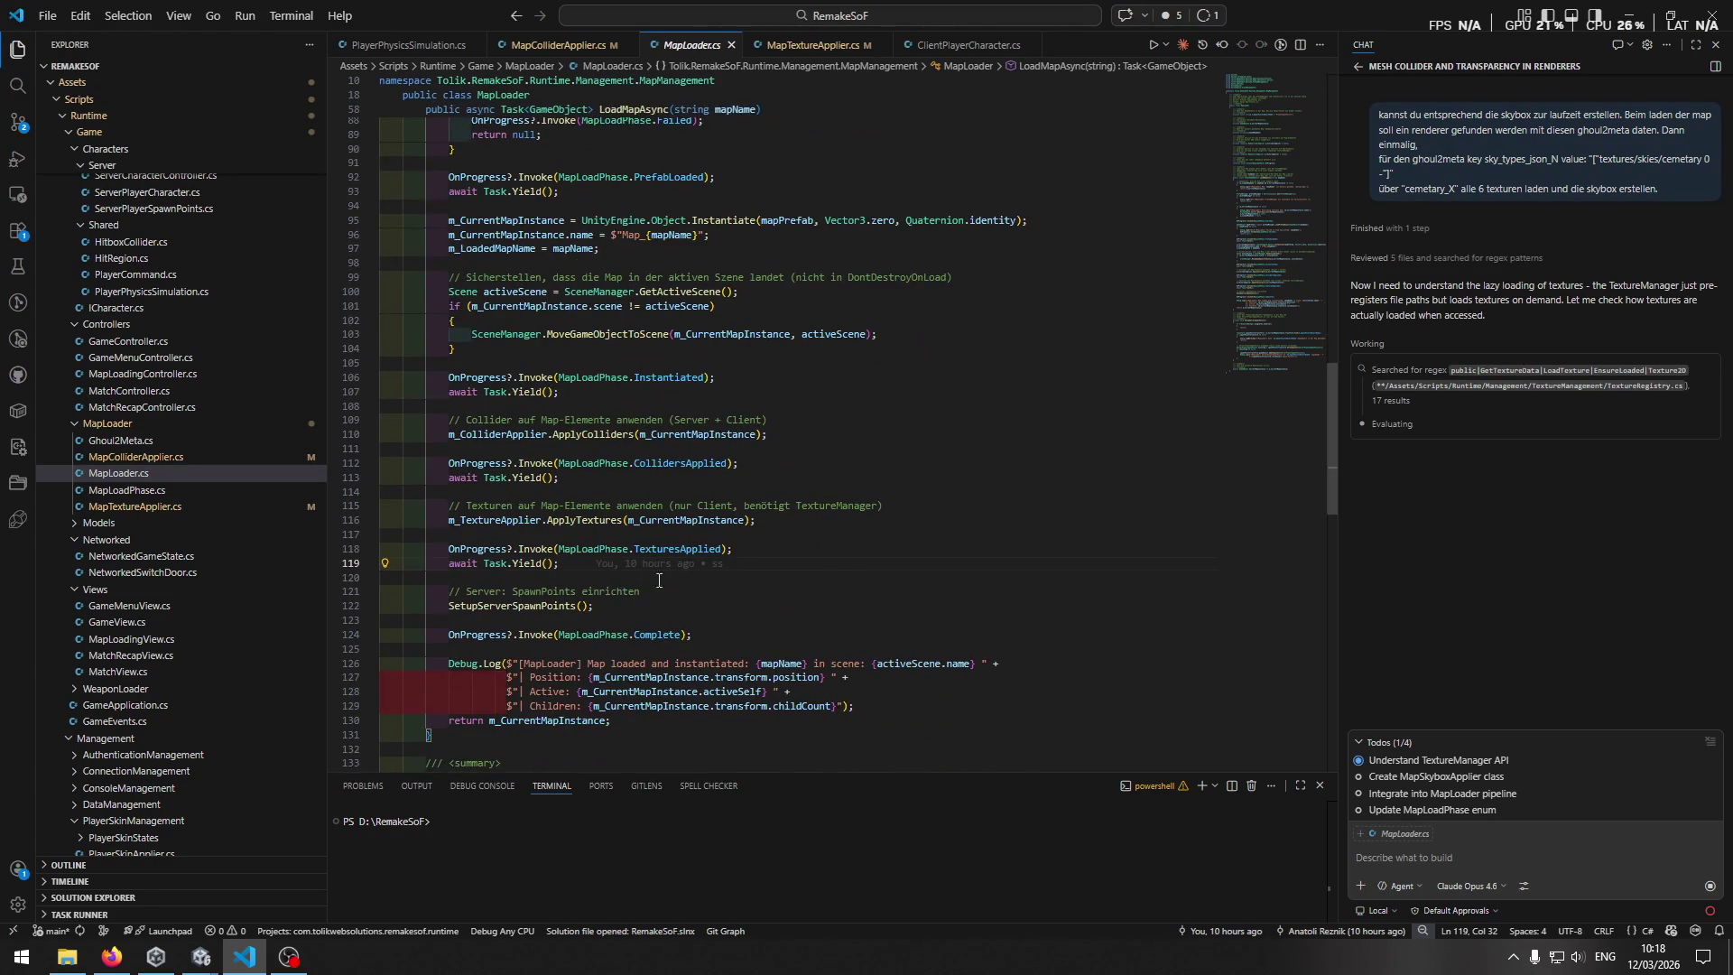
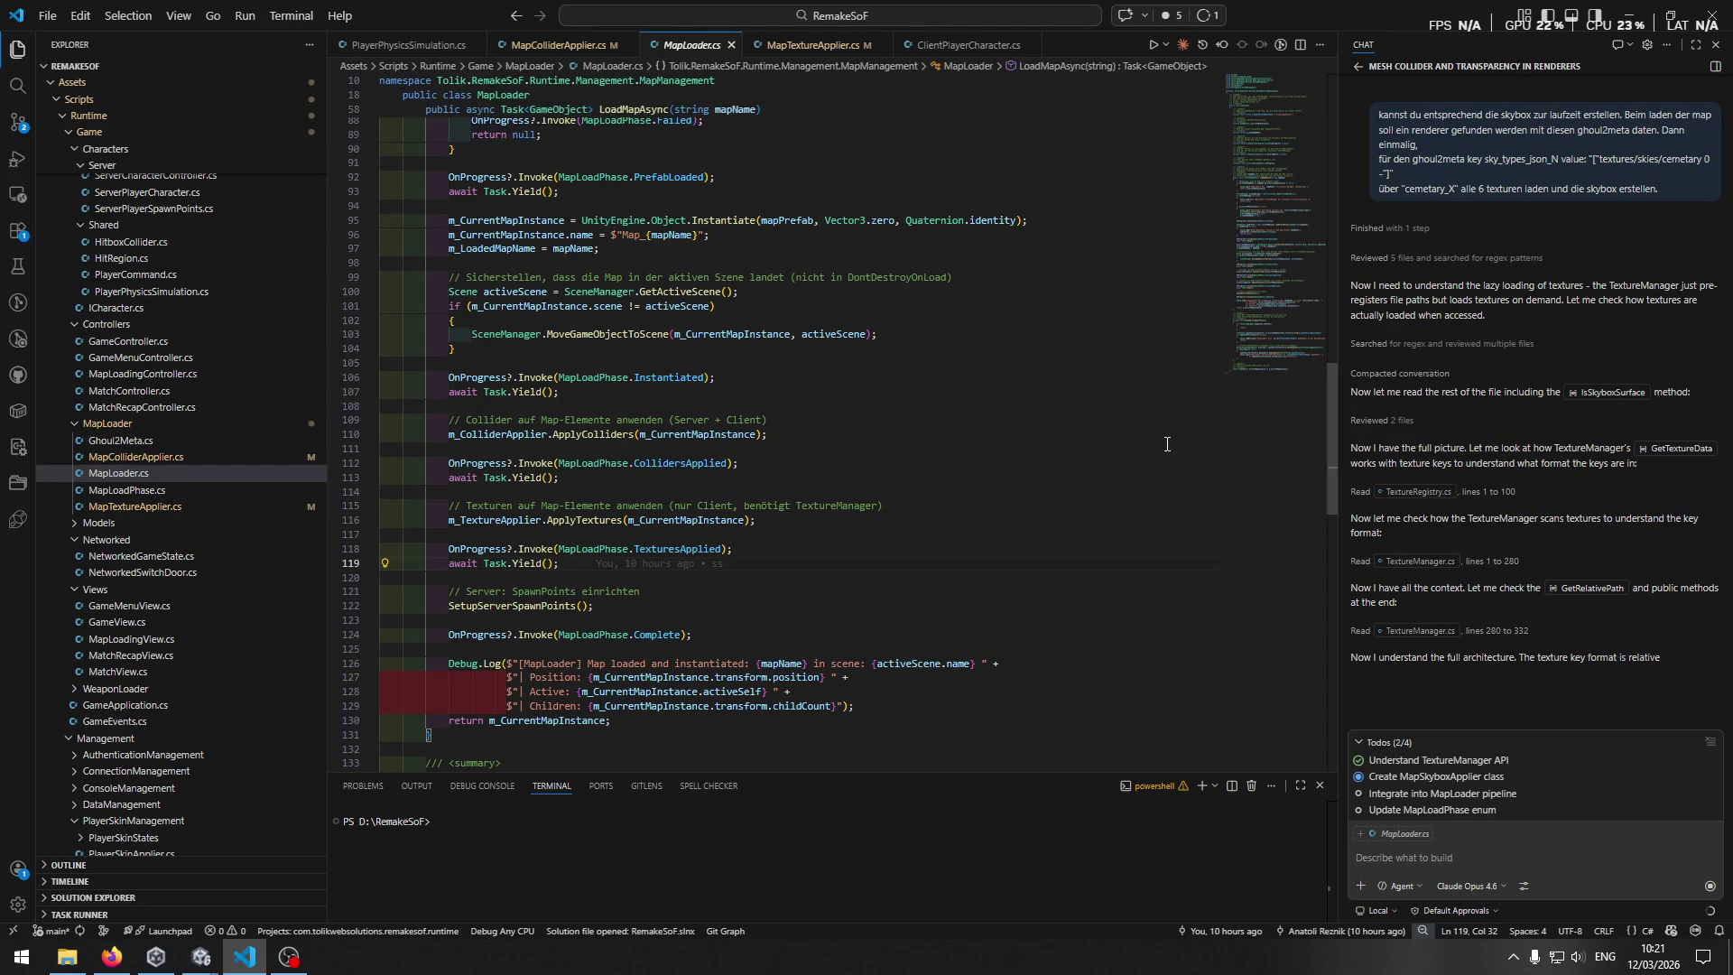
Expand the assistant's changed-files list to show the new 201-line MapSkyboxApplier.cs.
scroll(1035, 431, "down", 3)
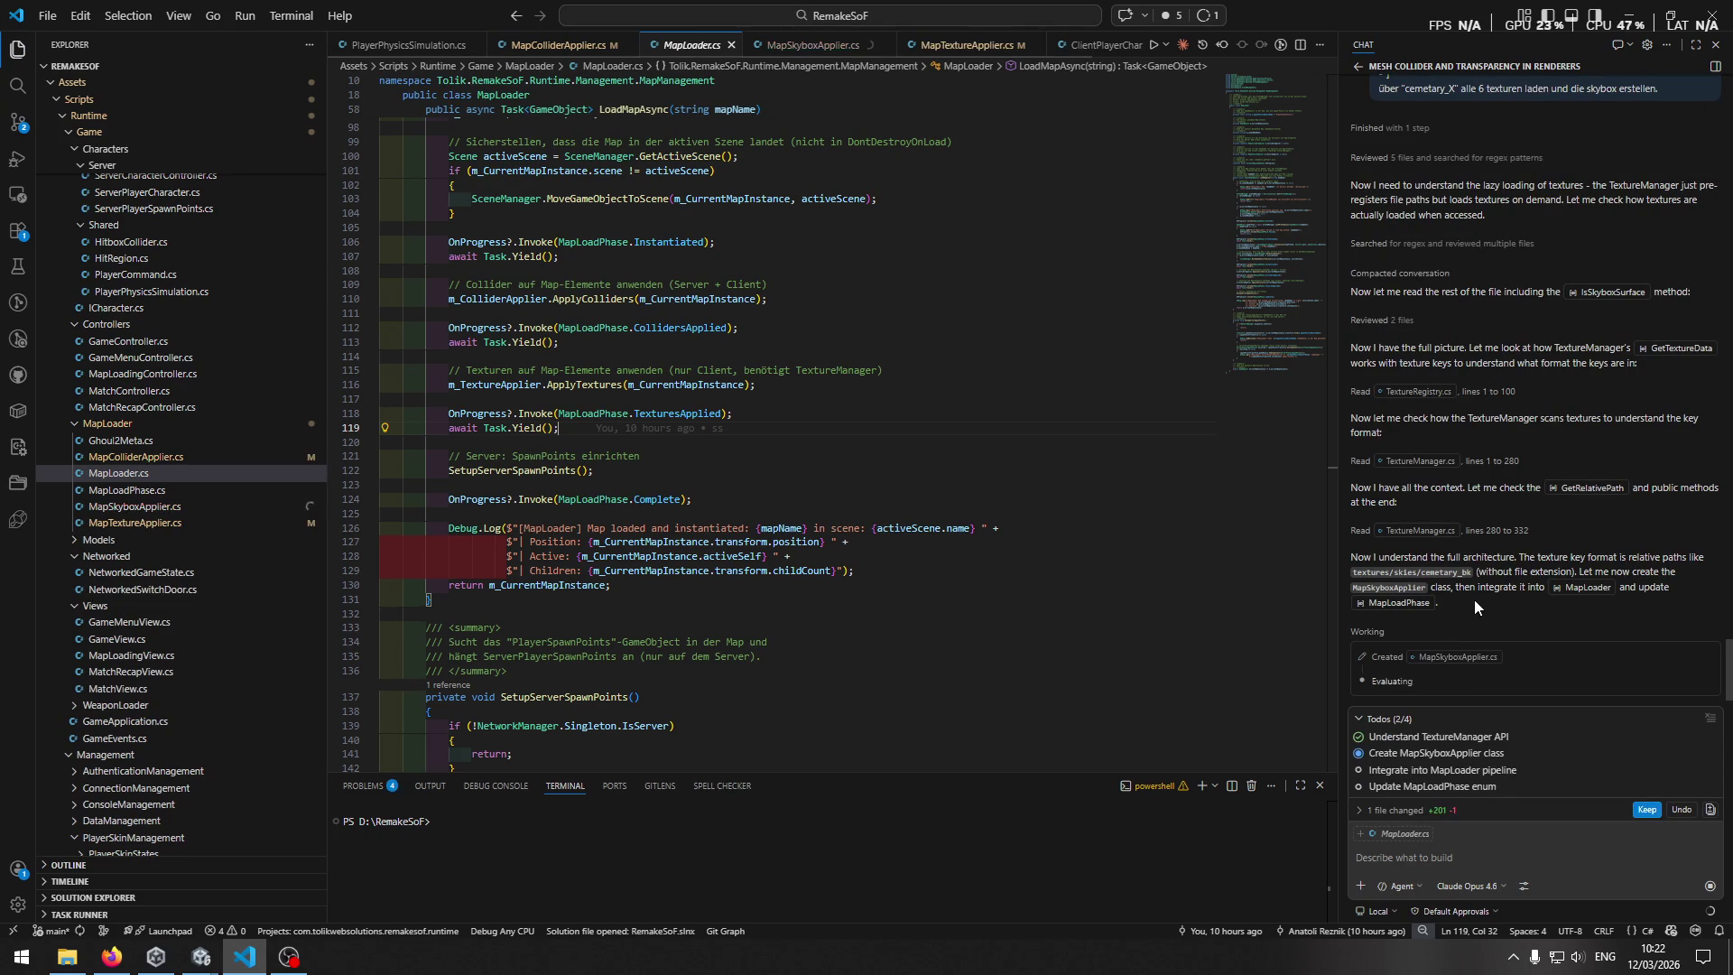
left_click(1406, 811)
left_click(1409, 811)
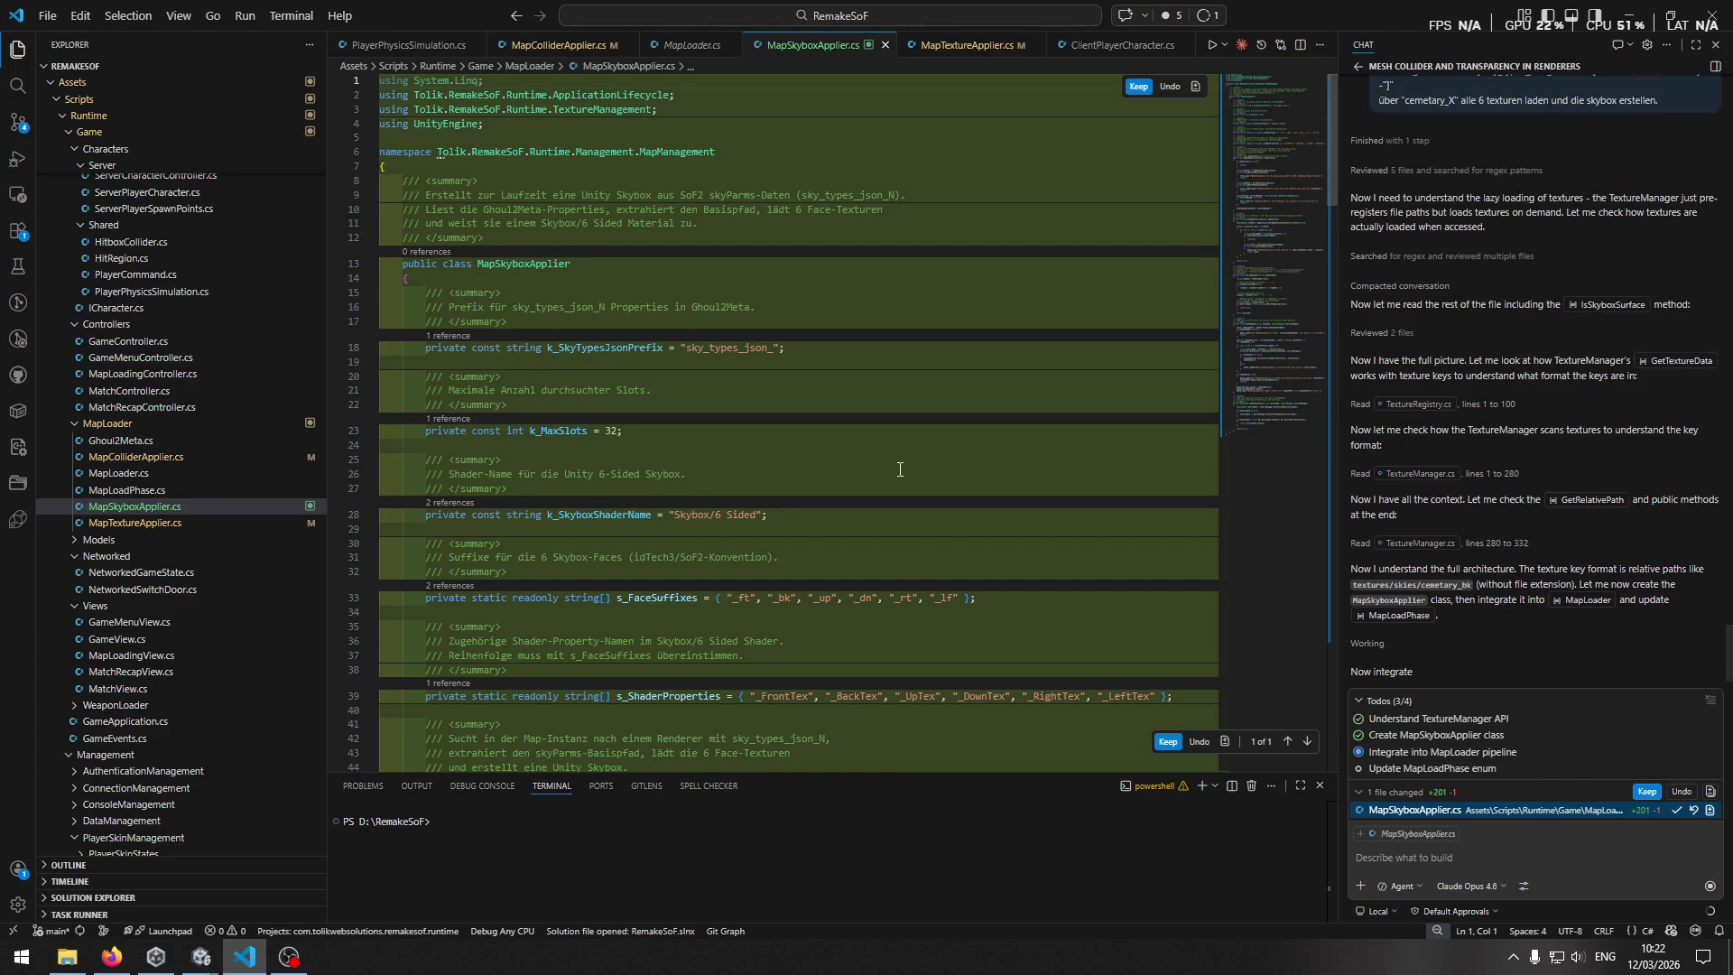
Read through the MapSkyboxApplier.cs diff, including the k_MaxSlots declaration, with a brief look at Unity.
scroll(813, 559, "down", 1)
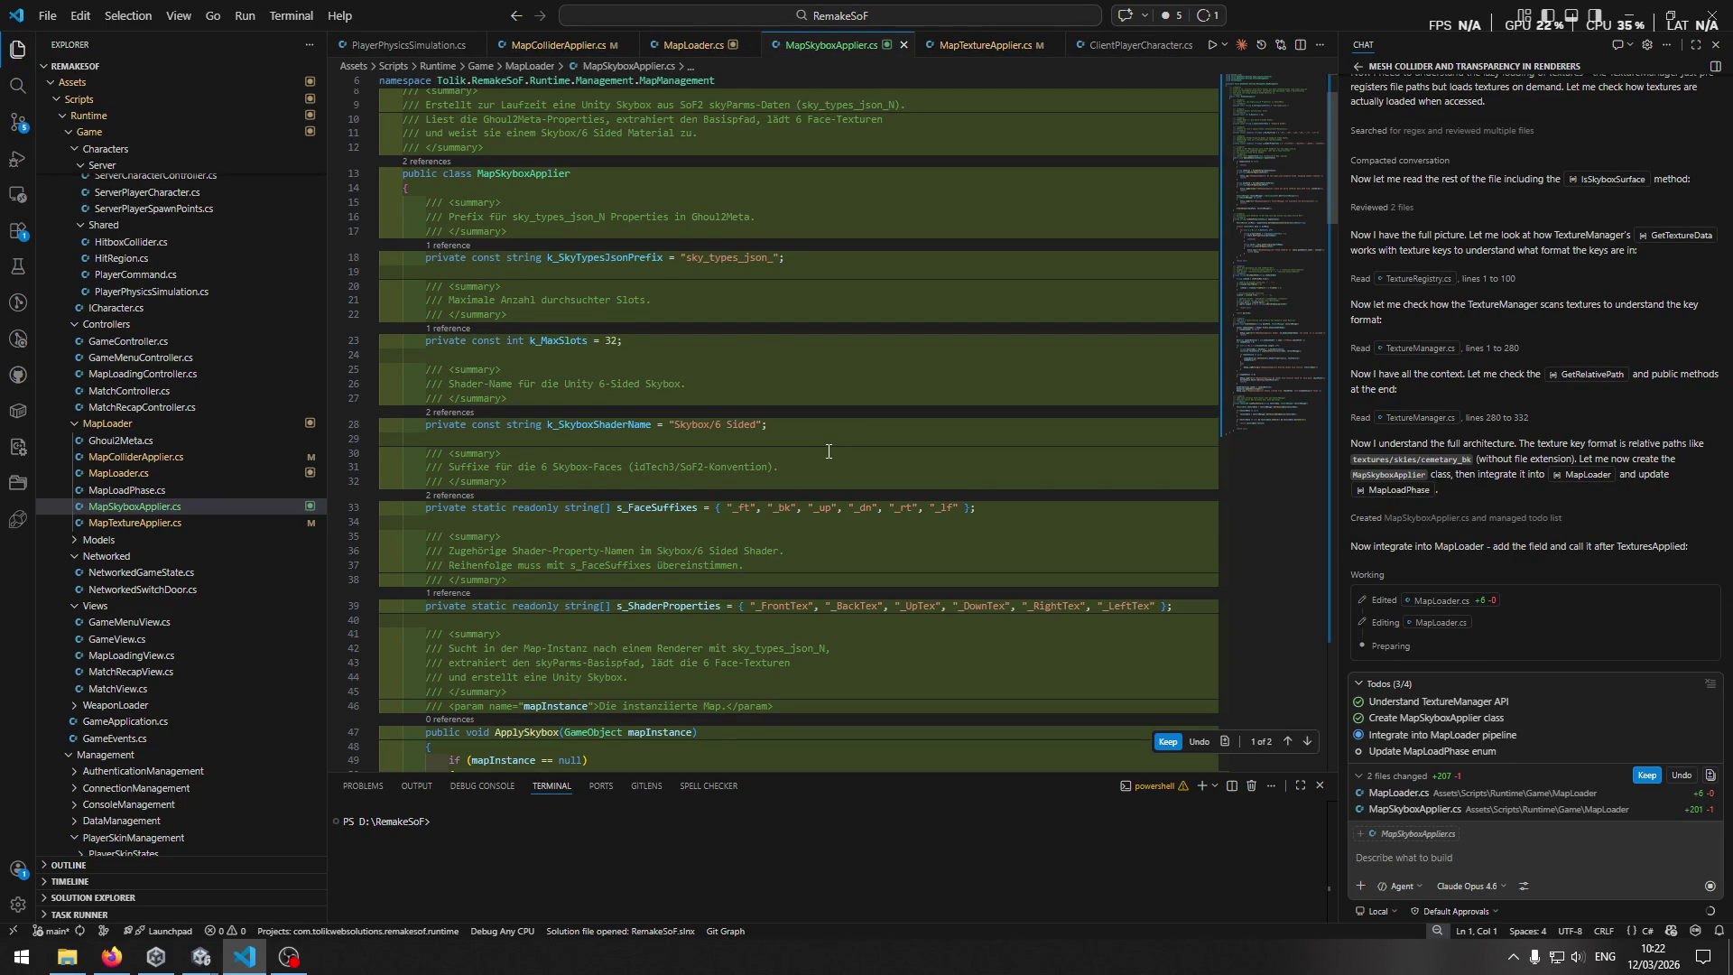
scroll(828, 451, "up", 1)
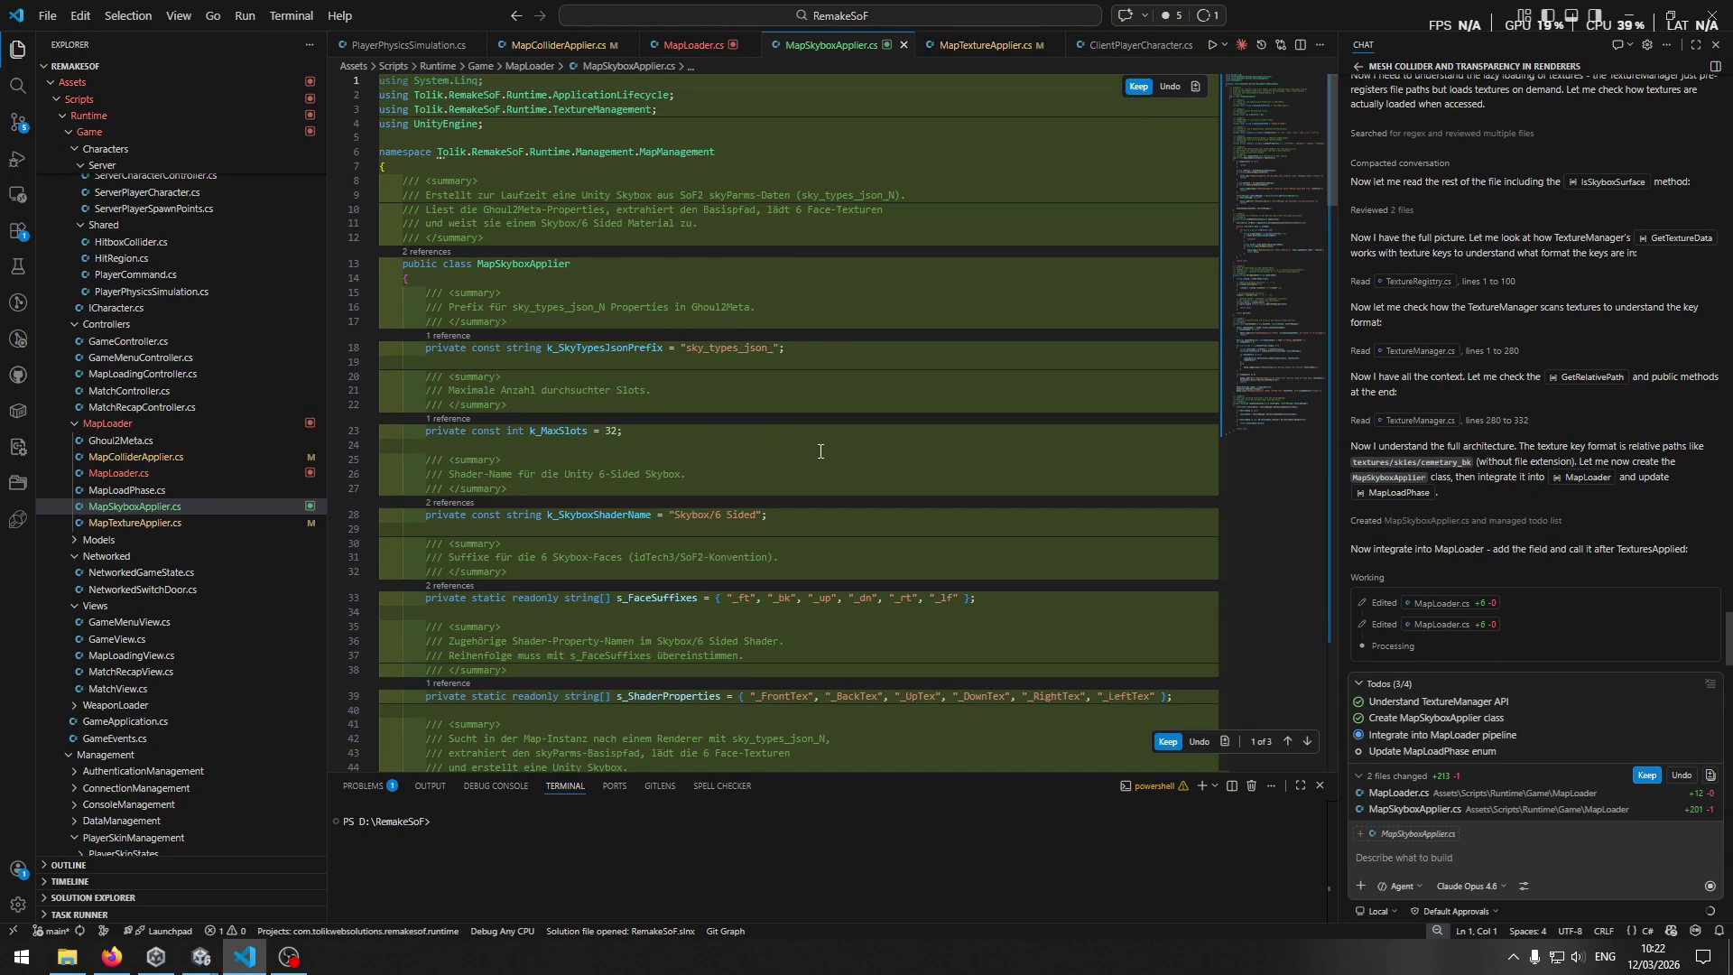
left_click(565, 430)
scroll(759, 430, "down", 6)
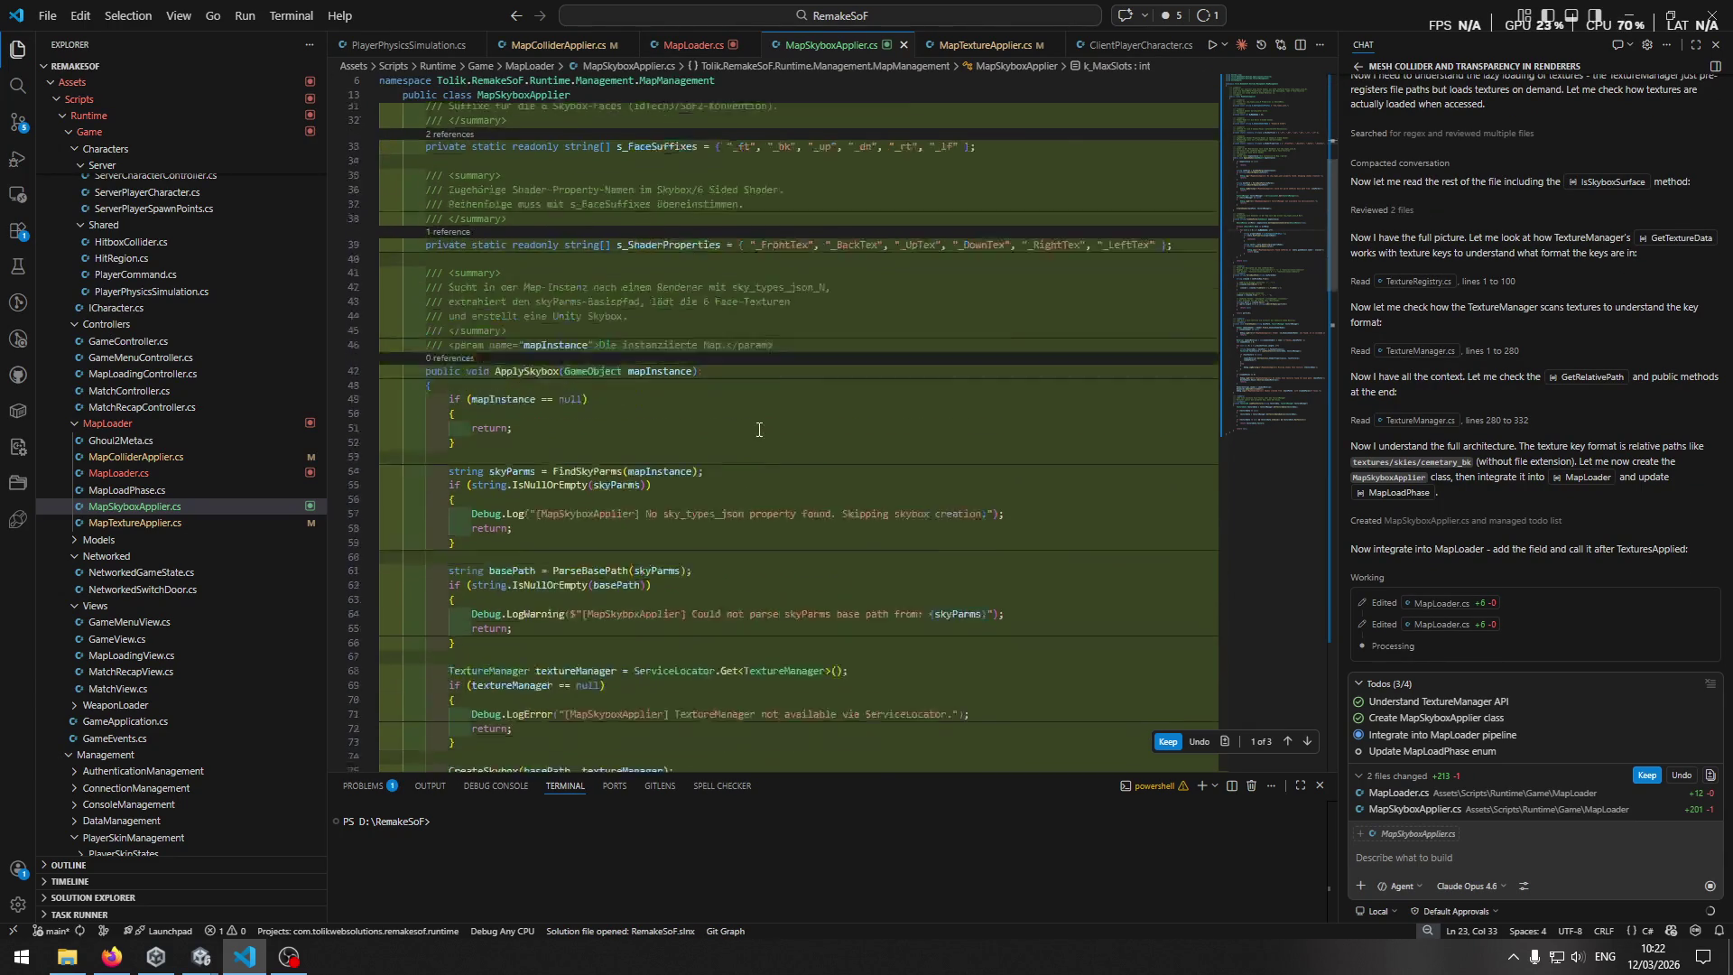
scroll(759, 430, "down", 10)
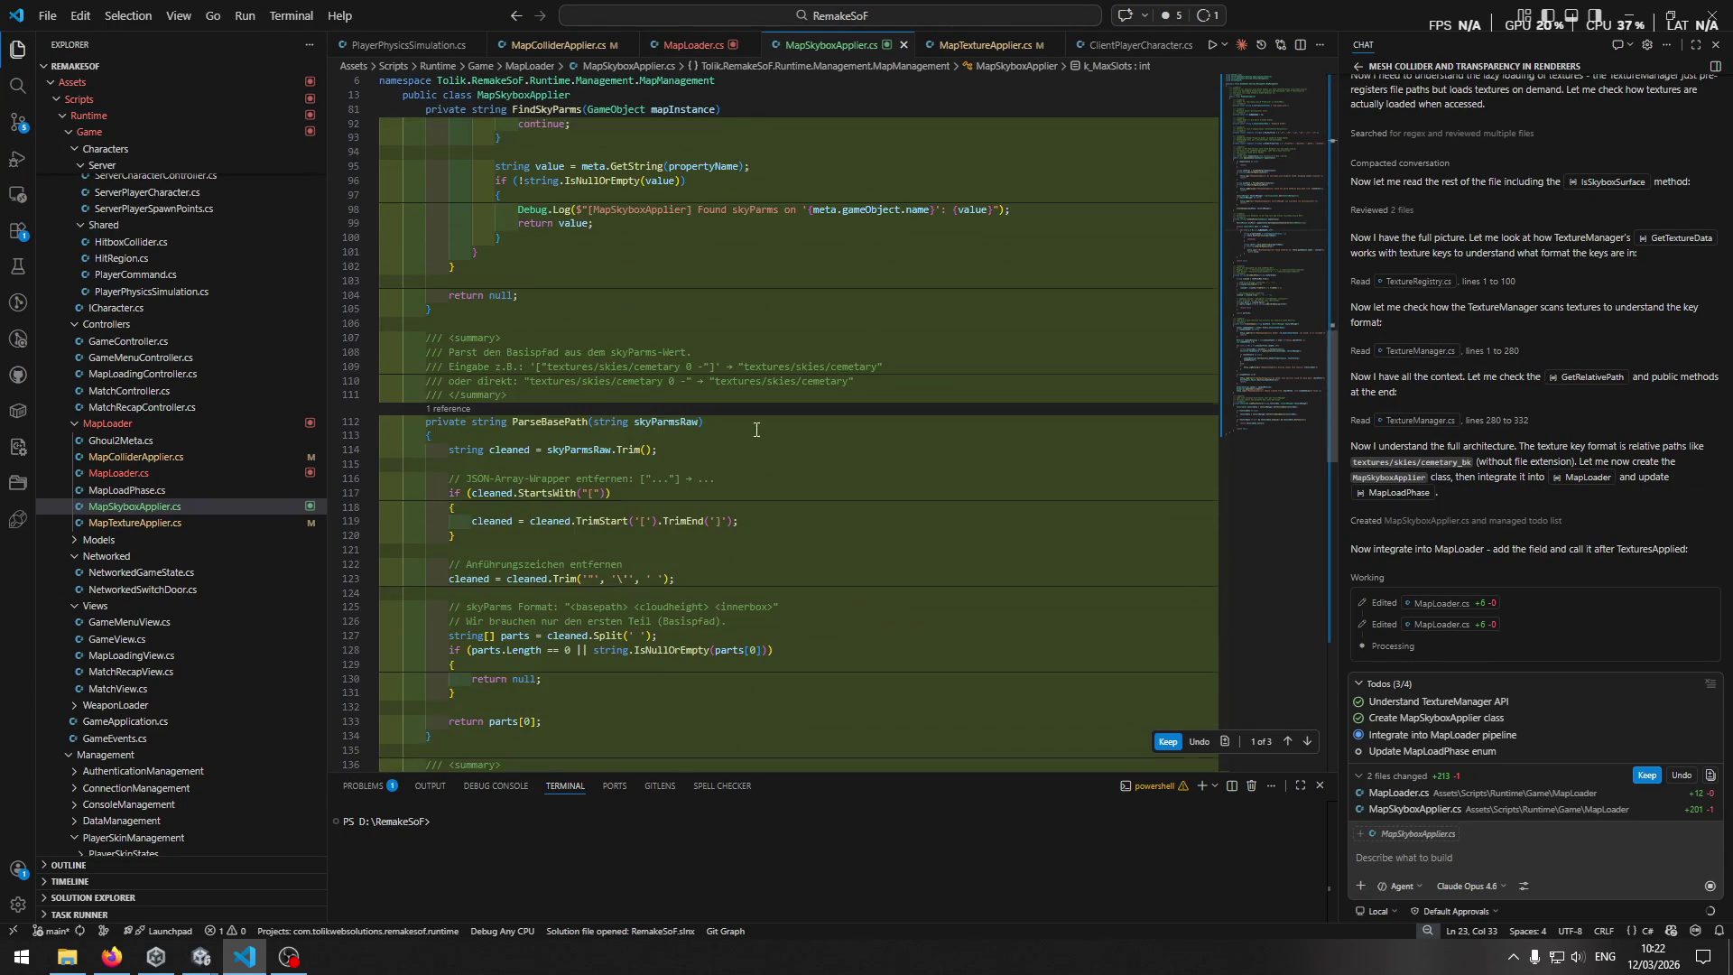
scroll(756, 430, "down", 2)
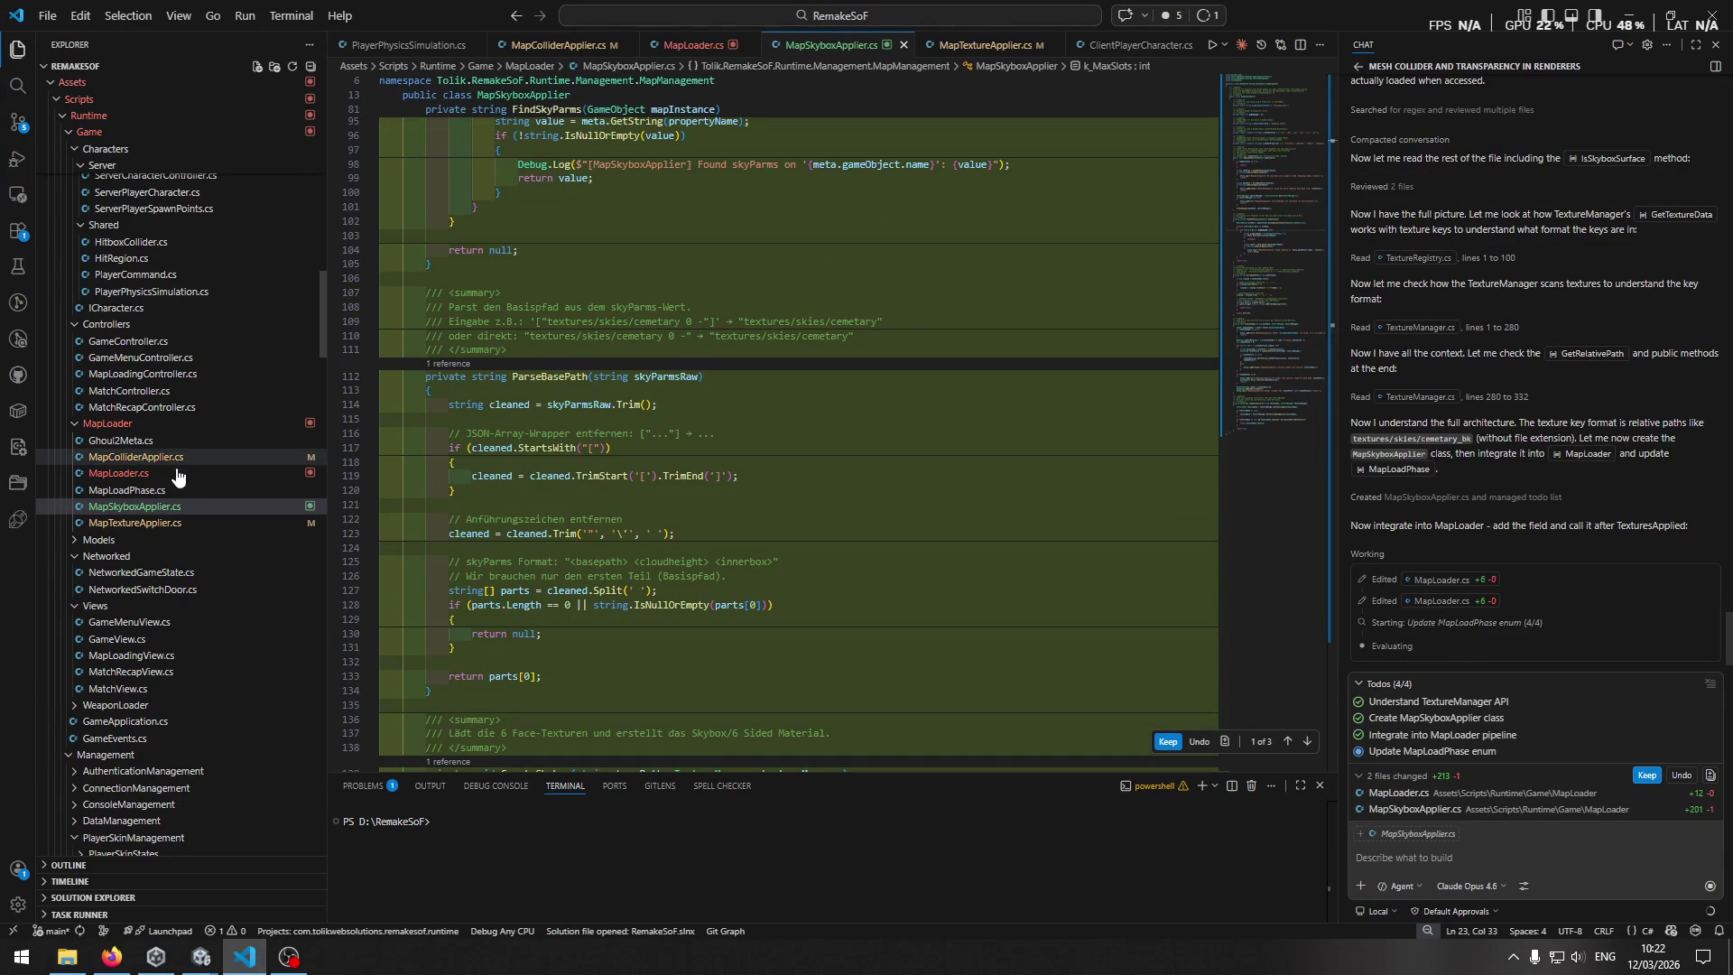
mouse_move(200, 957)
left_click(139, 896)
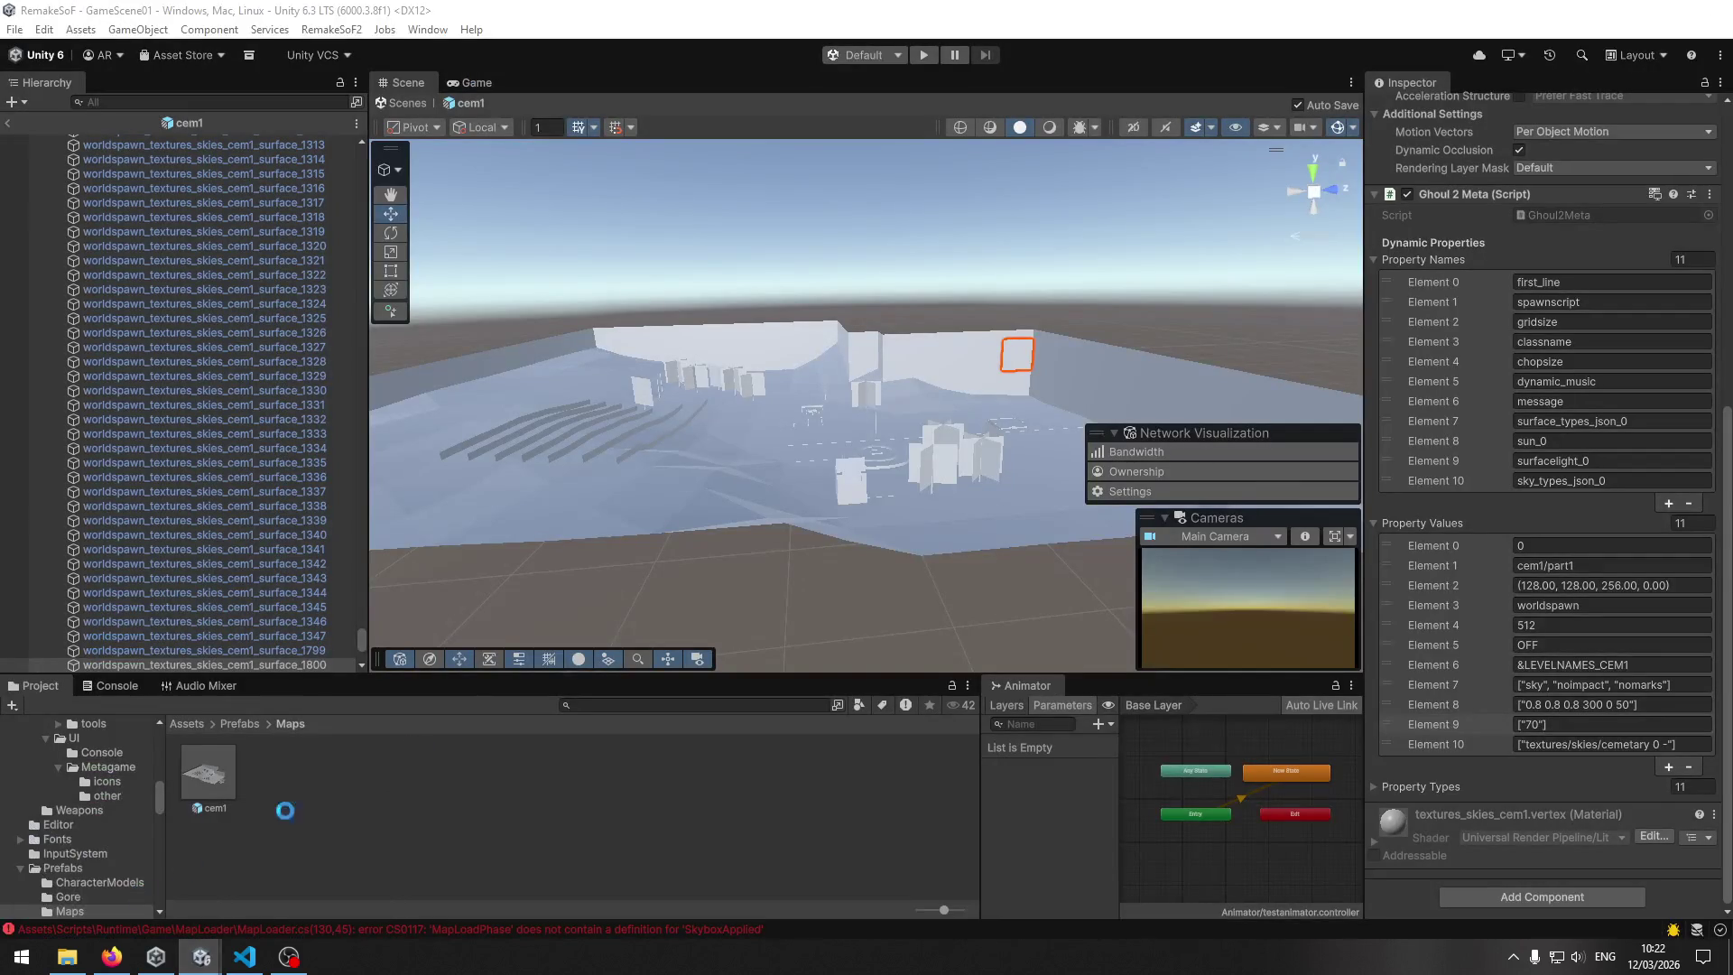
left_click(243, 957)
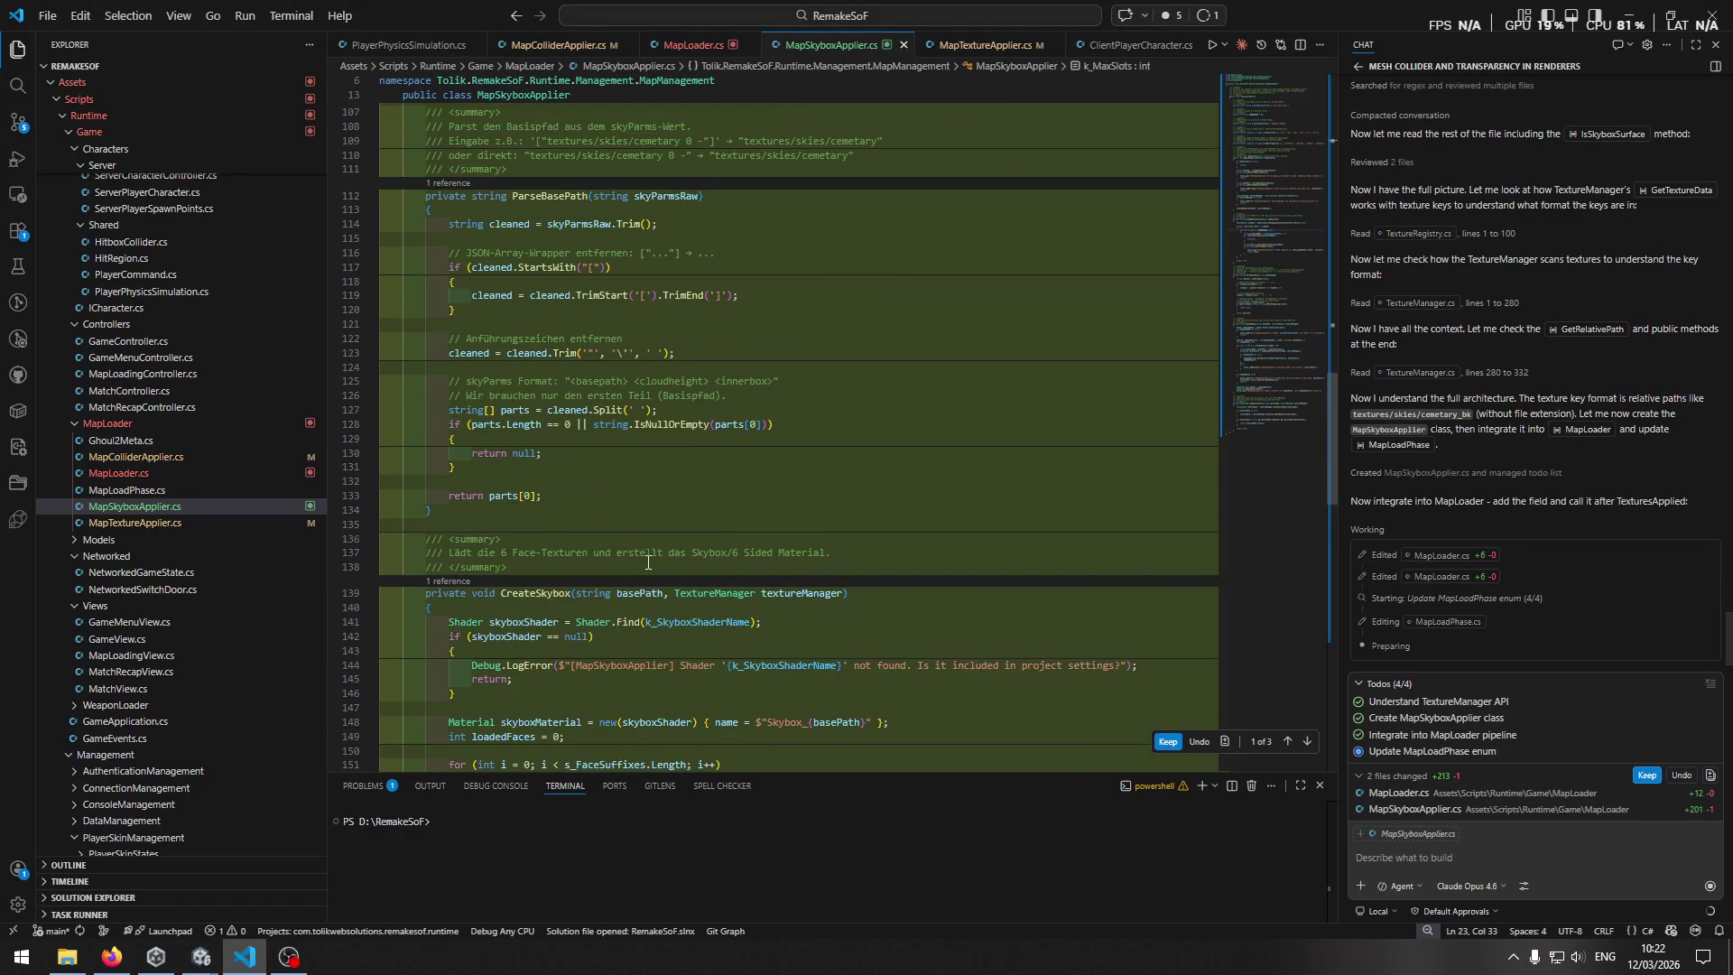
Scroll back through the skybox code and open the MapLoadPhase.cs diff adding the SkyboxApplied phase.
scroll(718, 554, "down", 6)
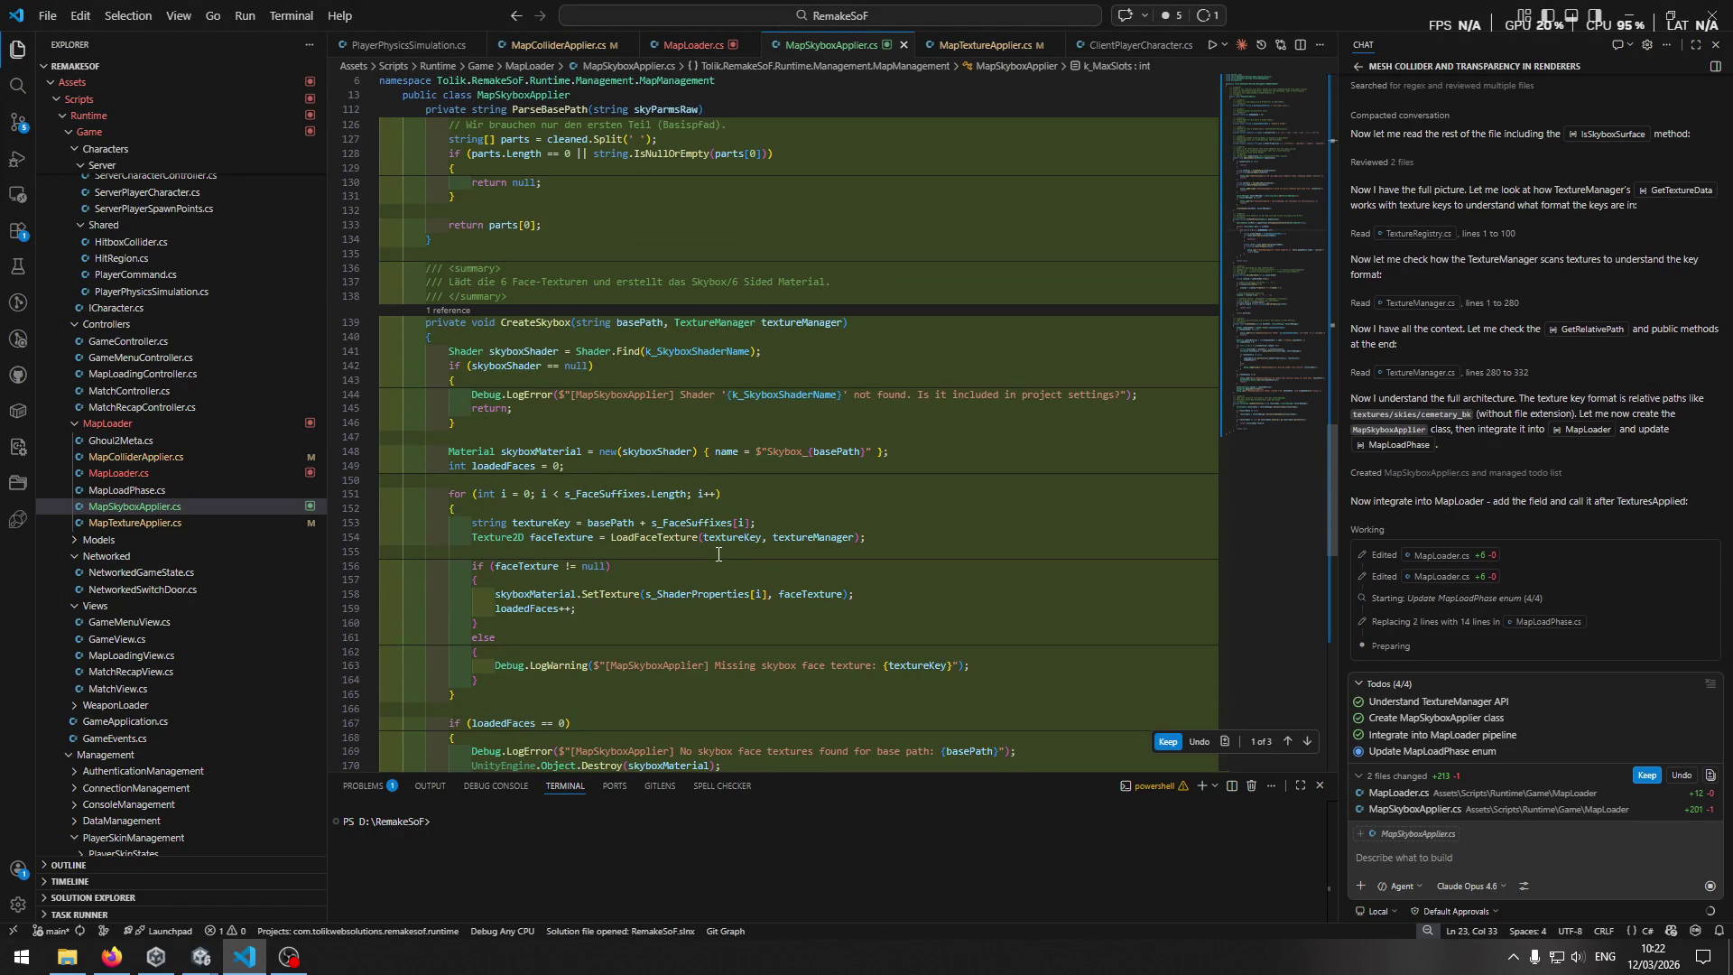
scroll(719, 554, "down", 12)
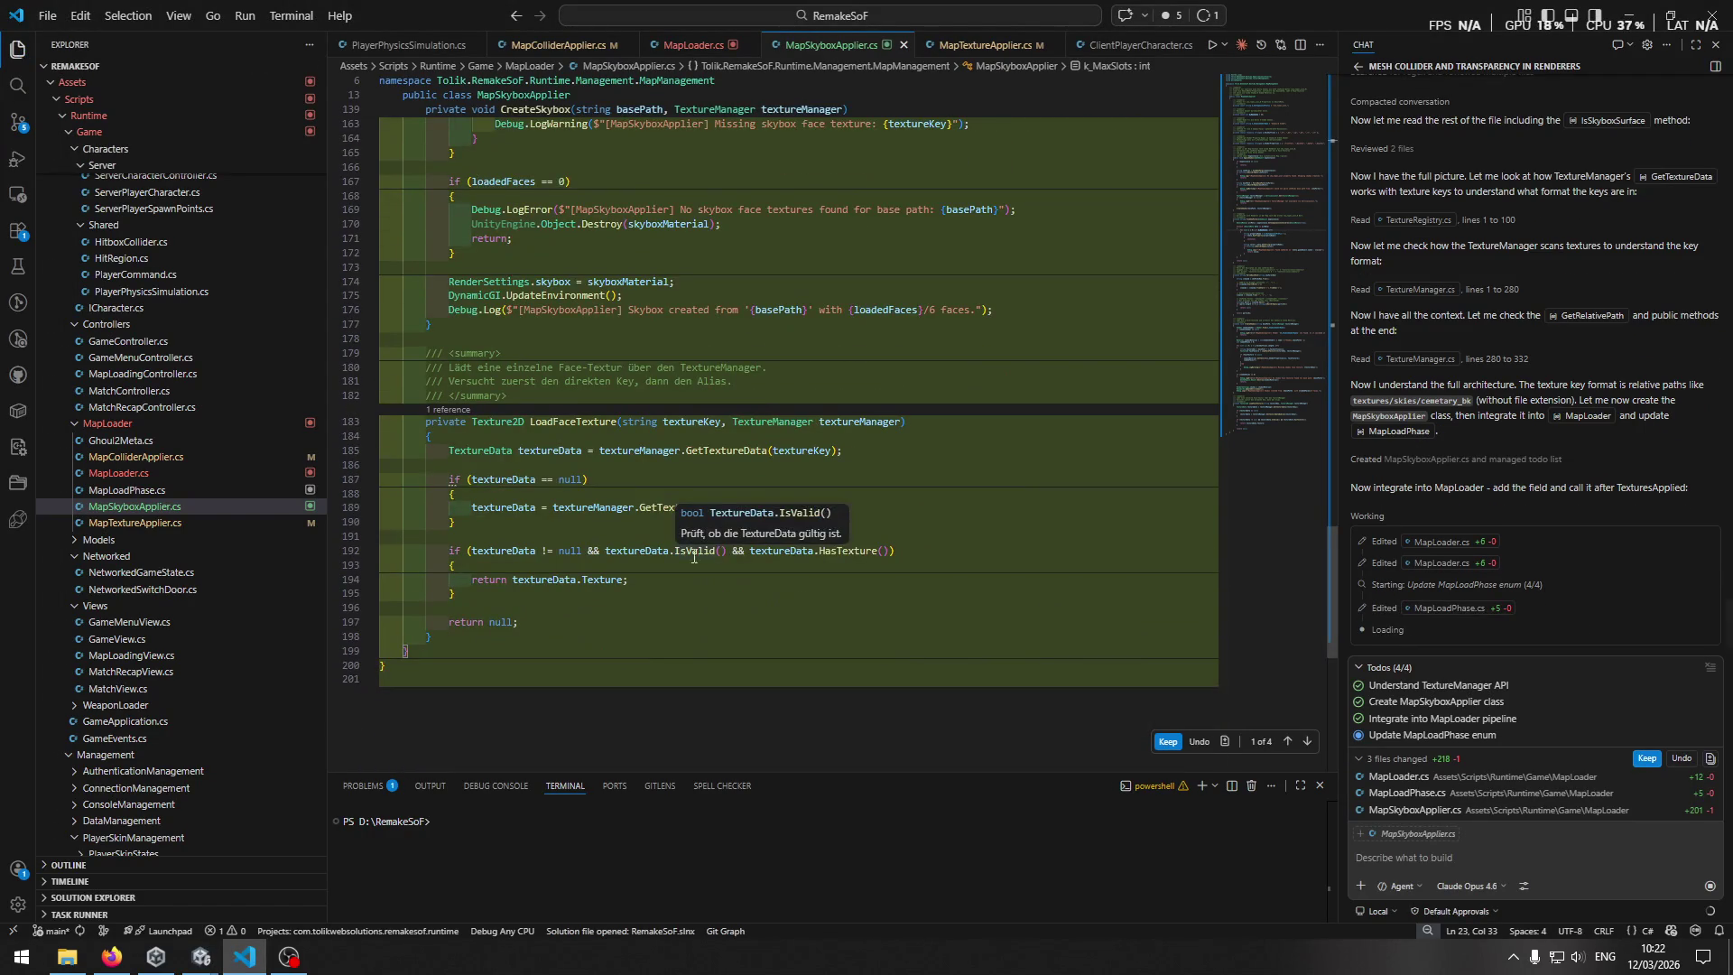
scroll(1015, 453, "up", 7)
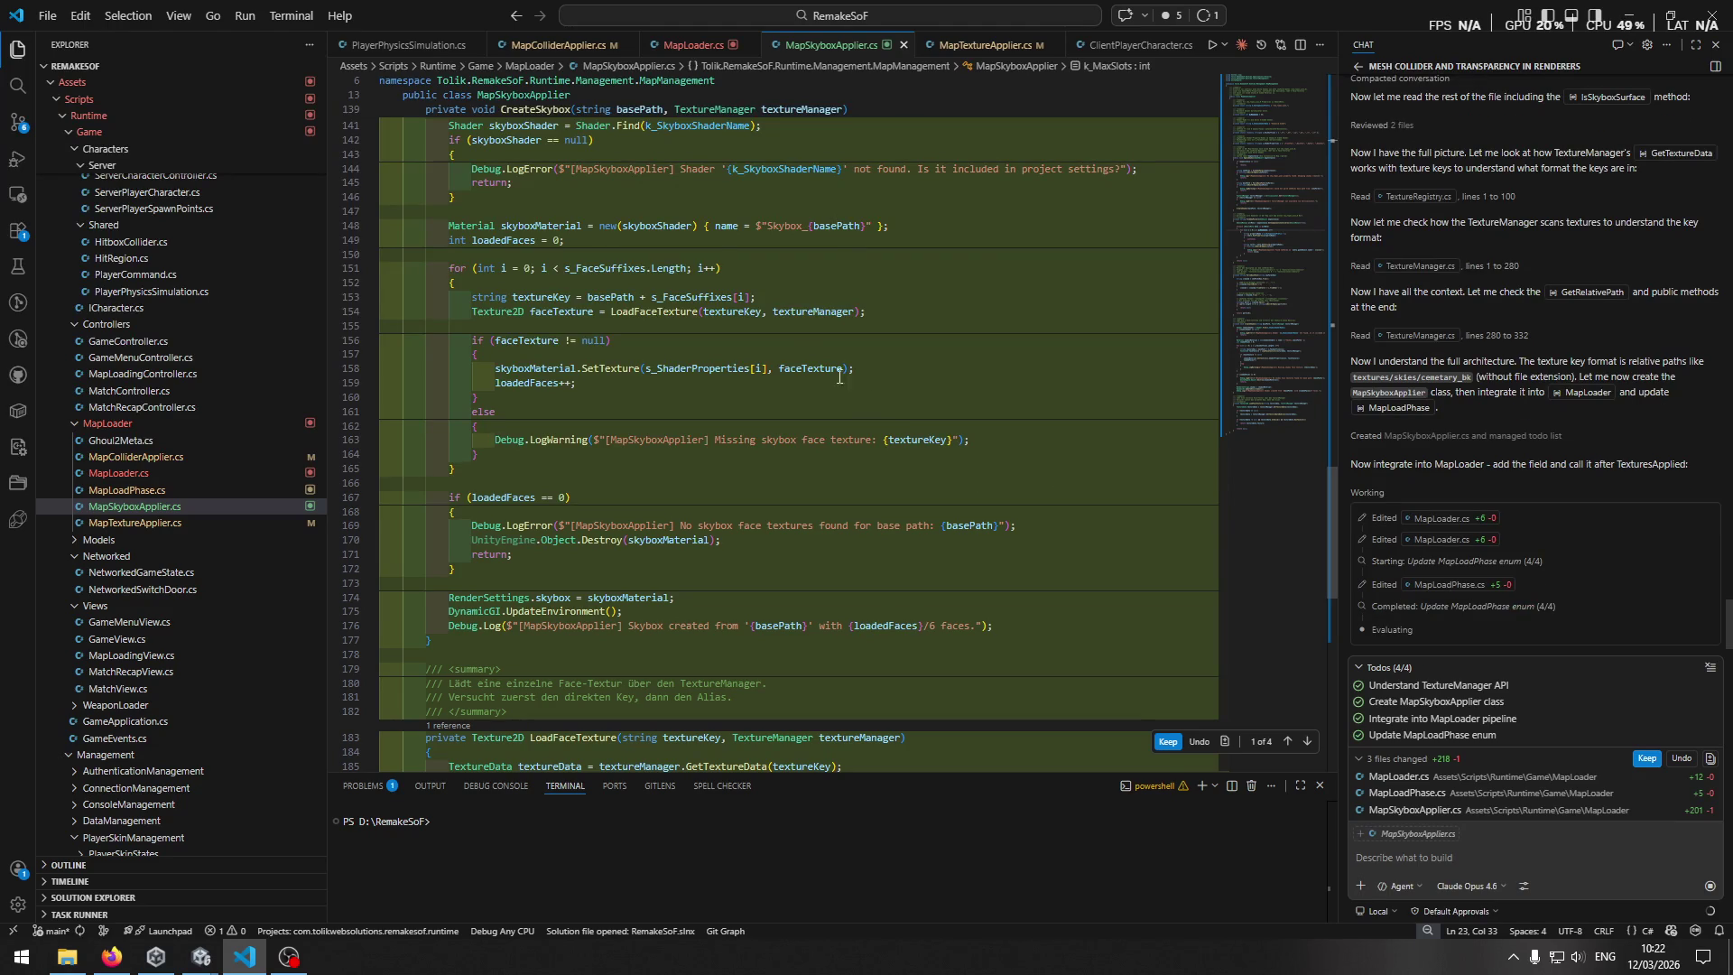
scroll(901, 357, "up", 11)
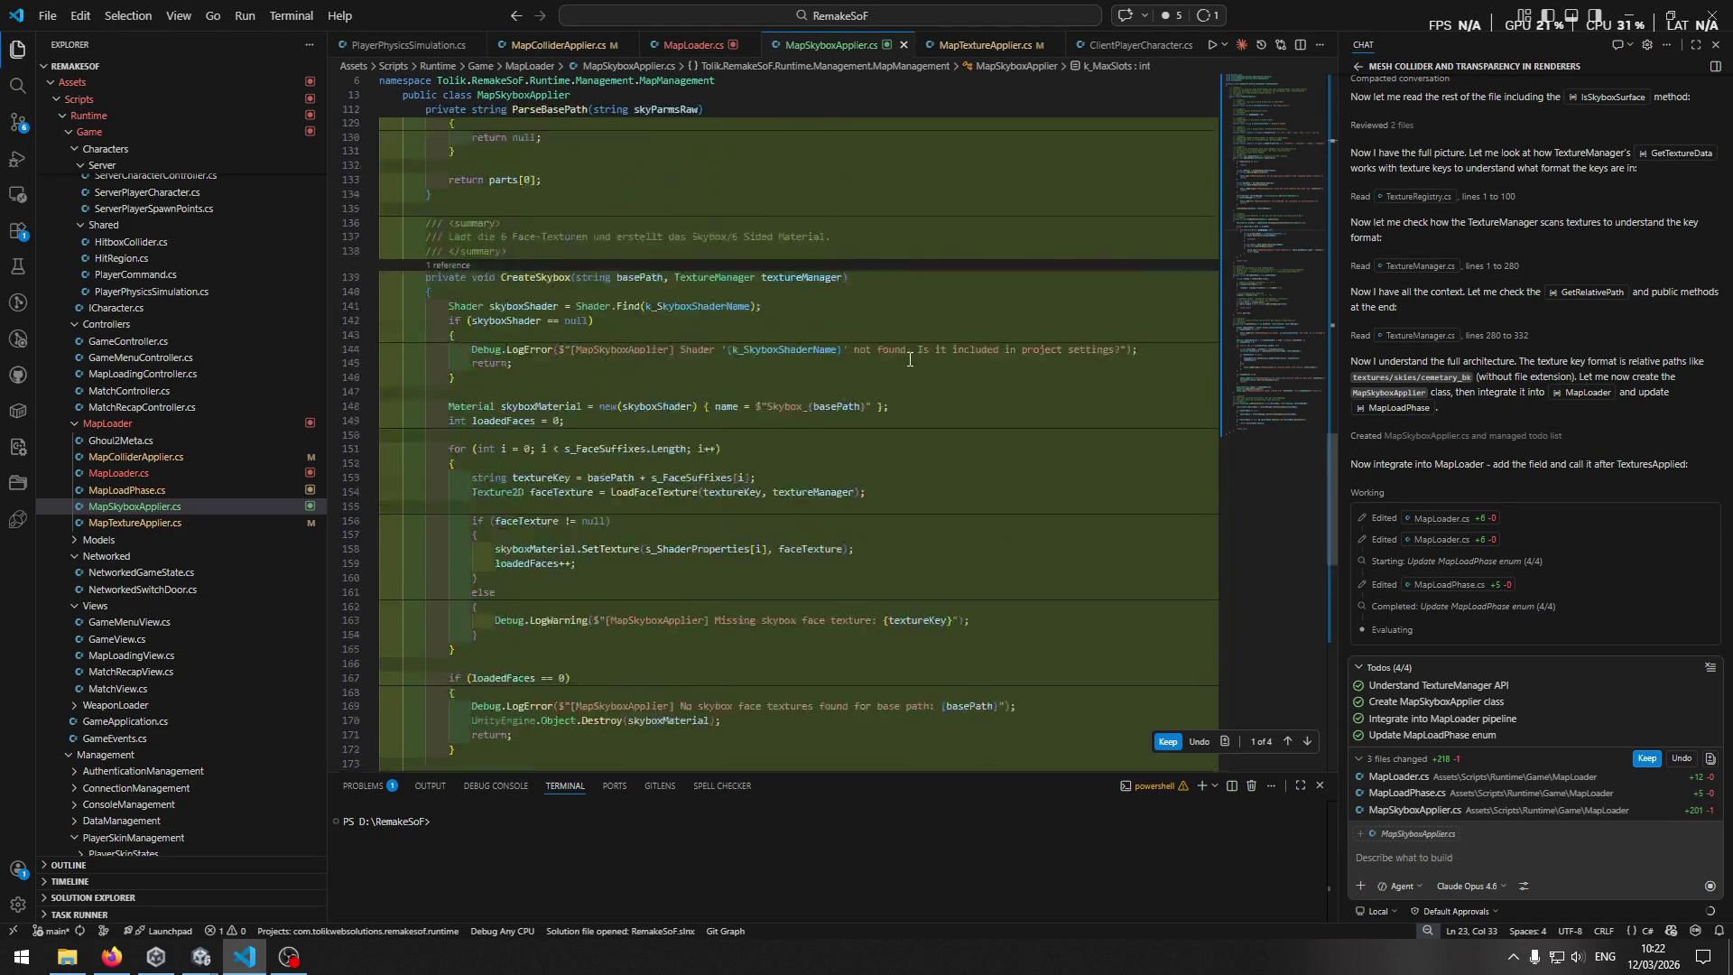
scroll(873, 386, "up", 10)
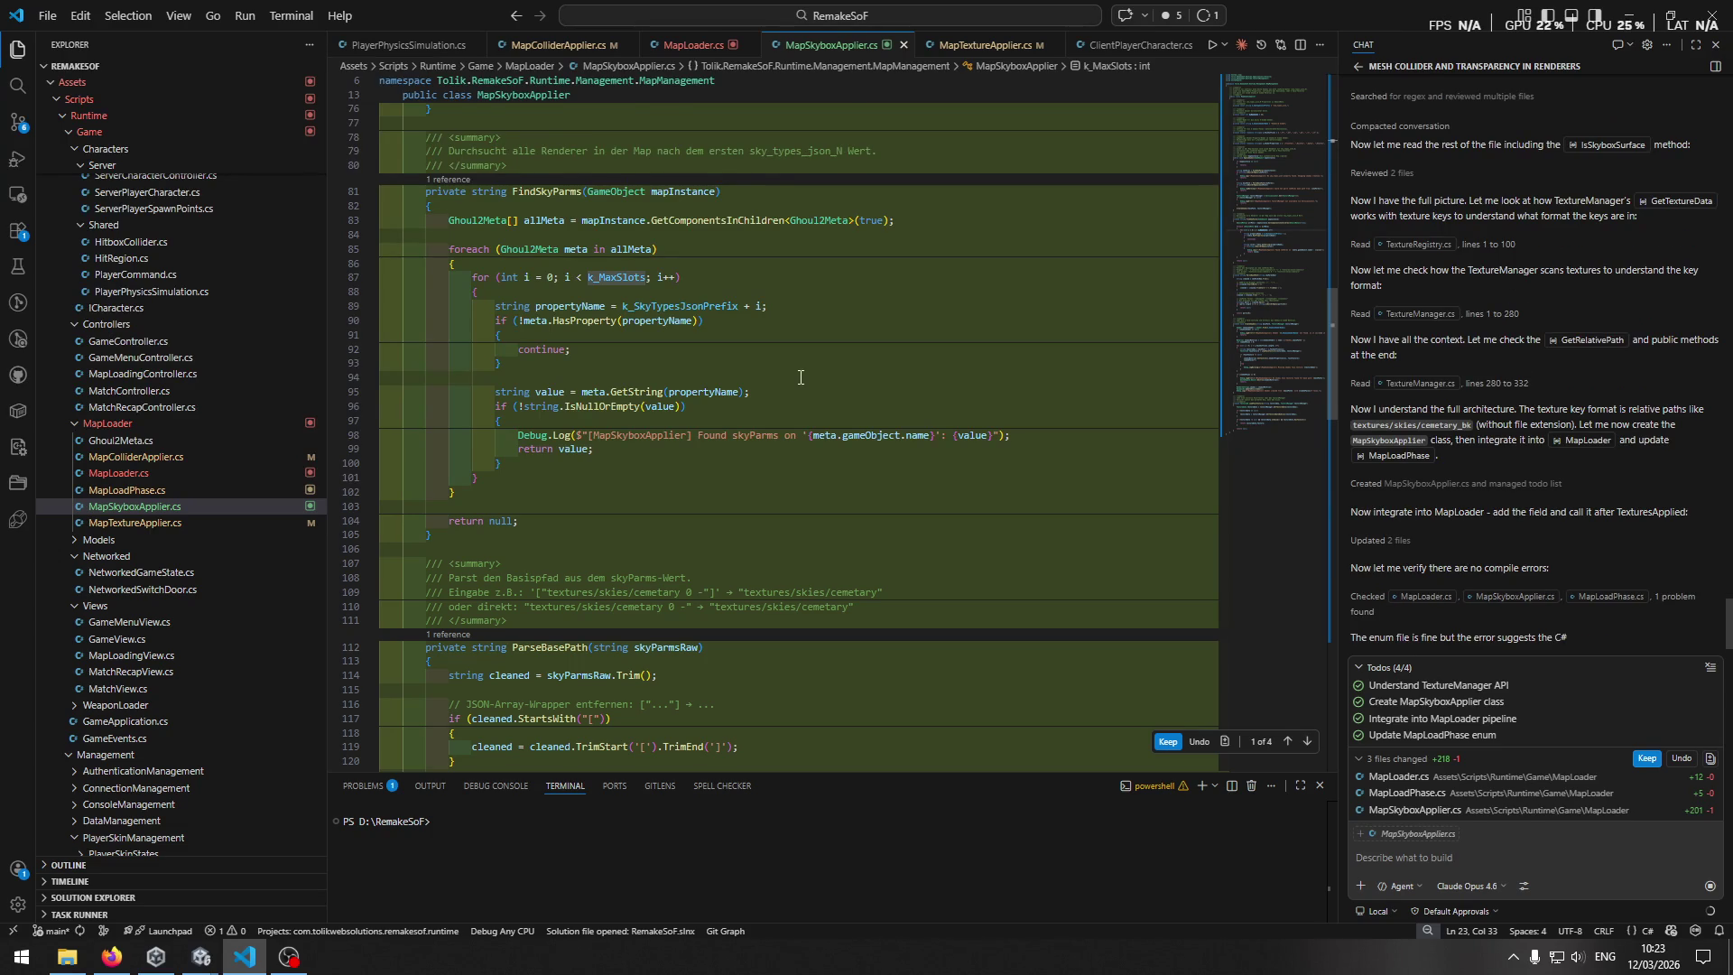
scroll(800, 377, "up", 4)
scroll(800, 377, "up", 6)
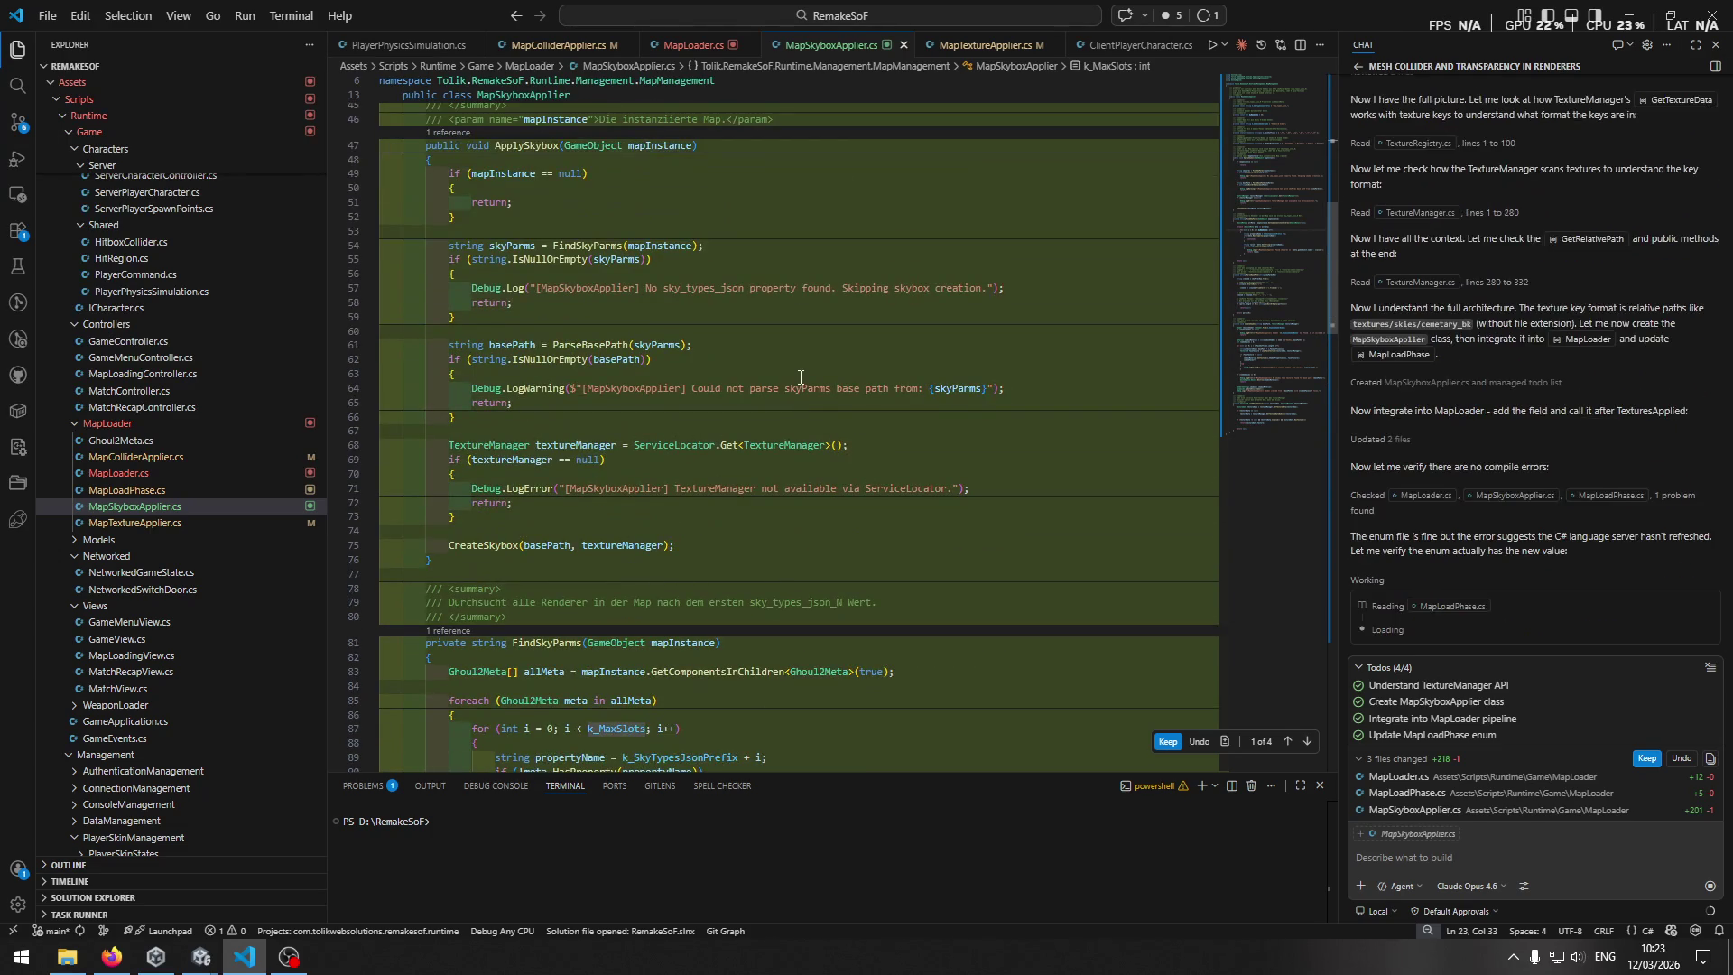
scroll(800, 377, "up", 5)
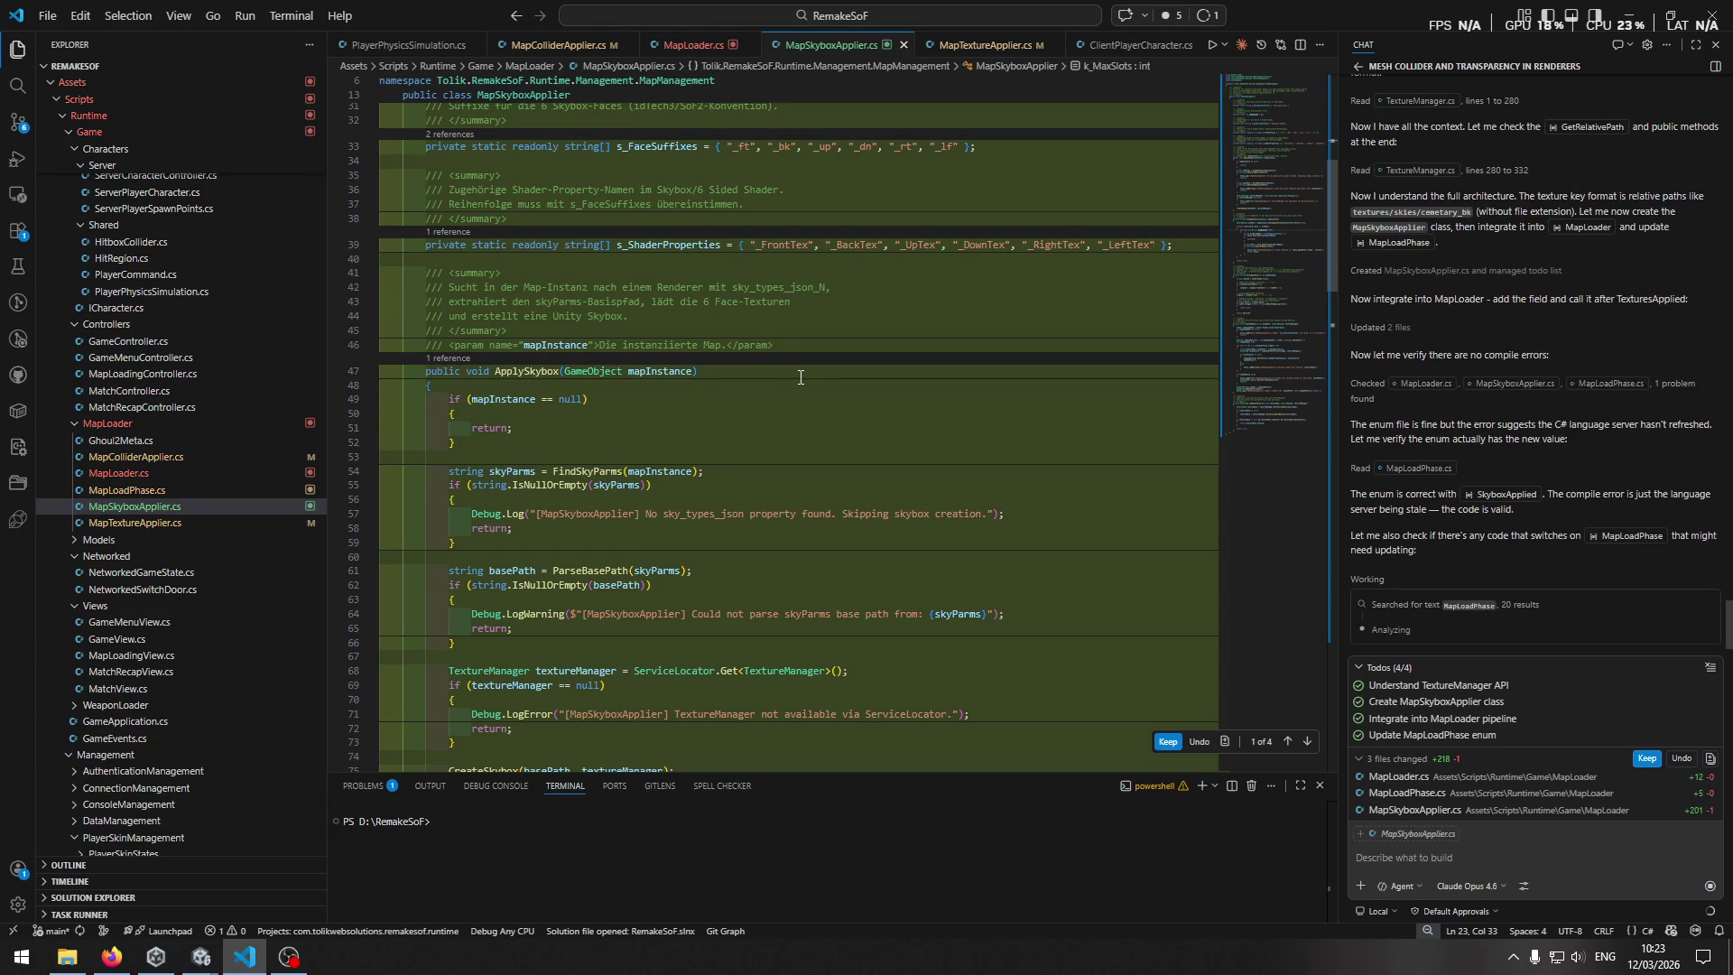
scroll(800, 377, "up", 5)
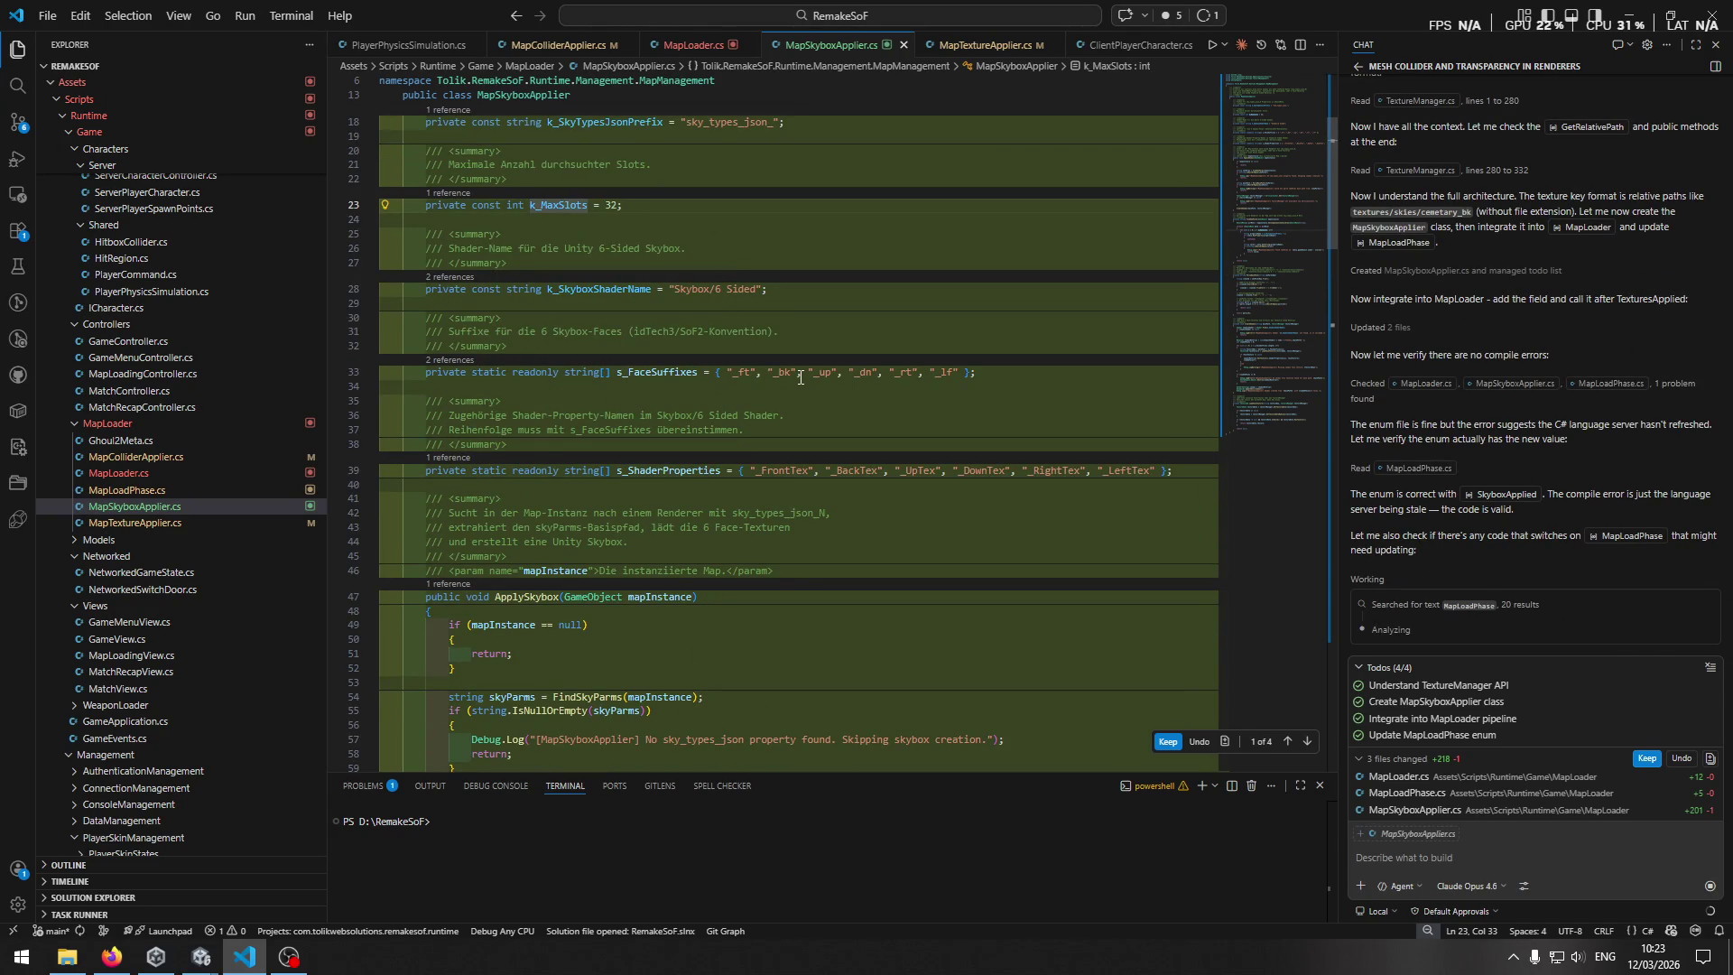
scroll(800, 377, "up", 3)
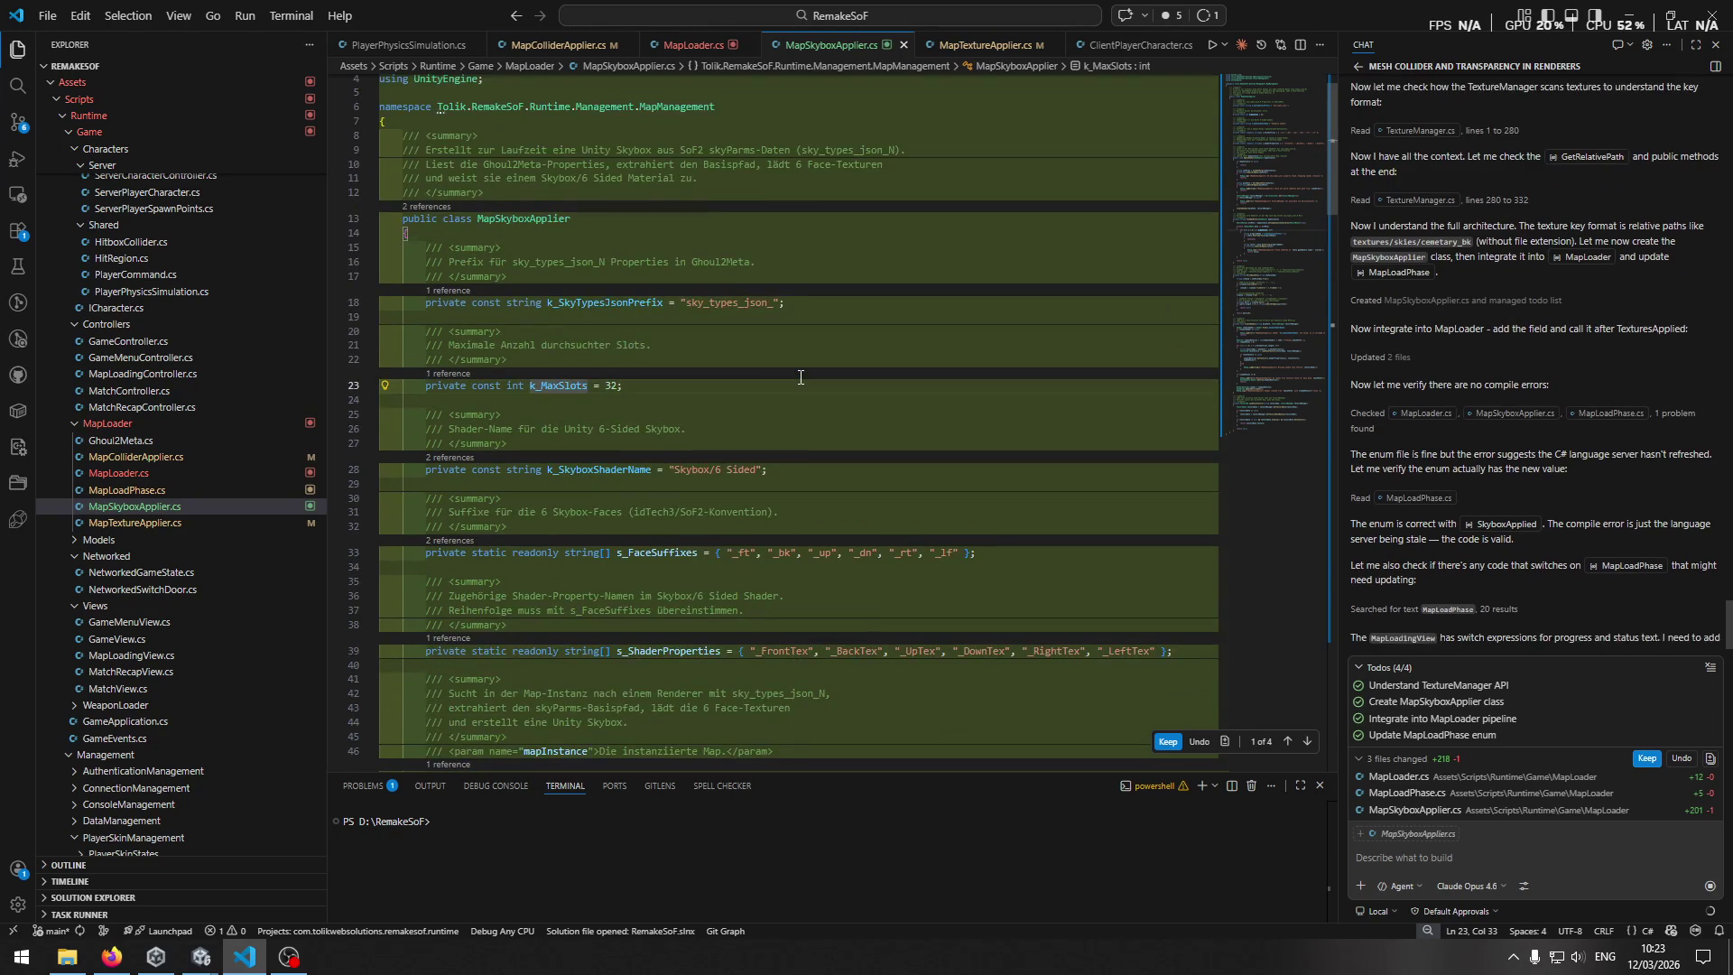
scroll(800, 378, "up", 2)
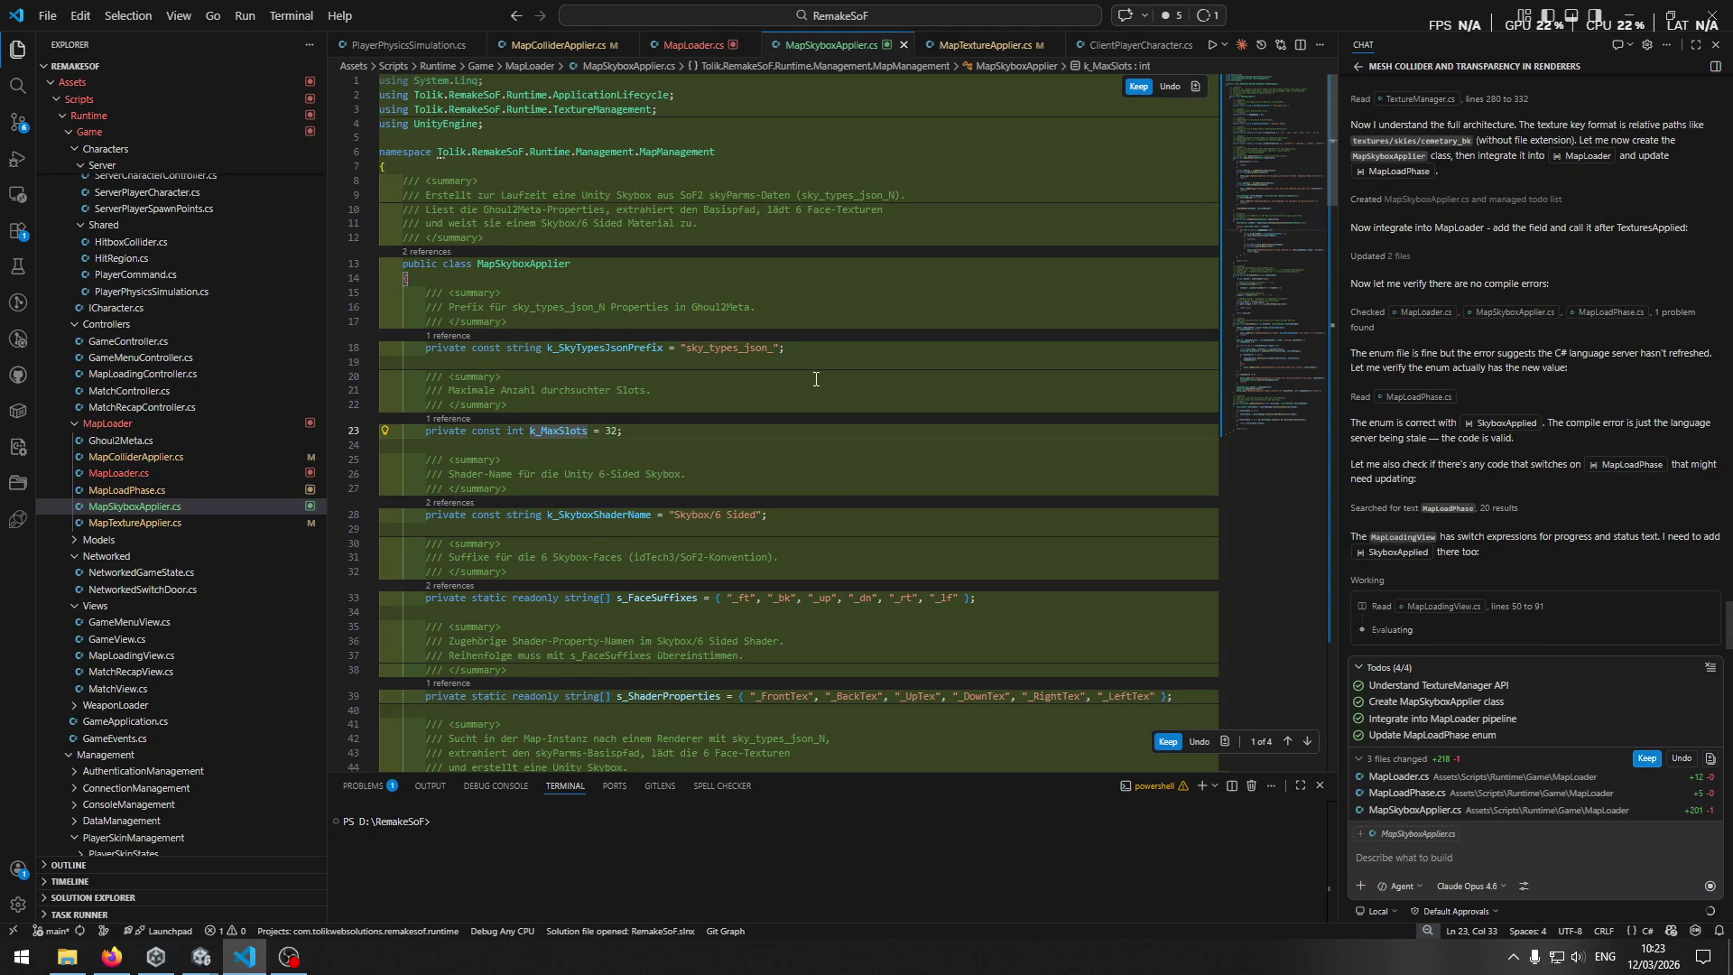
mouse_move(1424, 810)
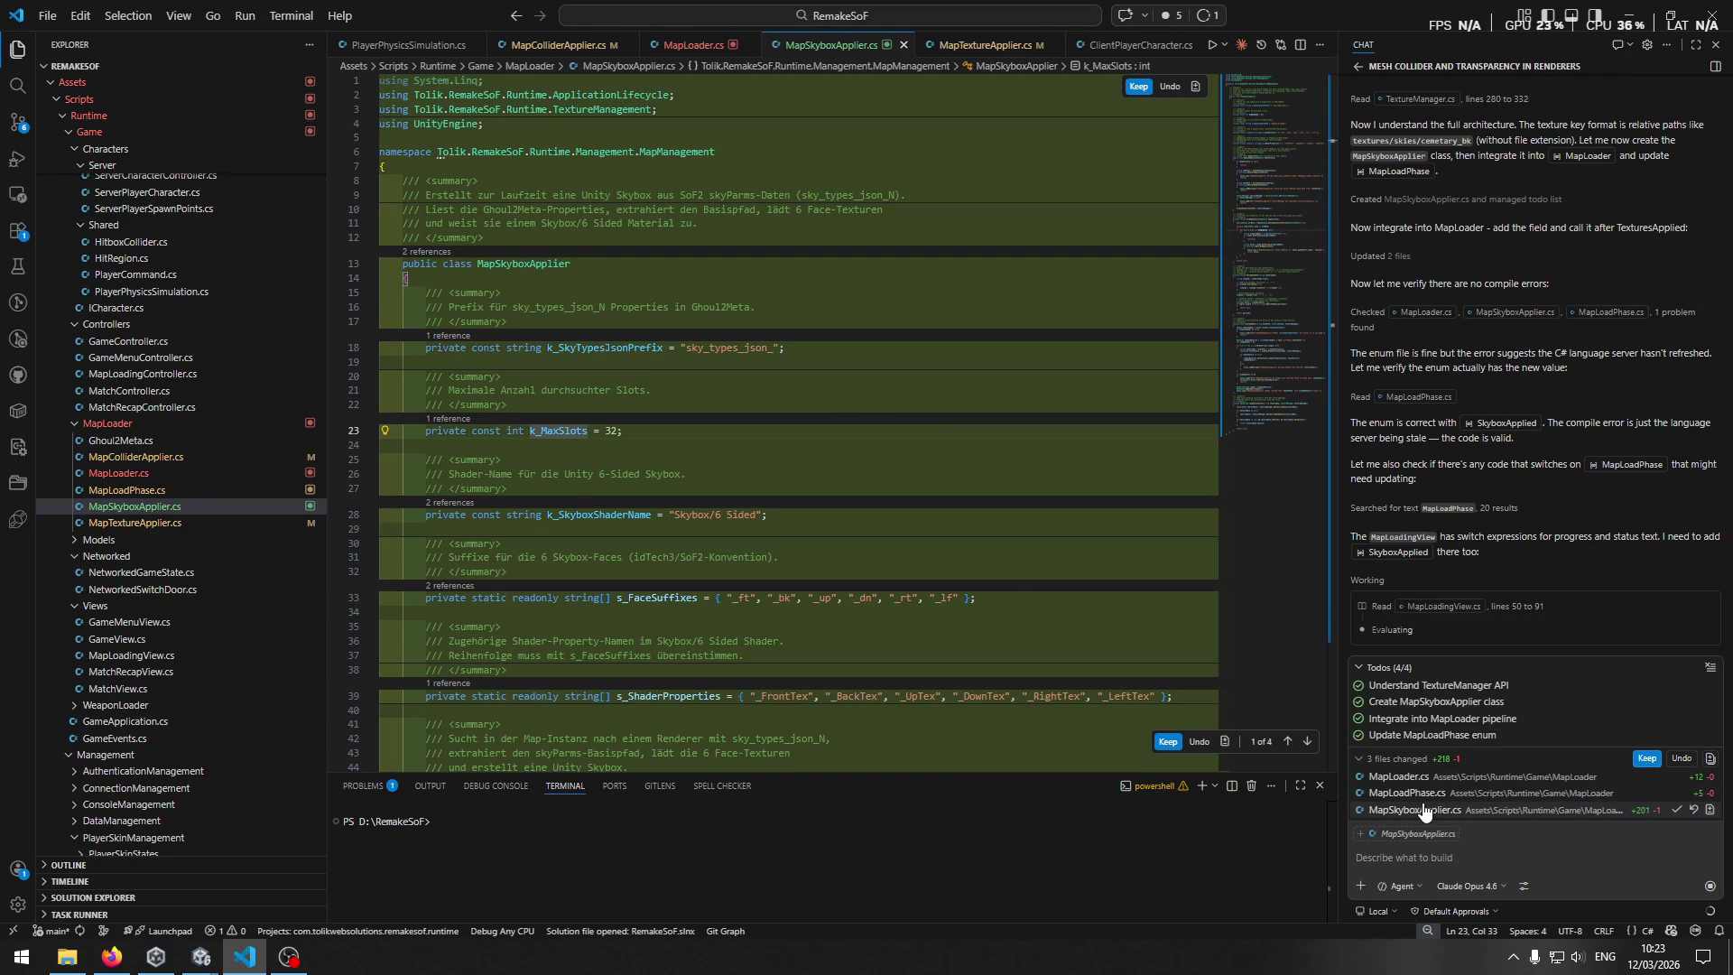
left_click(1413, 798)
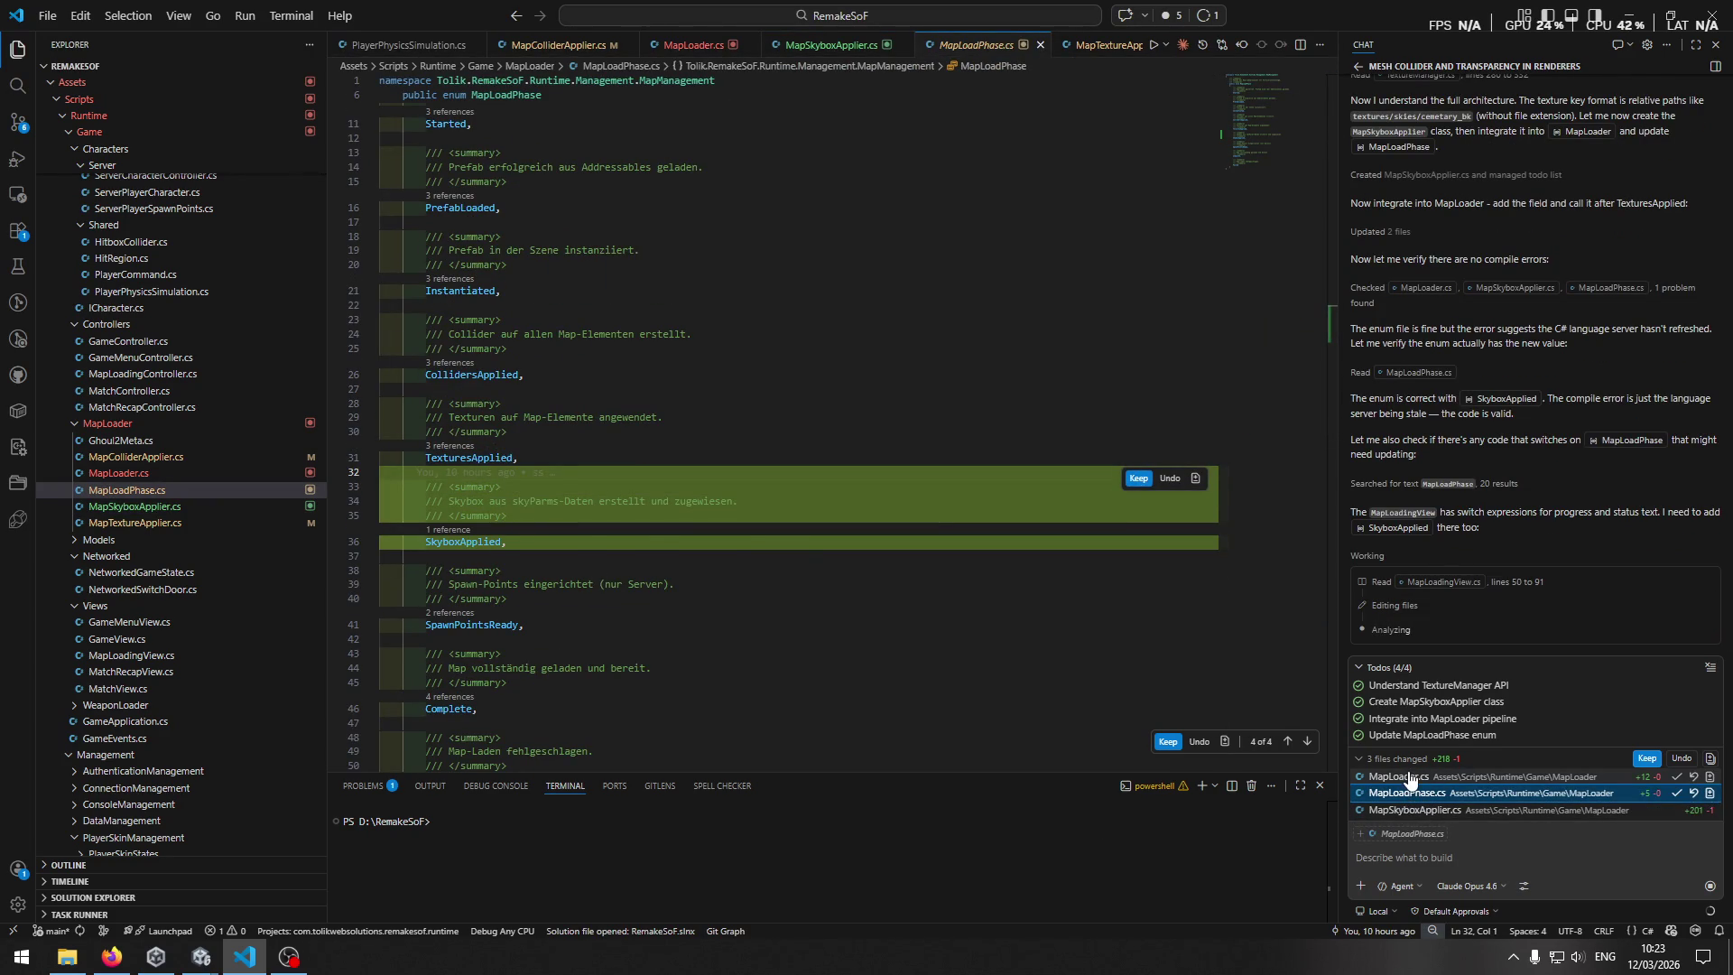
Review the MapLoader.cs changes that add ApplySkybox after textures are applied.
left_click(1410, 778)
scroll(957, 503, "down", 15)
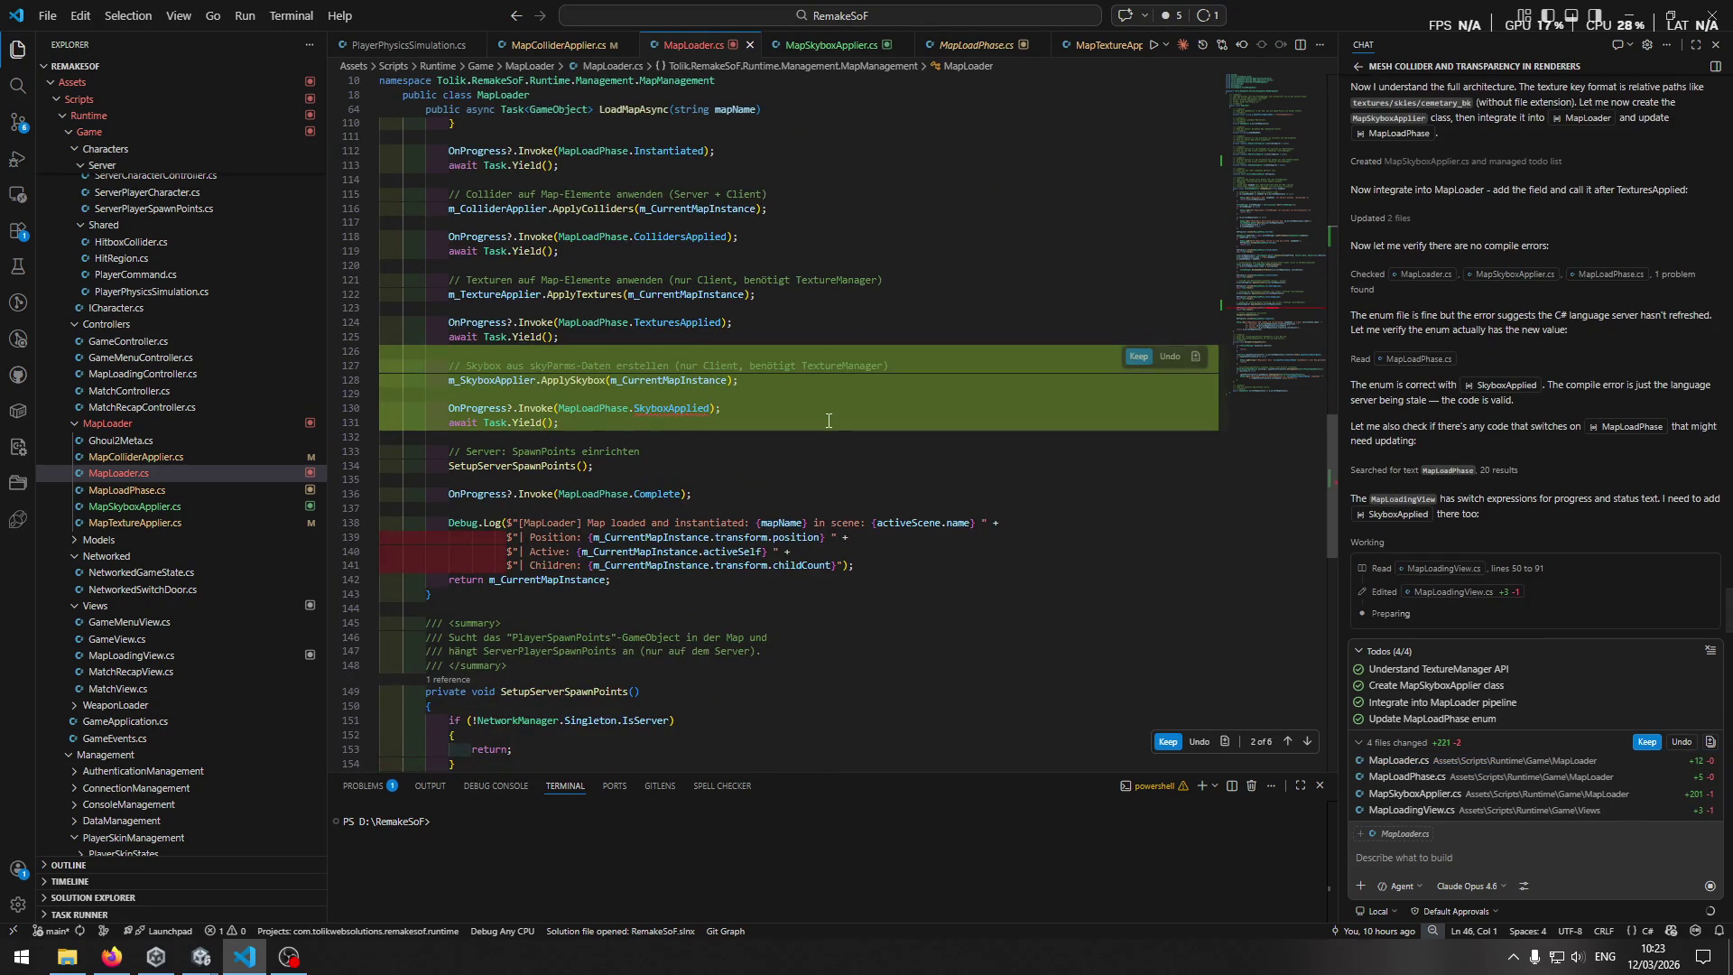
left_click(200, 956)
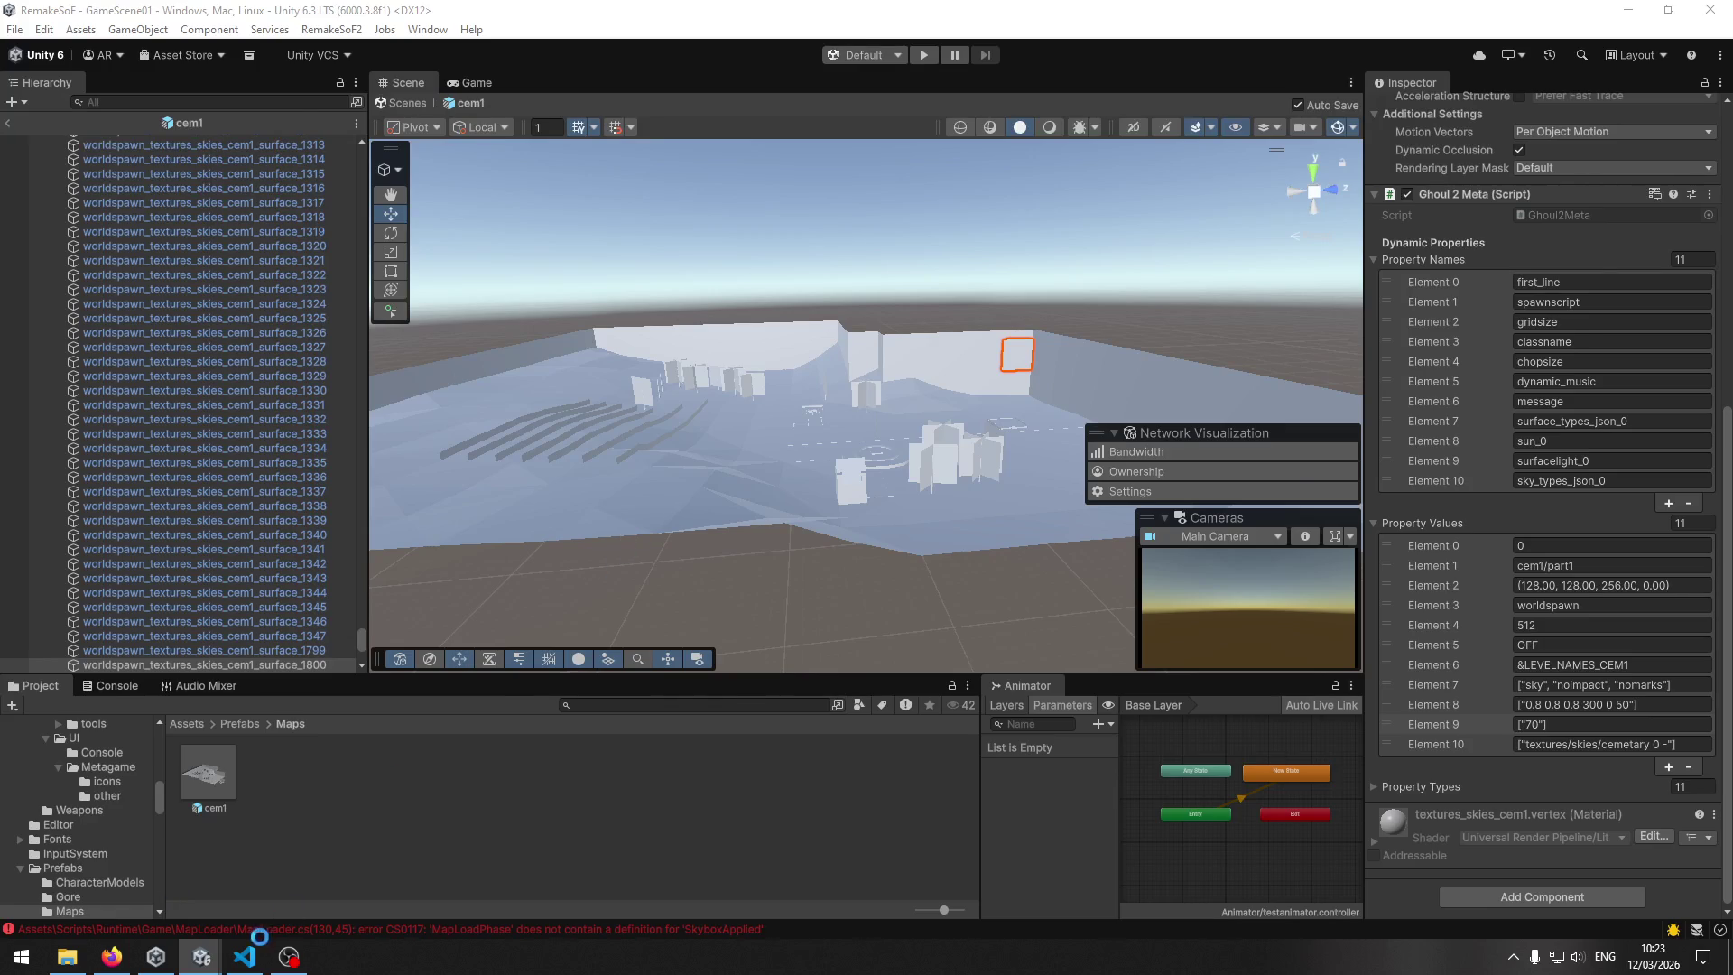
left_click(245, 956)
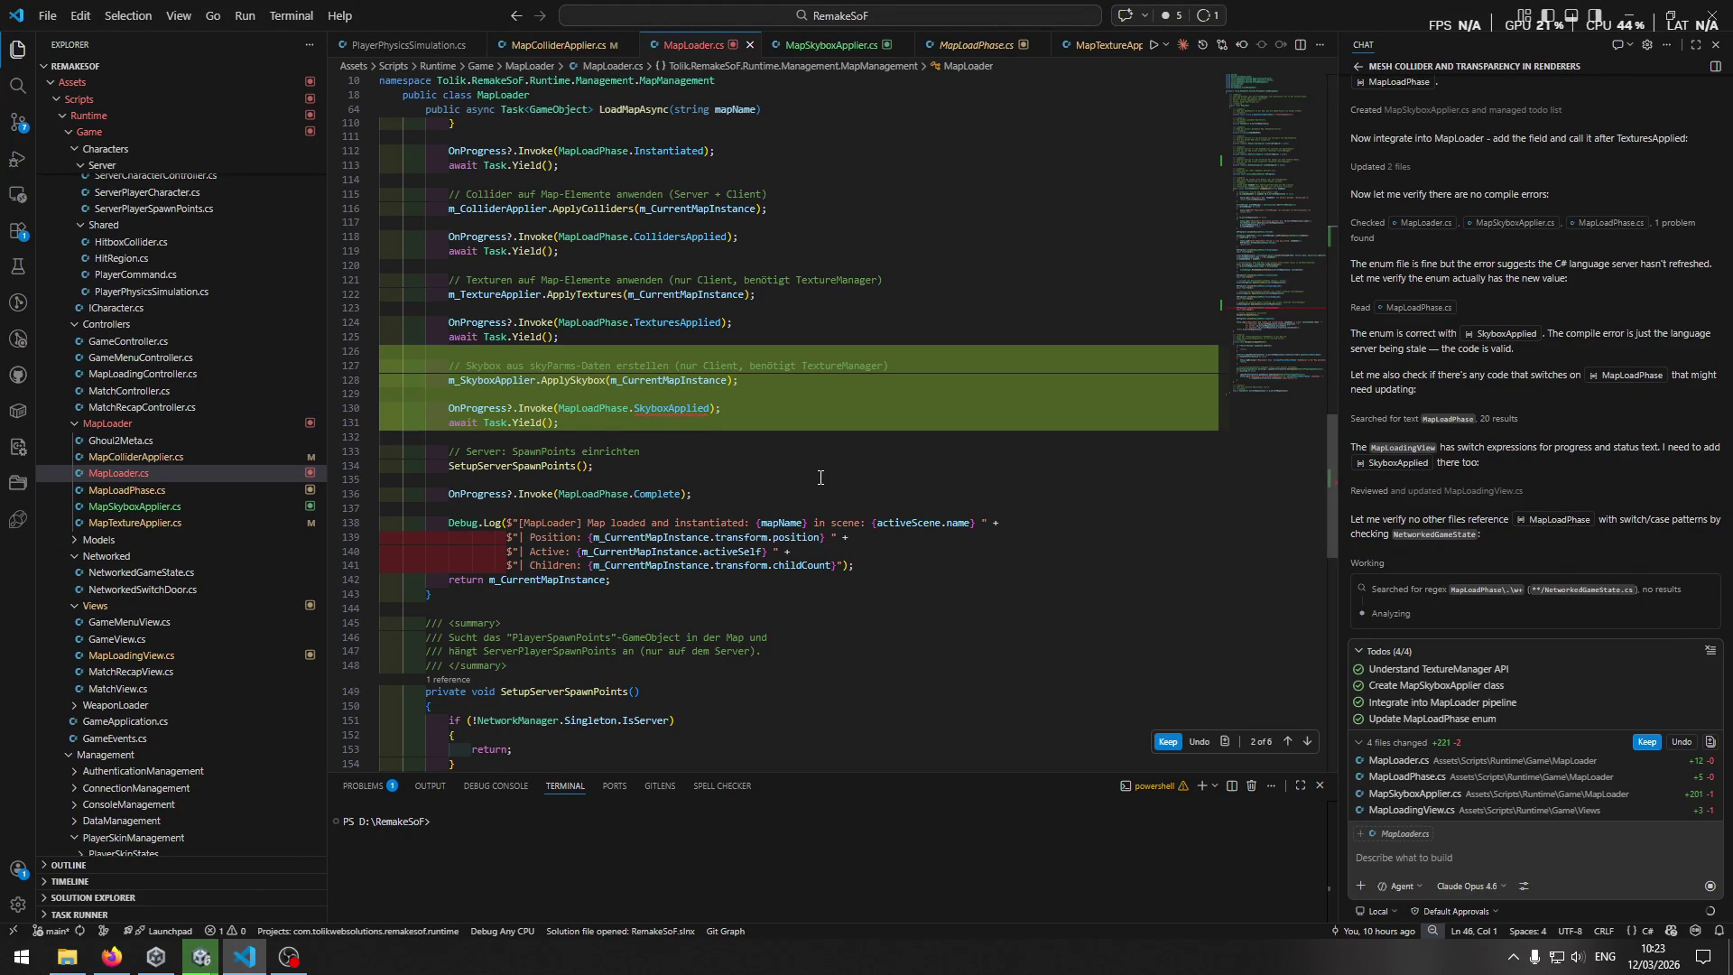
Let Unity finish its domain reload and minimise VS Code to bring Unity forward.
left_click(111, 956)
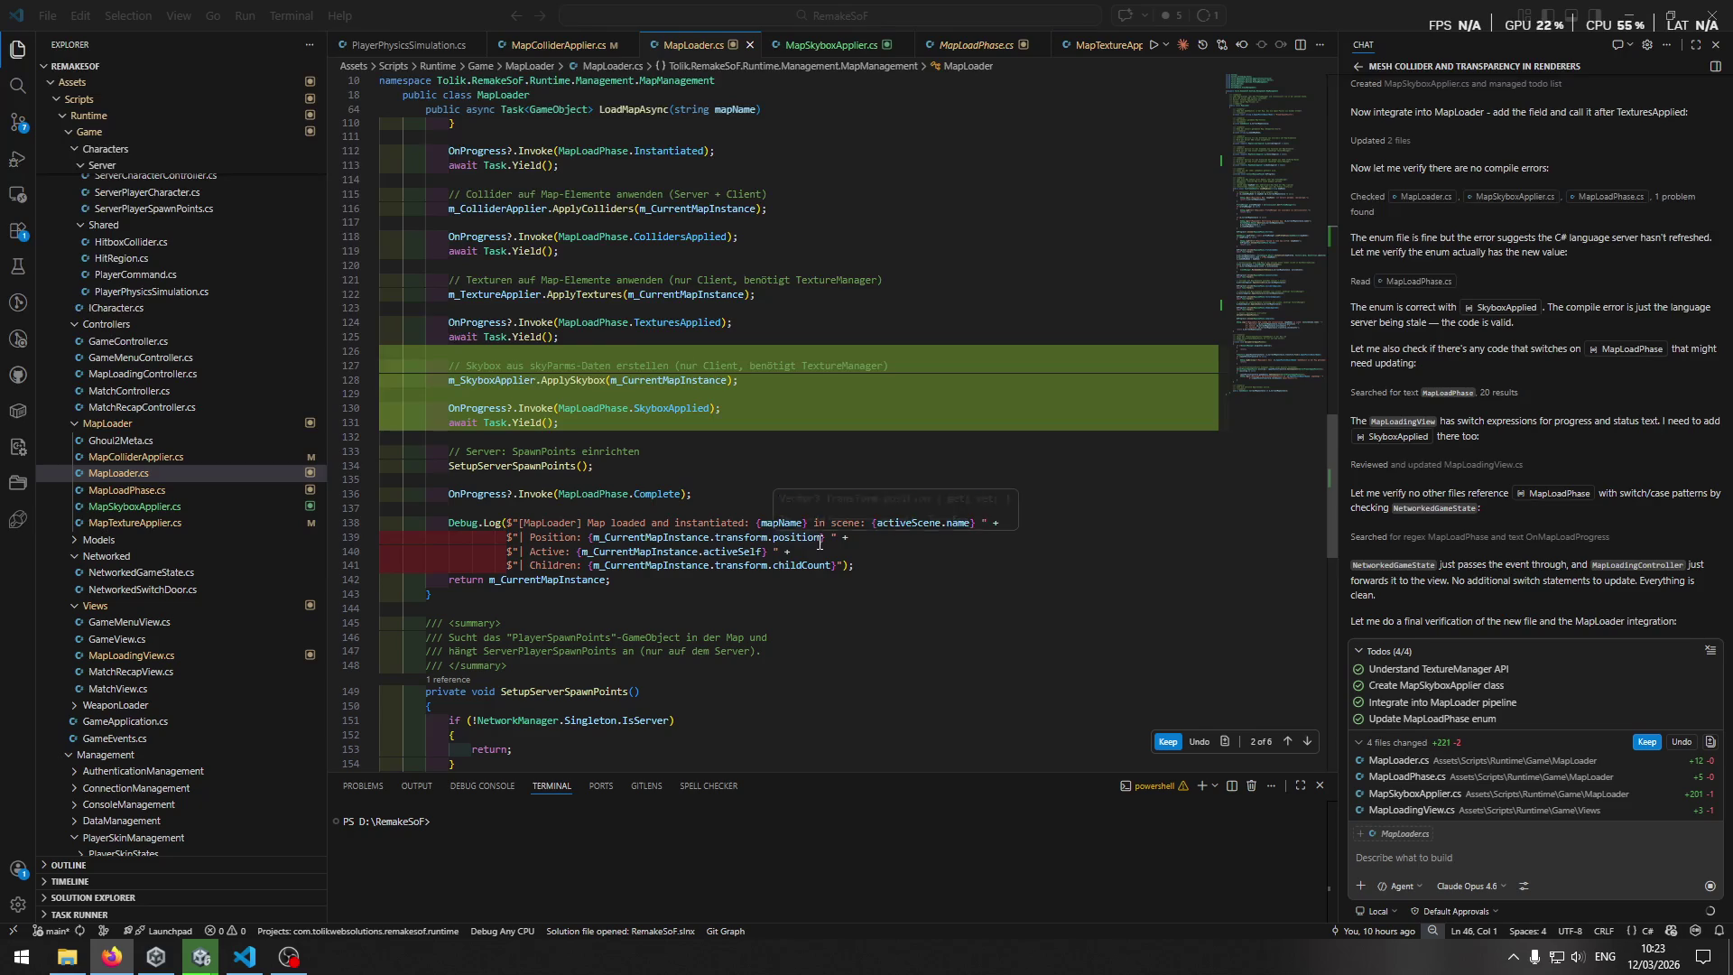
mouse_move(191, 968)
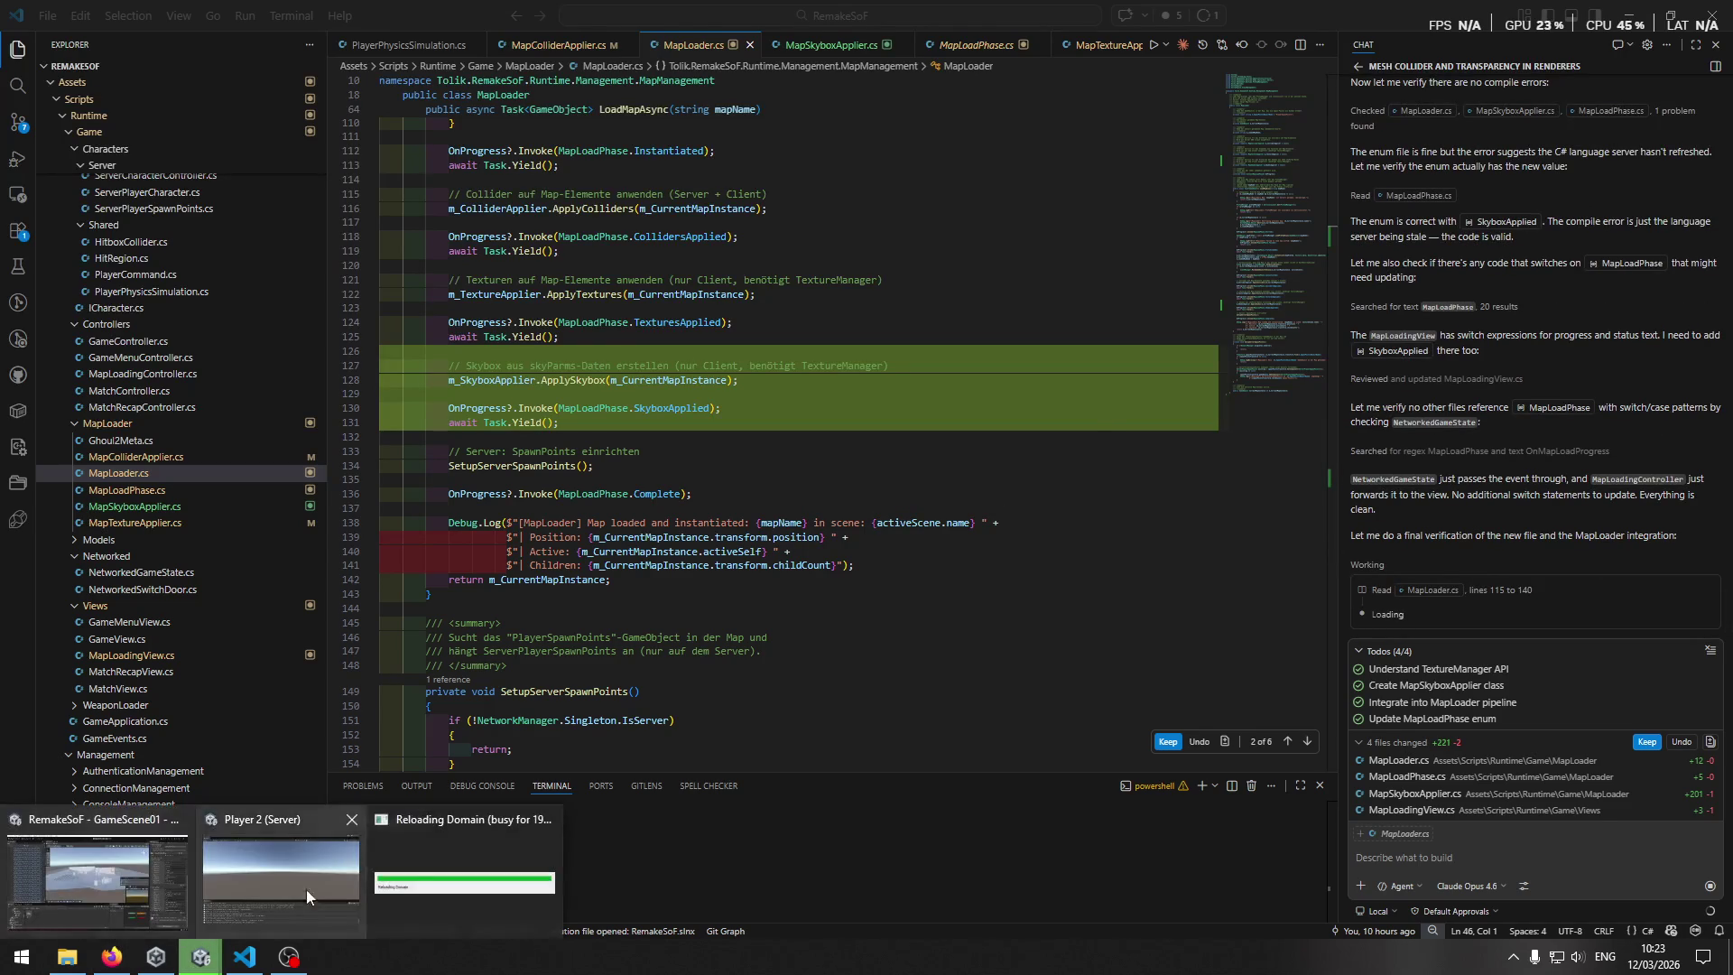
left_click(449, 871)
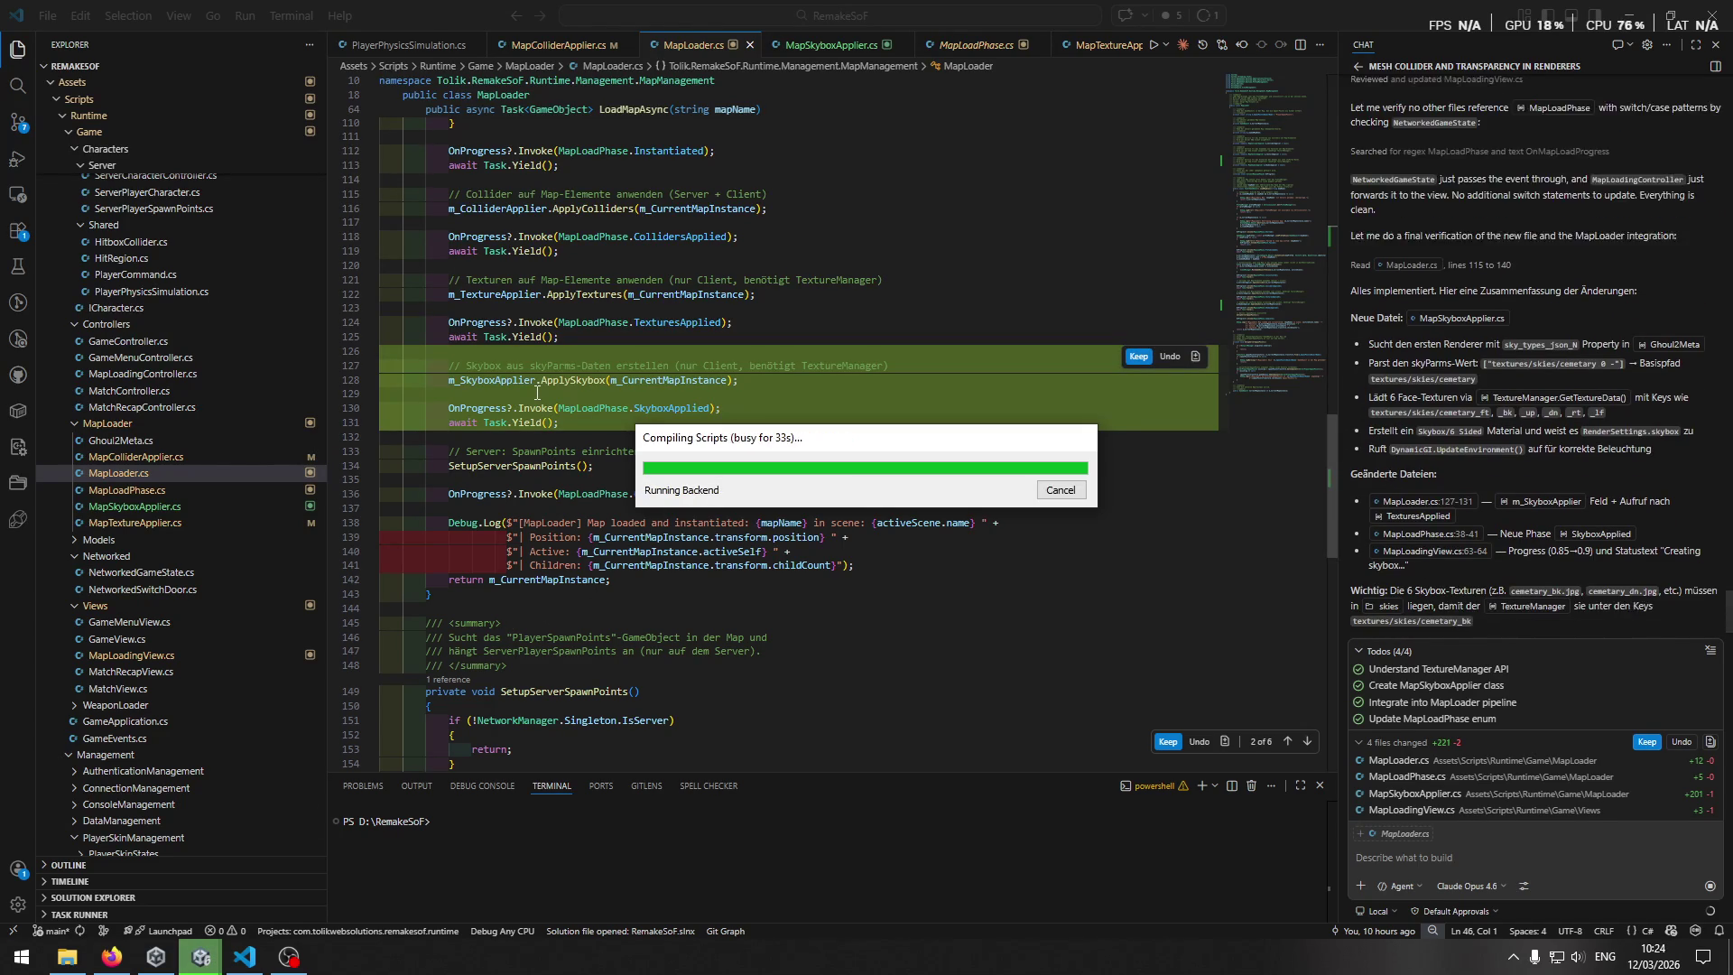
left_click(246, 957)
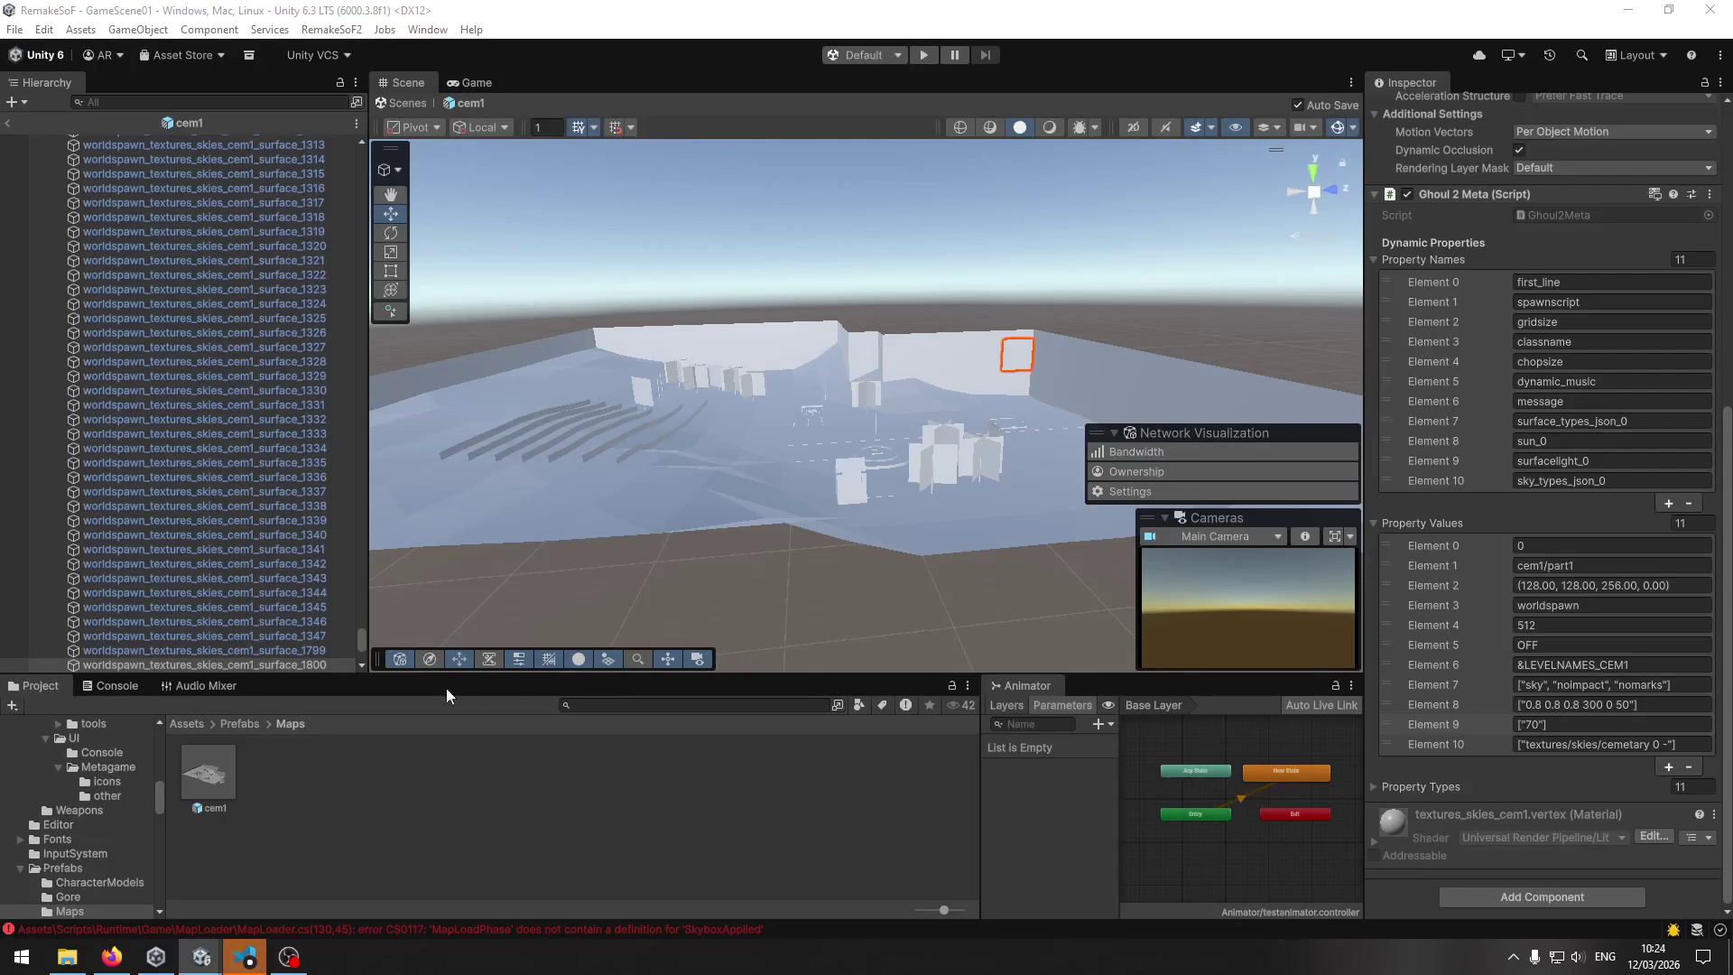
Check the Console for compile errors and start a Play-mode test.
mouse_move(251, 962)
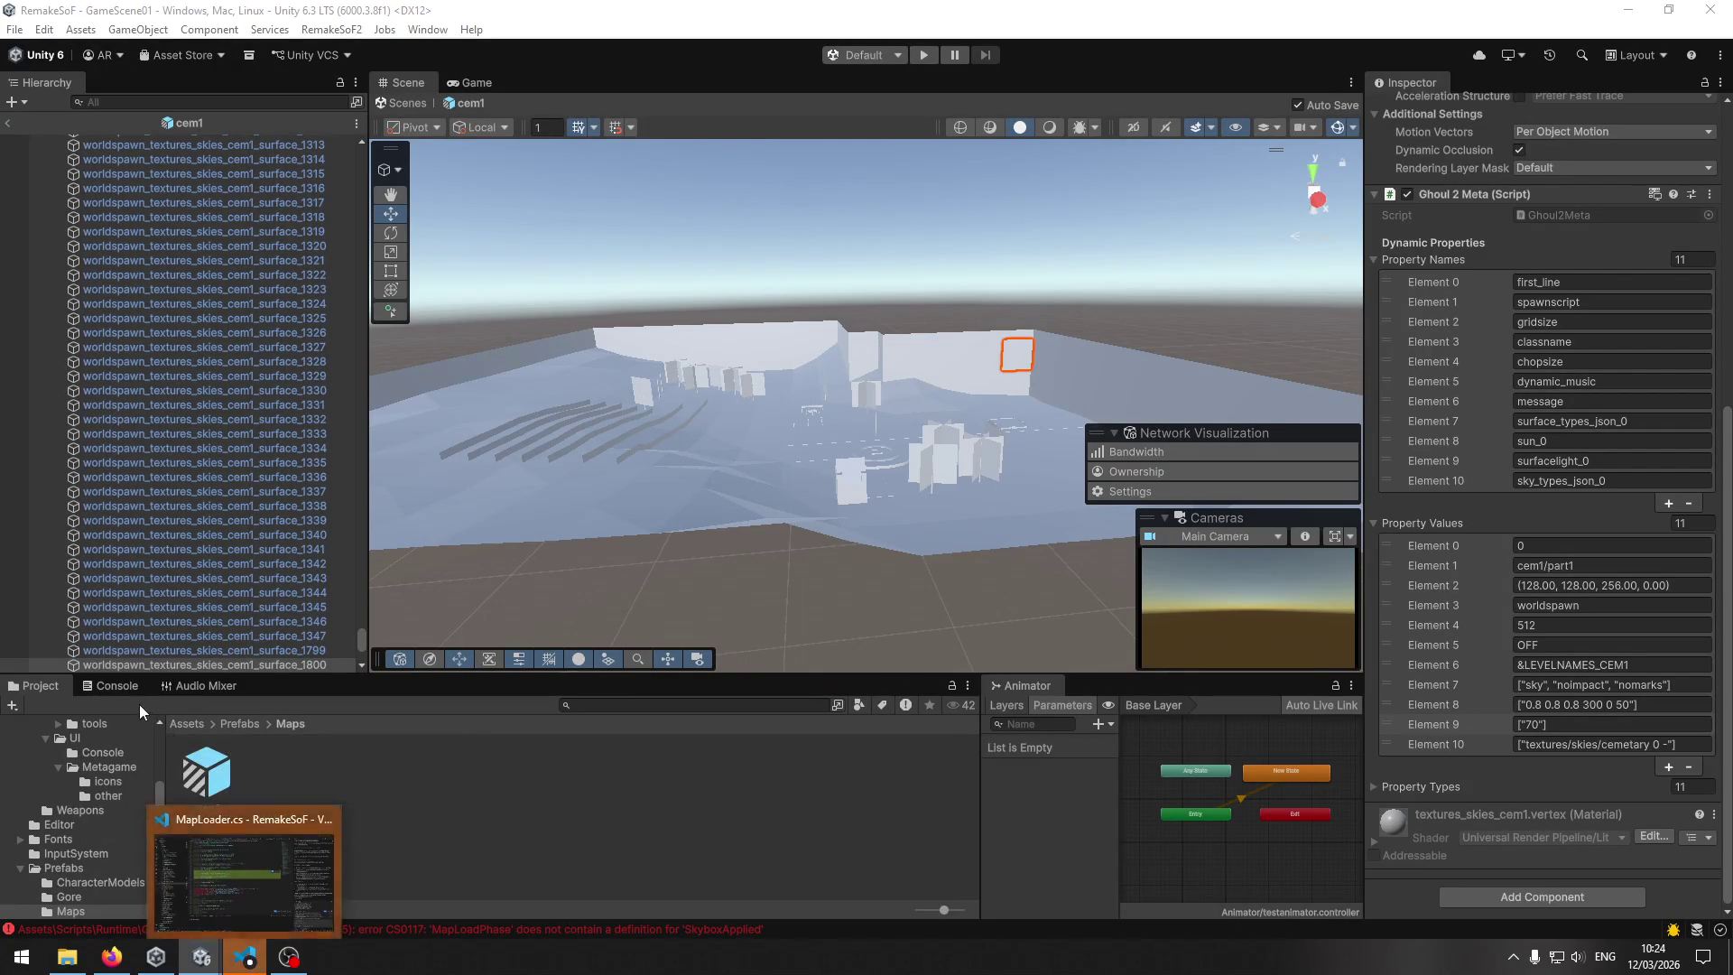
left_click(135, 692)
left_click(49, 687)
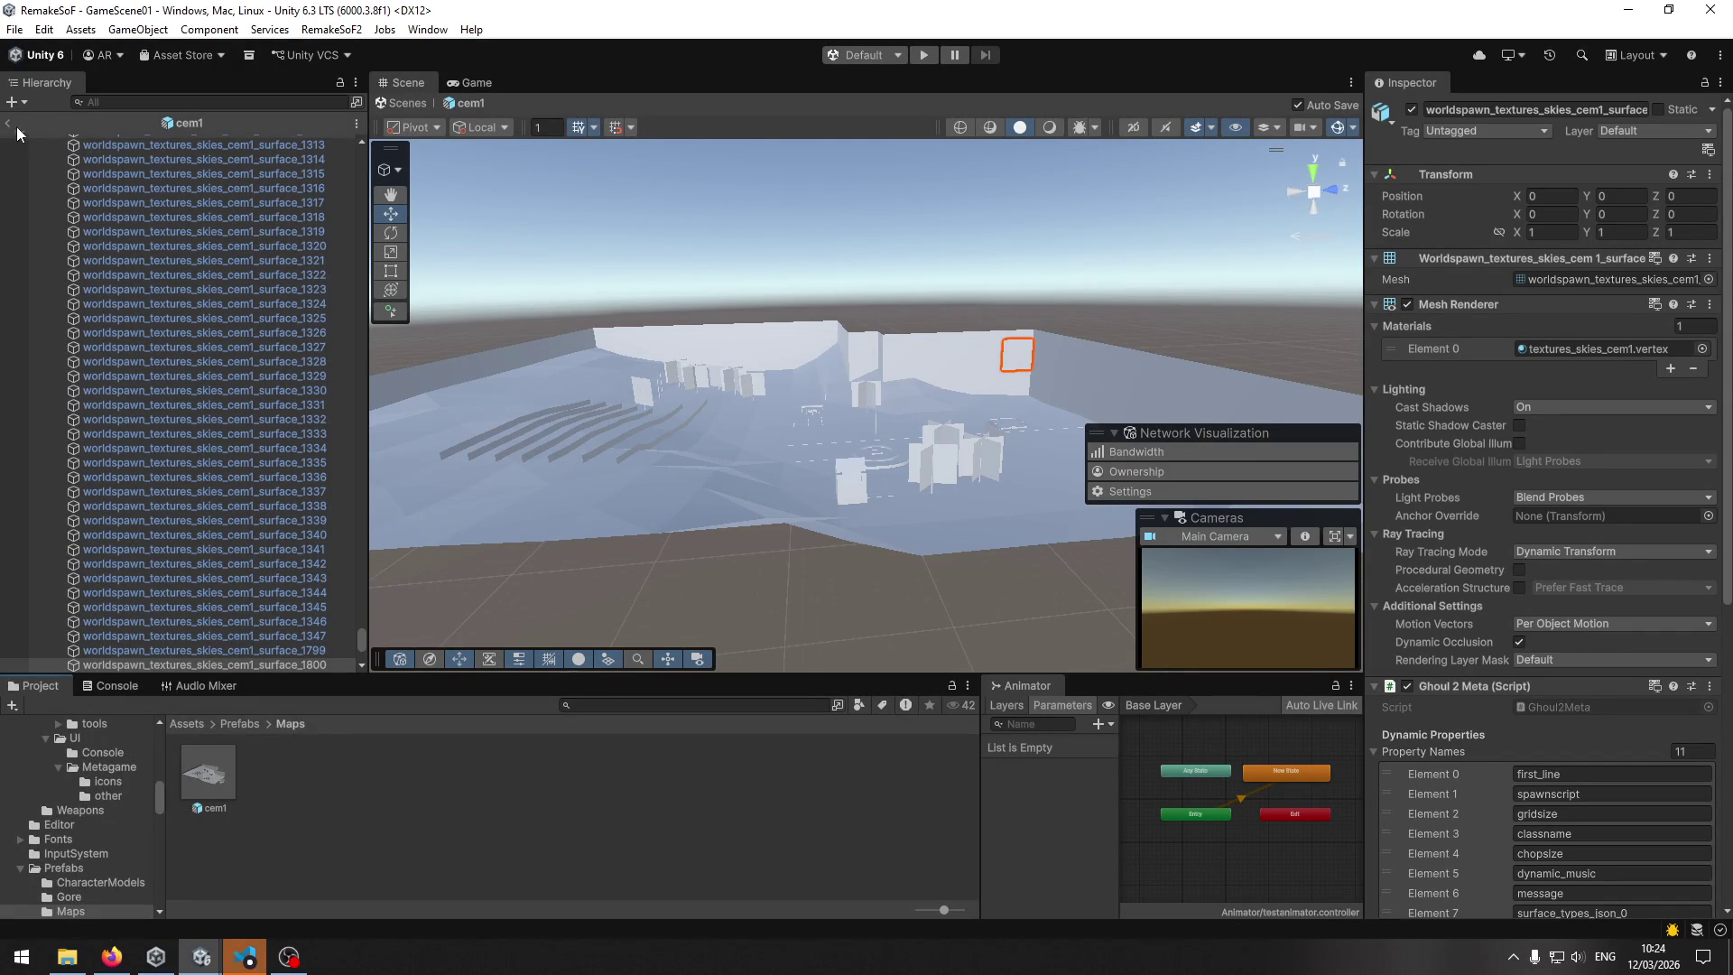
left_click(924, 56)
Stop the test stalled at 'Loading Map – Preparing...' and return to the Assets root.
key("alt+Tab")
scroll(760, 530, "up", 2)
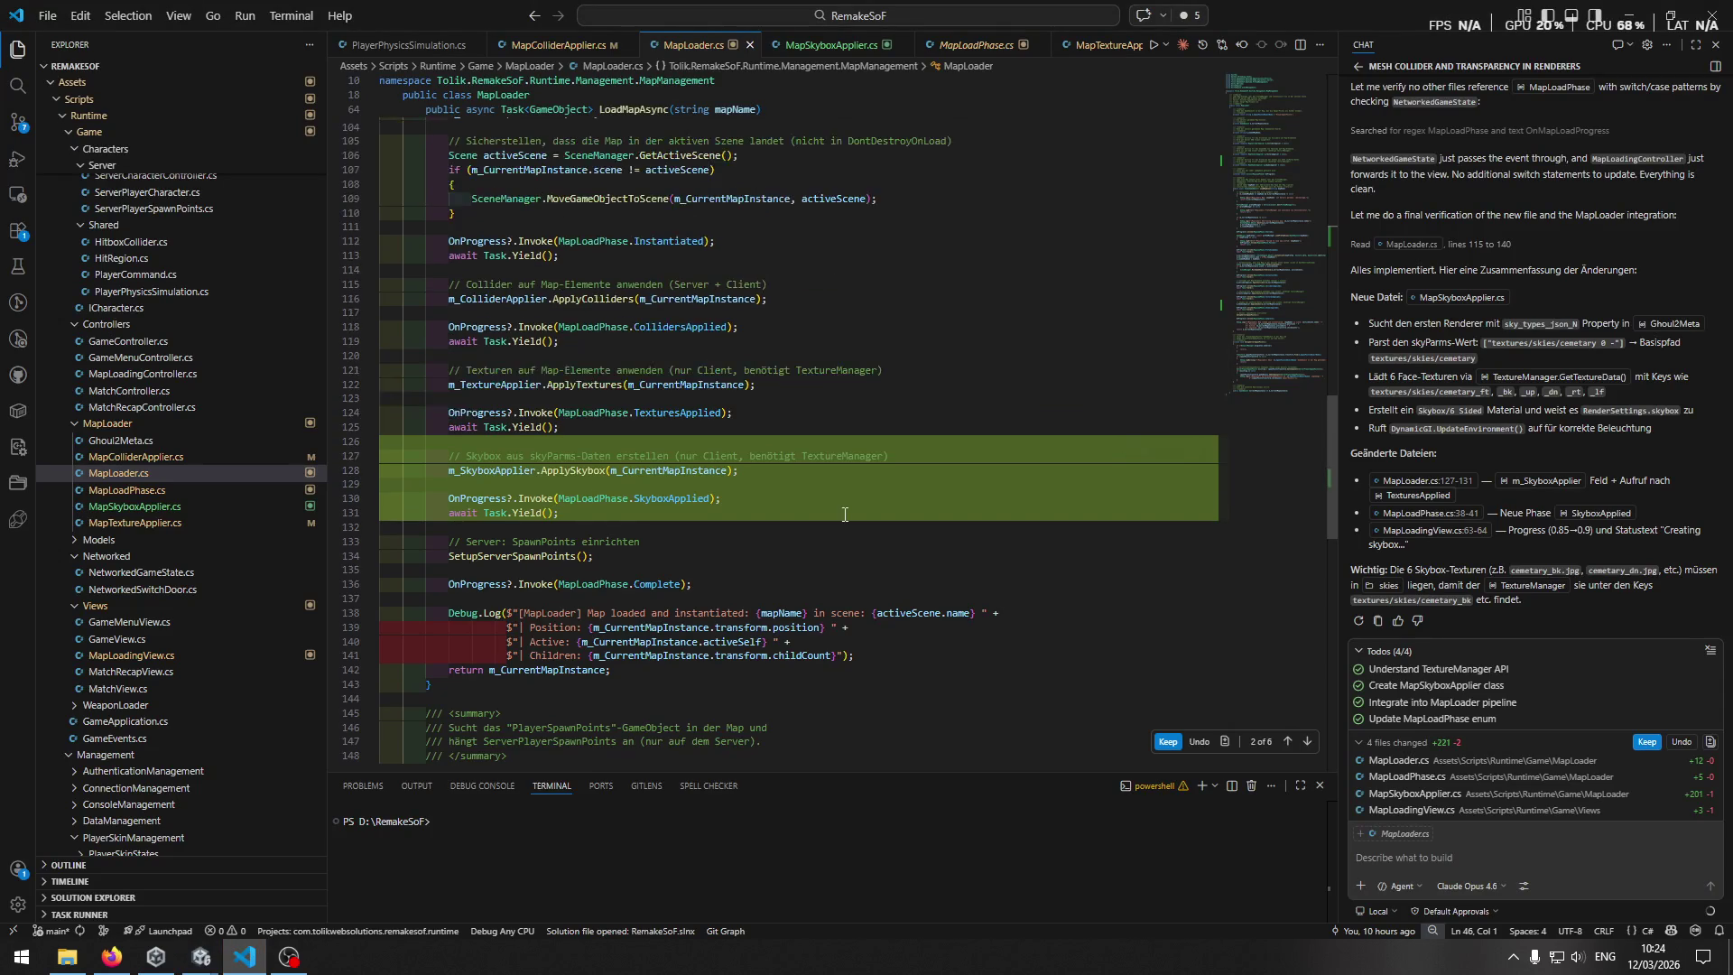
scroll(832, 514, "up", 2)
scroll(832, 514, "down", 1)
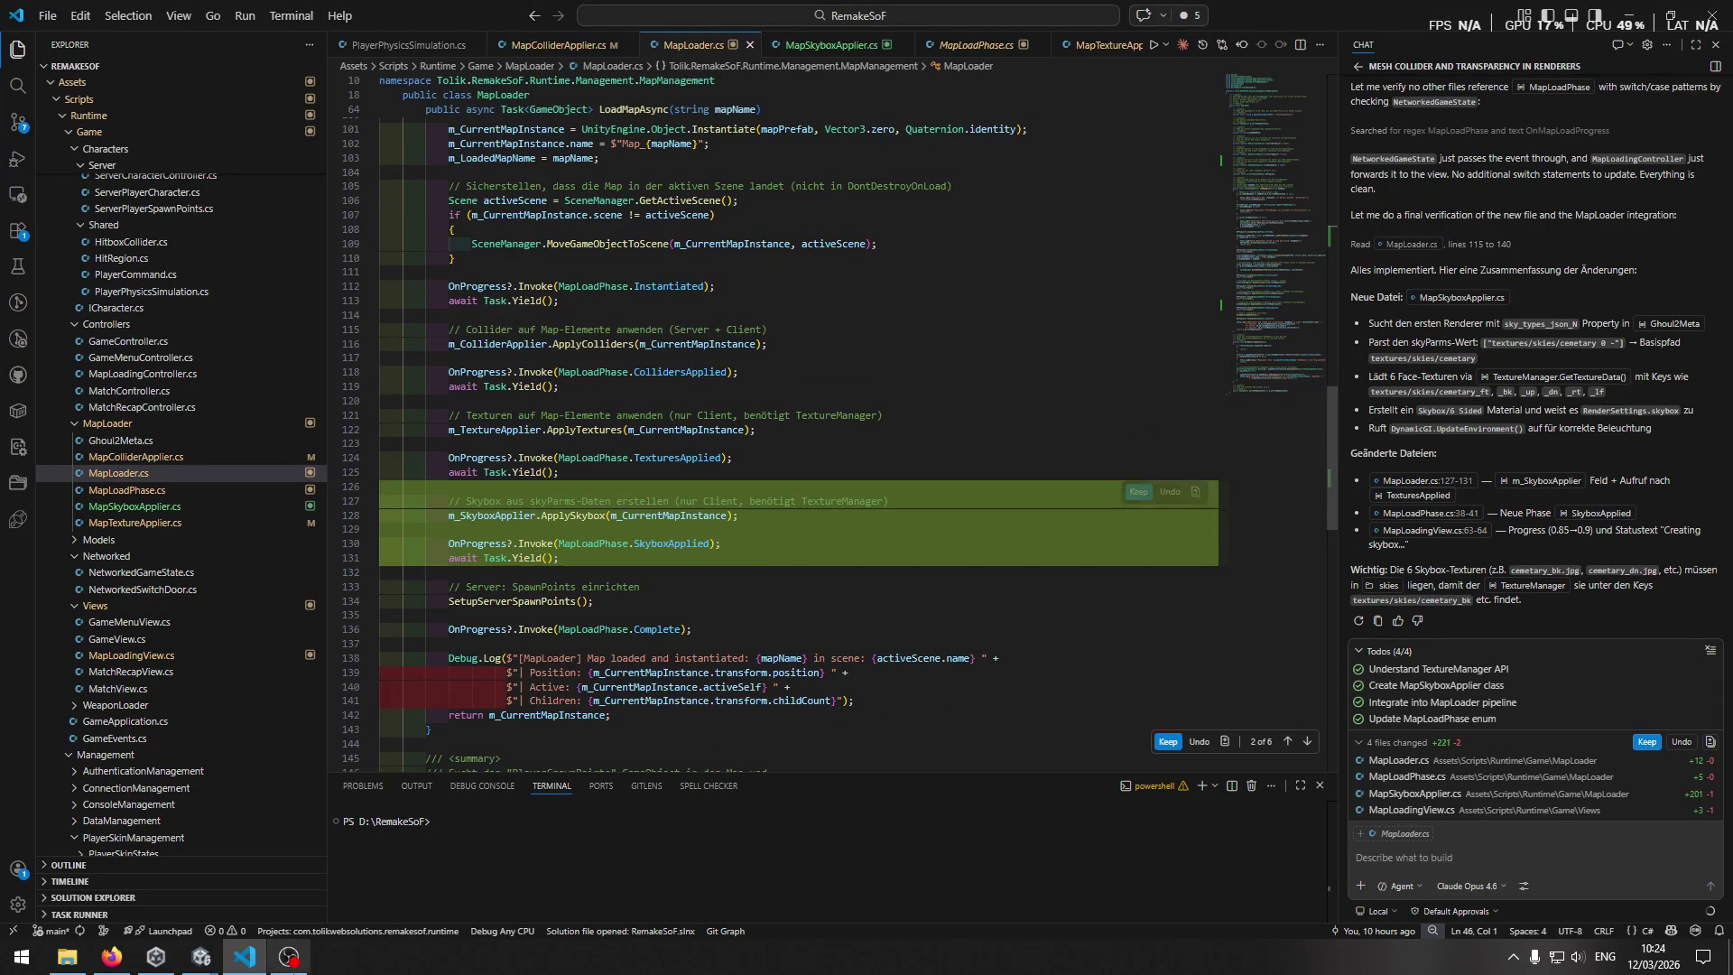
mouse_move(201, 957)
mouse_move(186, 892)
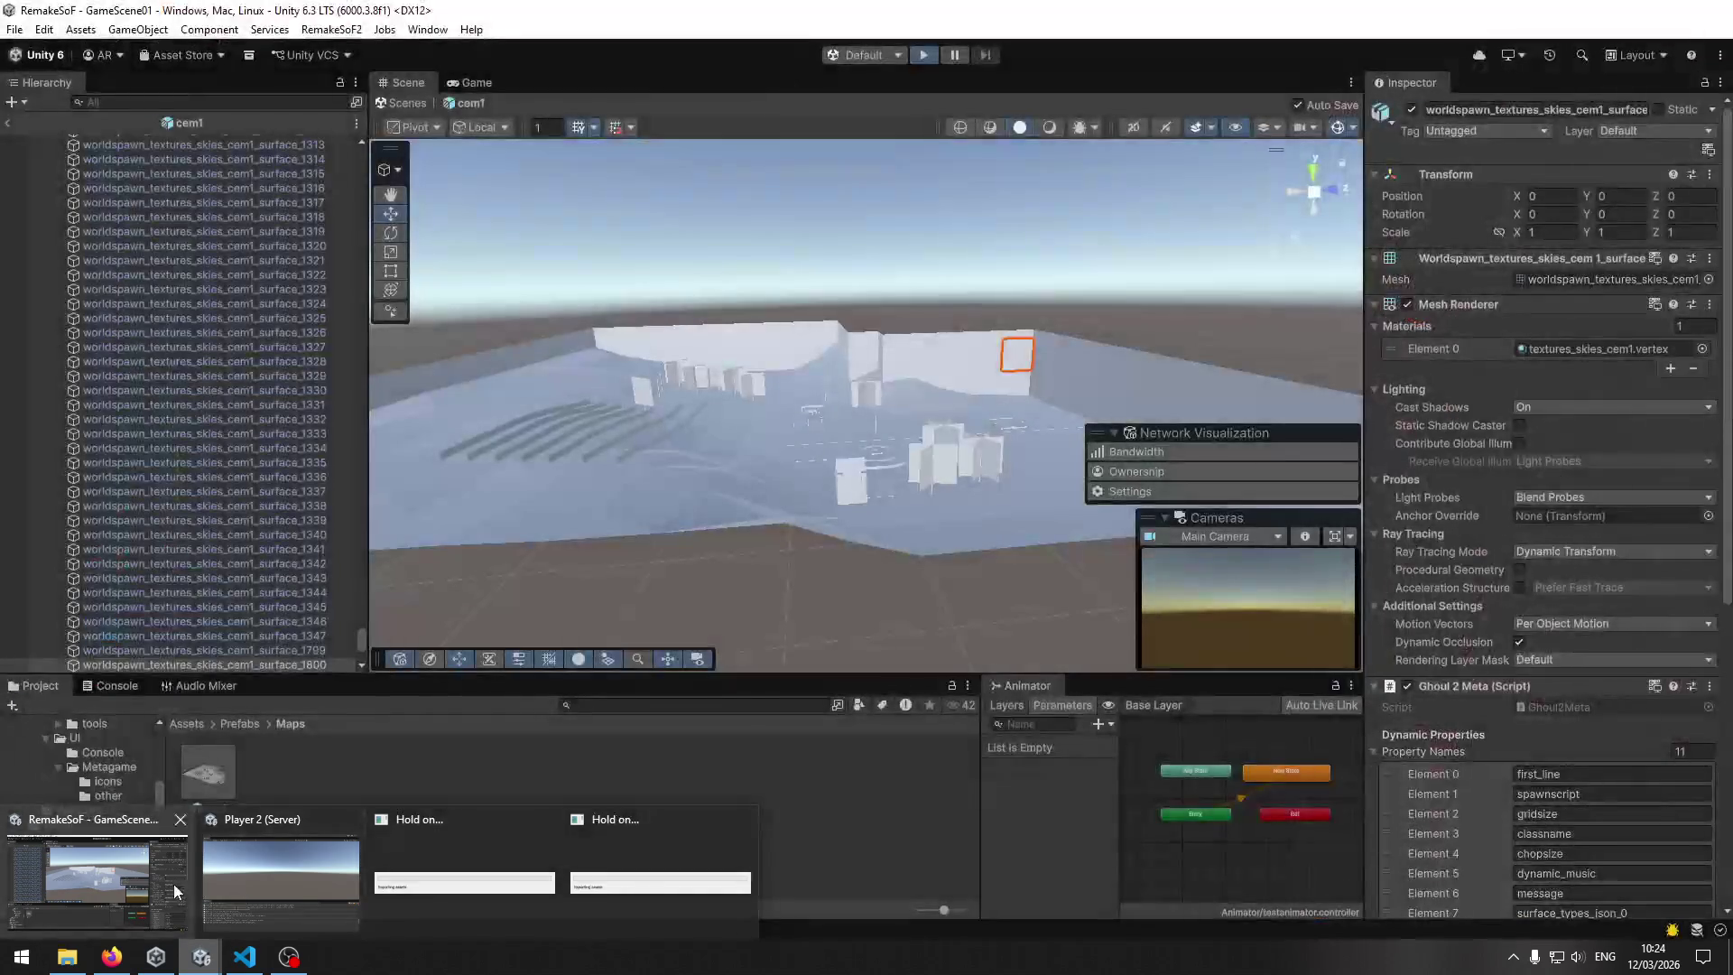
mouse_move(242, 870)
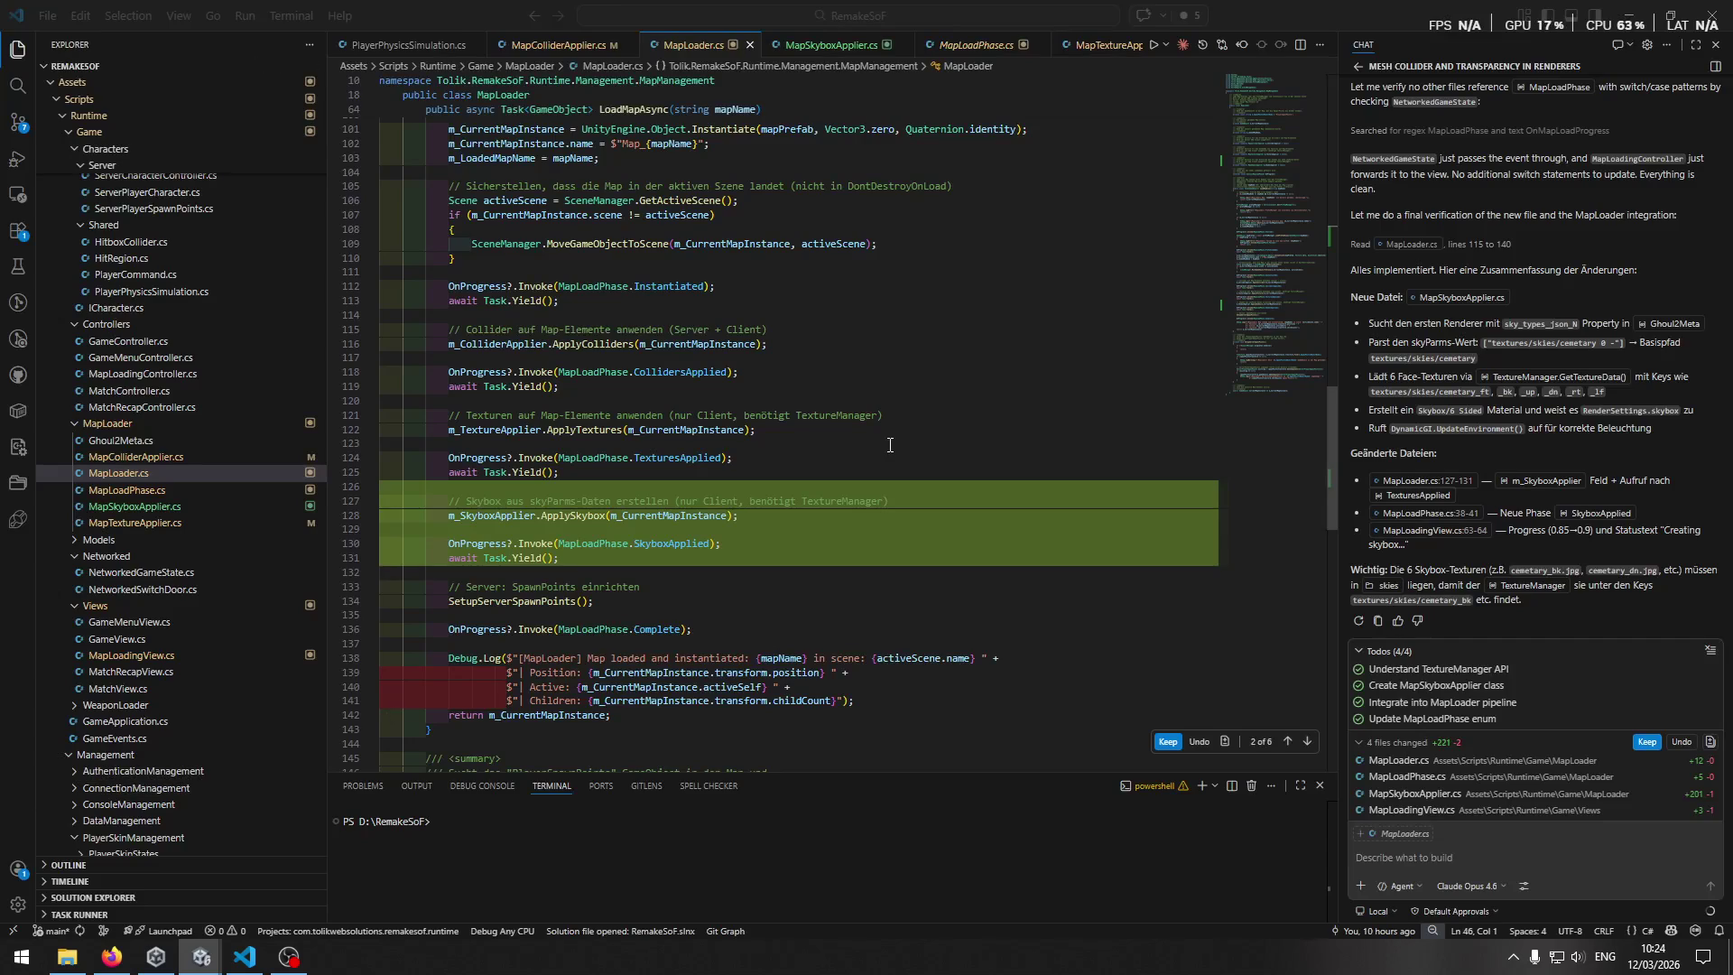
key("alt+Tab")
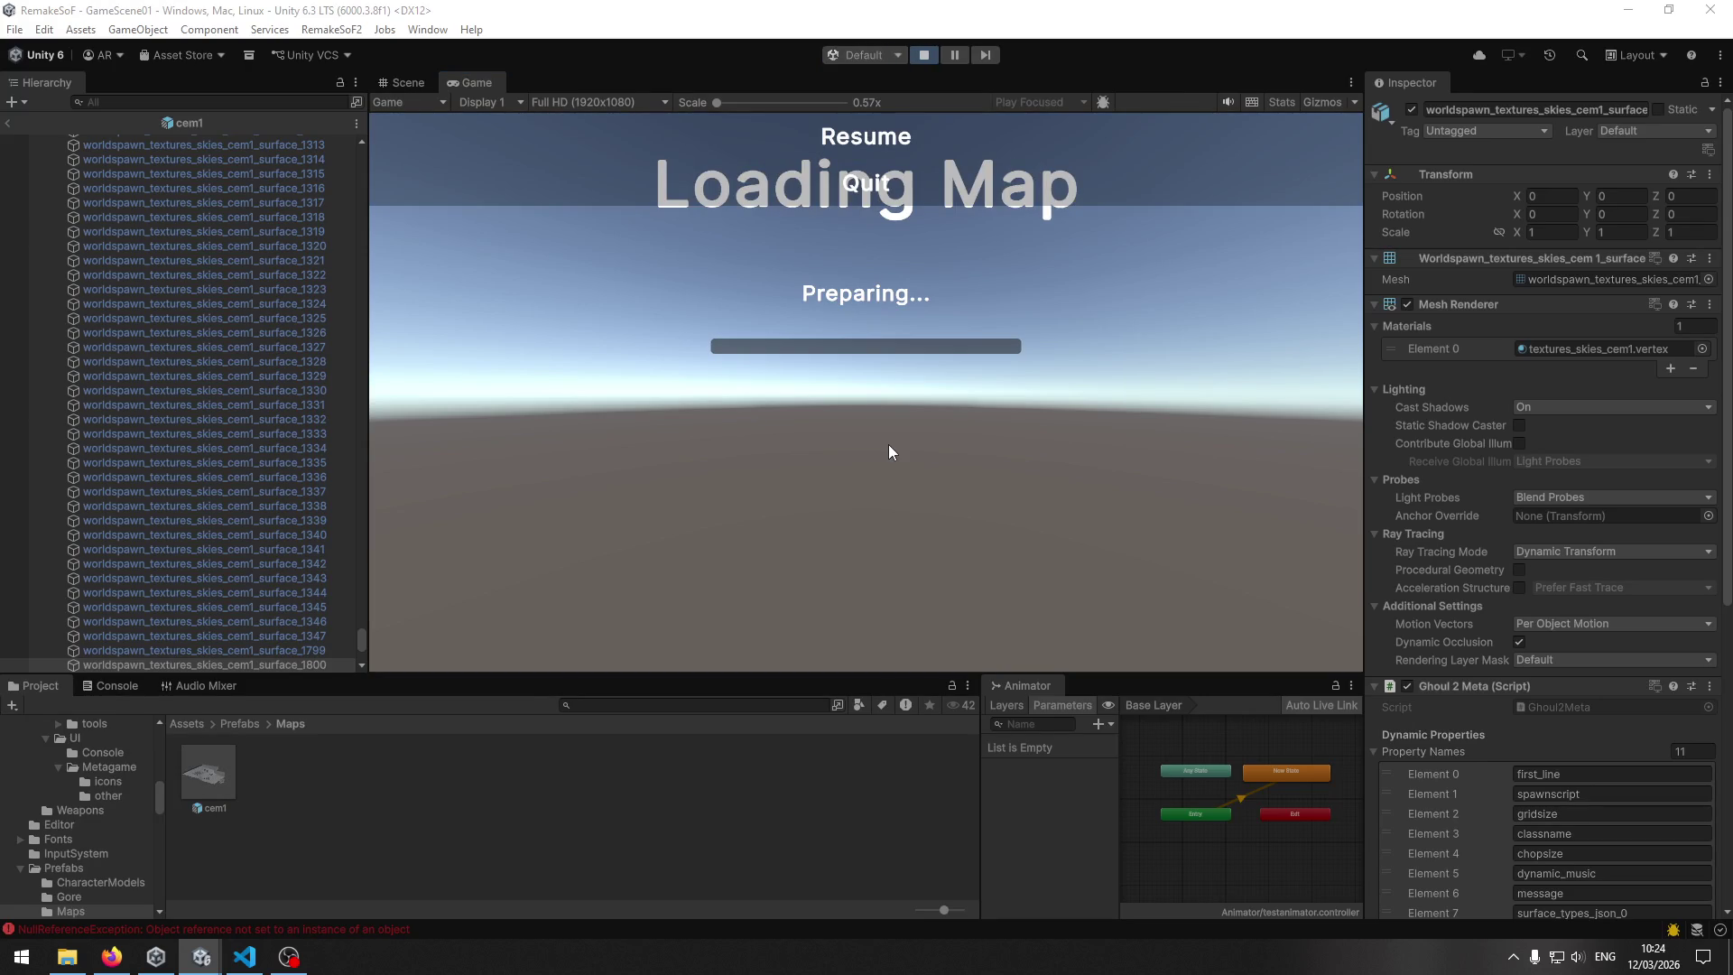
left_click(923, 56)
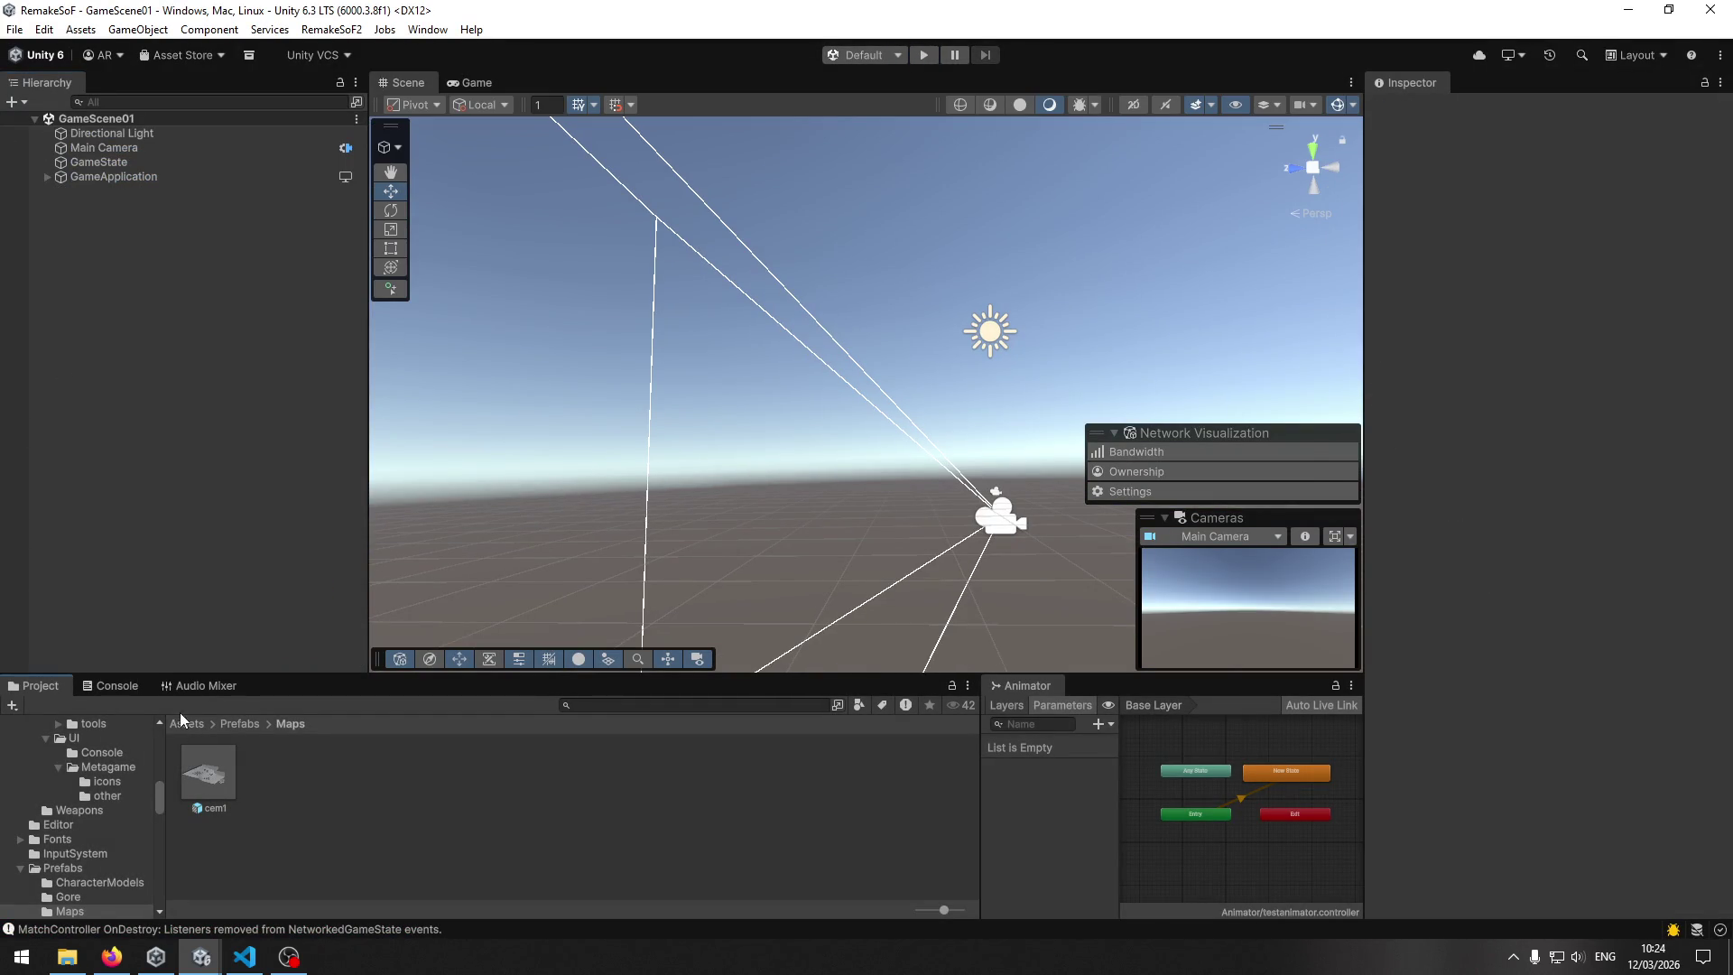
left_click(188, 724)
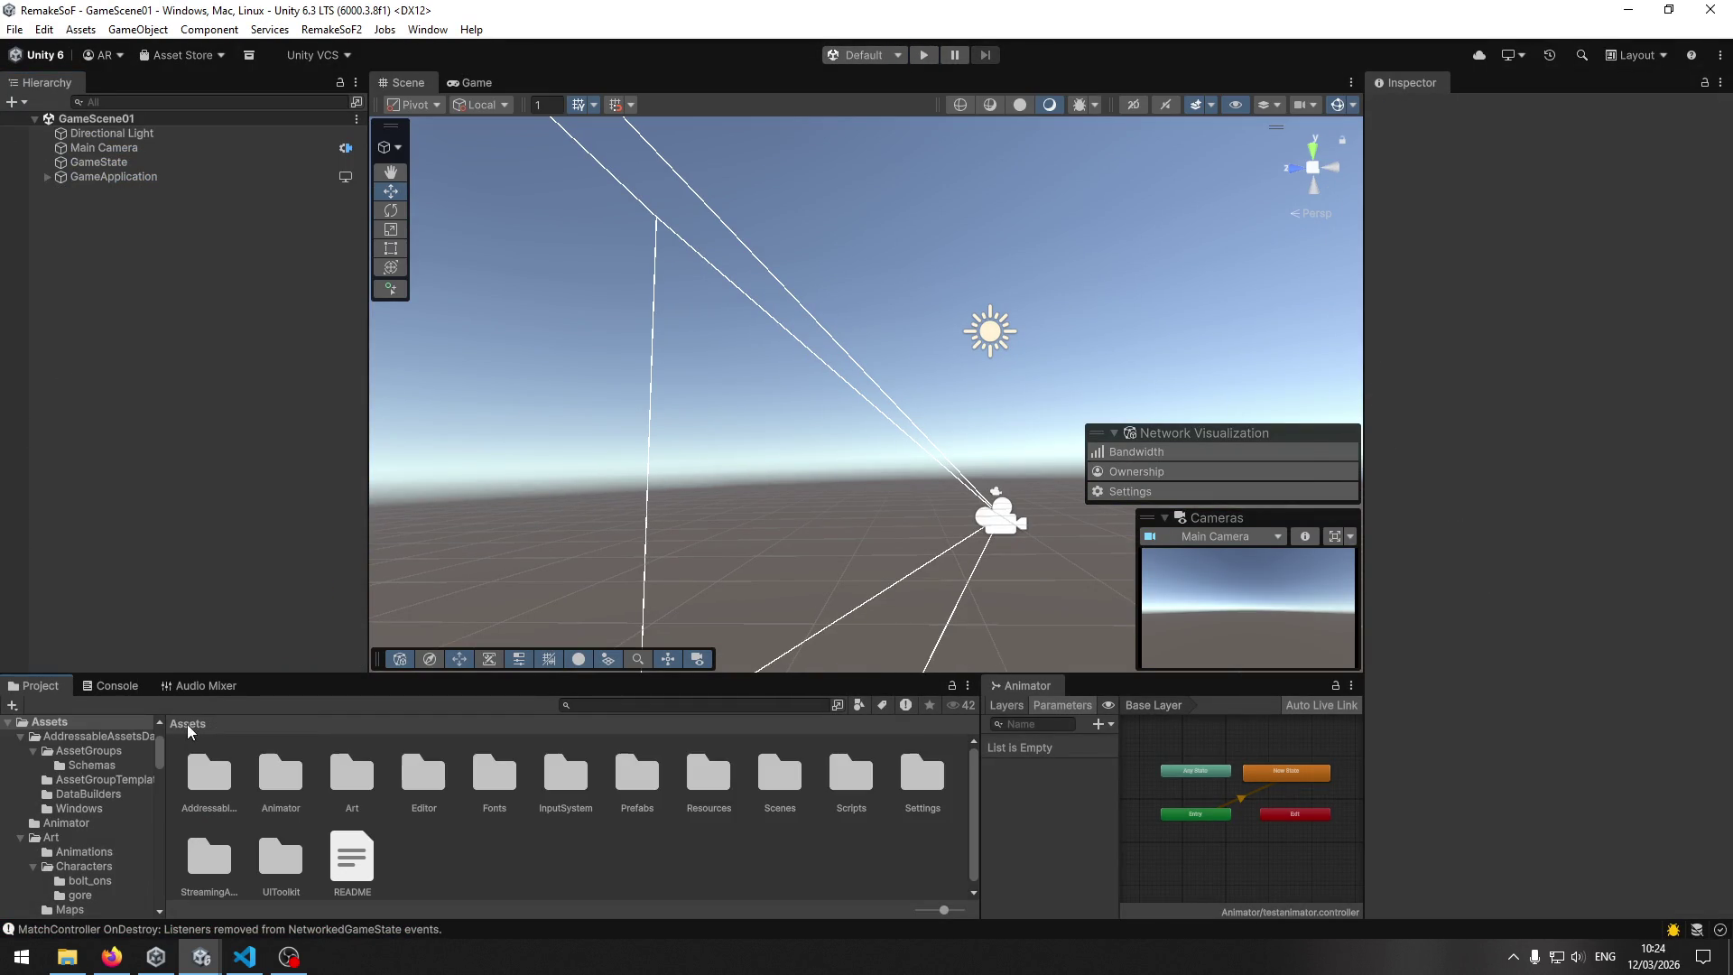
Open Assets/Scenes/StartupScene and start Play mode from it.
double_click(776, 778)
left_click(352, 775)
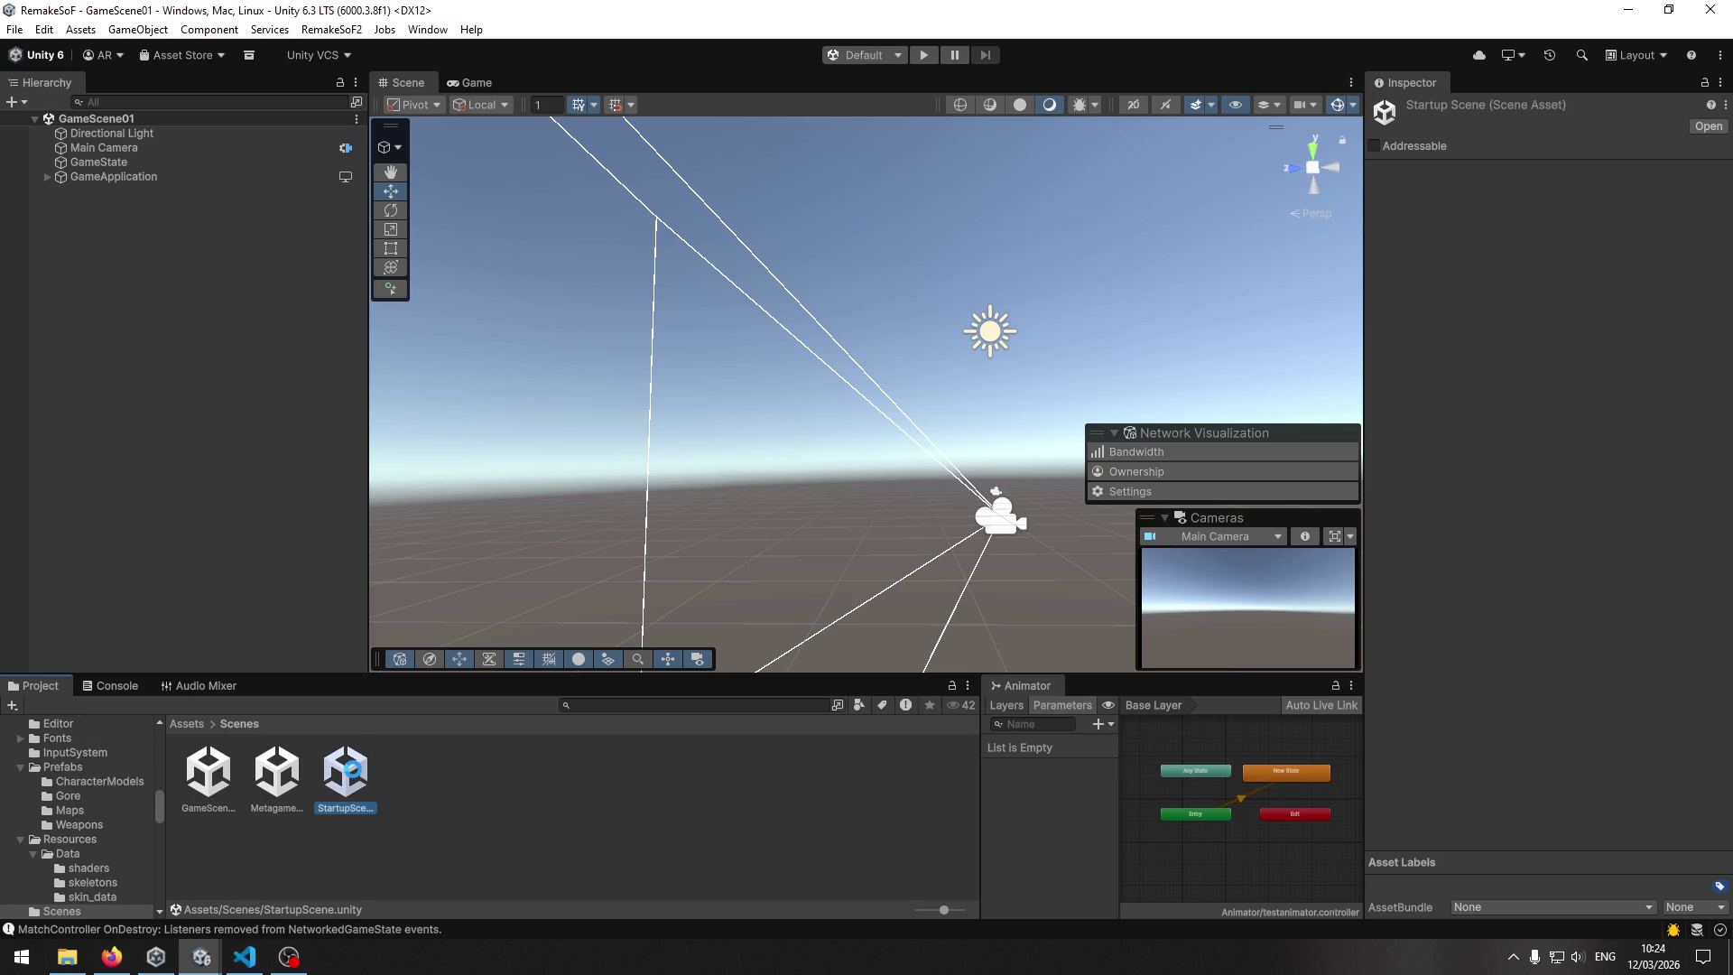
double_click(352, 770)
left_click(922, 55)
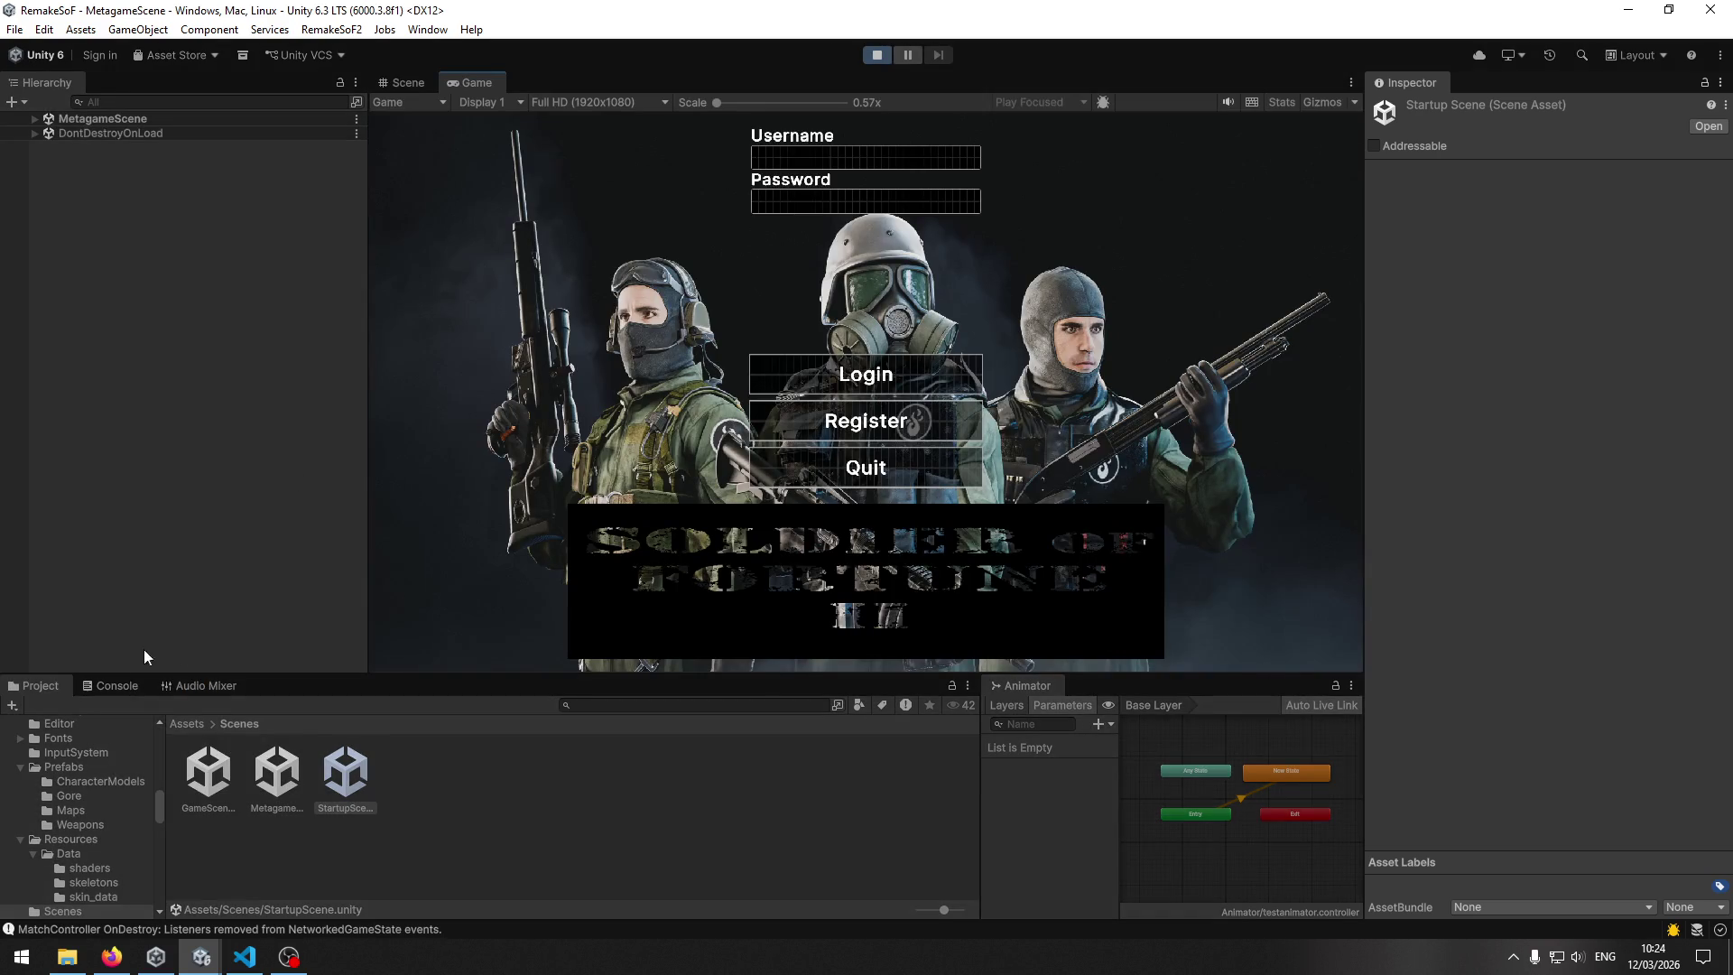
Log in with a test username and password, clear the Console, and join the server.
left_click(110, 692)
left_click(792, 163)
type("sddsd")
left_click(783, 200)
type("d")
left_click(788, 381)
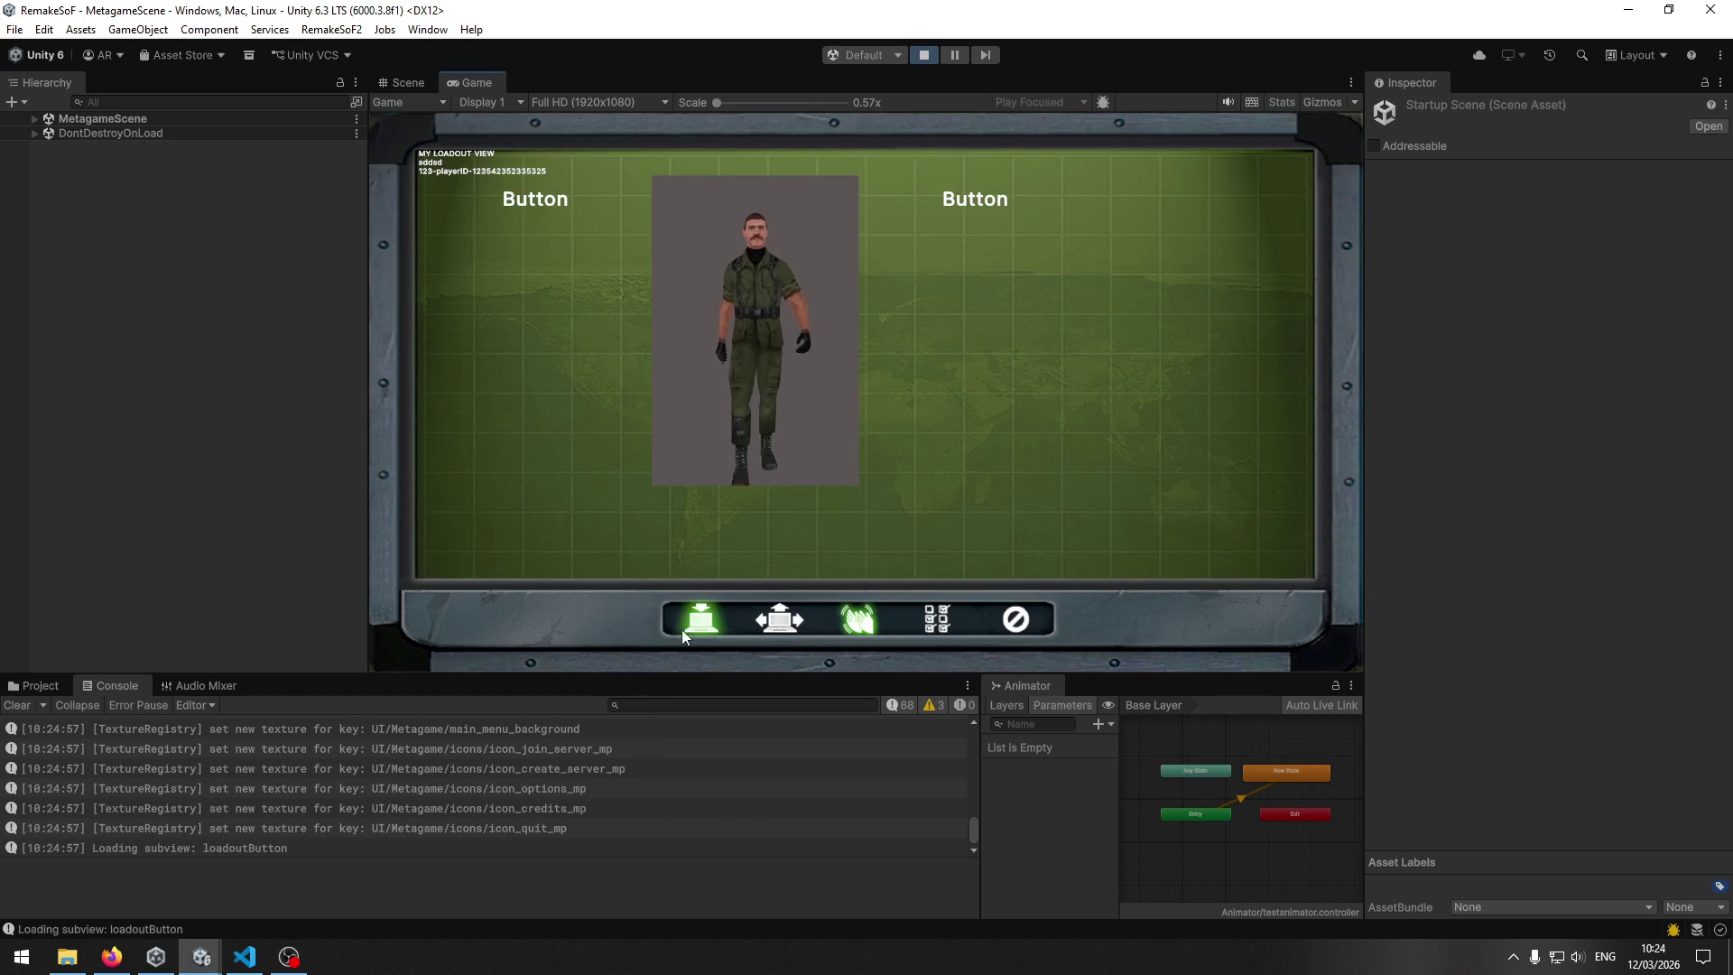
left_click(684, 625)
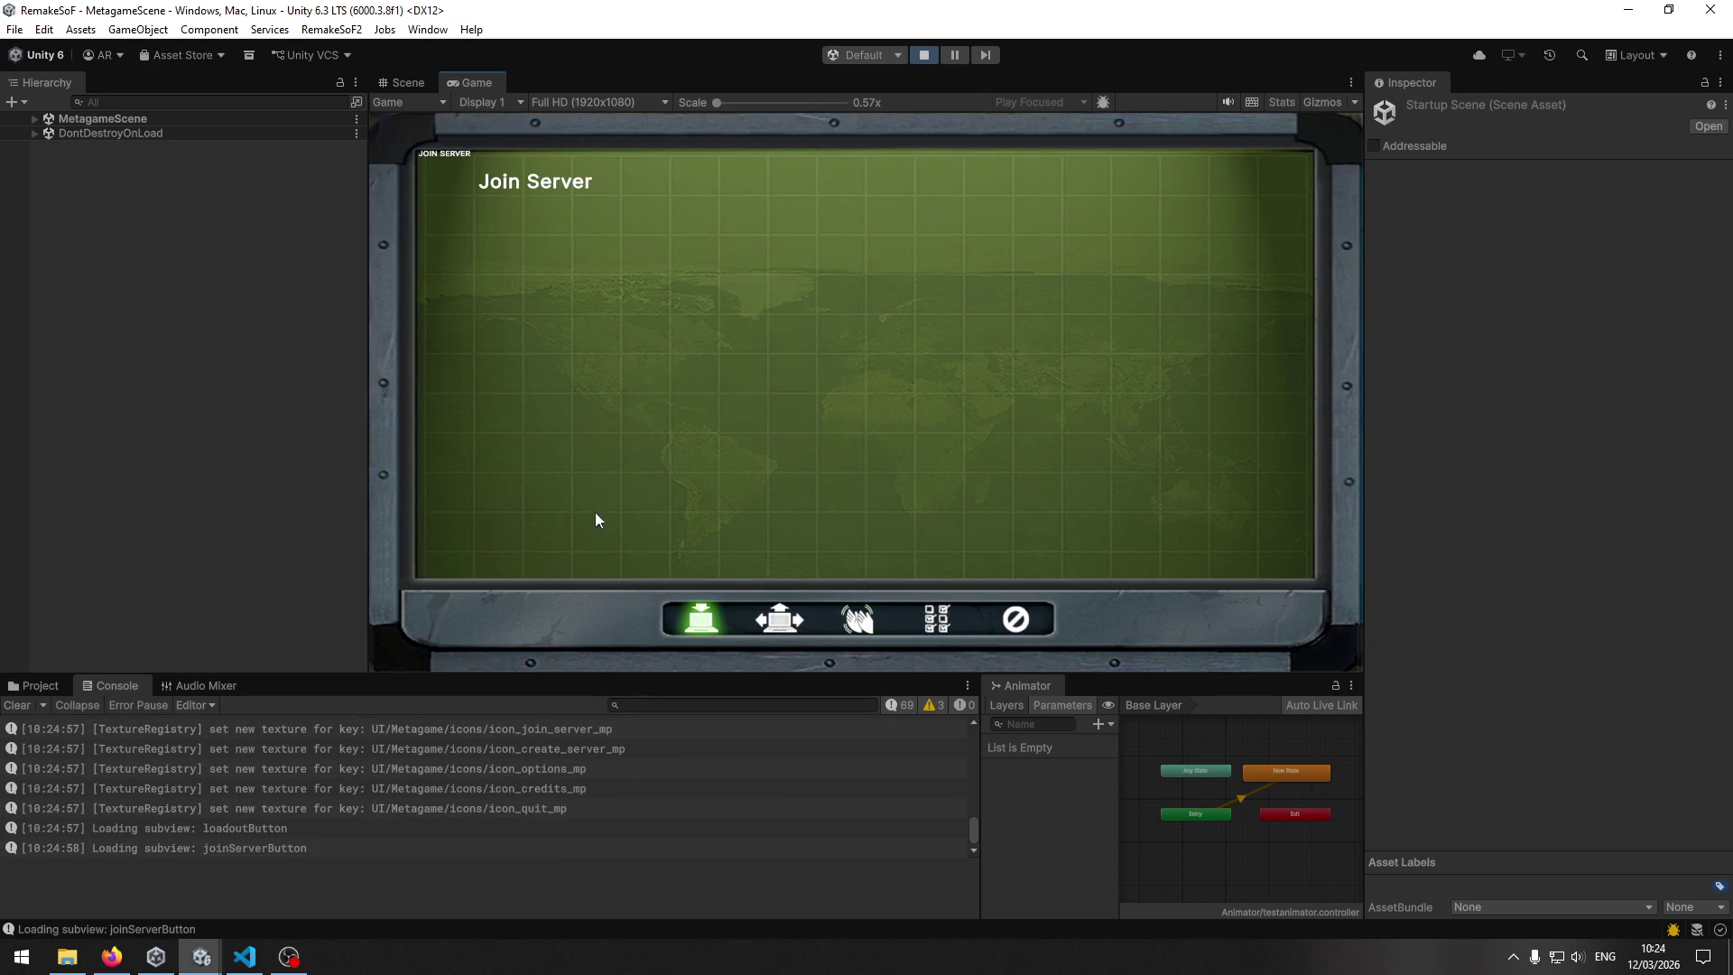
left_click(15, 706)
left_click(523, 187)
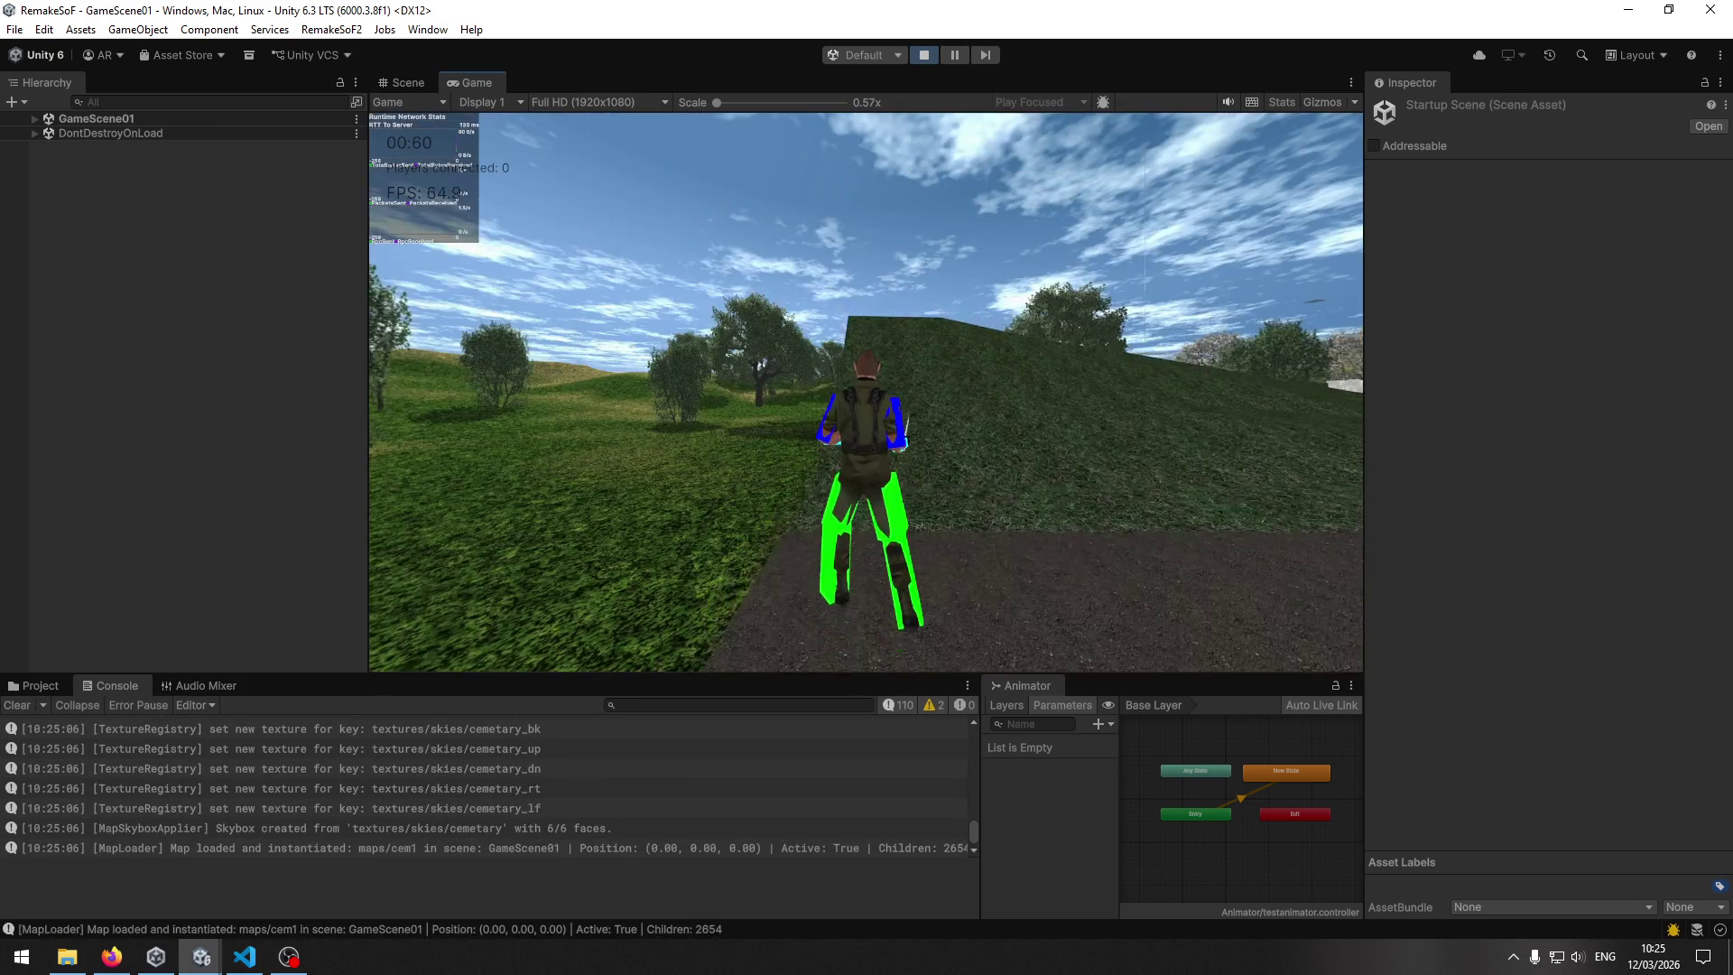
Run the player forward along the dirt path through the cem1 map under the clouded sky.
key("w")
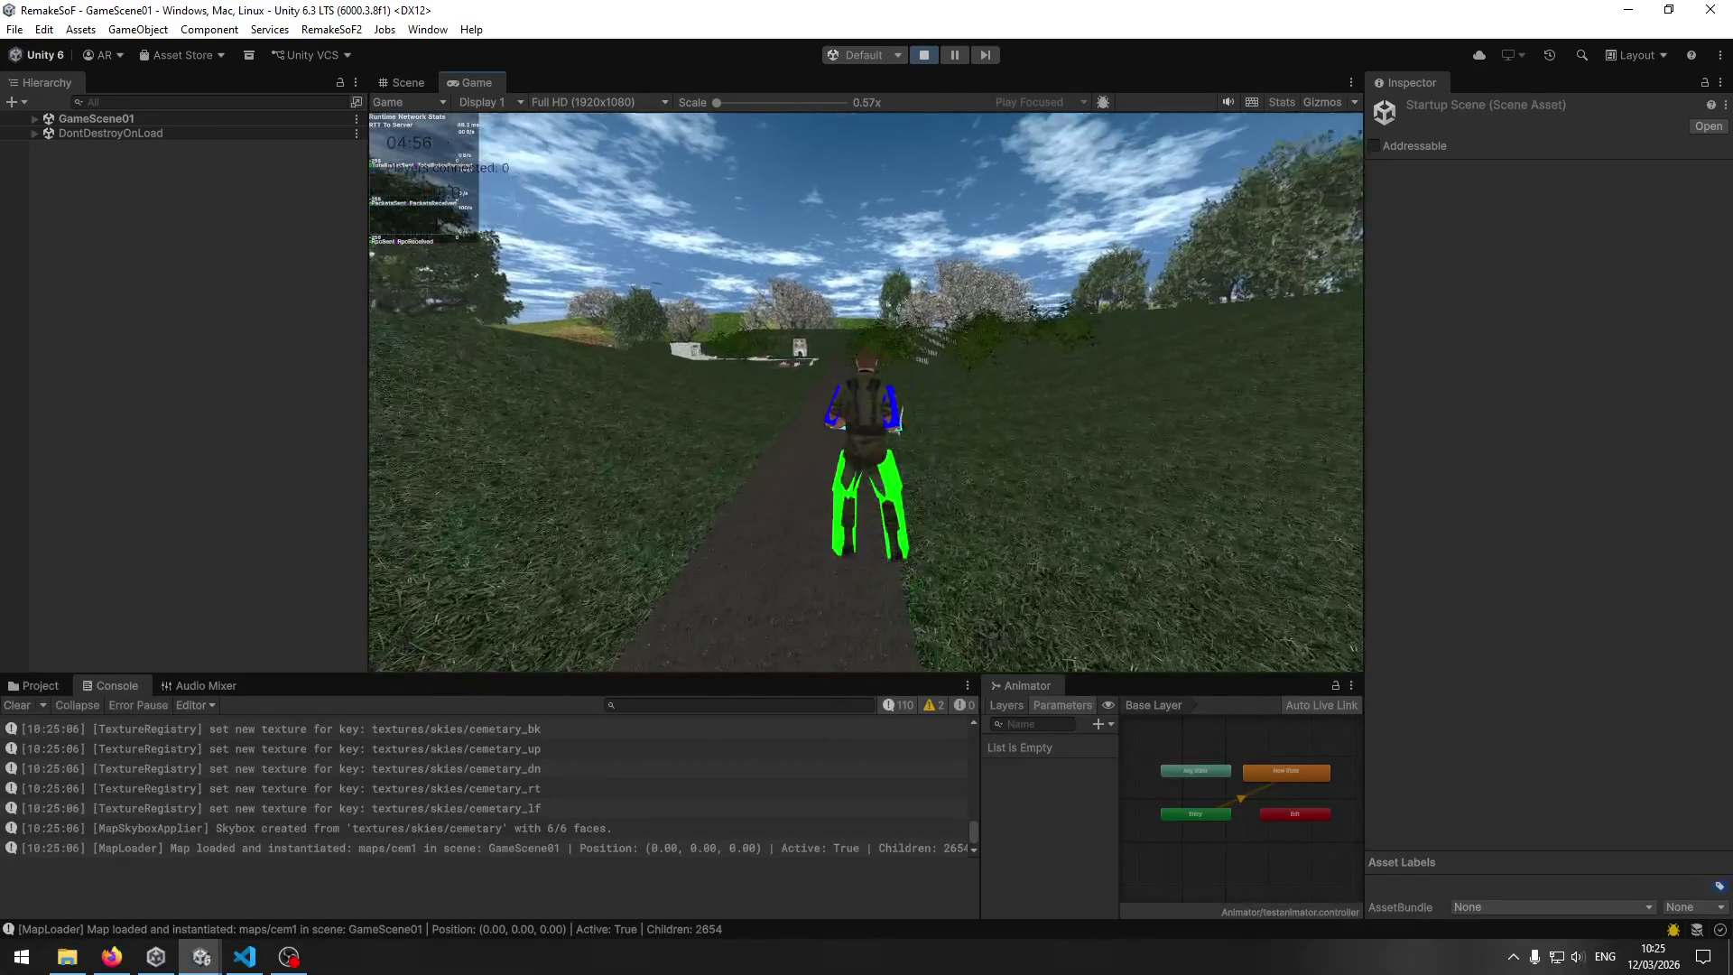
key("w")
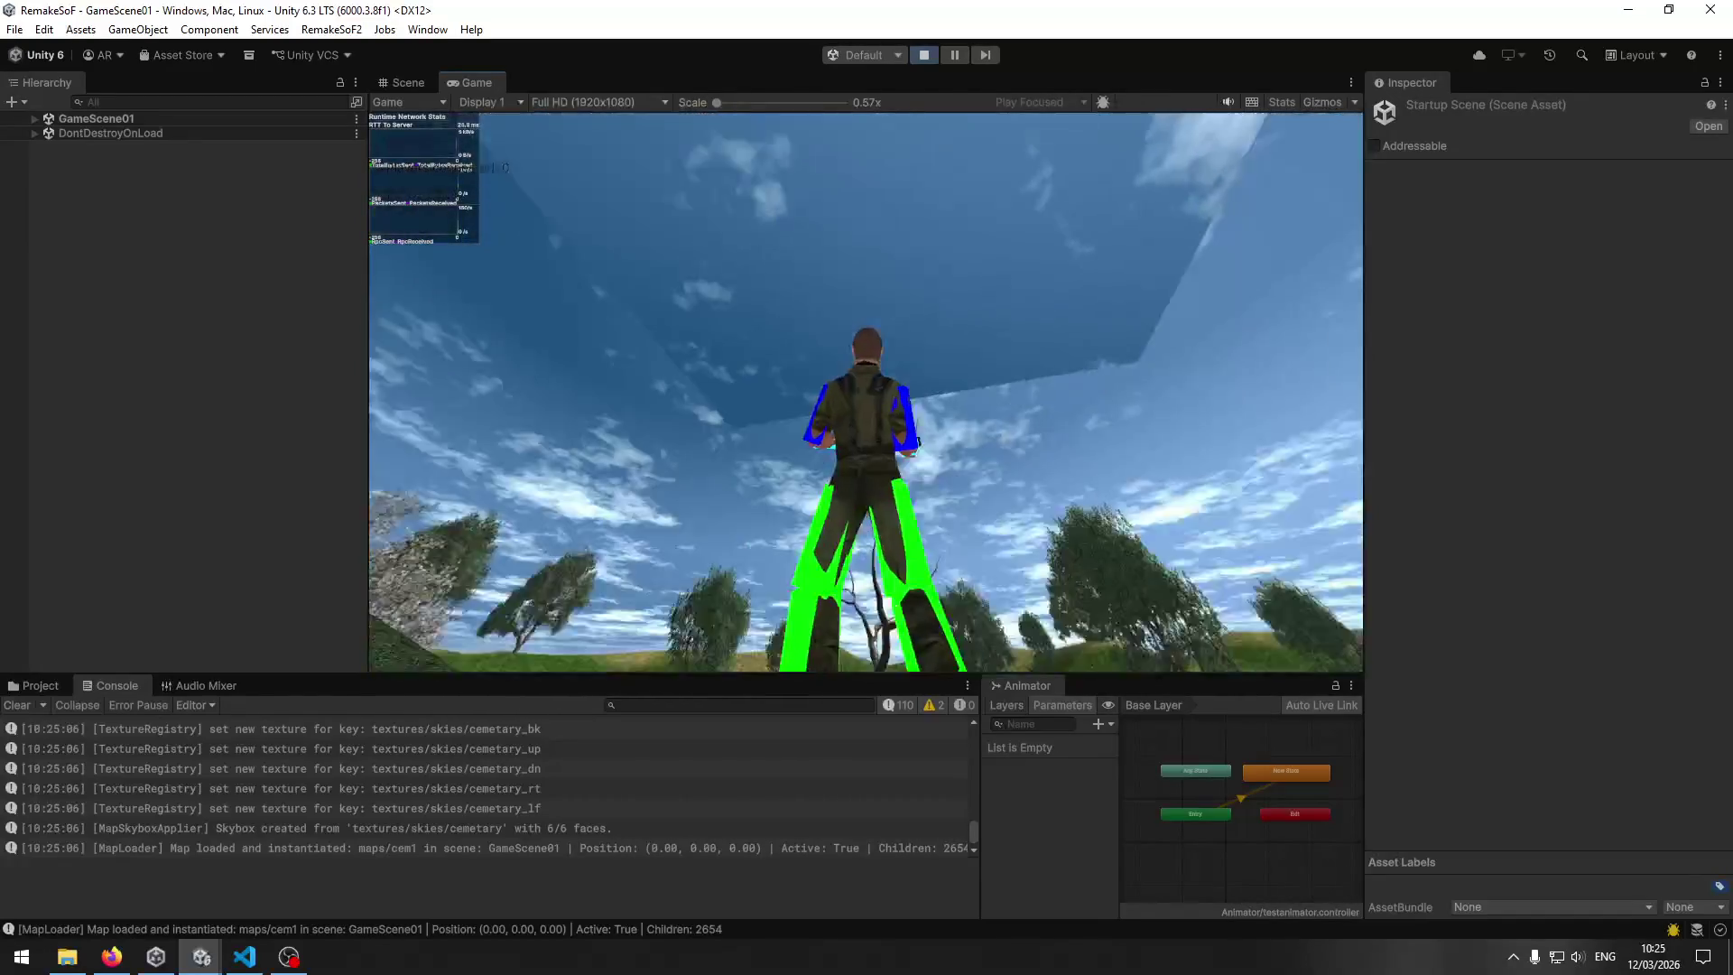
key("w")
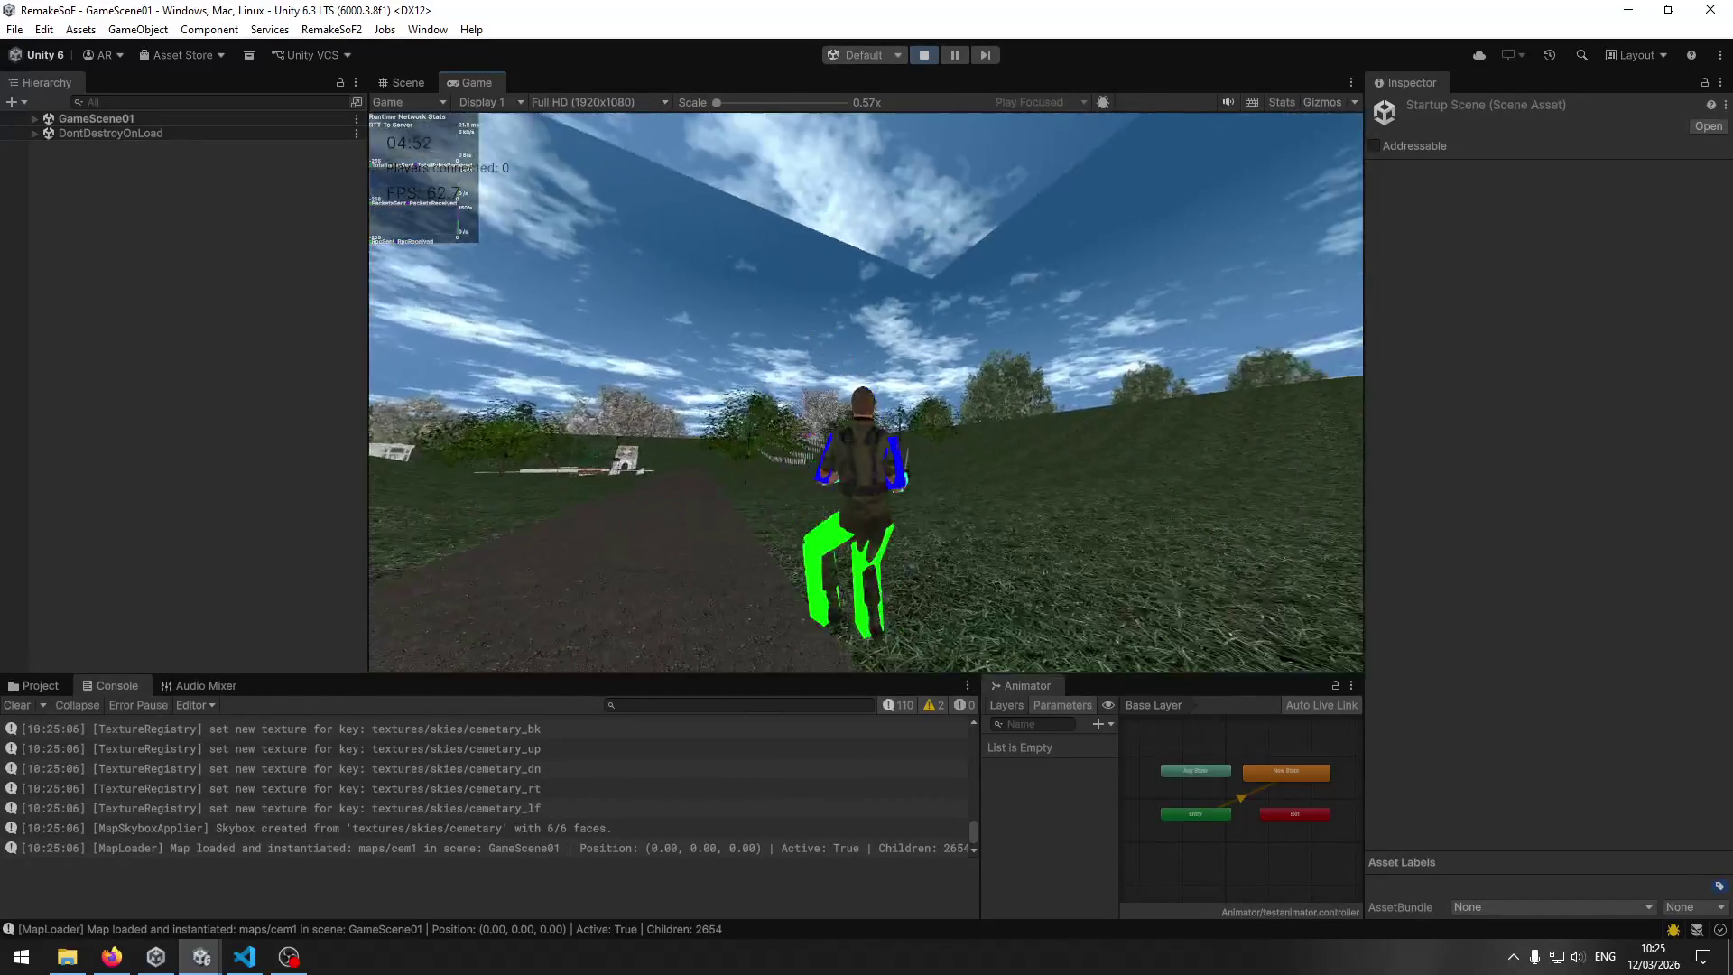
key("w")
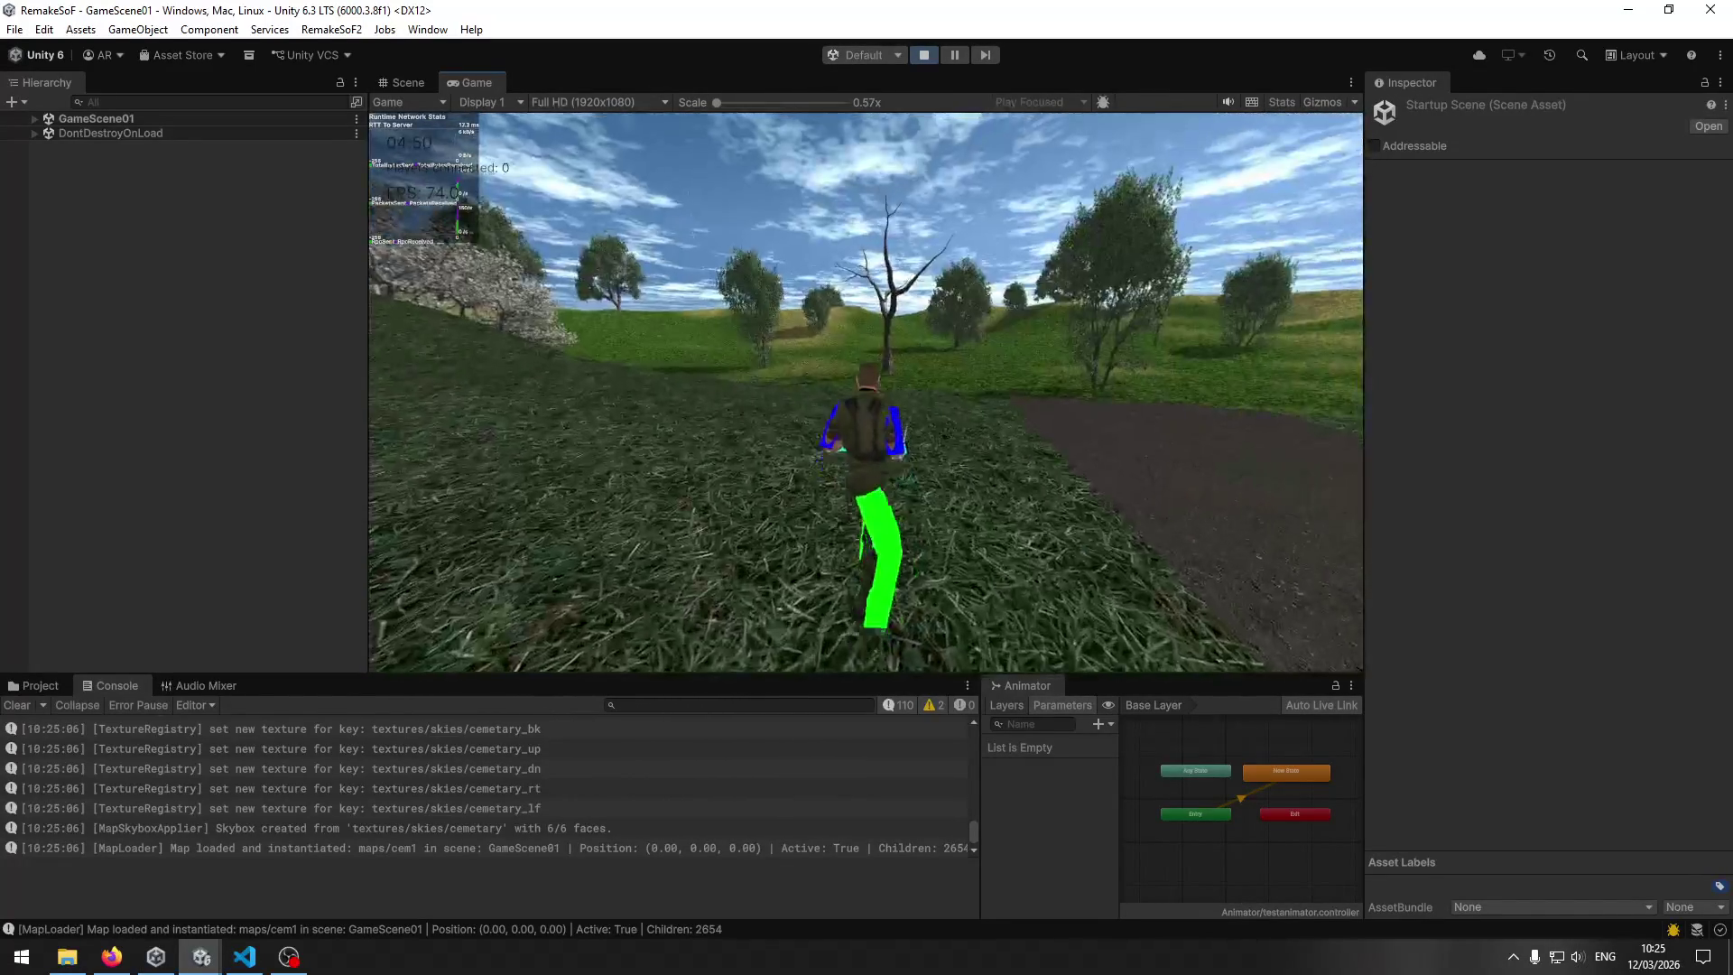
key("w")
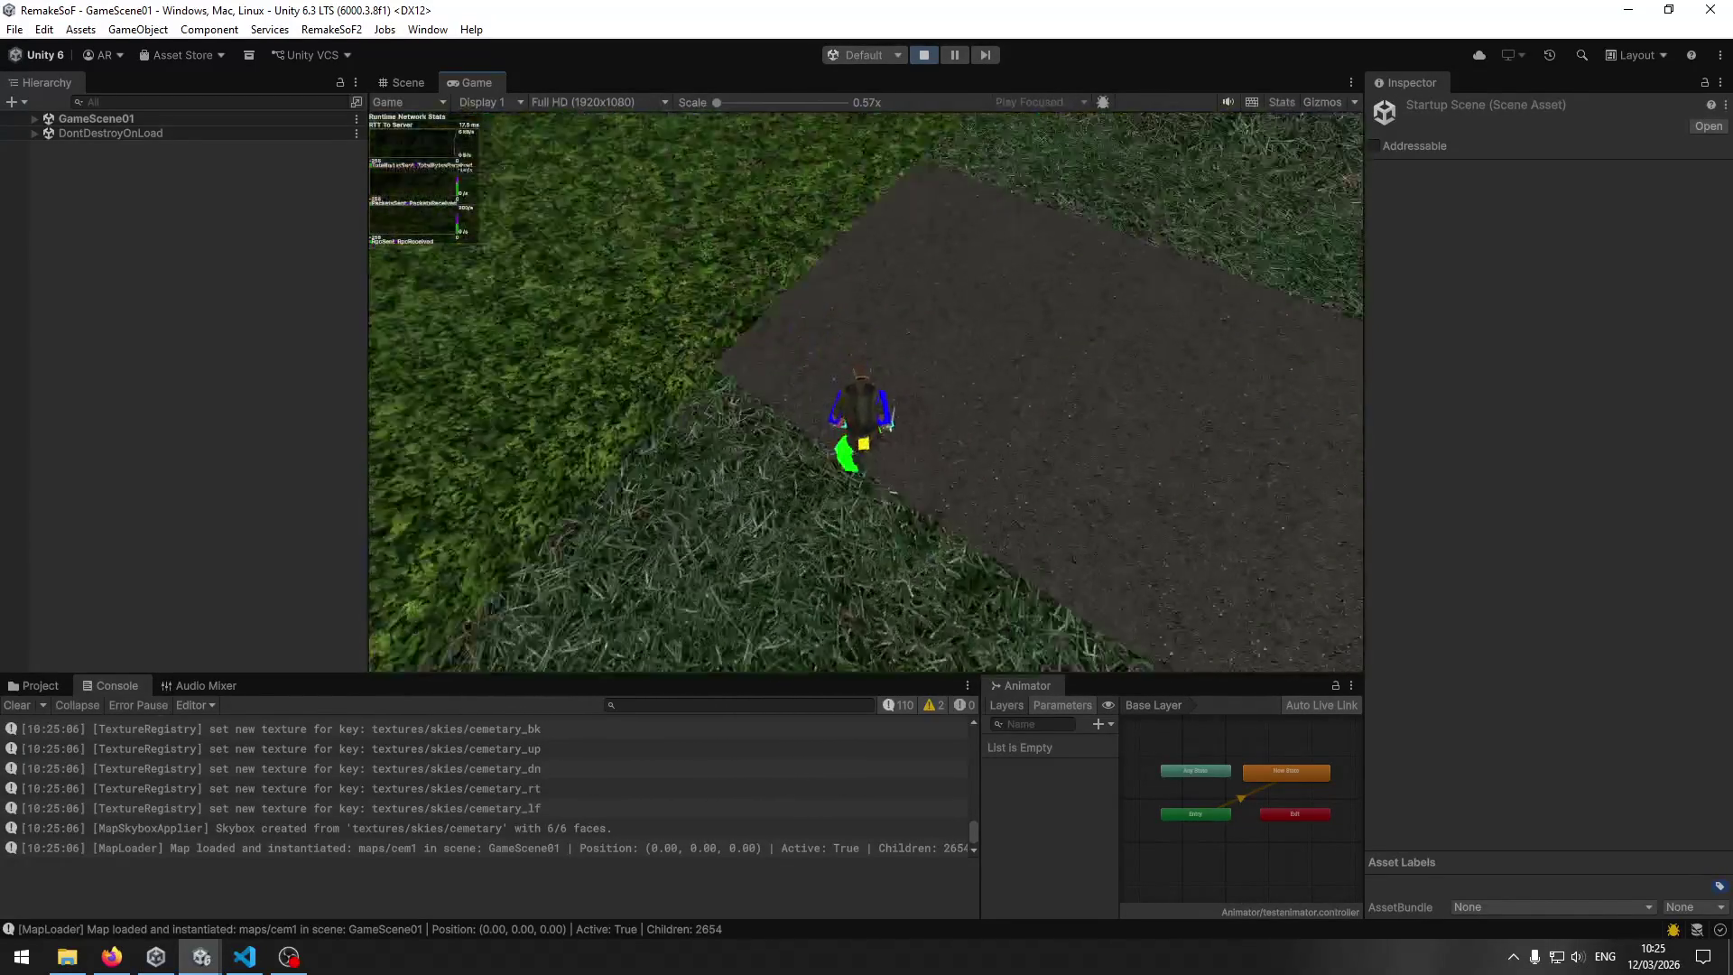
key("w")
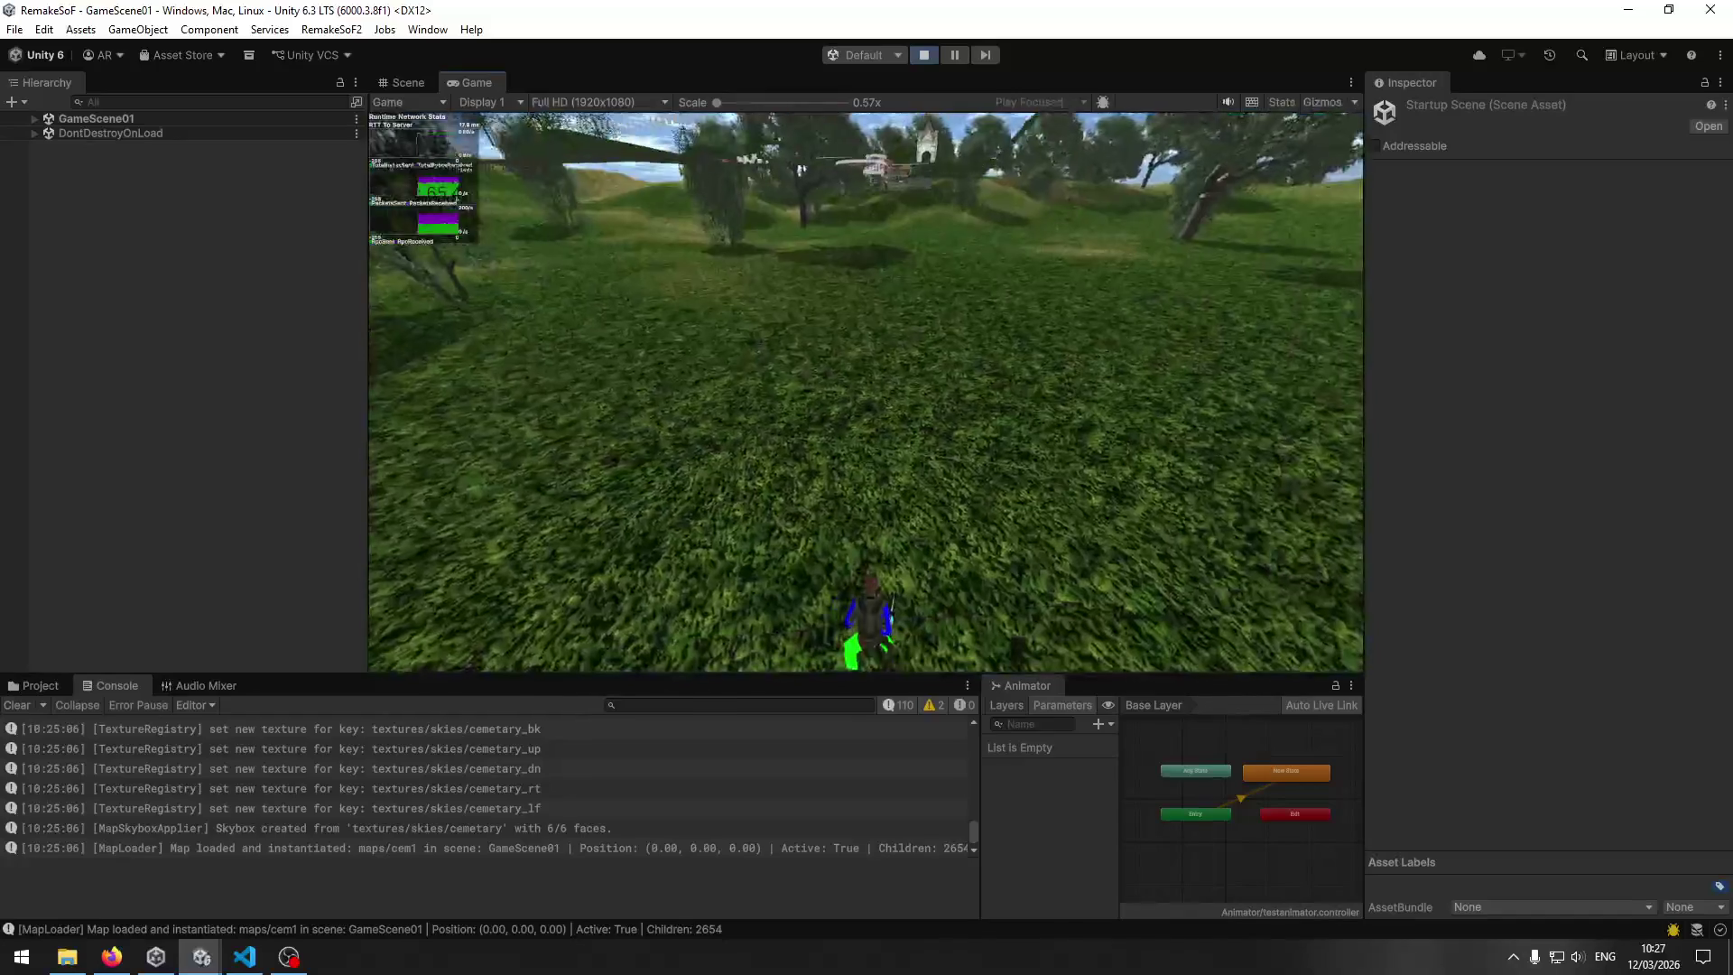
key("super")
Pause the game and orbit the Scene view upward to inspect cem1's cloudy skybox.
left_click(958, 56)
left_click(401, 84)
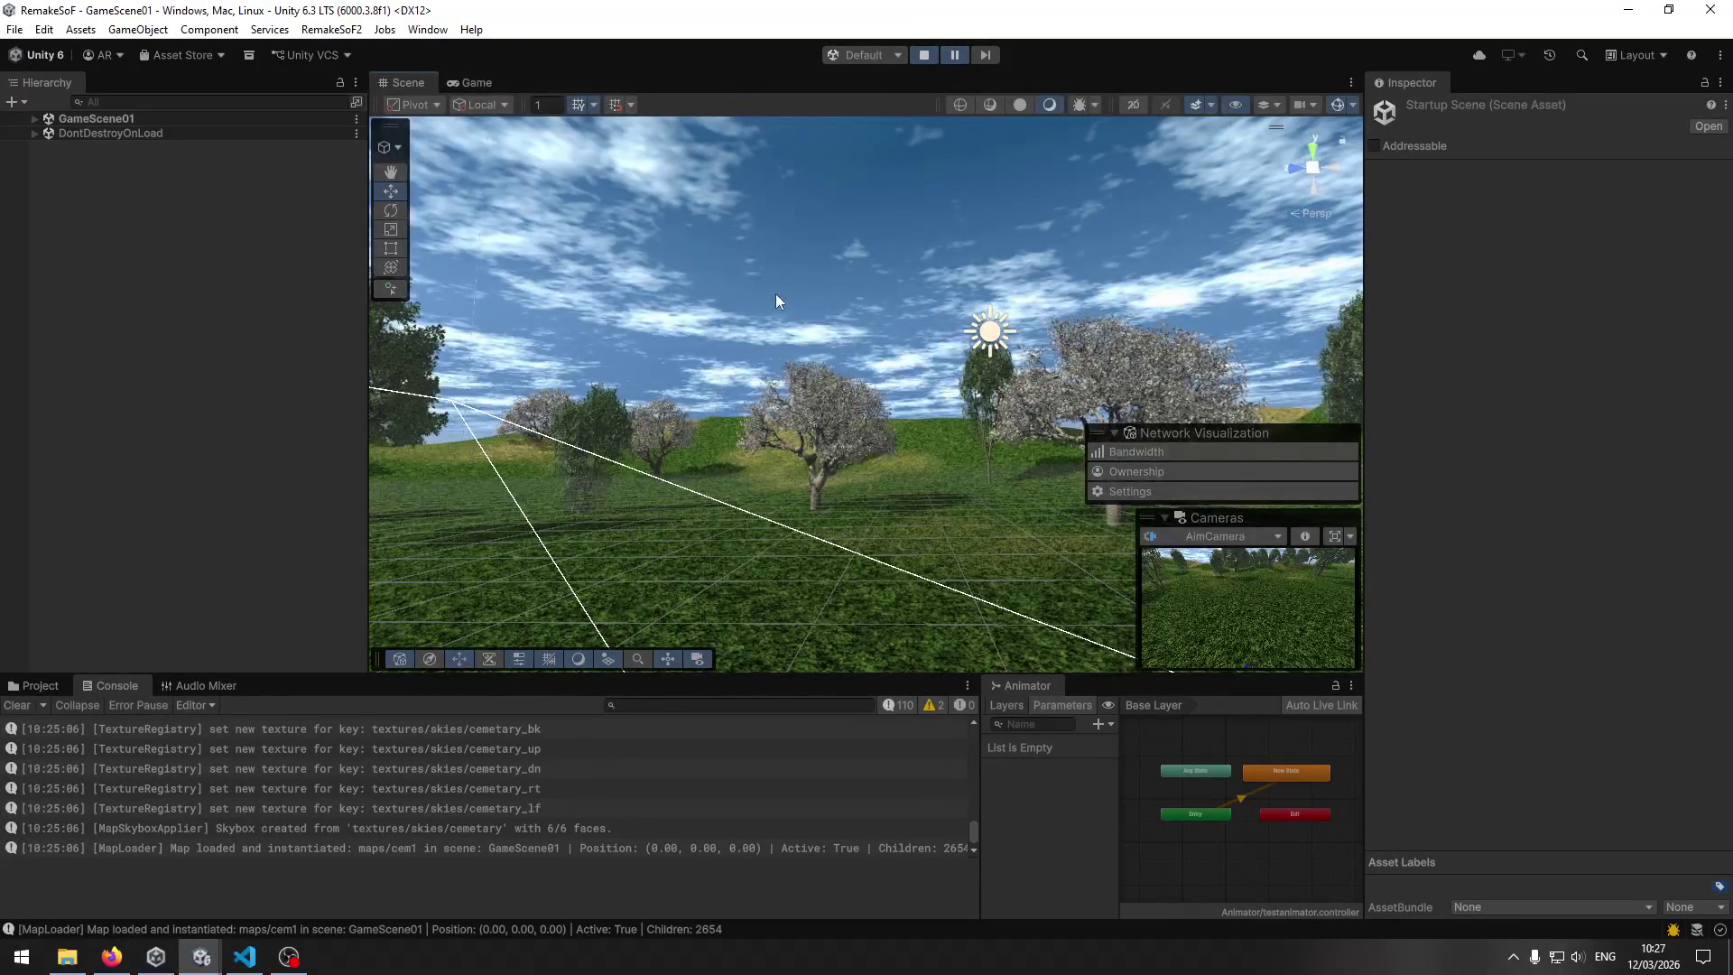
left_click(463, 87)
left_click(421, 84)
left_click_drag(870, 410, 998, 491)
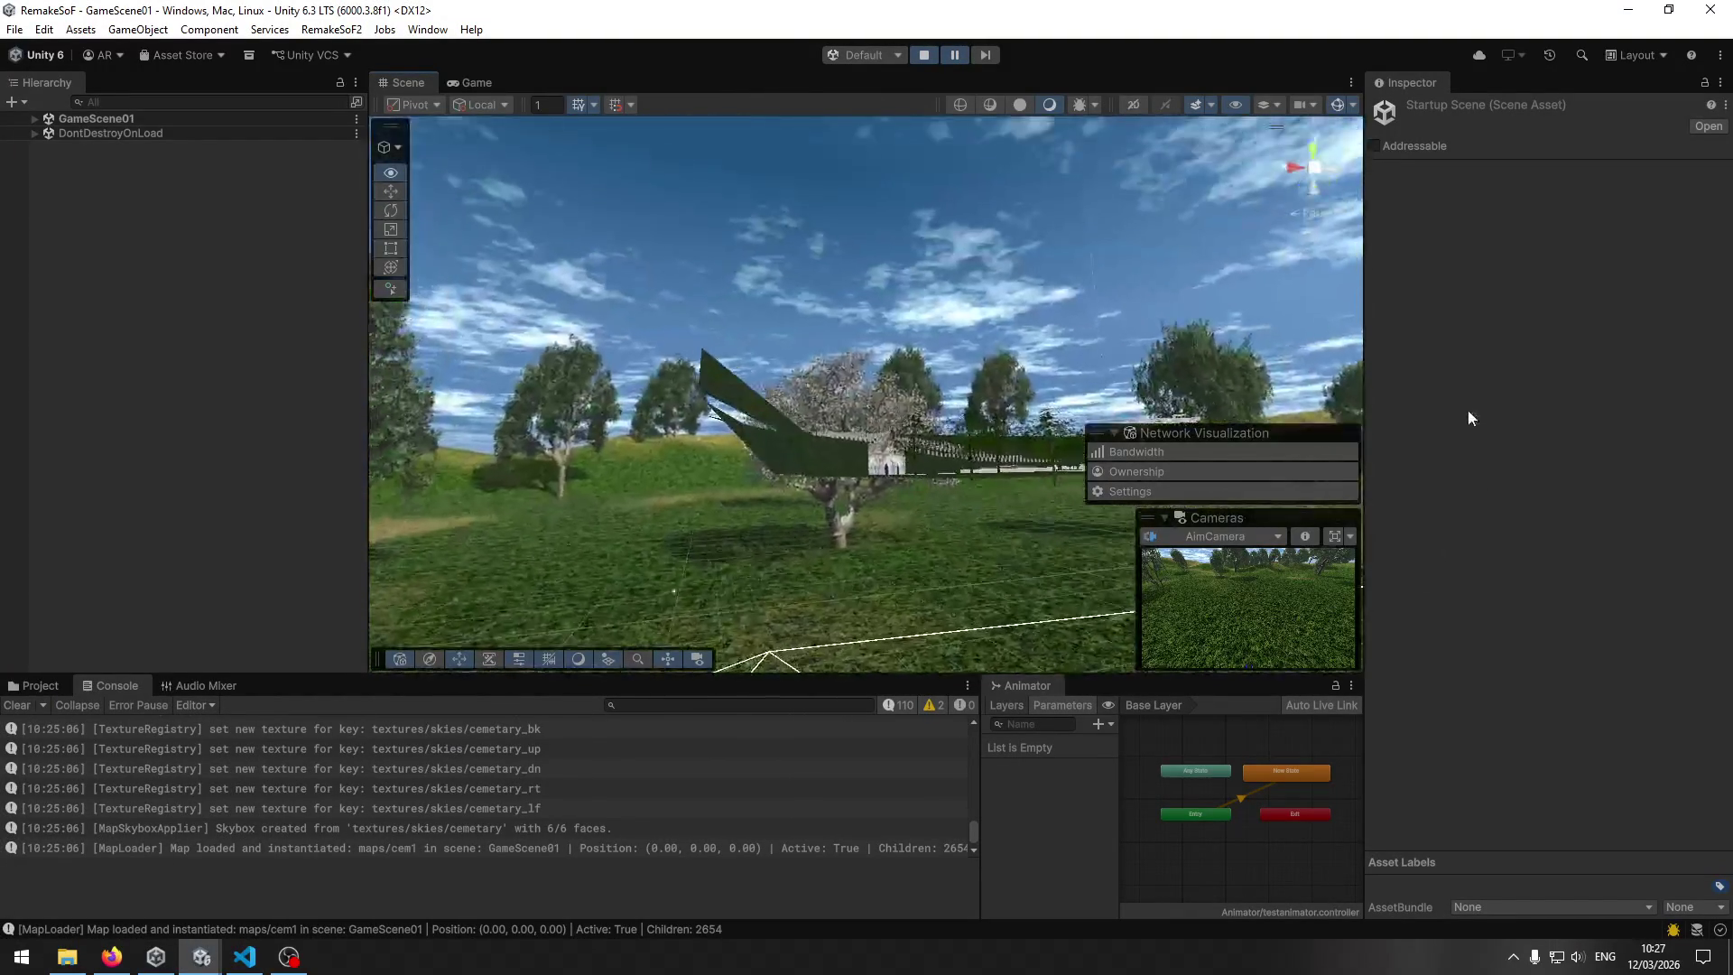
mouse_move(1119, 397)
left_mouse_down()
mouse_move(879, 456)
mouse_move(363, 472)
mouse_move(565, 479)
mouse_move(406, 406)
left_mouse_up()
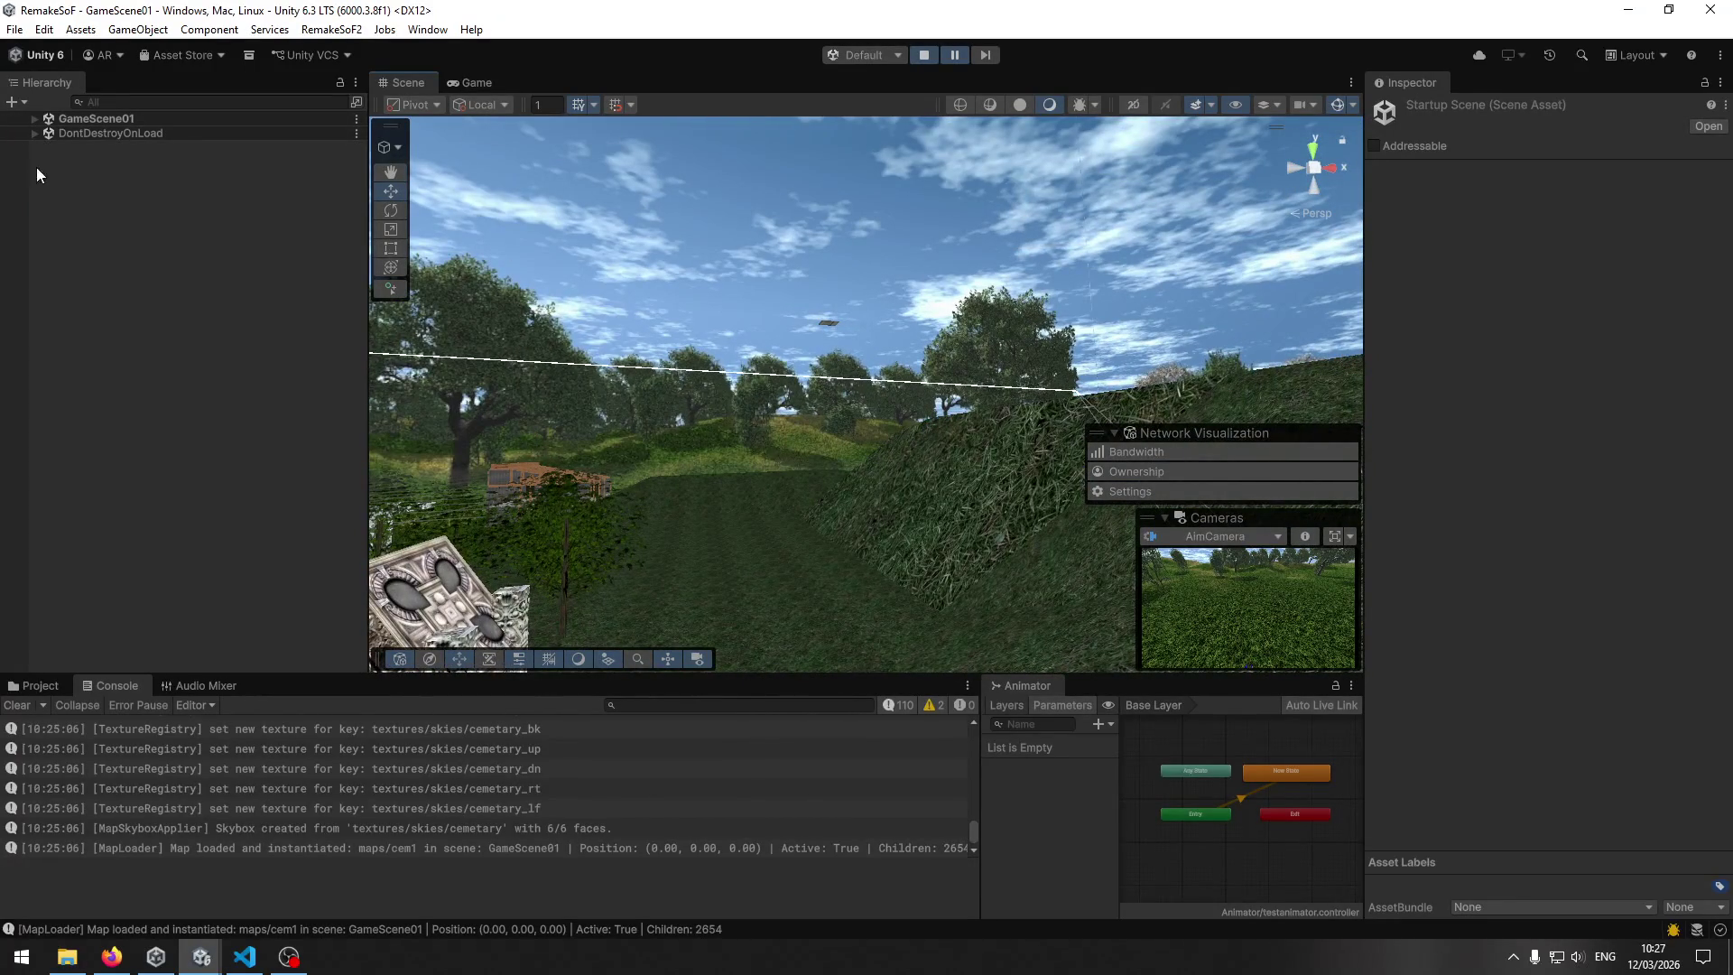
mouse_move(1085, 350)
left_mouse_down()
mouse_move(713, 578)
mouse_move(600, 554)
mouse_move(433, 271)
left_mouse_up()
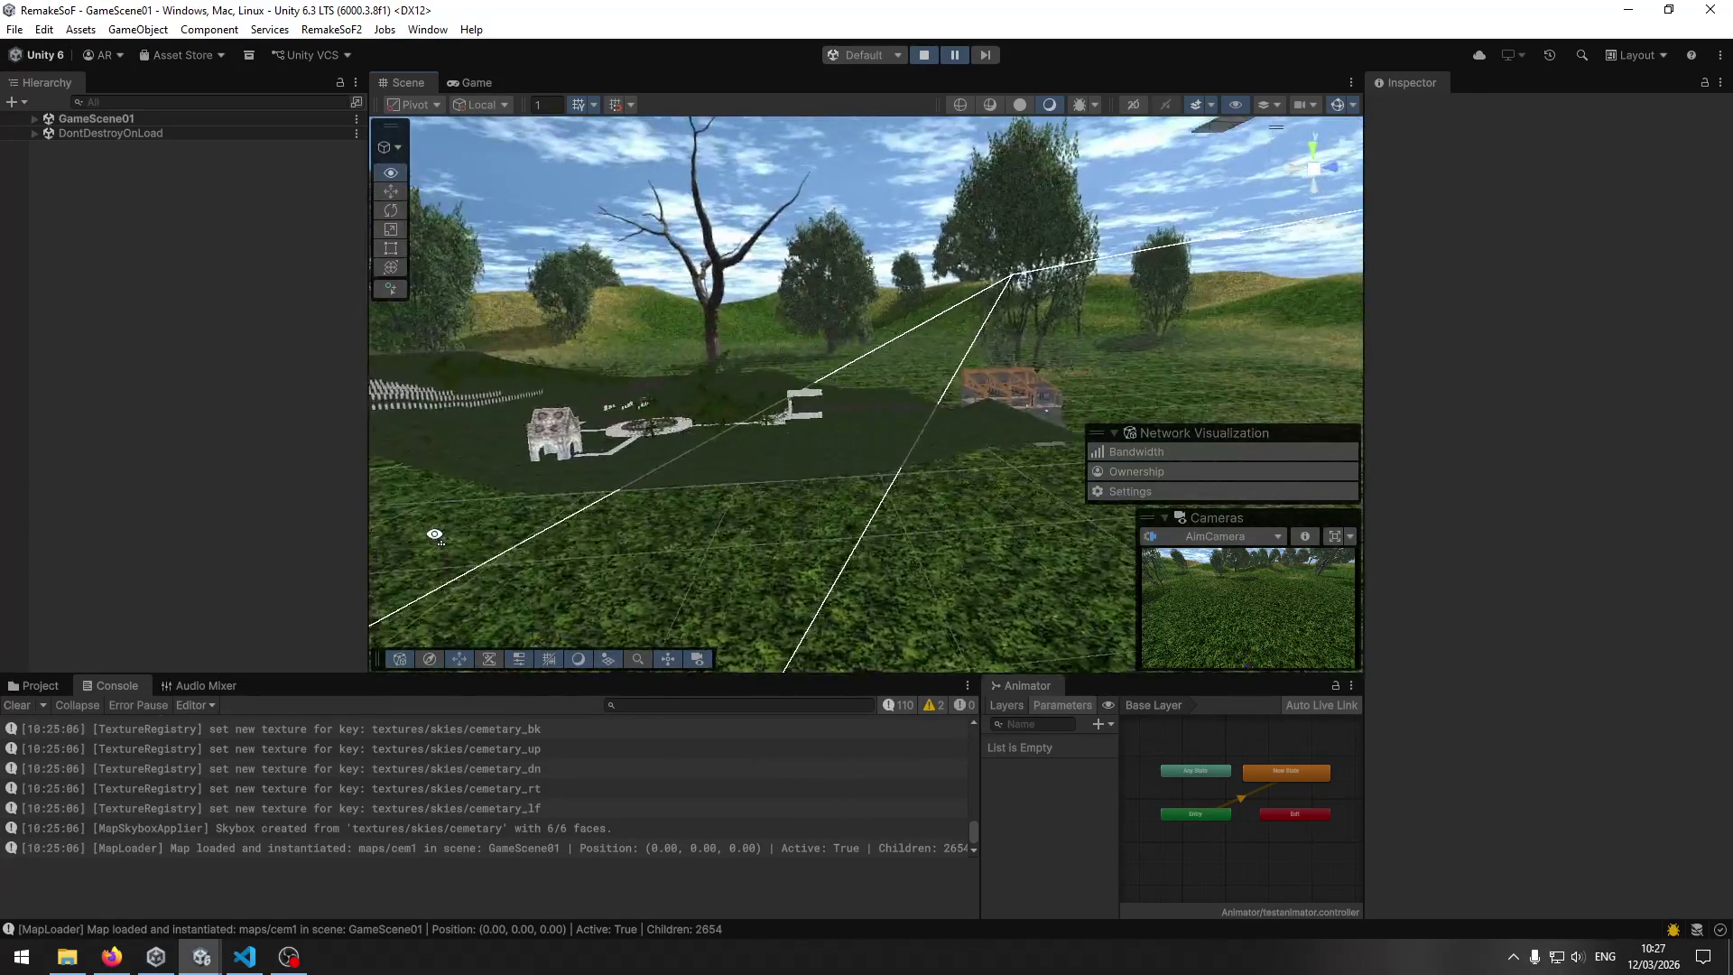
left_click(469, 83)
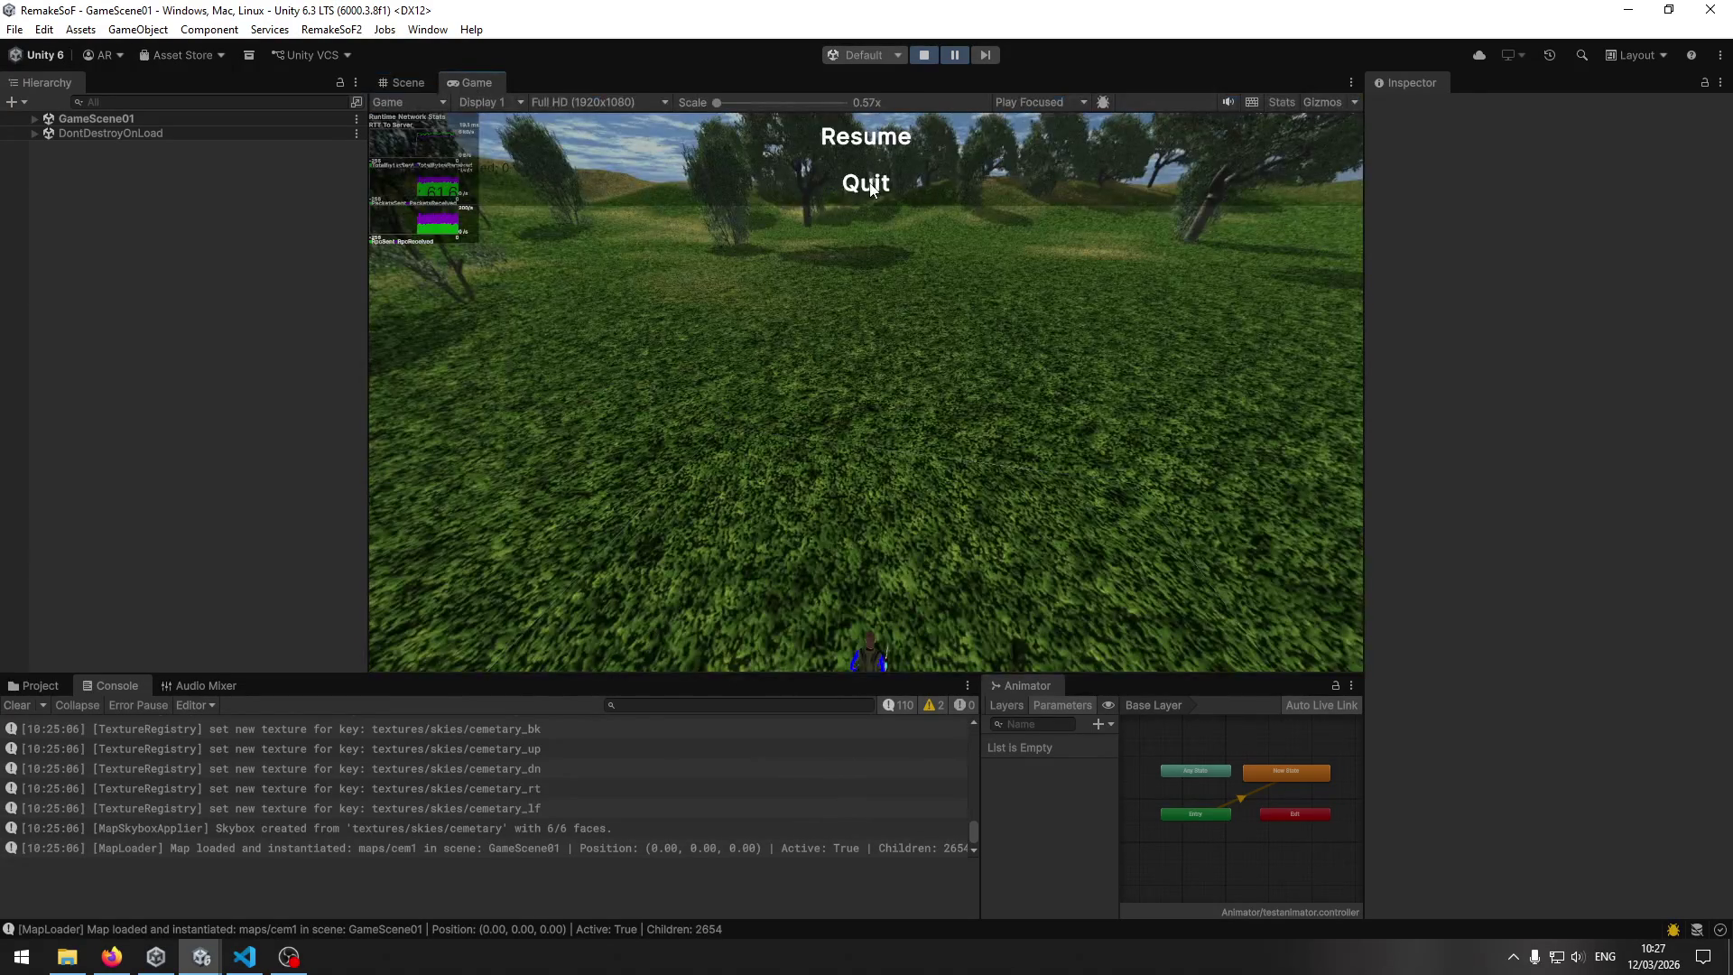
Stop the game and open the cem1 prefab from Assets/Prefabs/Maps.
left_click(925, 55)
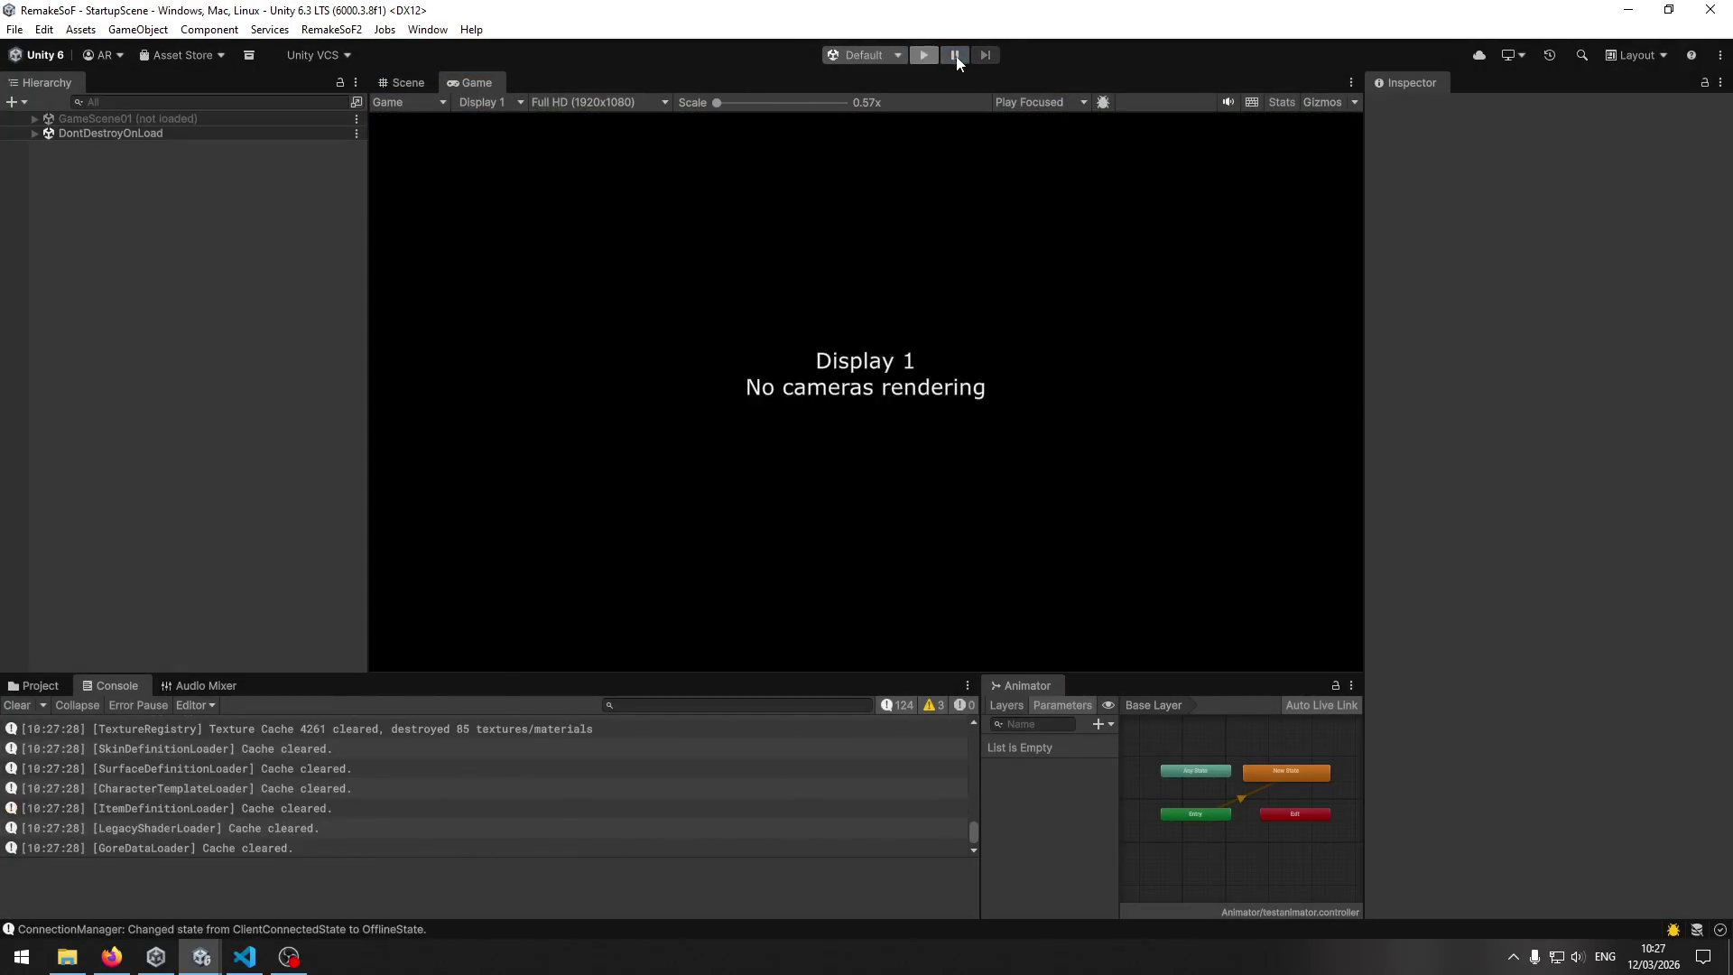
left_click(956, 56)
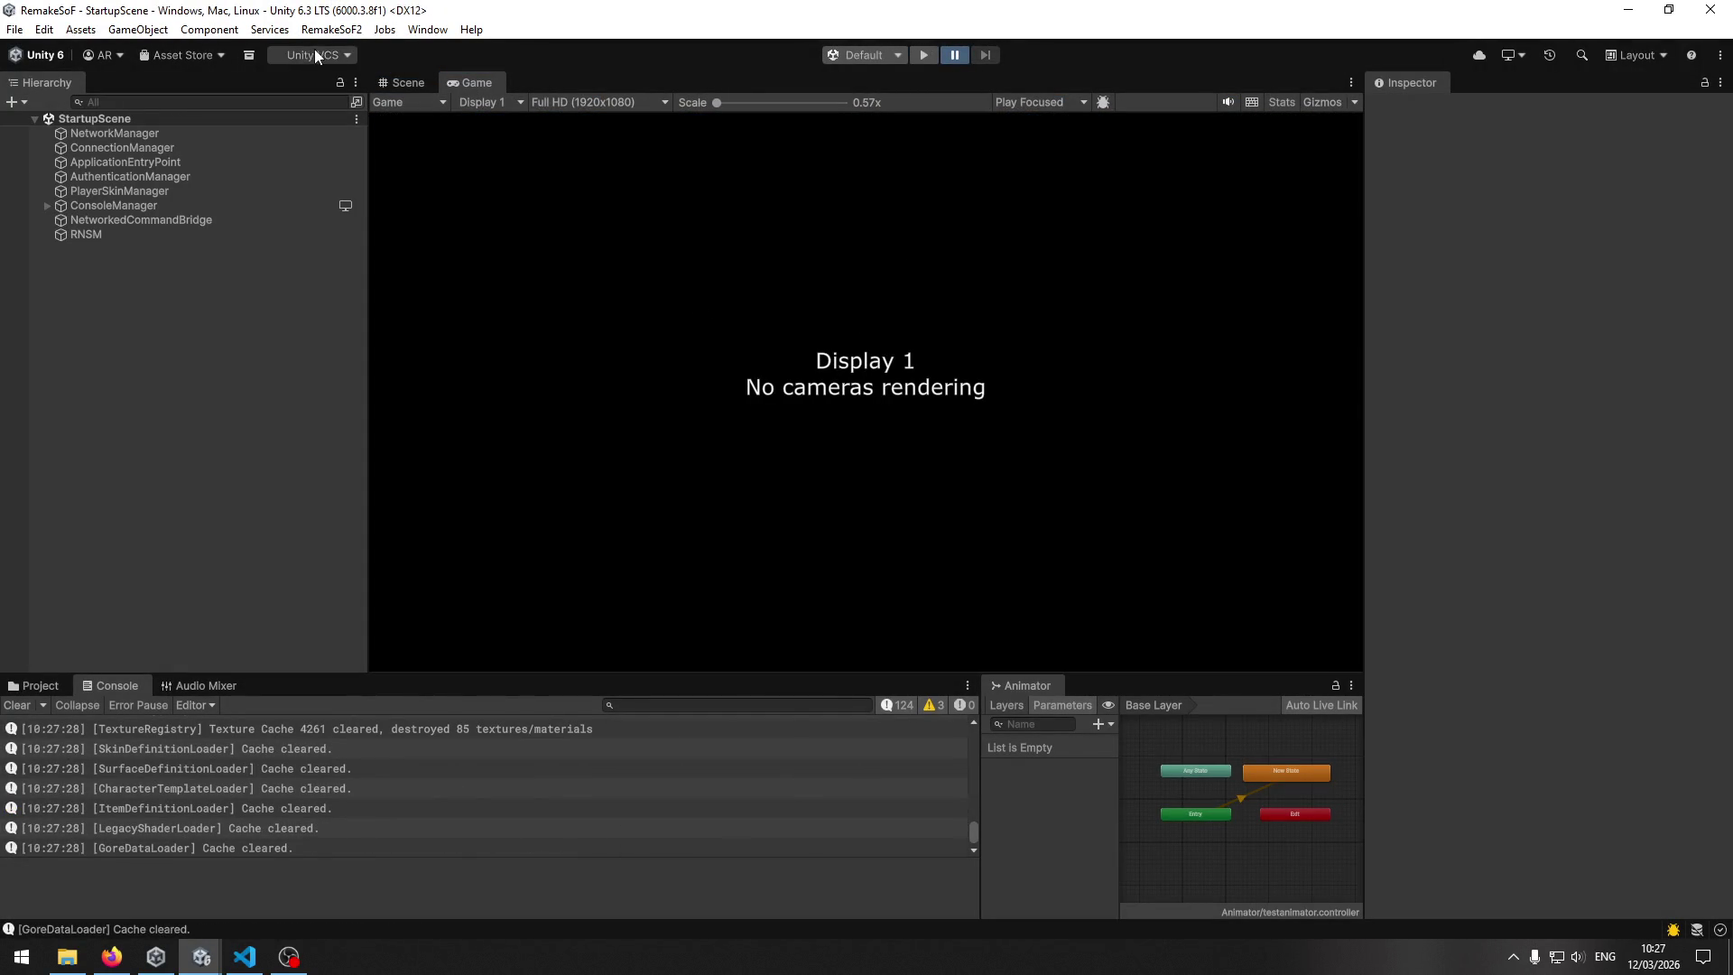
left_click(405, 84)
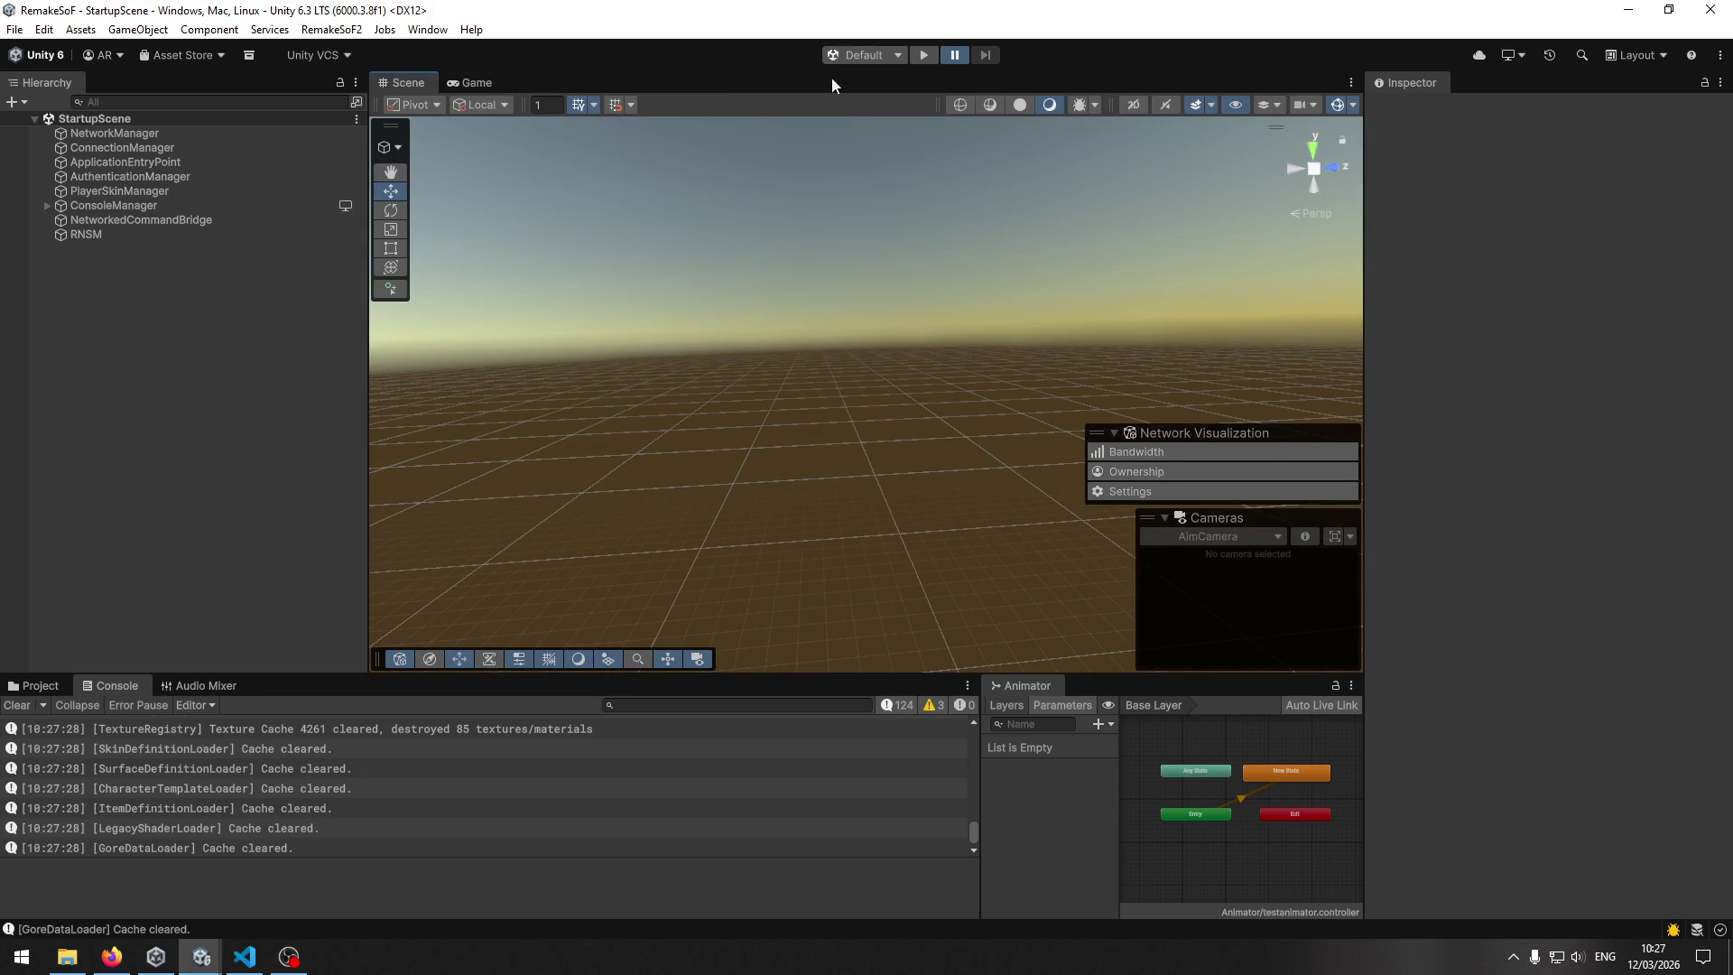
left_click(955, 55)
left_click(40, 687)
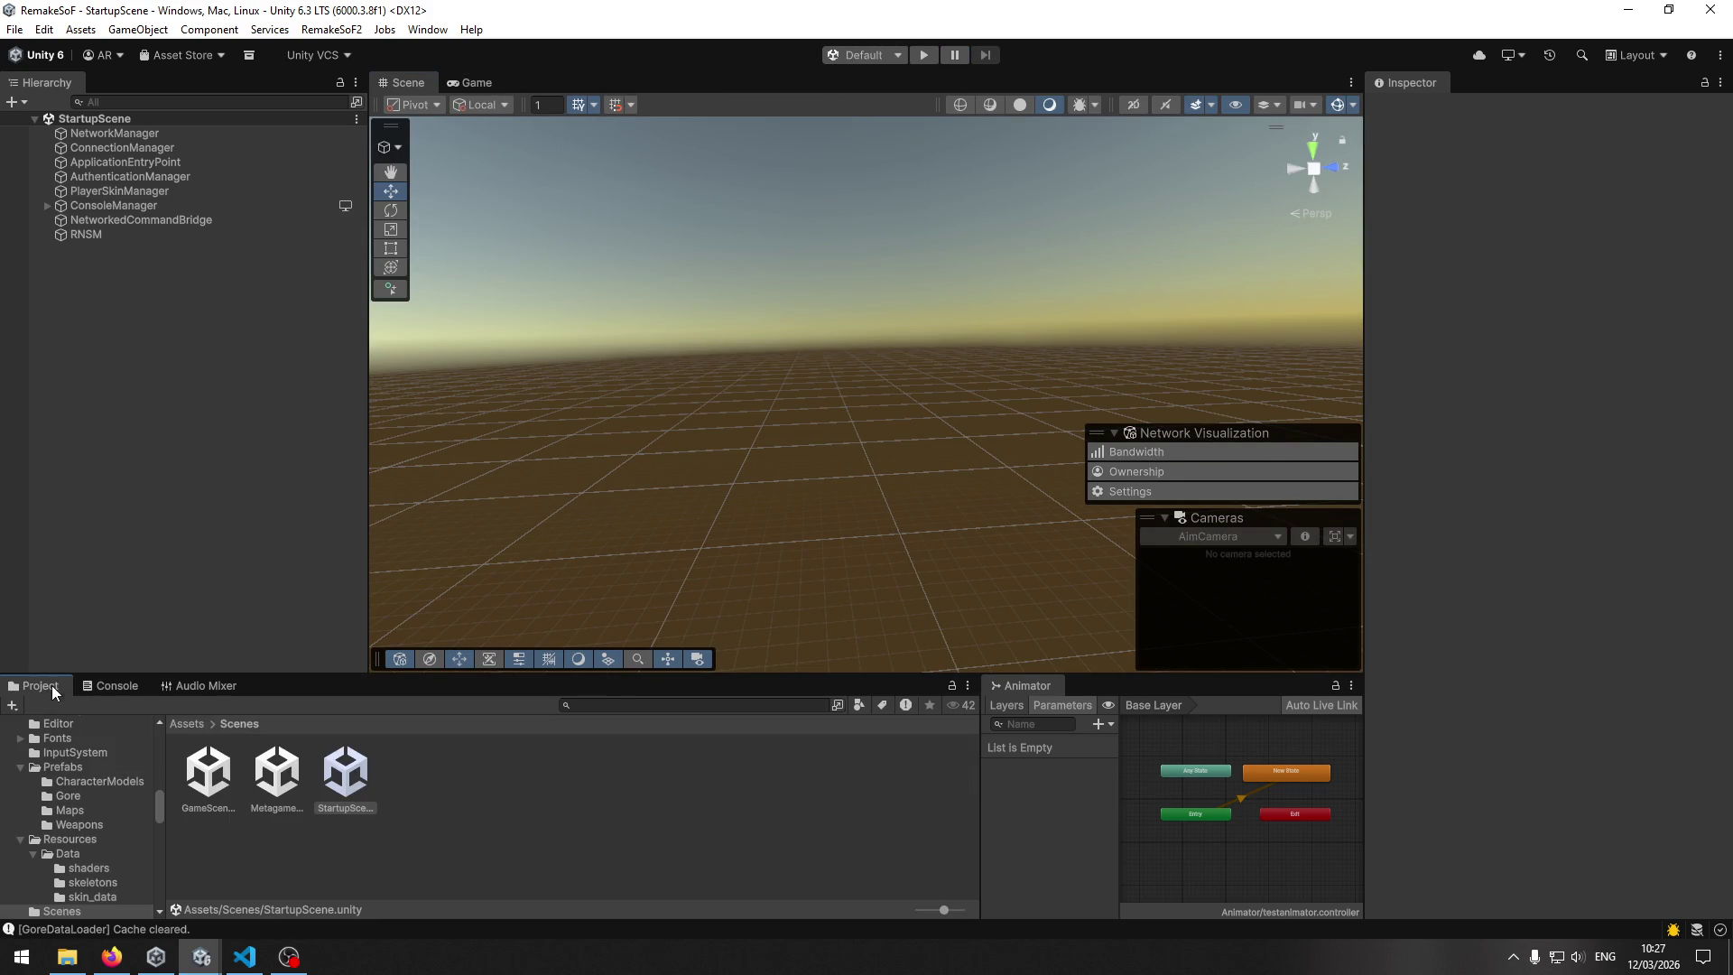
left_click(187, 723)
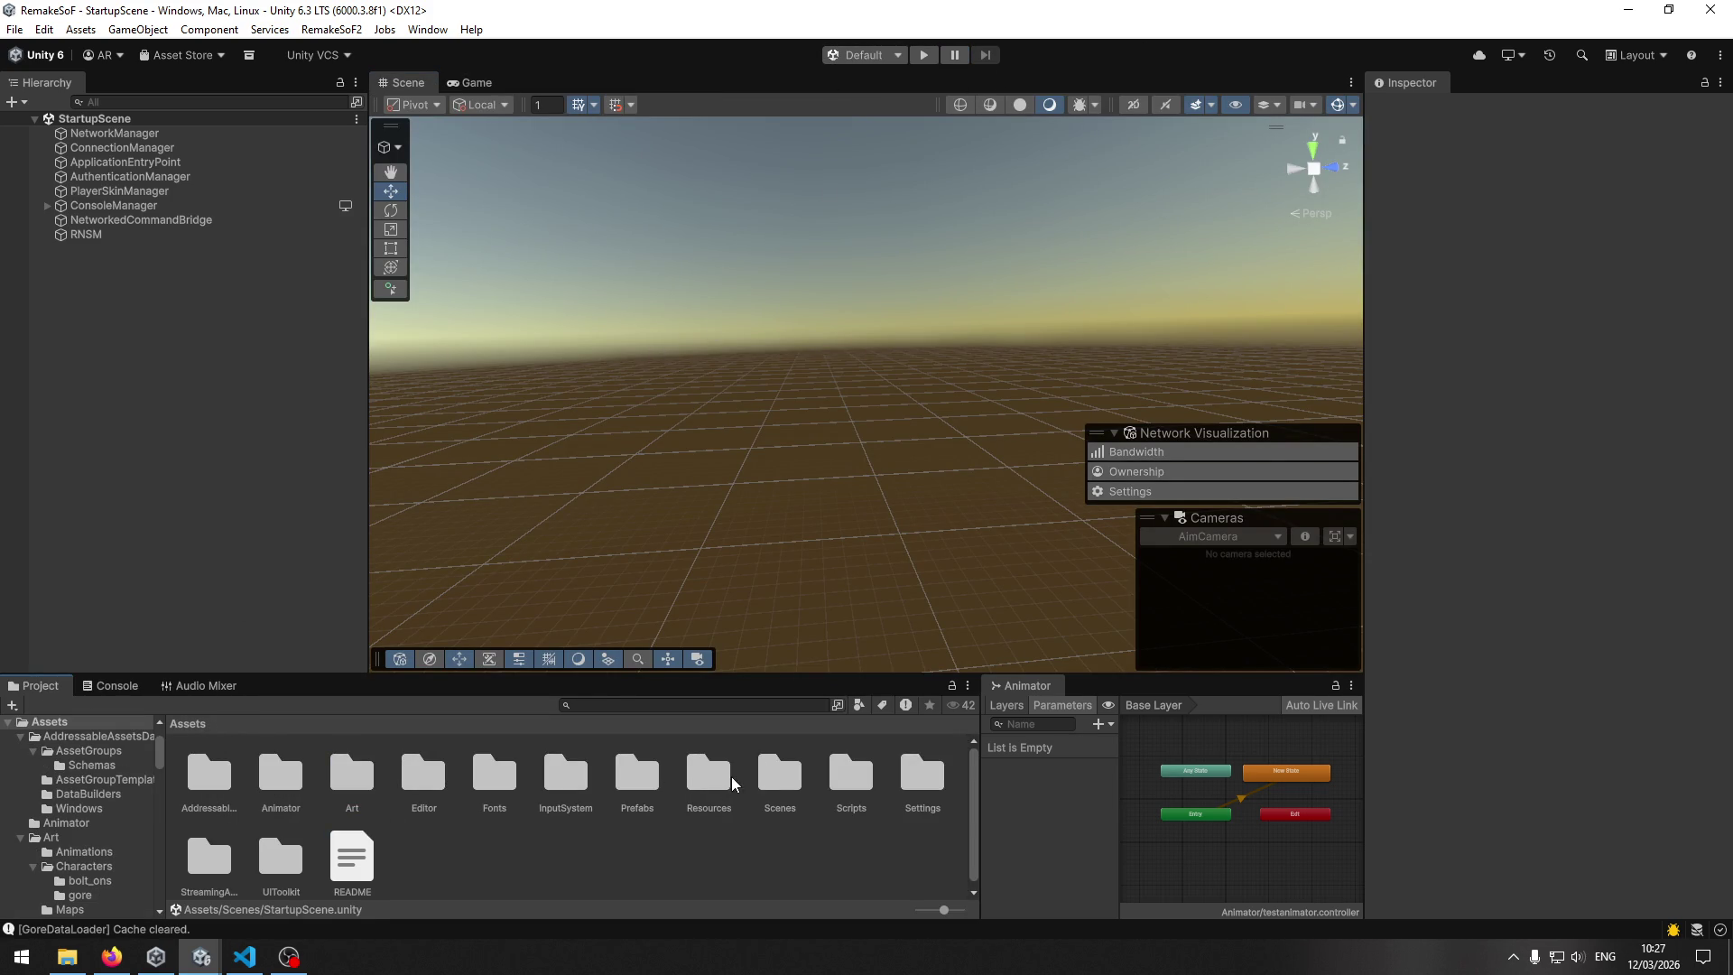
double_click(641, 778)
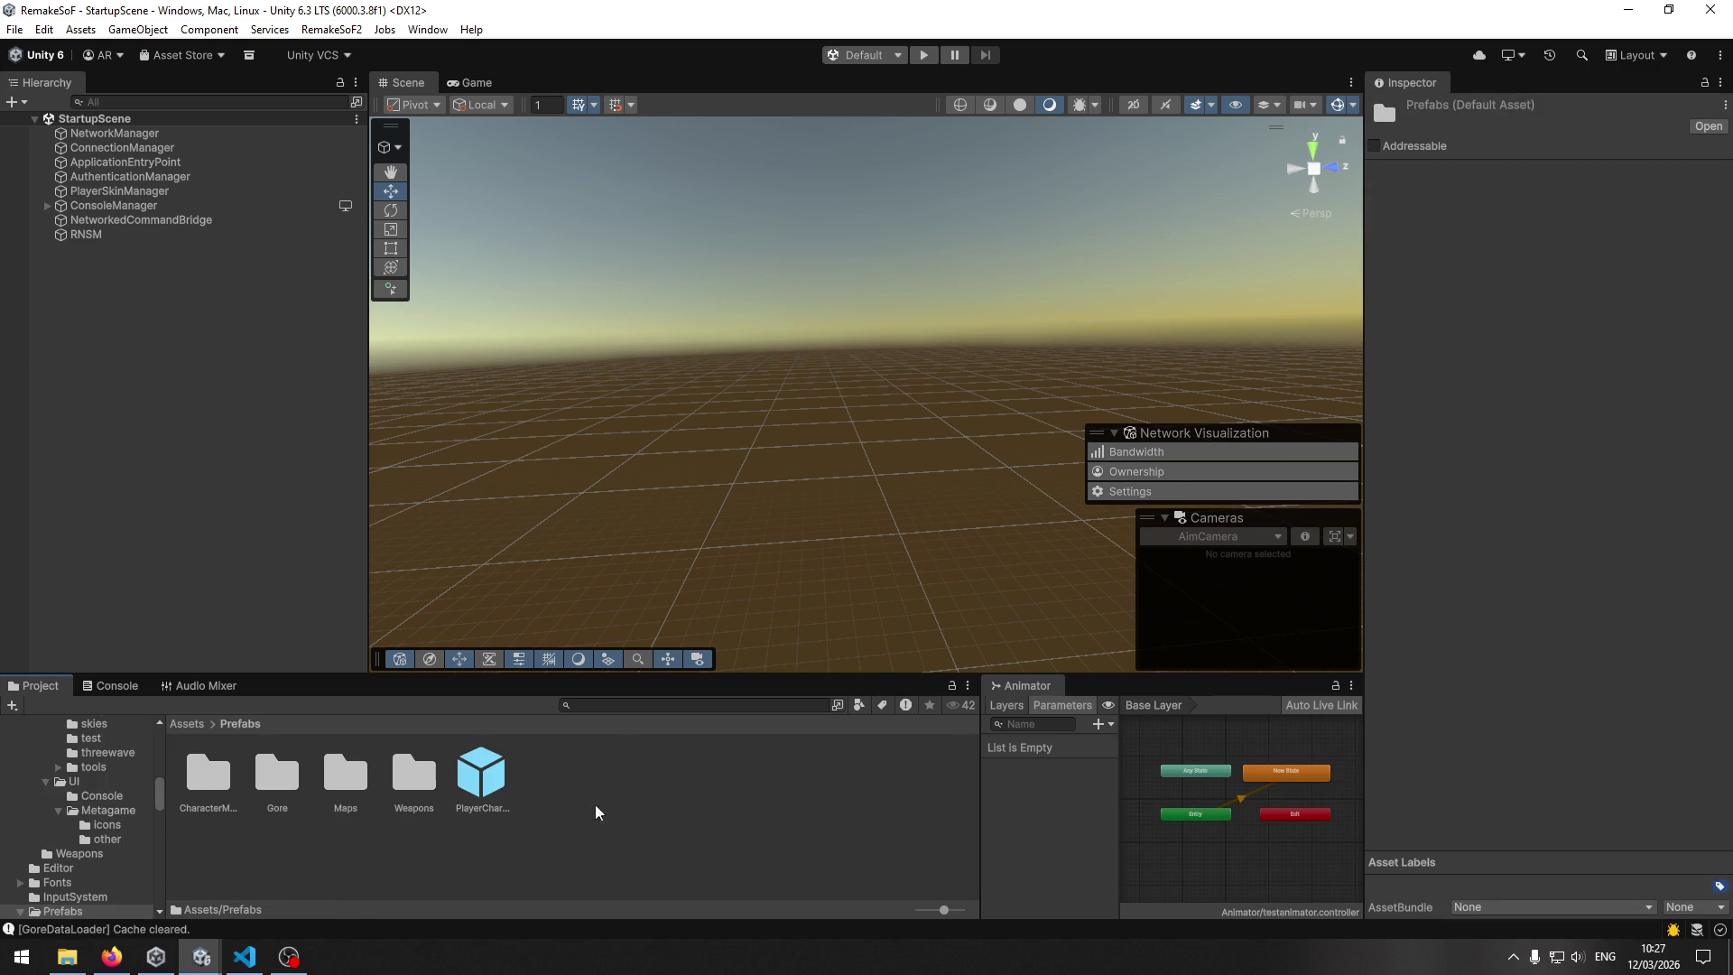
double_click(339, 778)
left_click(210, 774)
double_click(211, 775)
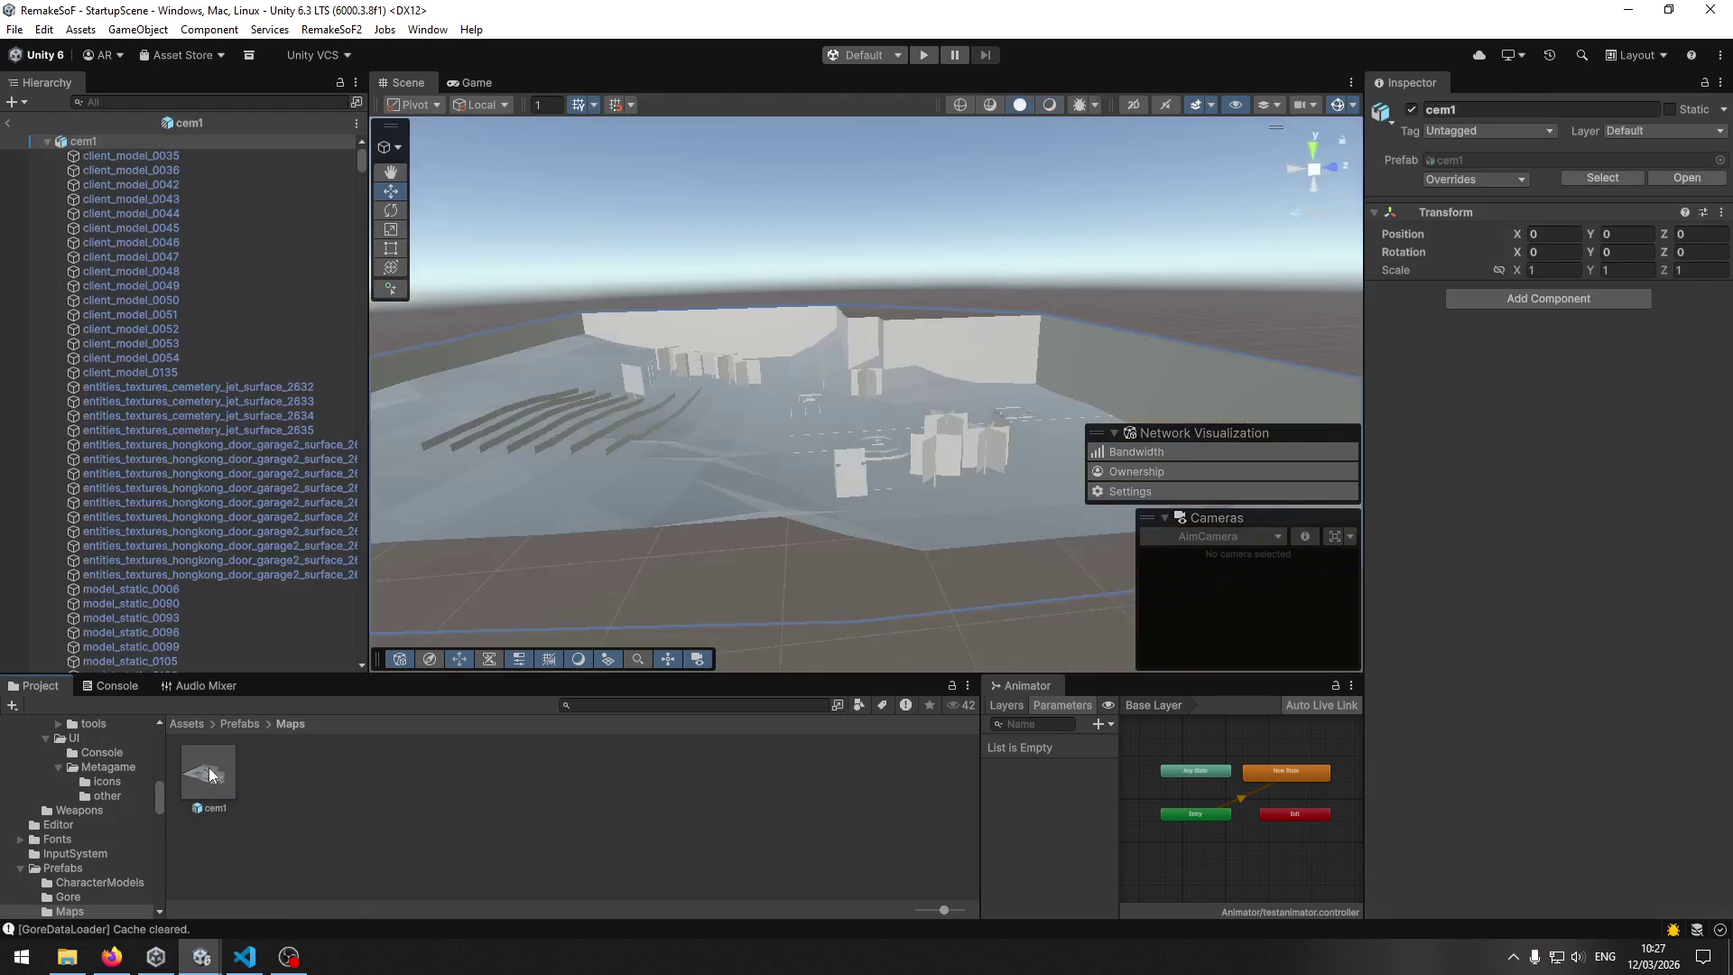
Orbit around cem1 and select its individual sky wall surfaces one by one.
mouse_move(780, 451)
left_mouse_down()
mouse_move(674, 398)
mouse_move(560, 434)
mouse_move(580, 464)
mouse_move(425, 371)
mouse_move(707, 426)
mouse_move(128, 390)
mouse_move(50, 290)
mouse_move(1616, 278)
mouse_move(1641, 323)
mouse_move(618, 466)
mouse_move(886, 472)
mouse_move(885, 496)
mouse_move(975, 455)
mouse_move(580, 472)
left_mouse_up()
left_click(826, 408)
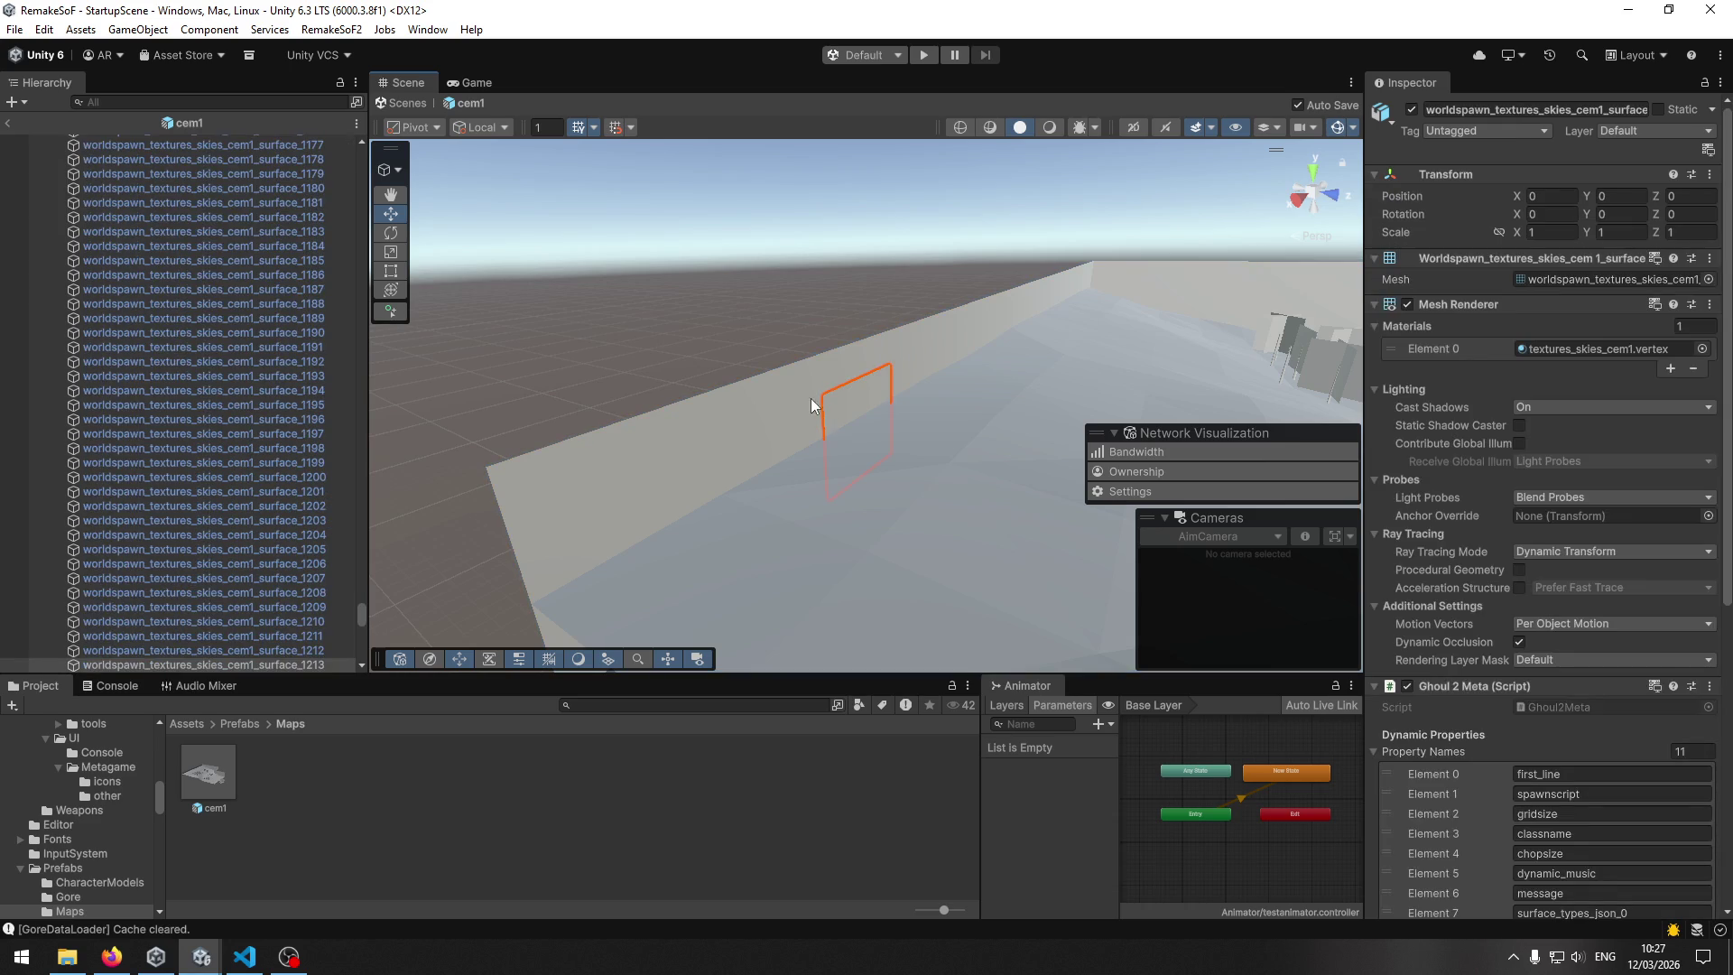
left_click(826, 381)
left_click(826, 381)
left_click(905, 385)
left_click(919, 371)
left_click(1024, 318)
left_click(1023, 318)
left_click(690, 496)
left_click(689, 495)
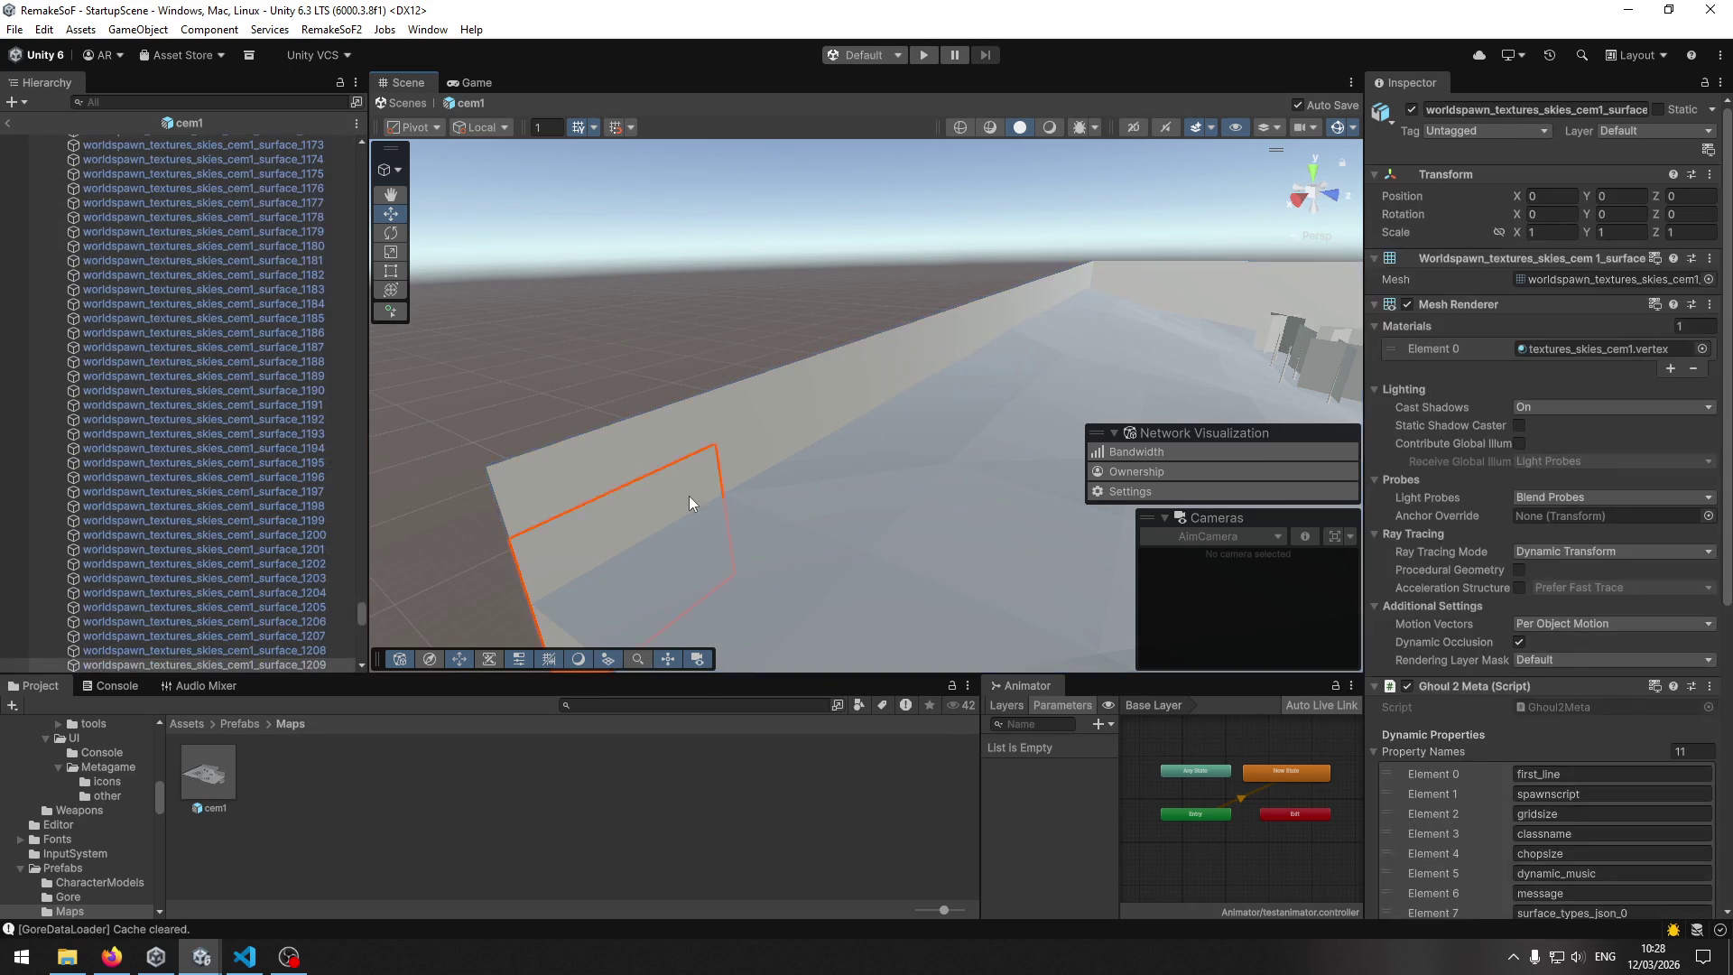
left_click(791, 435)
left_click(794, 431)
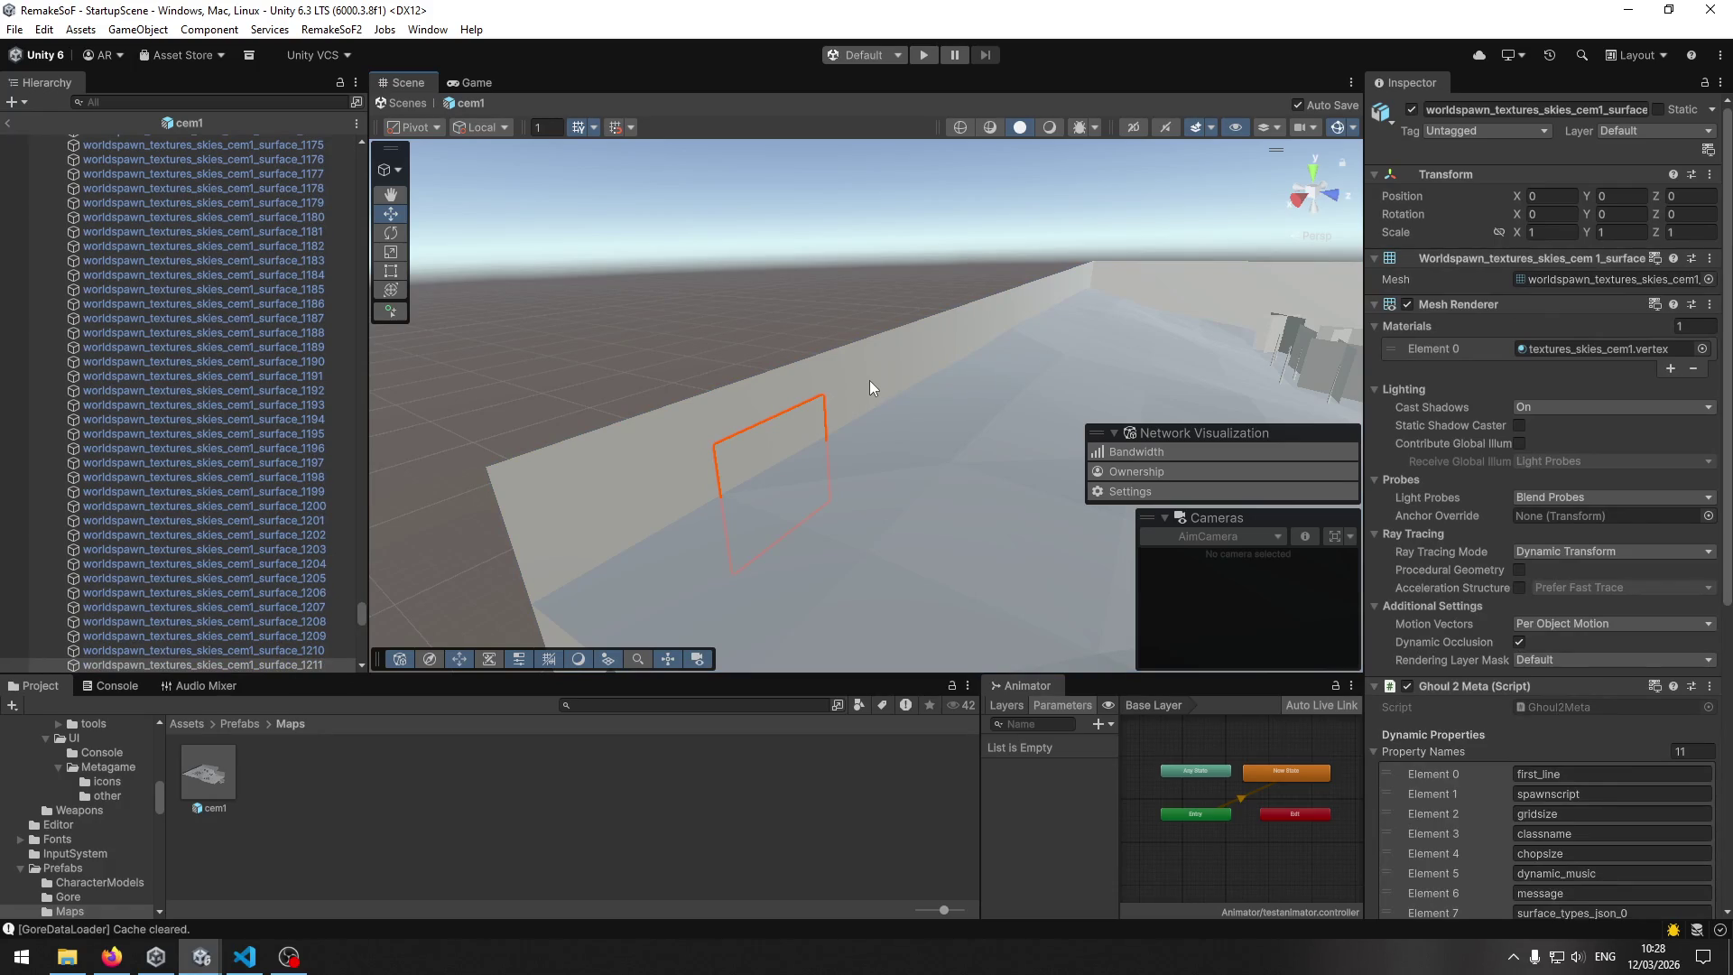
scroll(1434, 680, "down", 6)
scroll(1443, 648, "up", 4)
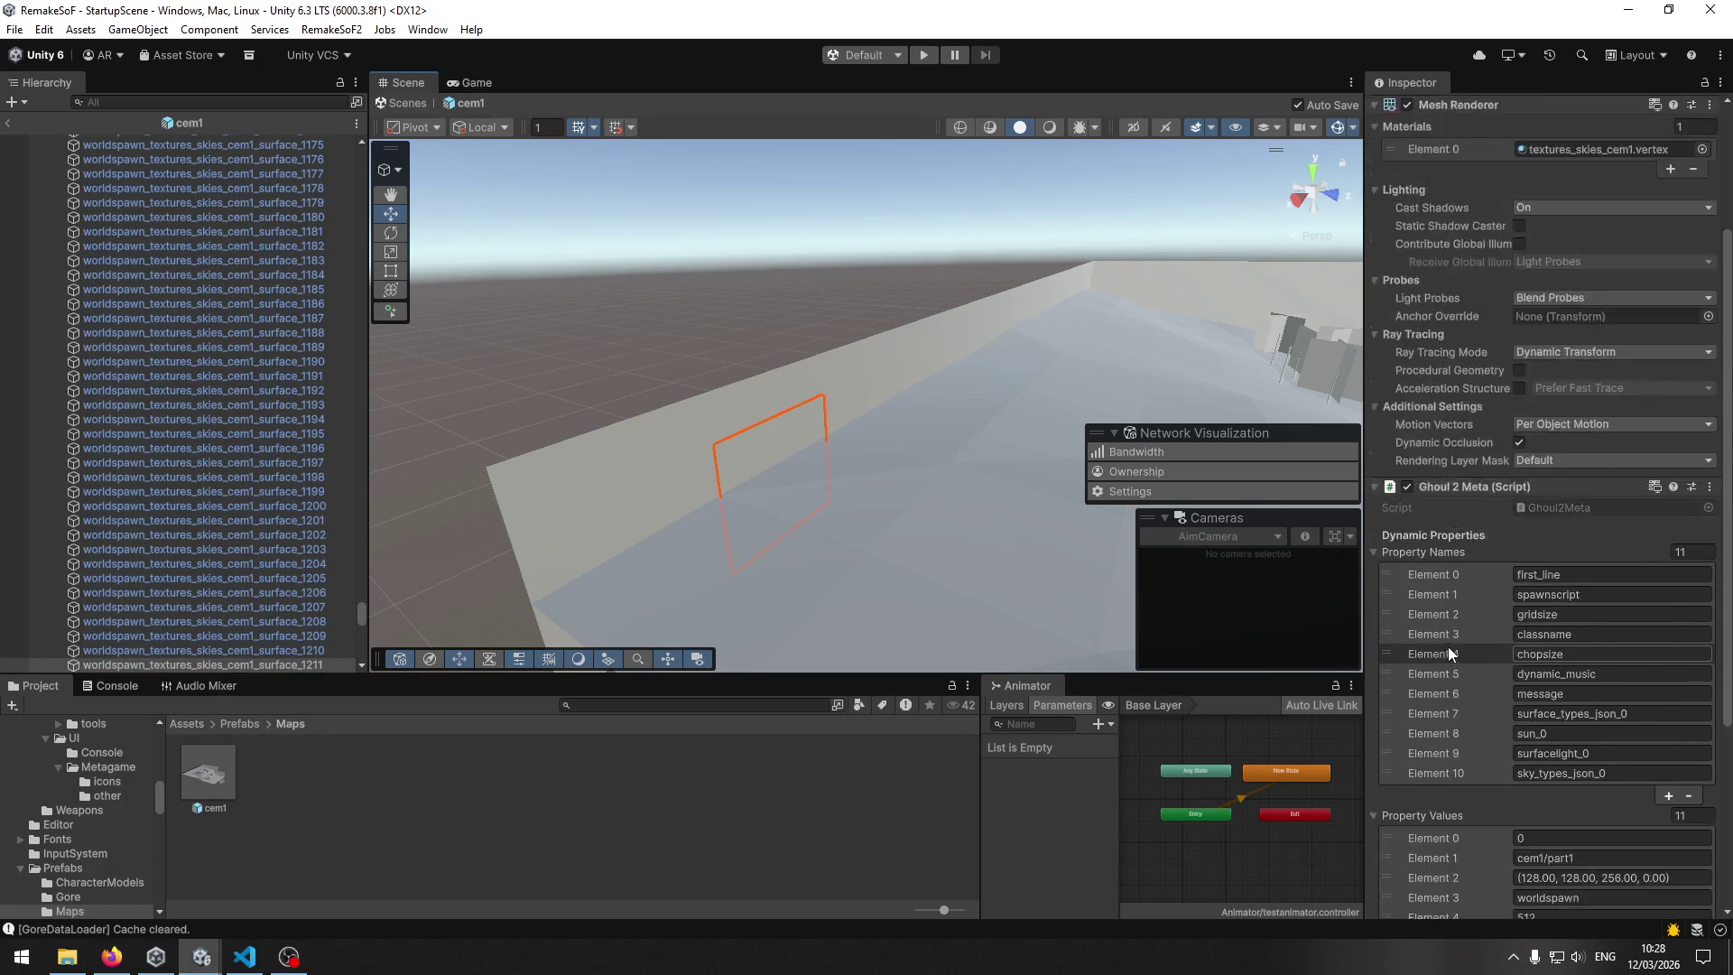
scroll(1448, 647, "up", 4)
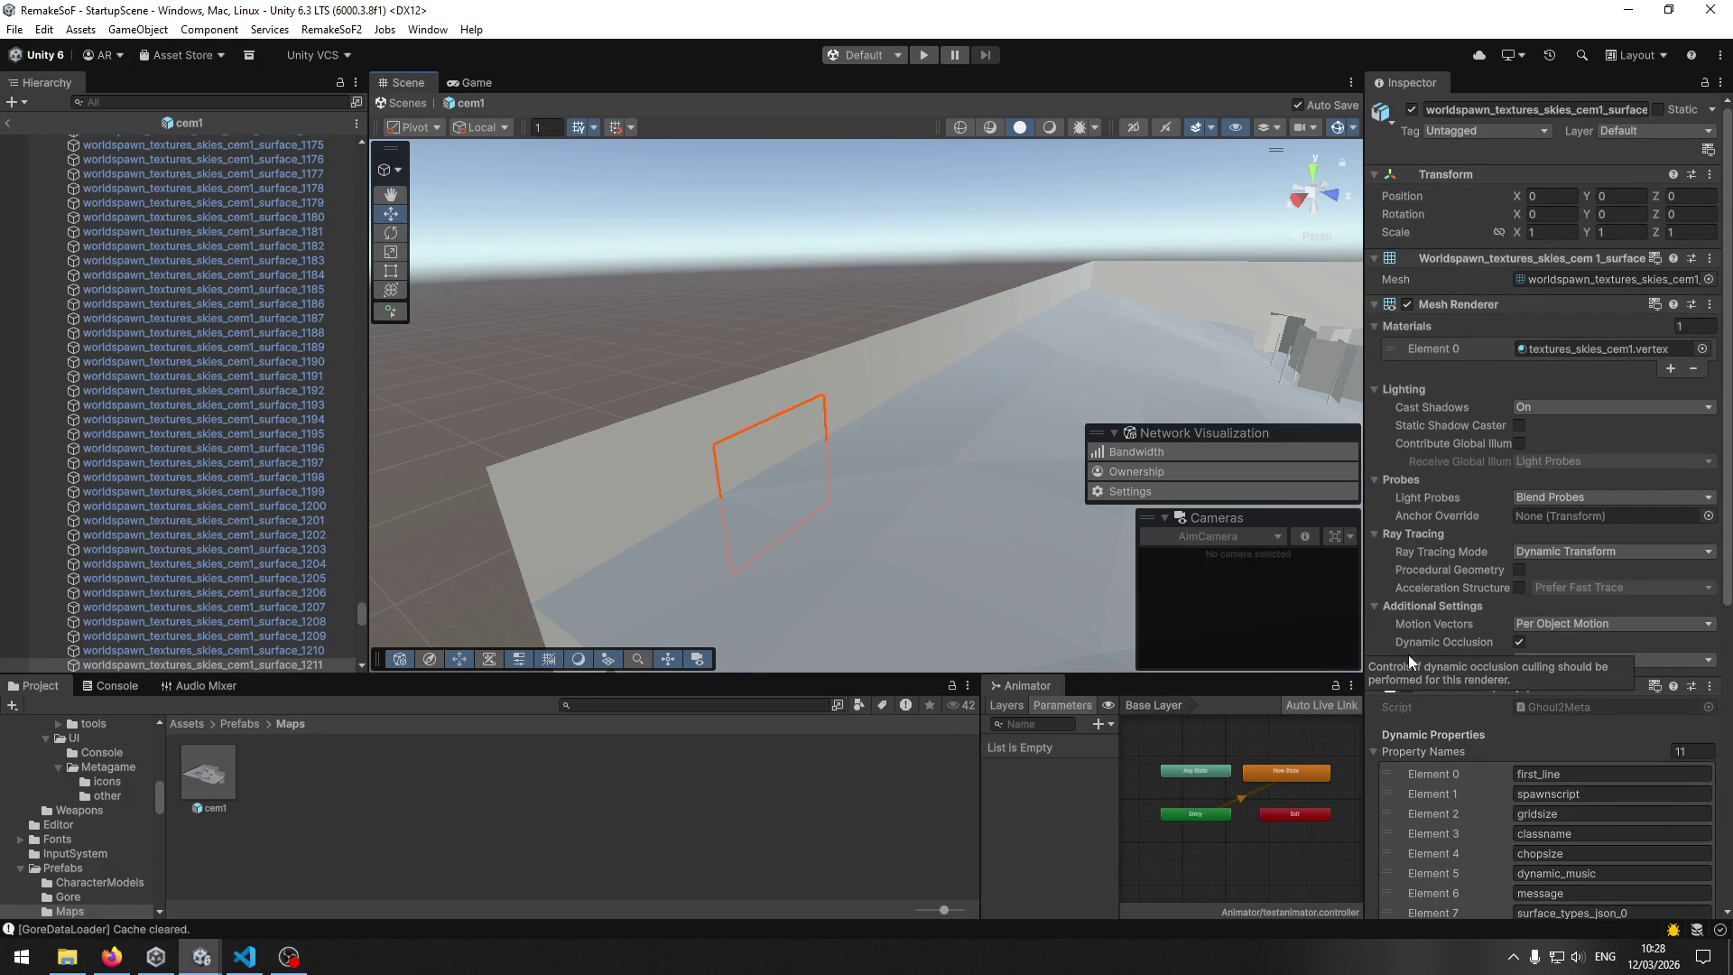
left_click(242, 953)
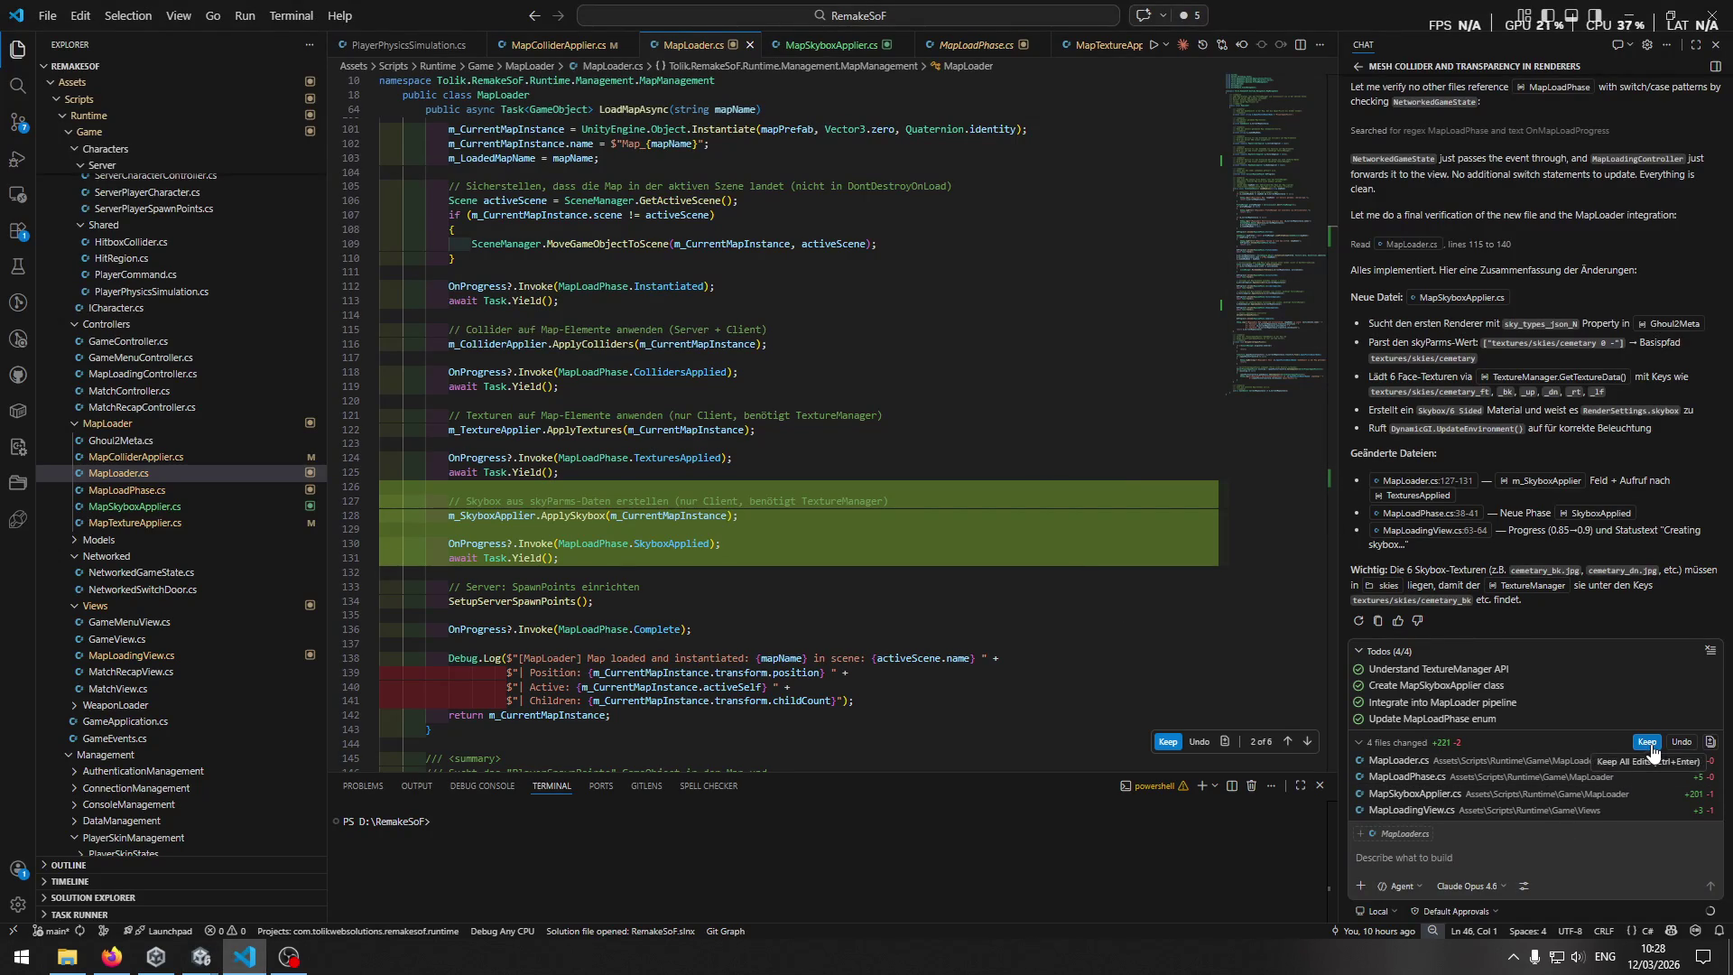
Review MapLoadingView.cs and keep all four files the assistant changed.
left_click(1505, 811)
scroll(1053, 621, "down", 3)
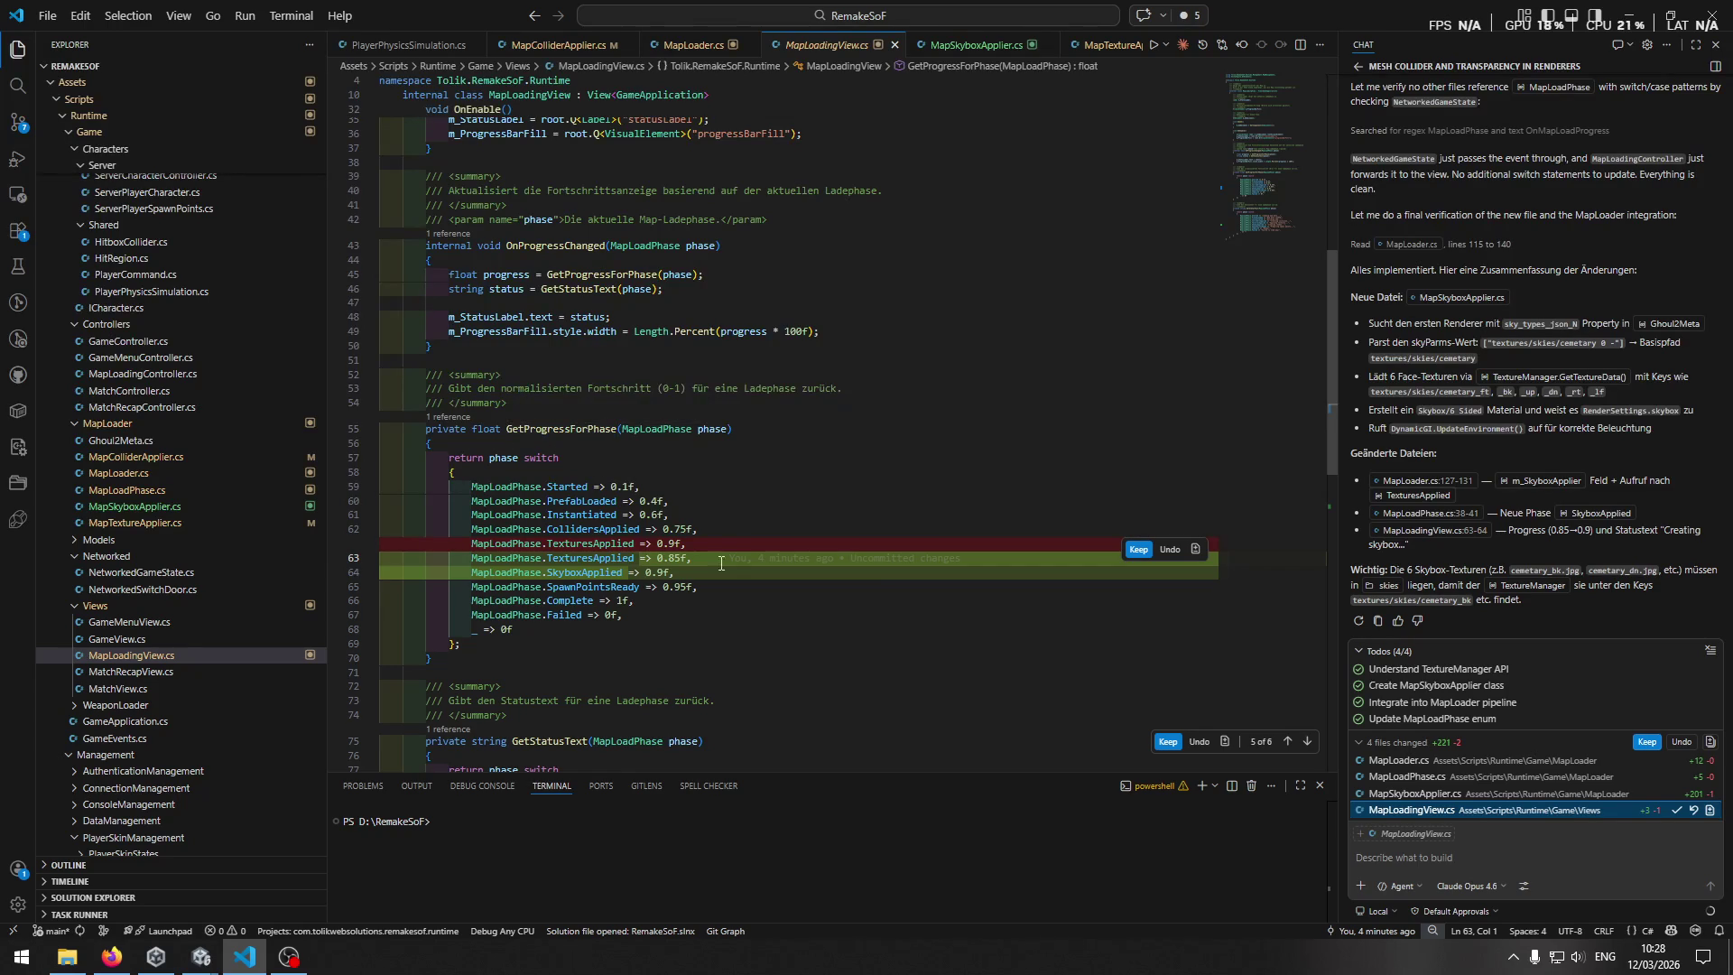
left_click(1647, 741)
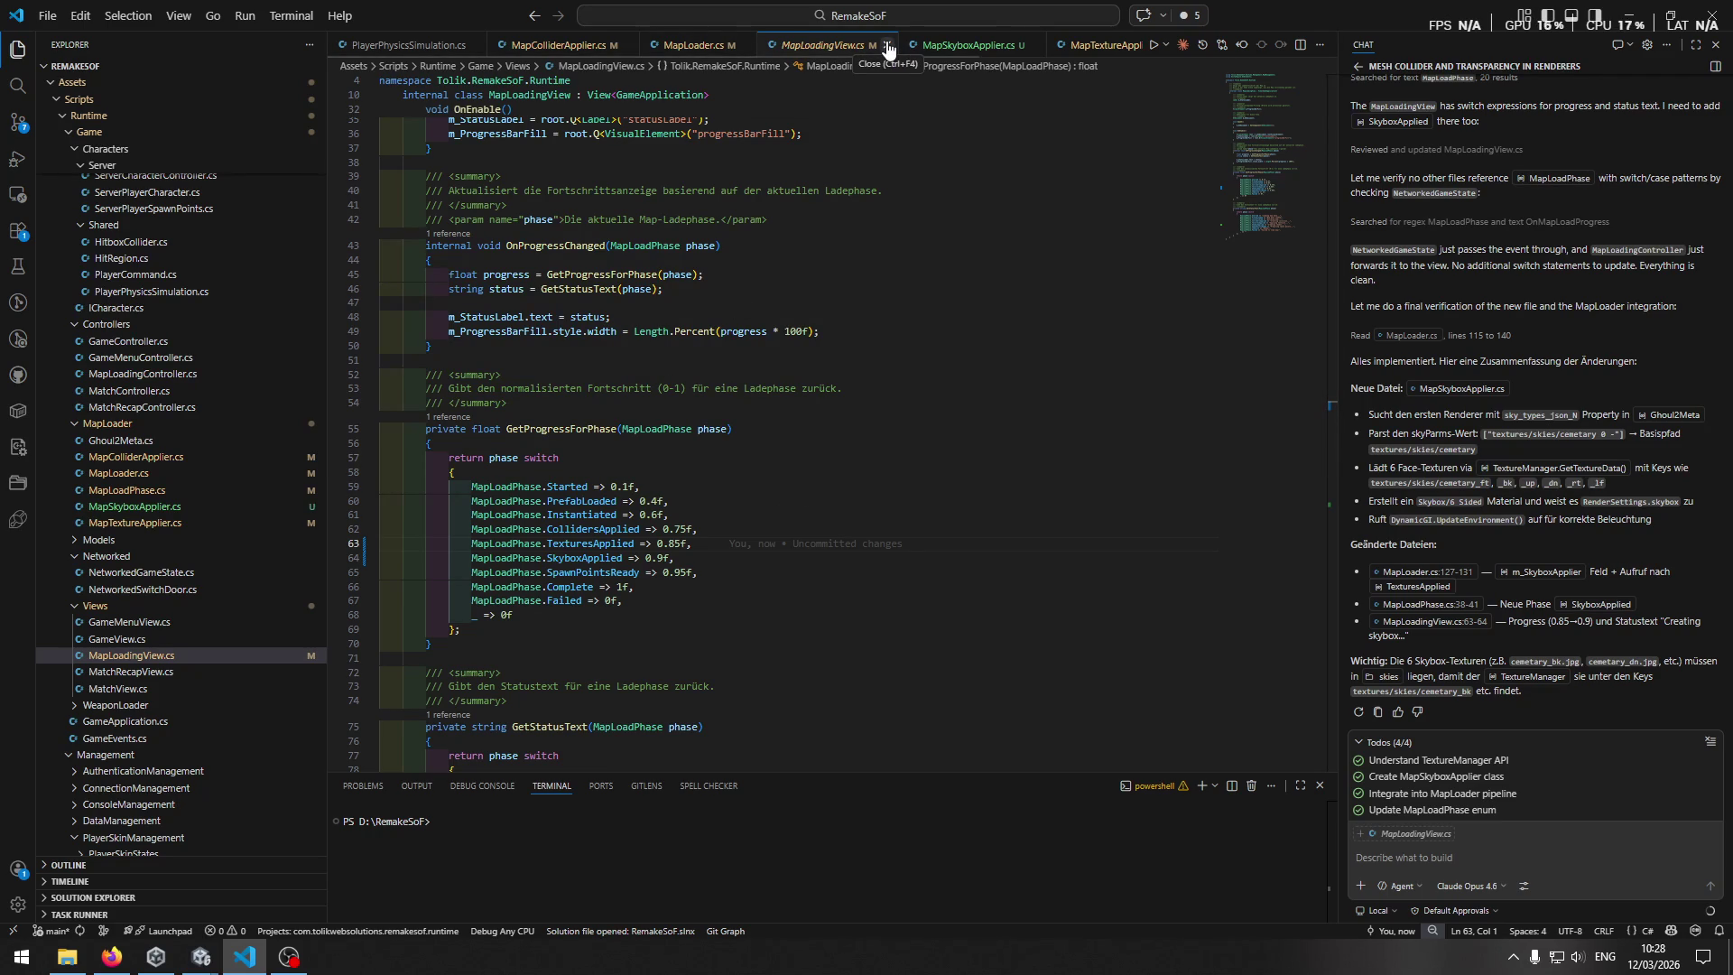
key("ctrl+Home")
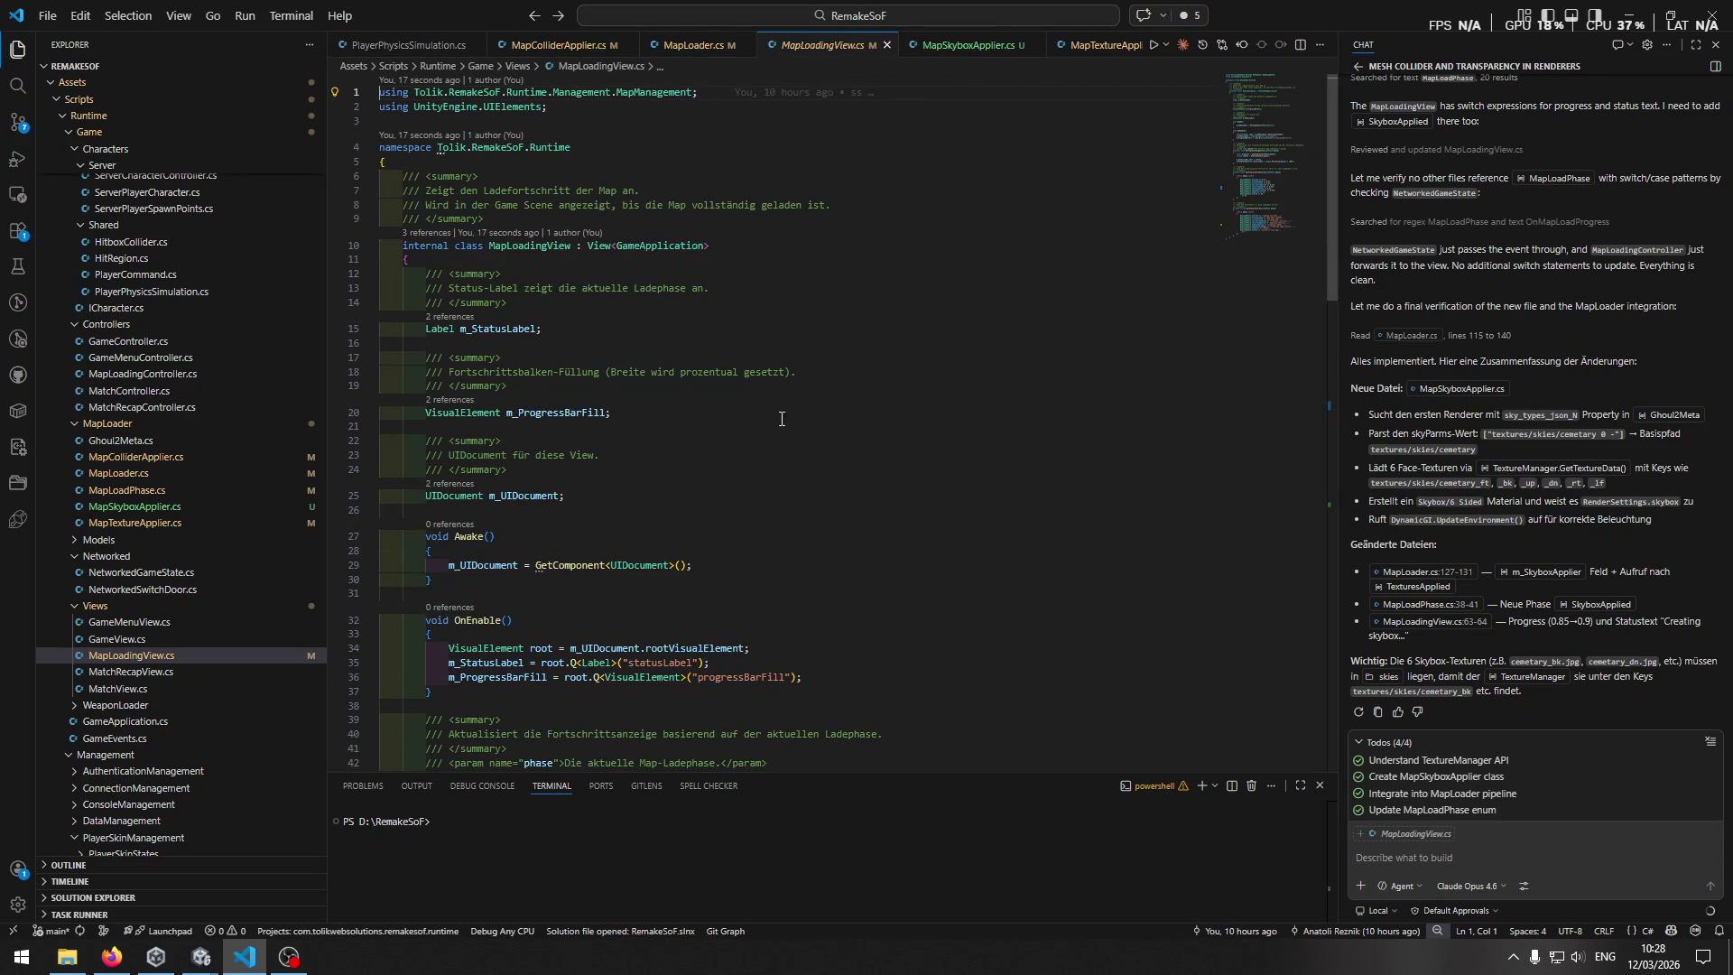
Apply Fix All in MapLoader.cs to turn the GetComponent lookup into TryGetComponent.
key("ctrl+Tab")
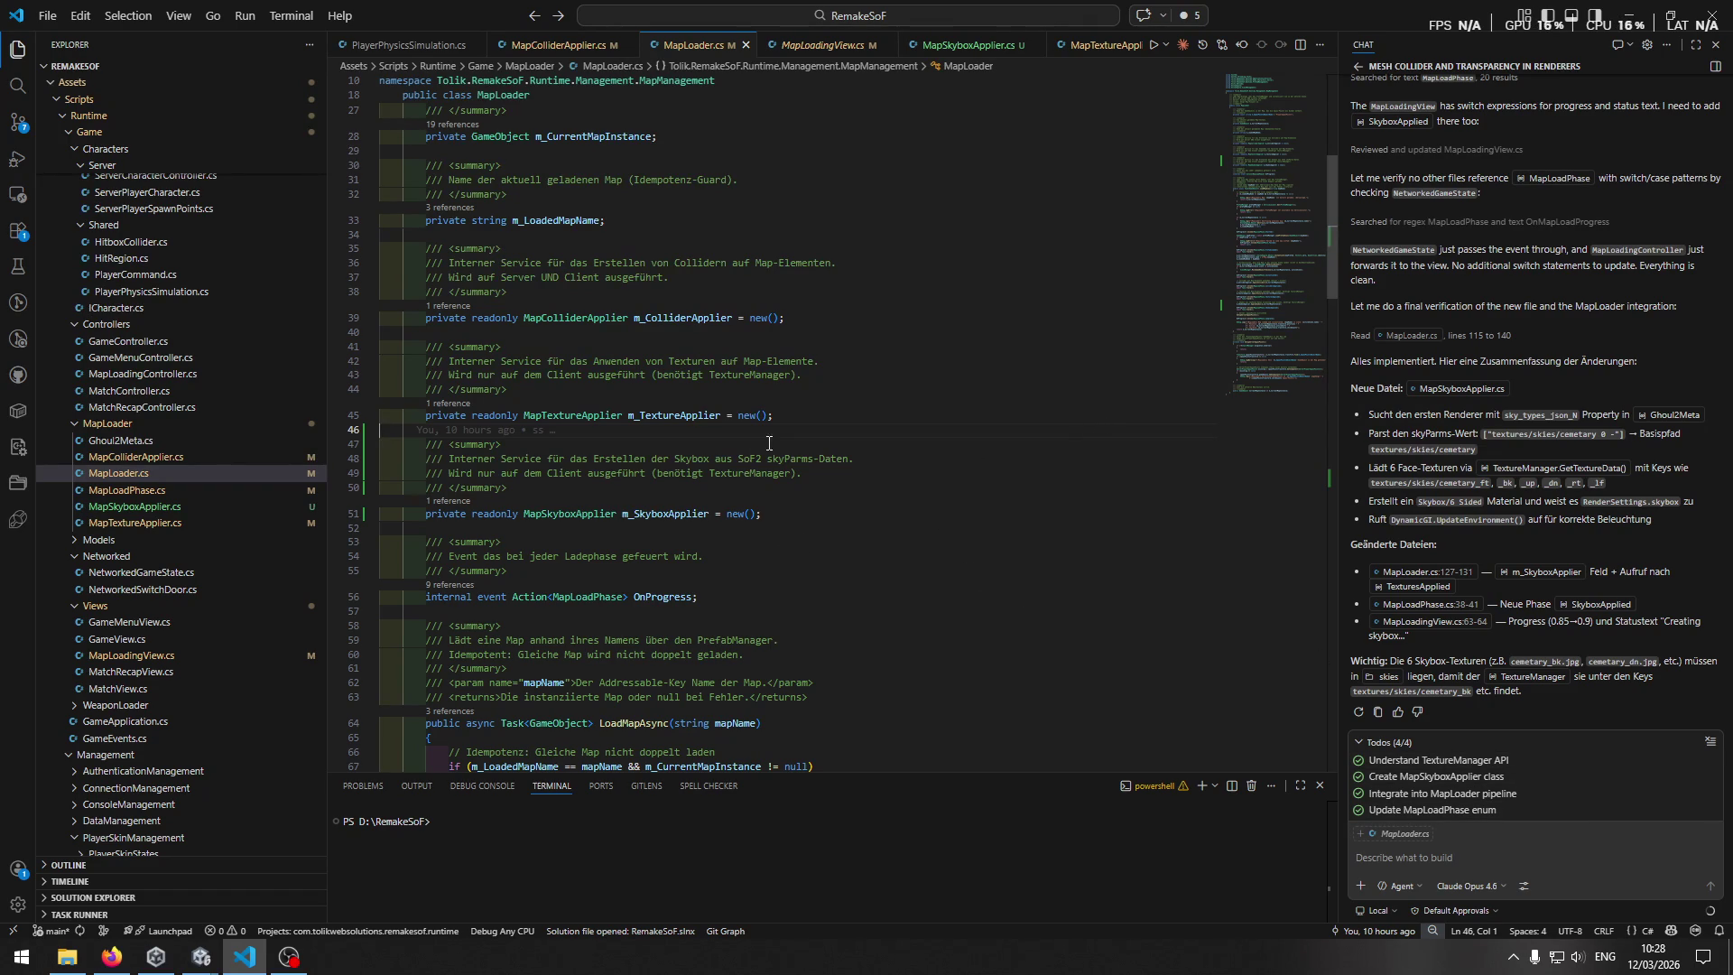
scroll(776, 452, "down", 15)
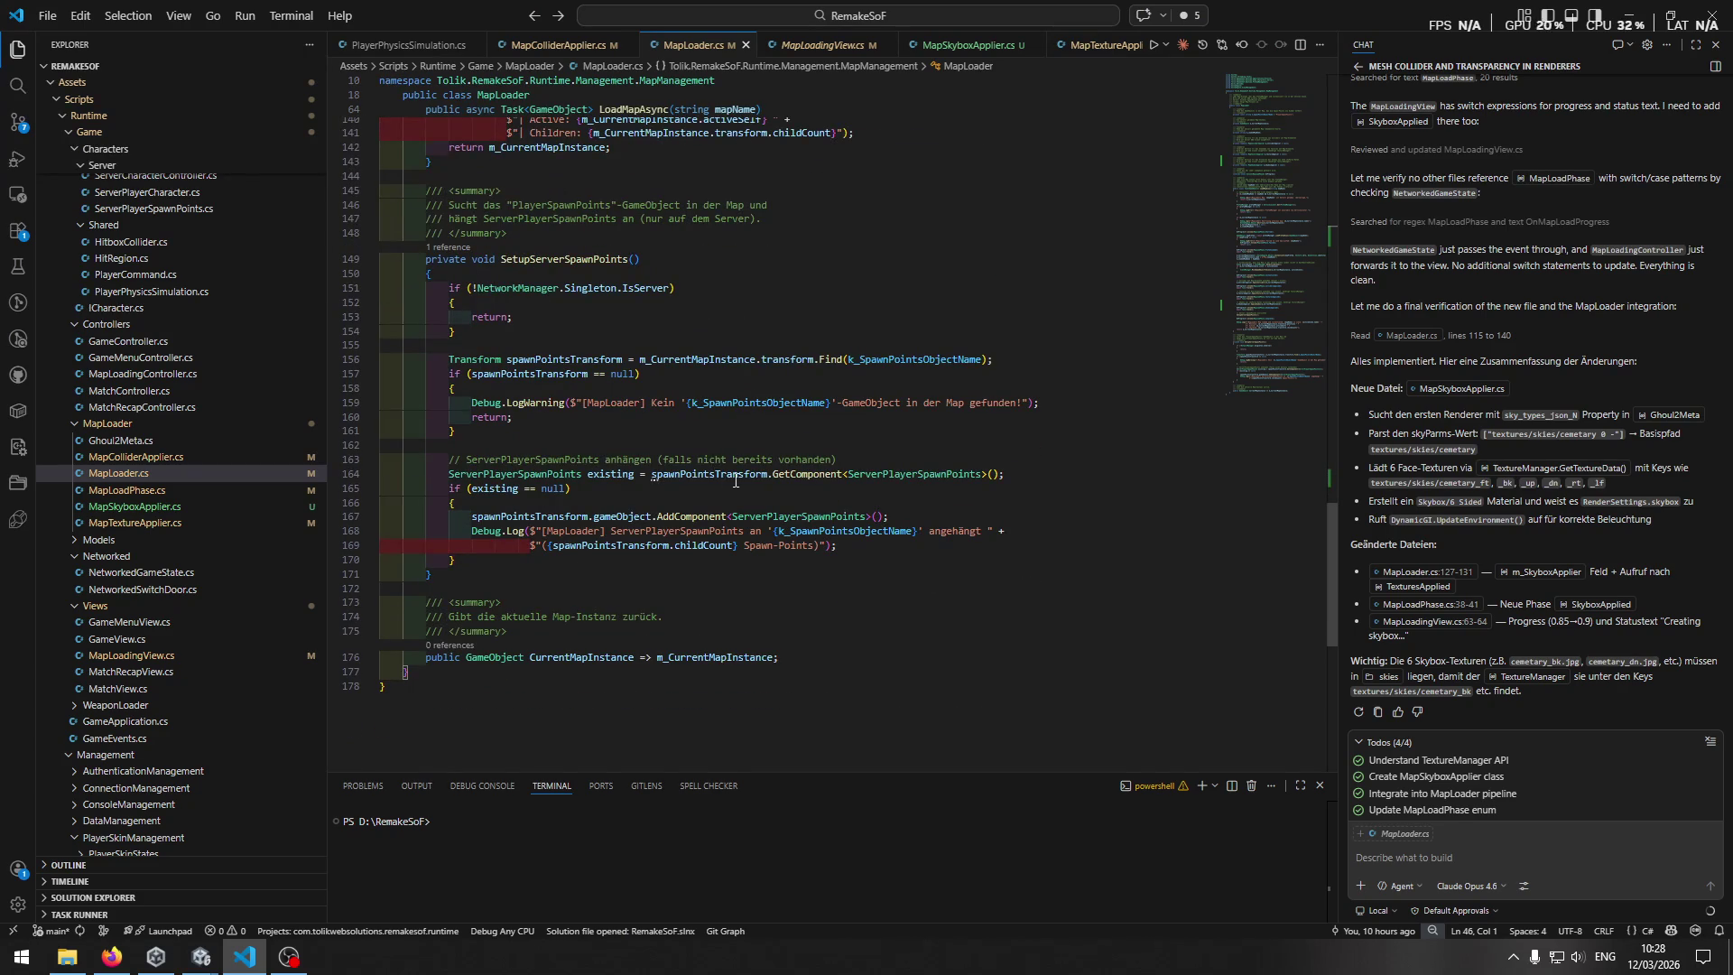
left_click(678, 464)
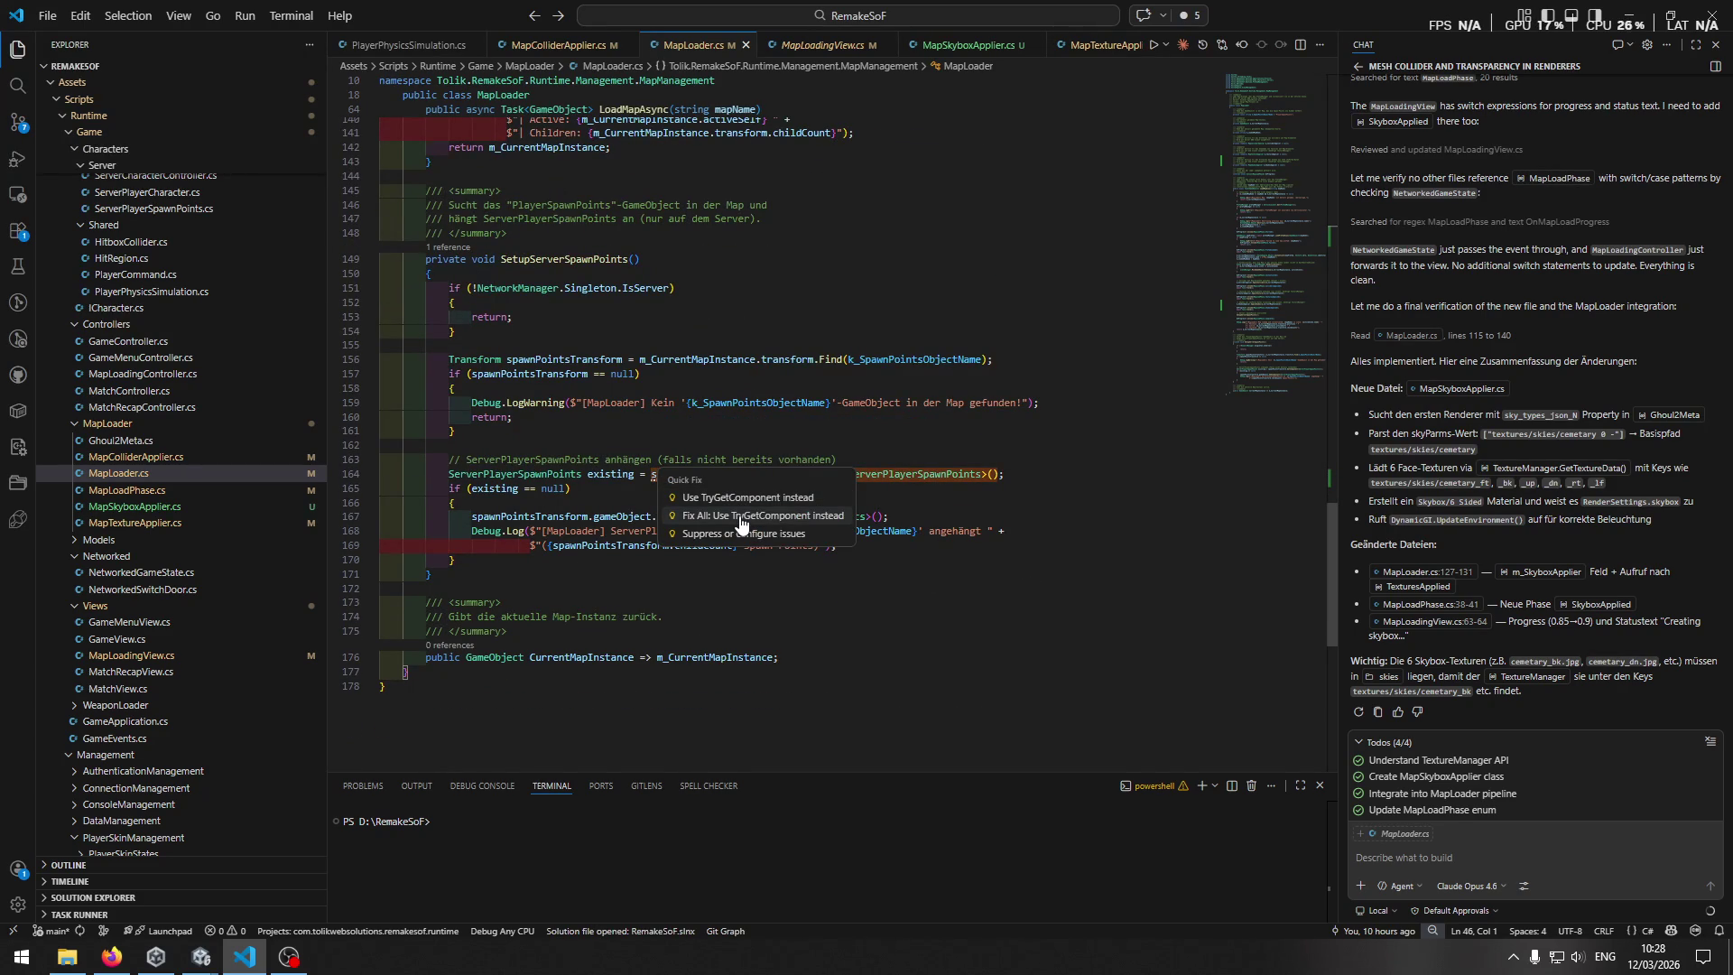
left_click(740, 515)
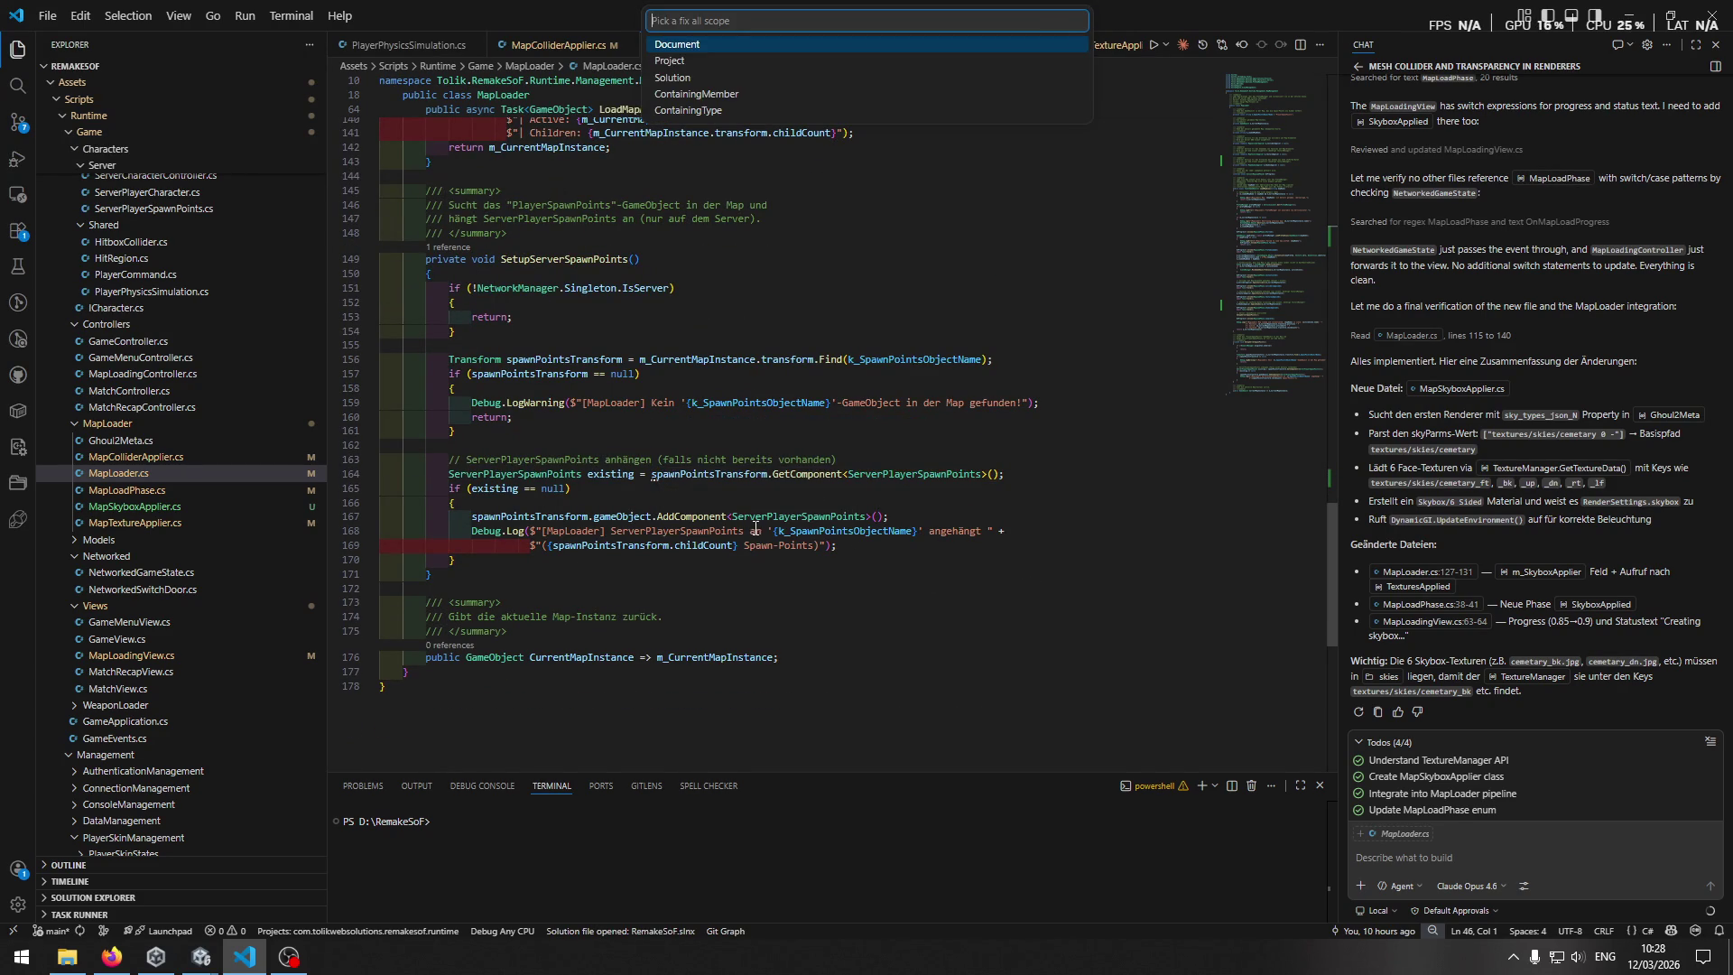
left_click(717, 69)
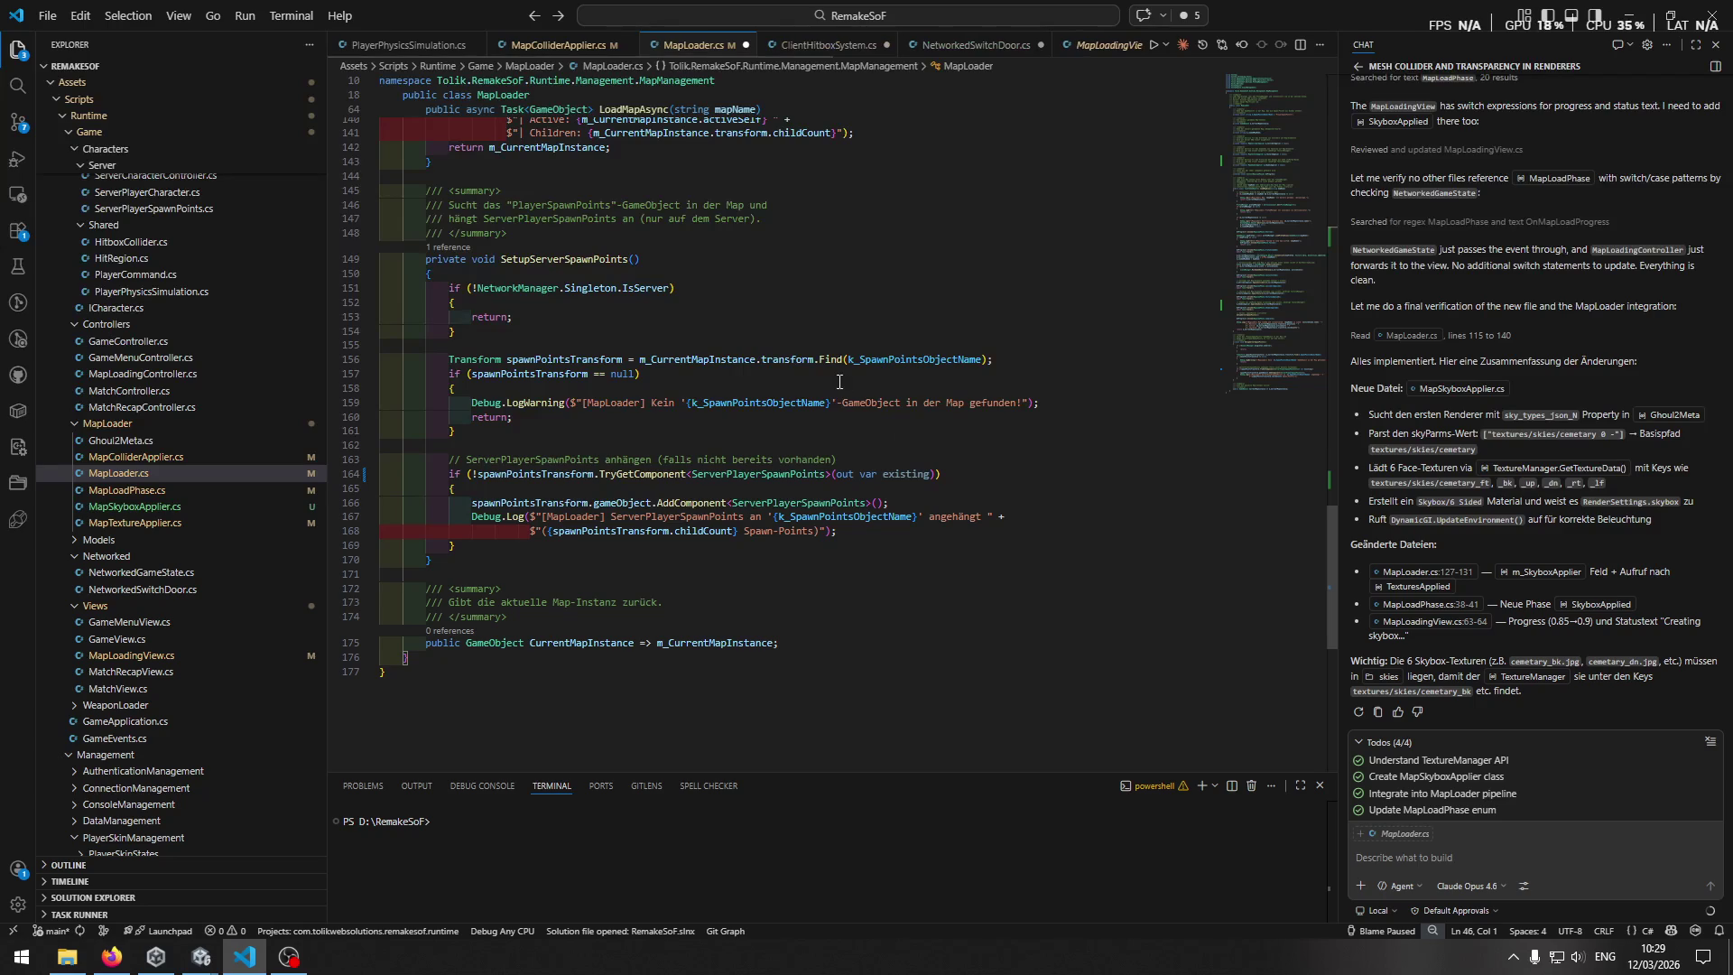
Check ClientHitboxSystem.cs and save NetworkedSwitchDoor.cs, leaving the naming-rule warning unfixed.
scroll(846, 369, "up", 4)
left_click(826, 45)
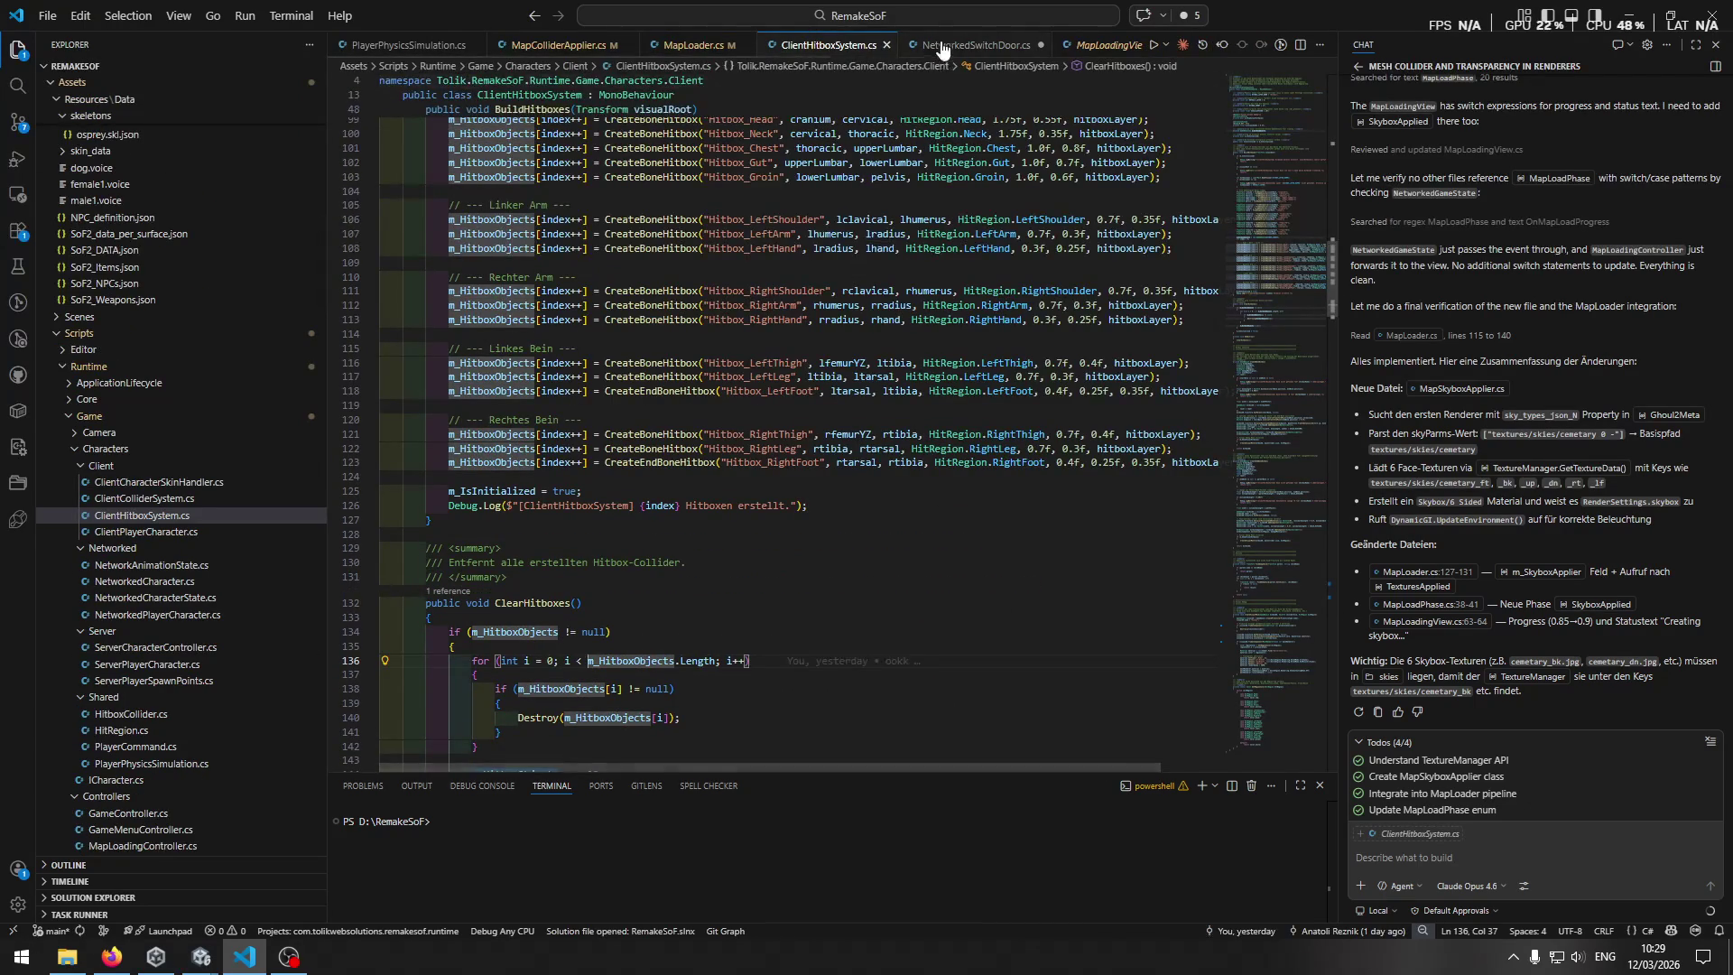
left_click(948, 44)
key("ctrl+s")
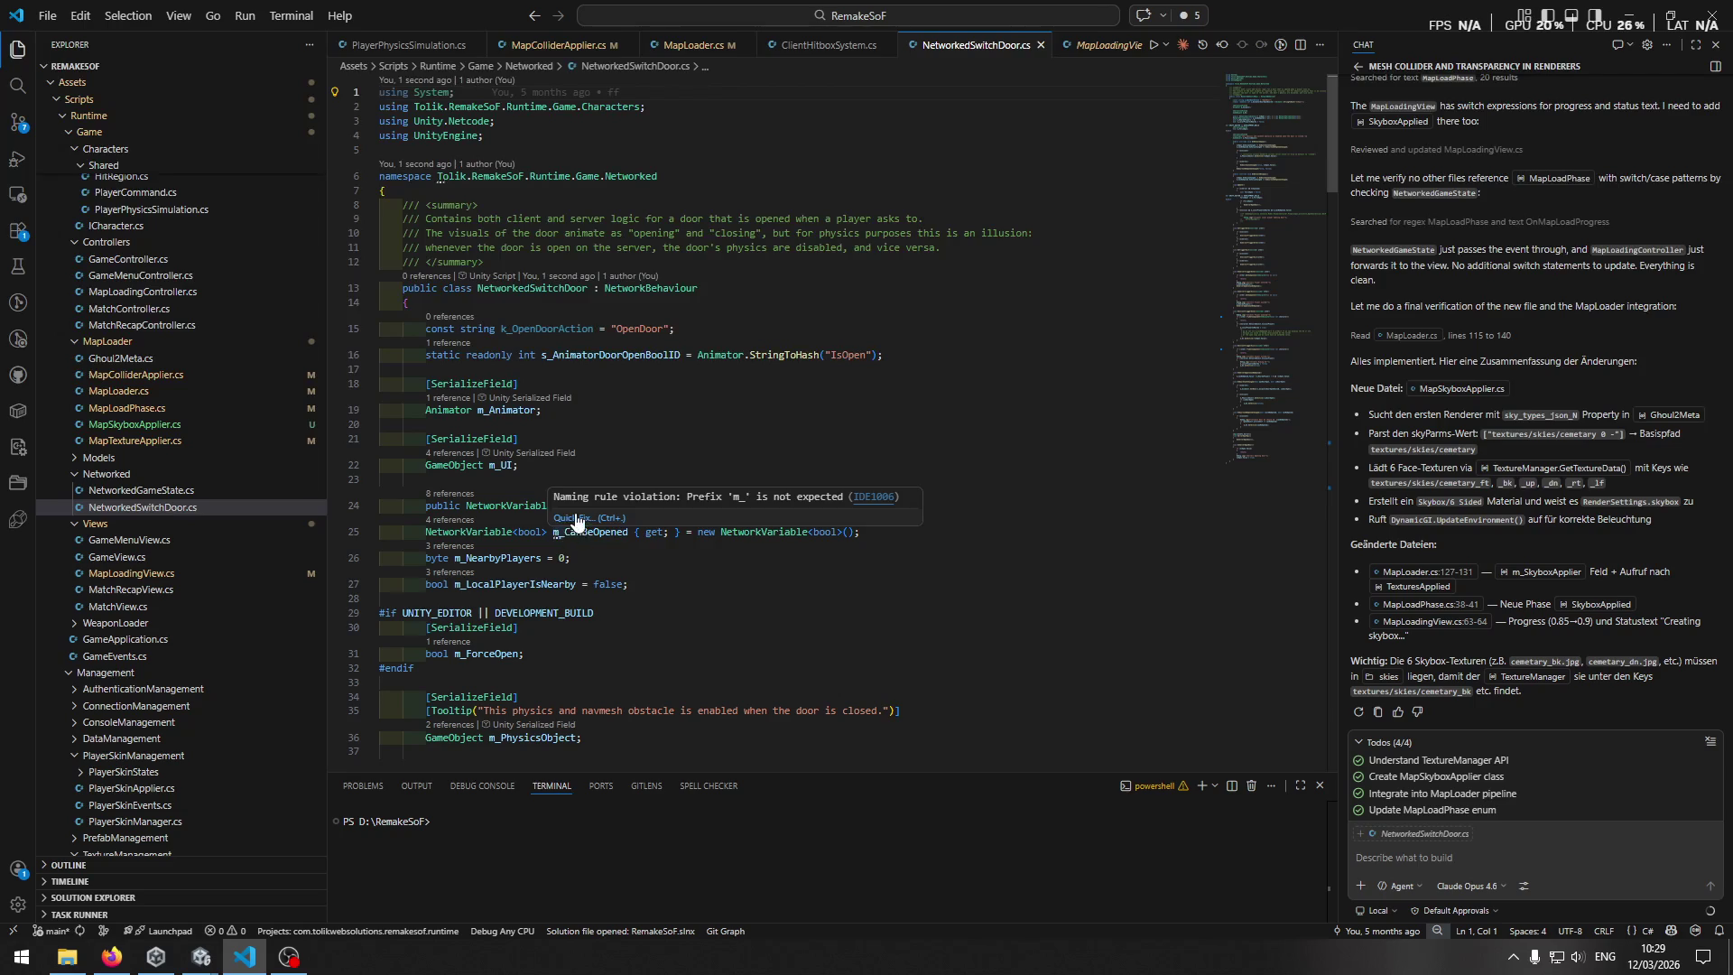
left_click(575, 517)
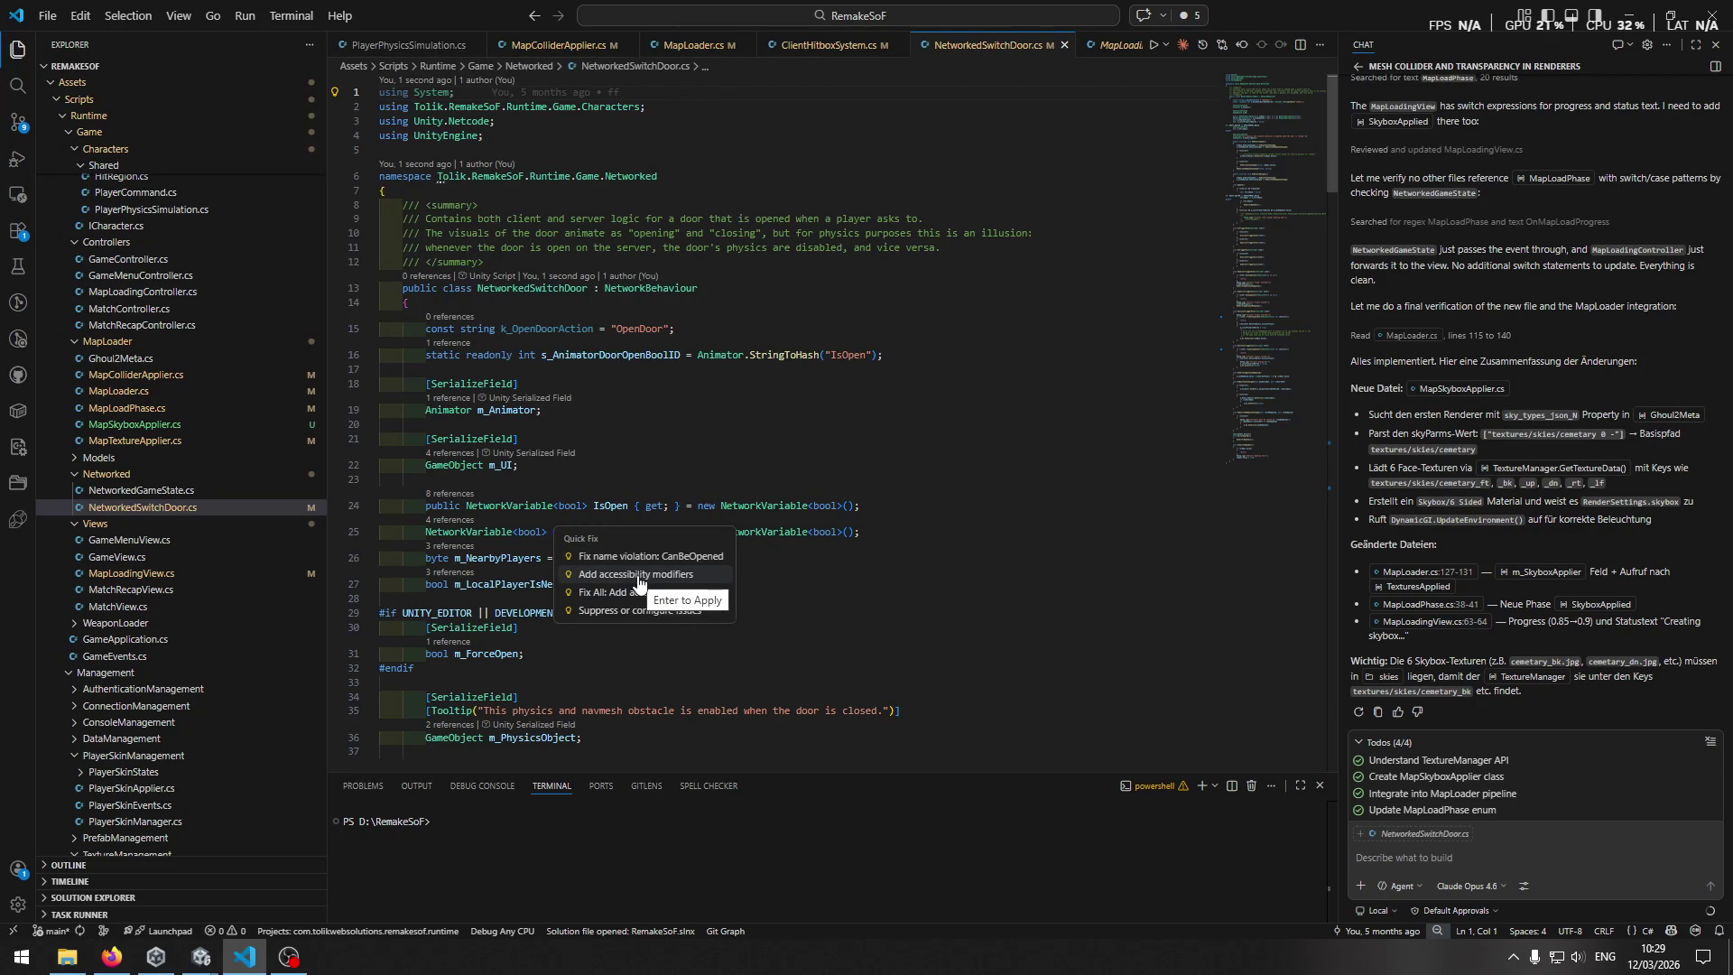
key("Escape")
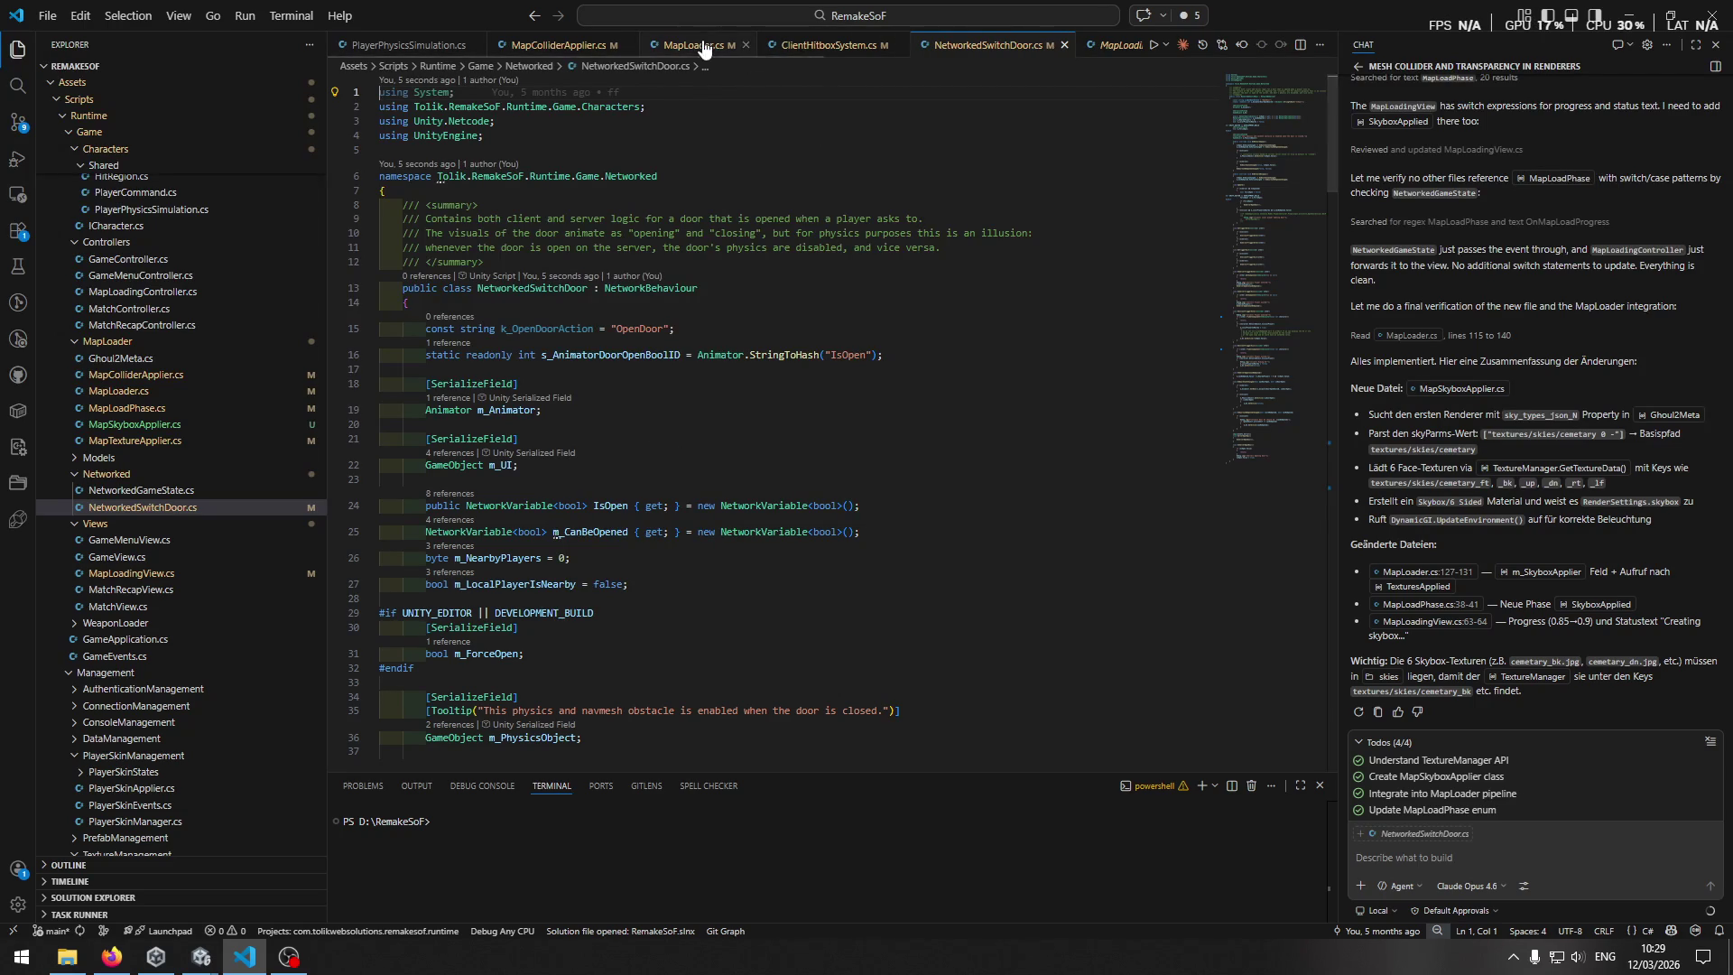
left_click(704, 47)
scroll(684, 543, "down", 10)
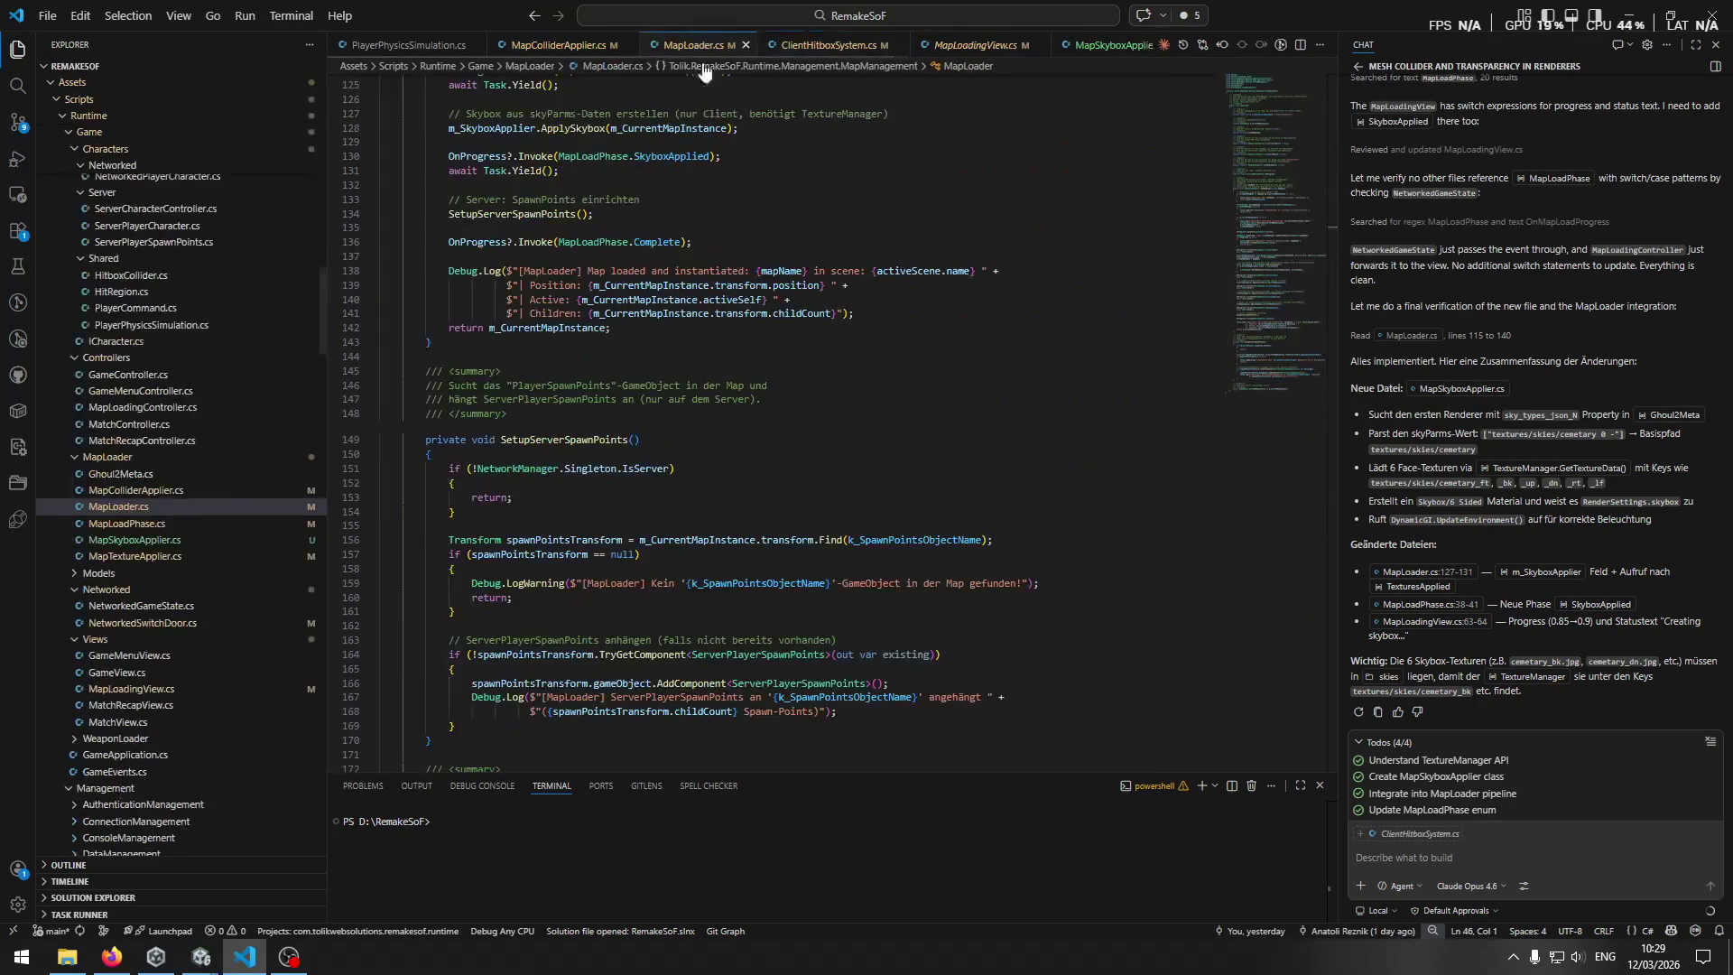
mouse_move(200, 957)
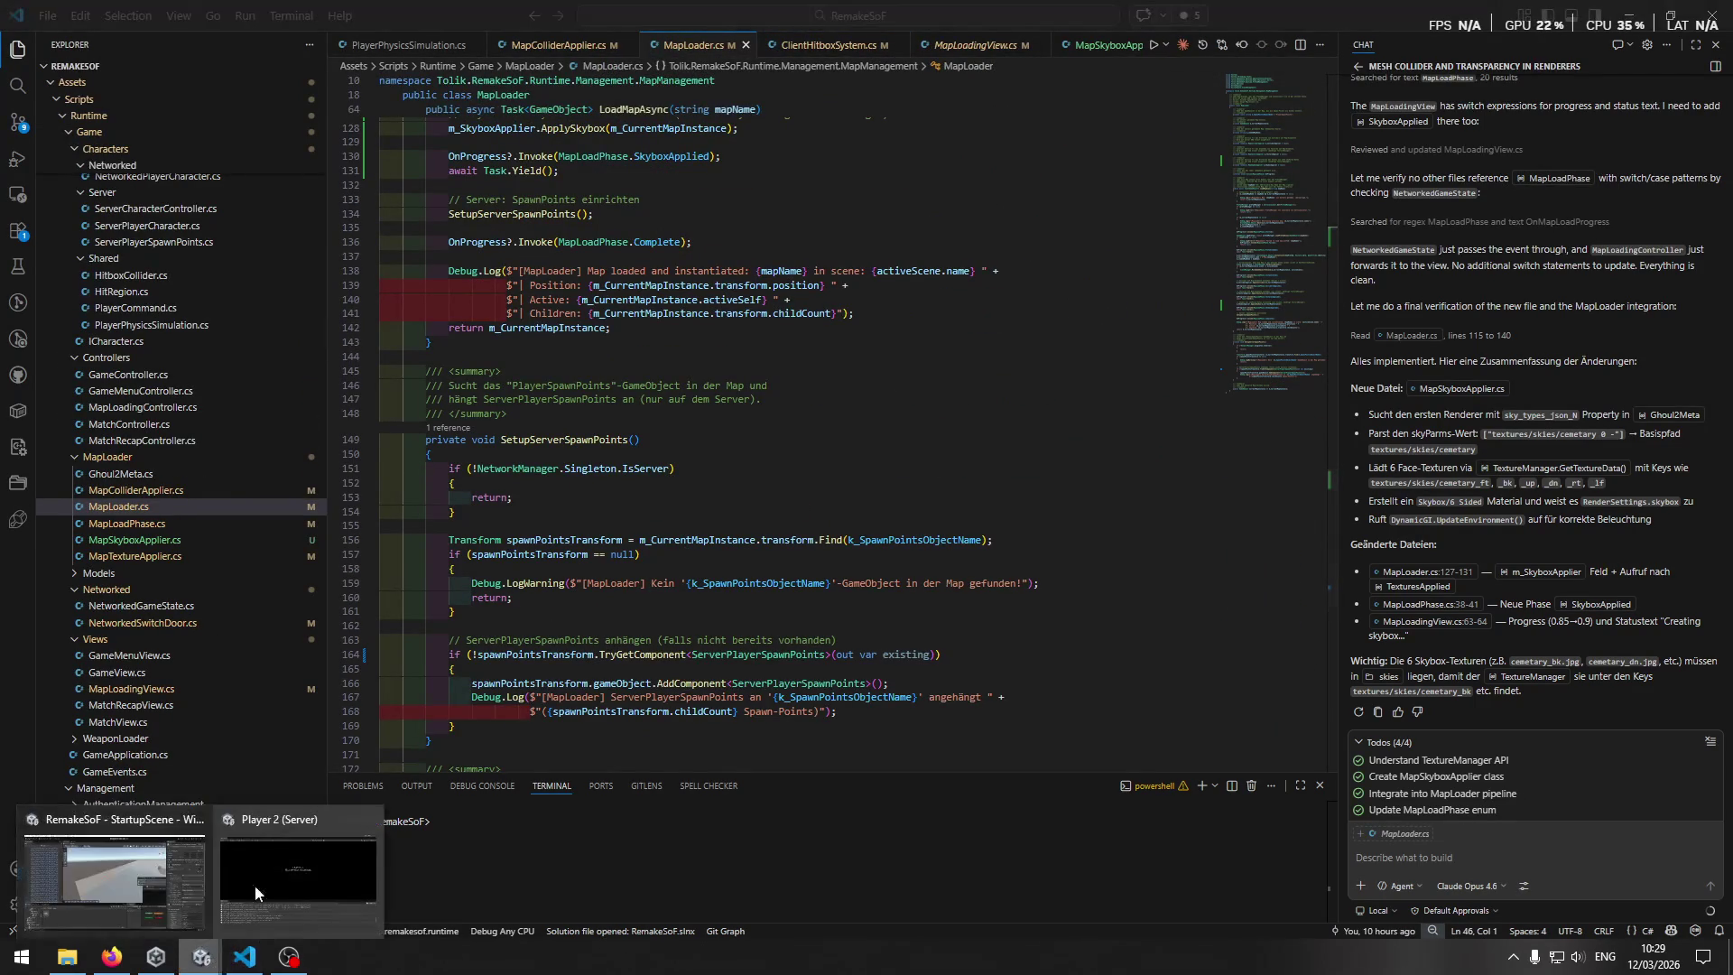
left_click(274, 903)
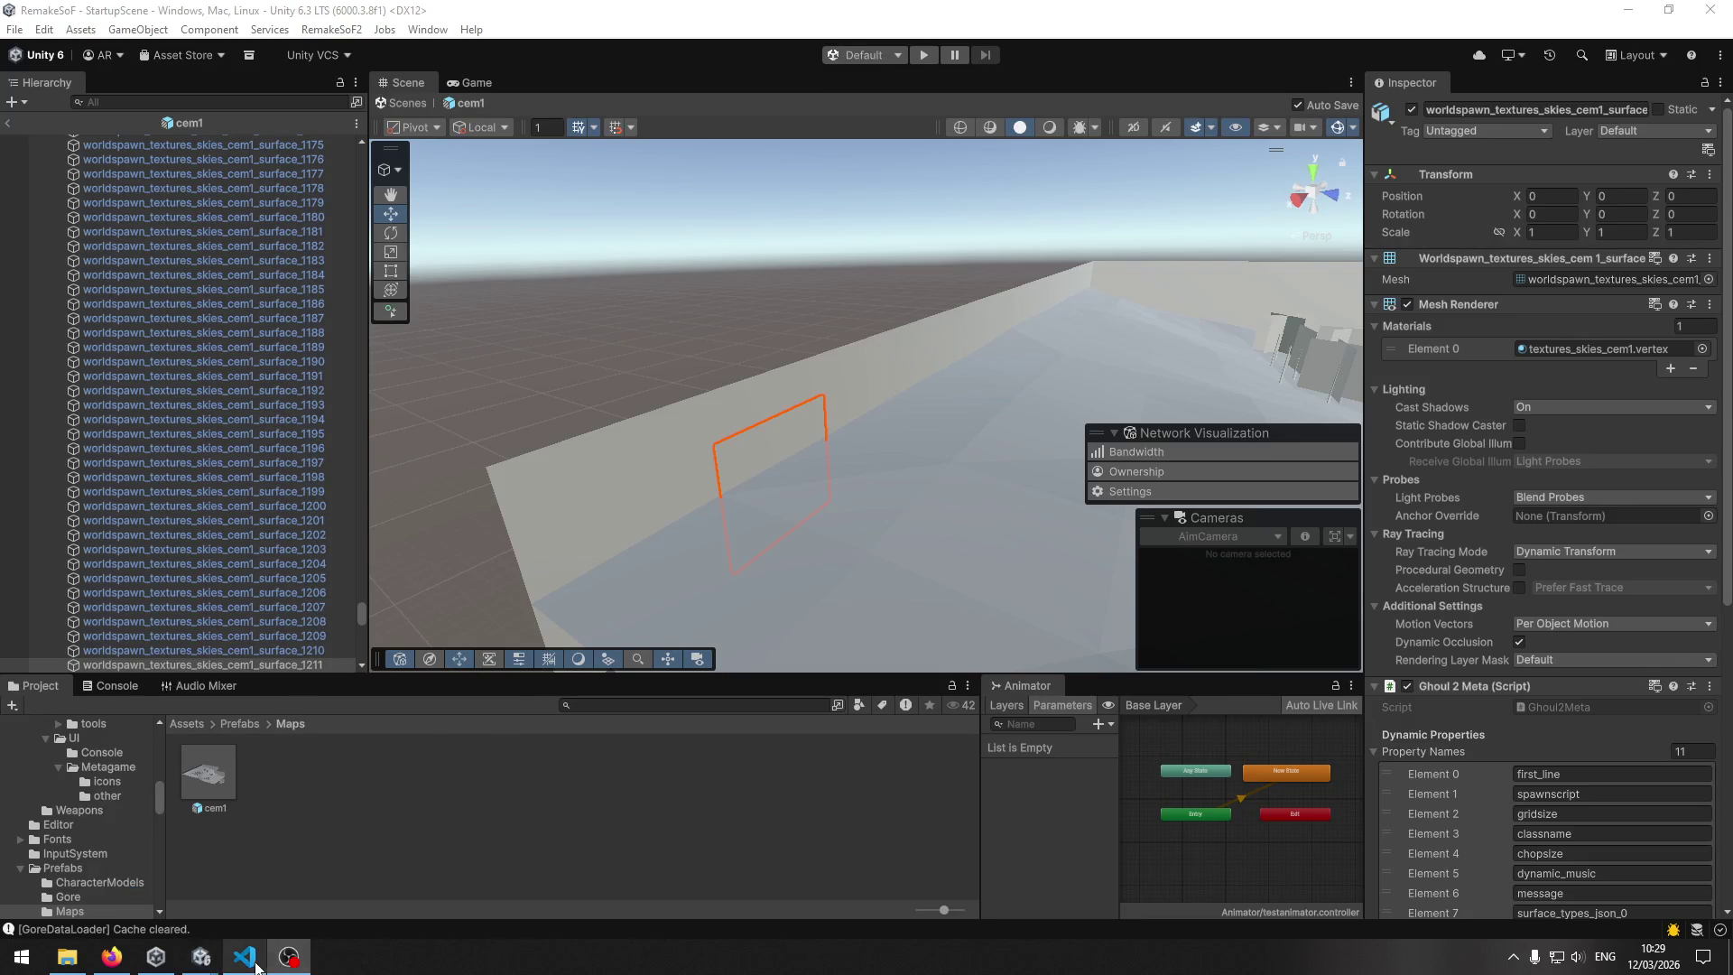
Open MapSkyboxApplier.cs from the Explorer and skim its skybox-building code.
left_click(245, 957)
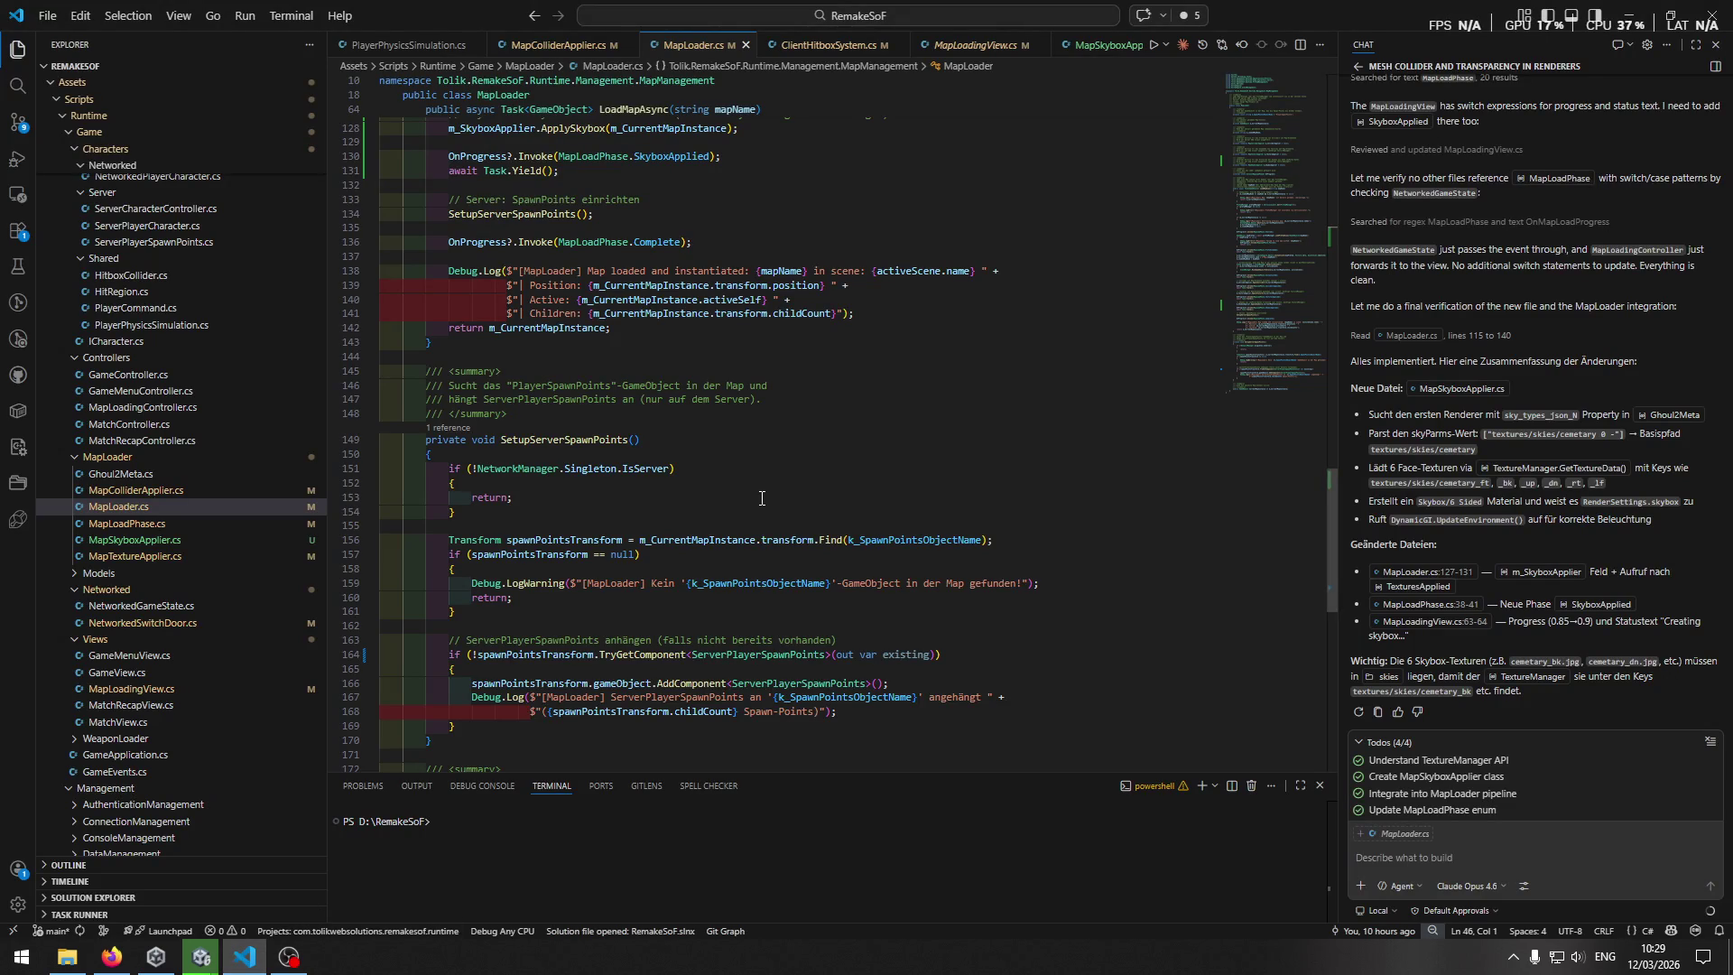
scroll(746, 505, "up", 6)
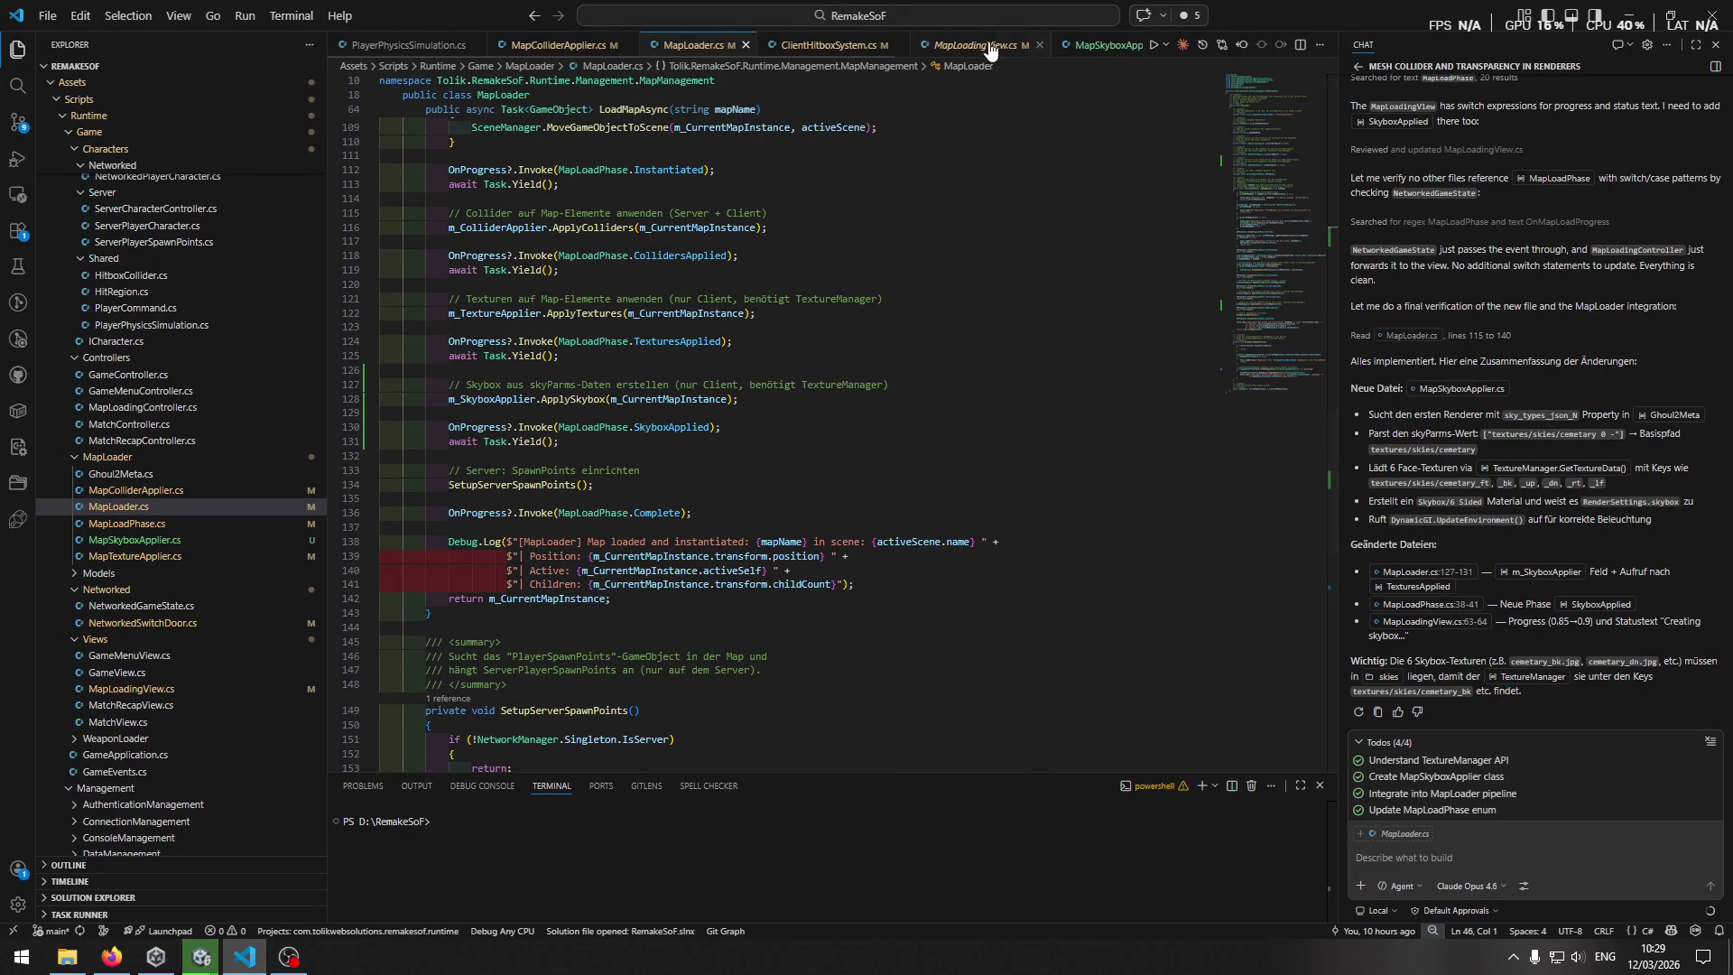
left_click(185, 540)
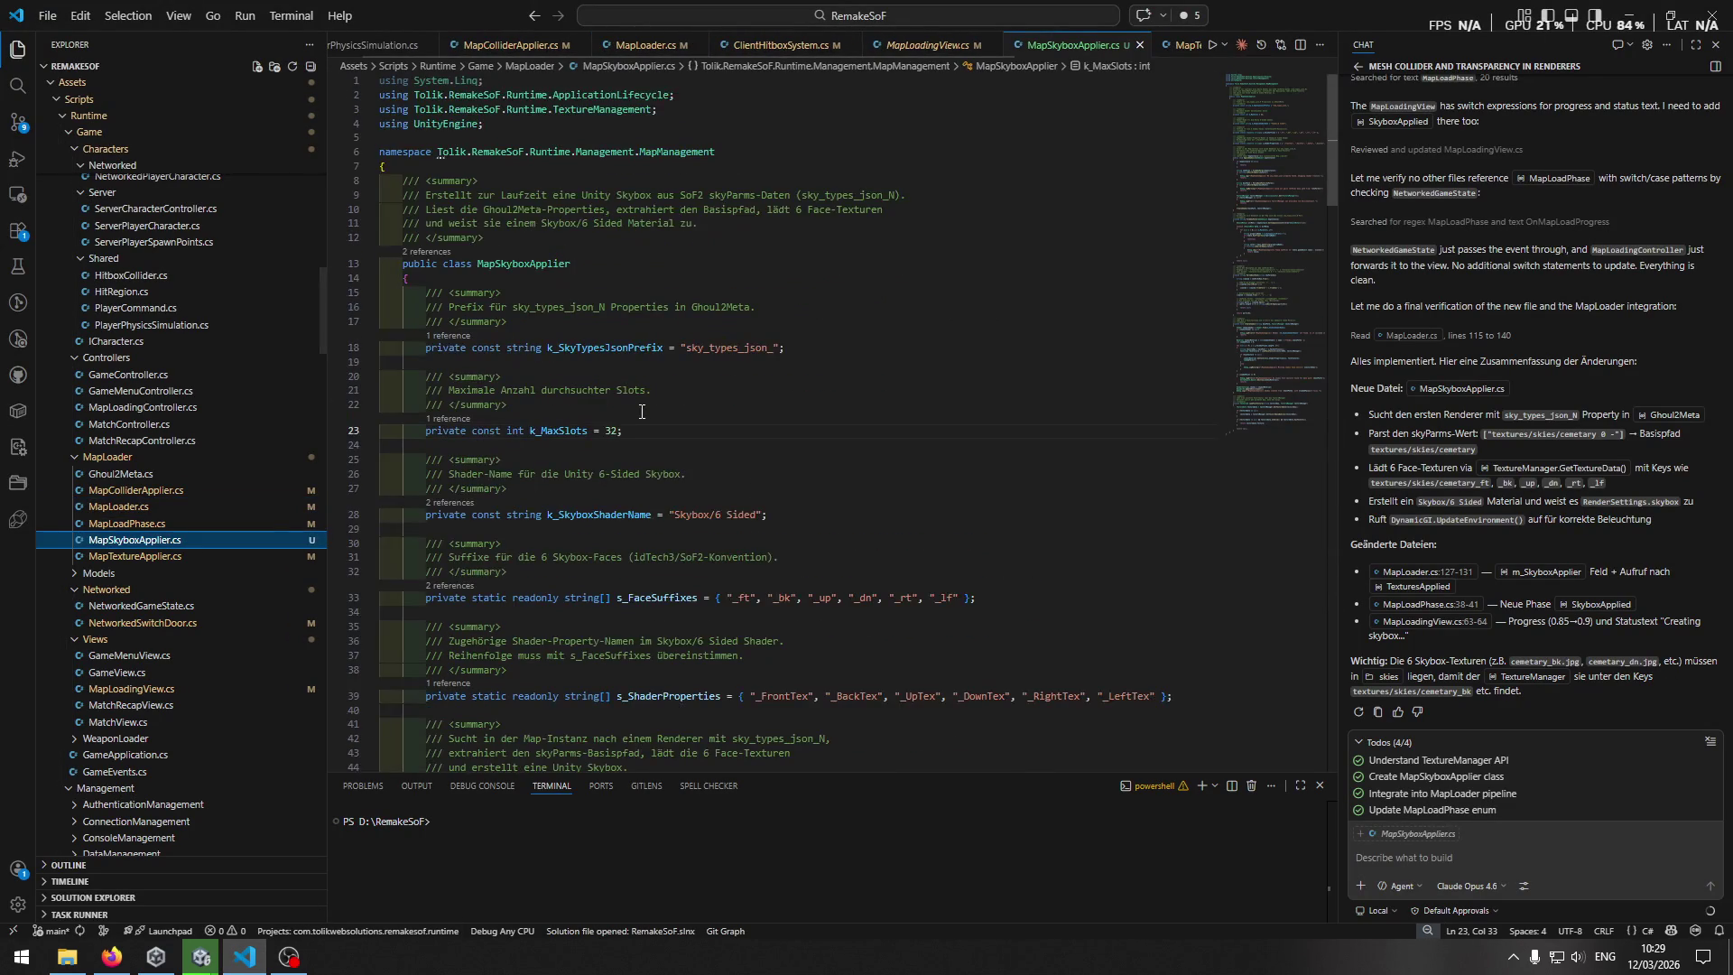
scroll(641, 411, "down", 20)
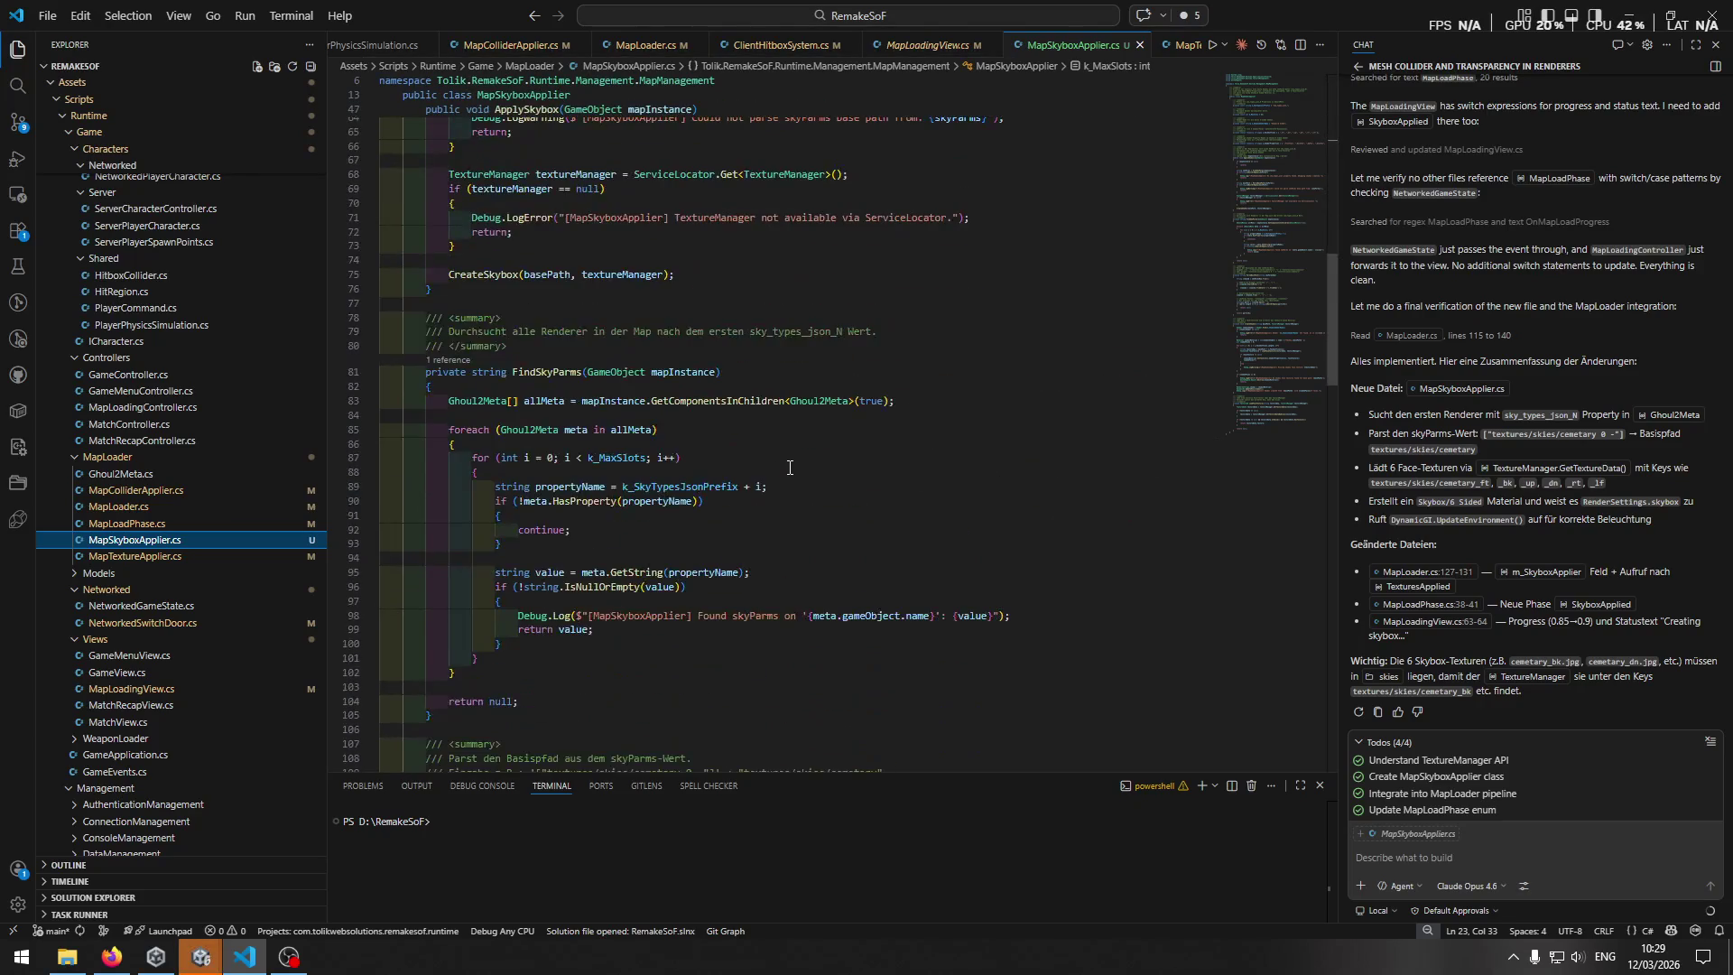
scroll(803, 469, "up", 10)
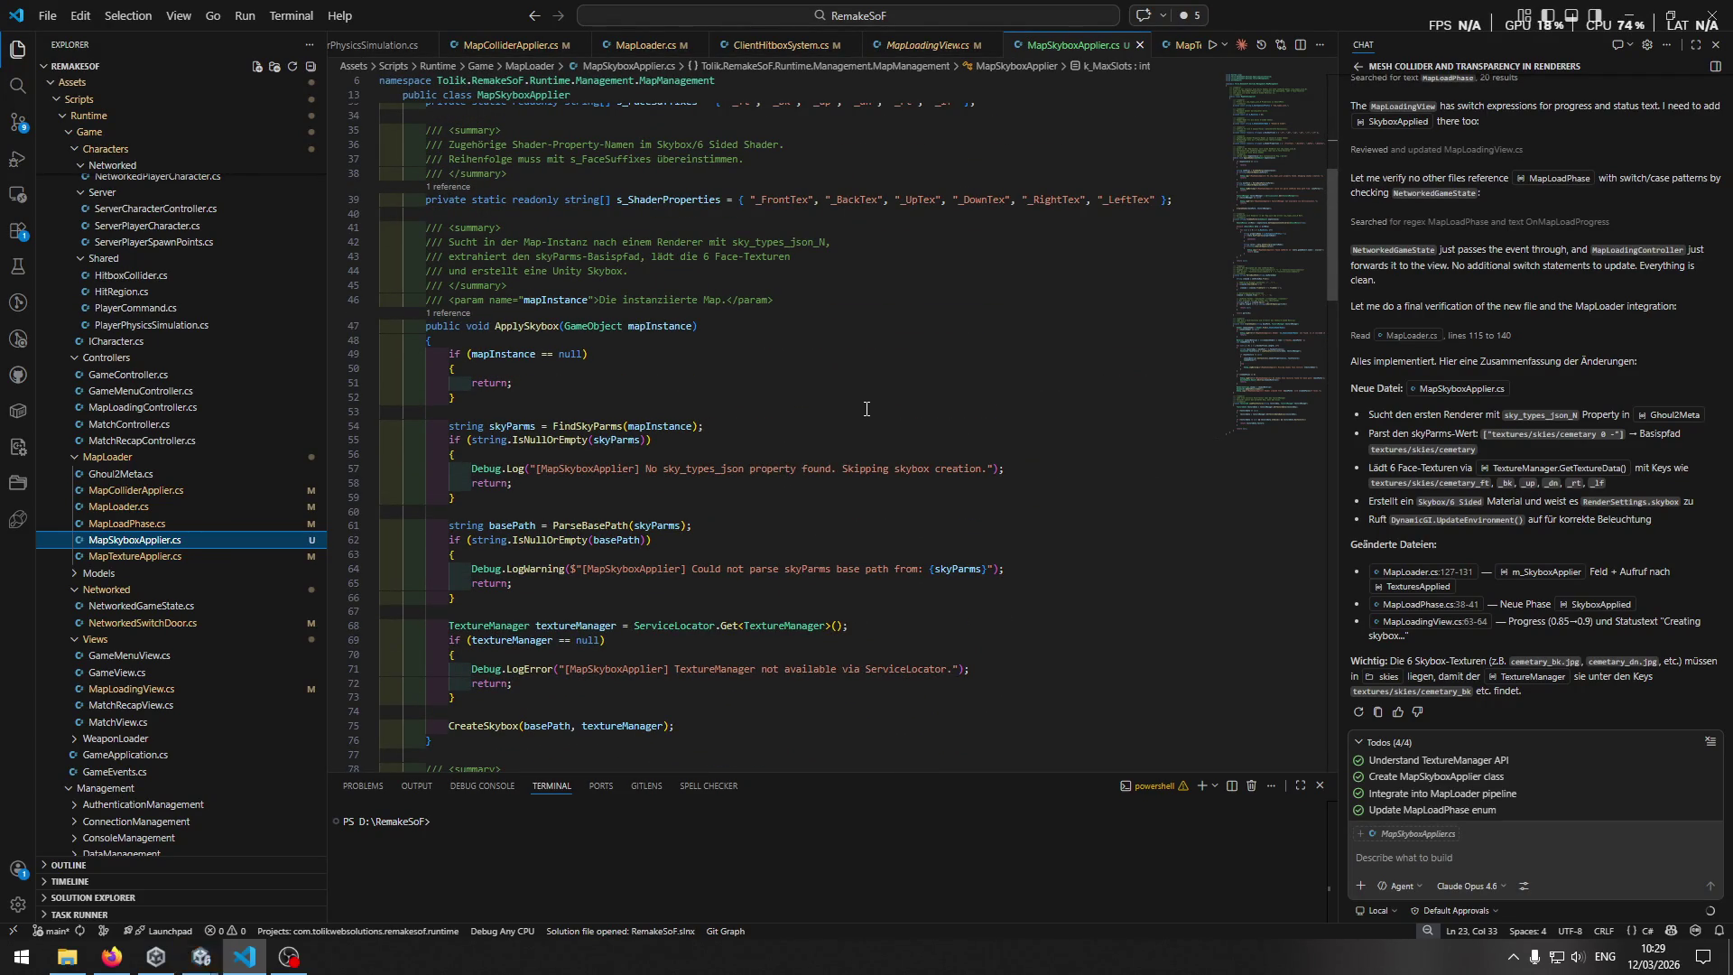
scroll(857, 411, "down", 12)
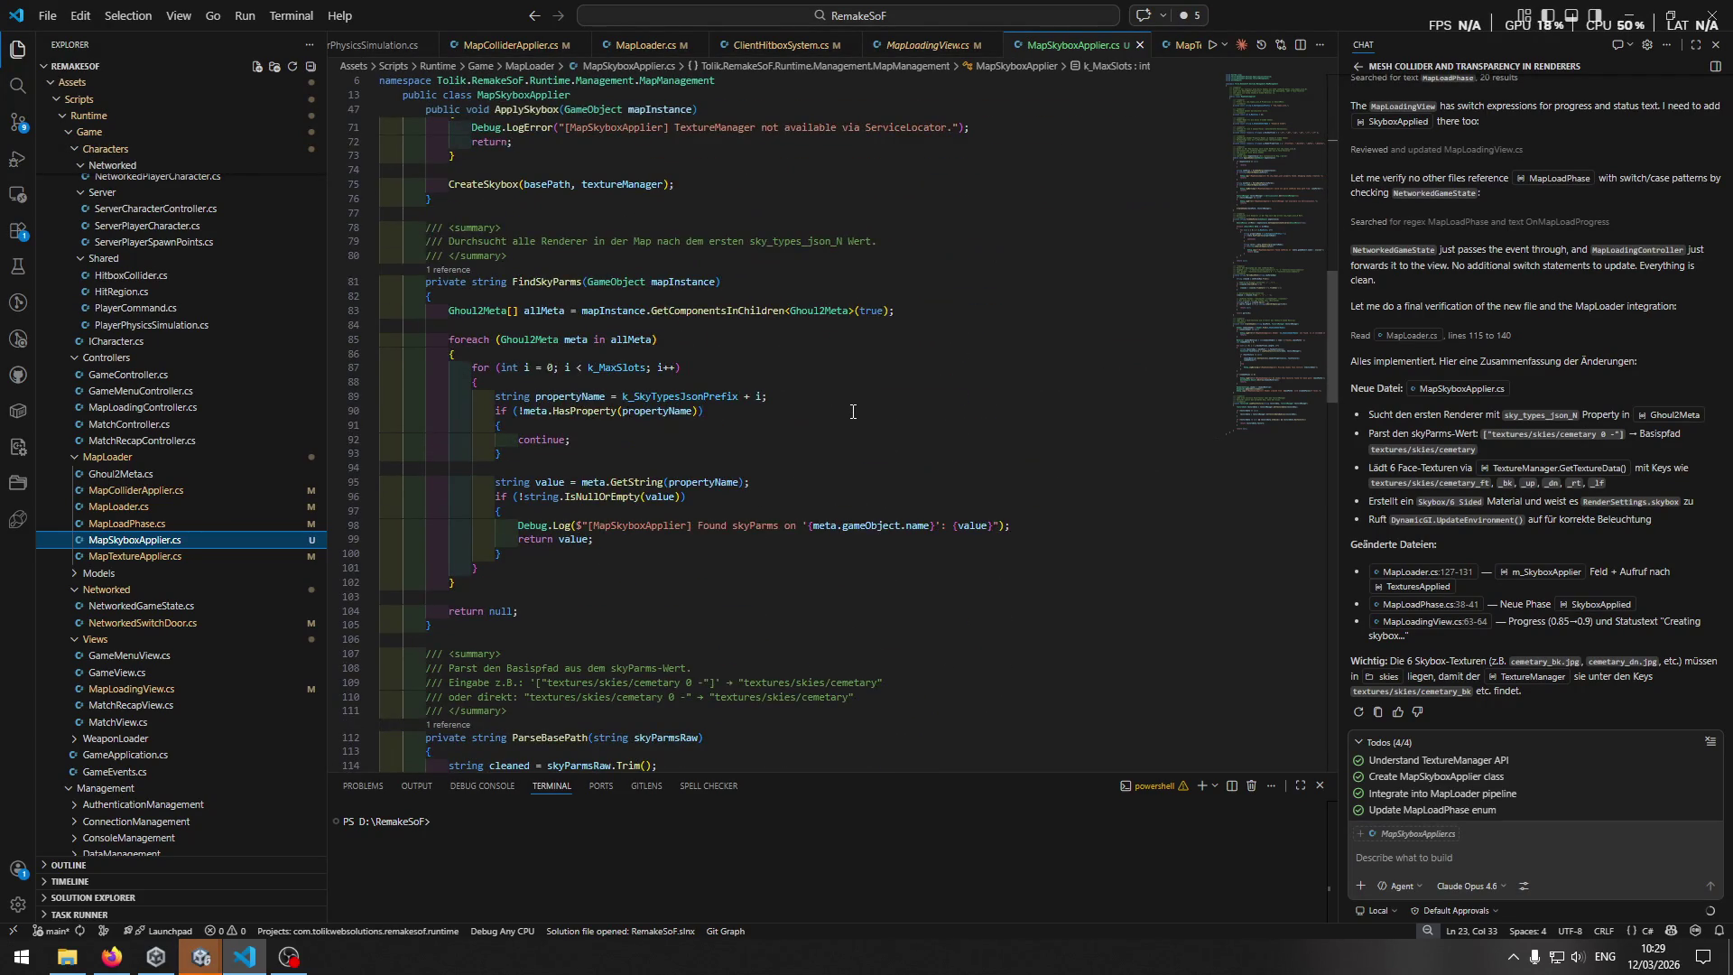
scroll(812, 451, "down", 5)
scroll(723, 542, "down", 5)
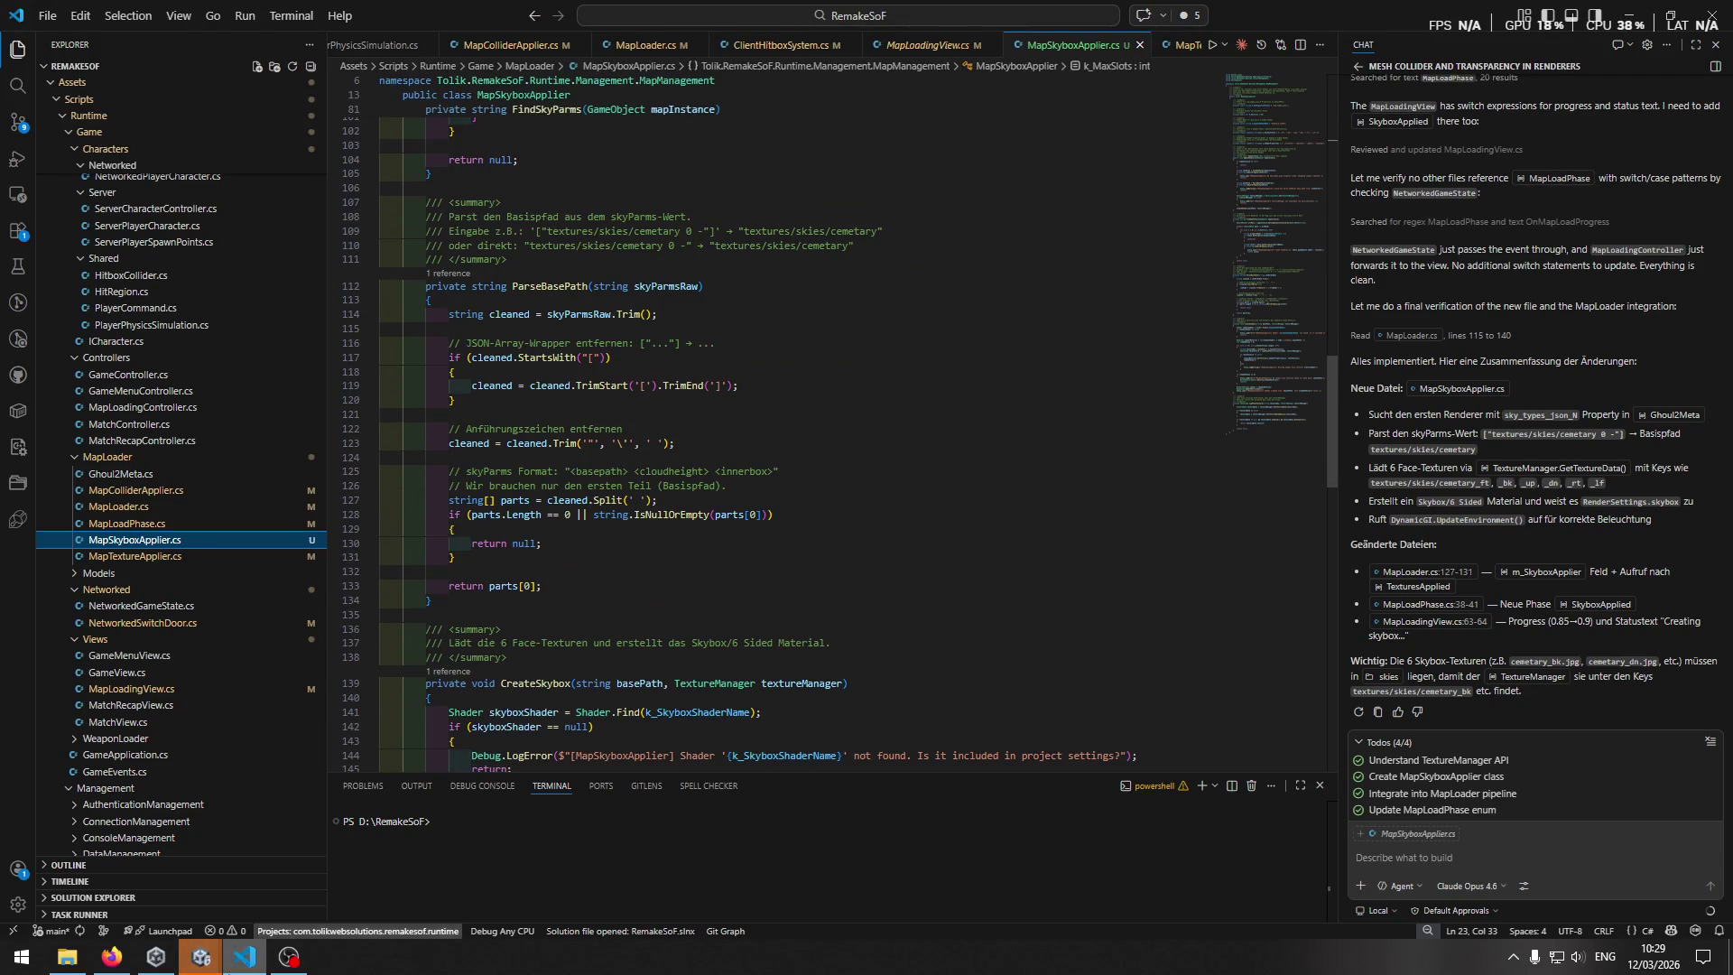
Start the game in Unity's Play mode to test the skybox, then return to the code.
left_click(245, 964)
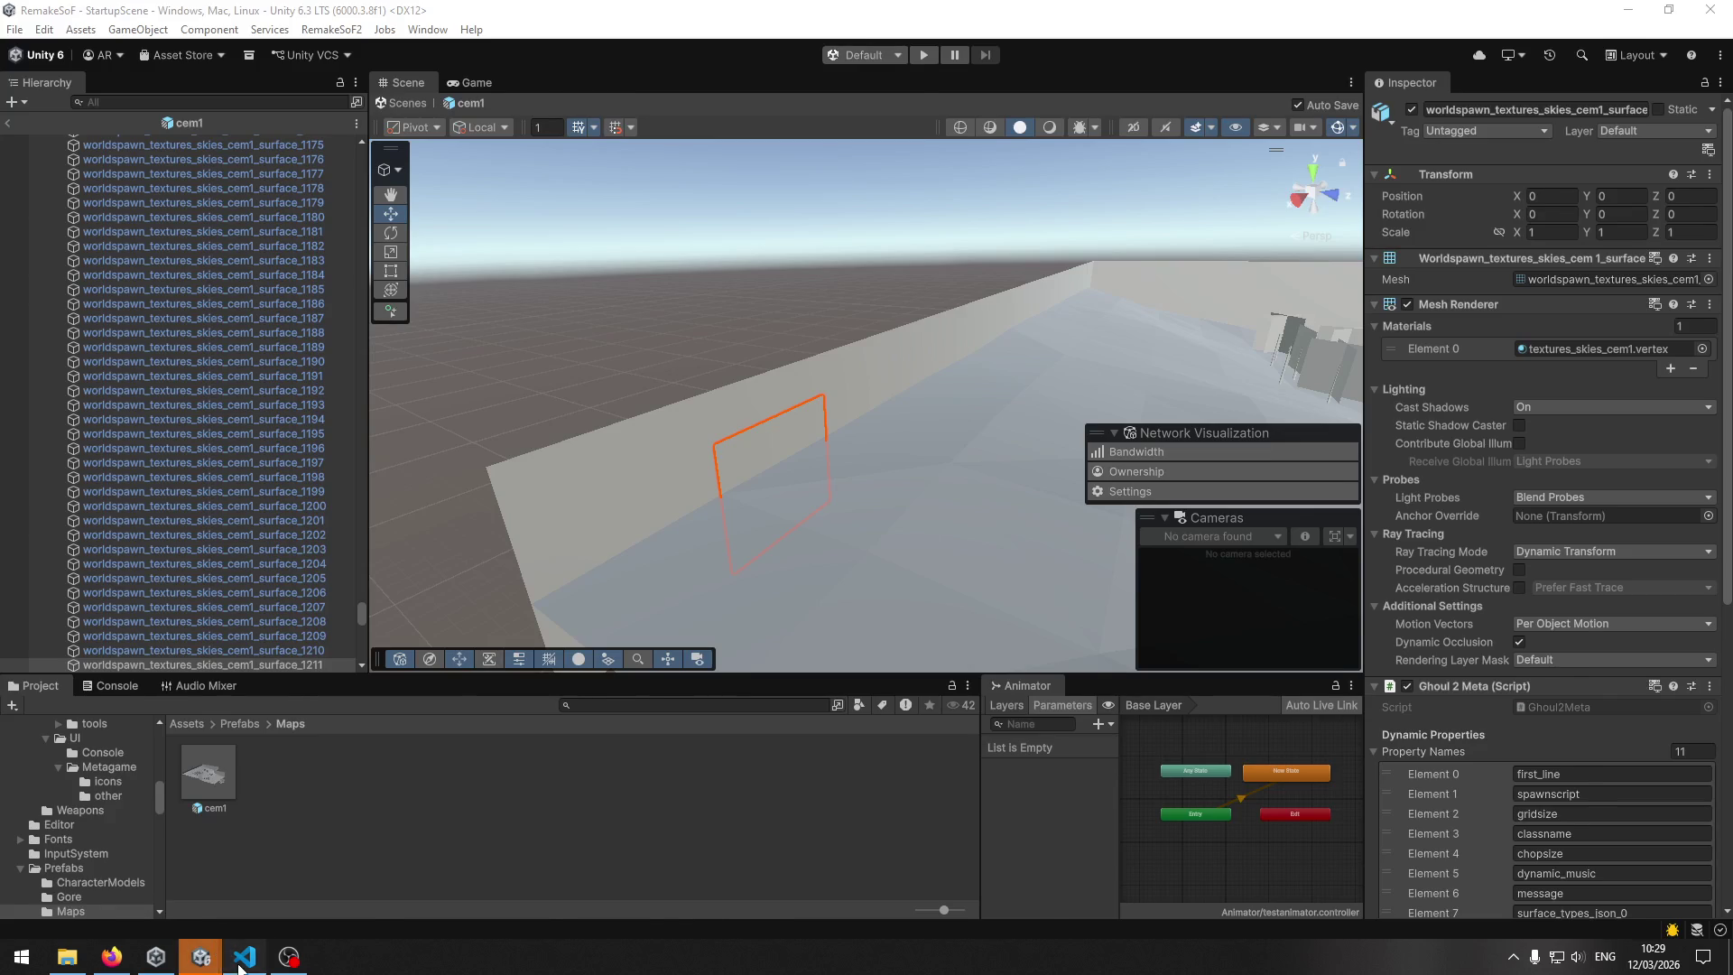
left_click(242, 964)
mouse_move(201, 957)
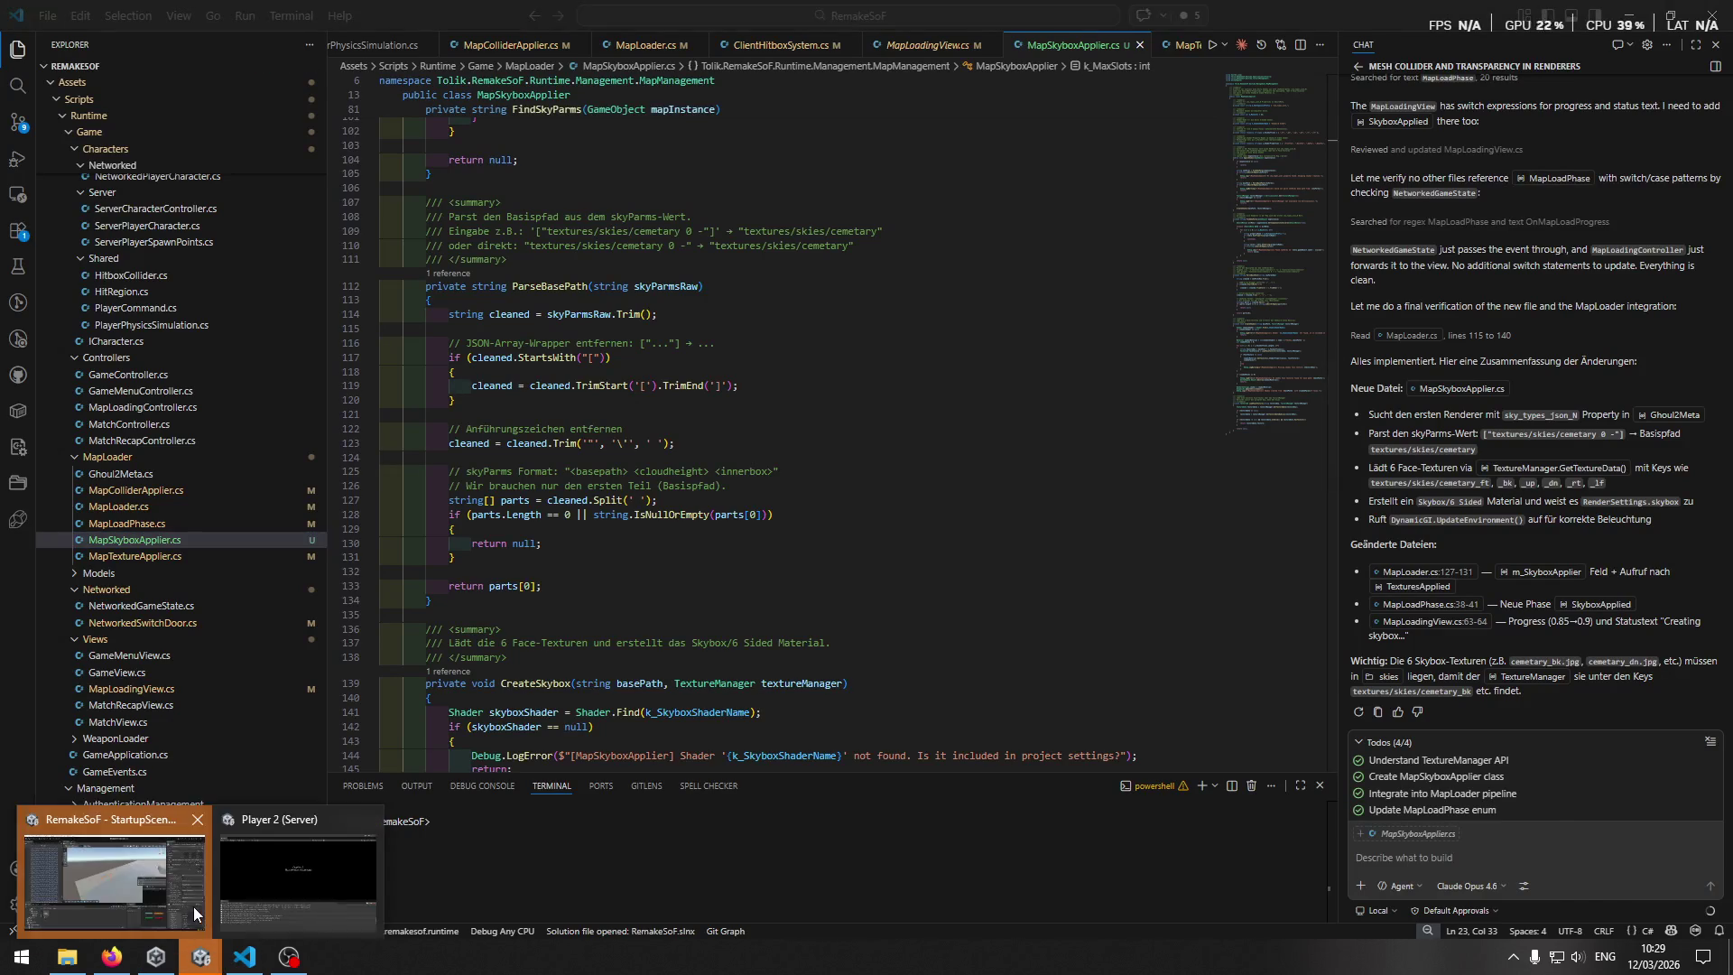
left_click(194, 913)
left_click(919, 55)
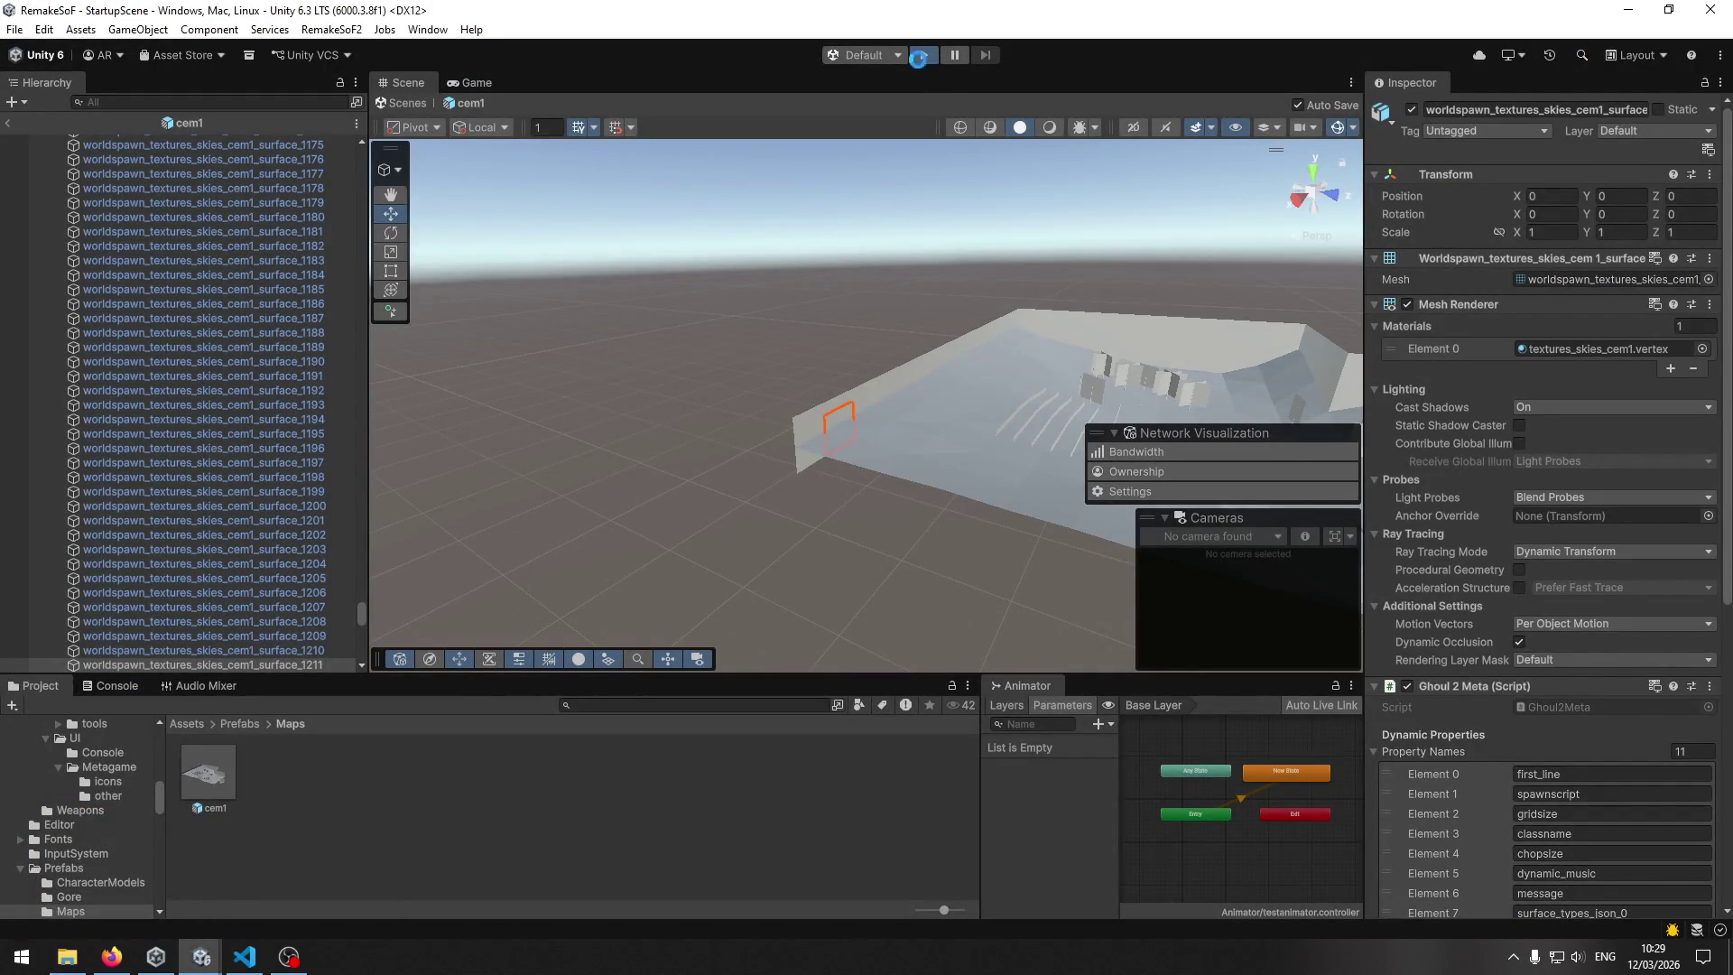
key("alt+Tab")
Check the skybox step in MapLoader.cs, then go back to FindSkyParms in MapSkyboxApplier.cs.
scroll(872, 510, "down", 5)
scroll(872, 511, "down", 4)
scroll(866, 510, "down", 6)
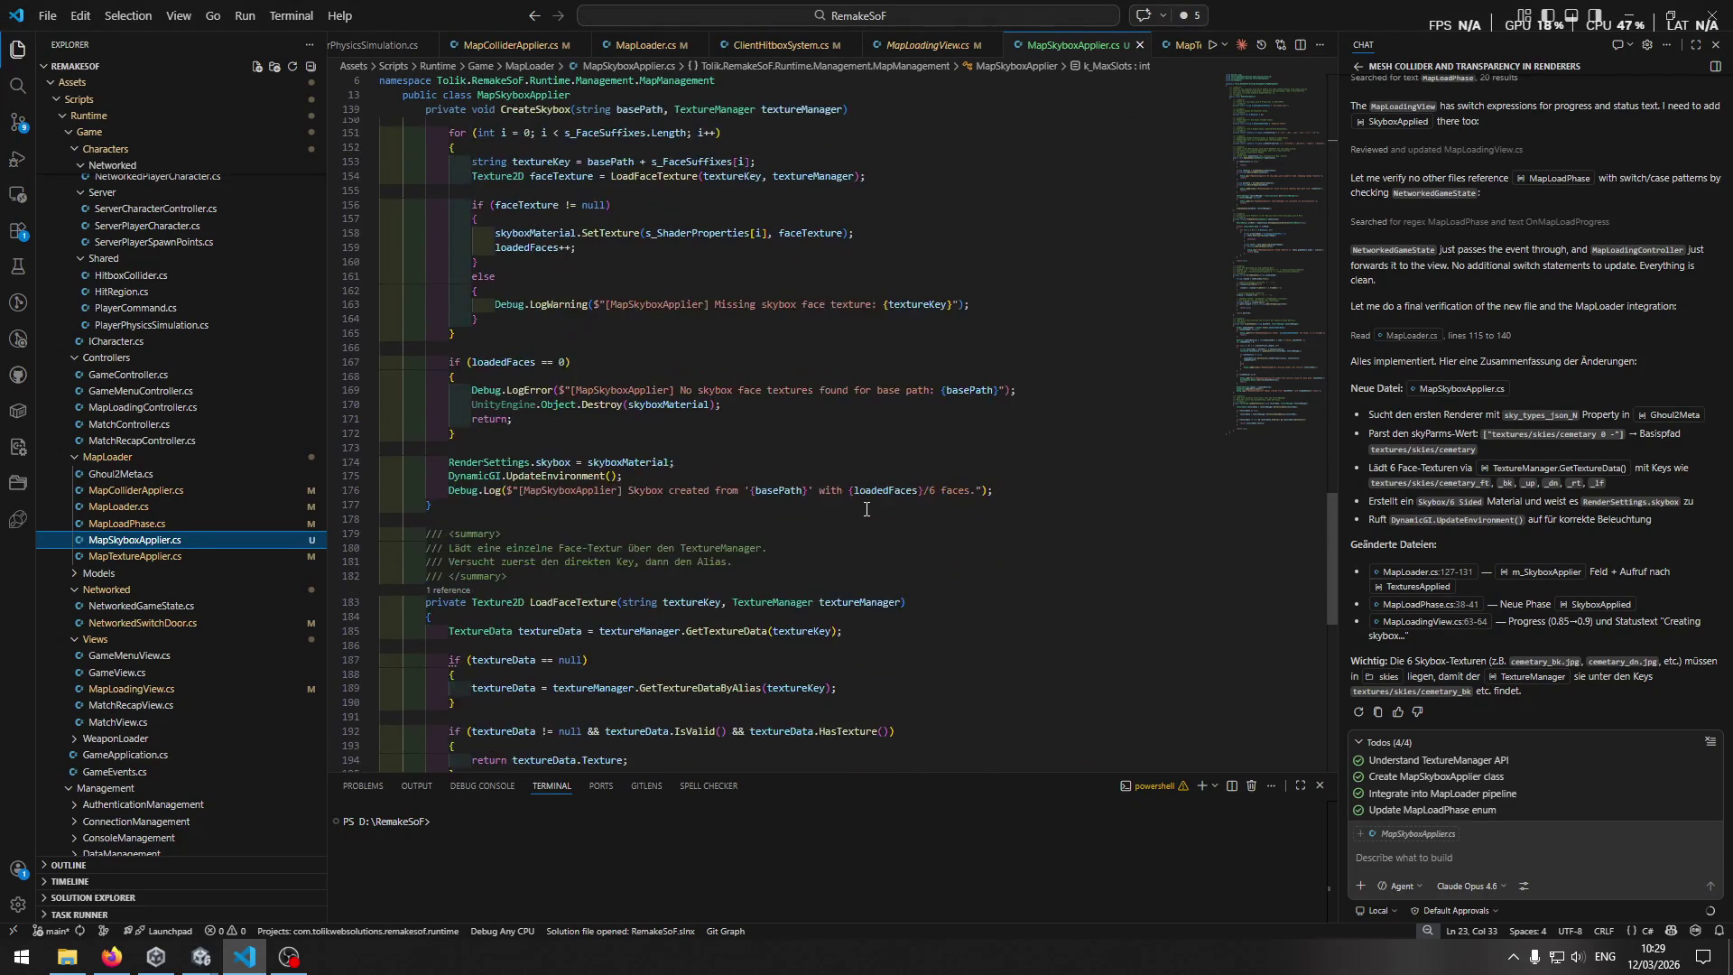
scroll(865, 510, "down", 5)
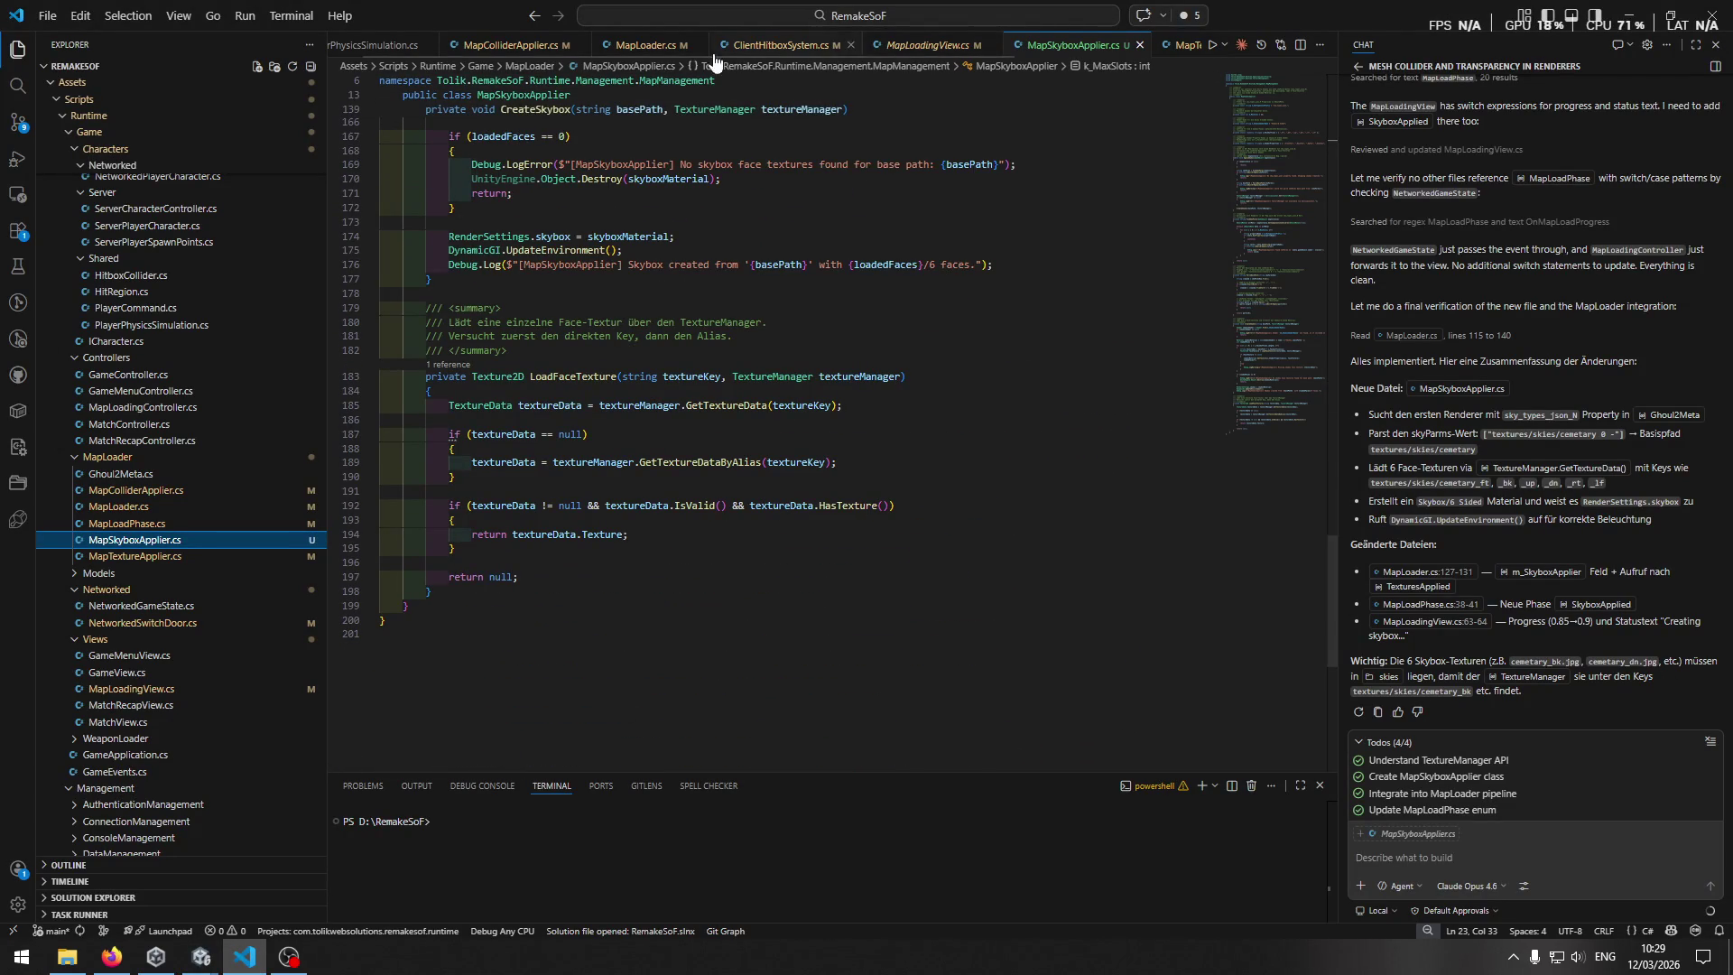
left_click(634, 53)
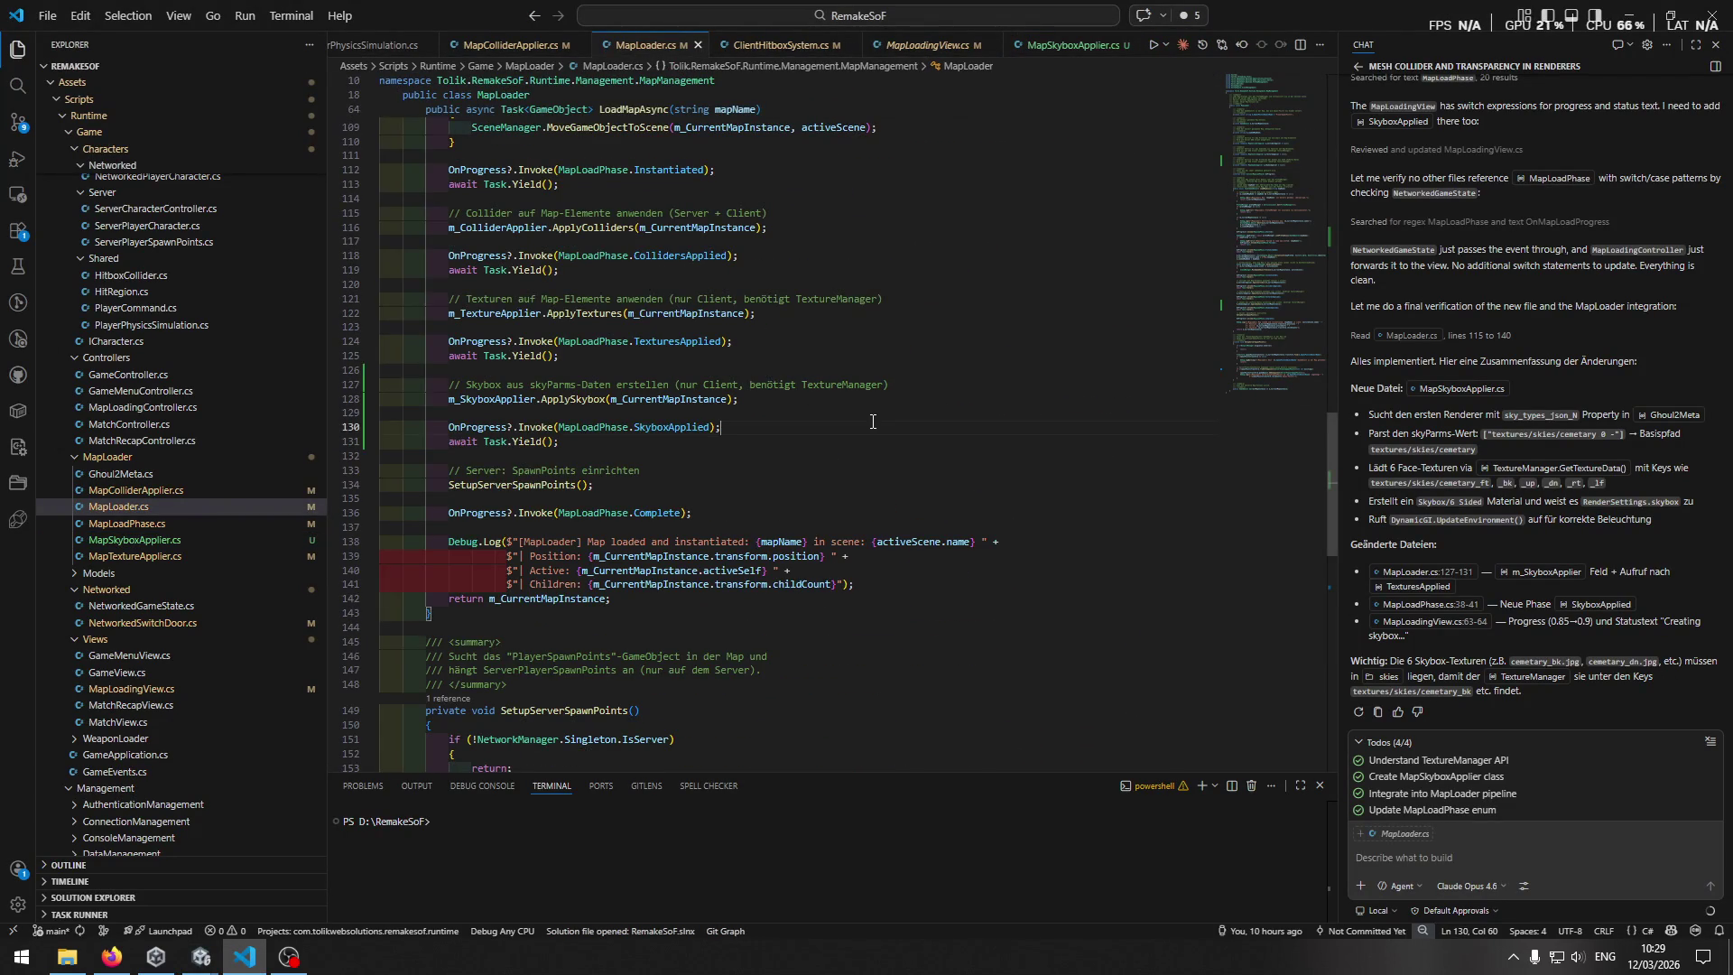
scroll(887, 454, "up", 6)
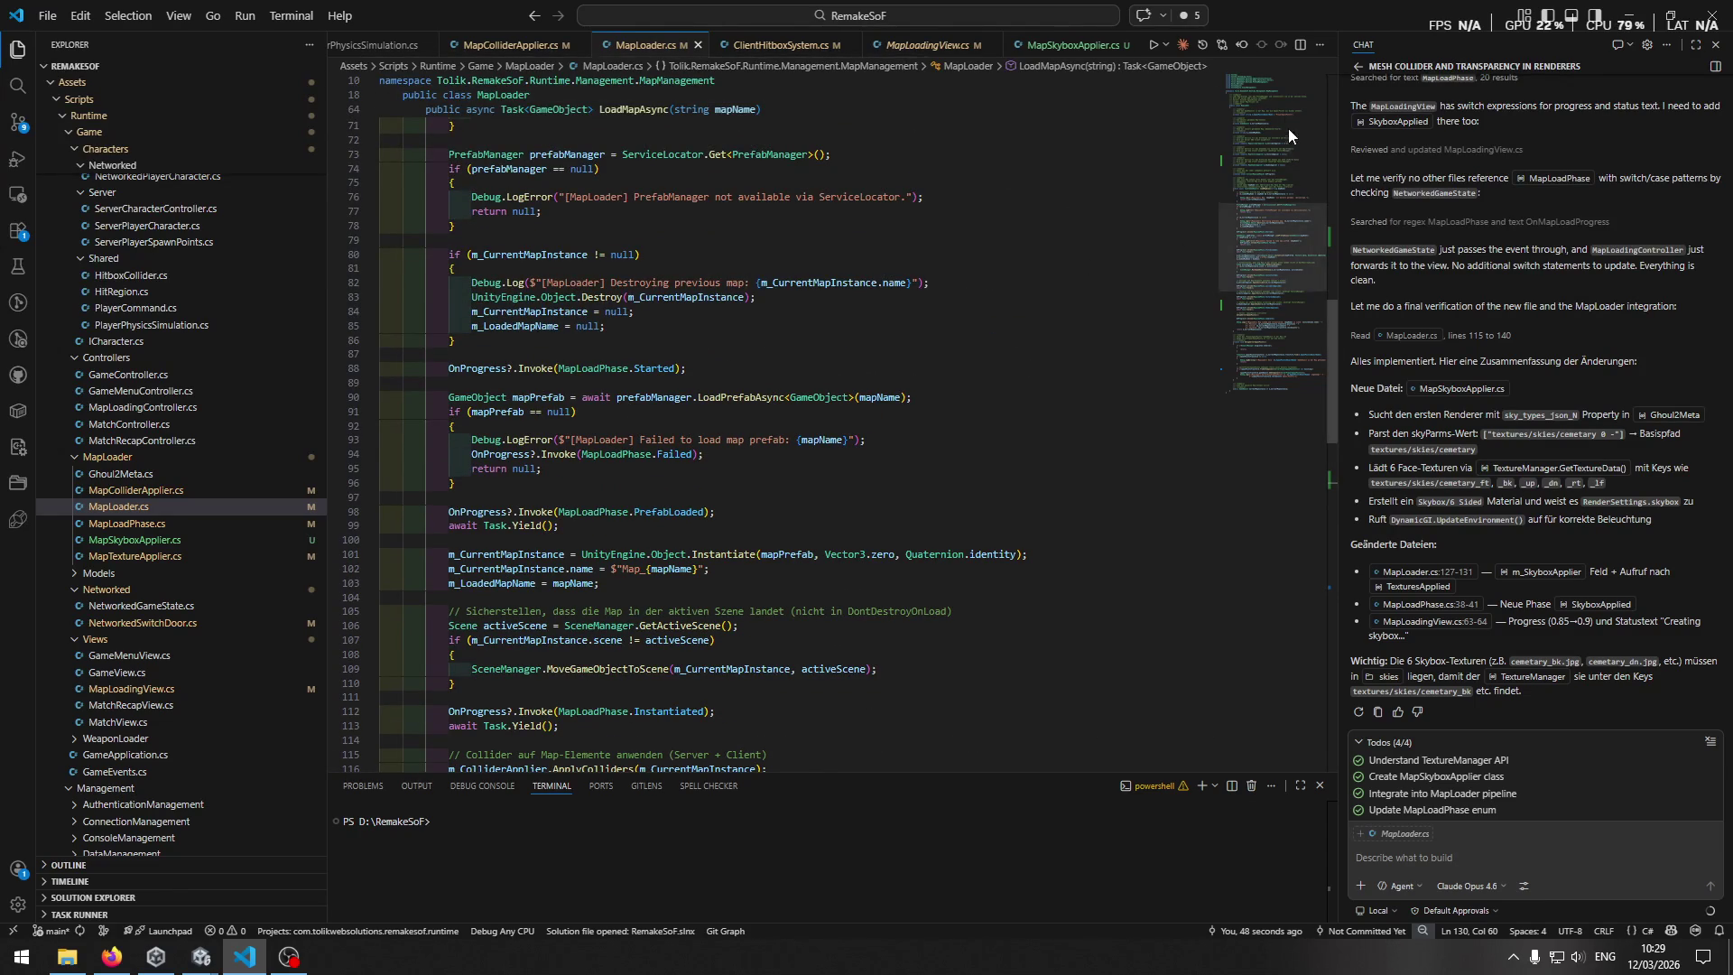
left_click_drag(1273, 244, 1272, 113)
scroll(932, 302, "down", 5)
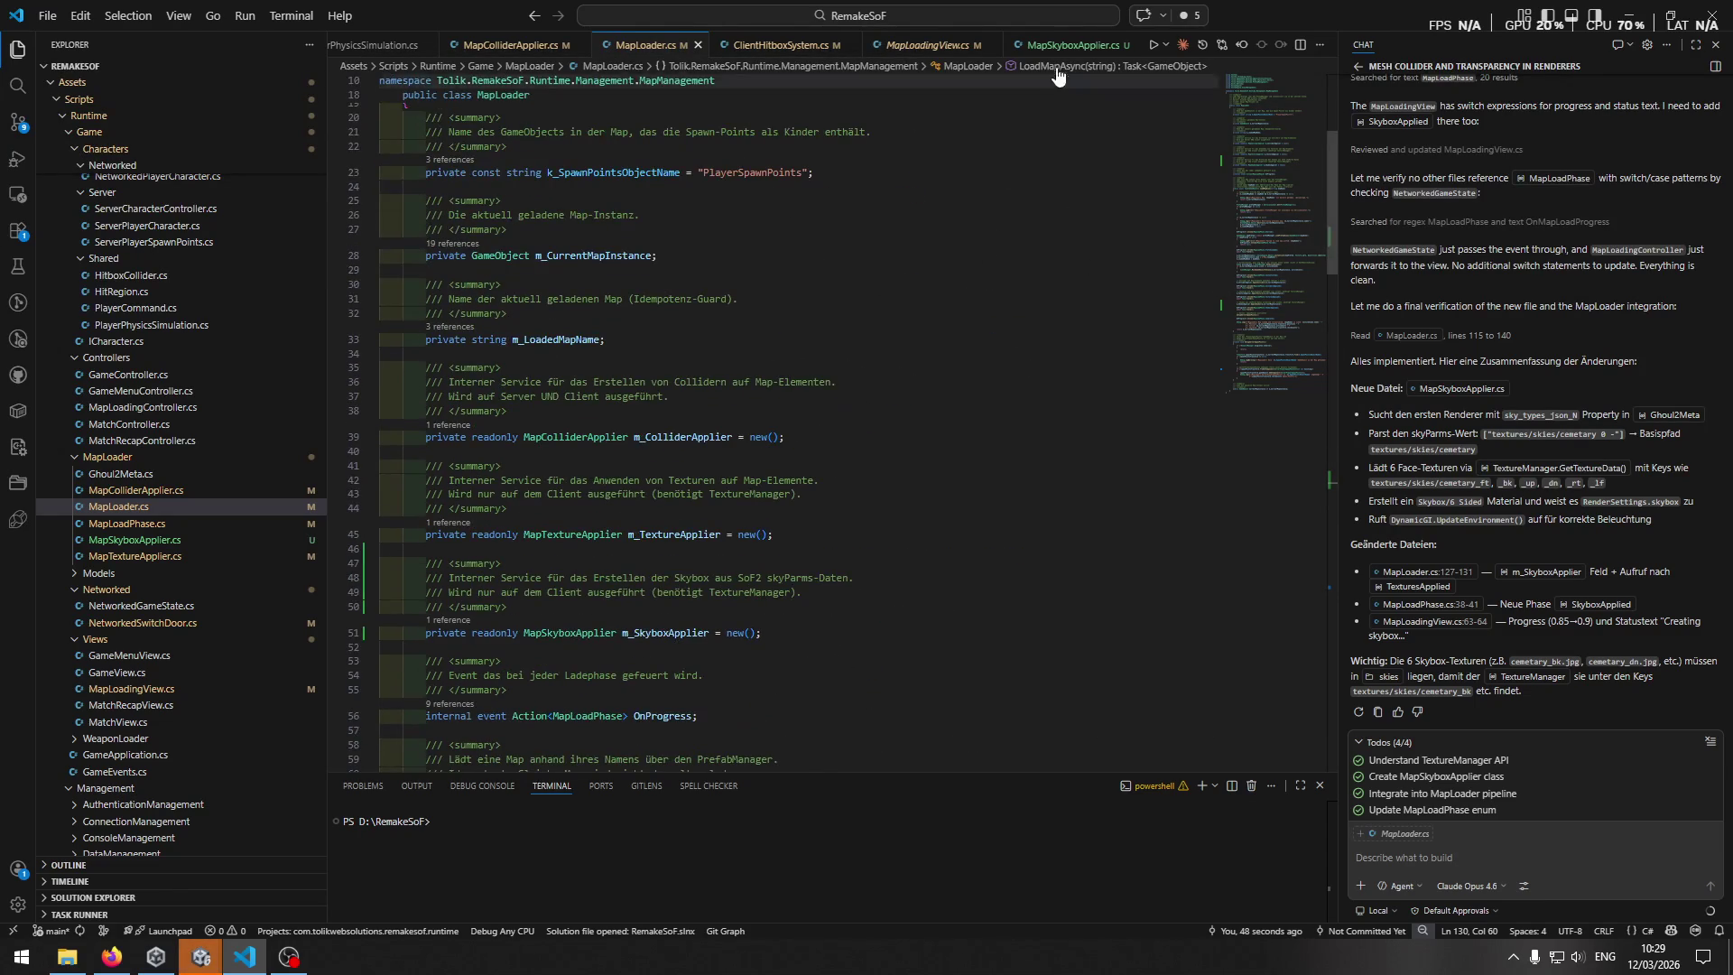
key("ctrl+Tab")
scroll(997, 333, "up", 20)
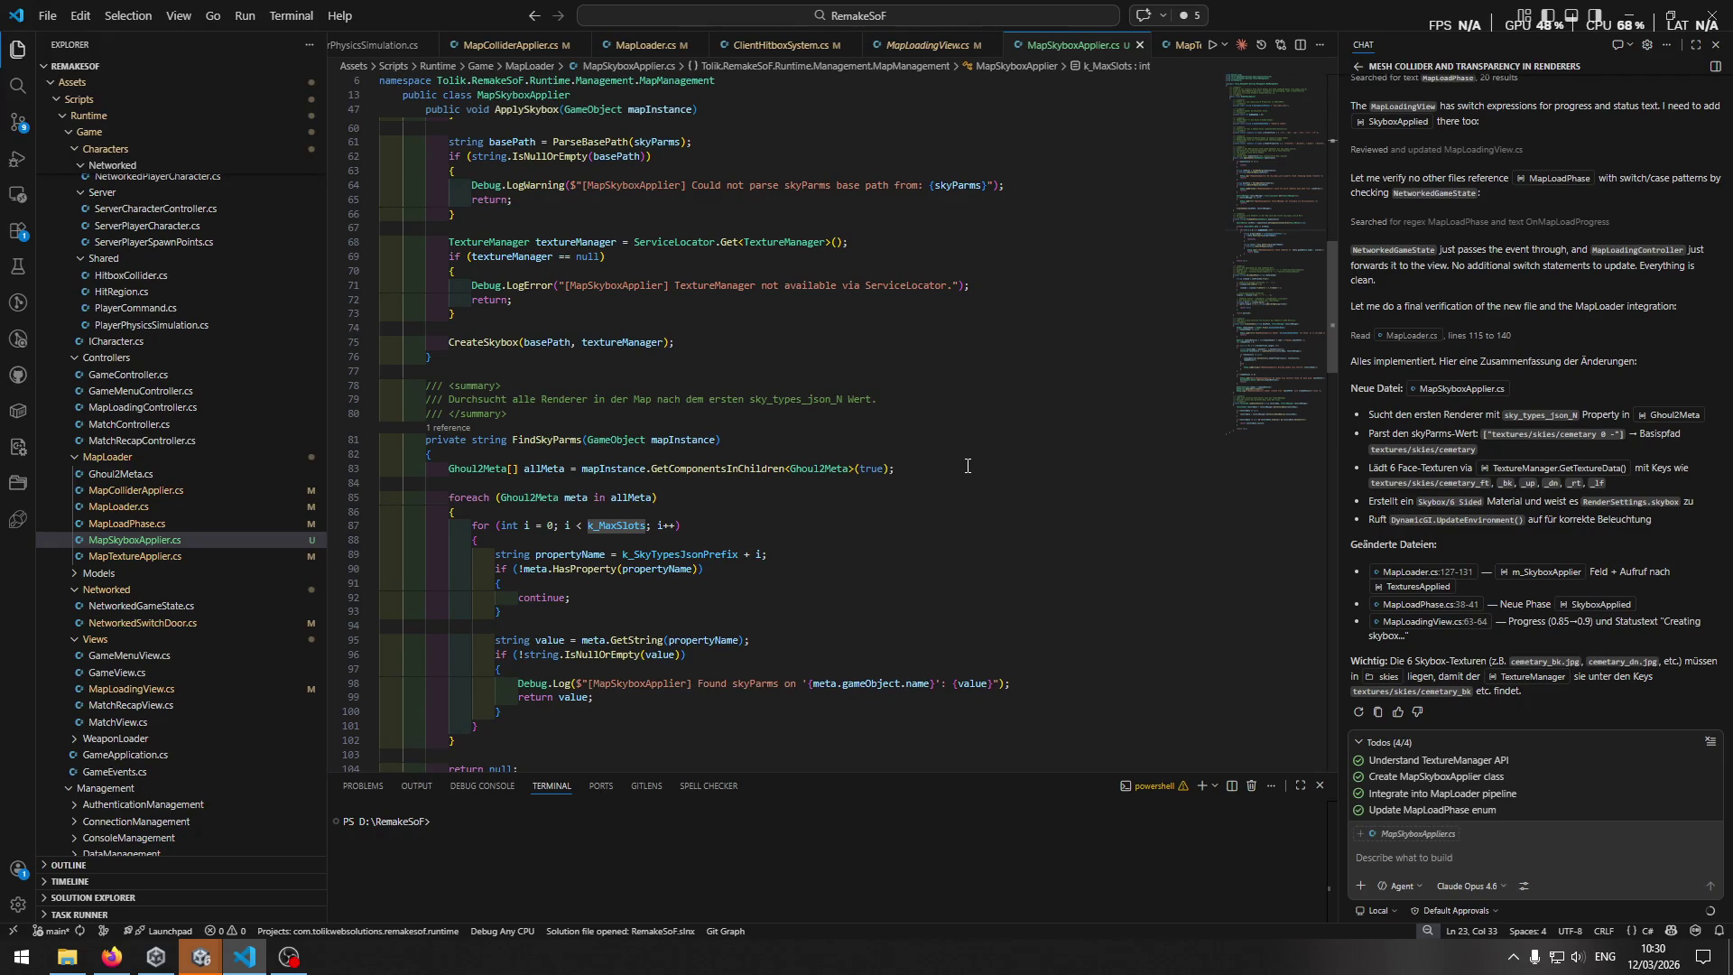
Search MapSkyboxApplier.cs for 'texut' and jump to the CreateSkybox method definition.
scroll(967, 466, "up", 5)
scroll(985, 458, "up", 5)
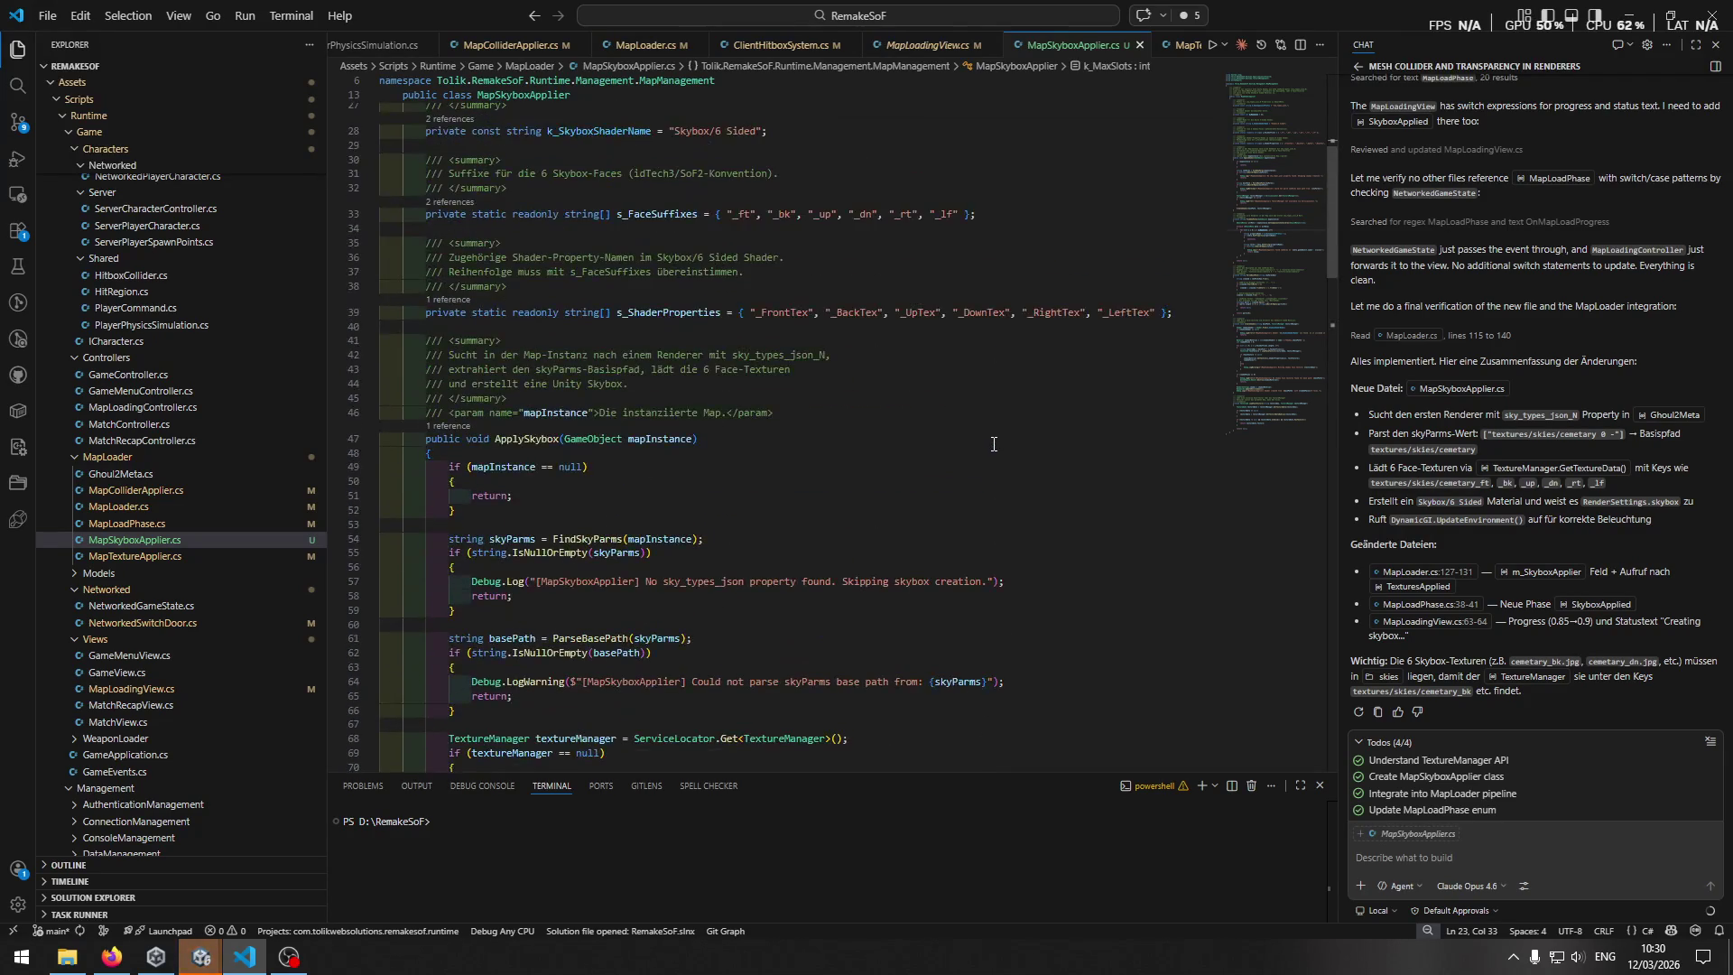
left_click(980, 439)
key("ctrl+f")
type("texut")
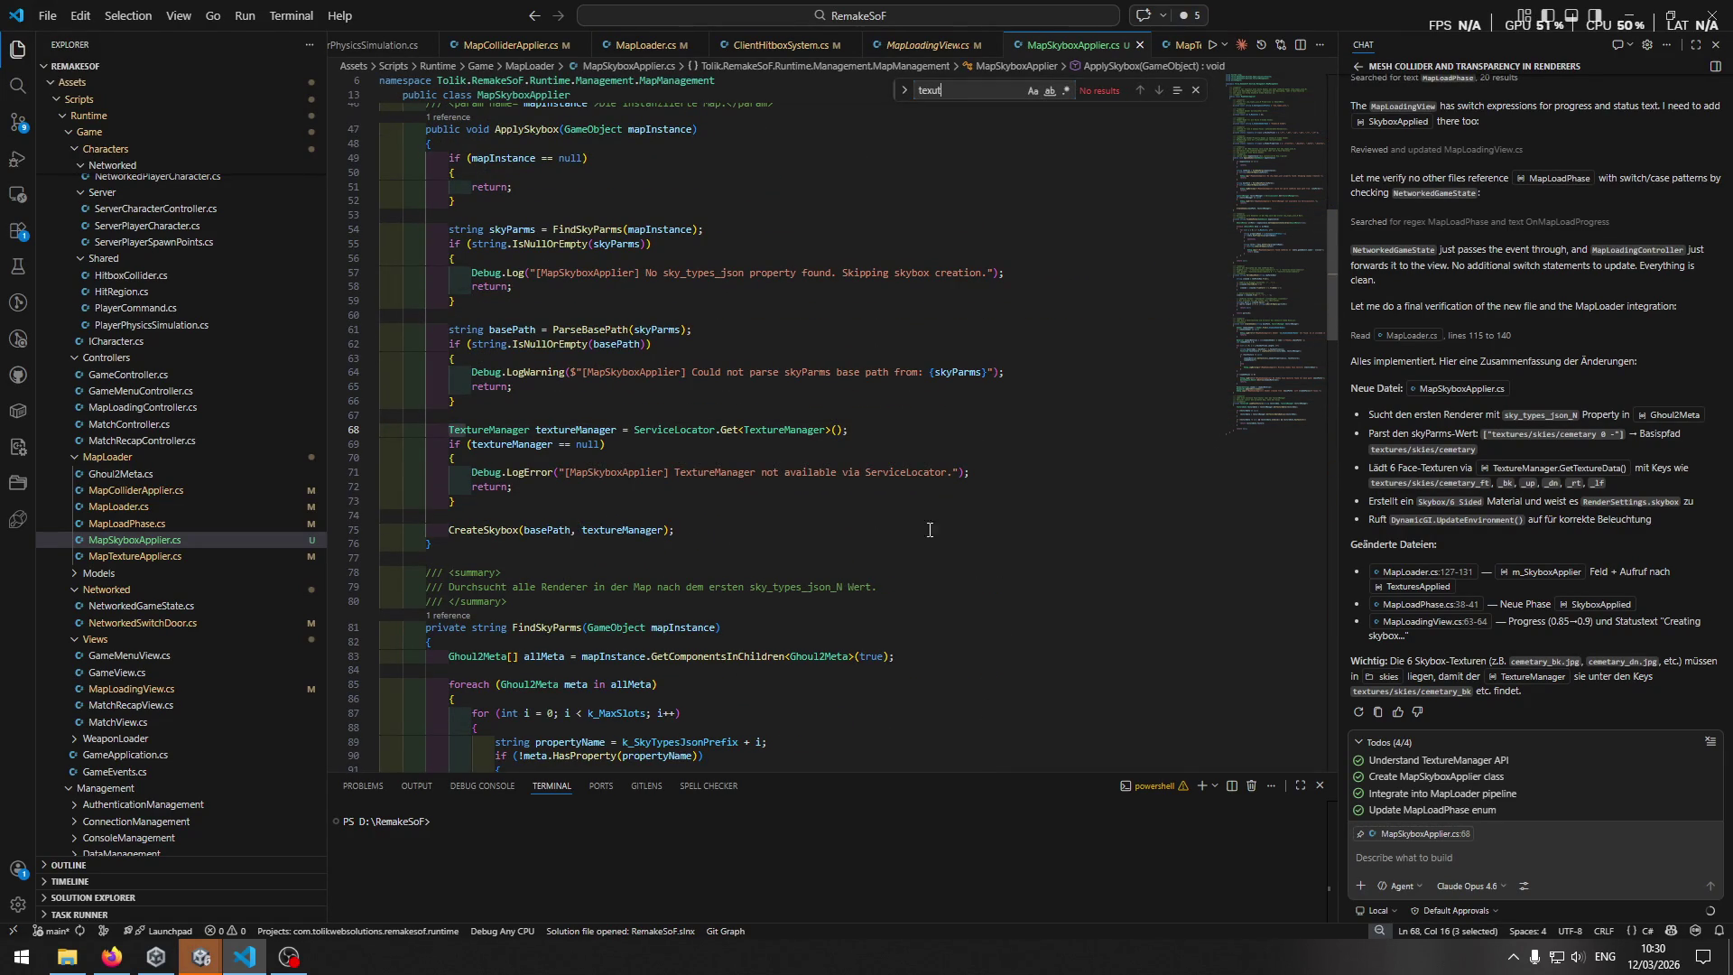
key("ctrl+Right")
key("ctrl+Right")
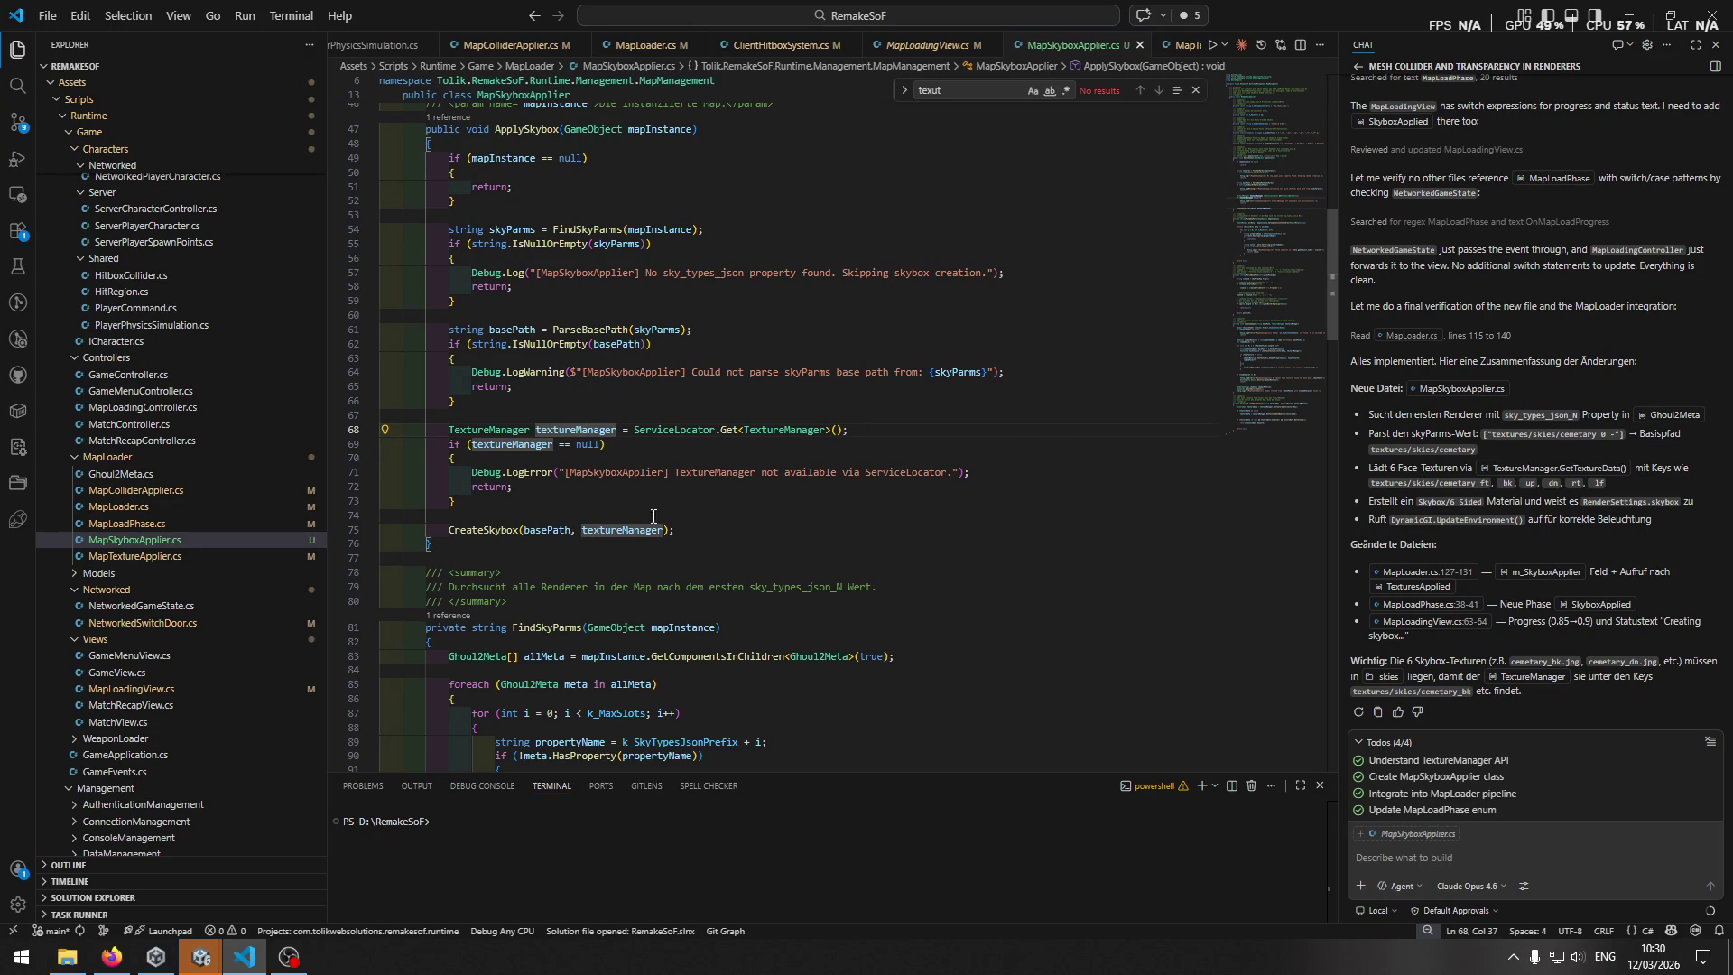
left_click(457, 530)
left_click(456, 530, "ctrl")
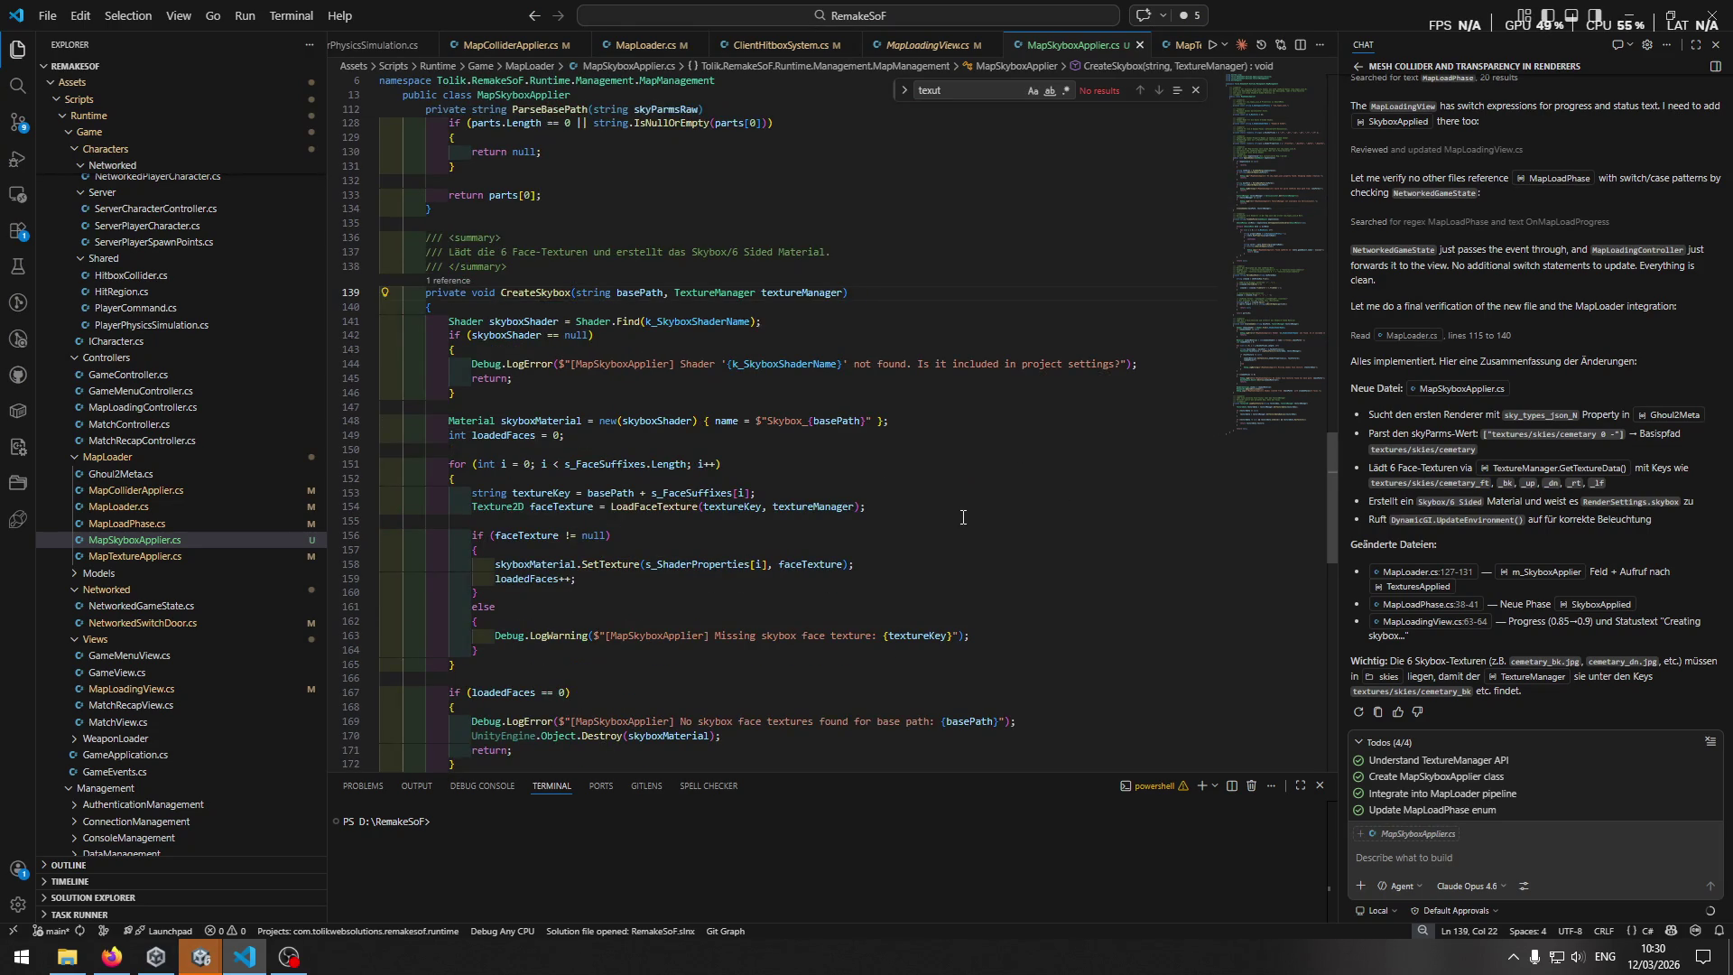
Trace textureManager and the k_SkyboxShaderName constant used by CreateSkybox's shader lookup.
left_click(794, 295)
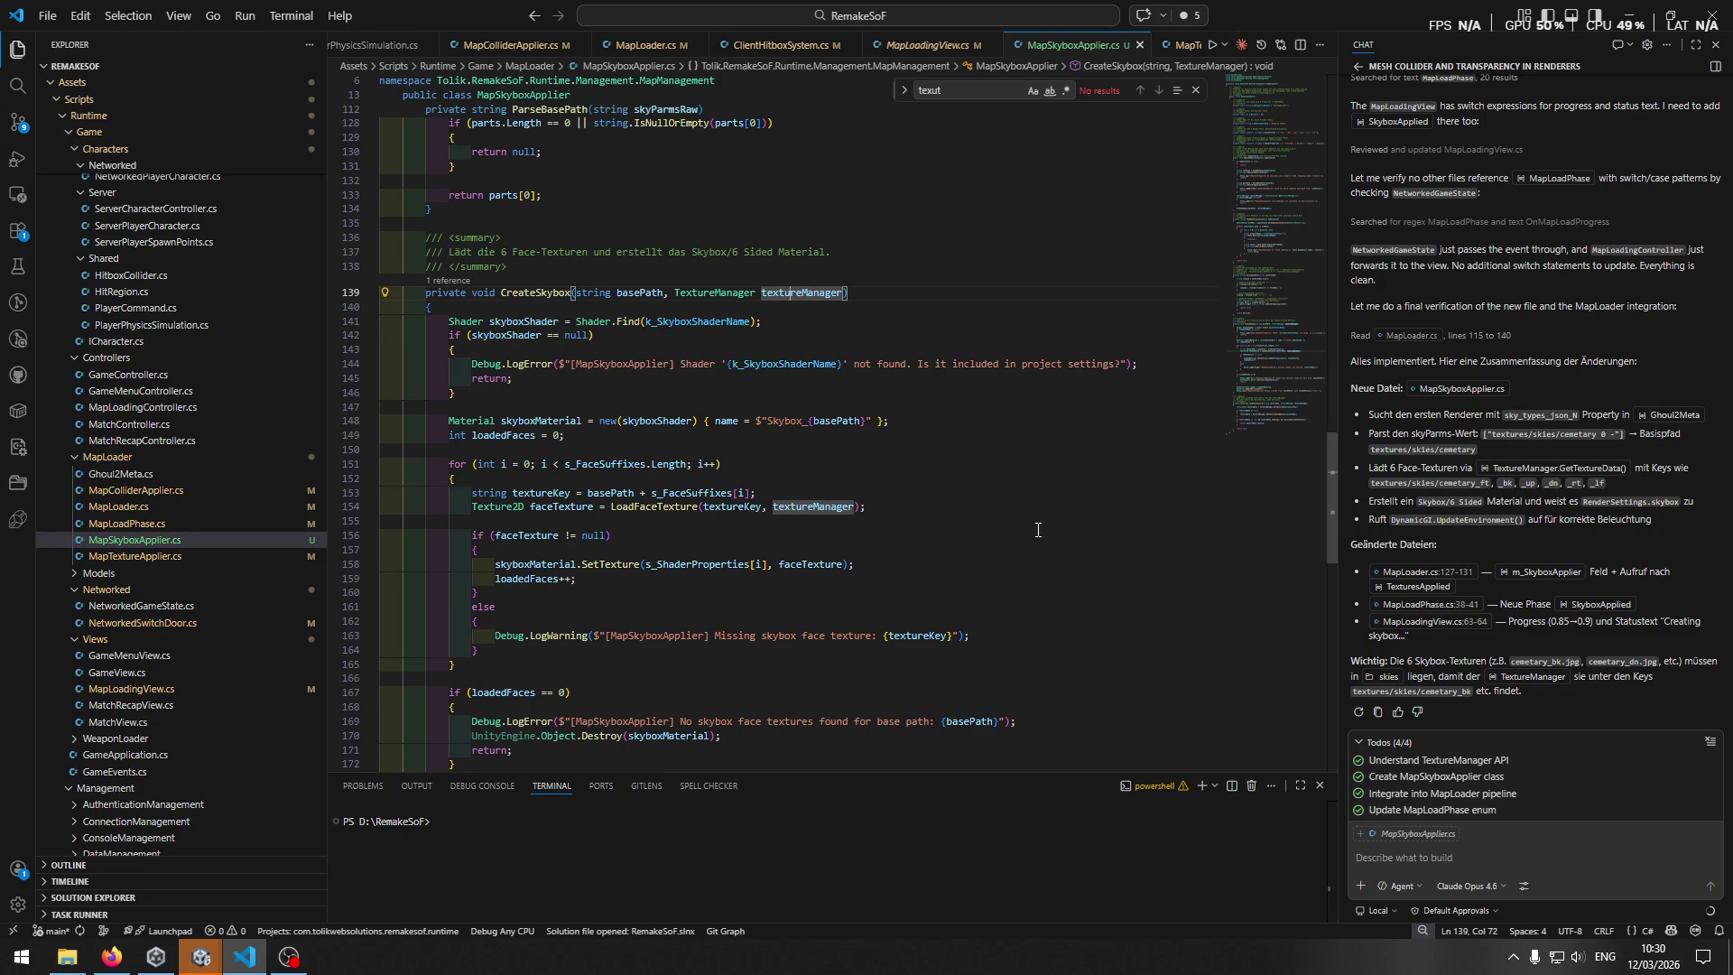
left_click(793, 363)
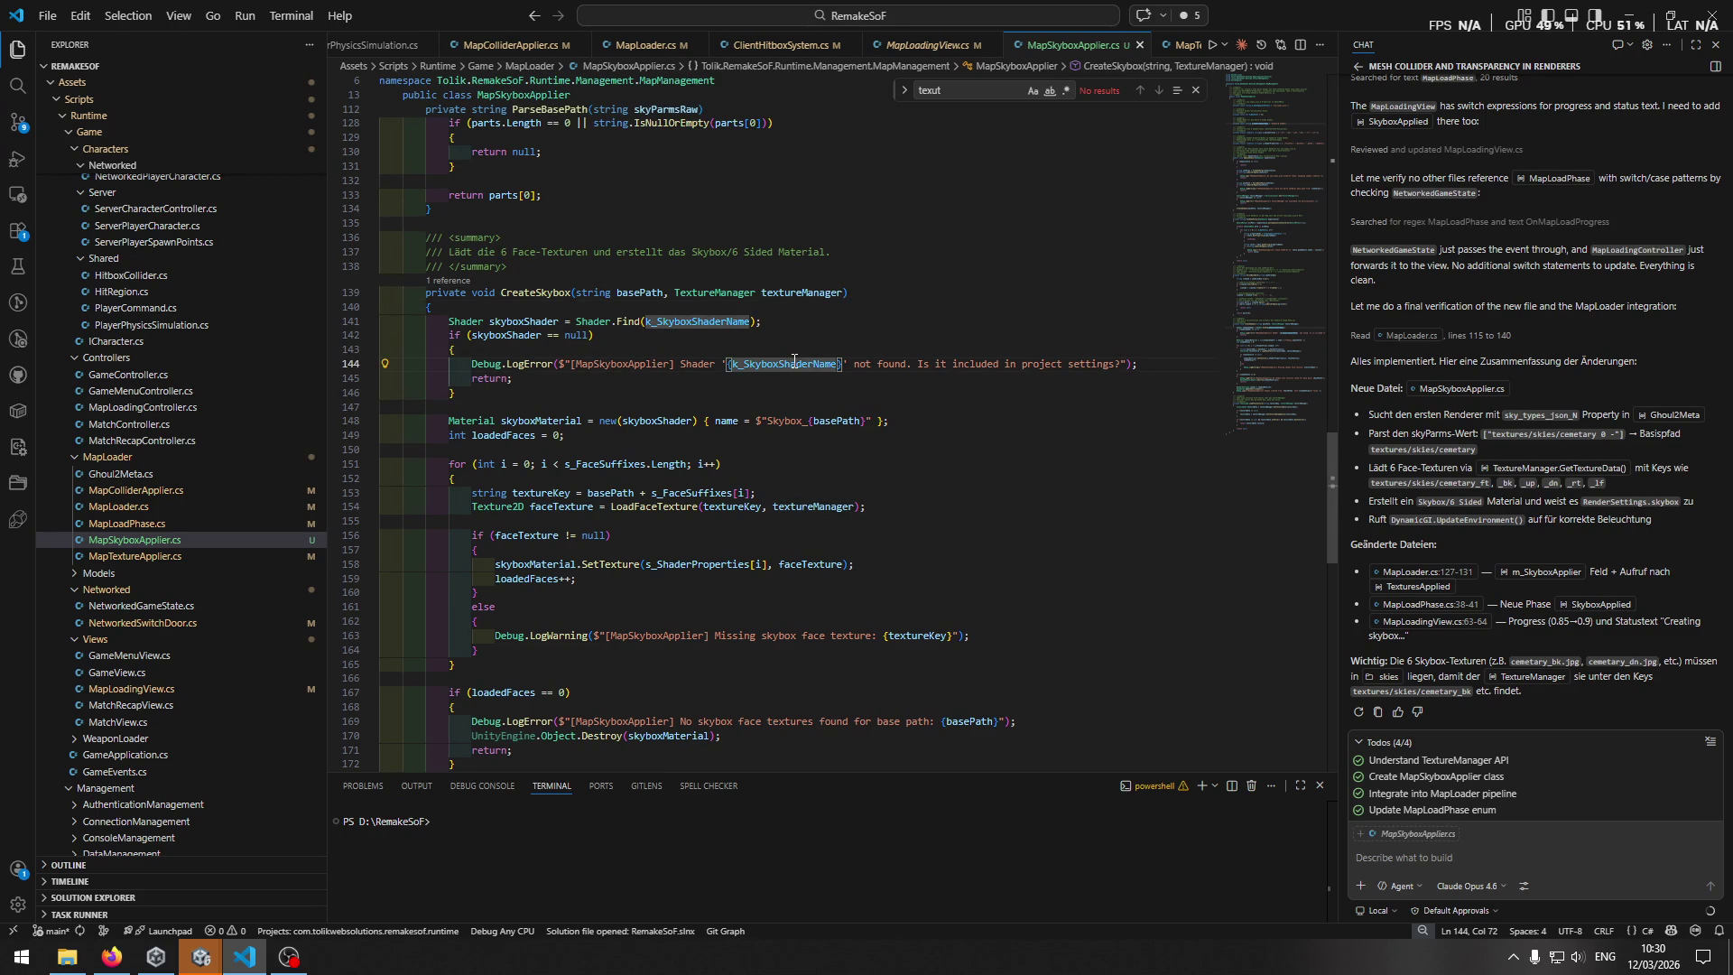
left_click(787, 363, "ctrl")
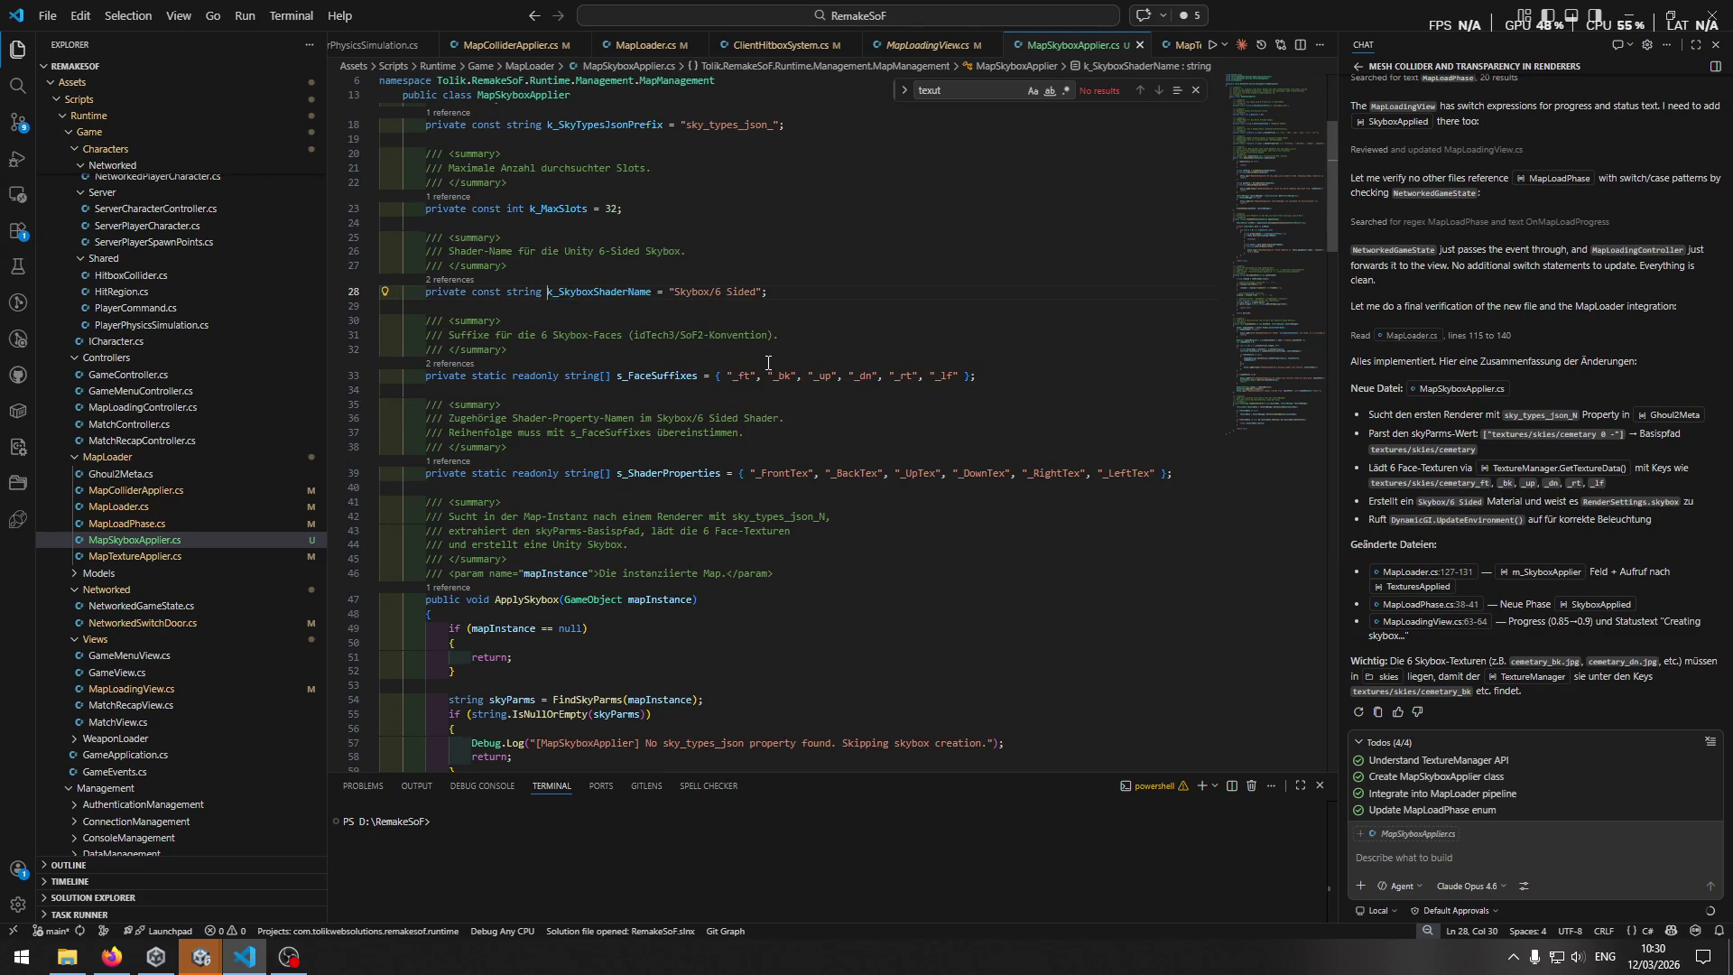
key("alt+Left")
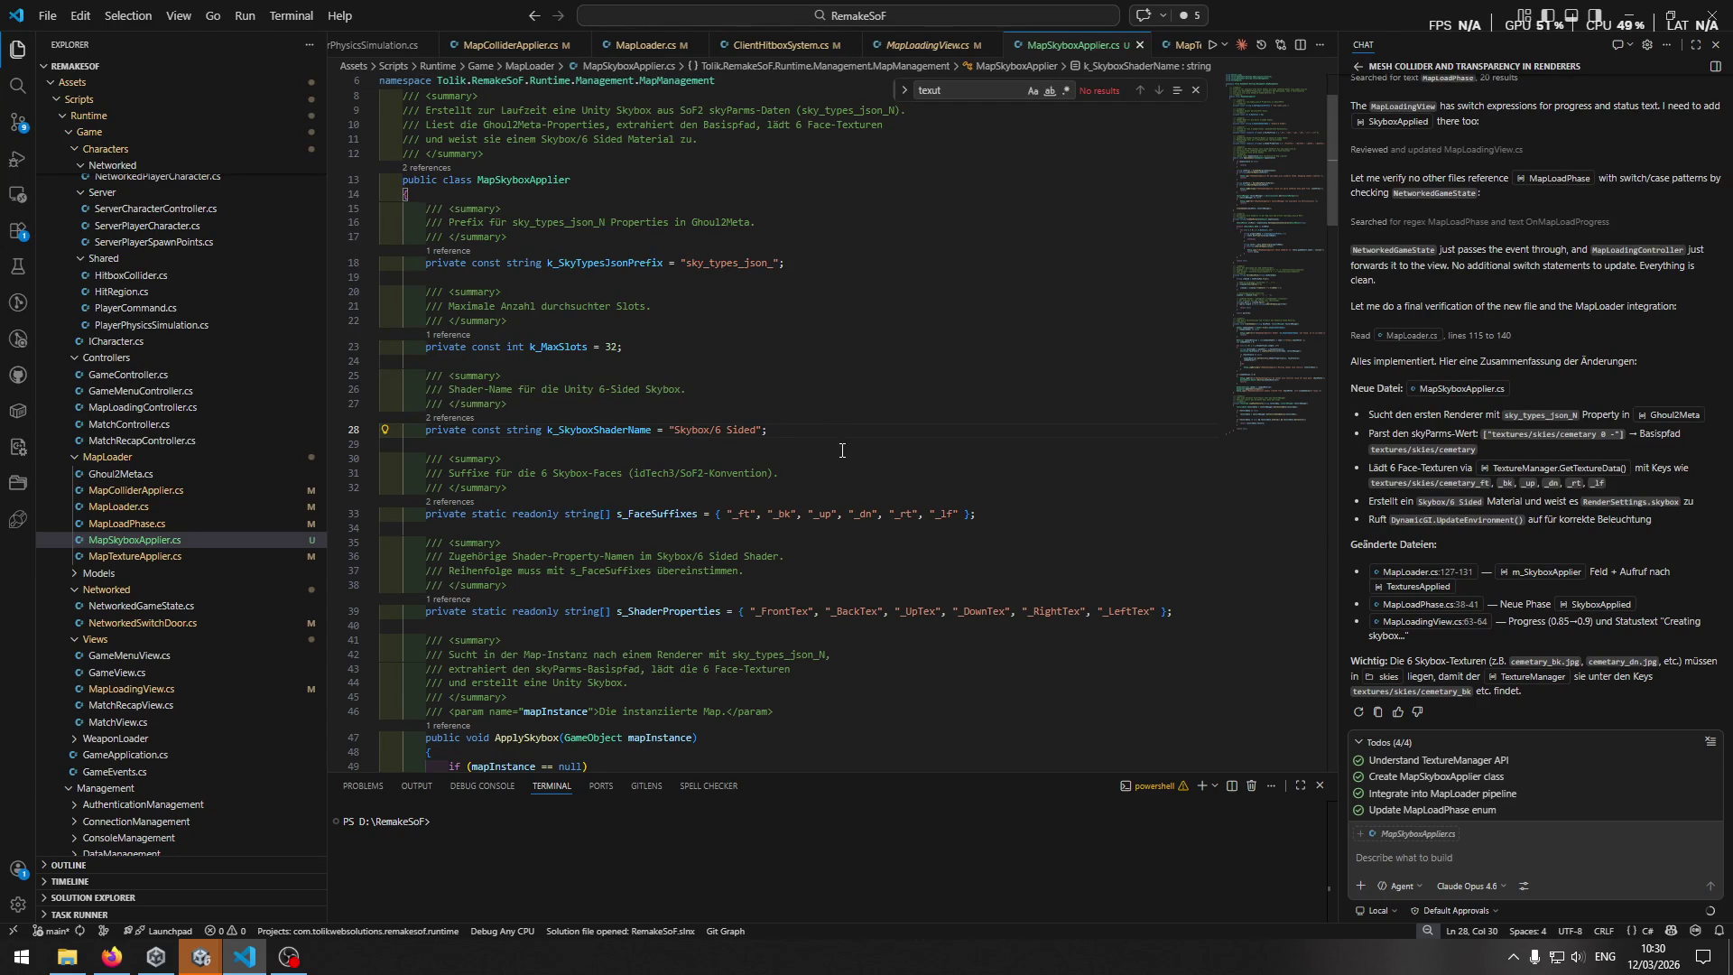
key("F7")
key("F7")
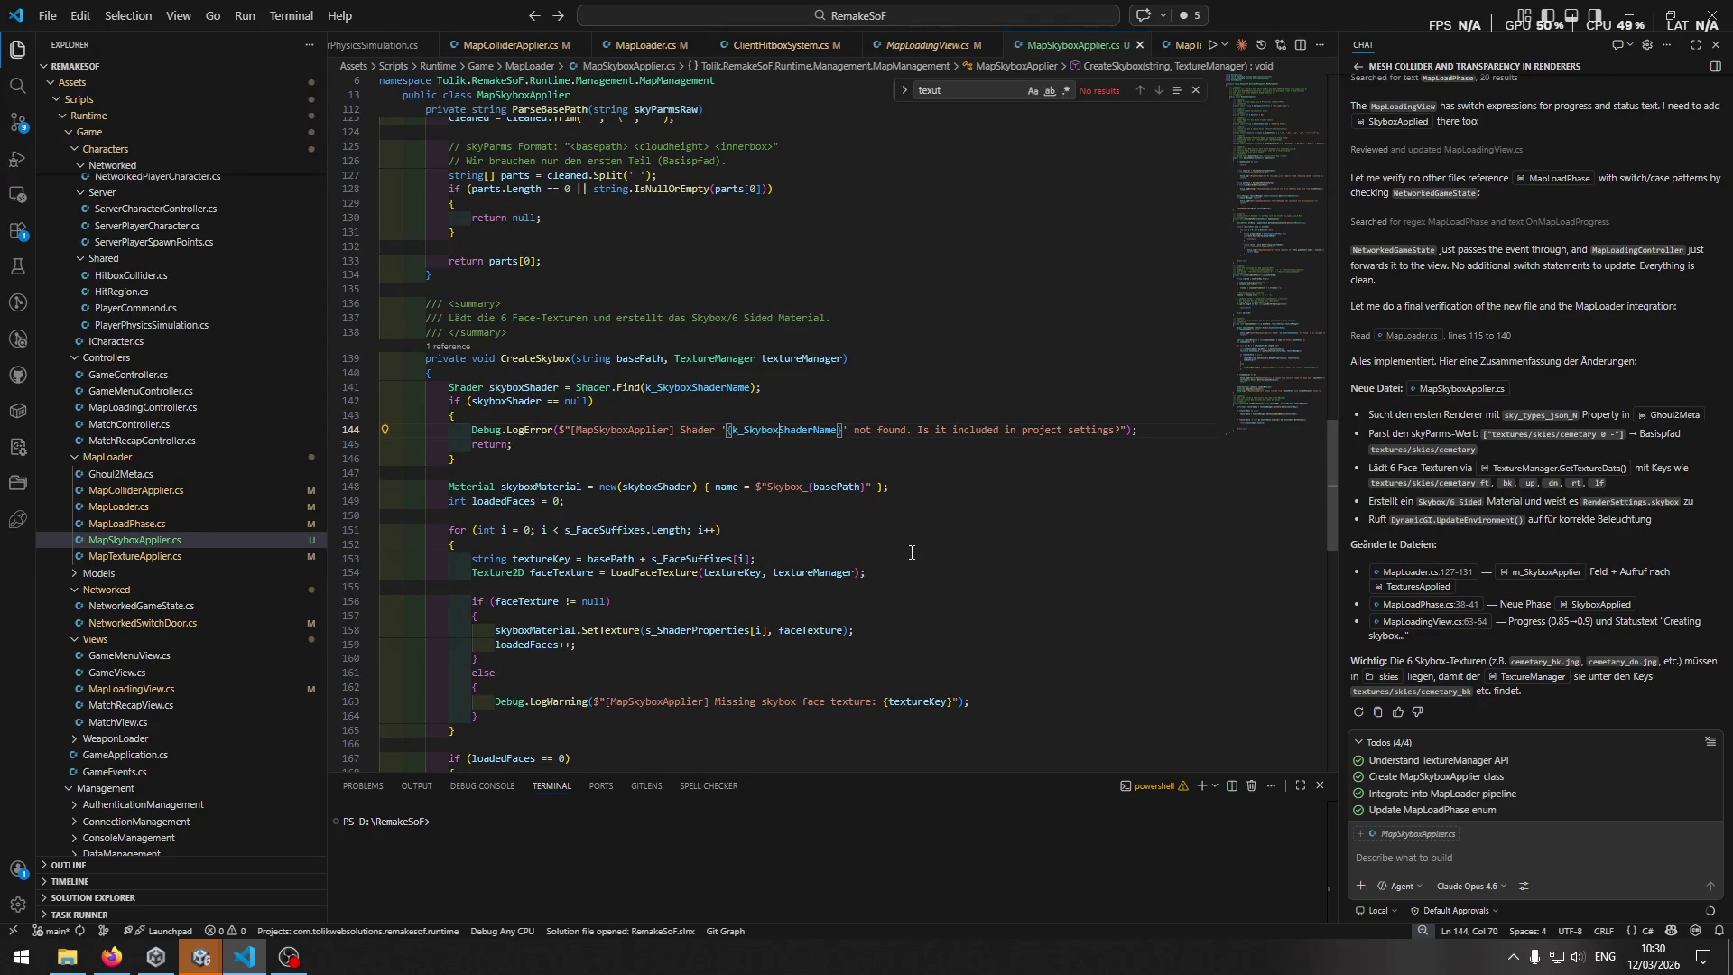
scroll(912, 553, "down", 2)
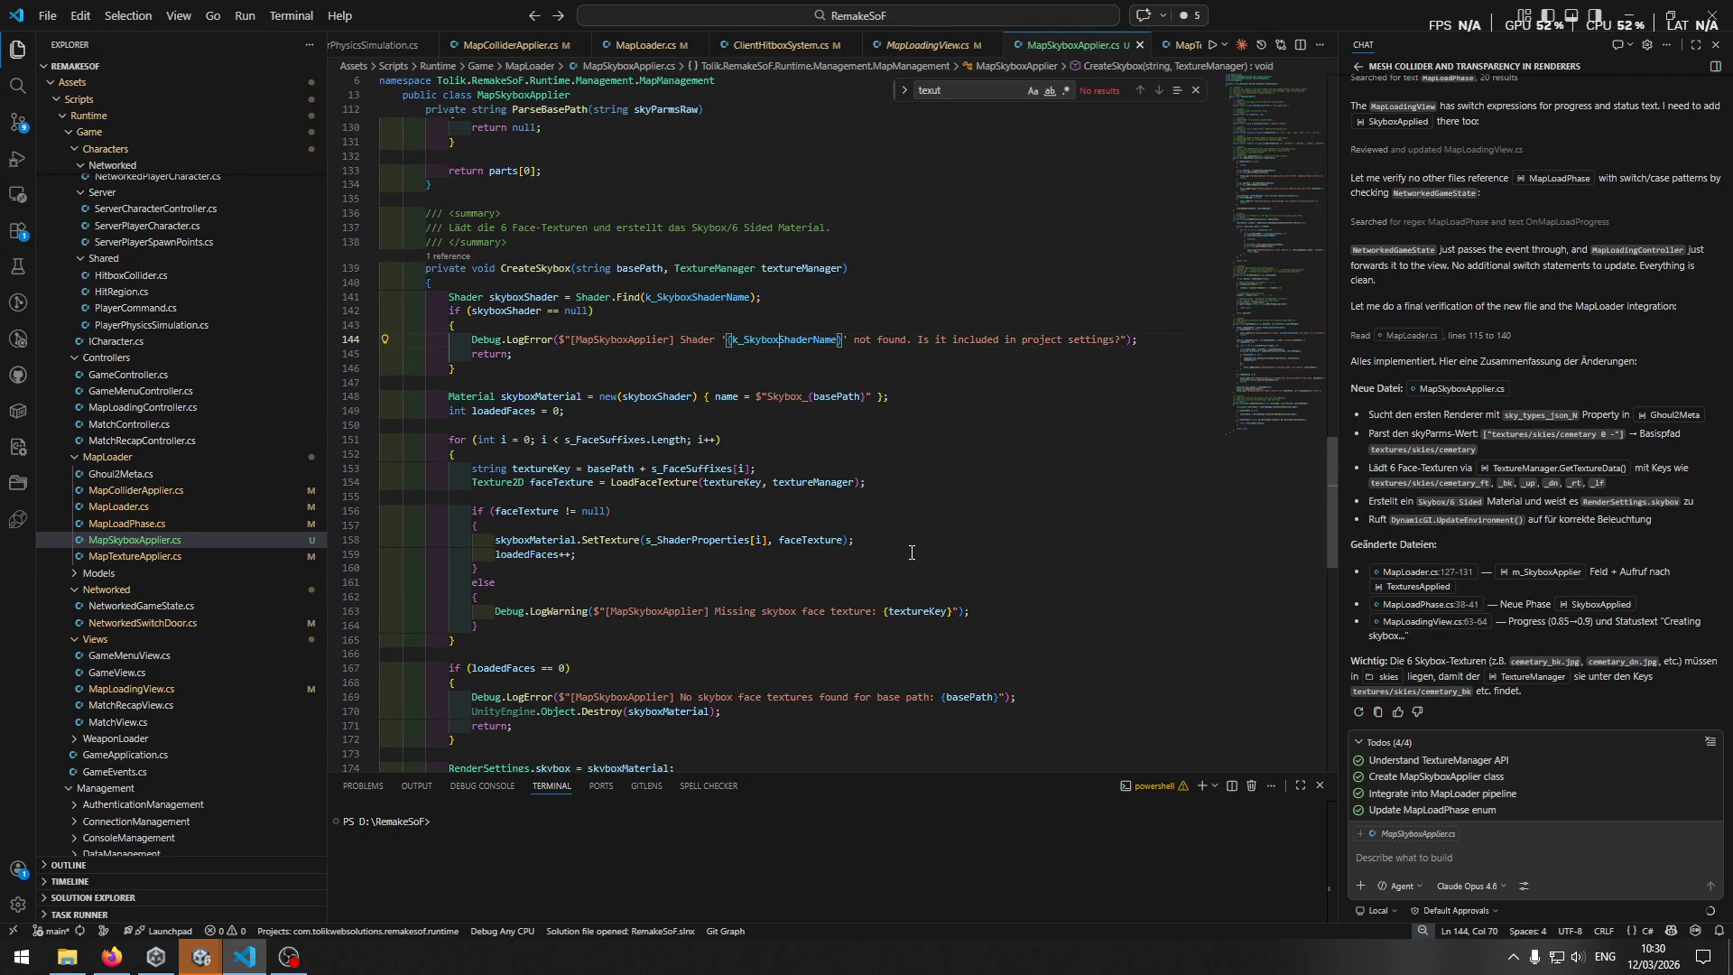
Follow s_FaceSuffixes and LoadFaceTexture to see how the six face textures load.
left_click(621, 441)
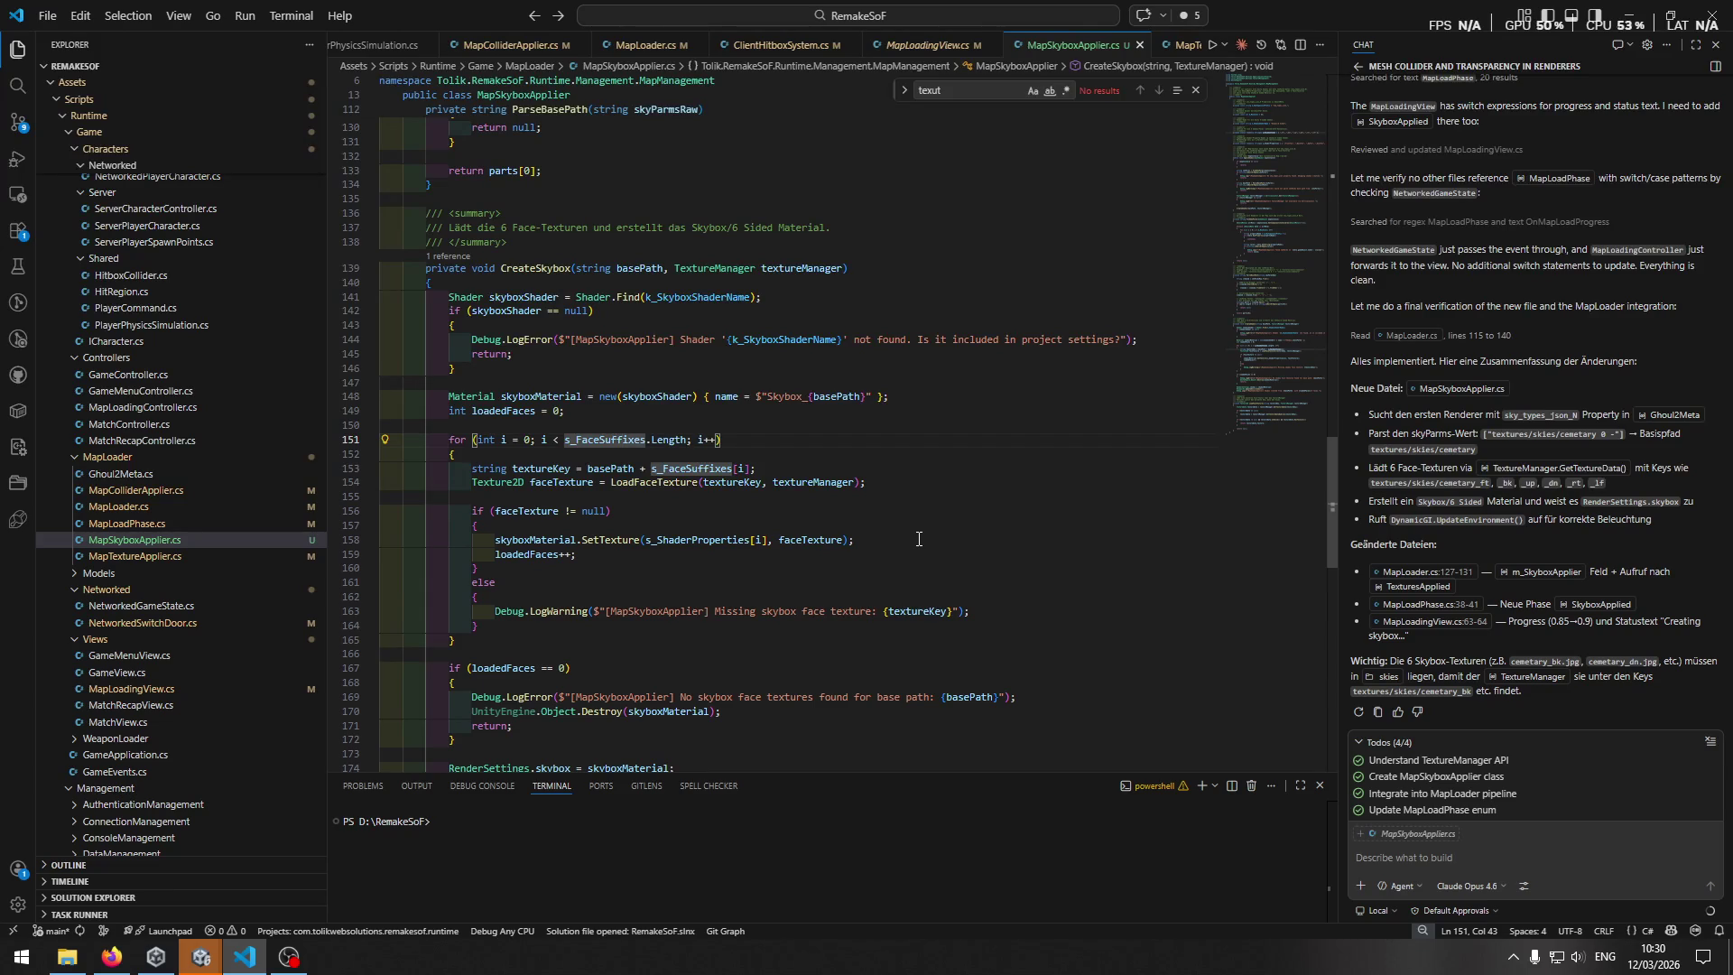
left_click(1269, 175)
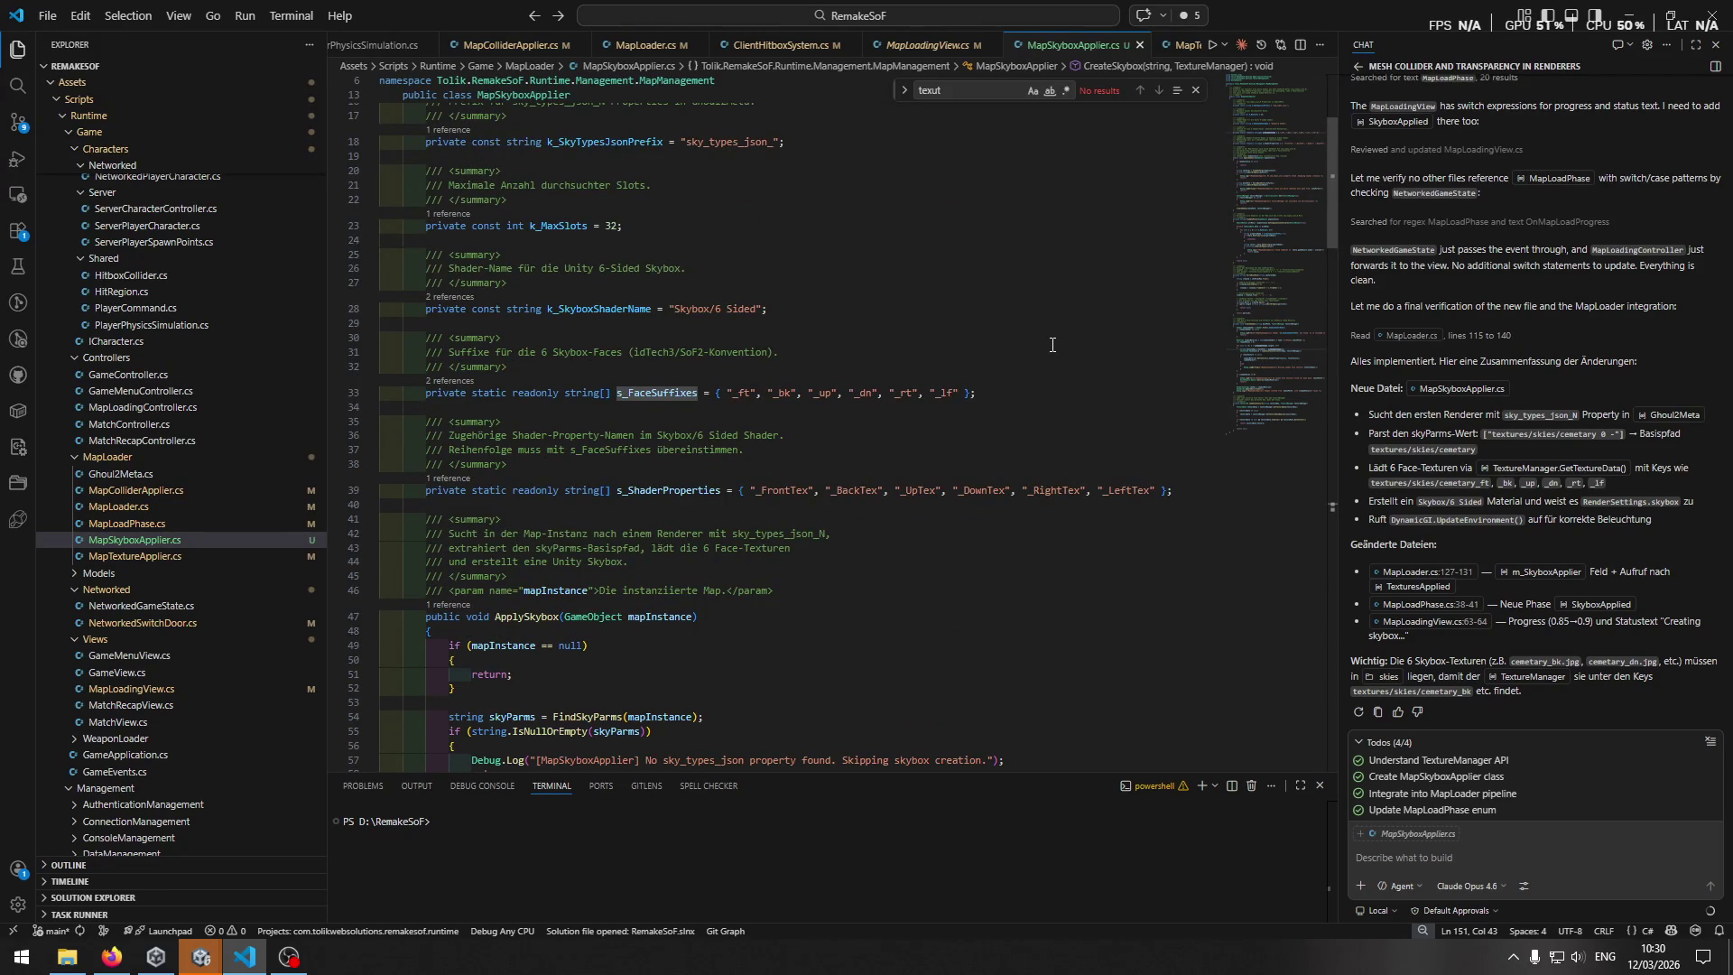
scroll(1053, 345, "up", 1)
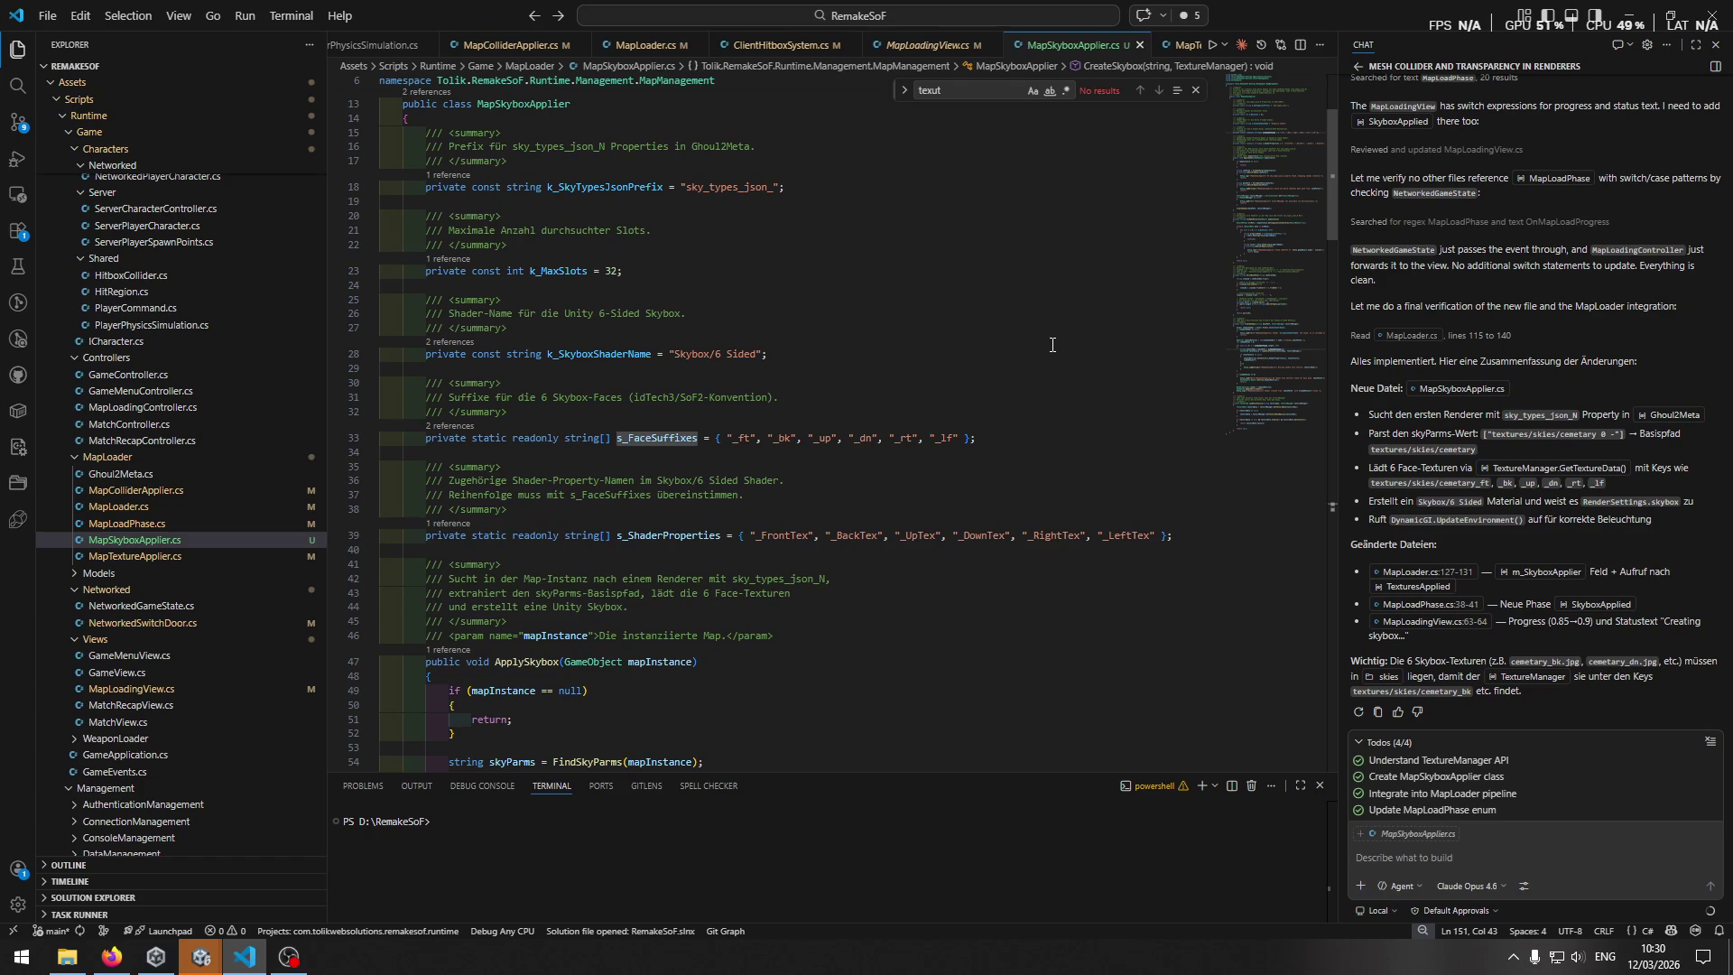
key("alt+Left")
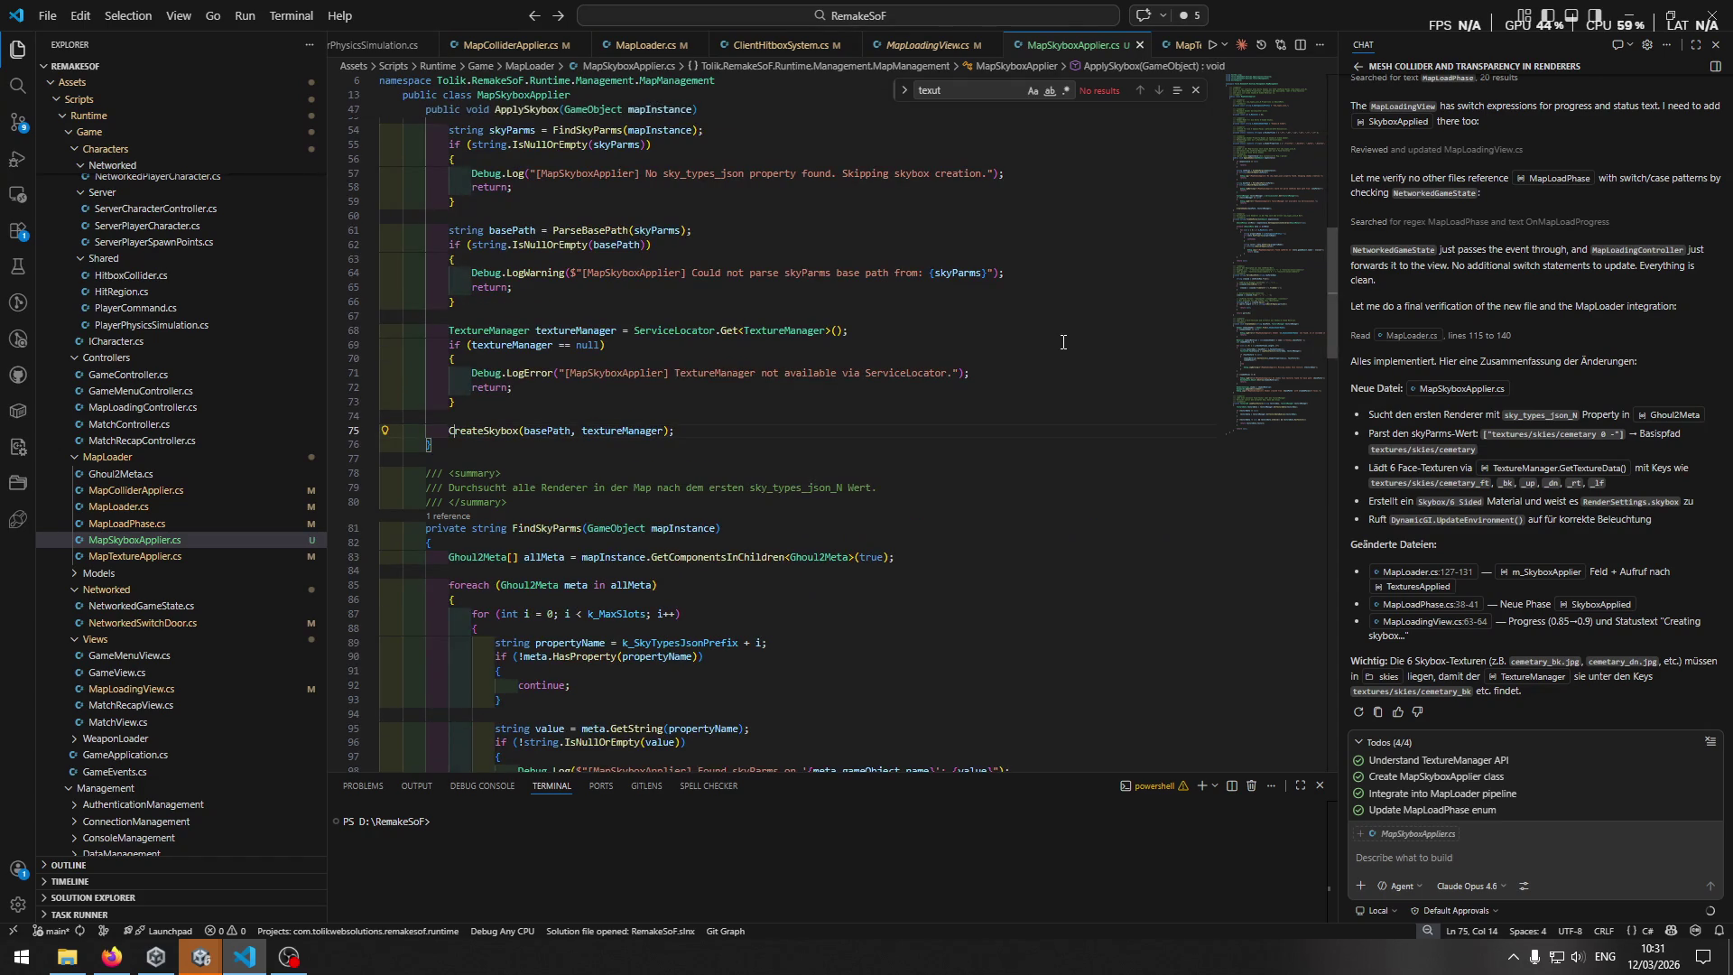
key("alt+Right")
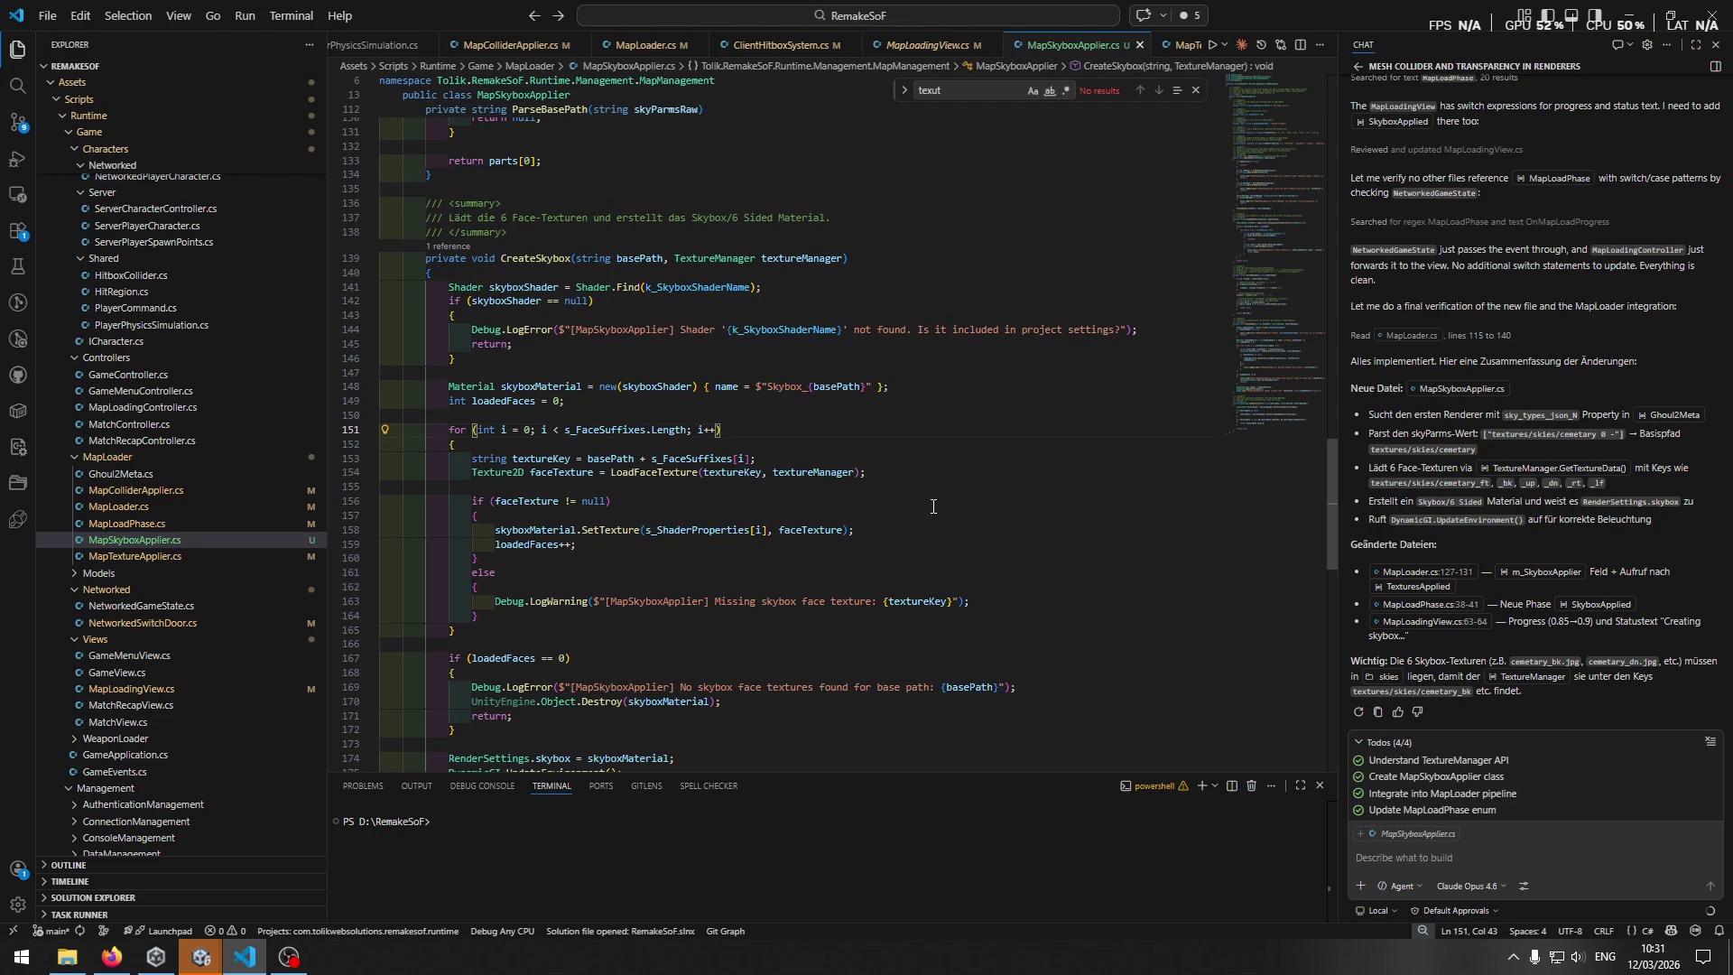
left_click(648, 472, "ctrl")
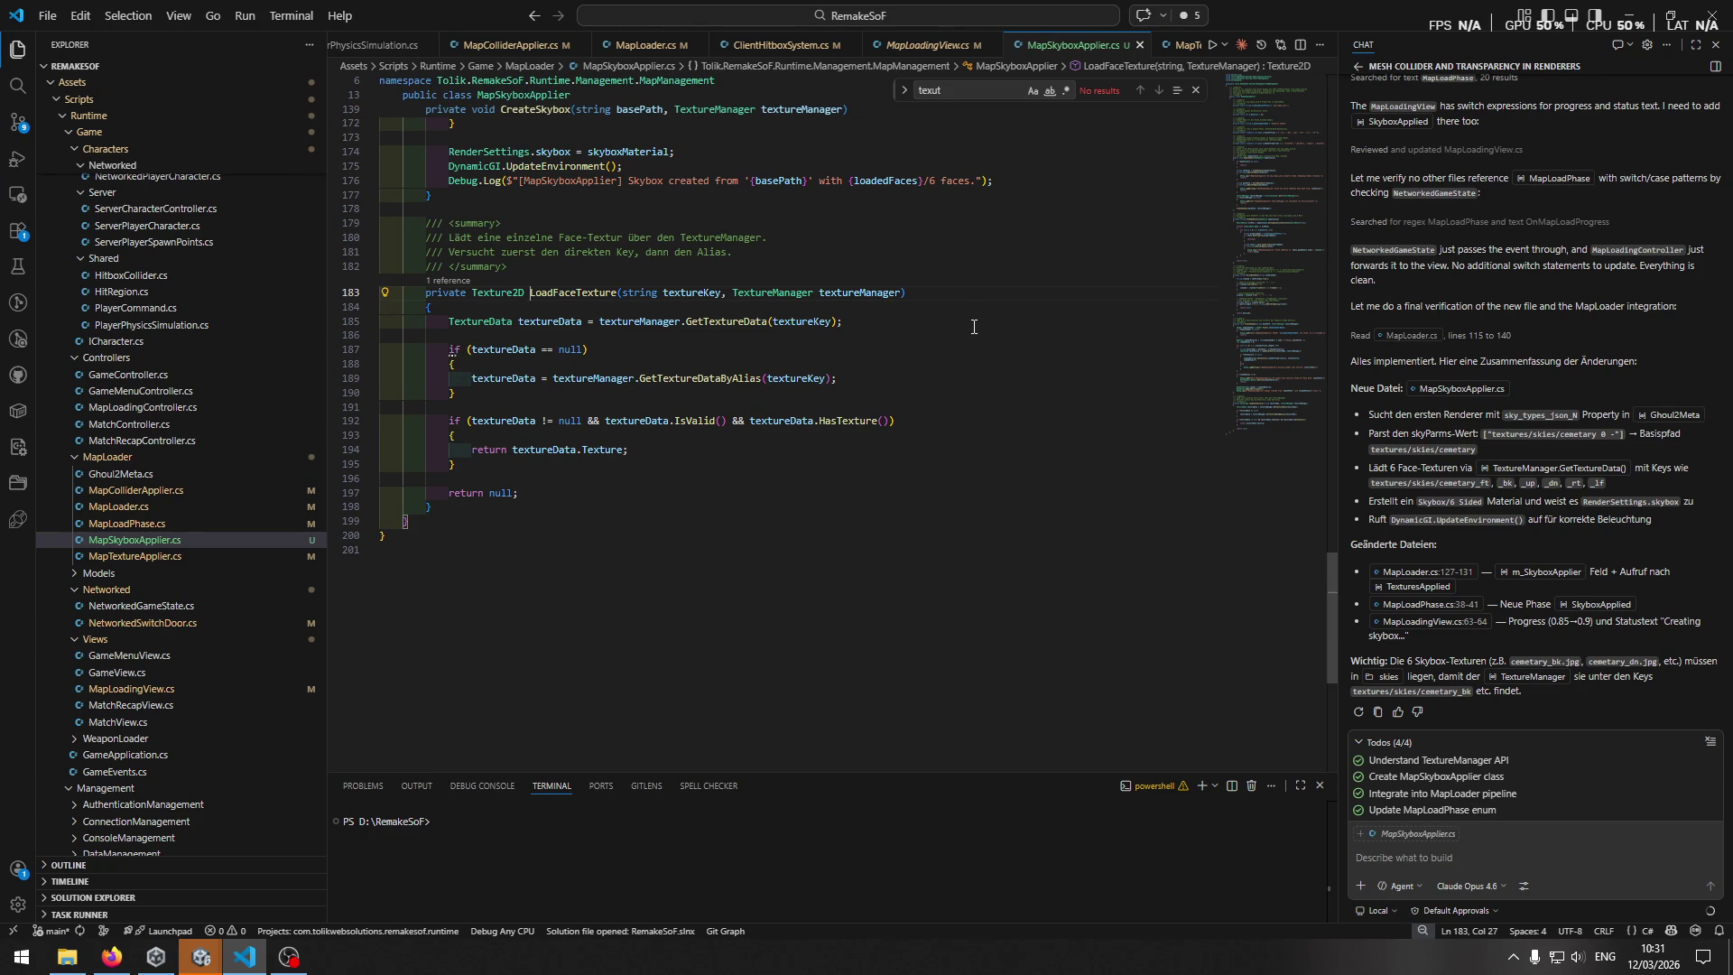
key("alt+Left")
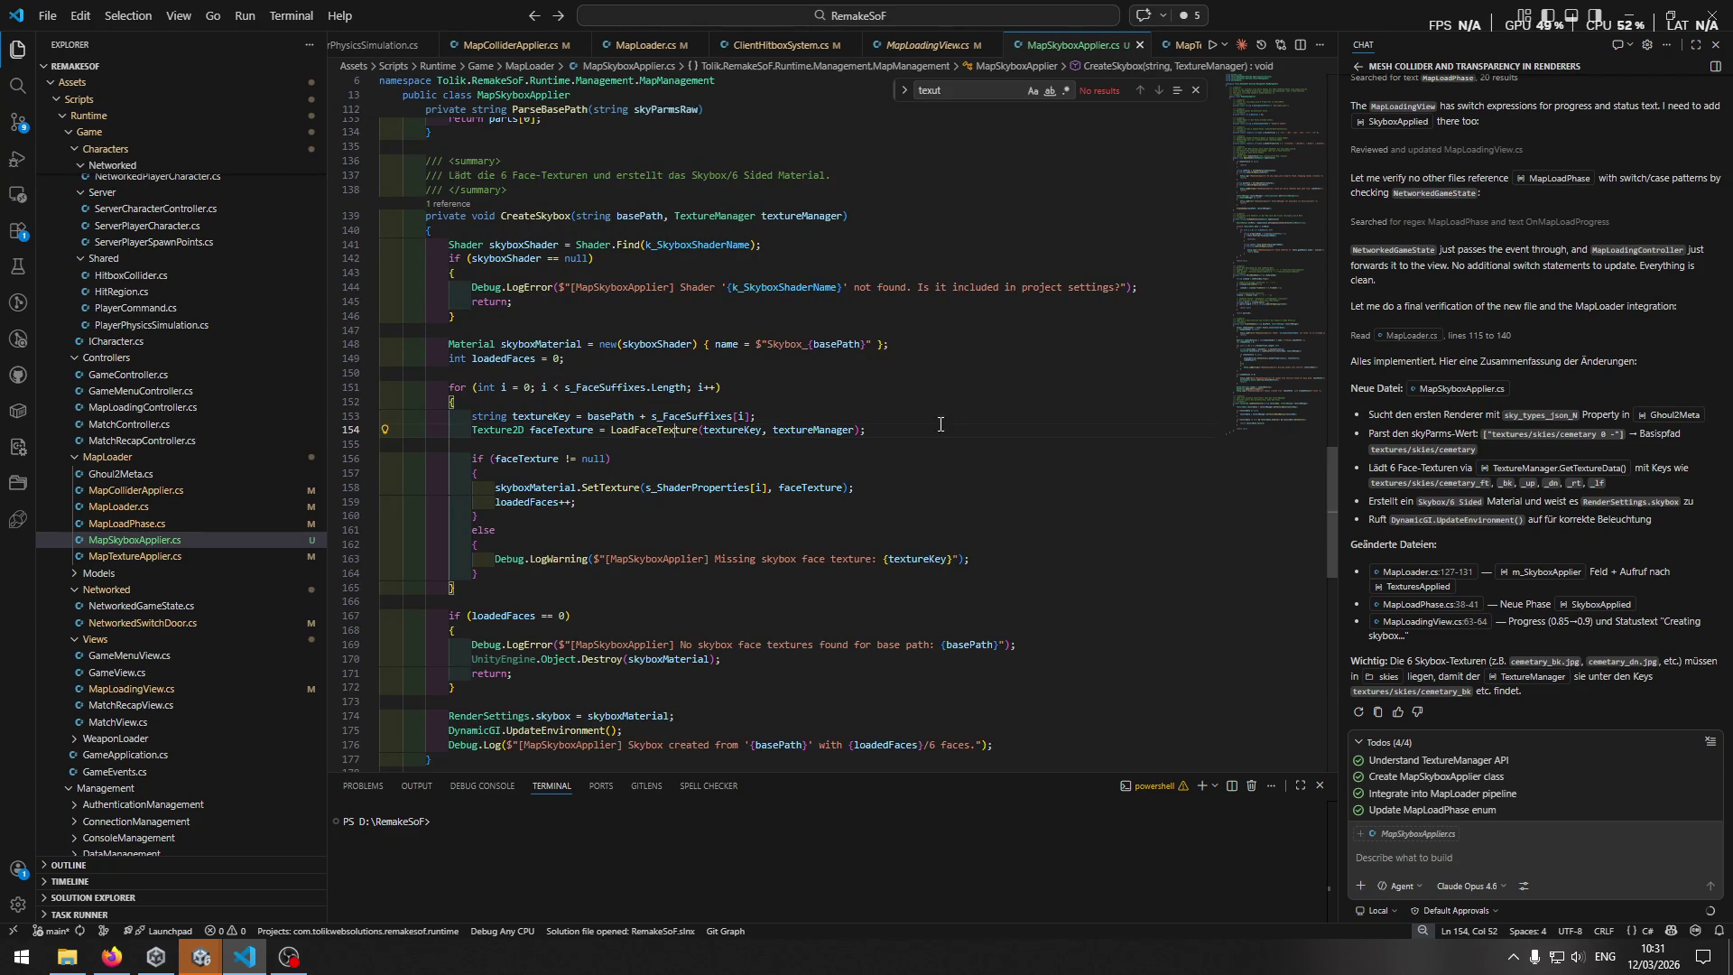
In the running Unity game, enter a username and password and log in.
key("alt+Tab")
left_click(858, 164)
type("dddg")
left_click(835, 201)
type("d")
left_click(803, 366)
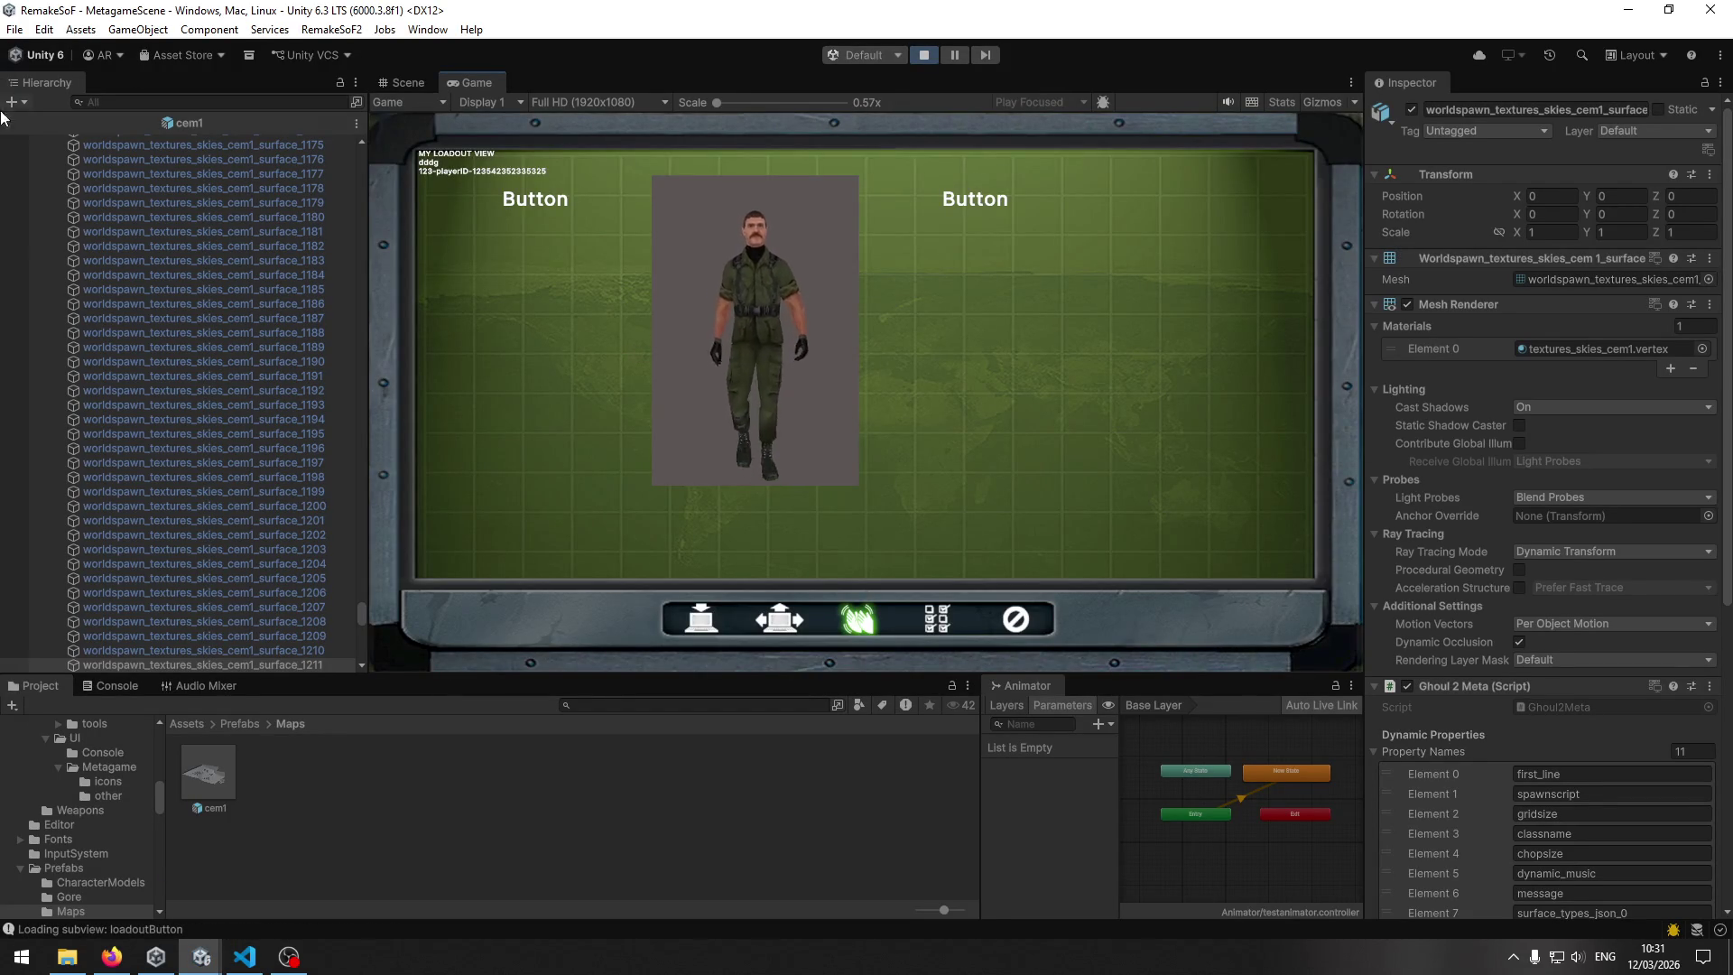
Join the server to load map cem1 and run the player forward along the path.
left_click(684, 622)
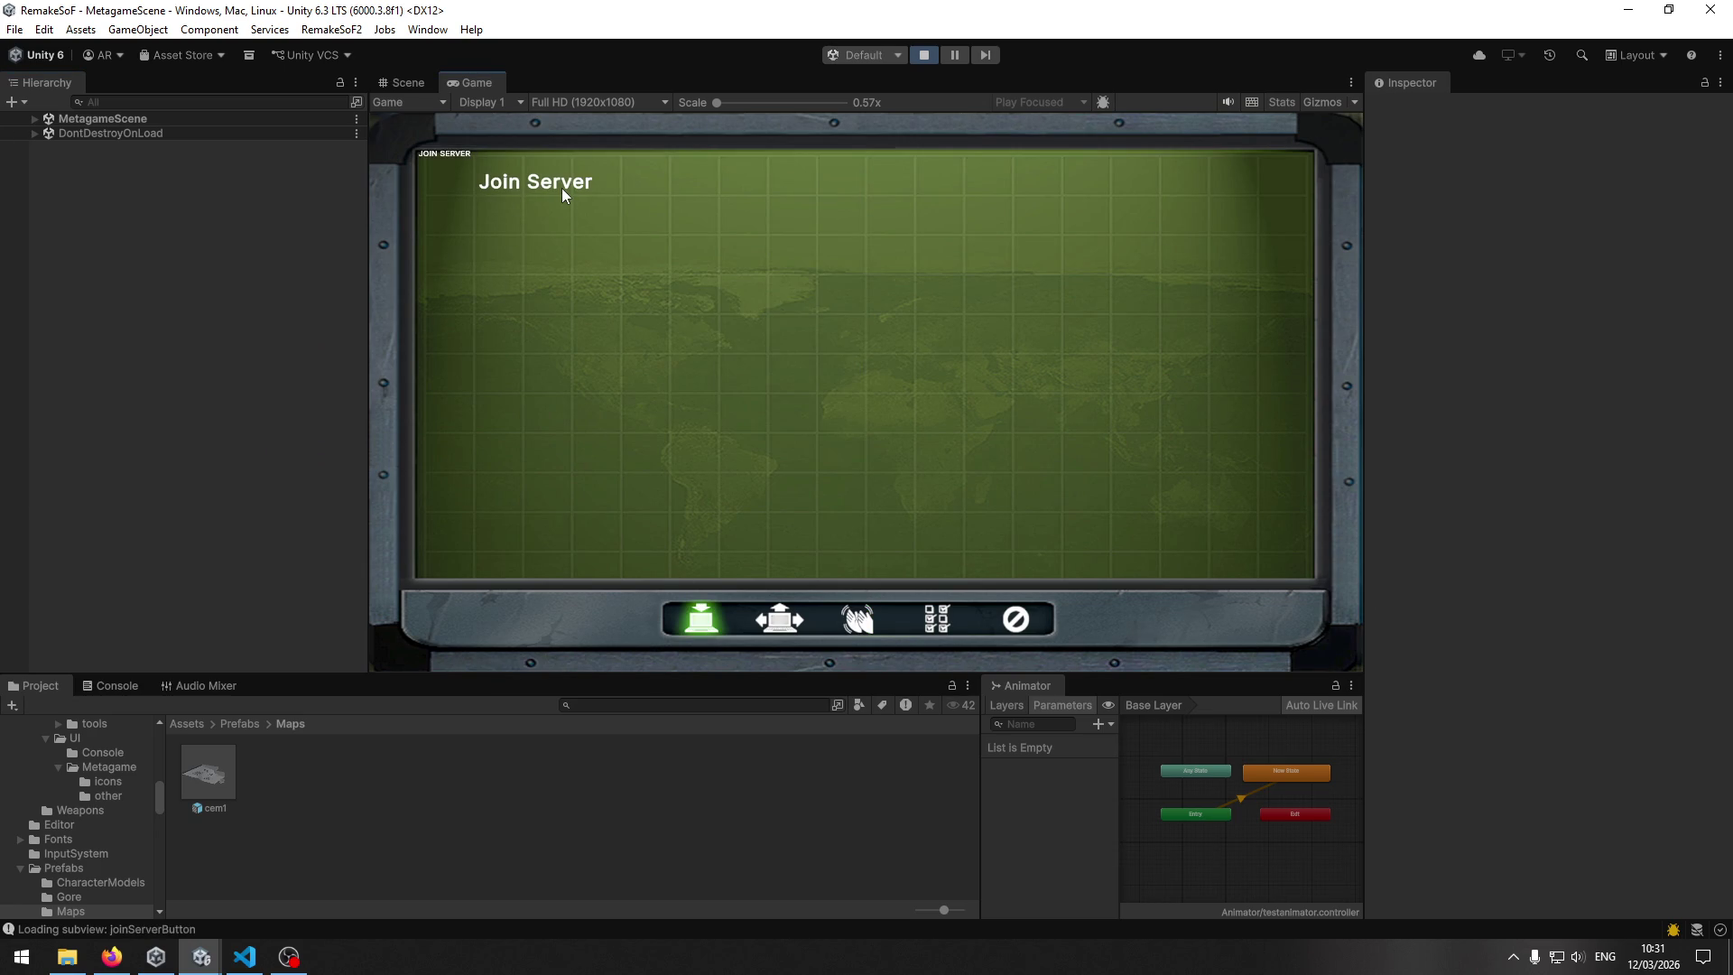
left_click(561, 188)
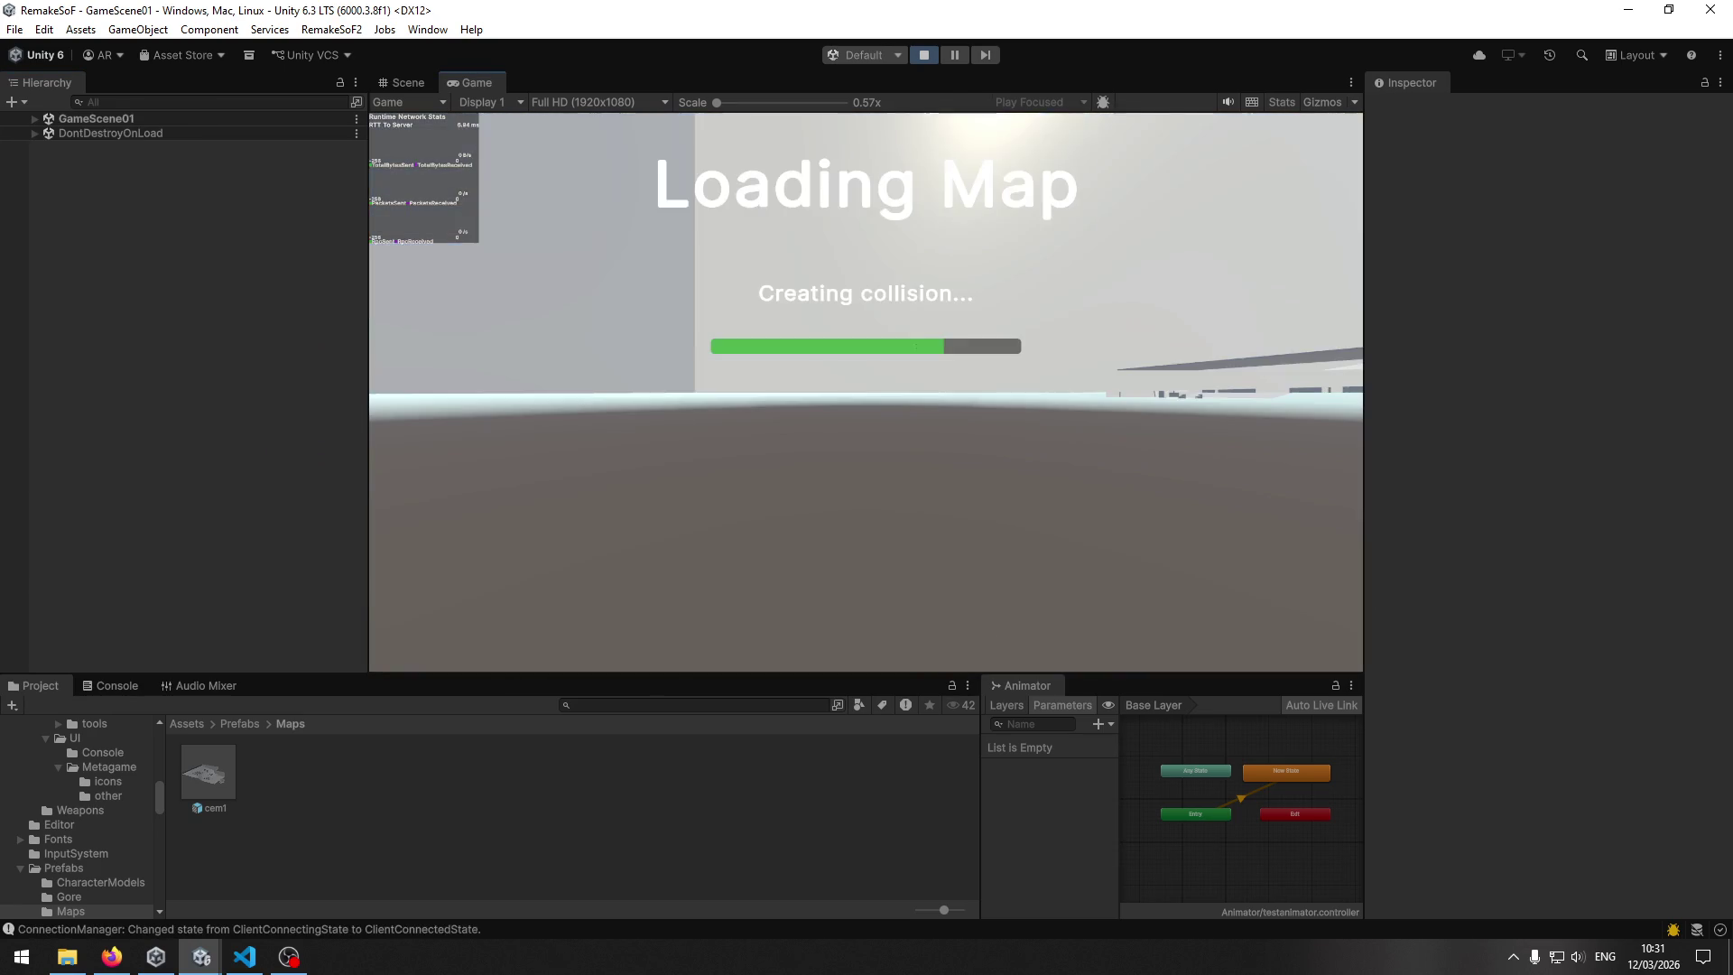
key("w")
key("w")
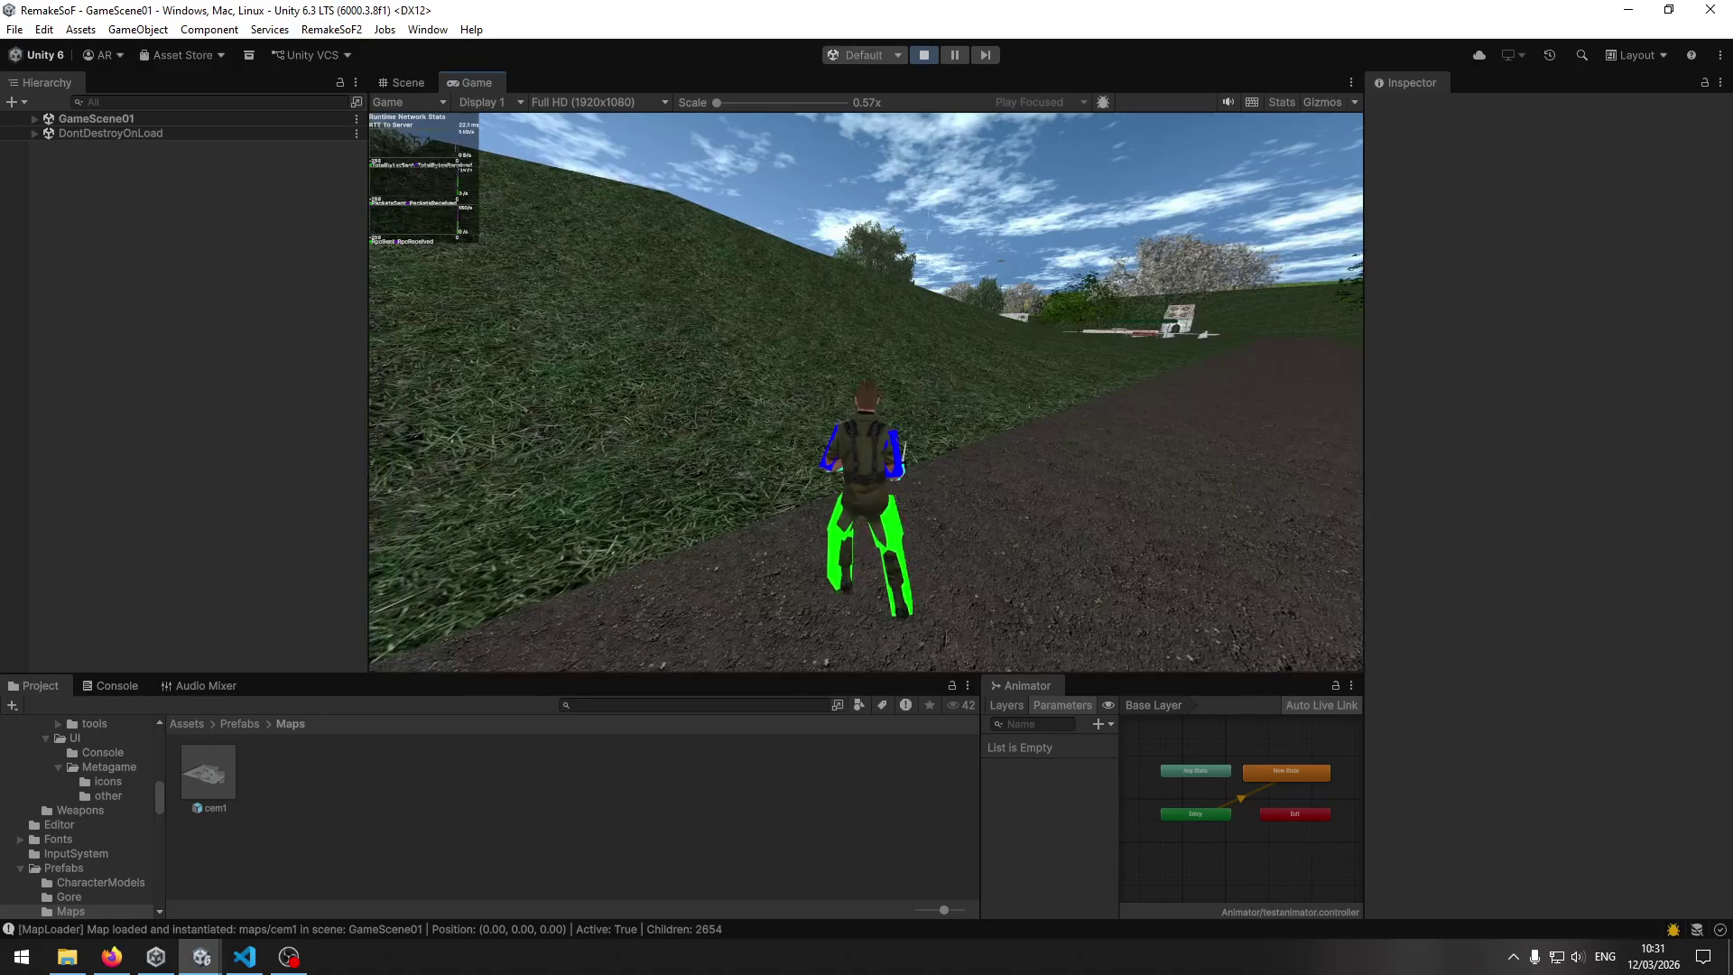
Pause the game and orbit the Scene view camera over the loaded cem1 map.
key("Escape")
key("super")
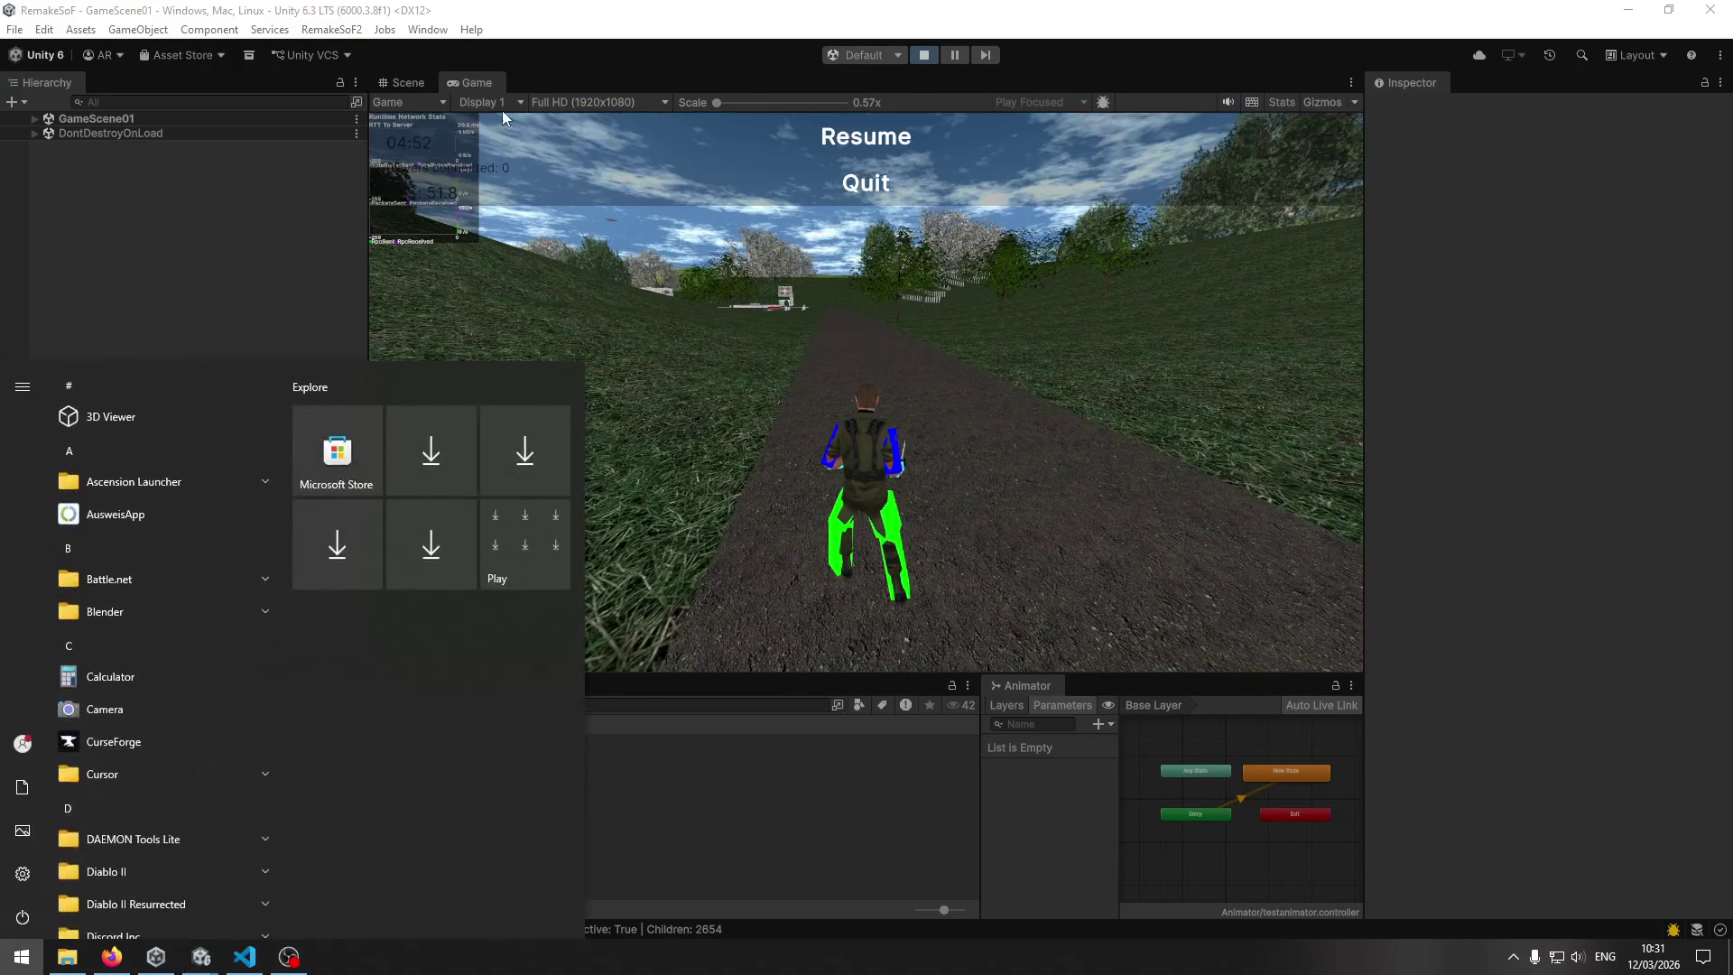
left_click(397, 85)
mouse_move(800, 422)
left_mouse_down()
mouse_move(472, 495)
mouse_move(263, 456)
mouse_move(747, 469)
mouse_move(723, 451)
left_mouse_up()
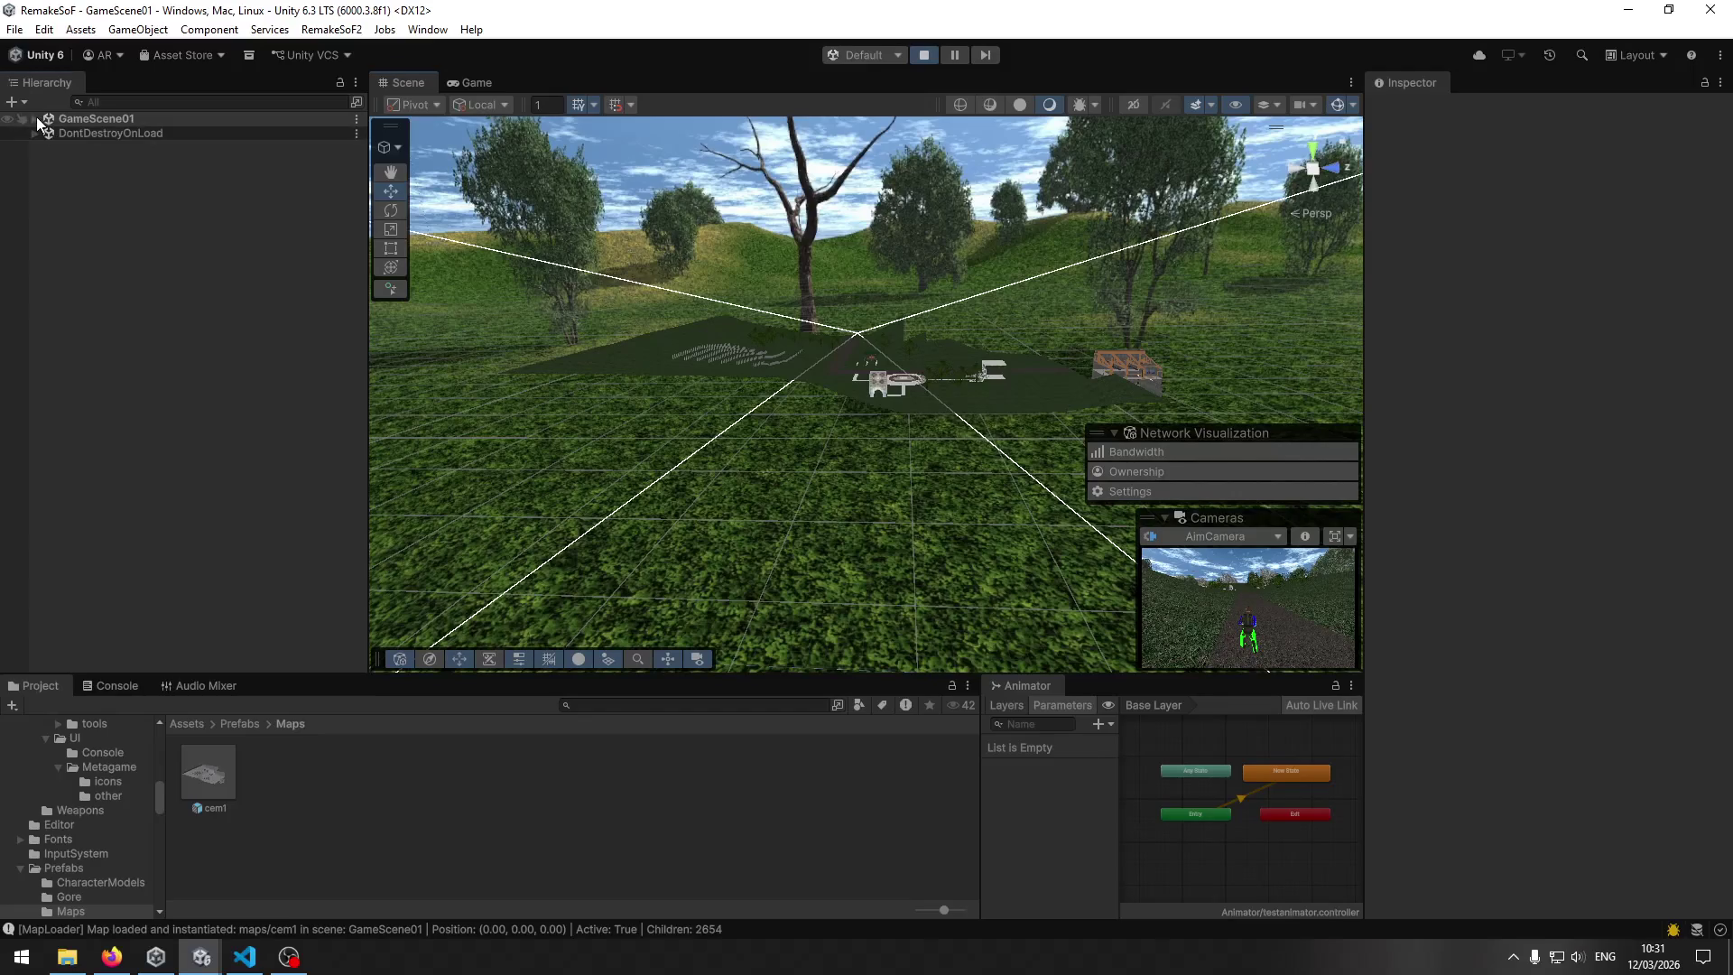
Expand GameScene01 and Map_maps/cem1 in the Hierarchy, framing the Directional Light and inspecting cem1's children.
left_click(36, 119)
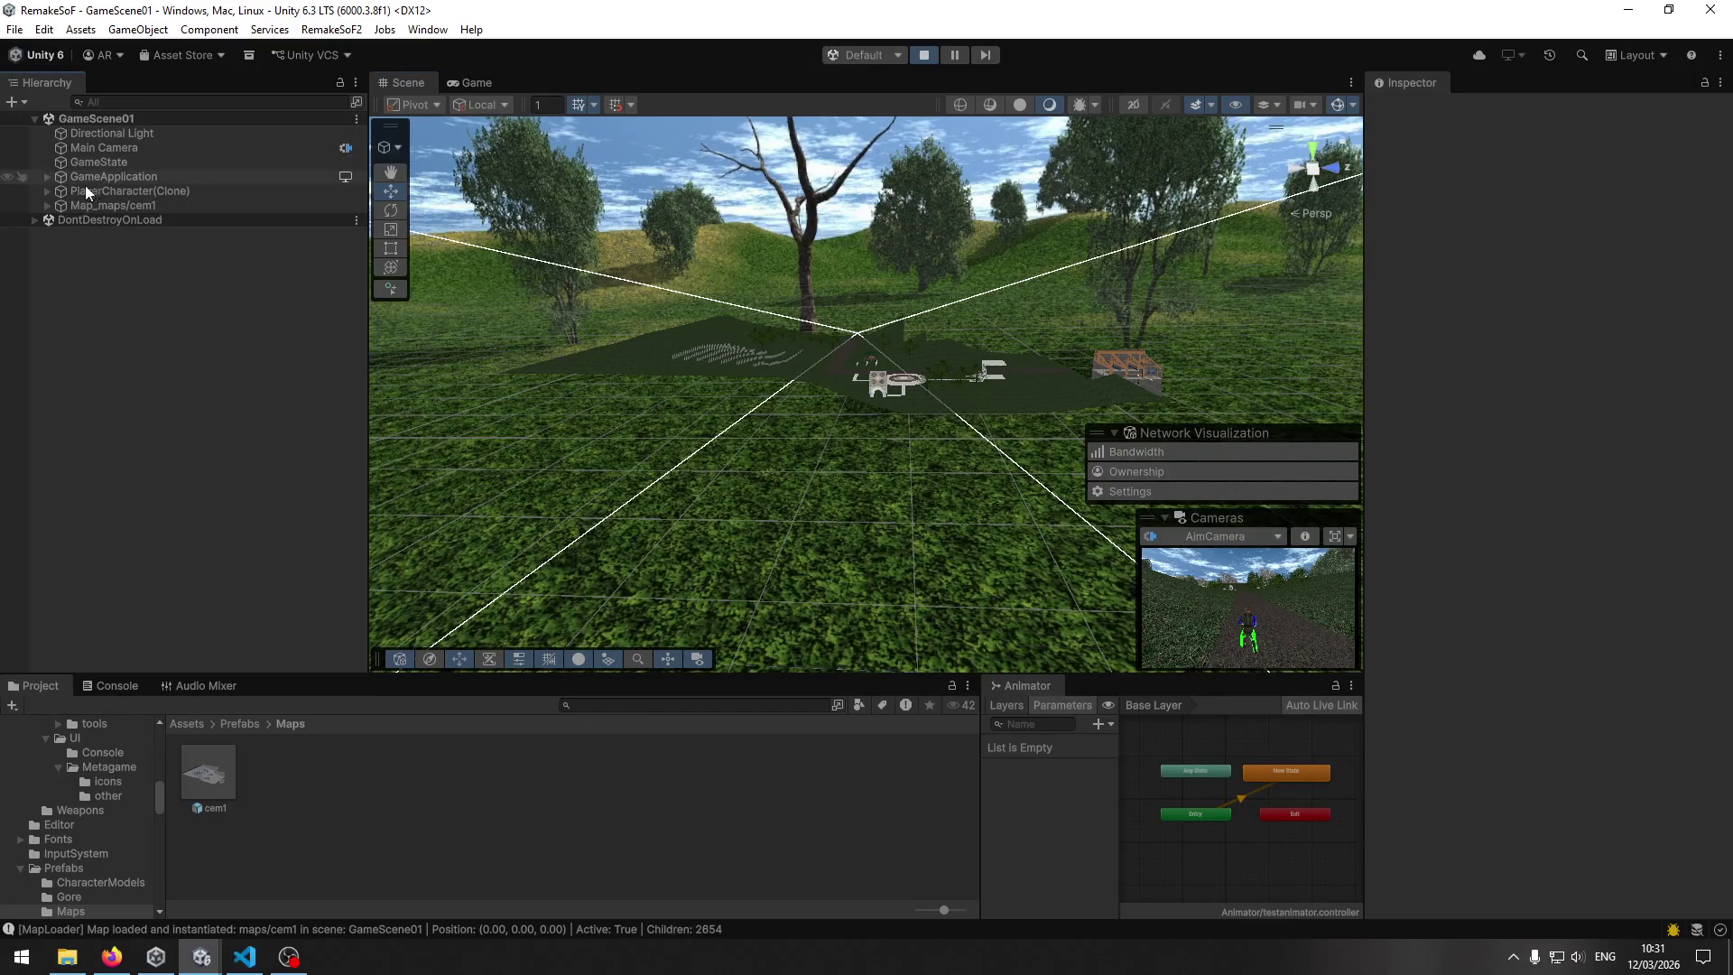
double_click(99, 133)
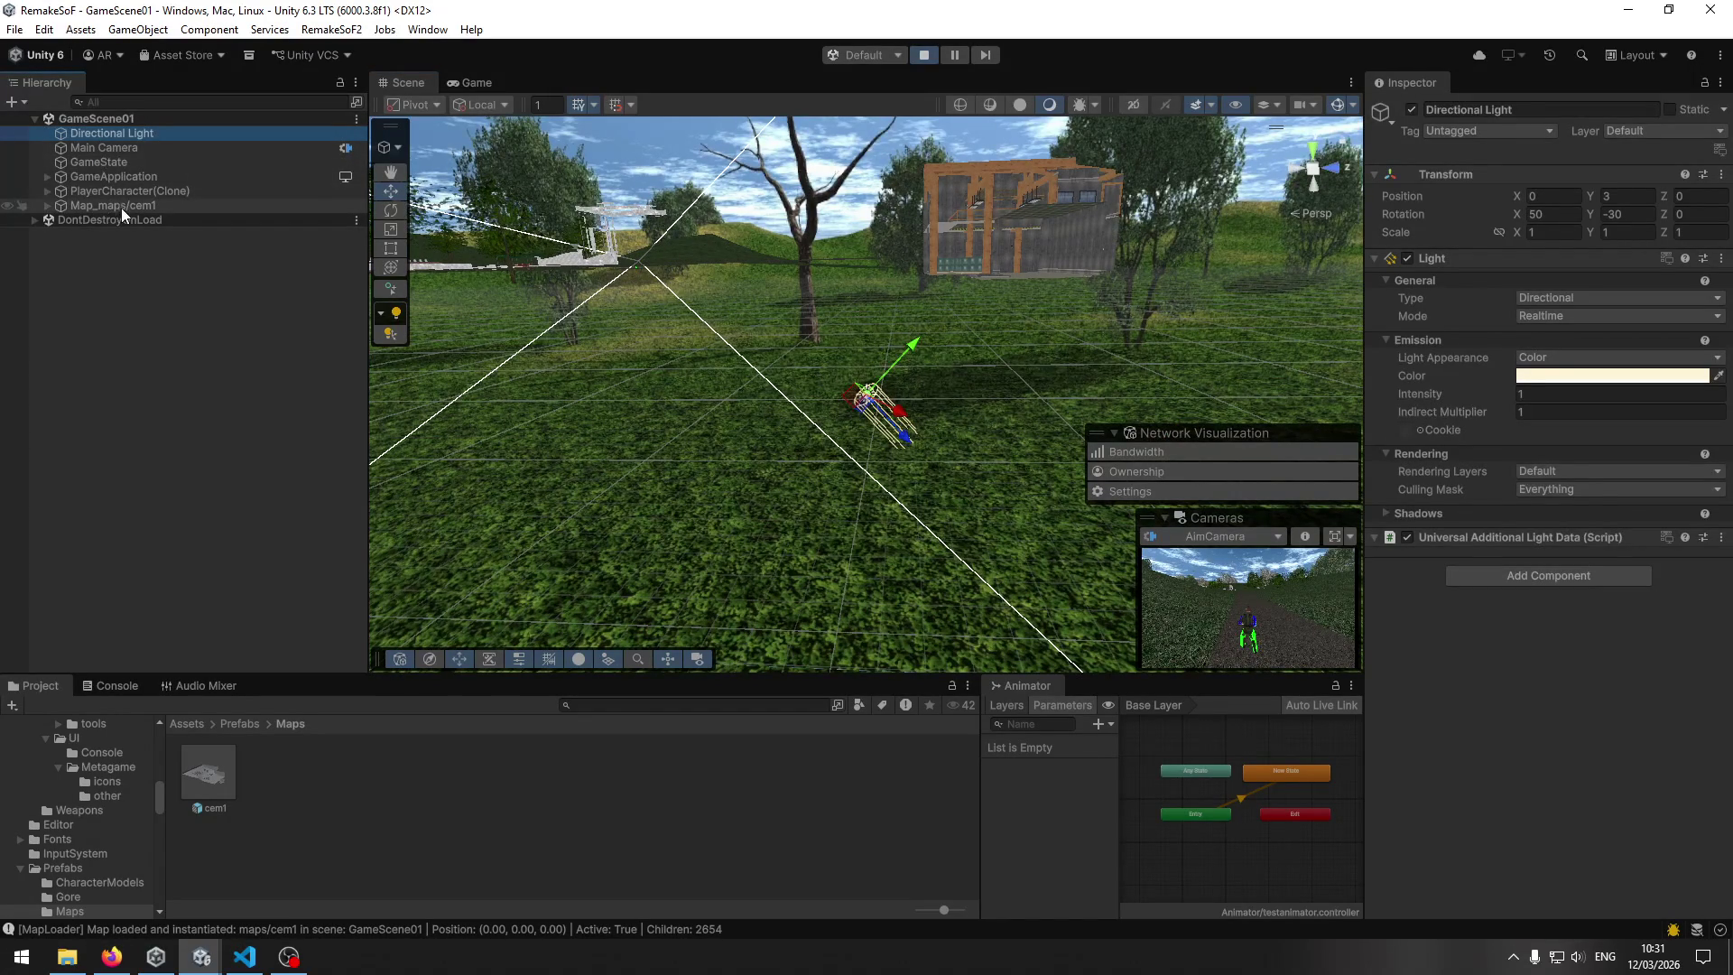
left_click(28, 220)
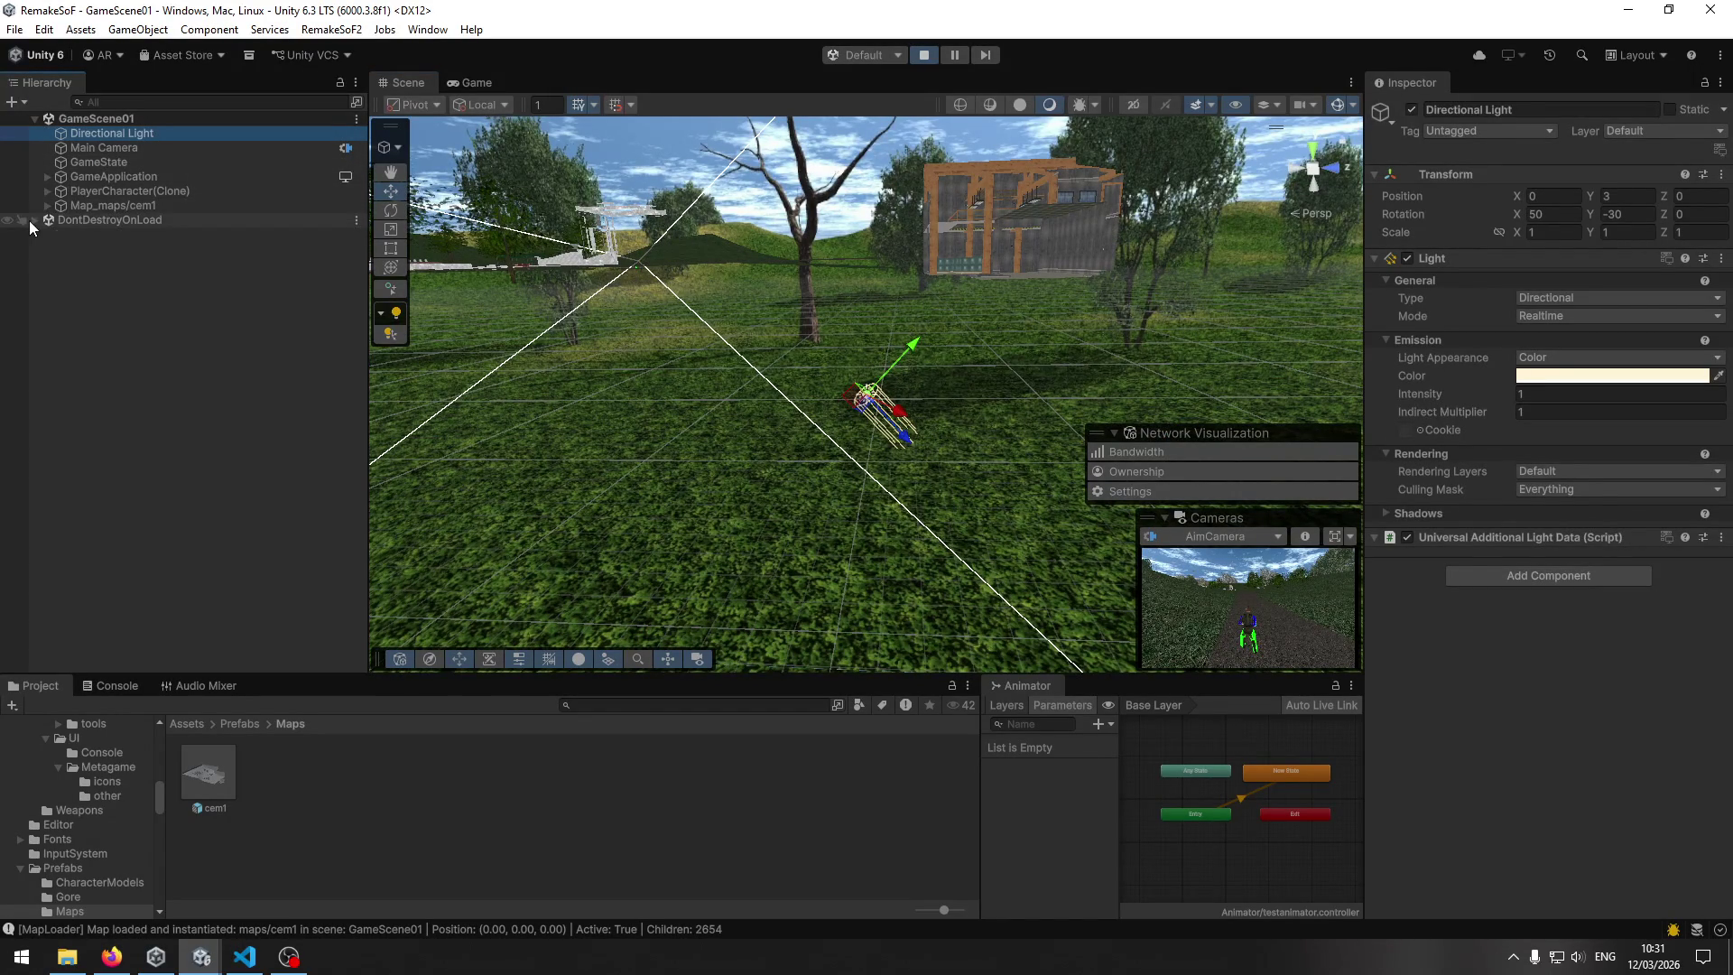
left_click(33, 220)
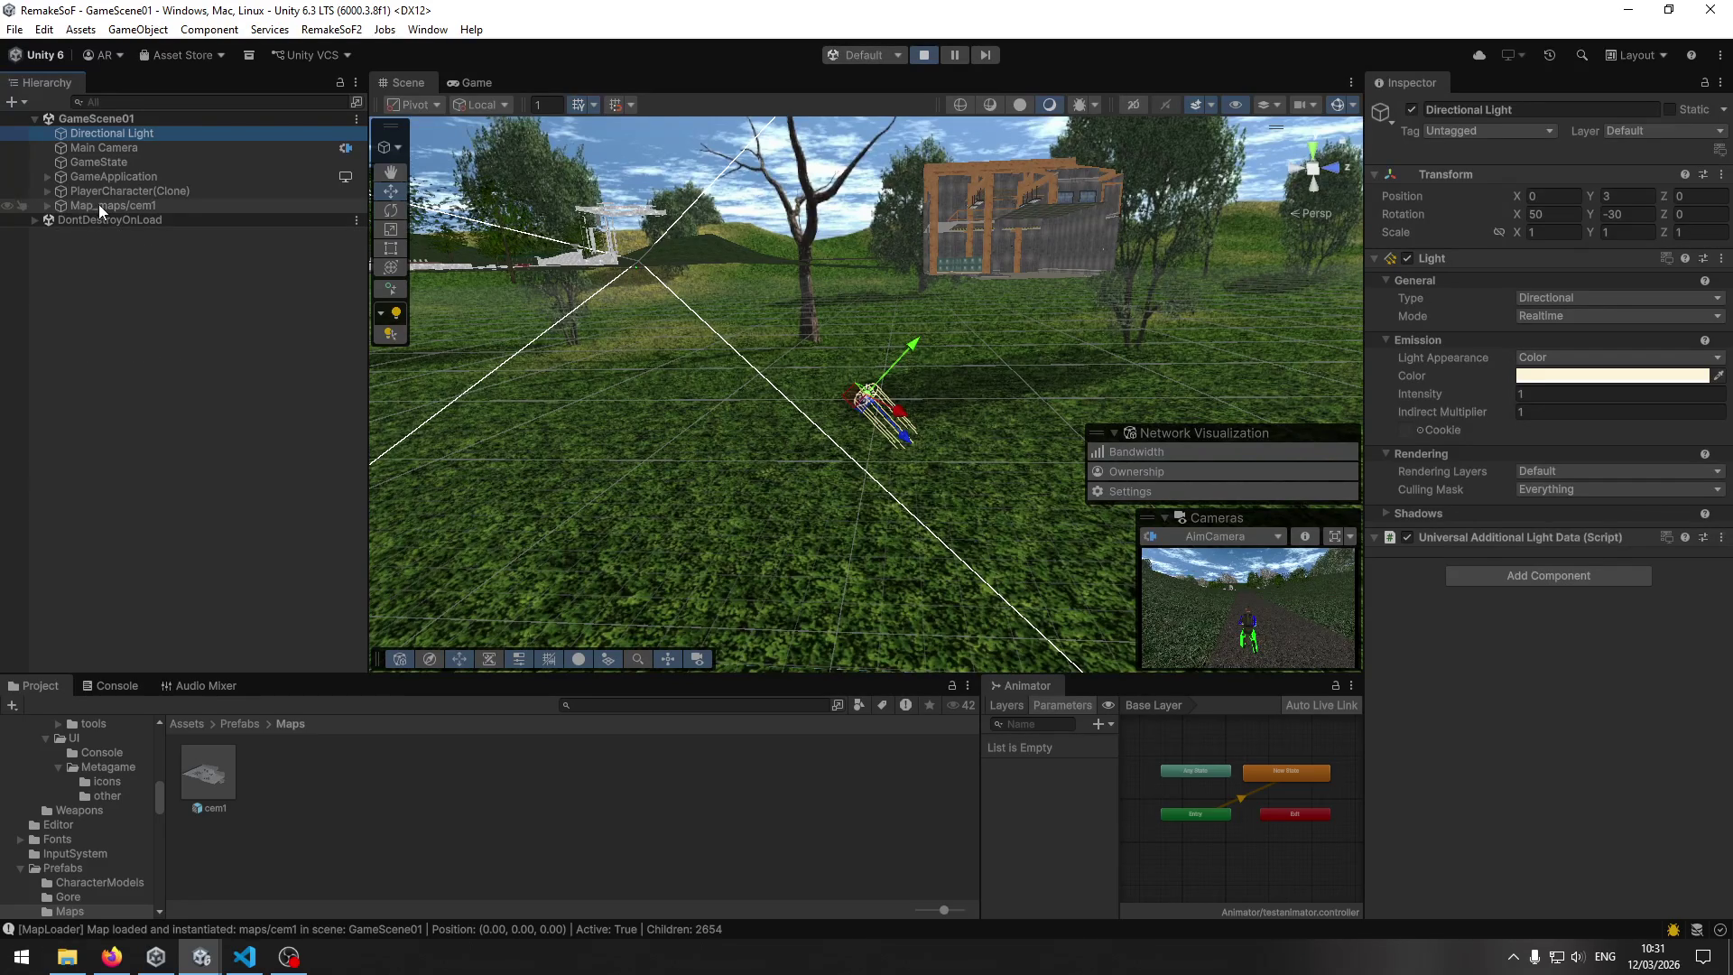
left_click(47, 207)
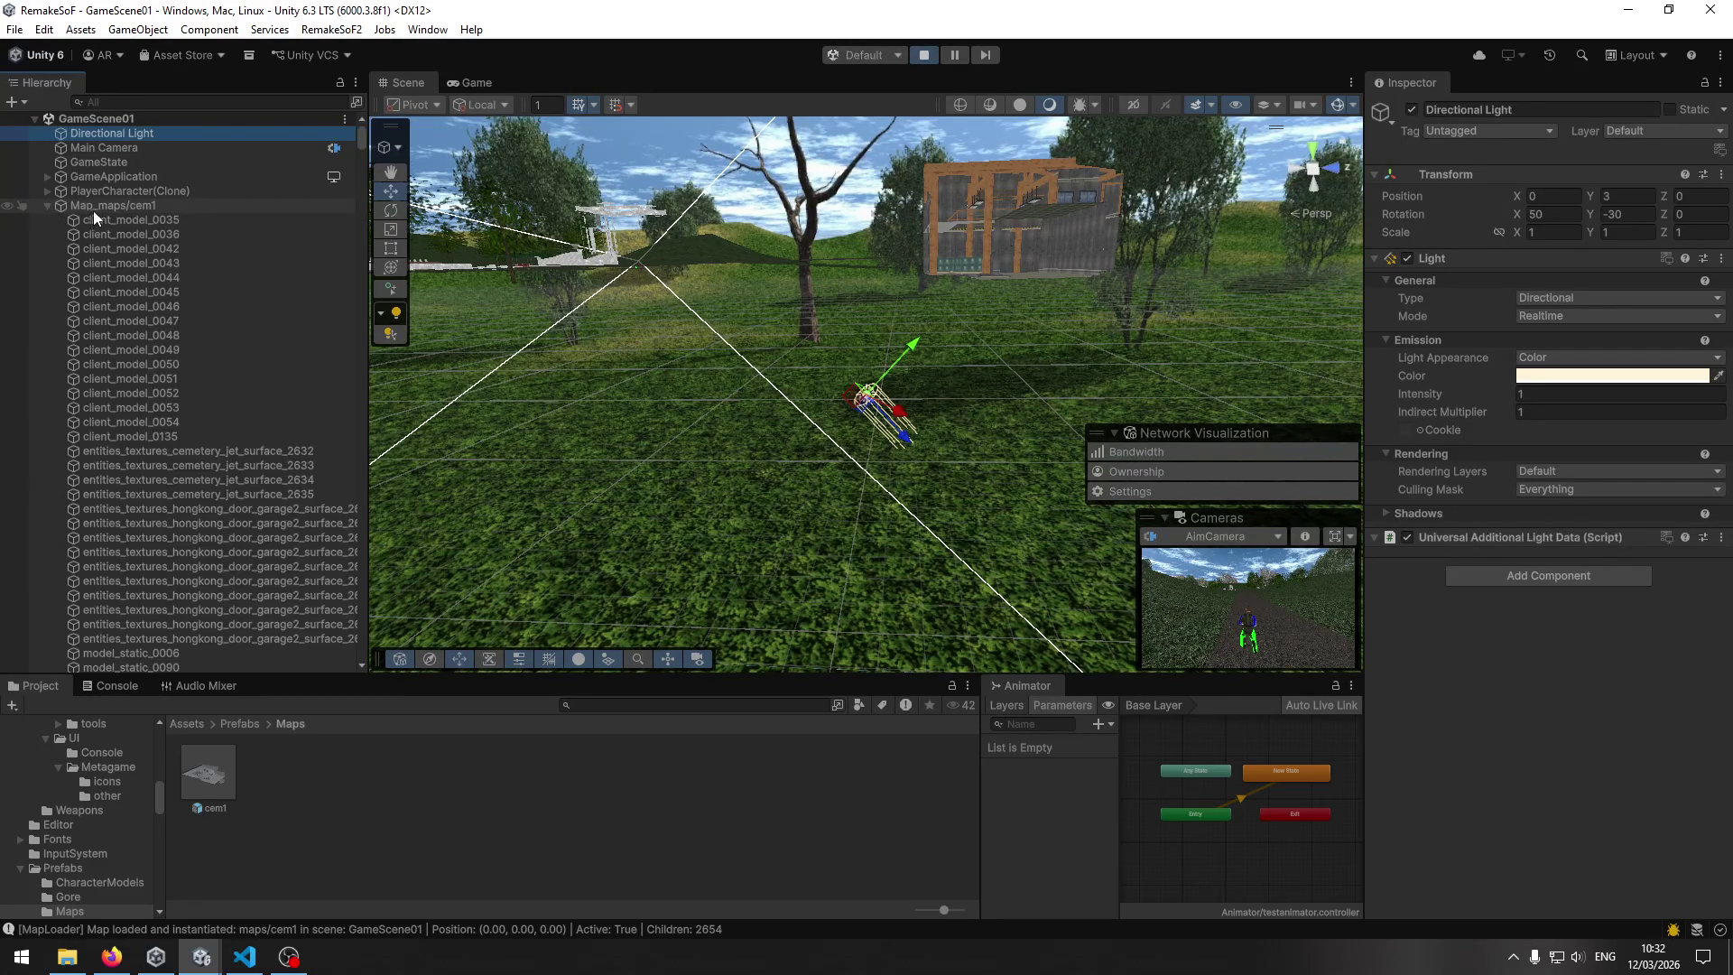
left_click(92, 209)
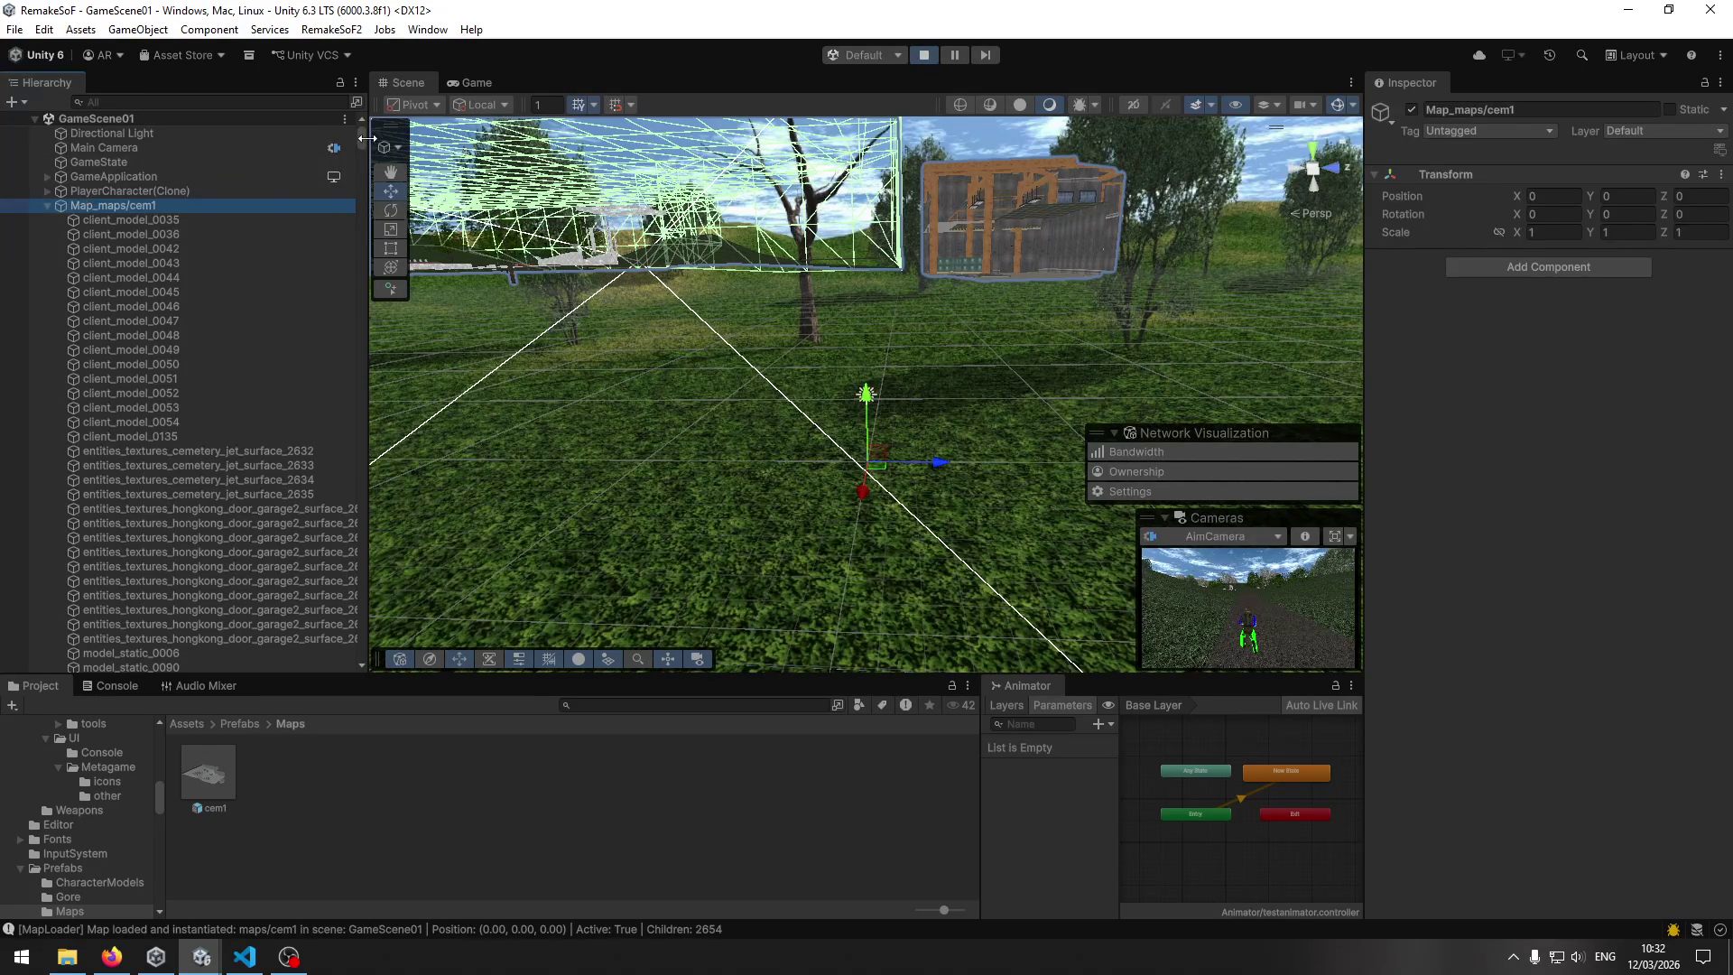
mouse_move(360, 139)
left_mouse_down()
mouse_move(357, 668)
mouse_move(375, 110)
left_mouse_up()
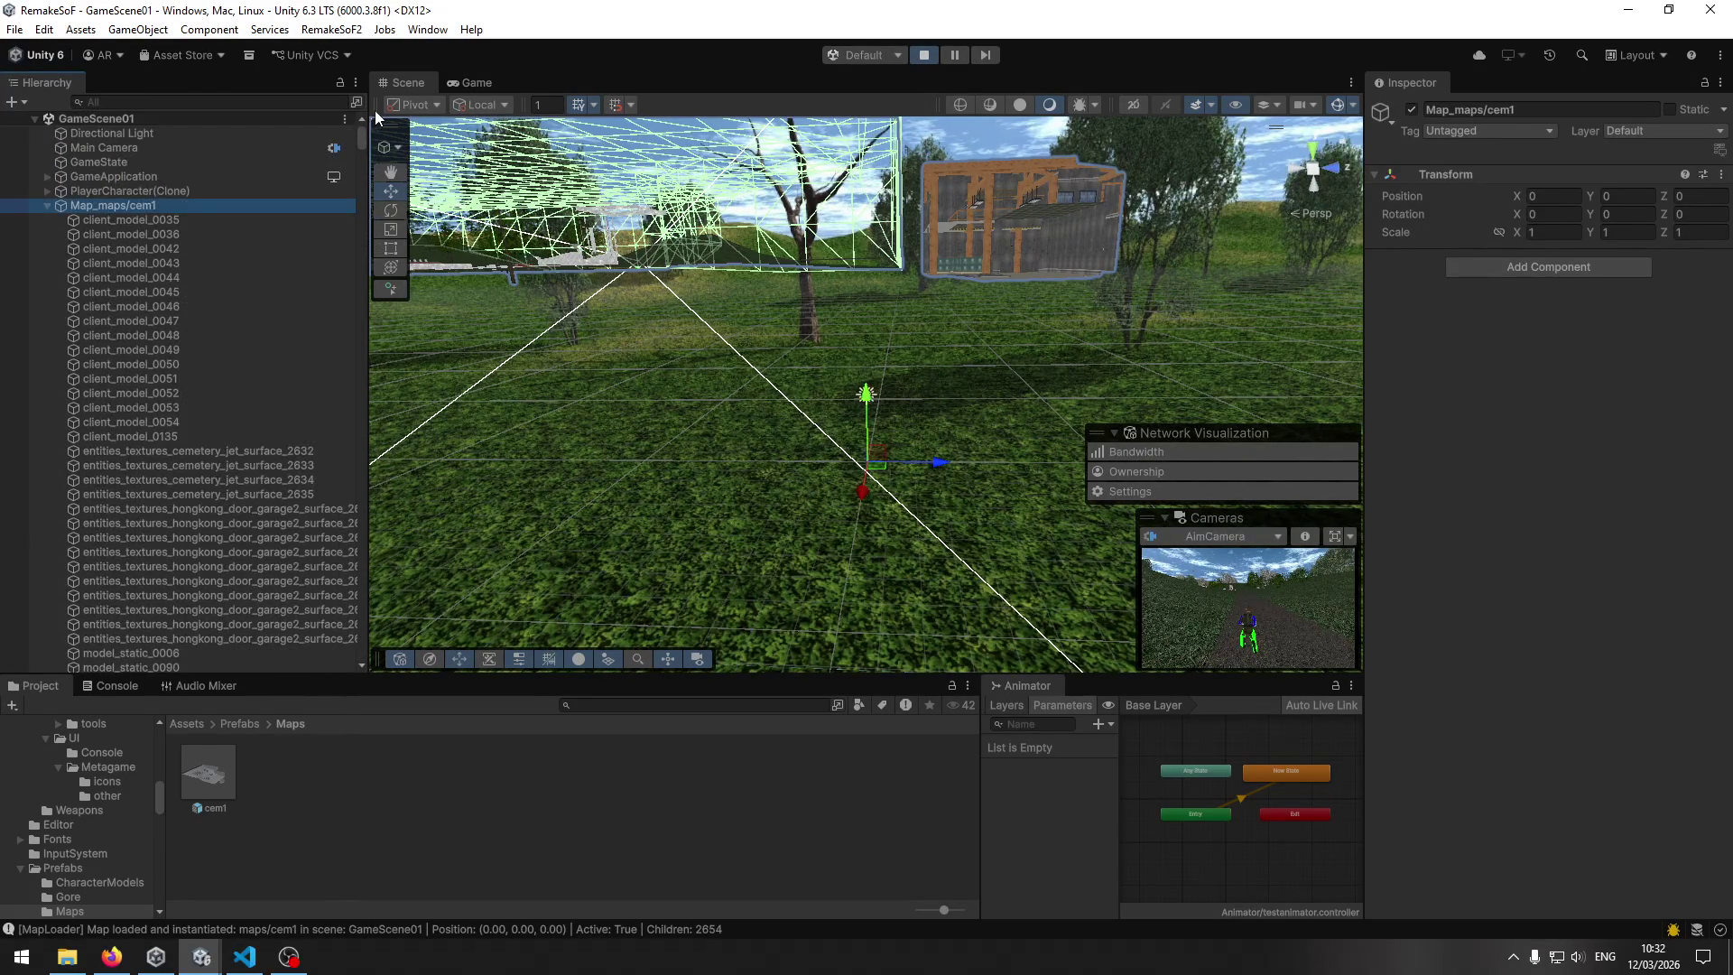
left_click(49, 206)
Search the Hierarchy for 'sky' and 'tex', glance at MapSkyboxApplier.cs's top, then clear the search.
left_click(121, 102)
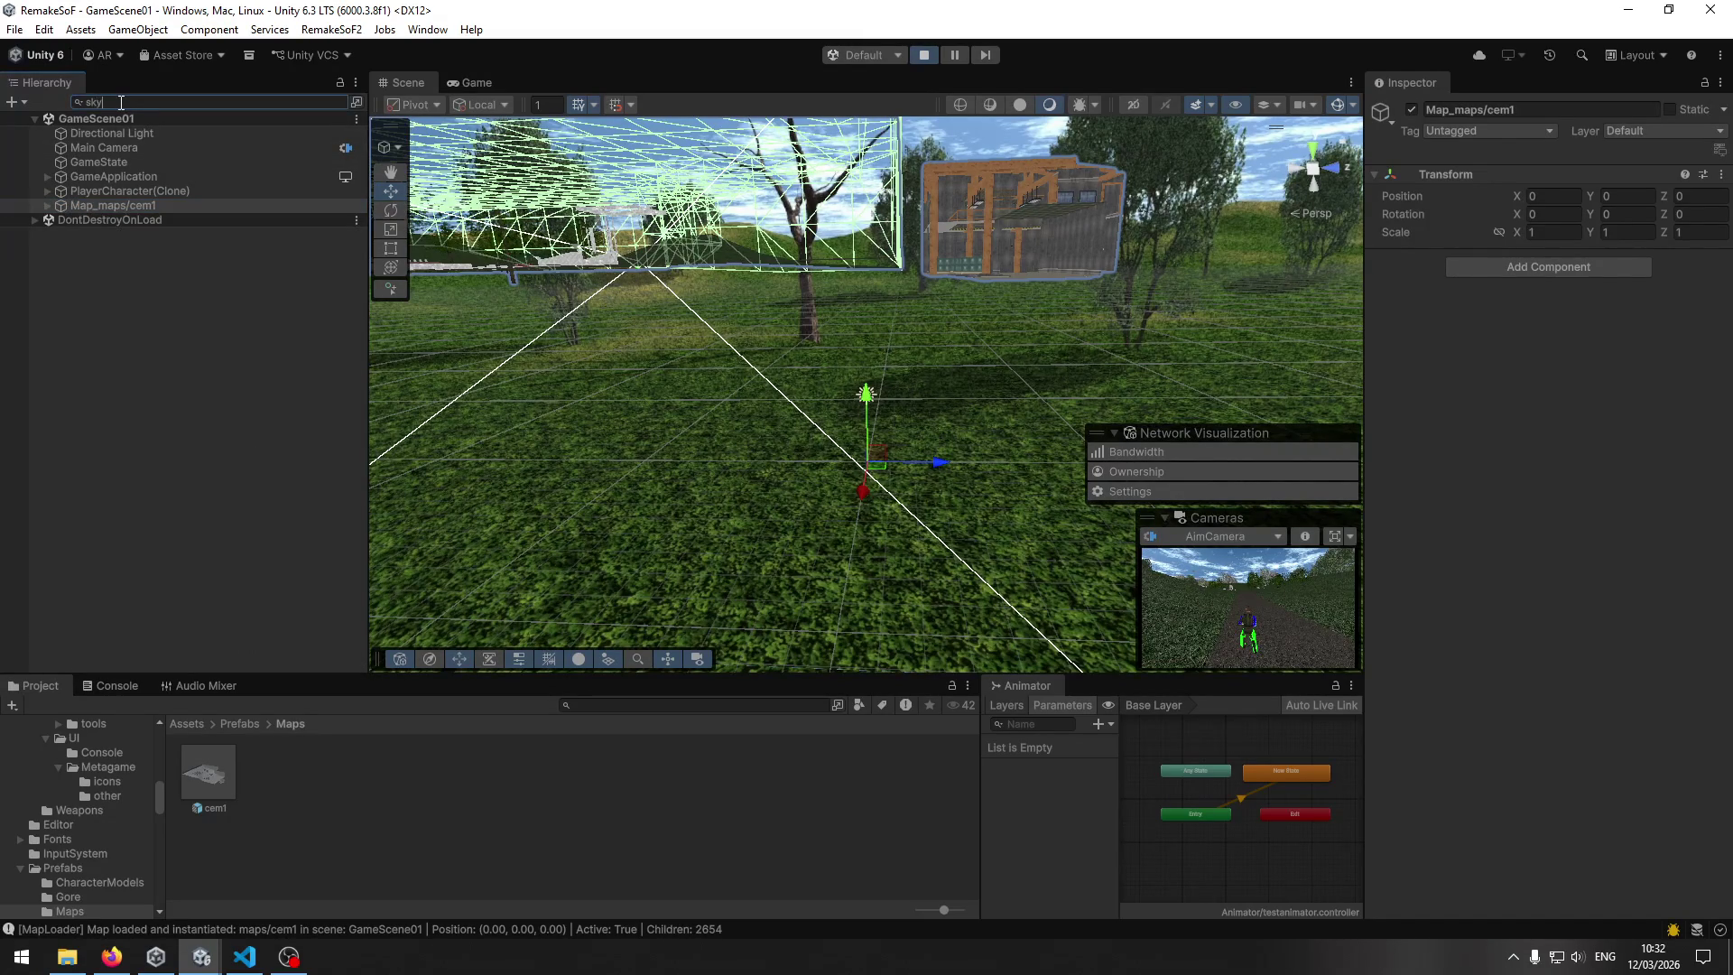
type("y")
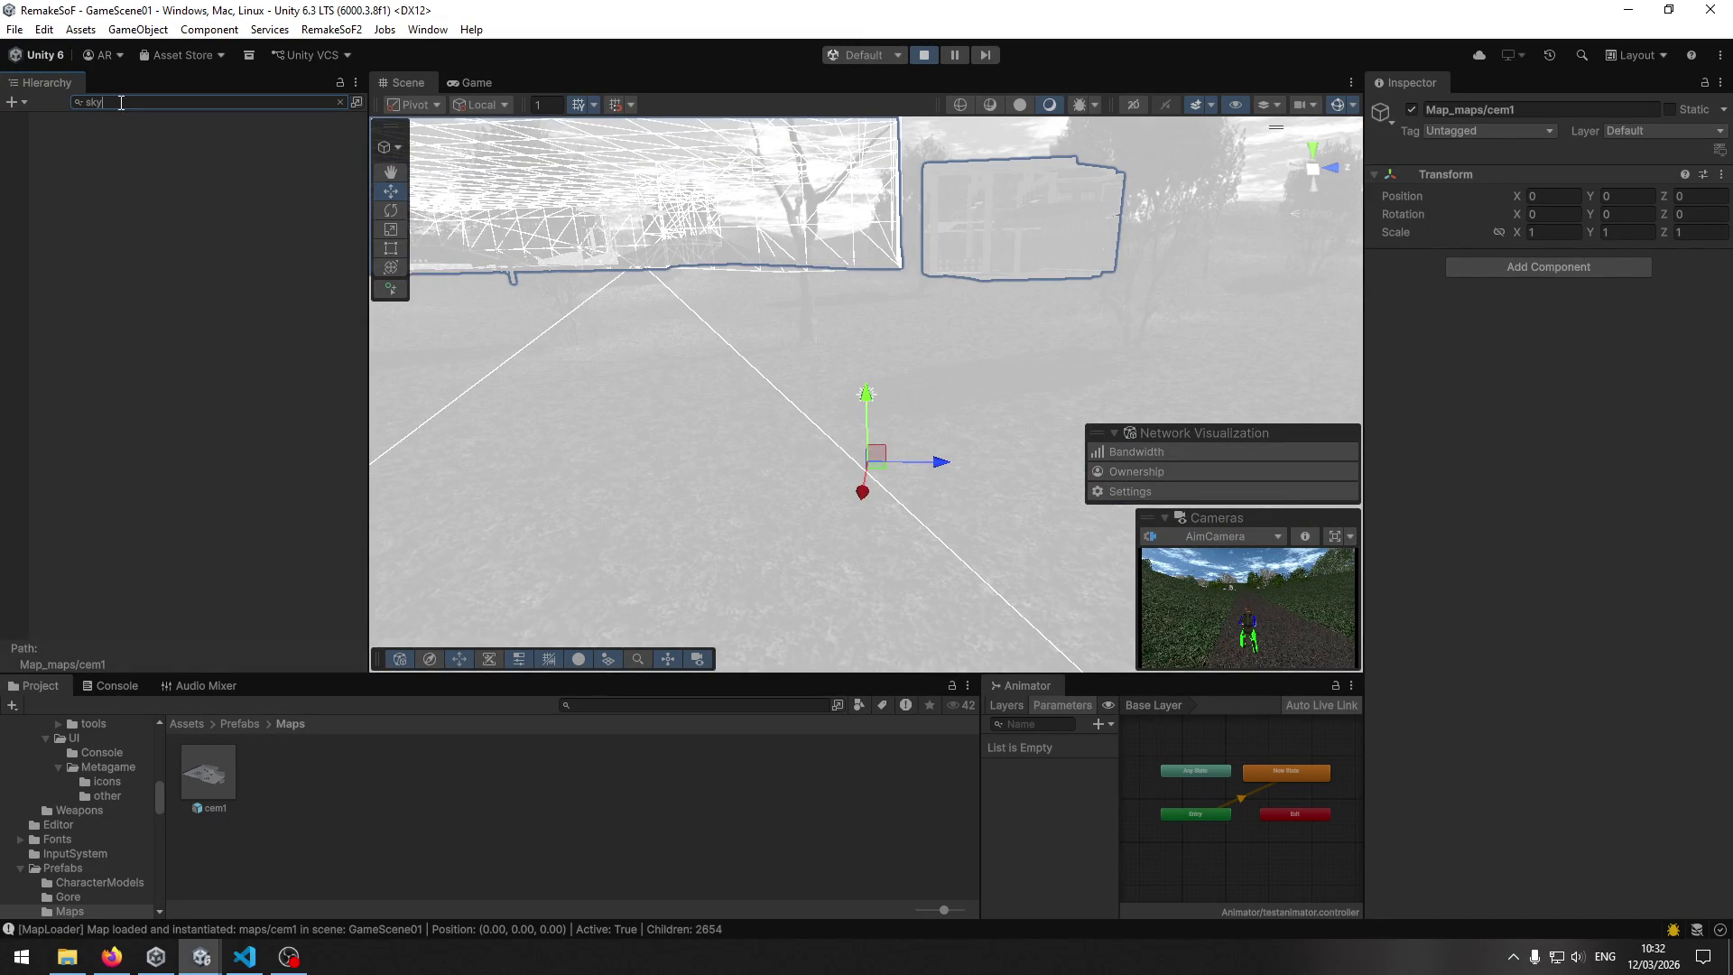
key("BackSpace")
key("BackSpace")
key("BackSpace")
type("tex")
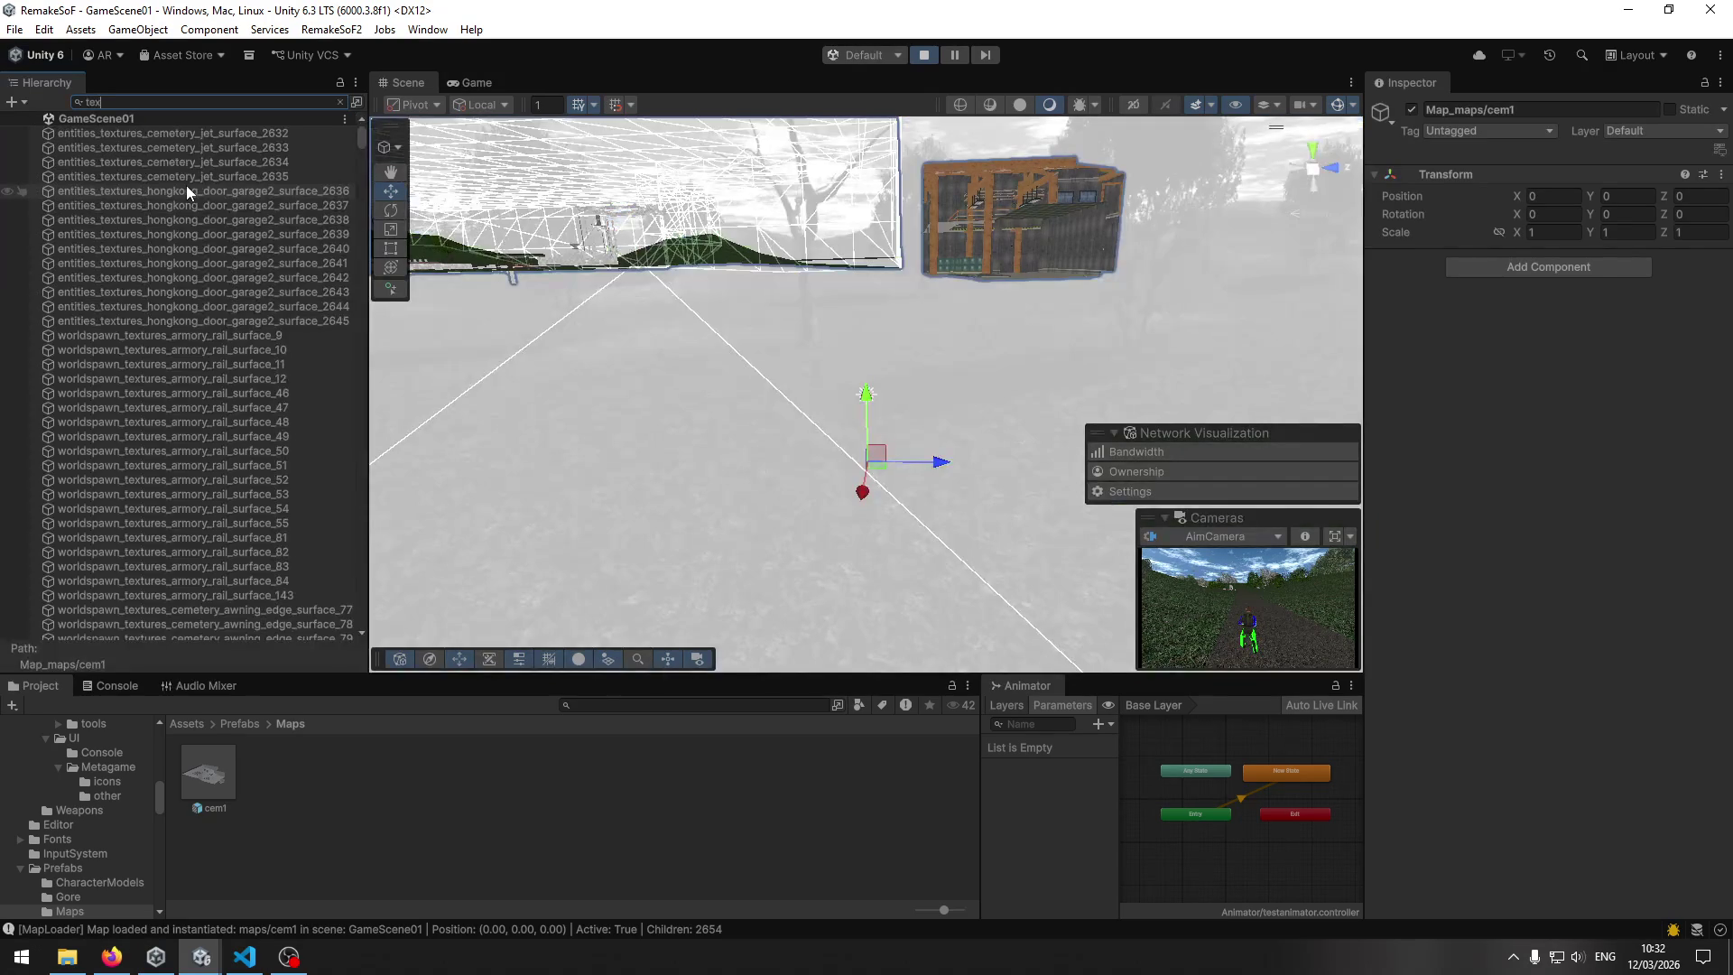
key("alt+Tab")
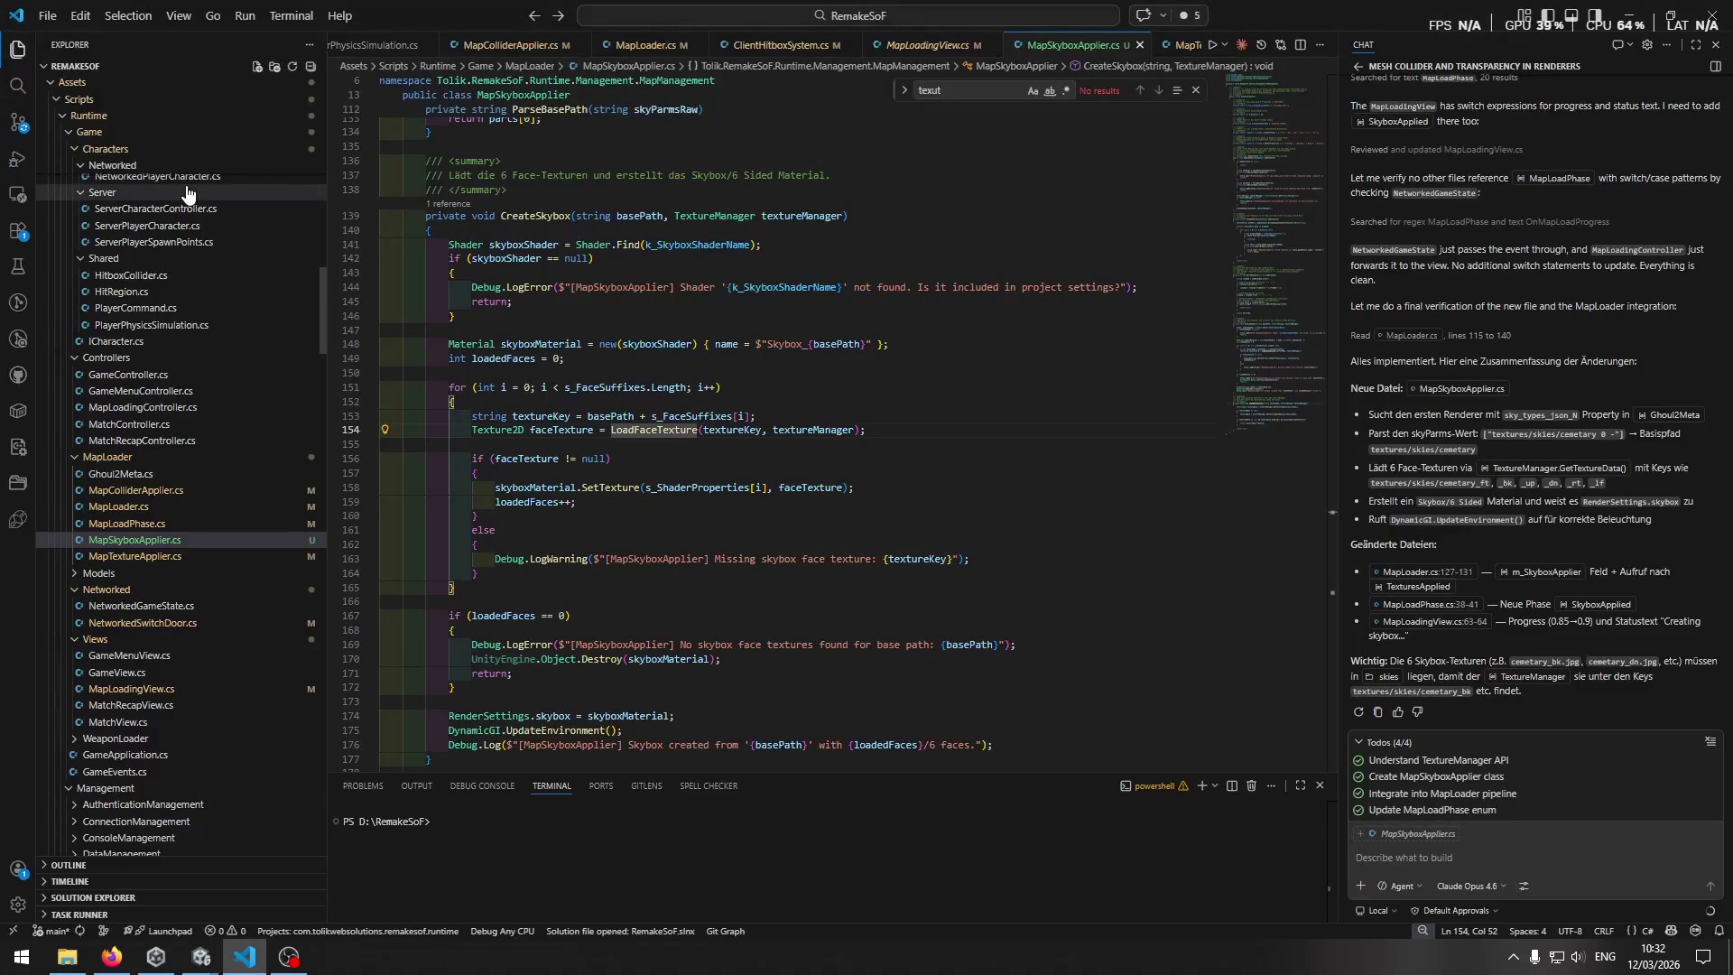
left_click(1306, 104)
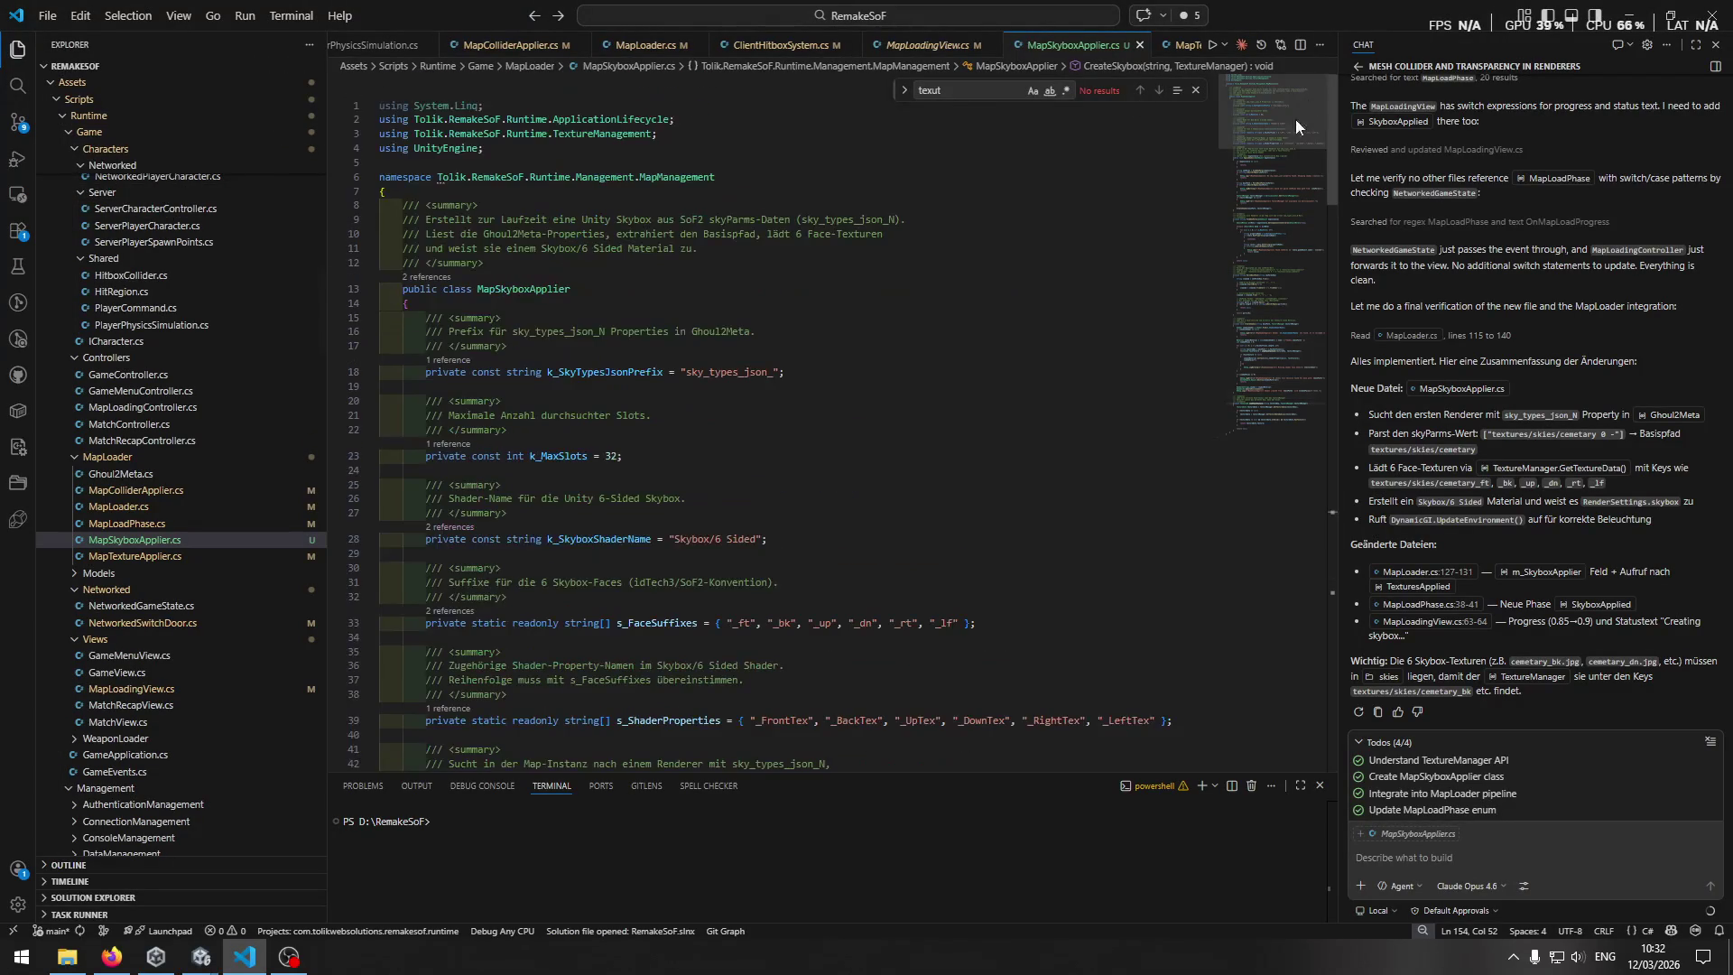
key("alt+Tab")
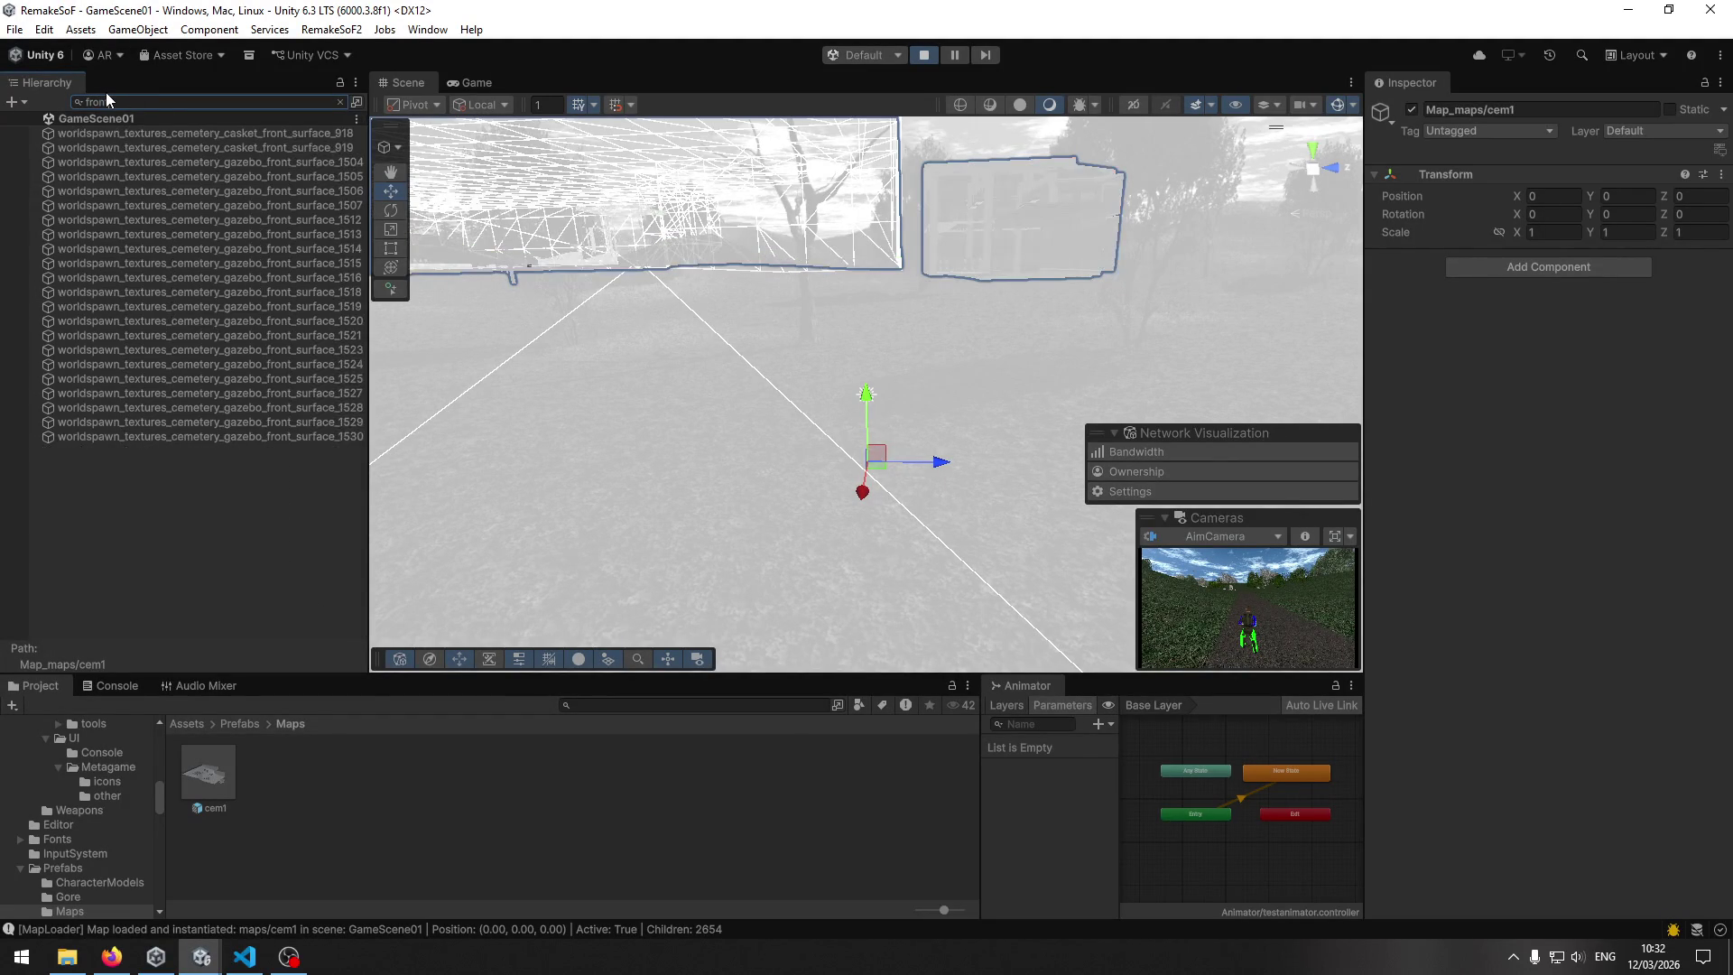
key("BackSpace")
key("BackSpace")
key("BackSpace")
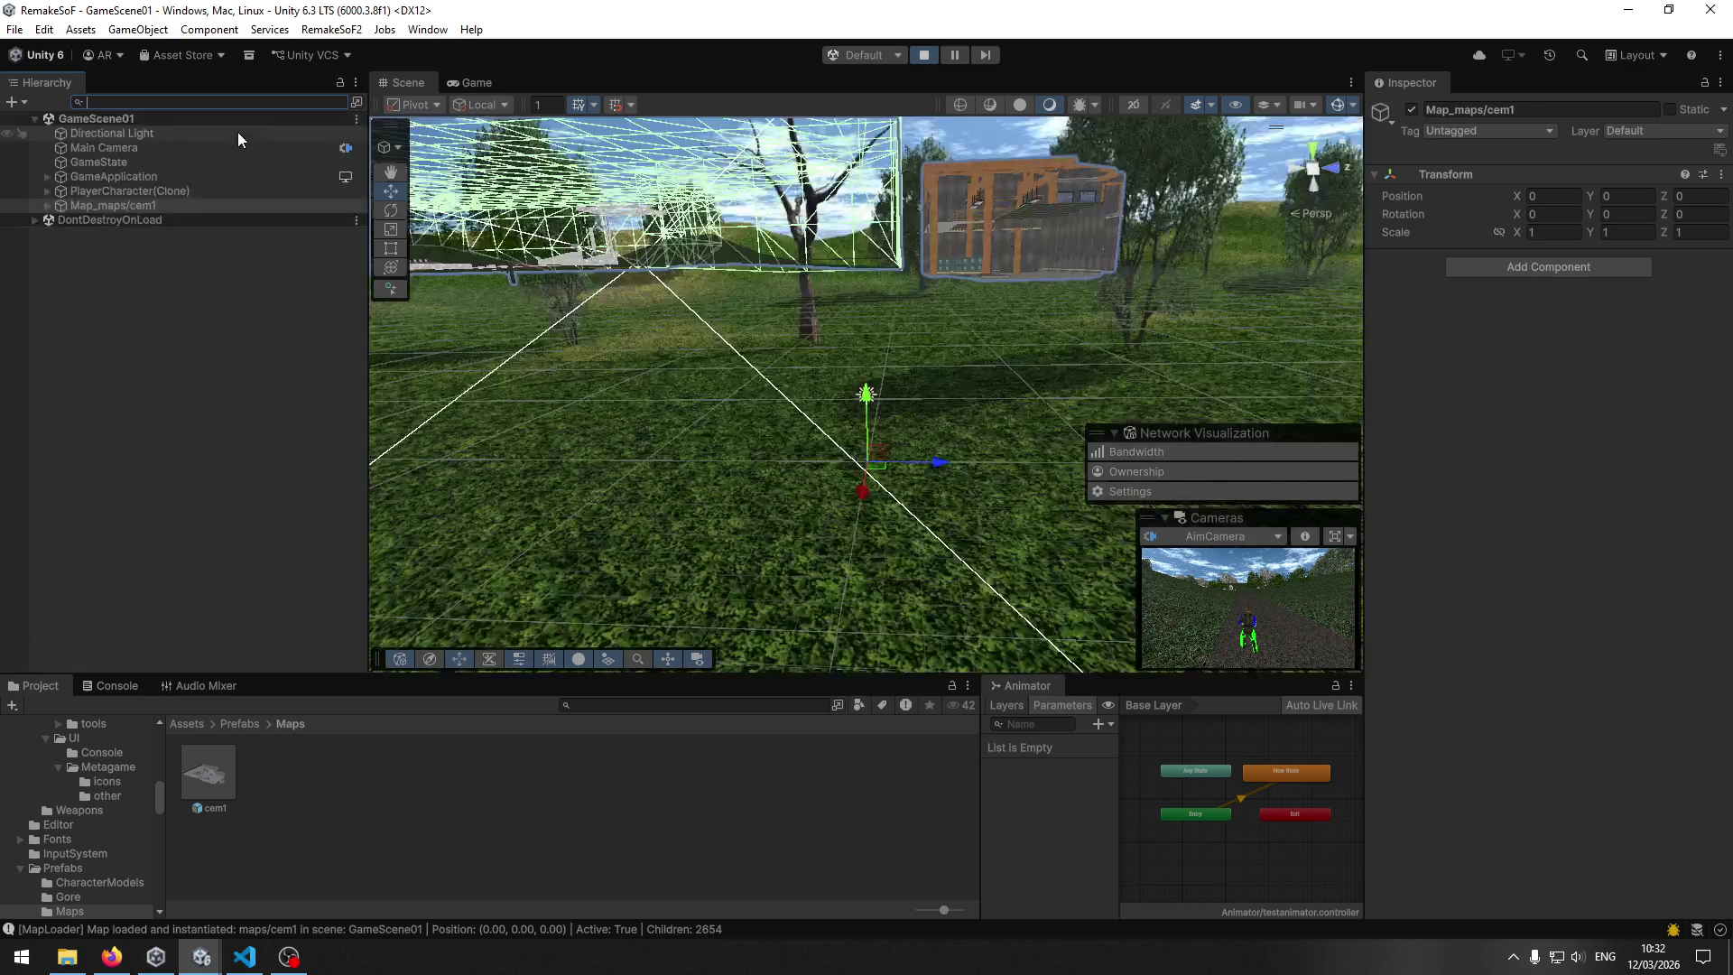
Fly the Scene camera into cem1's timber warehouse stacked with crates.
mouse_move(708, 308)
left_mouse_down()
mouse_move(670, 276)
mouse_move(903, 361)
mouse_move(1408, 348)
mouse_move(92, 285)
mouse_move(169, 274)
mouse_move(310, 301)
mouse_move(1716, 300)
mouse_move(56, 297)
mouse_move(678, 350)
mouse_move(248, 323)
mouse_move(484, 229)
mouse_move(743, 280)
mouse_move(483, 267)
mouse_move(352, 341)
mouse_move(58, 275)
mouse_move(79, 300)
mouse_move(410, 304)
mouse_move(776, 241)
mouse_move(1345, 476)
mouse_move(1478, 433)
mouse_move(46, 398)
mouse_move(271, 339)
mouse_move(57, 355)
mouse_move(1706, 336)
mouse_move(1655, 302)
mouse_move(1580, 307)
mouse_move(1207, 366)
mouse_move(1459, 358)
mouse_move(1464, 381)
mouse_move(1431, 374)
left_mouse_up()
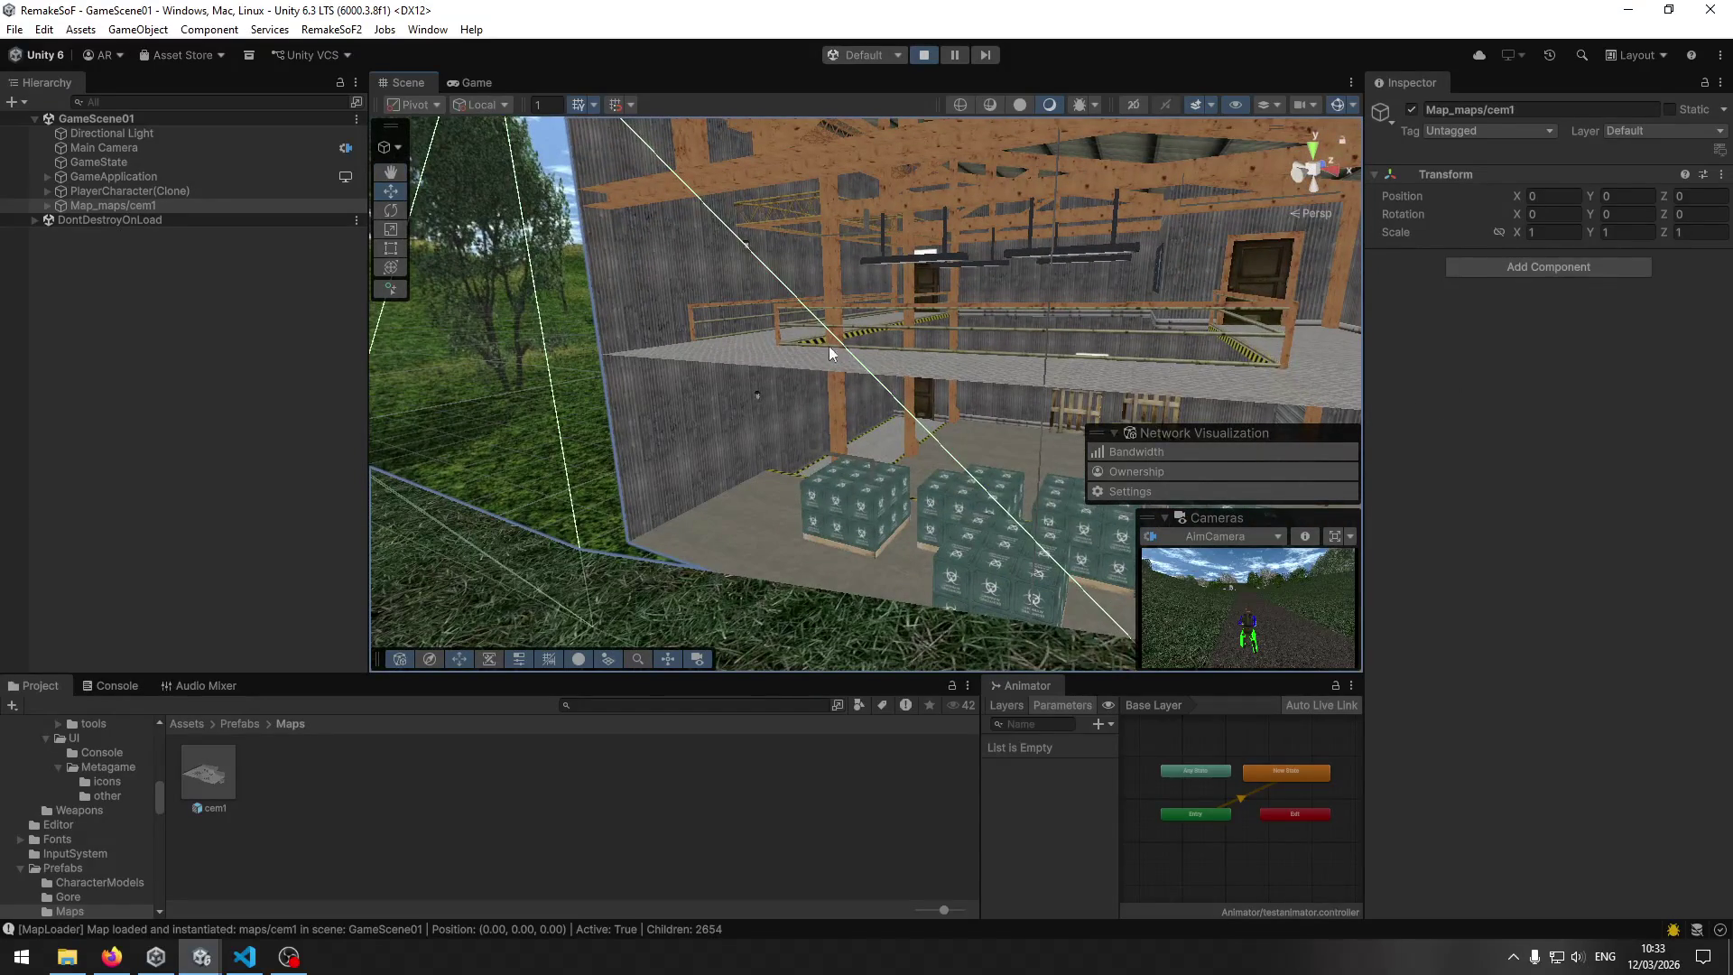